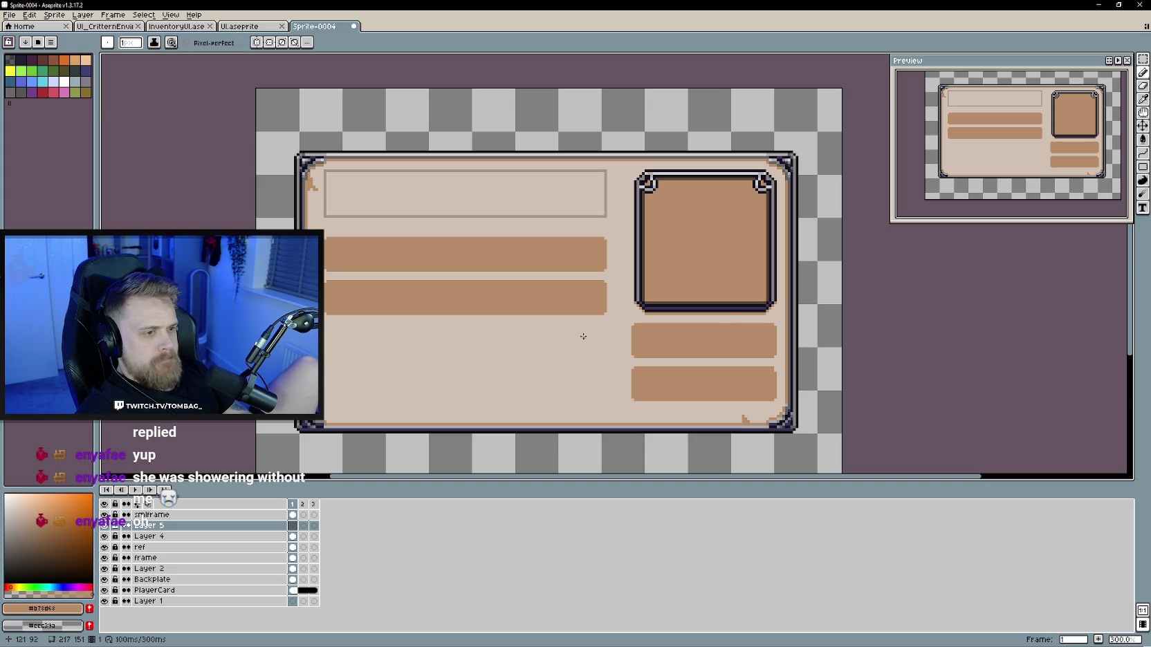
Step: Sample the dark border colour and draw lines along all four edges of the top-left name box
{"action": "left_click_drag", "start_coordinate": [620, 291], "coordinate": [625, 312]}
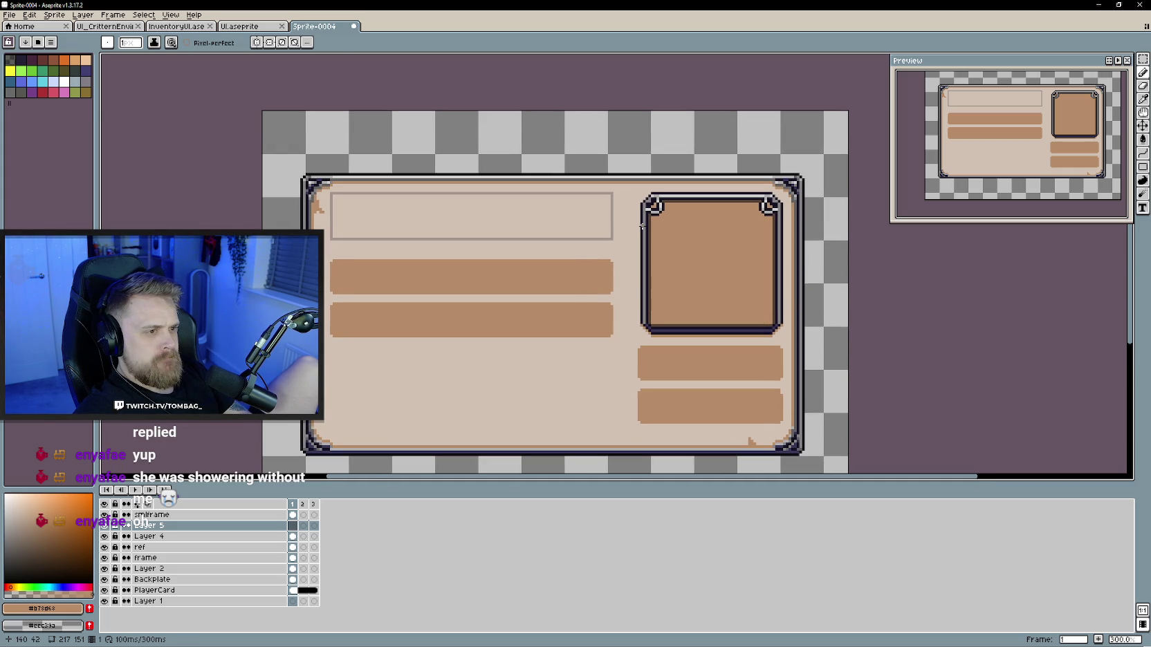
{"action": "left_click", "coordinate": [642, 226], "text": "alt"}
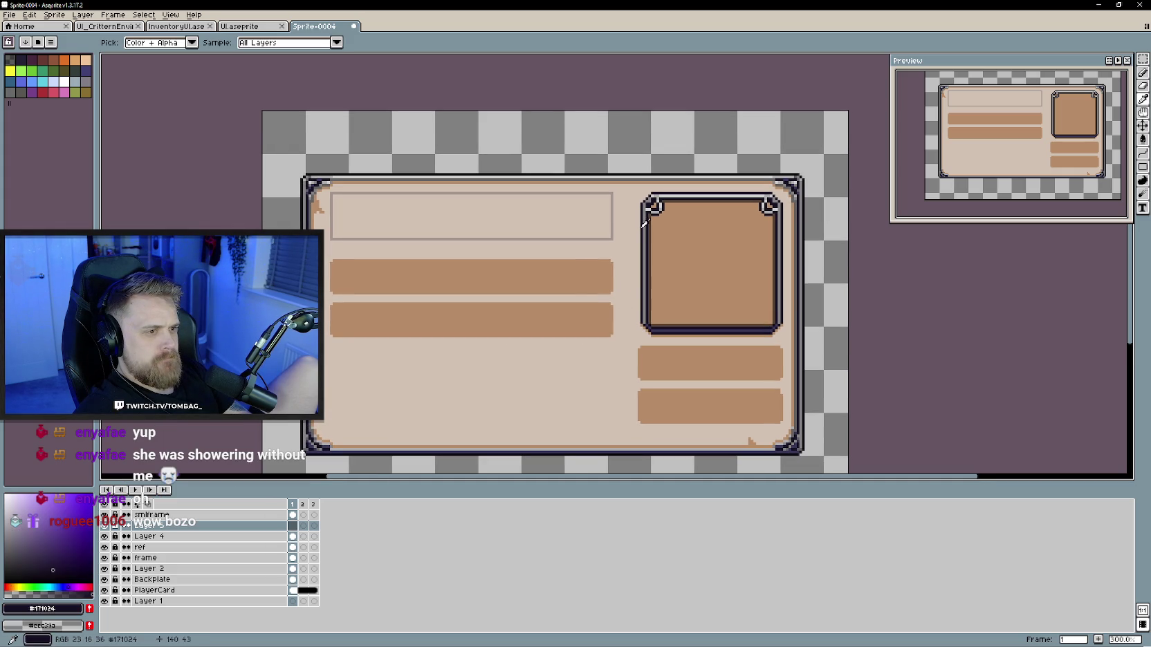
{"action": "left_click", "coordinate": [609, 193]}
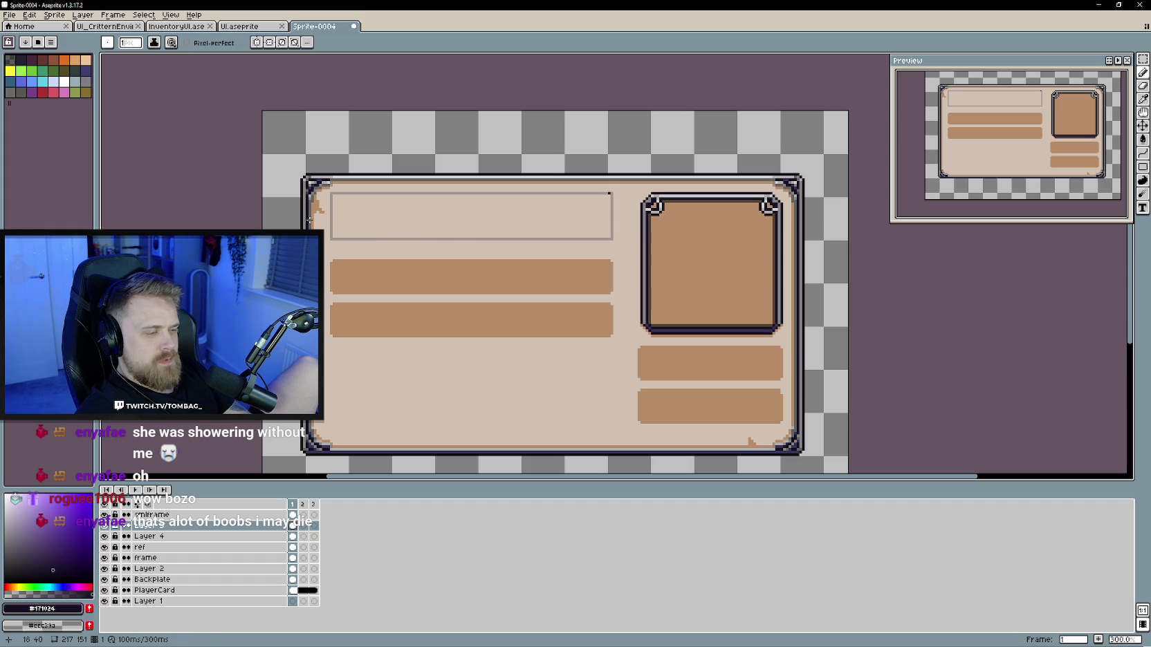
{"action": "left_click", "coordinate": [334, 194], "text": "shift"}
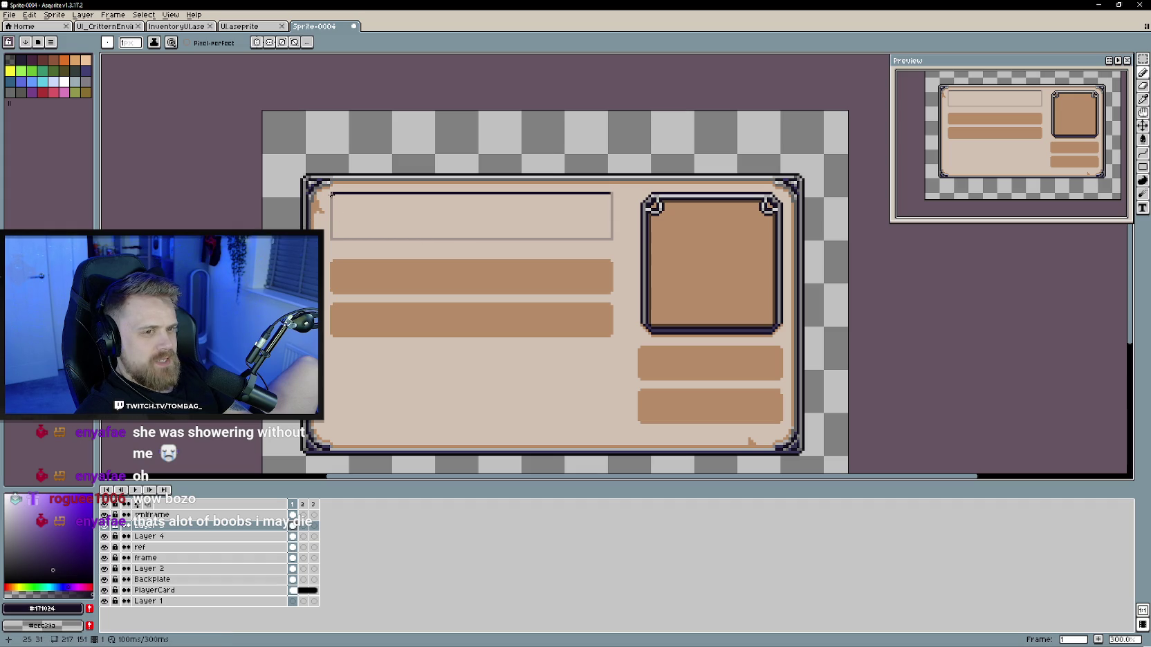
{"action": "left_click", "coordinate": [331, 234], "text": "shift"}
{"action": "left_click", "coordinate": [605, 239], "text": "shift"}
{"action": "left_click", "coordinate": [610, 234], "text": "shift"}
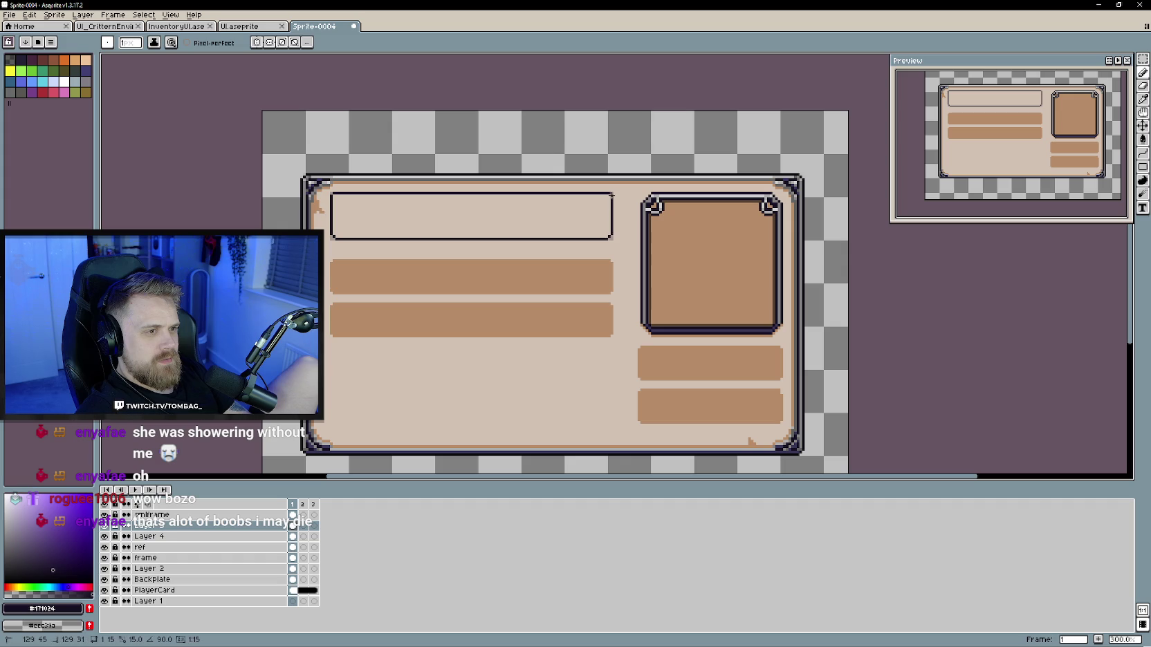
{"action": "scroll", "coordinate": [351, 216], "scroll_direction": "down", "scroll_amount": 1}
{"action": "scroll", "coordinate": [353, 237], "scroll_direction": "up", "scroll_amount": 1}
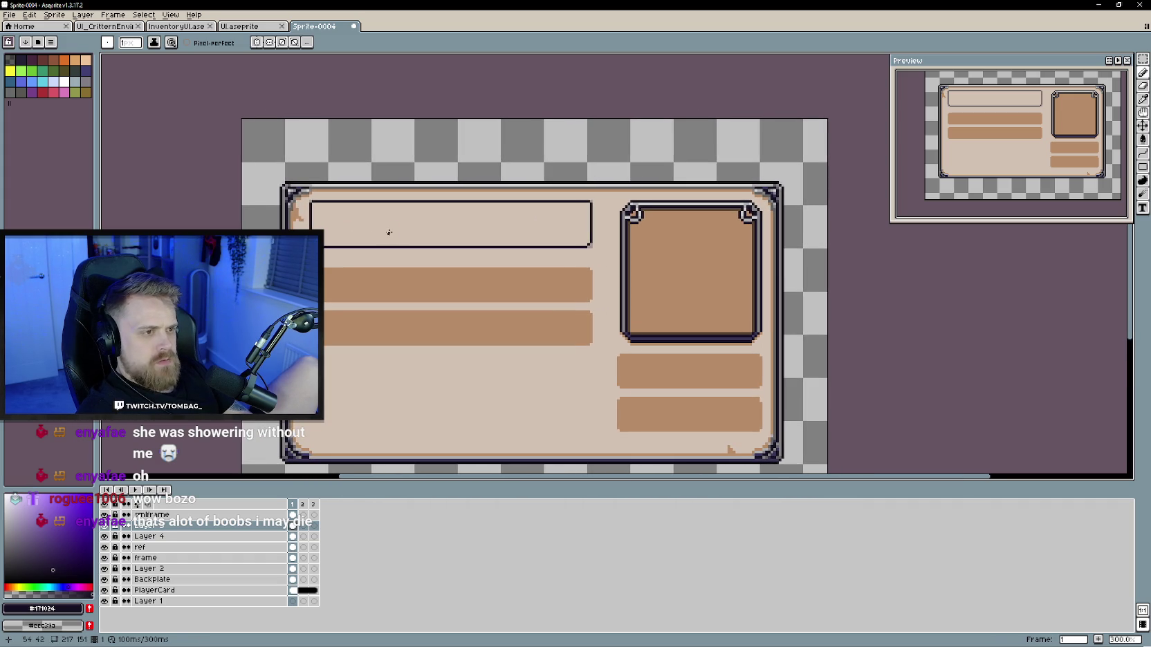
{"action": "left_click_drag", "start_coordinate": [409, 234], "coordinate": [393, 242]}
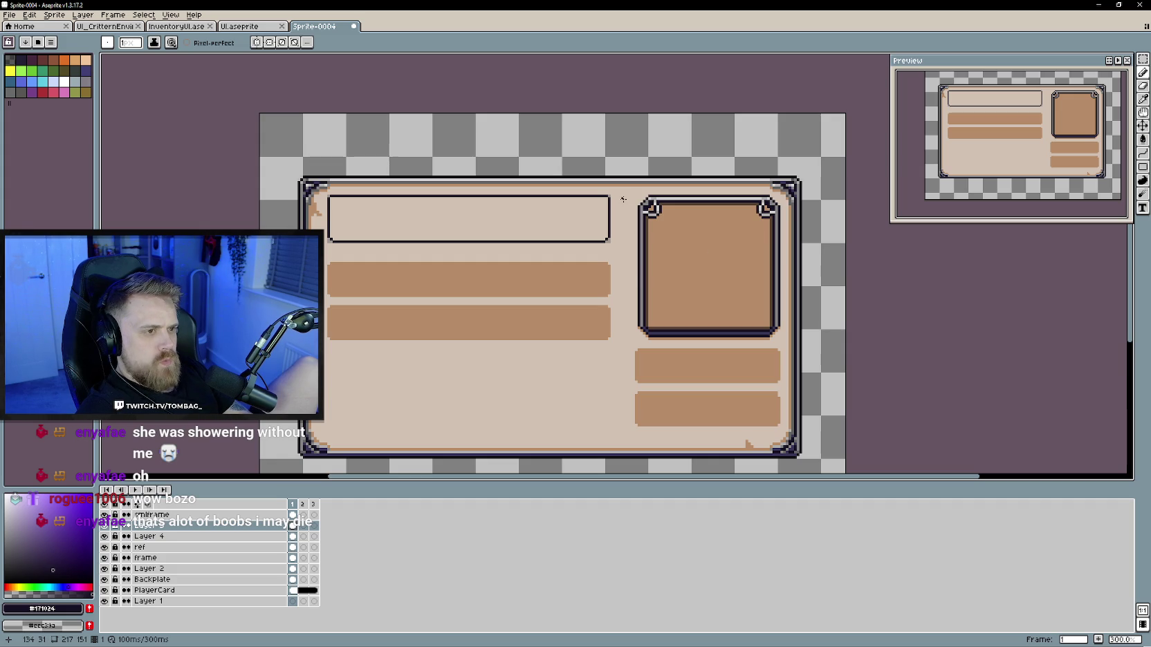
Step: Draw a vertical dark divider down the card, delete the ref layer, and return to Layer 4
{"action": "left_click_drag", "start_coordinate": [623, 199], "coordinate": [622, 423]}
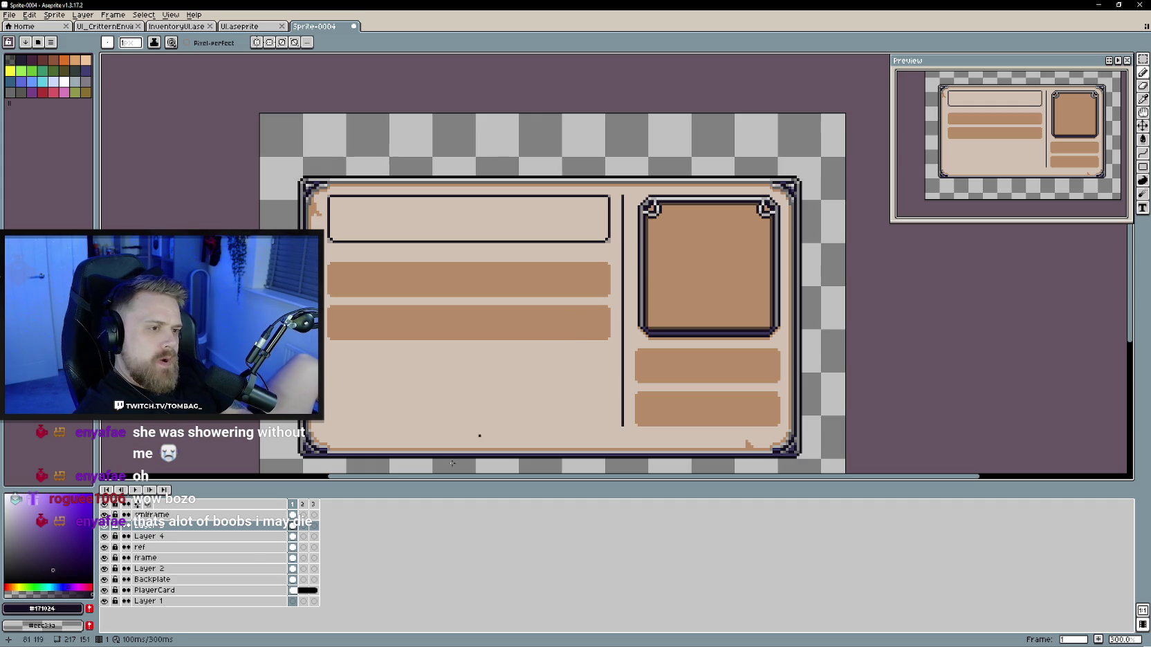
{"action": "left_click", "coordinate": [169, 537]}
{"action": "left_click", "coordinate": [105, 536]}
{"action": "left_click", "coordinate": [104, 537]}
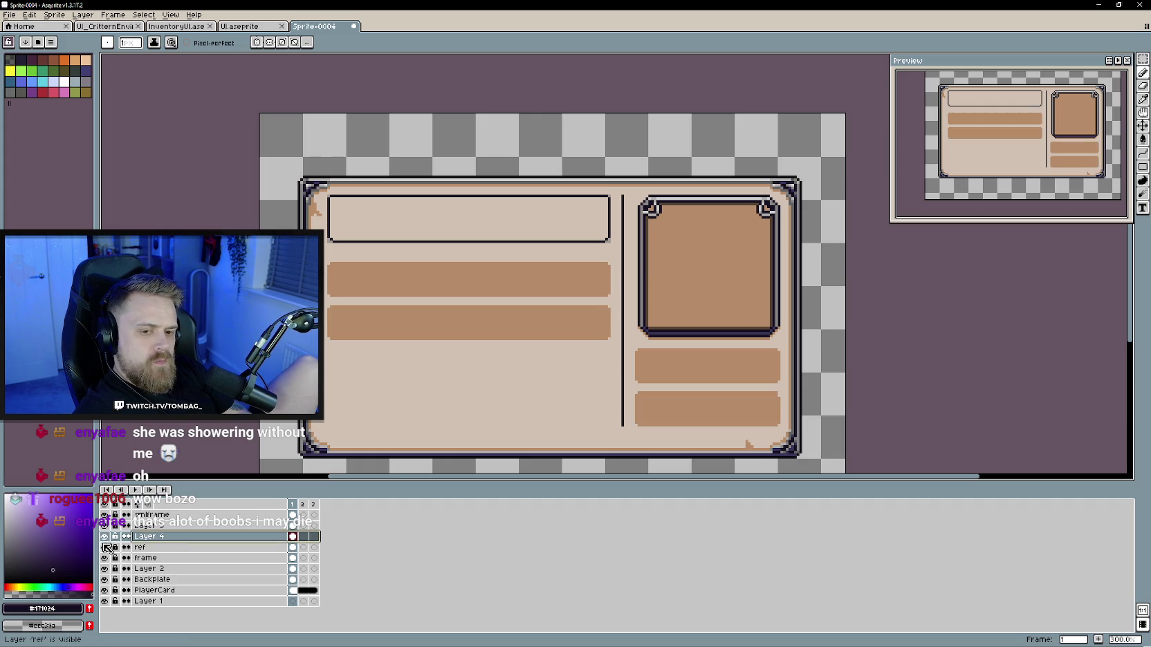
{"action": "right_click", "coordinate": [176, 550]}
{"action": "left_click", "coordinate": [203, 577]}
{"action": "left_click", "coordinate": [105, 536]}
{"action": "left_click", "coordinate": [105, 536]}
{"action": "left_click", "coordinate": [145, 537]}
Step: On Layer 4, select the two left bars, shift them down and clear a stray pixel
{"action": "left_click", "coordinate": [1129, 60]}
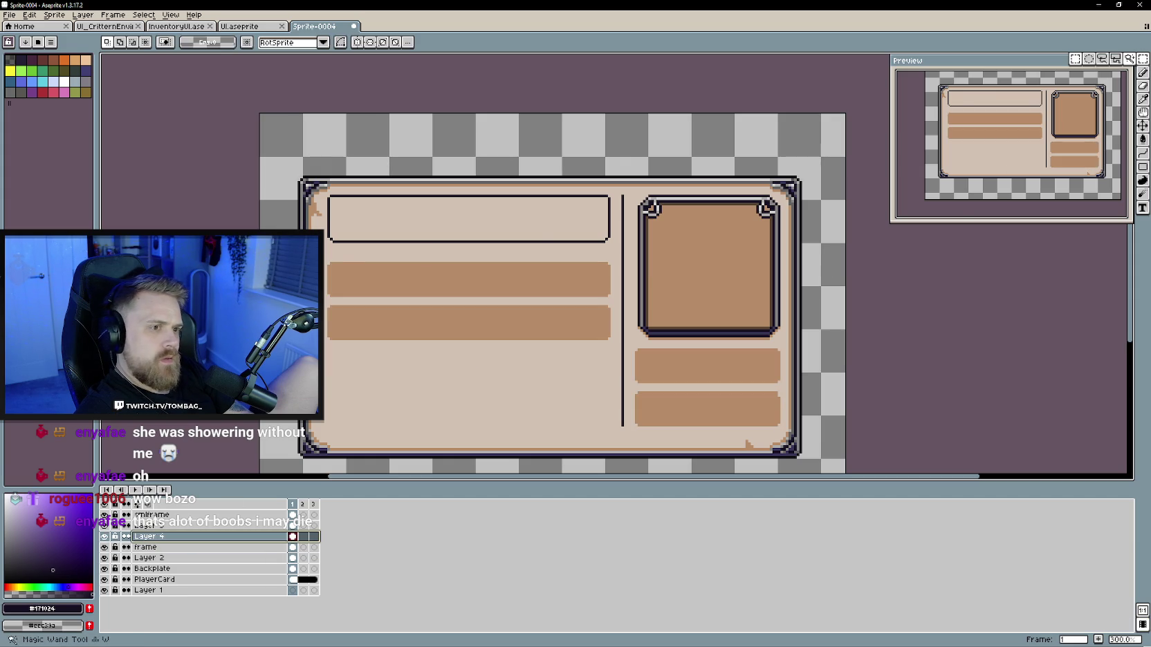
{"action": "left_click", "coordinate": [1075, 59]}
{"action": "left_click_drag", "start_coordinate": [325, 255], "coordinate": [618, 353]}
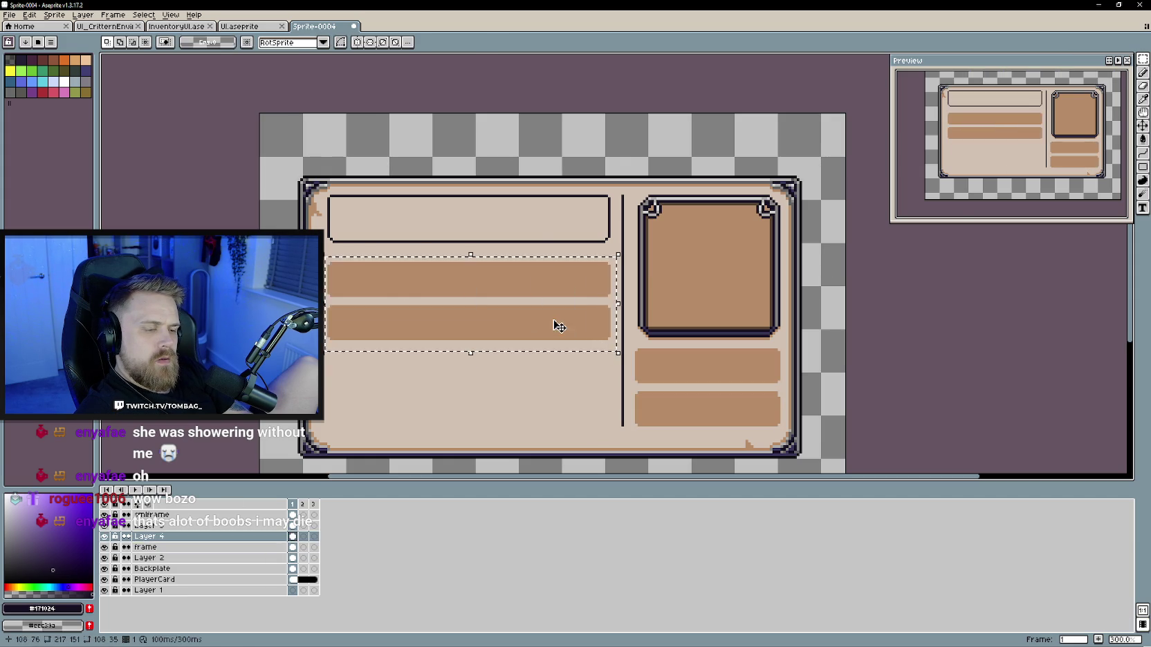
{"action": "left_click_drag", "start_coordinate": [559, 327], "coordinate": [562, 352]}
{"action": "key", "text": "ctrl+d"}
{"action": "left_click_drag", "start_coordinate": [325, 278], "coordinate": [618, 377]}
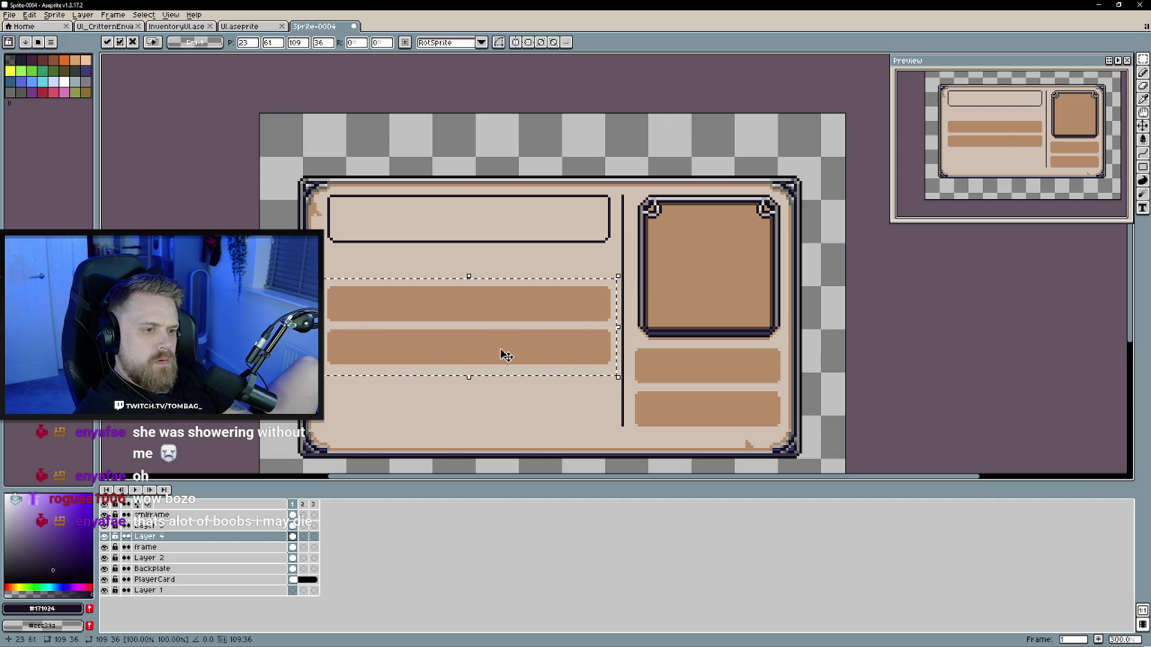
{"action": "key", "text": "ctrl+d"}
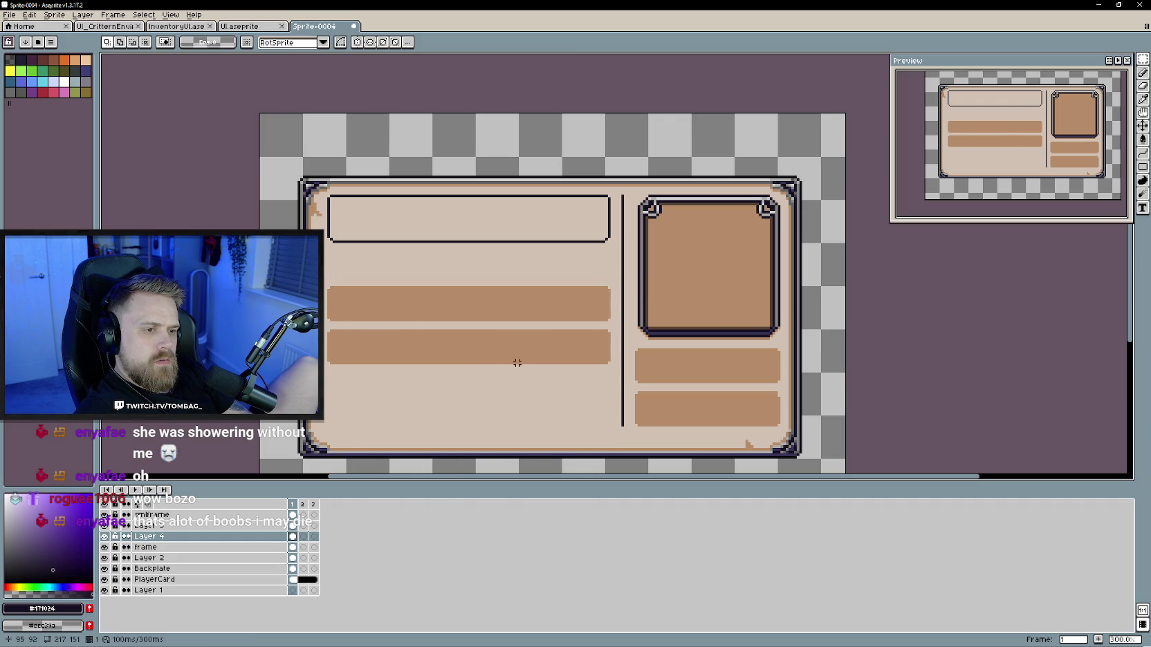
{"action": "key", "text": "Delete"}
Step: Duplicate the two bars below to make four, then move all four up into place
{"action": "left_click_drag", "start_coordinate": [325, 276], "coordinate": [618, 374]}
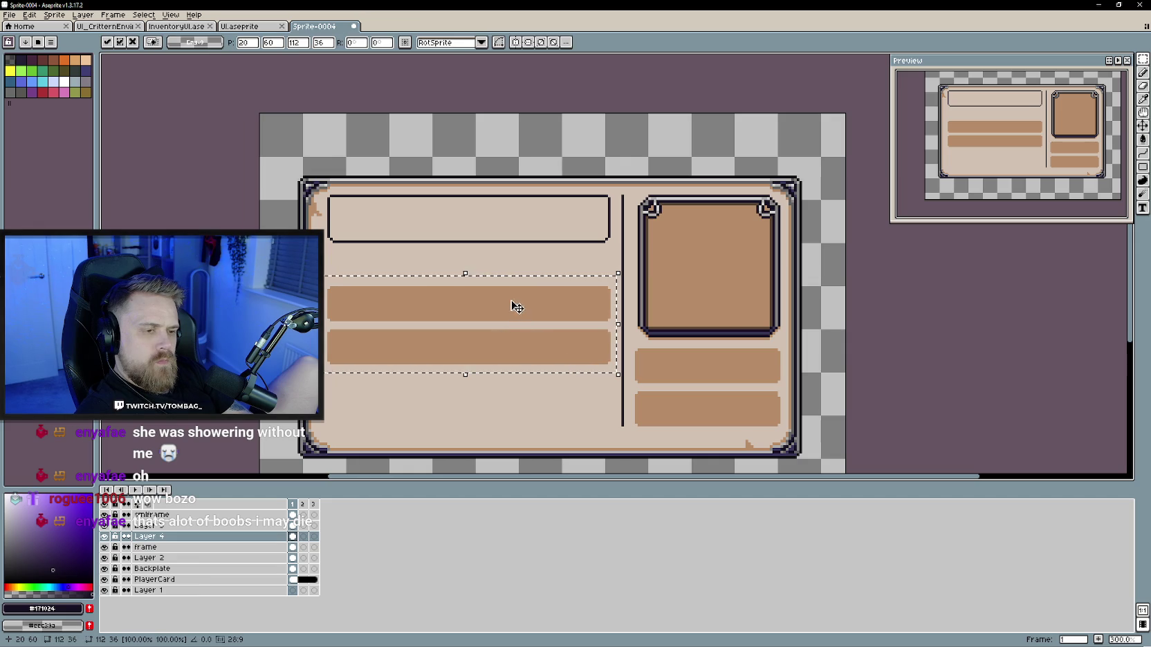
{"action": "left_click_drag", "start_coordinate": [512, 339], "coordinate": [526, 394]}
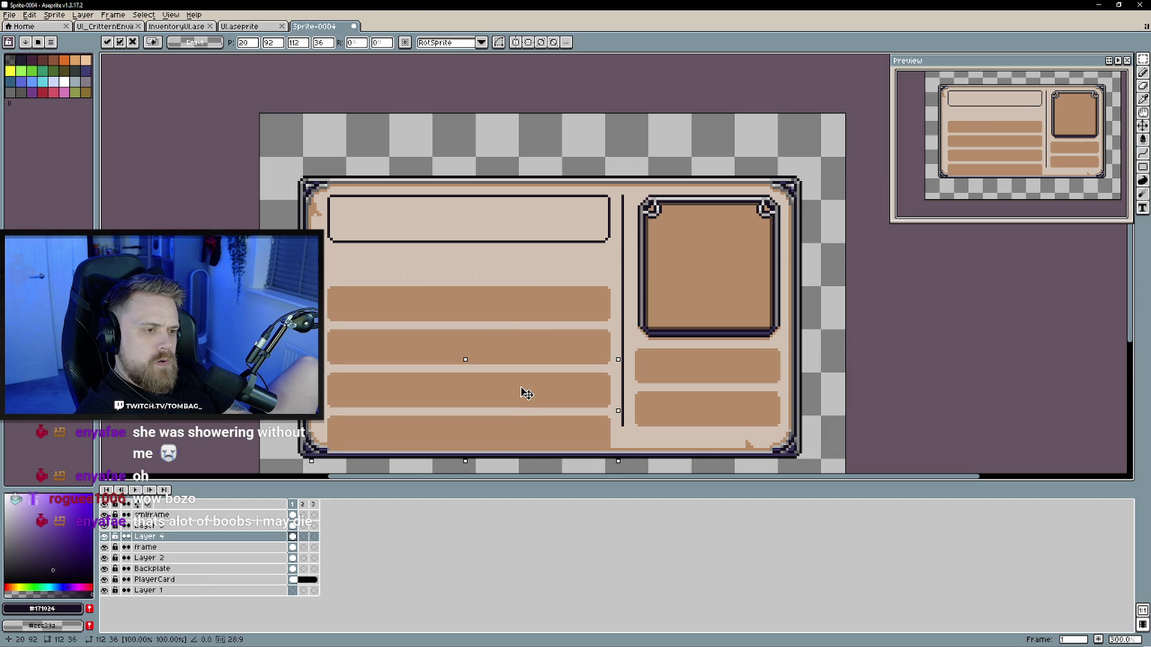
{"action": "left_click_drag", "start_coordinate": [313, 274], "coordinate": [623, 469]}
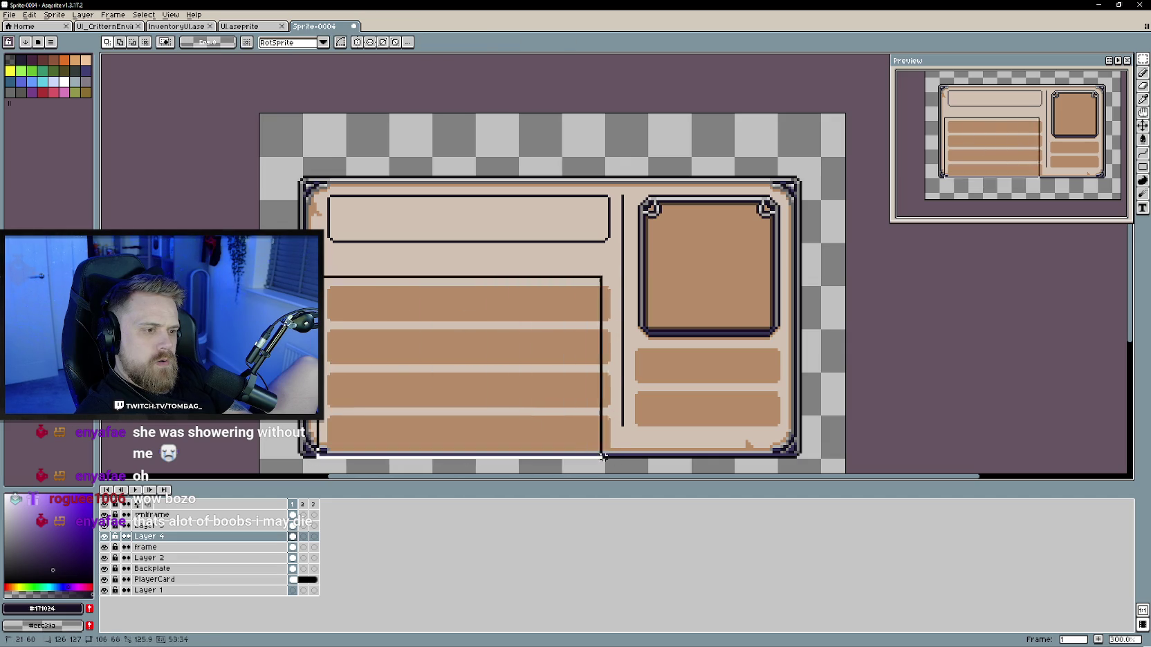
{"action": "left_click_drag", "start_coordinate": [560, 384], "coordinate": [558, 359]}
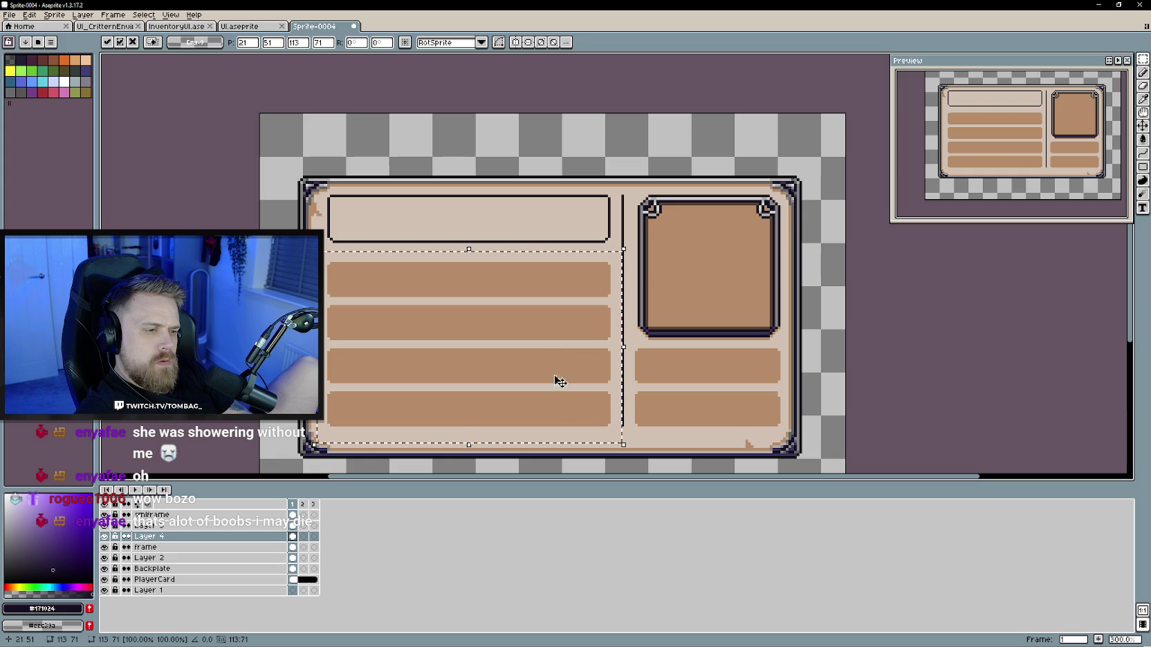
{"action": "left_click", "coordinate": [671, 417]}
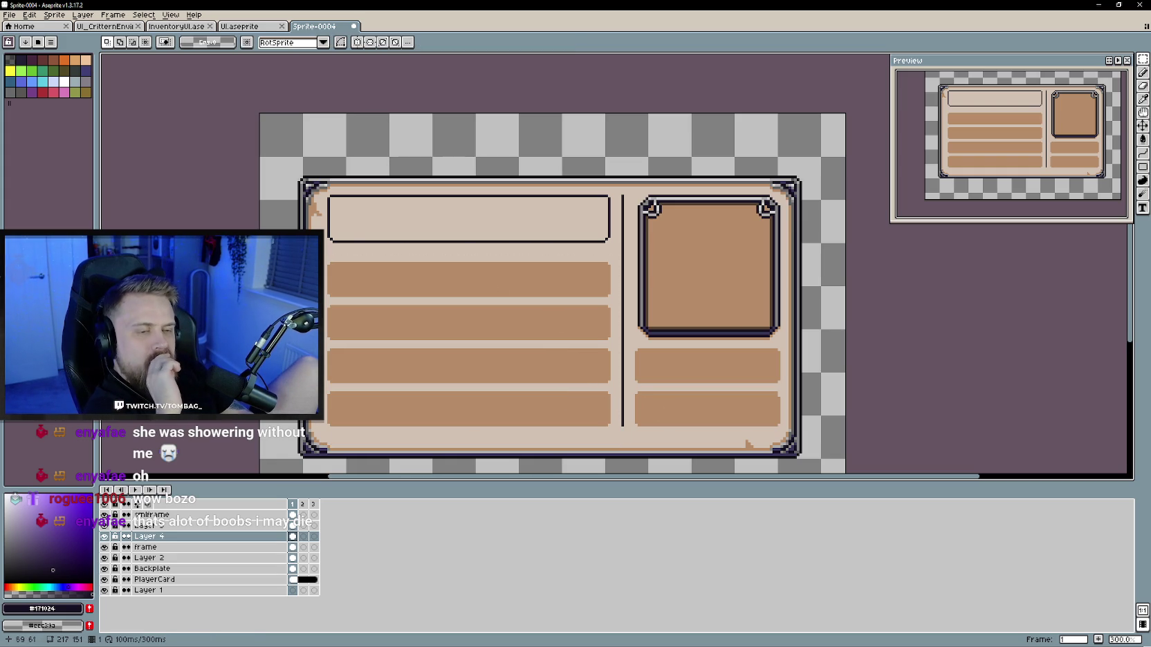
{"action": "left_click_drag", "start_coordinate": [325, 246], "coordinate": [616, 219]}
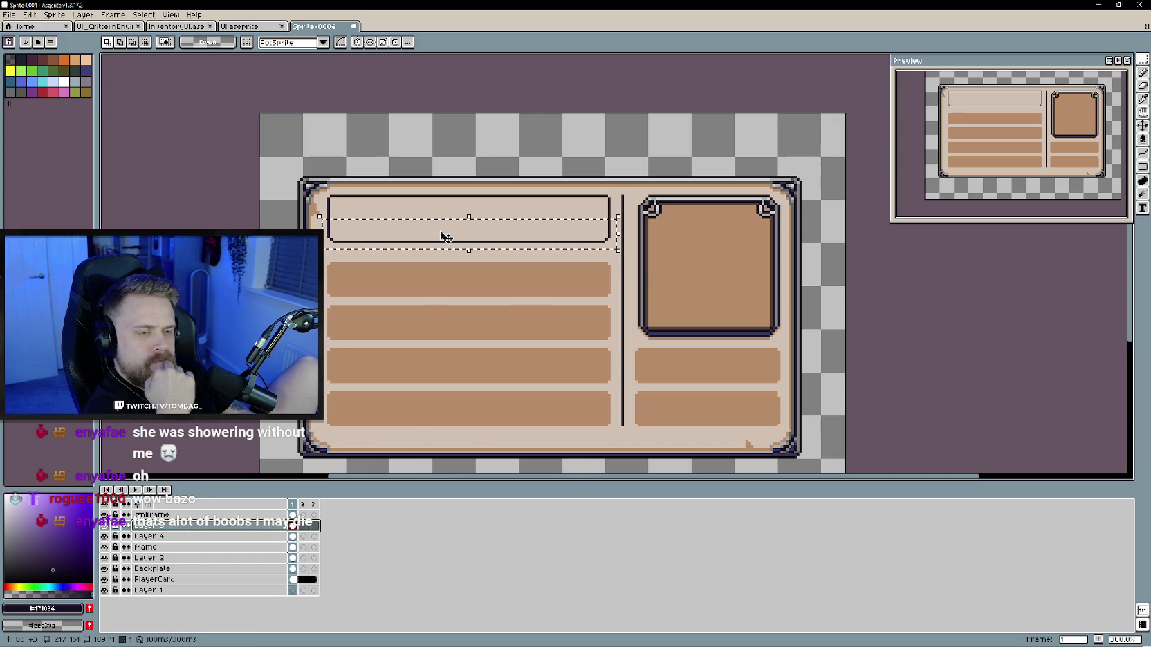
Step: Nudge the name box up slightly and commit its new position
{"action": "left_click_drag", "start_coordinate": [431, 236], "coordinate": [430, 229]}
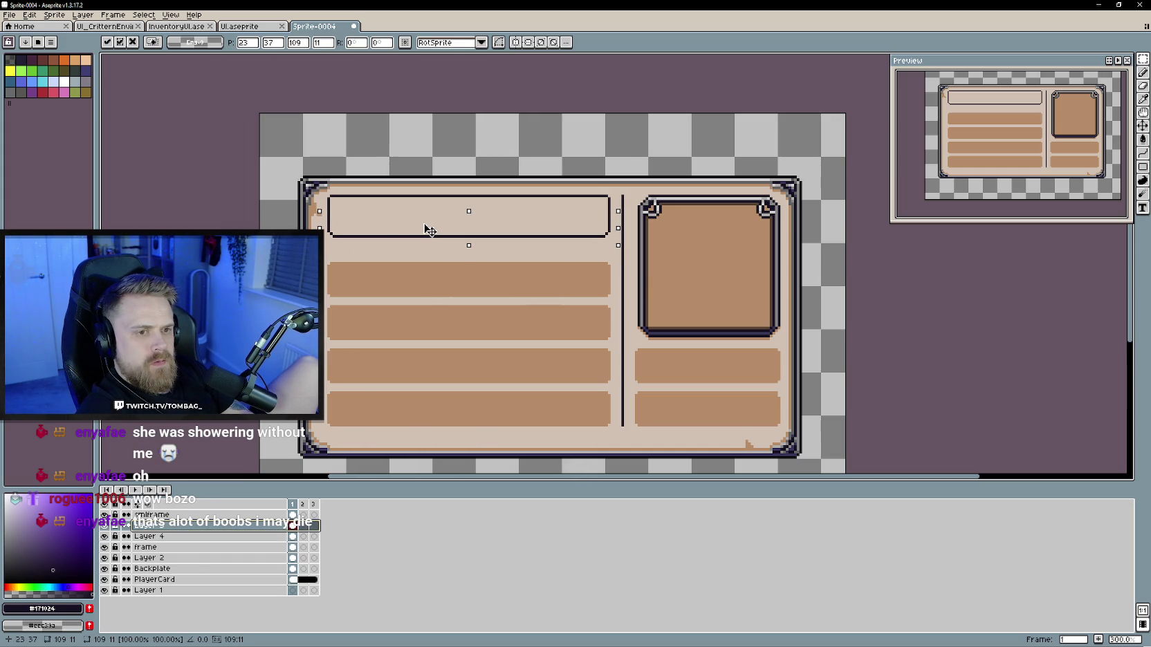
{"action": "left_click", "coordinate": [411, 257]}
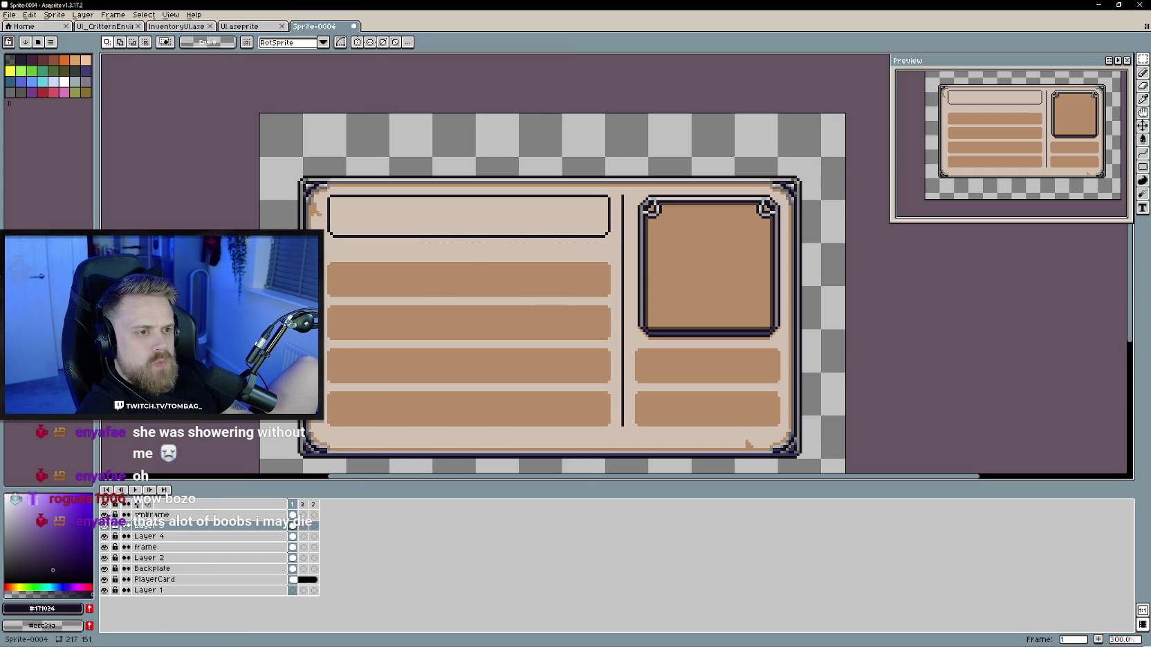
{"action": "key", "text": "m"}
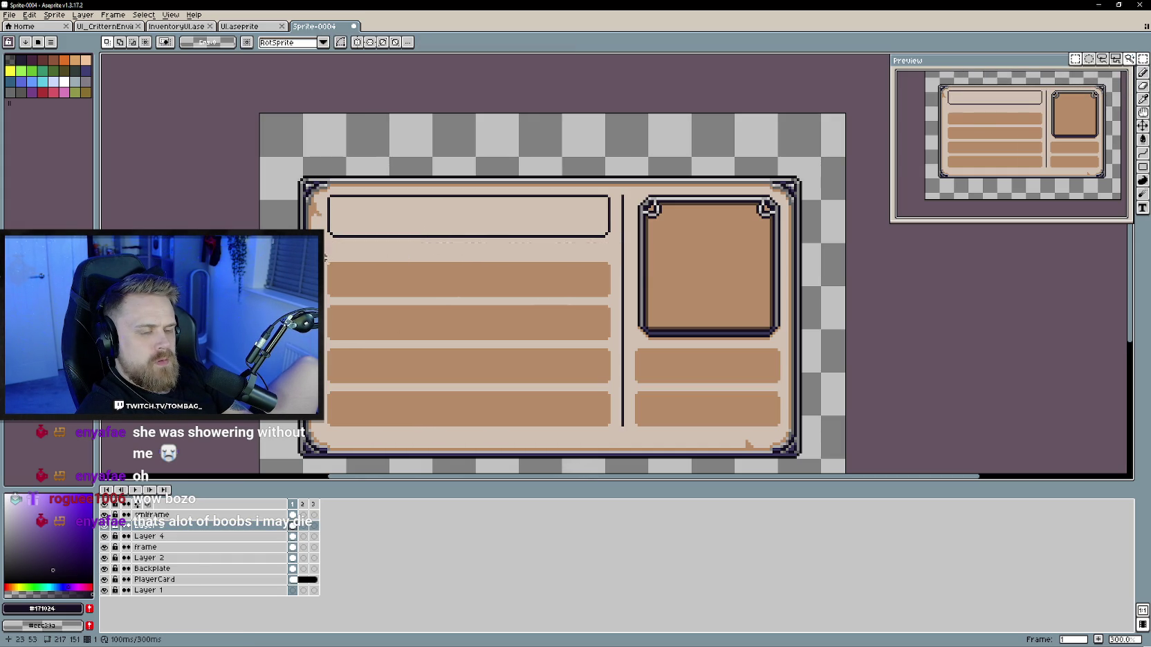
{"action": "left_click_drag", "start_coordinate": [324, 257], "coordinate": [615, 300]}
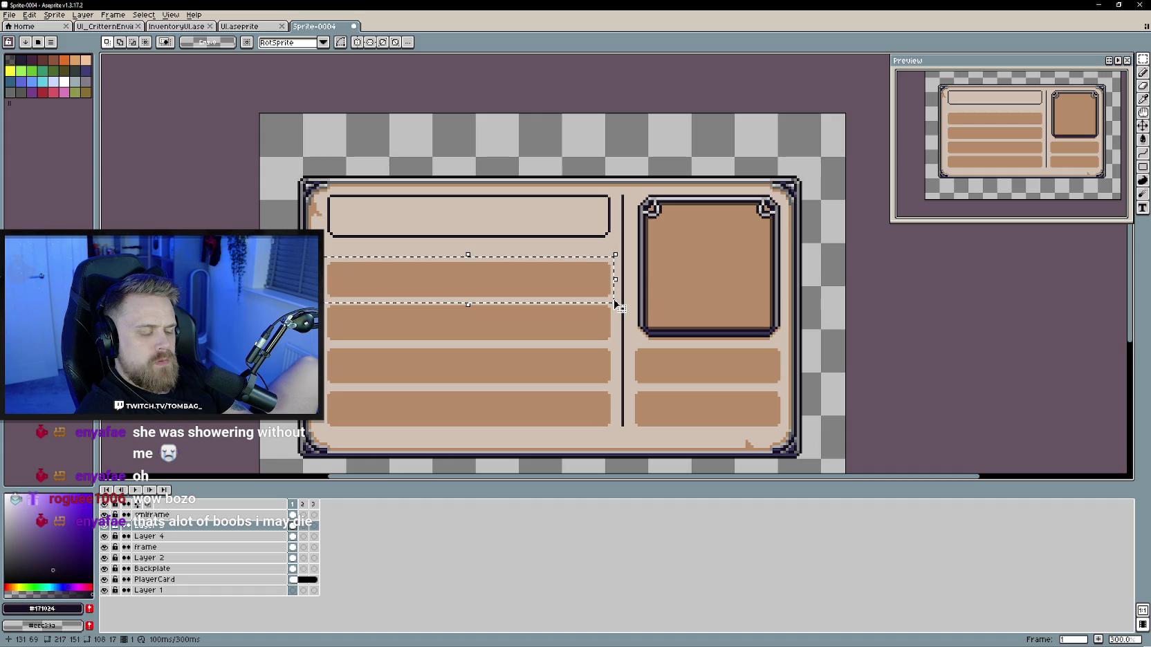
{"action": "key", "text": "ctrl+d"}
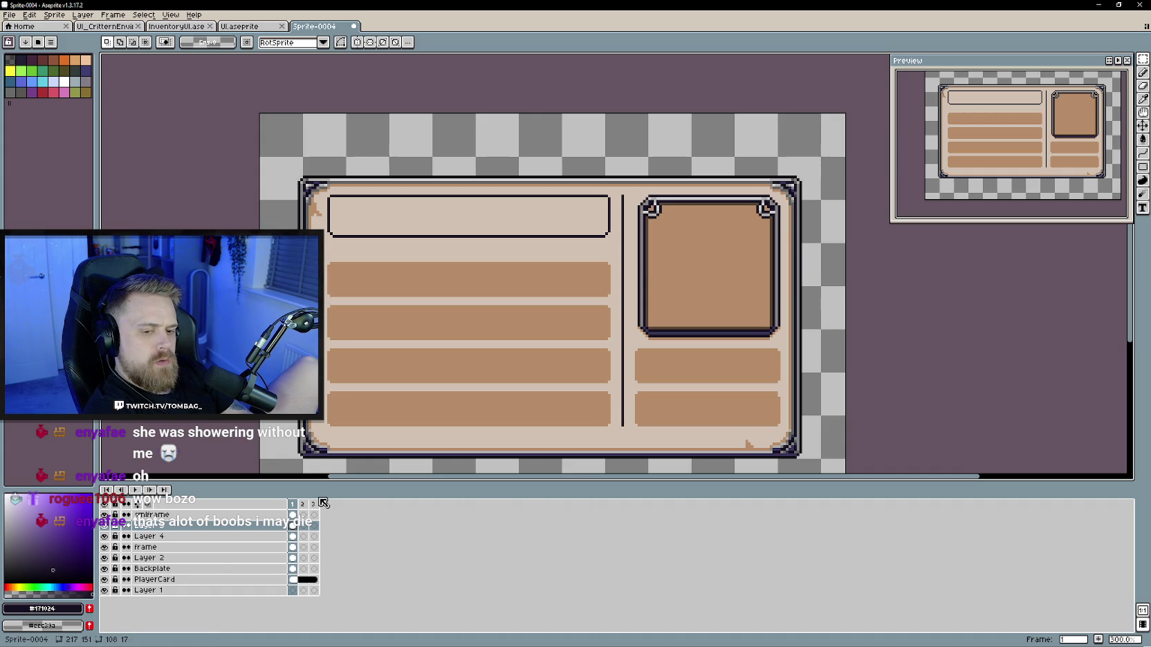
Step: Erase the top left bar on Layer 4, then glance at the InventoryUI document
{"action": "left_click", "coordinate": [208, 536]}
{"action": "left_click_drag", "start_coordinate": [324, 256], "coordinate": [615, 300]}
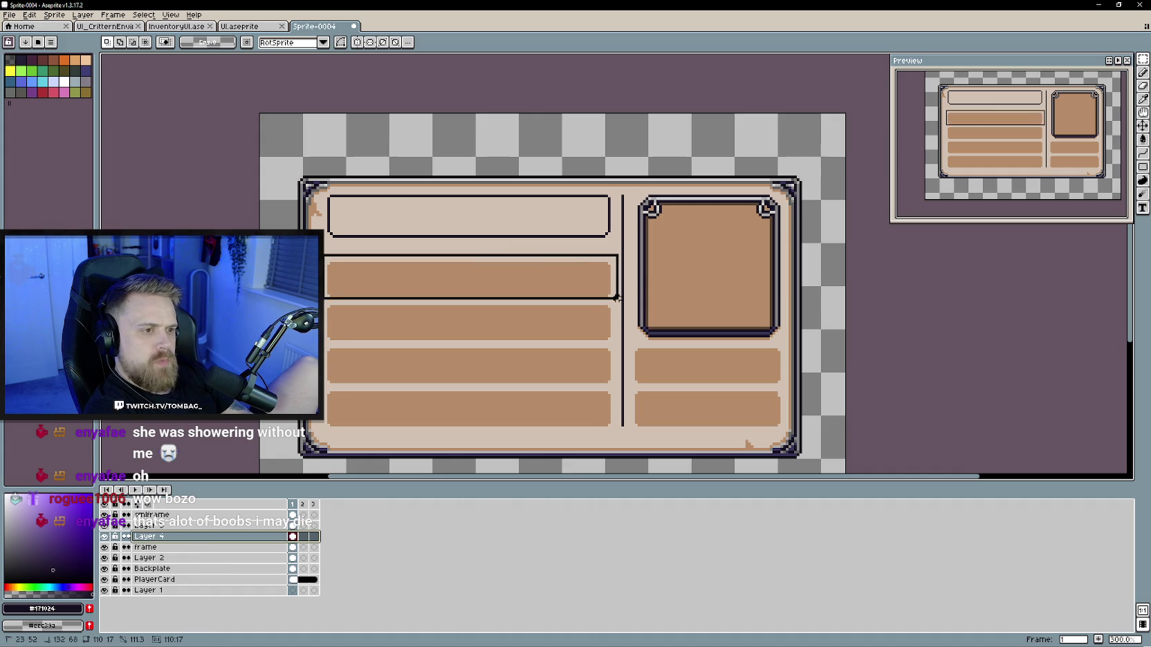
{"action": "key", "text": "Delete"}
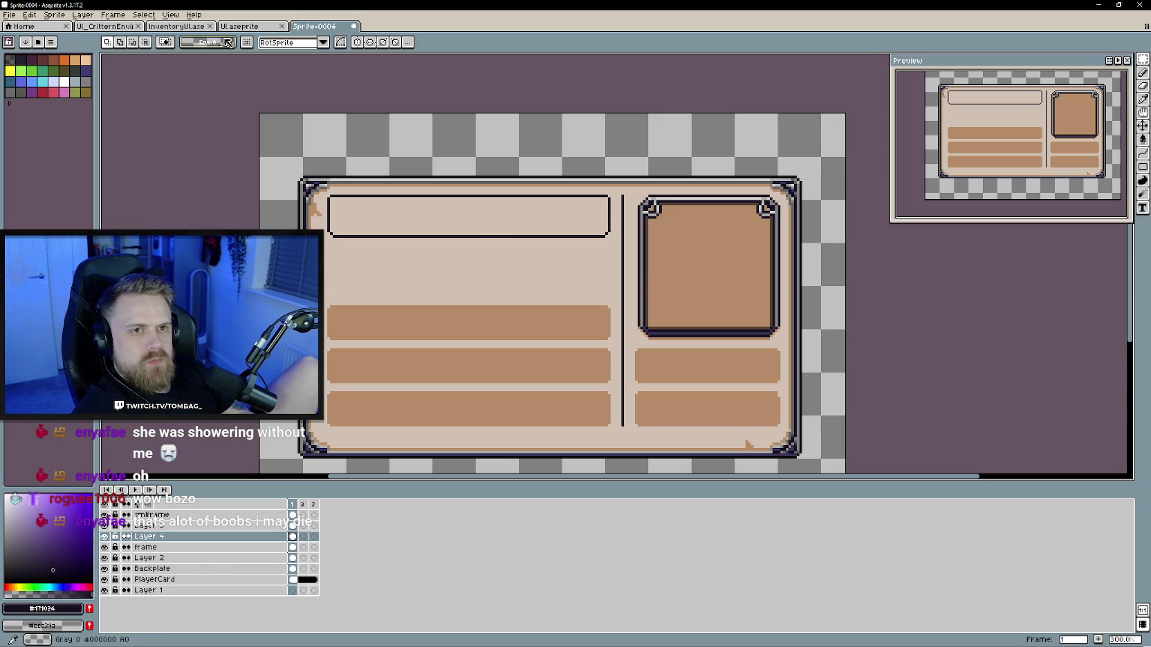
{"action": "left_click", "coordinate": [180, 28]}
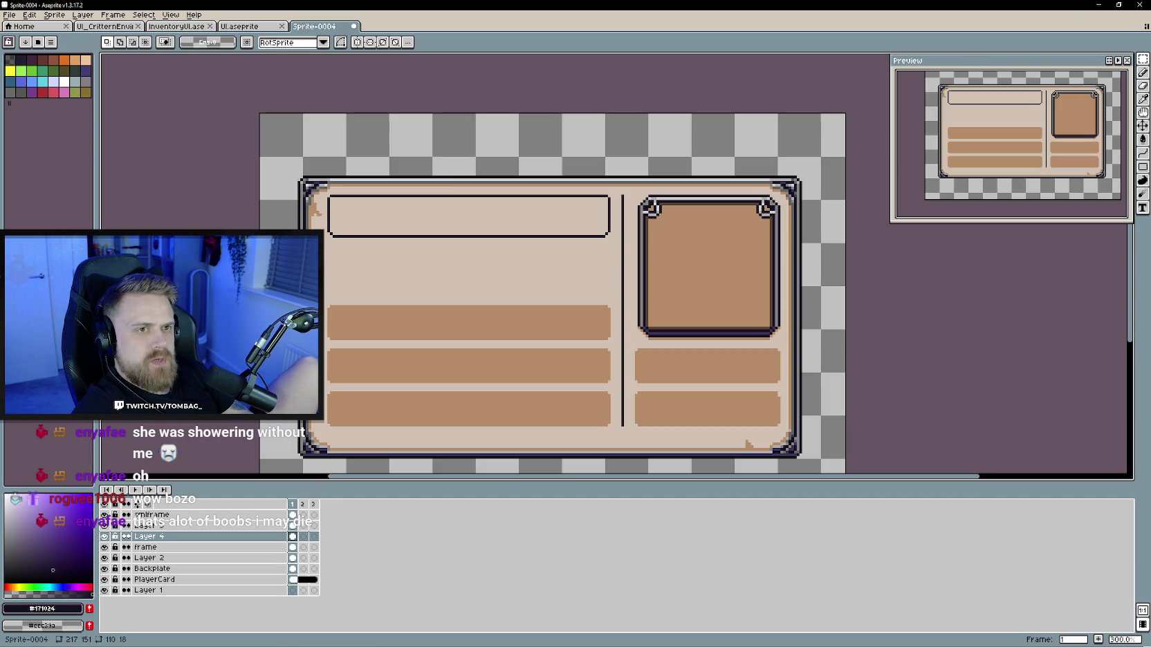
{"action": "left_click", "coordinate": [315, 26]}
Step: Fill the top name box with dark navy #171024 using the Paint Bucket
{"action": "key", "text": "Delete"}
{"action": "key", "text": "g"}
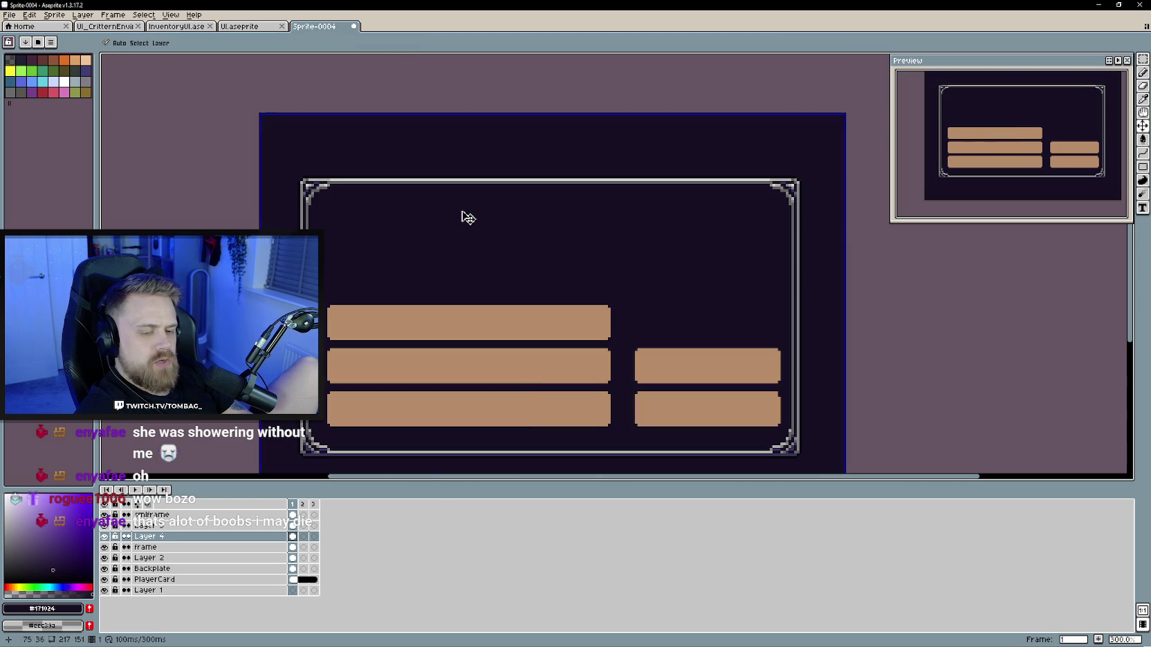
{"action": "key", "text": "ctrl+z"}
{"action": "left_click", "coordinate": [297, 526]}
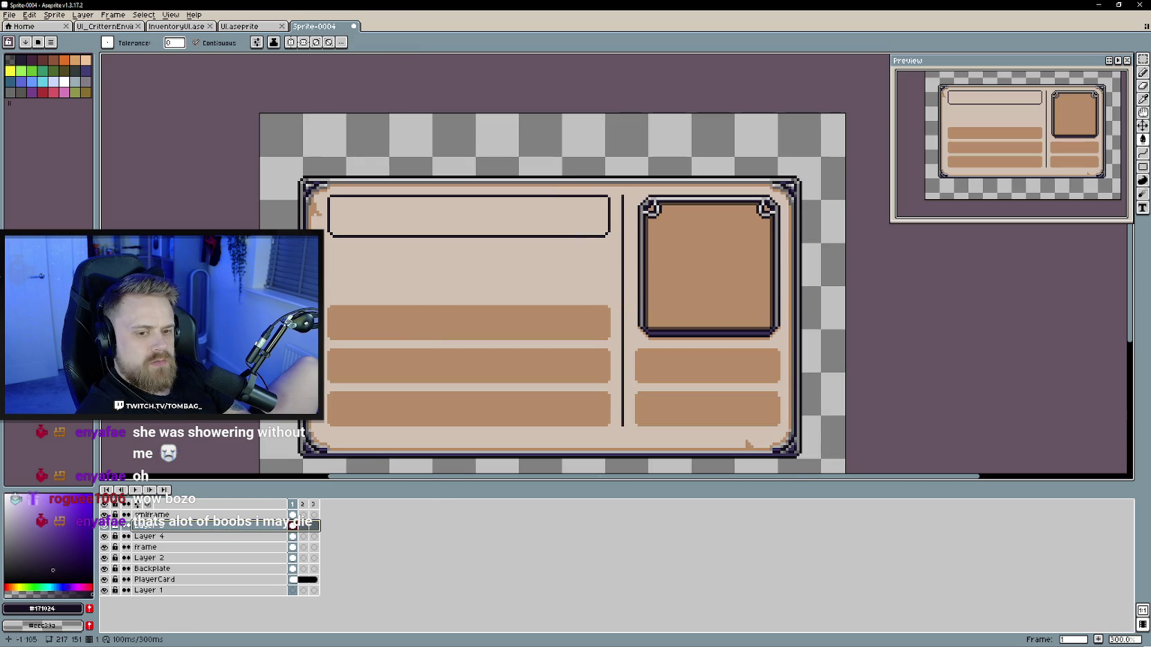
{"action": "left_click", "coordinate": [412, 219]}
{"action": "scroll", "coordinate": [436, 277], "scroll_direction": "up", "scroll_amount": 1}
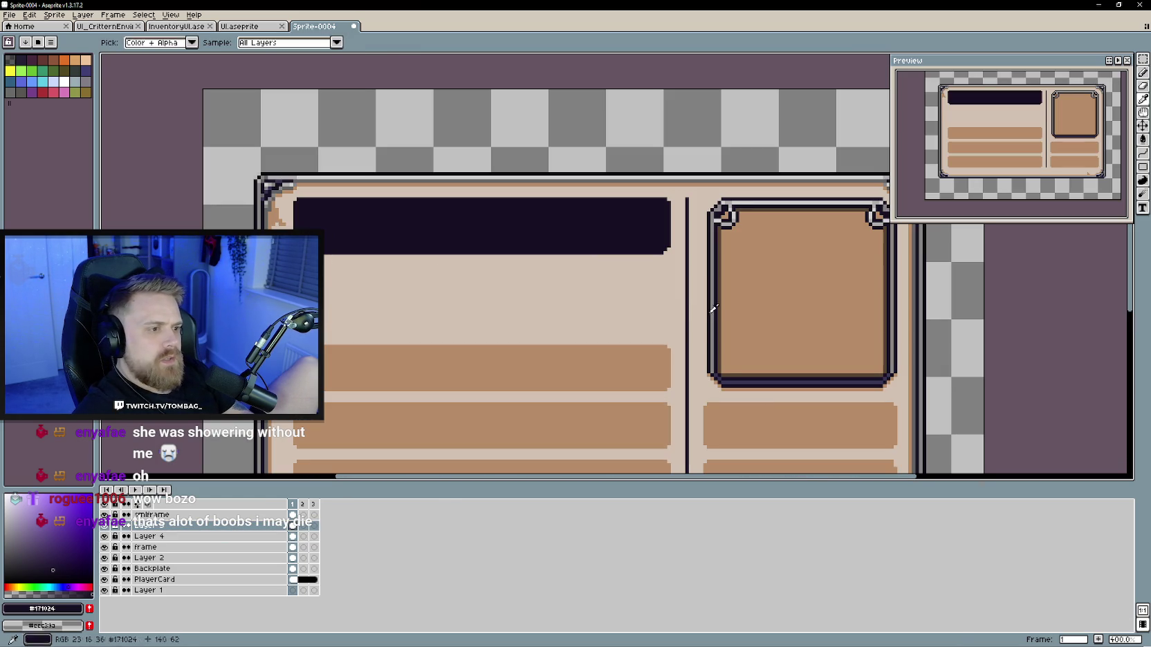
{"action": "left_click_drag", "start_coordinate": [681, 364], "coordinate": [672, 388]}
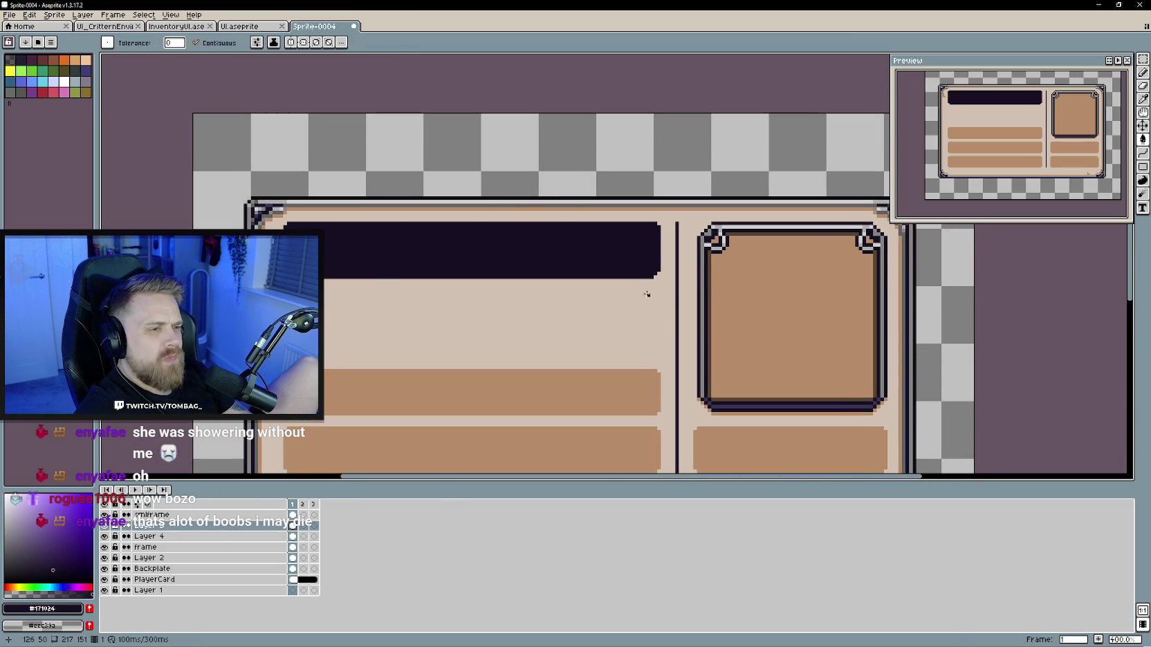
{"action": "scroll", "coordinate": [667, 298], "scroll_direction": "down", "scroll_amount": 1}
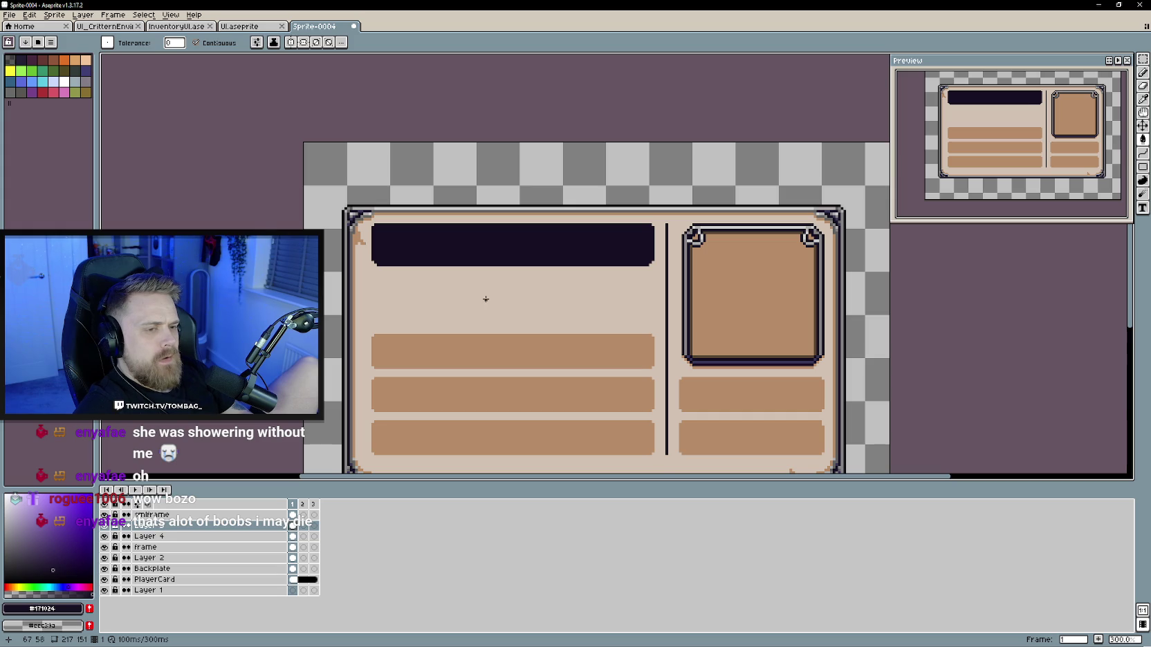
{"action": "scroll", "coordinate": [529, 302], "scroll_direction": "up", "scroll_amount": 1}
Step: Sample the brown panel colour and pencil a brown shadow line along the name box's bottom edge
{"action": "left_click", "coordinate": [620, 250], "text": "alt"}
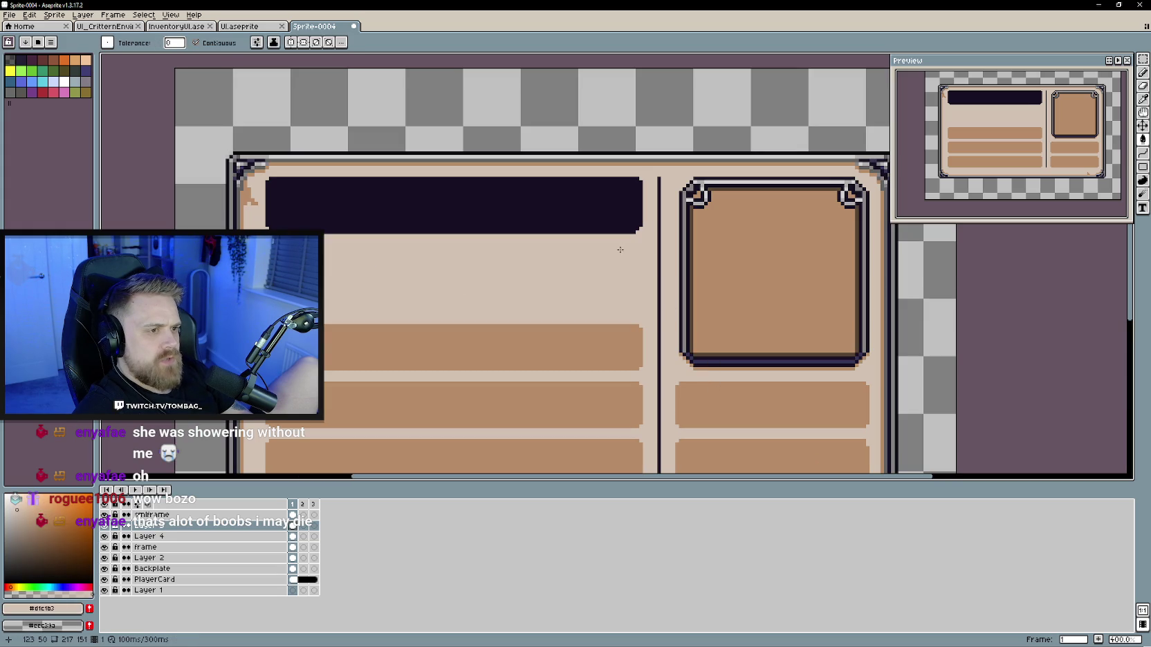
{"action": "left_click", "coordinate": [715, 365], "text": "alt"}
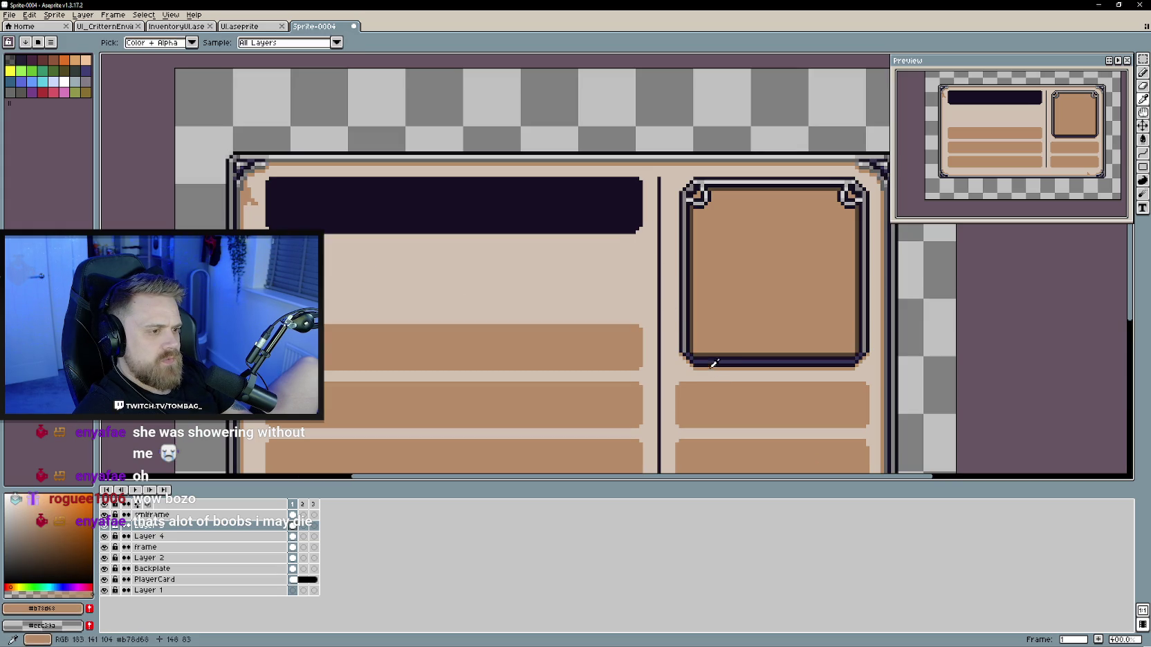
{"action": "left_click", "coordinate": [638, 229]}
{"action": "key", "text": "ctrl+z"}
{"action": "key", "text": "b"}
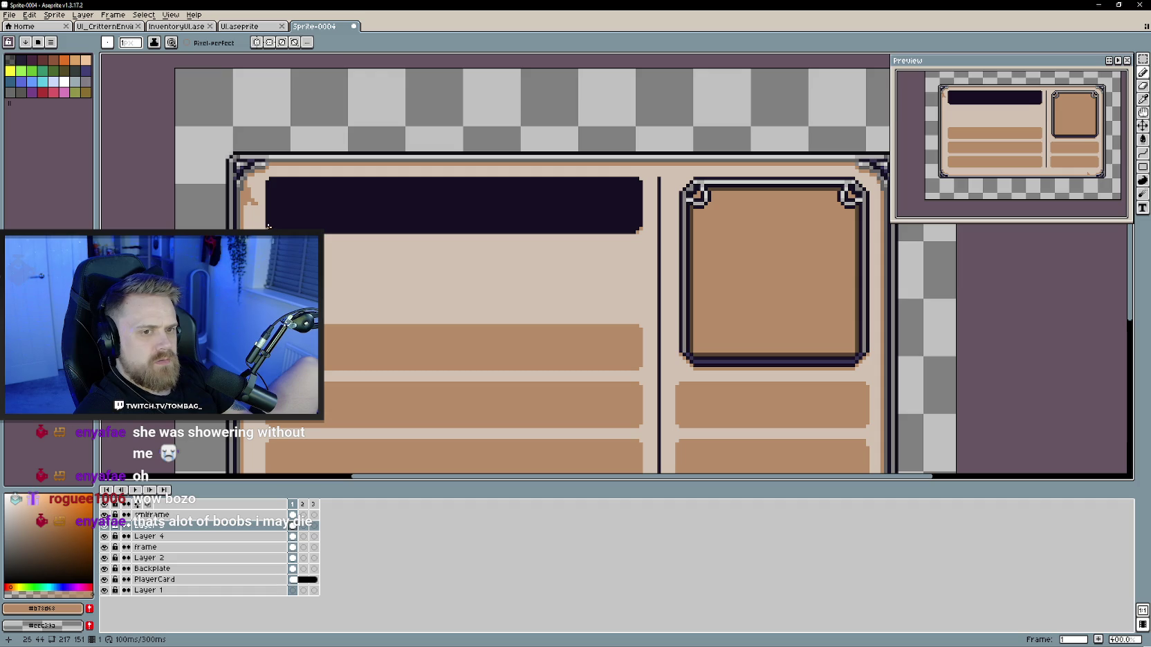
{"action": "left_click", "coordinate": [631, 236], "text": "shift"}
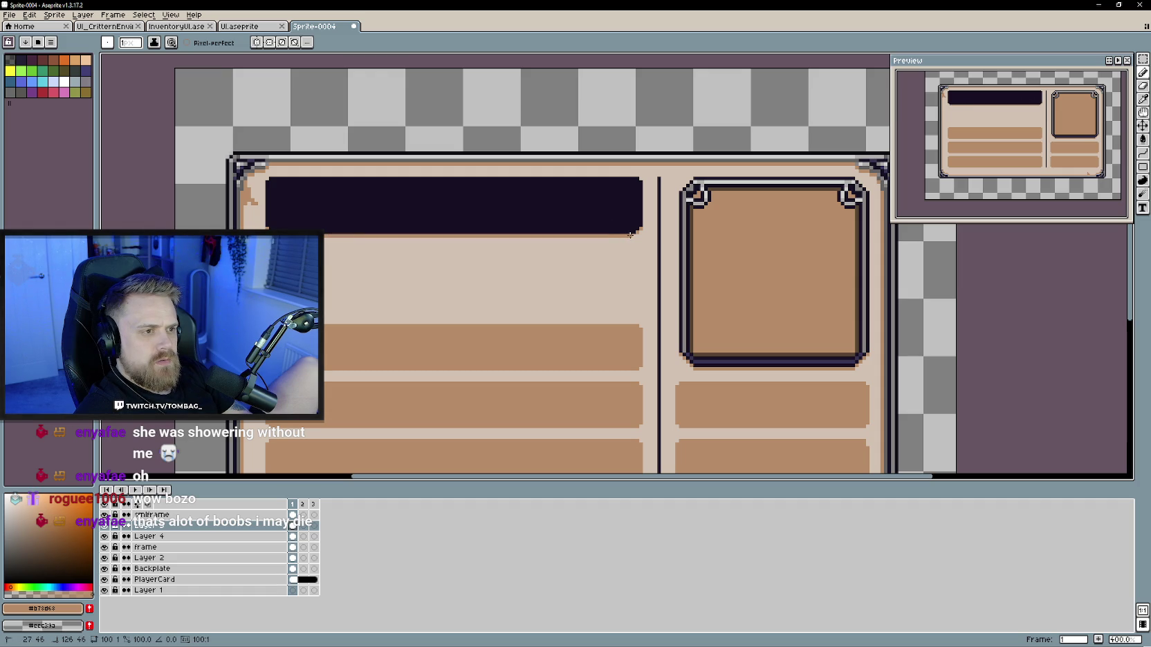
{"action": "scroll", "coordinate": [455, 256], "scroll_direction": "down", "scroll_amount": 1}
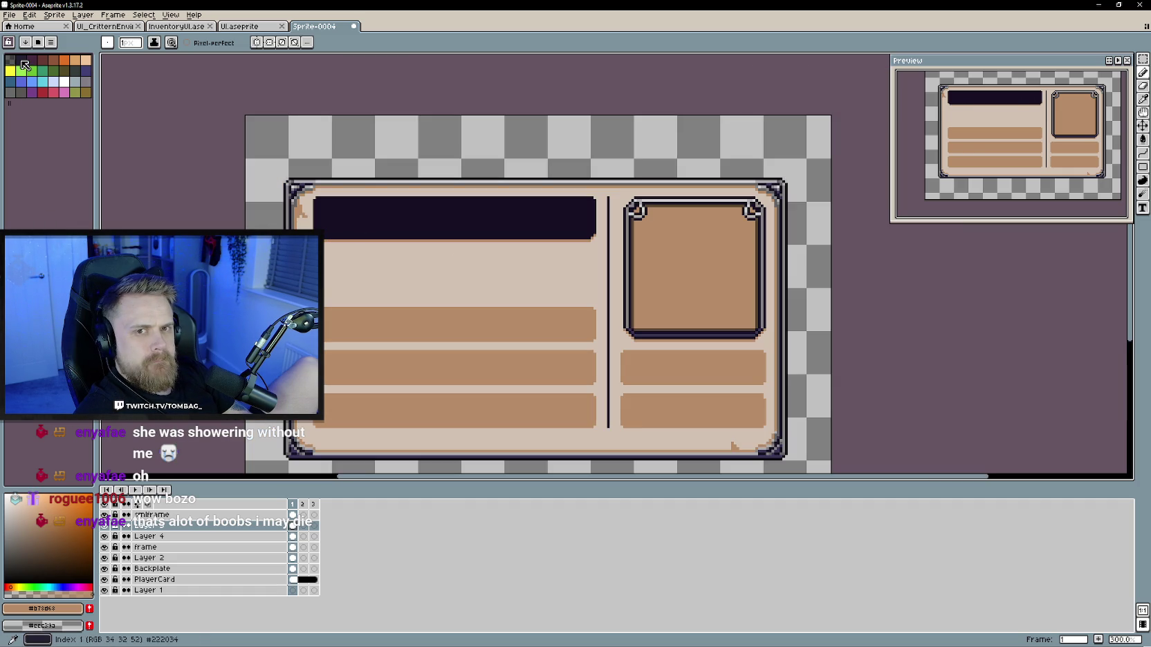
Step: Pick a dark palette shade and draw a line down the dark bar's right edge
{"action": "left_click", "coordinate": [299, 337], "text": "alt"}
{"action": "scroll", "coordinate": [308, 255], "scroll_direction": "up", "scroll_amount": 2}
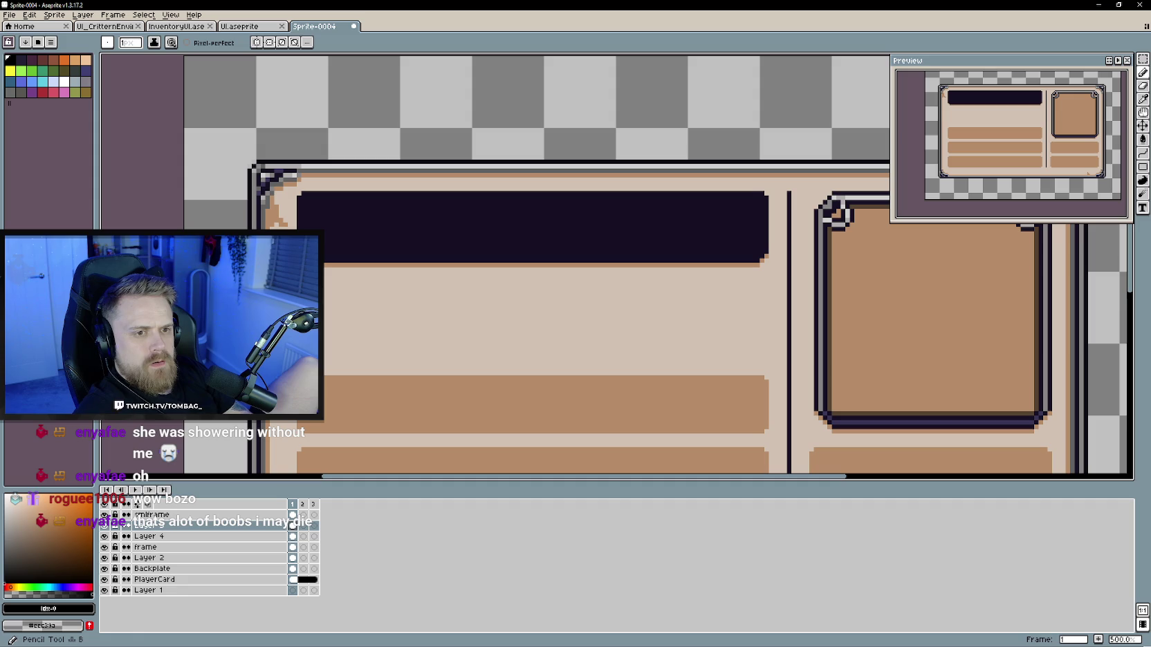
{"action": "scroll", "coordinate": [301, 203], "scroll_direction": "up", "scroll_amount": 2}
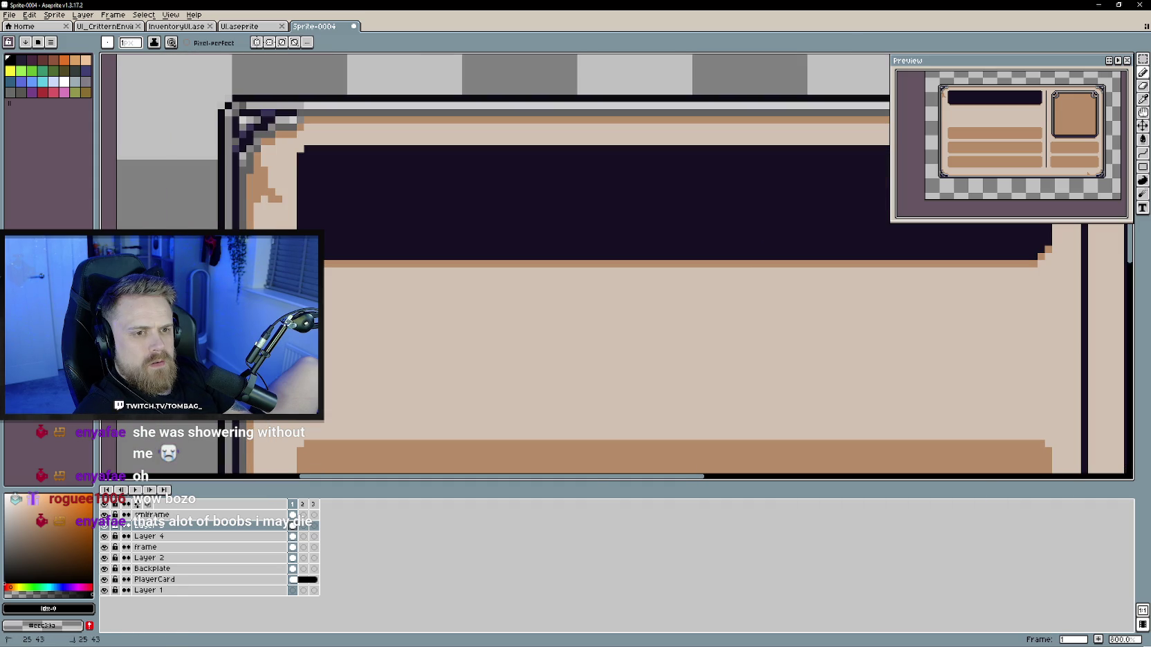
{"action": "scroll", "coordinate": [319, 154], "scroll_direction": "right", "scroll_amount": 5}
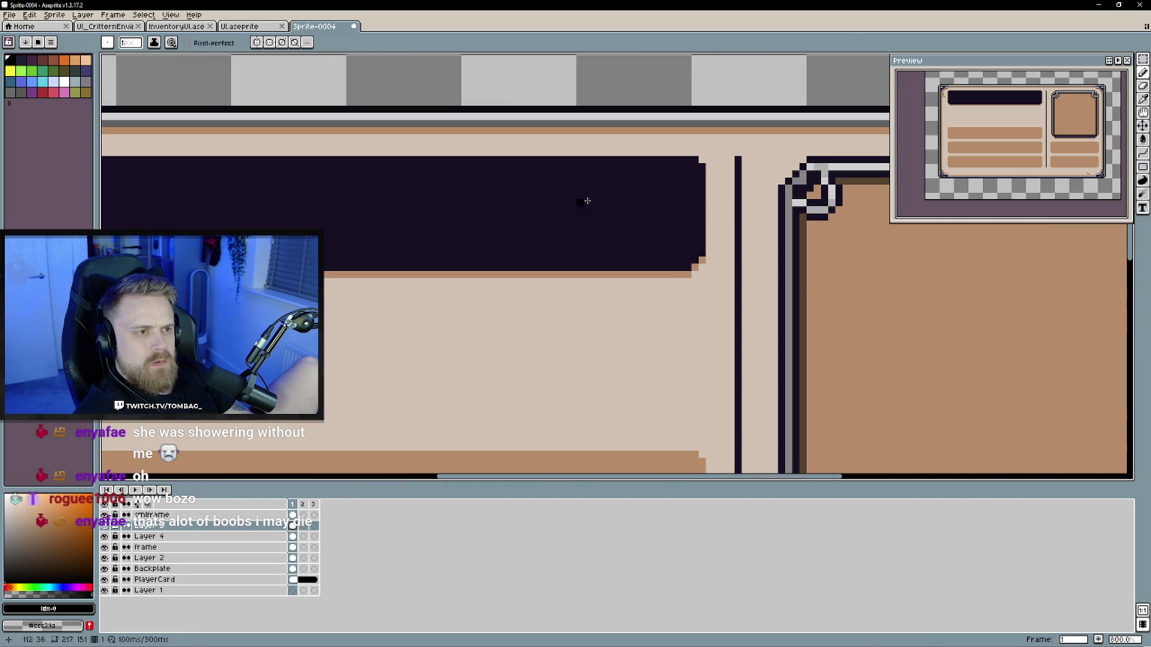
{"action": "left_click_drag", "start_coordinate": [701, 165], "coordinate": [700, 253]}
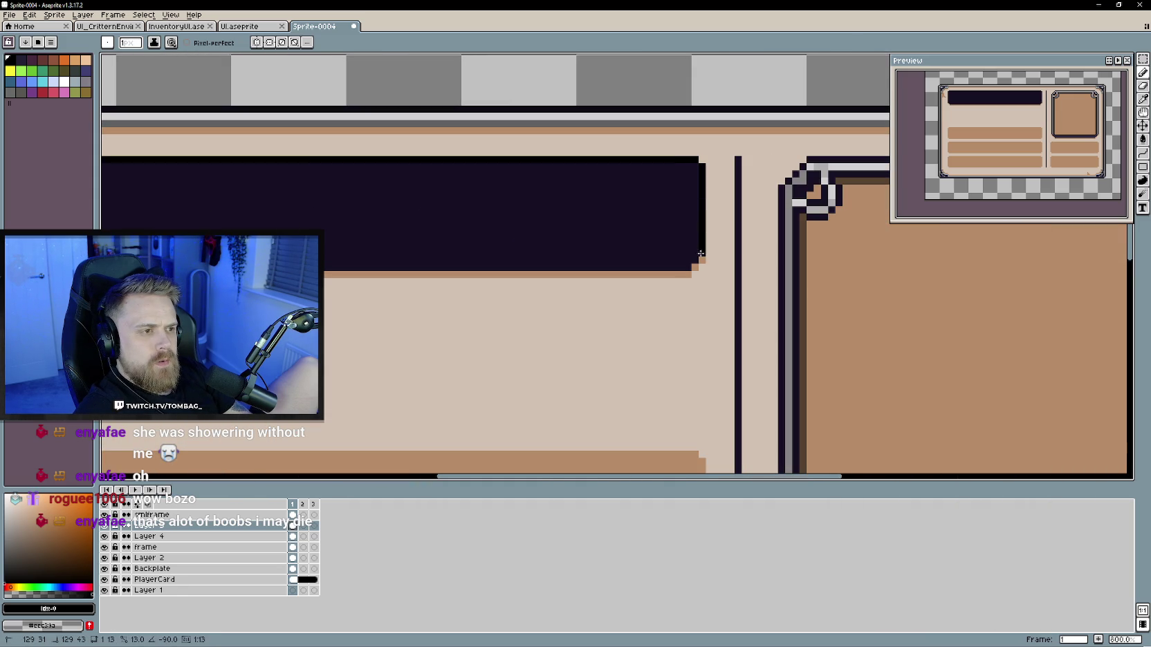
{"action": "scroll", "coordinate": [424, 265], "scroll_direction": "left", "scroll_amount": 4}
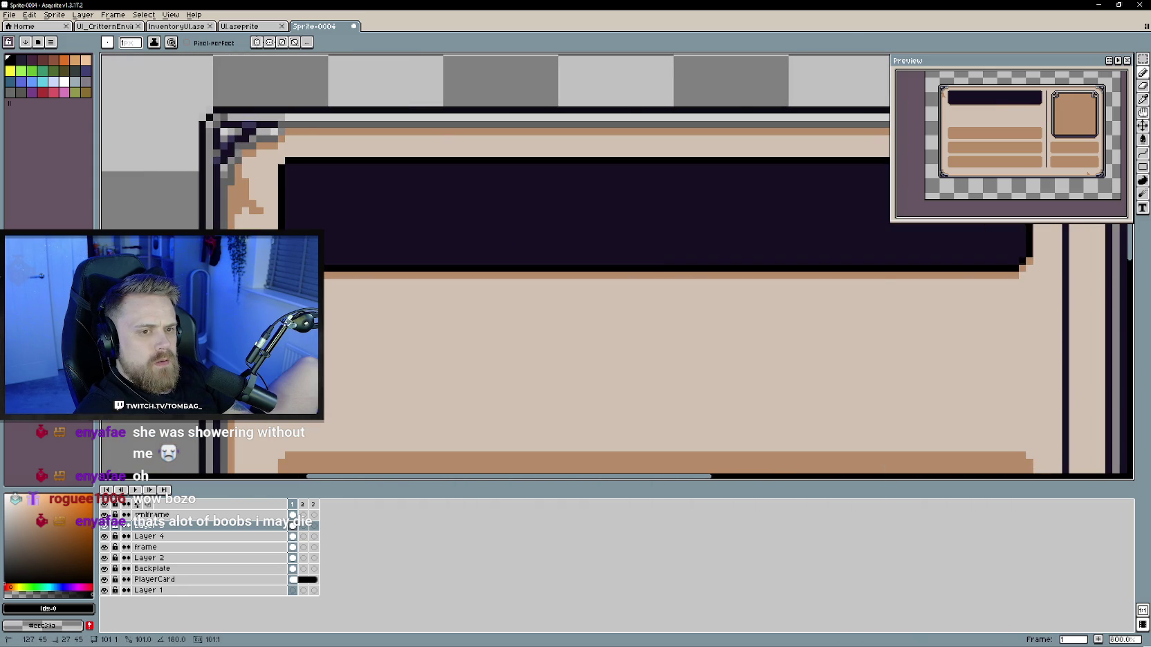
{"action": "scroll", "coordinate": [440, 304], "scroll_direction": "down", "scroll_amount": 1}
Step: Sample the bar's colour and draw a lighter outline line across the dark bar's top
{"action": "left_click", "coordinate": [437, 220], "text": "alt"}
{"action": "scroll", "coordinate": [411, 265], "scroll_direction": "down", "scroll_amount": 1}
{"action": "key", "text": "Right"}
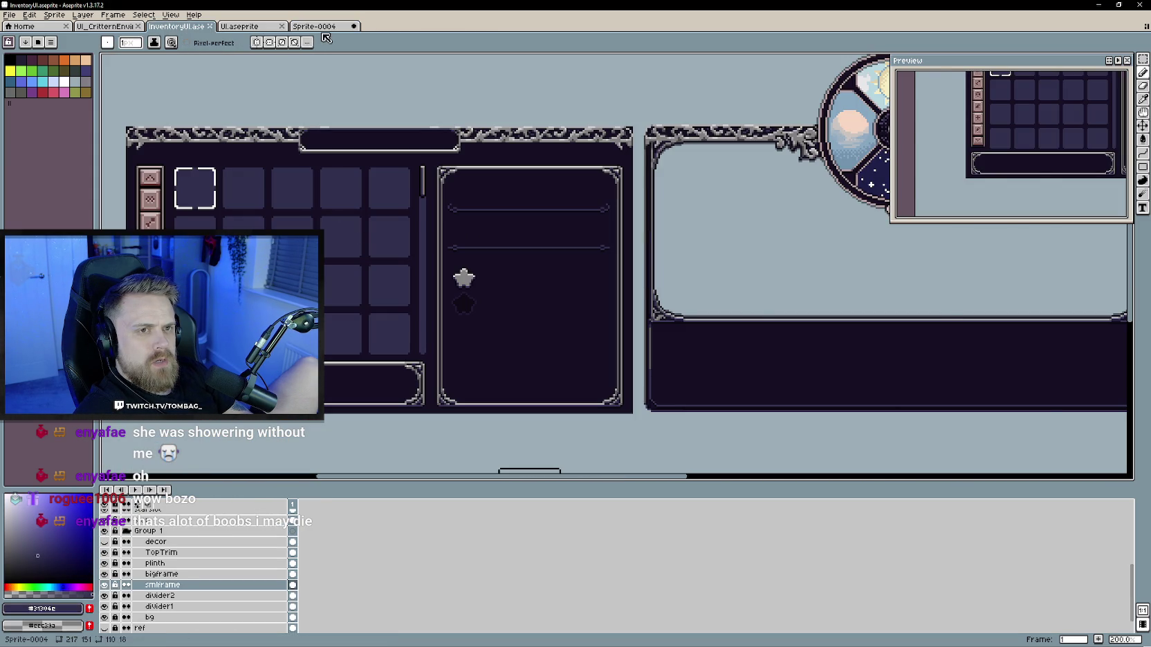
{"action": "key", "text": "Left"}
{"action": "scroll", "coordinate": [360, 114], "scroll_direction": "up", "scroll_amount": 1}
{"action": "left_click_drag", "start_coordinate": [217, 217], "coordinate": [763, 215]}
{"action": "scroll", "coordinate": [480, 303], "scroll_direction": "down", "scroll_amount": 1}
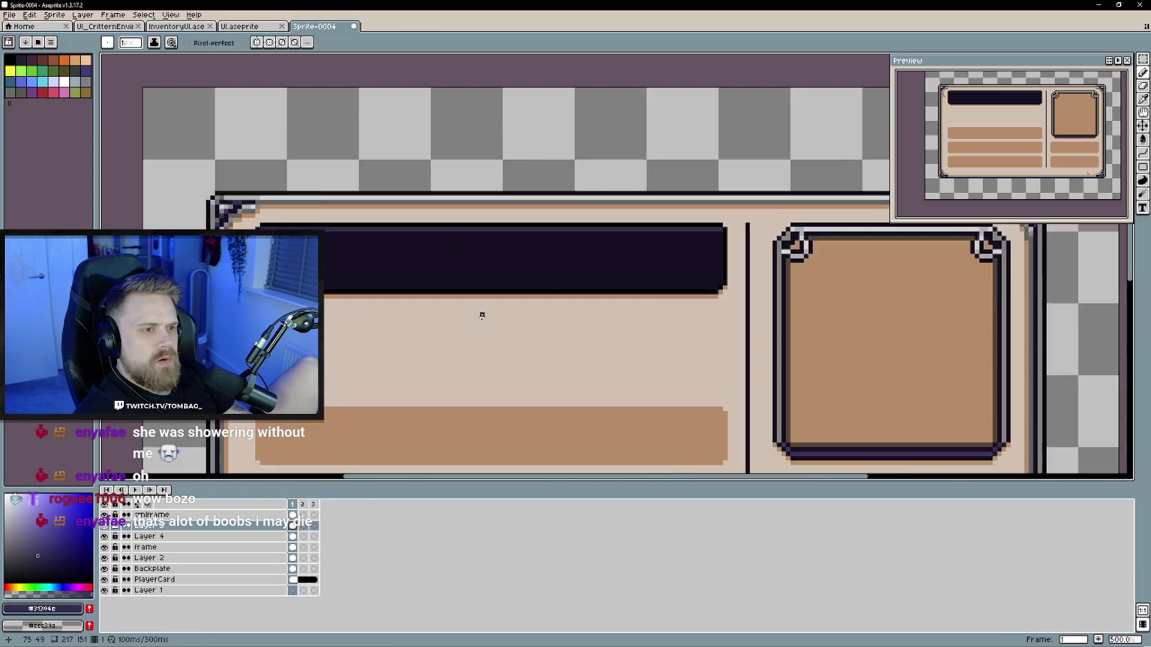
{"action": "scroll", "coordinate": [460, 274], "scroll_direction": "down", "scroll_amount": 1}
{"action": "scroll", "coordinate": [442, 275], "scroll_direction": "down", "scroll_amount": 1}
{"action": "scroll", "coordinate": [435, 270], "scroll_direction": "down", "scroll_amount": 1}
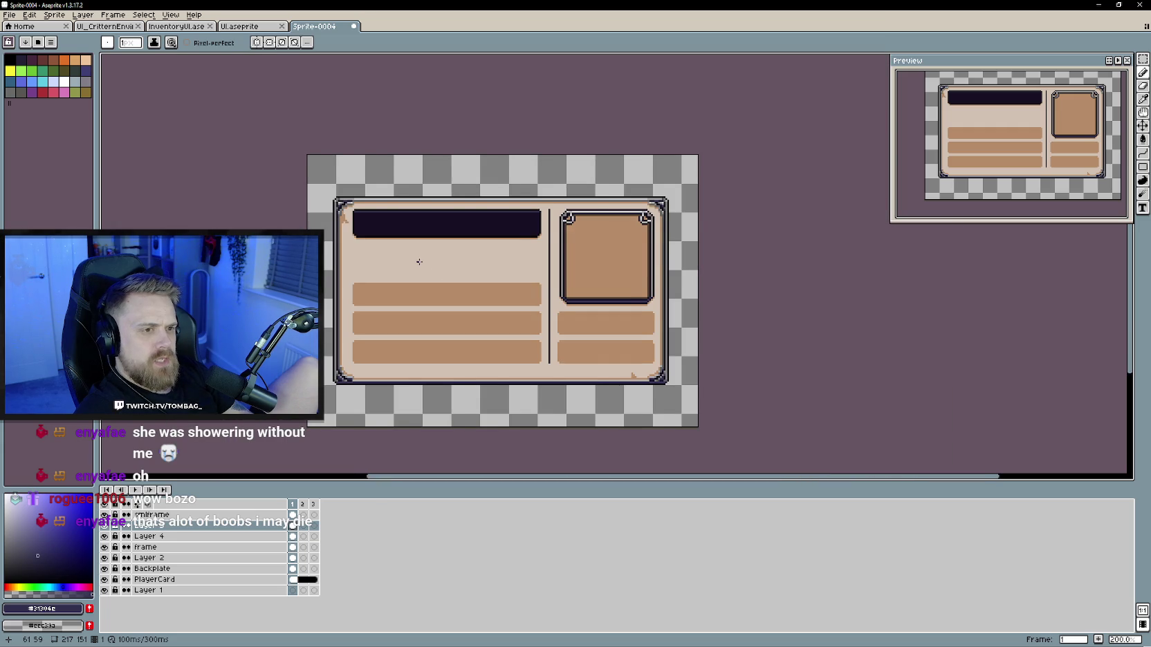
{"action": "scroll", "coordinate": [421, 258], "scroll_direction": "up", "scroll_amount": 1}
{"action": "scroll", "coordinate": [427, 267], "scroll_direction": "up", "scroll_amount": 1}
{"action": "scroll", "coordinate": [373, 238], "scroll_direction": "up", "scroll_amount": 1}
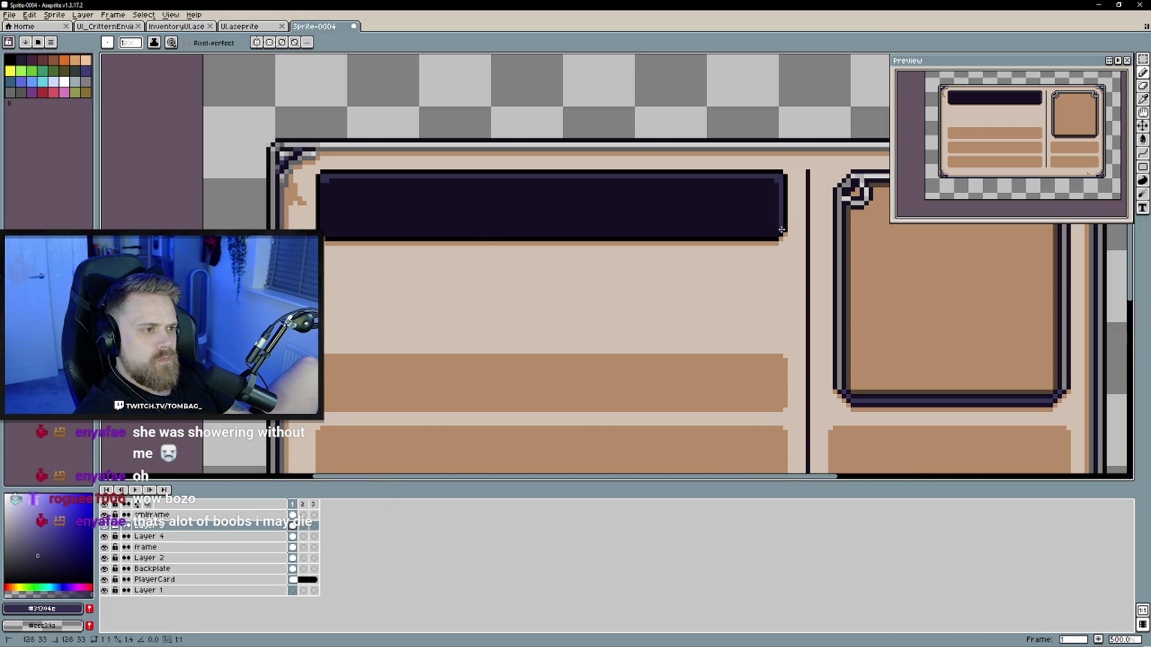
Step: Draw a lighter line down the dark bar's left edge and recentre the card
{"action": "left_click_drag", "start_coordinate": [325, 187], "coordinate": [326, 224]}
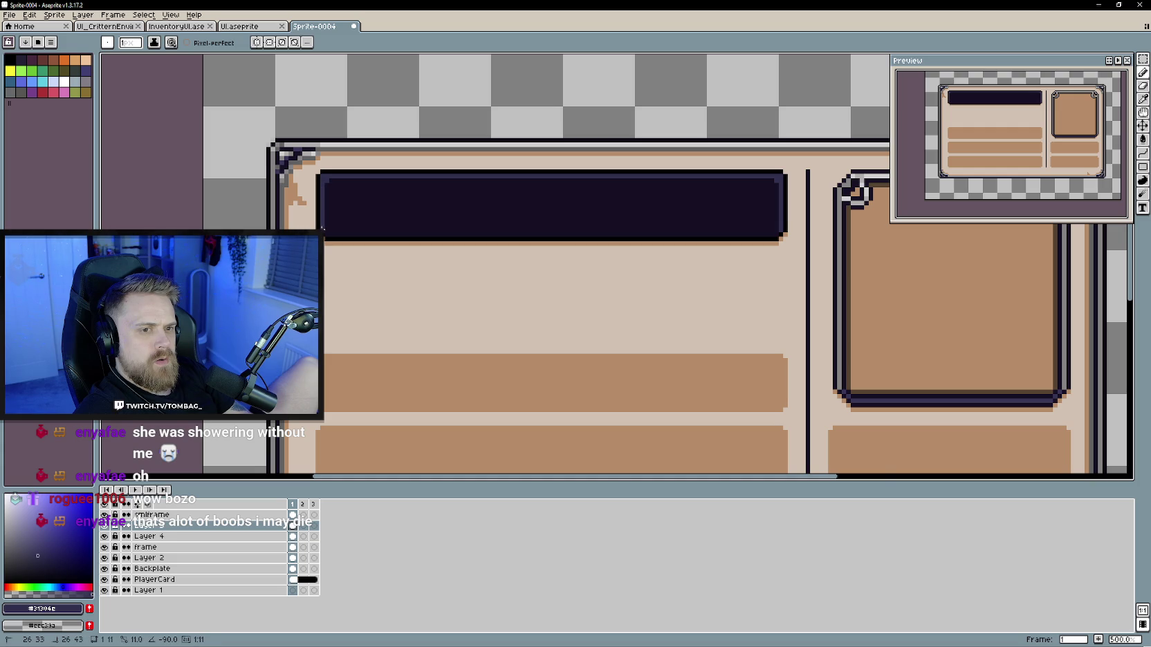
{"action": "scroll", "coordinate": [465, 281], "scroll_direction": "down", "scroll_amount": 1}
{"action": "scroll", "coordinate": [465, 280], "scroll_direction": "down", "scroll_amount": 2}
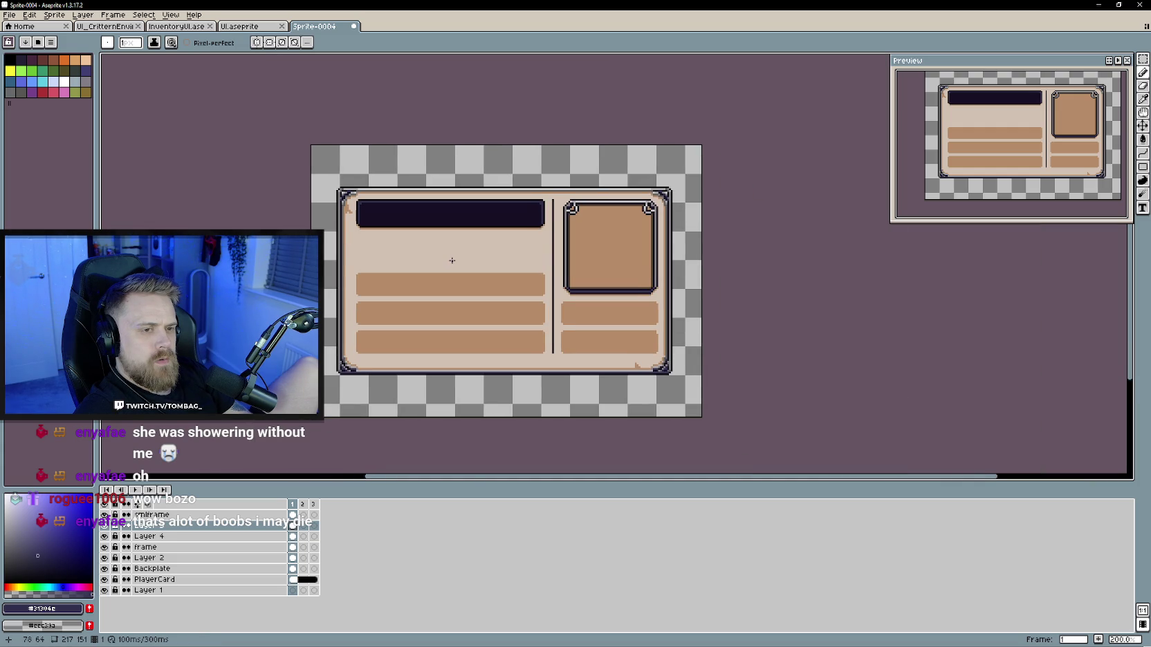
{"action": "left_click_drag", "start_coordinate": [452, 260], "coordinate": [499, 259]}
{"action": "scroll", "coordinate": [473, 261], "scroll_direction": "up", "scroll_amount": 1}
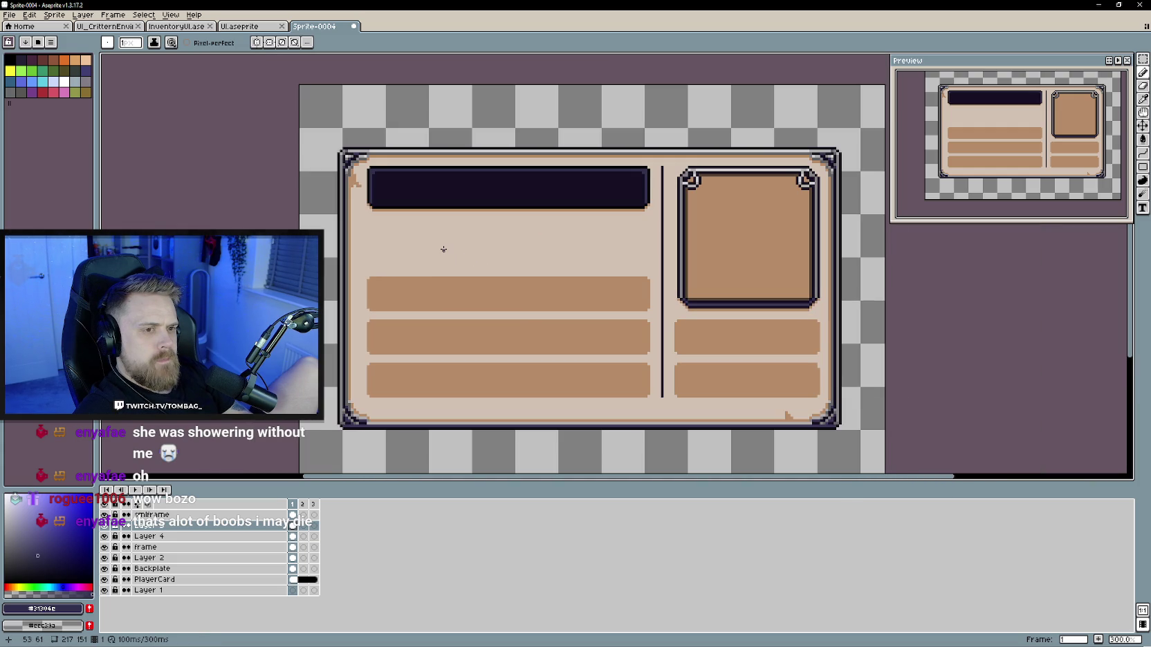
{"action": "scroll", "coordinate": [443, 248], "scroll_direction": "down", "scroll_amount": 1}
{"action": "scroll", "coordinate": [443, 247], "scroll_direction": "up", "scroll_amount": 1}
{"action": "left_click_drag", "start_coordinate": [443, 248], "coordinate": [427, 244]}
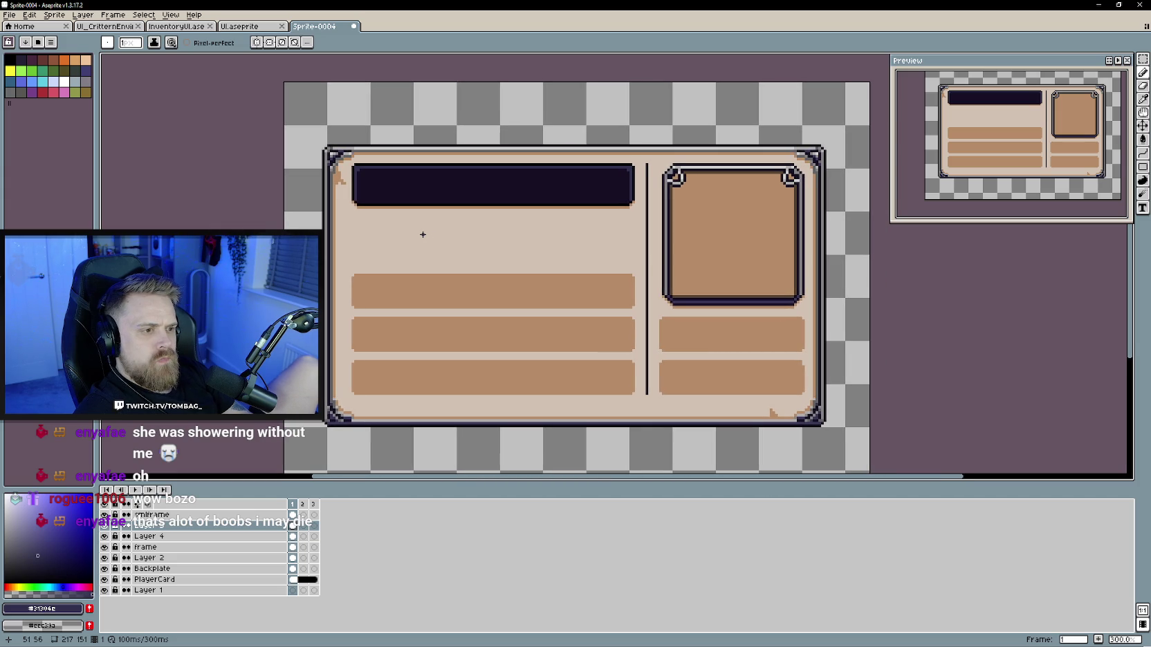
{"action": "left_click_drag", "start_coordinate": [553, 254], "coordinate": [518, 265]}
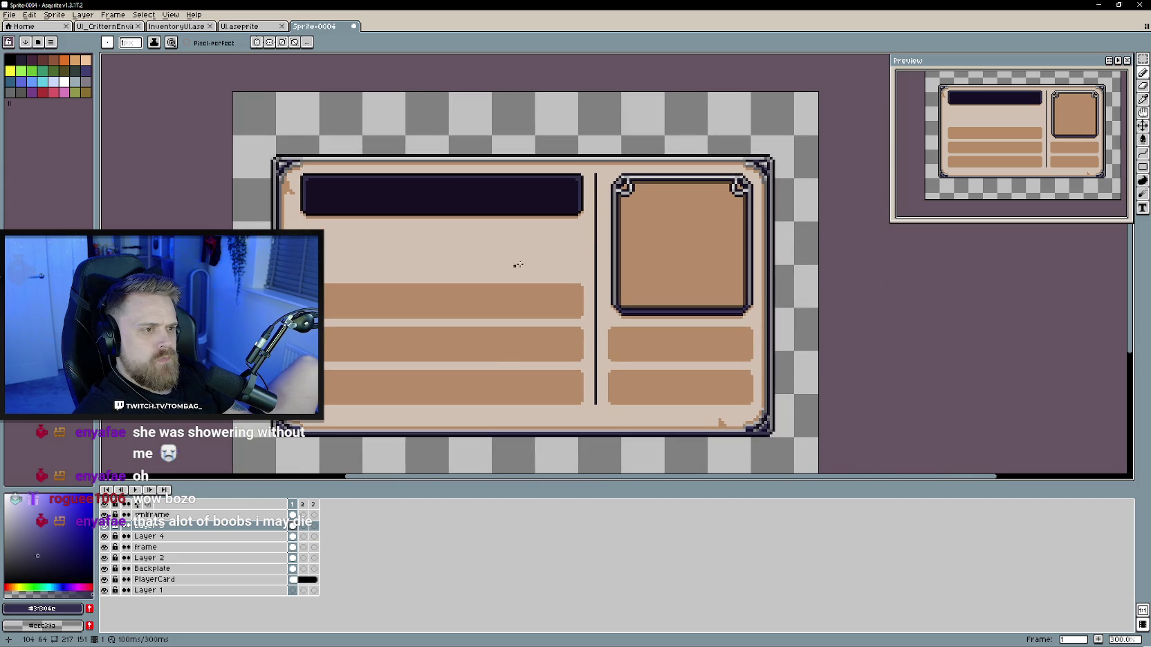
Step: Redraw the vertical divider in tan #b78d6a and drag the frame layer higher in the stack
{"action": "left_click", "coordinate": [576, 292], "text": "alt"}
{"action": "left_click_drag", "start_coordinate": [596, 175], "coordinate": [594, 402]}
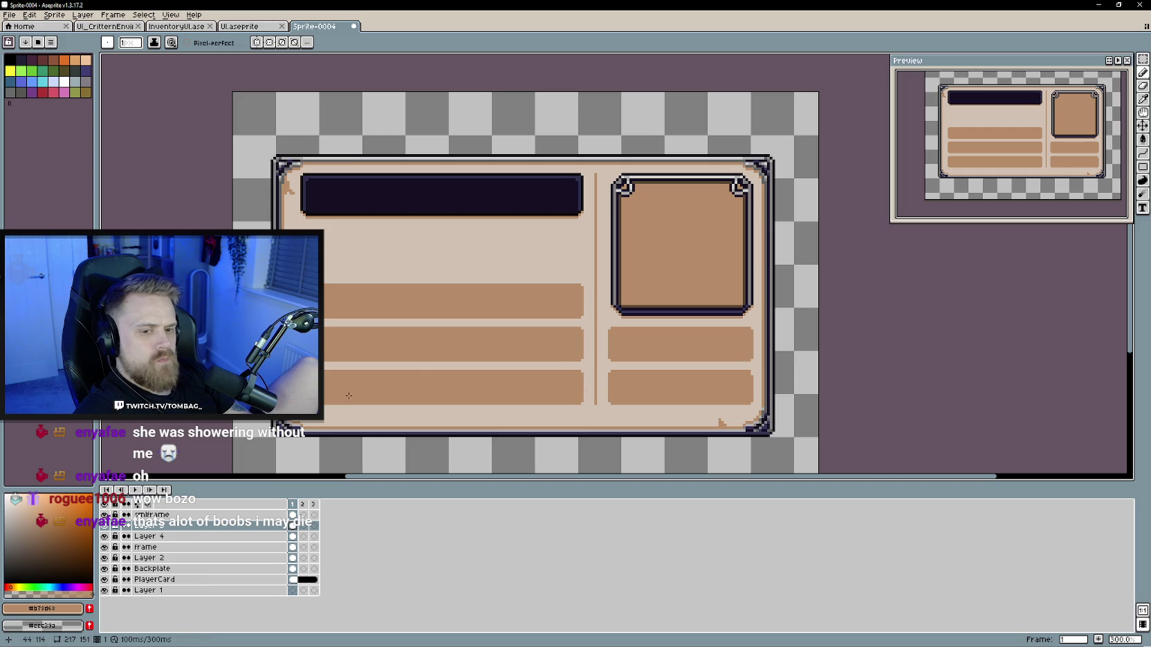
{"action": "left_click", "coordinate": [138, 547]}
{"action": "left_click_drag", "start_coordinate": [165, 548], "coordinate": [168, 515]}
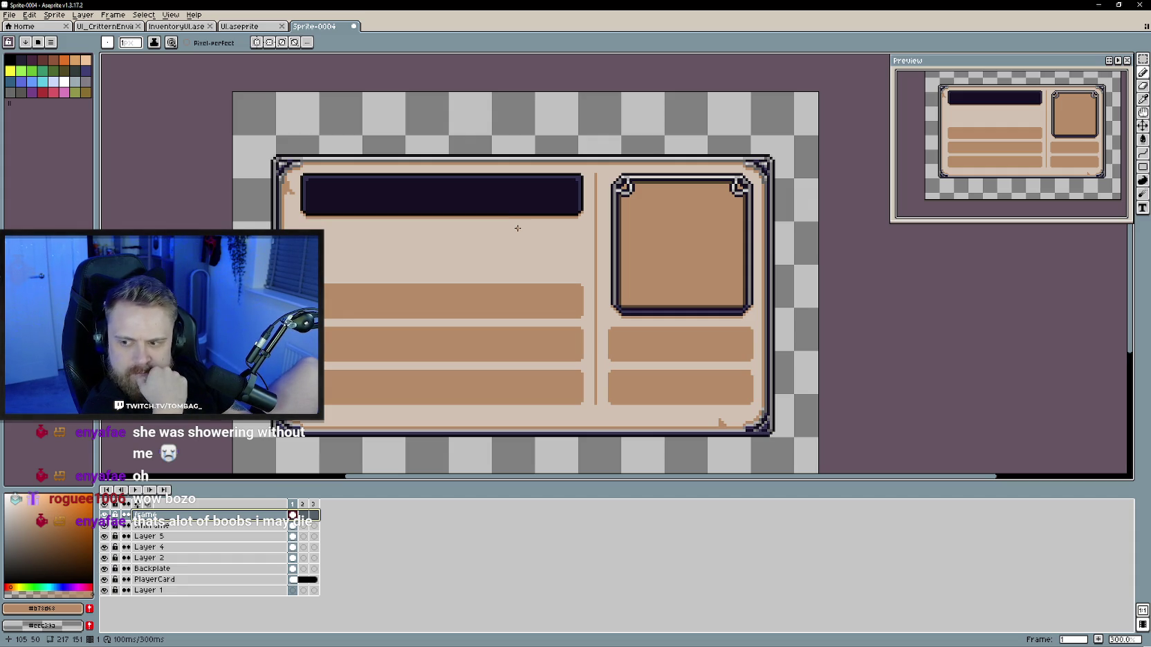
Step: Try several name-placeholder scribbles below the dark bar, undoing each one
{"action": "left_click_drag", "start_coordinate": [493, 265], "coordinate": [529, 255]}
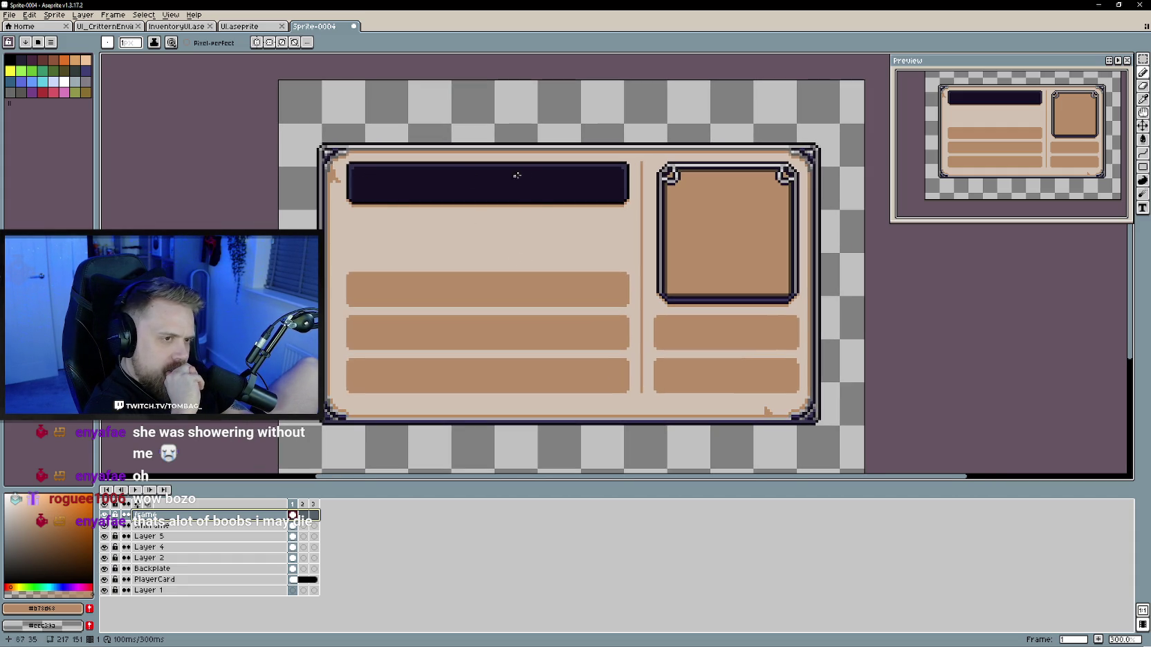
{"action": "mouse_move", "coordinate": [350, 247]}
{"action": "left_mouse_down"}
{"action": "mouse_move", "coordinate": [412, 240]}
{"action": "mouse_move", "coordinate": [452, 220]}
{"action": "mouse_move", "coordinate": [505, 230]}
{"action": "left_mouse_up"}
{"action": "key", "text": "ctrl+z"}
{"action": "mouse_move", "coordinate": [350, 240]}
{"action": "left_mouse_down"}
{"action": "mouse_move", "coordinate": [399, 215]}
{"action": "mouse_move", "coordinate": [439, 242]}
{"action": "mouse_move", "coordinate": [507, 227]}
{"action": "left_mouse_up"}
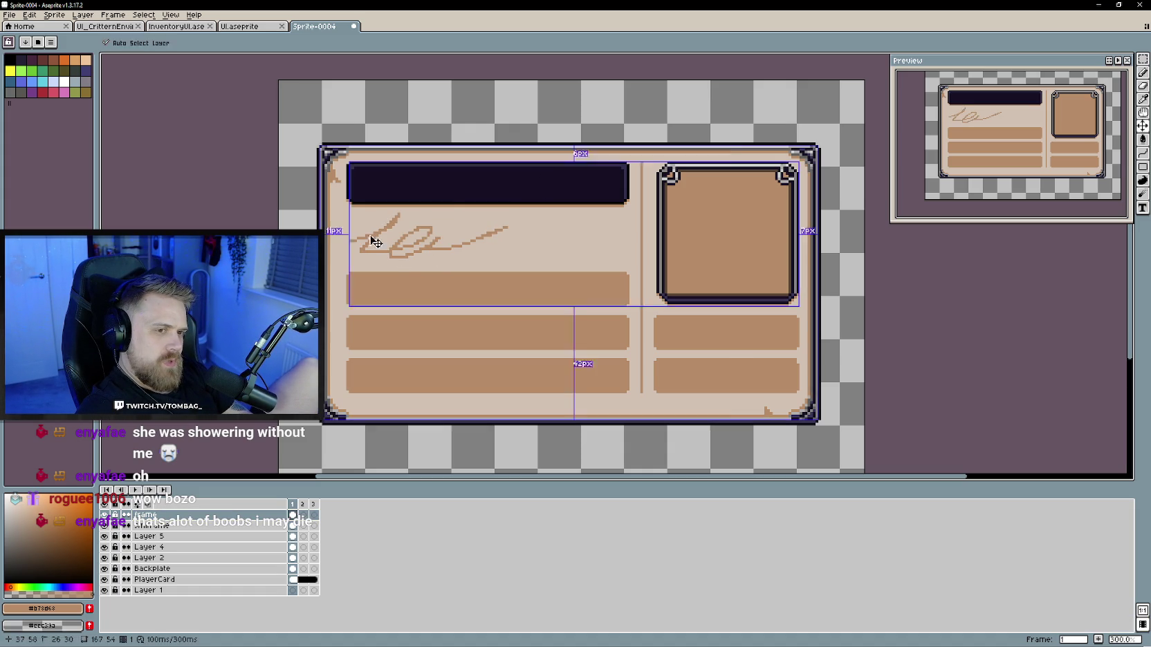
{"action": "key", "text": "ctrl+z"}
{"action": "mouse_move", "coordinate": [350, 242]}
{"action": "left_mouse_down"}
{"action": "mouse_move", "coordinate": [416, 228]}
{"action": "mouse_move", "coordinate": [530, 235]}
{"action": "left_mouse_up"}
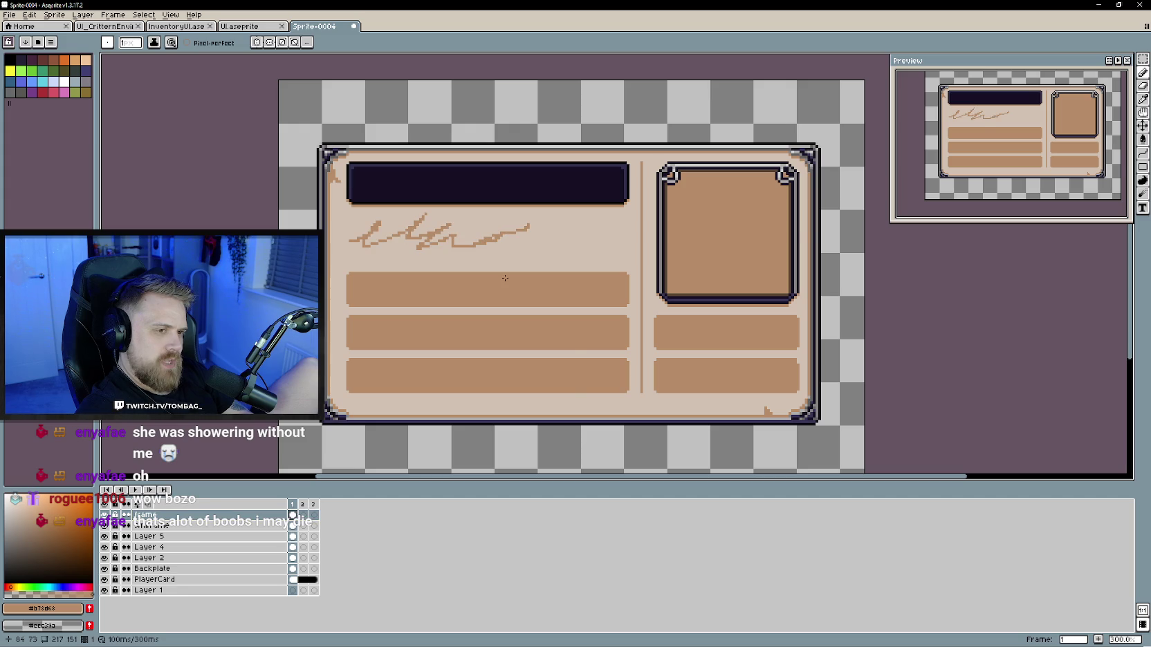
{"action": "key", "text": "ctrl+z"}
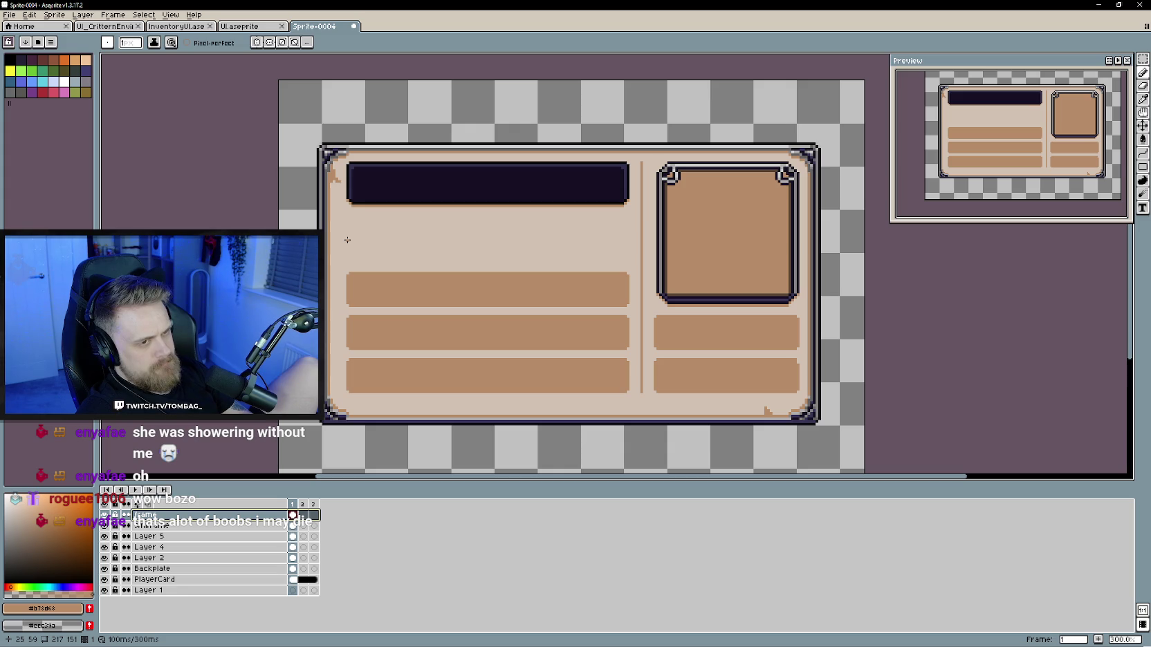
Step: Eyedrop the name bar's dark purple #171024 for the Pencil, testing and undoing a line
{"action": "scroll", "coordinate": [376, 257], "scroll_direction": "up", "scroll_amount": 1}
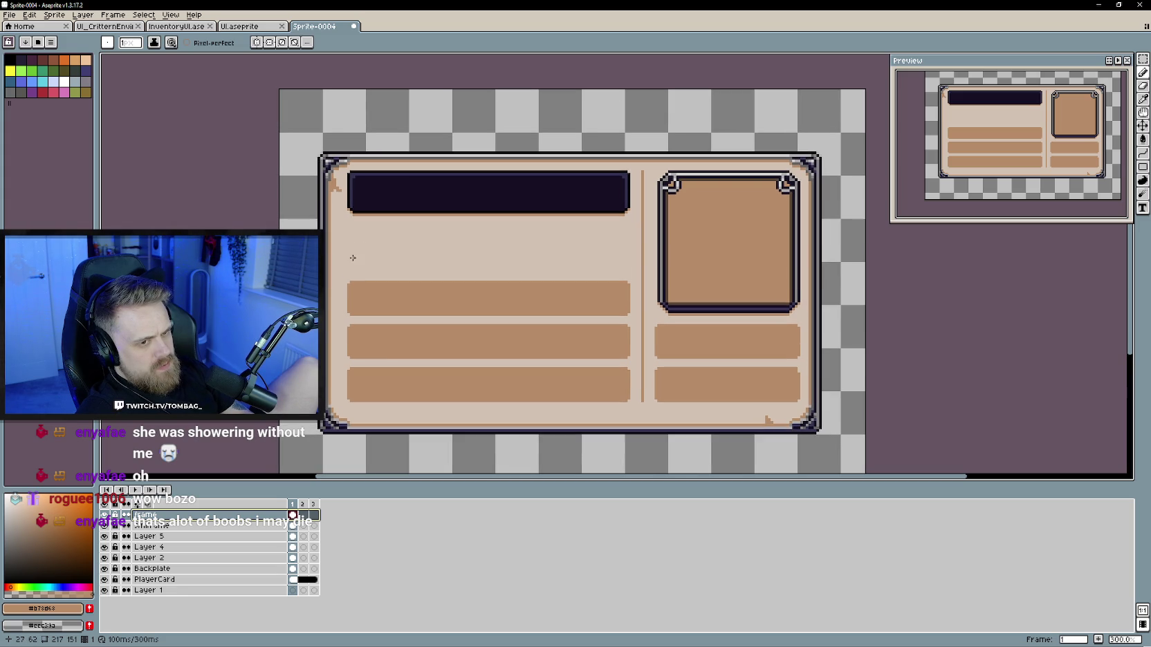
{"action": "key", "text": "i"}
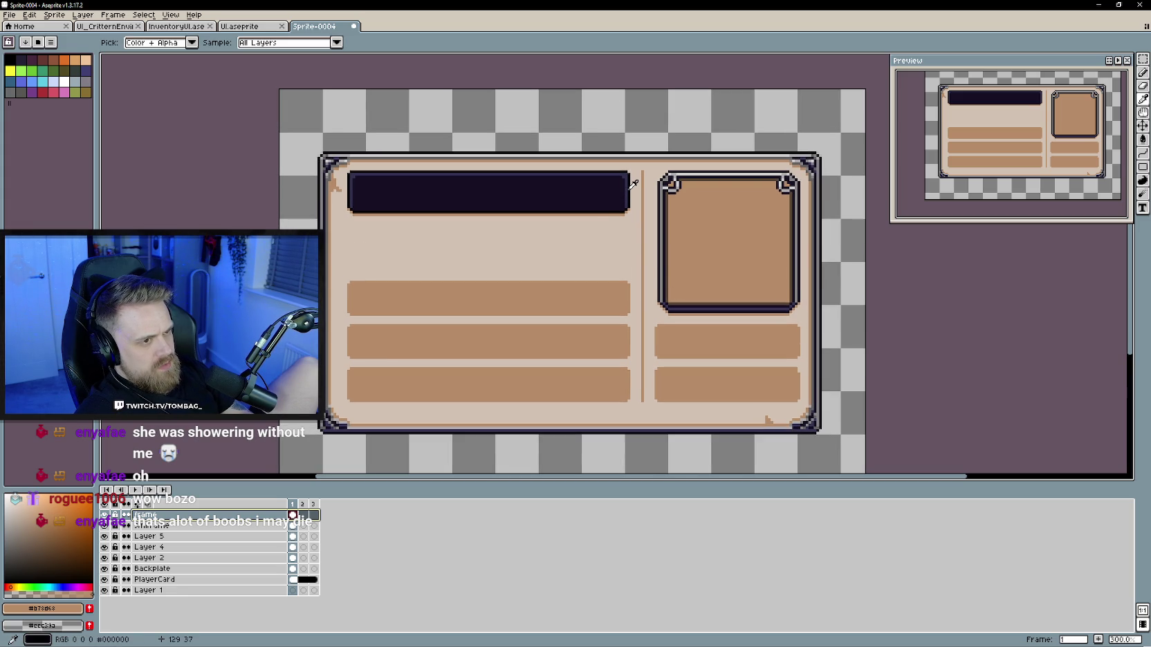
{"action": "left_click", "coordinate": [628, 186]}
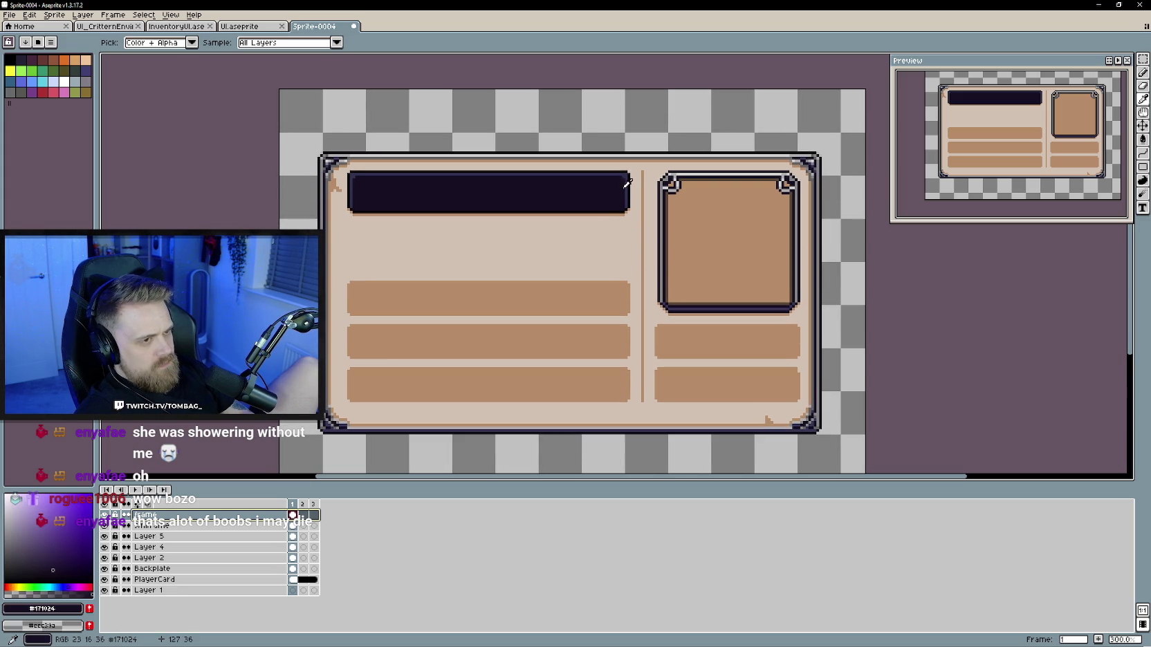
{"action": "key", "text": "b"}
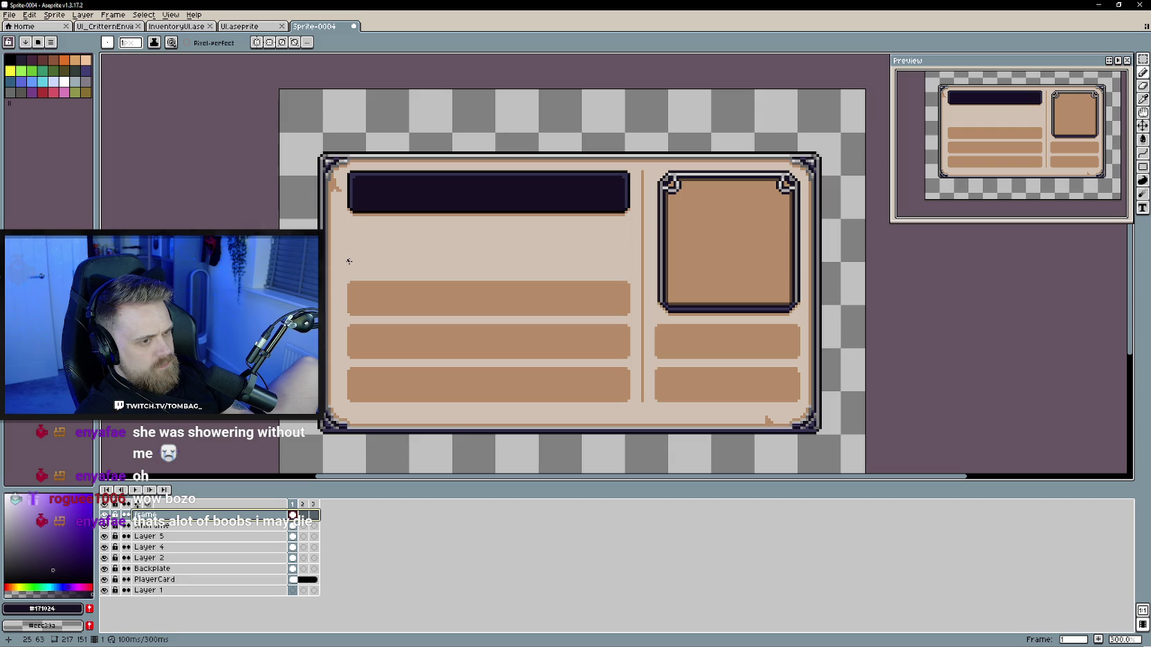
{"action": "left_click_drag", "start_coordinate": [347, 260], "coordinate": [542, 261]}
{"action": "key", "text": "ctrl+z"}
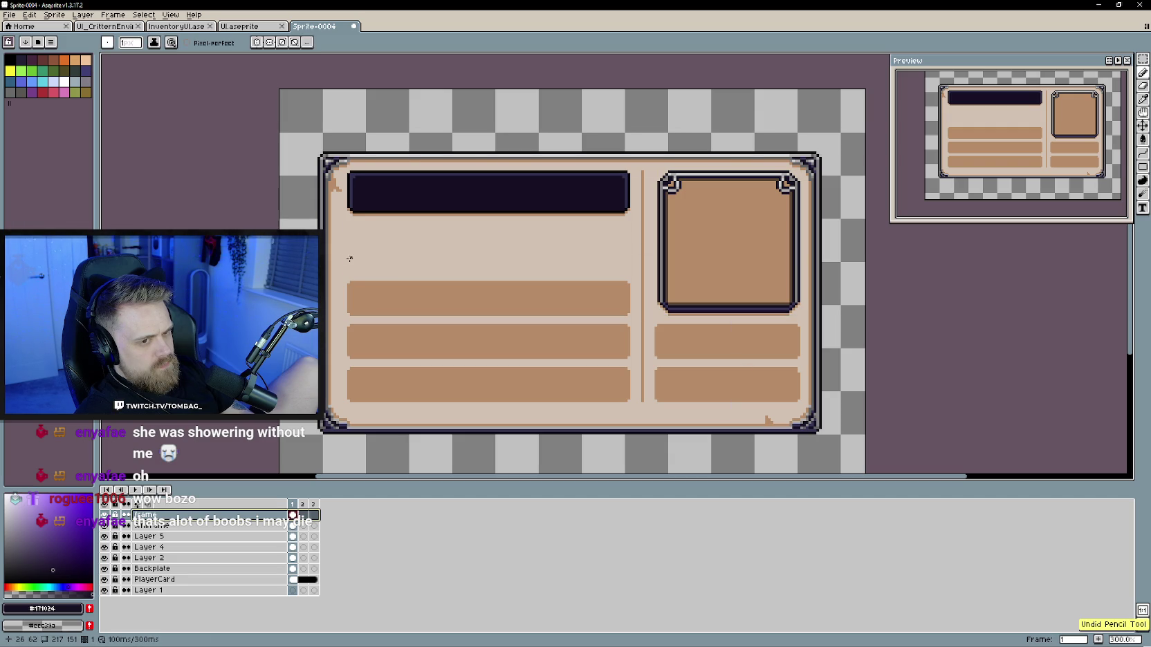
{"action": "left_click", "coordinate": [142, 526]}
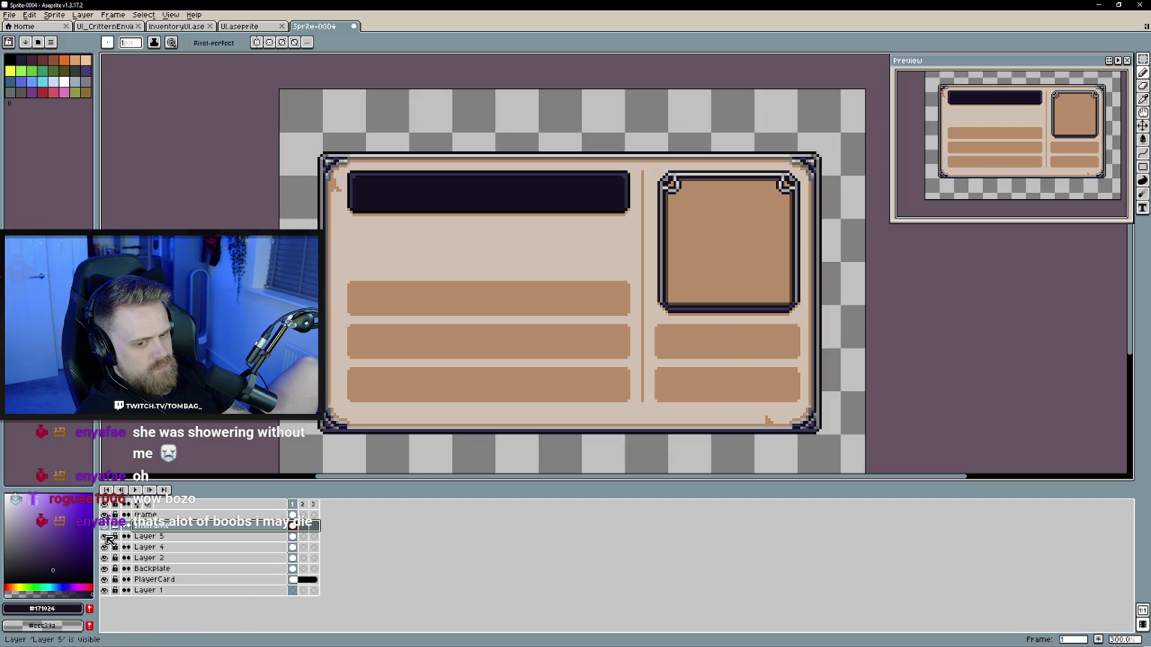
Step: On Layer 5, draw a straight dark underline beneath the name bar, then try and undo a short hook
{"action": "left_click", "coordinate": [149, 537]}
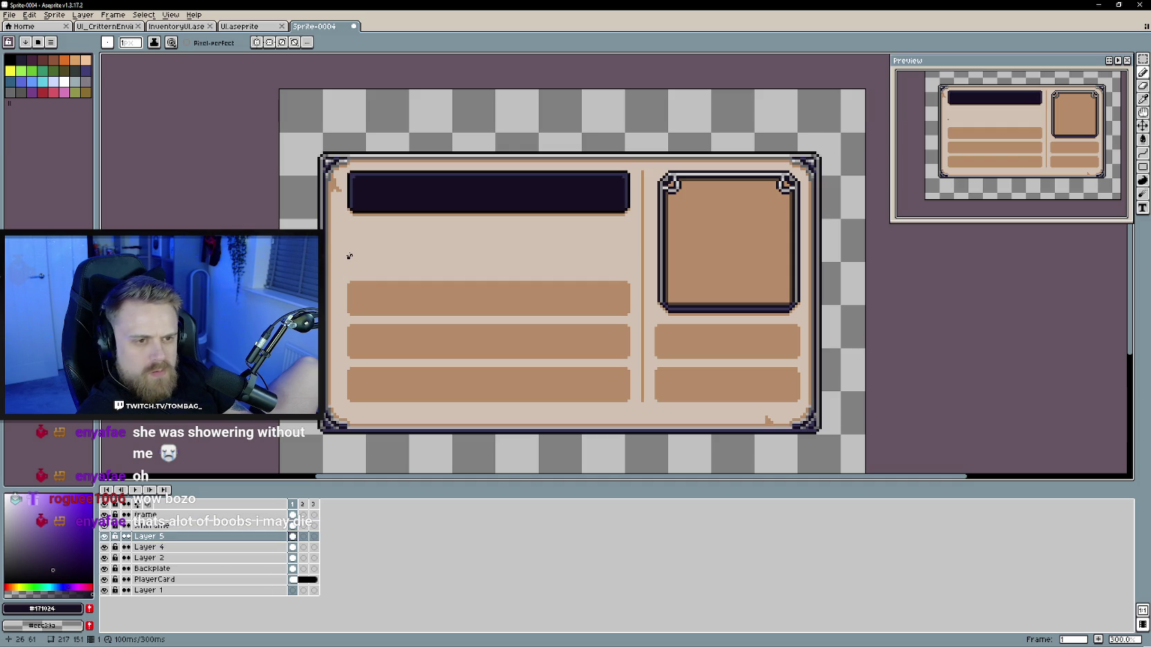
{"action": "left_click_drag", "start_coordinate": [349, 256], "coordinate": [609, 256]}
{"action": "scroll", "coordinate": [546, 273], "scroll_direction": "up", "scroll_amount": 1}
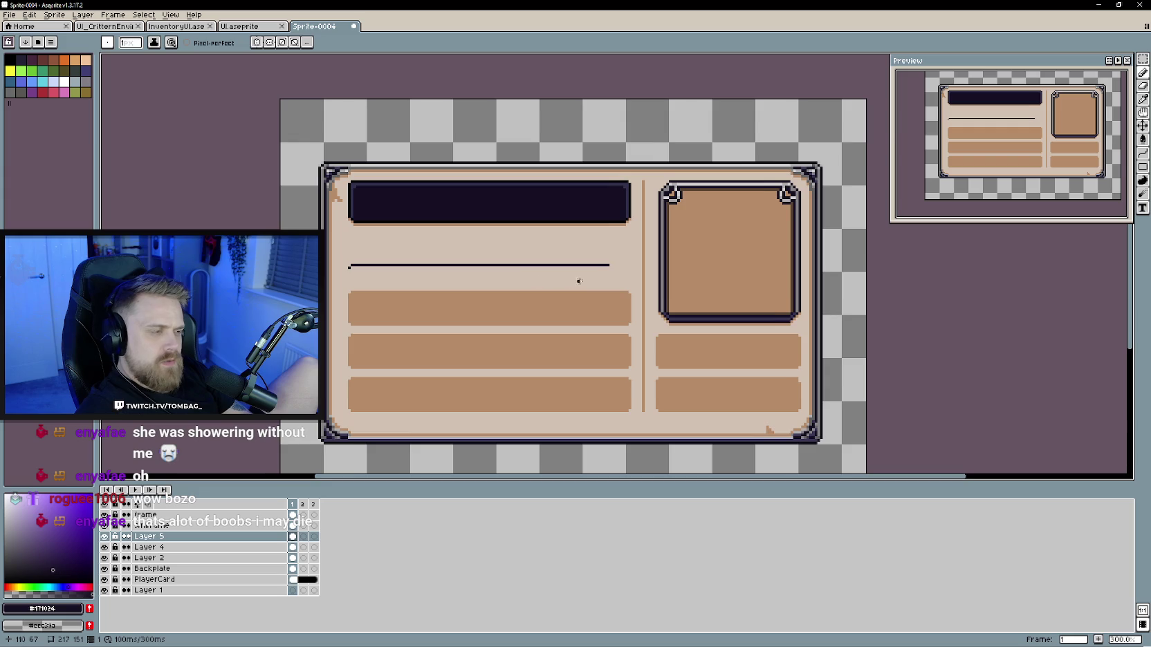
{"action": "scroll", "coordinate": [587, 266], "scroll_direction": "up", "scroll_amount": 1}
{"action": "mouse_move", "coordinate": [620, 267]}
{"action": "left_mouse_down"}
{"action": "mouse_move", "coordinate": [635, 263]}
{"action": "mouse_move", "coordinate": [635, 237]}
{"action": "mouse_move", "coordinate": [645, 254]}
{"action": "left_mouse_up"}
{"action": "key", "text": "ctrl+z"}
{"action": "key", "text": "ctrl+z"}
{"action": "key", "text": "ctrl+z"}
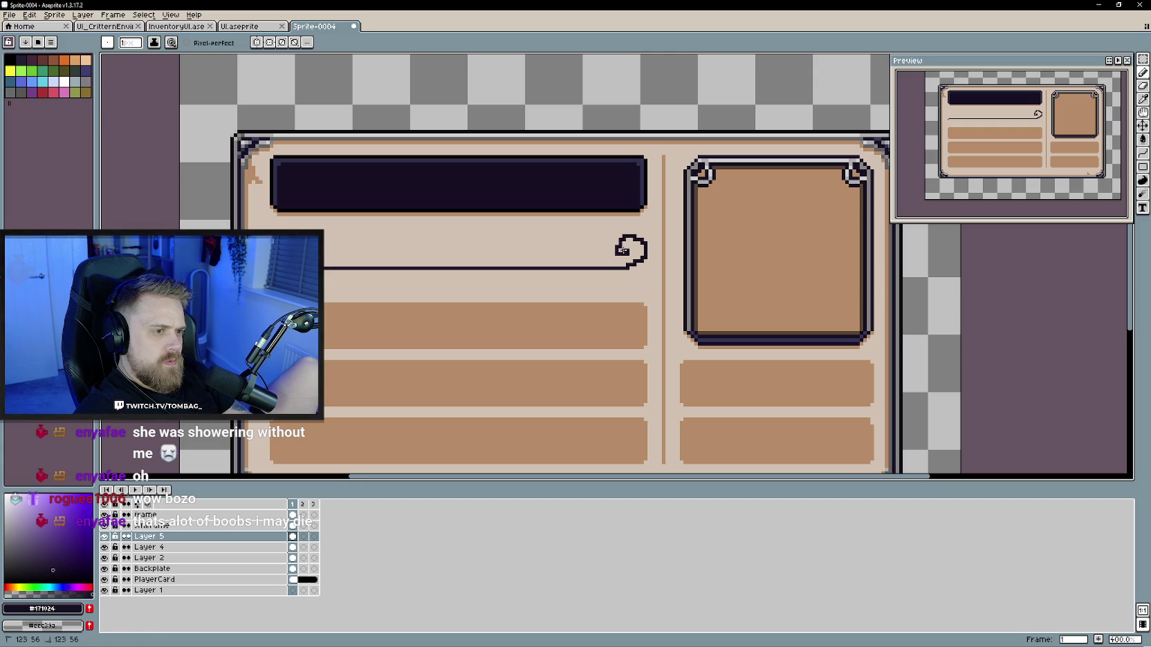
Step: Zoom in, fill the hook's inner curl, and erase stray pixels at the line end
{"action": "scroll", "coordinate": [626, 252], "scroll_direction": "up", "scroll_amount": 1}
{"action": "scroll", "coordinate": [608, 254], "scroll_direction": "up", "scroll_amount": 1}
{"action": "scroll", "coordinate": [599, 258], "scroll_direction": "up", "scroll_amount": 1}
{"action": "left_click_drag", "start_coordinate": [597, 258], "coordinate": [571, 269]}
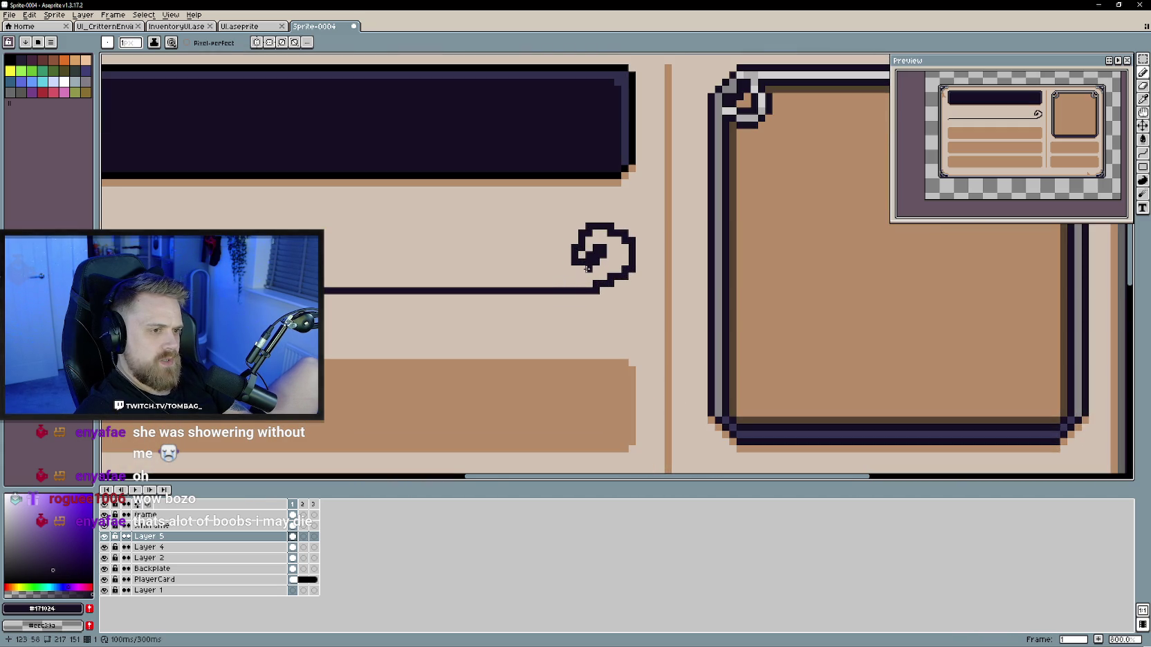
{"action": "key", "text": "e"}
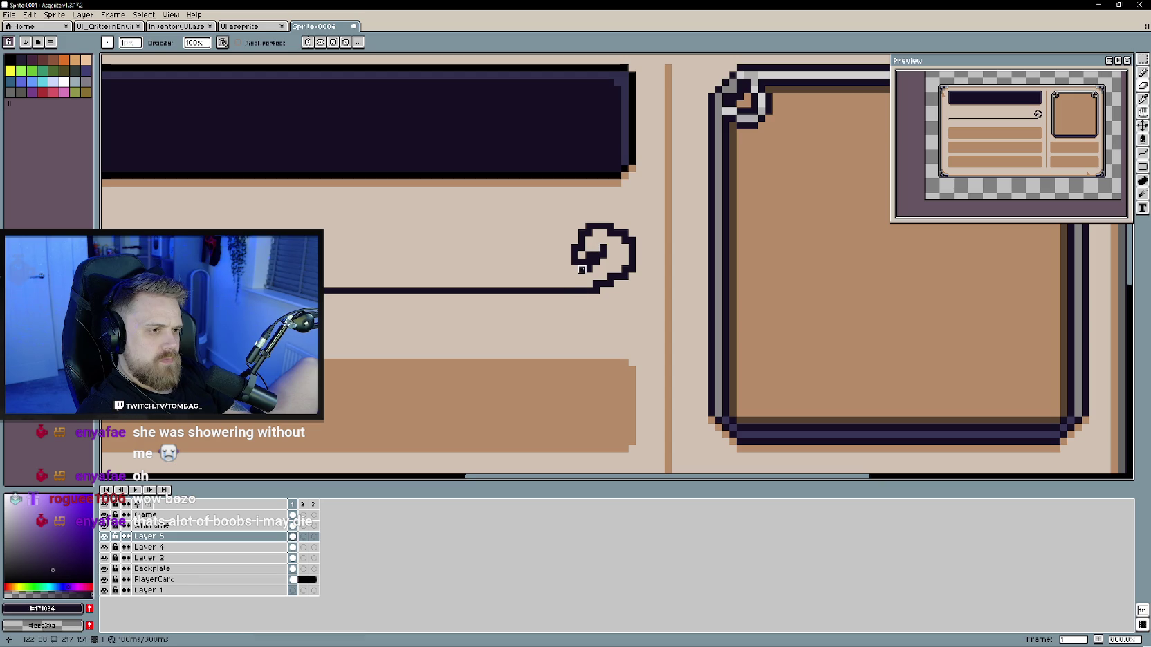
{"action": "left_click_drag", "start_coordinate": [596, 291], "coordinate": [610, 285]}
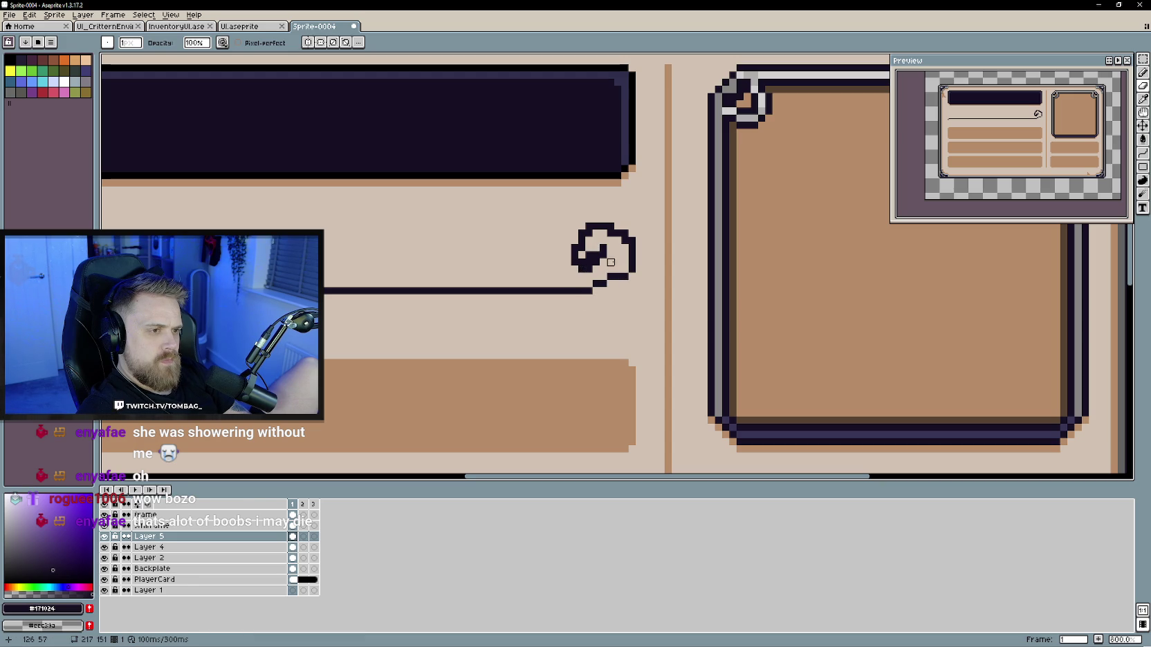
{"action": "left_click_drag", "start_coordinate": [611, 233], "coordinate": [589, 262]}
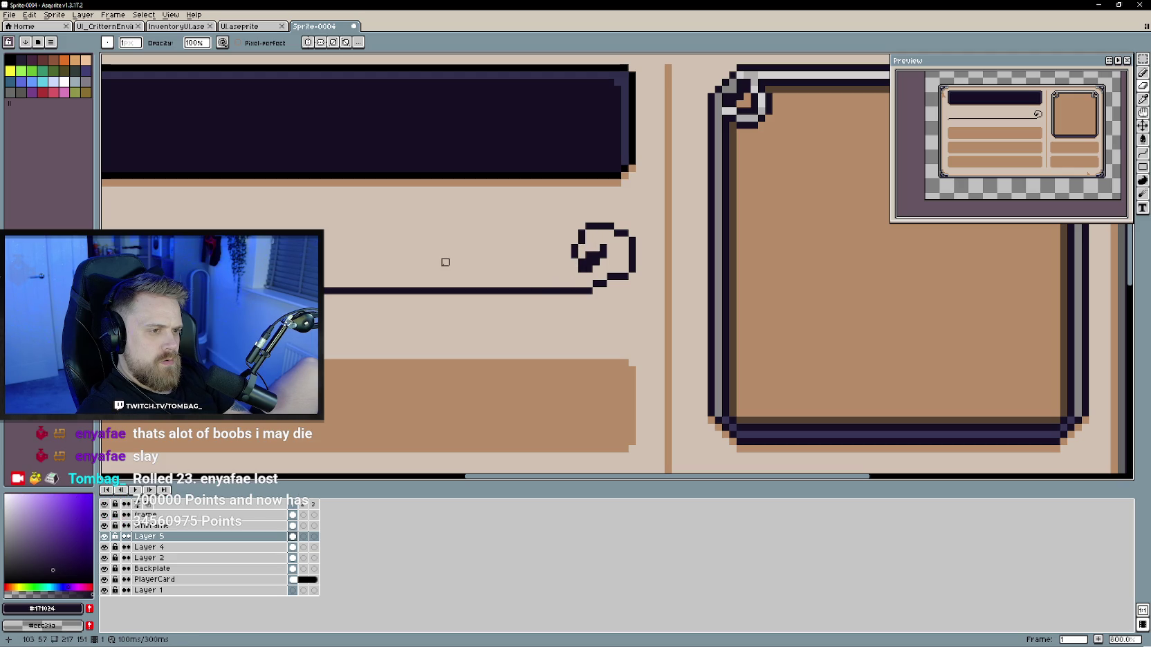
Step: Back on the Pencil, redraw the curl so the spiral joins the underline smoothly
{"action": "scroll", "coordinate": [465, 285], "scroll_direction": "down", "scroll_amount": 3}
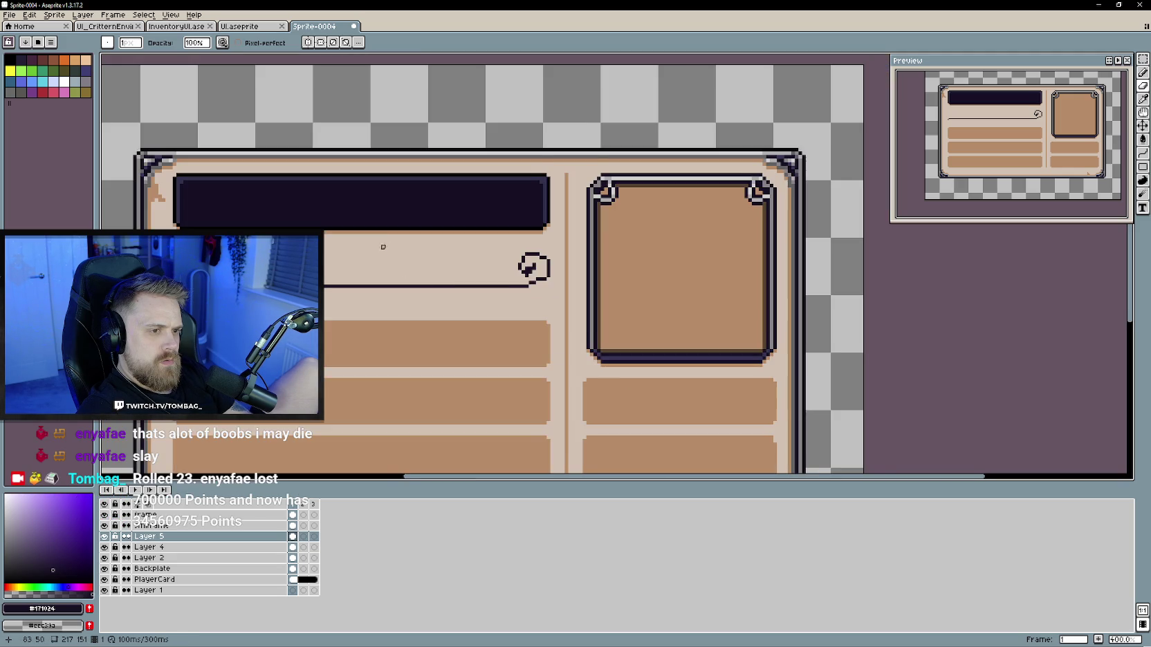
{"action": "scroll", "coordinate": [464, 276], "scroll_direction": "down", "scroll_amount": 1}
{"action": "scroll", "coordinate": [572, 289], "scroll_direction": "up", "scroll_amount": 1}
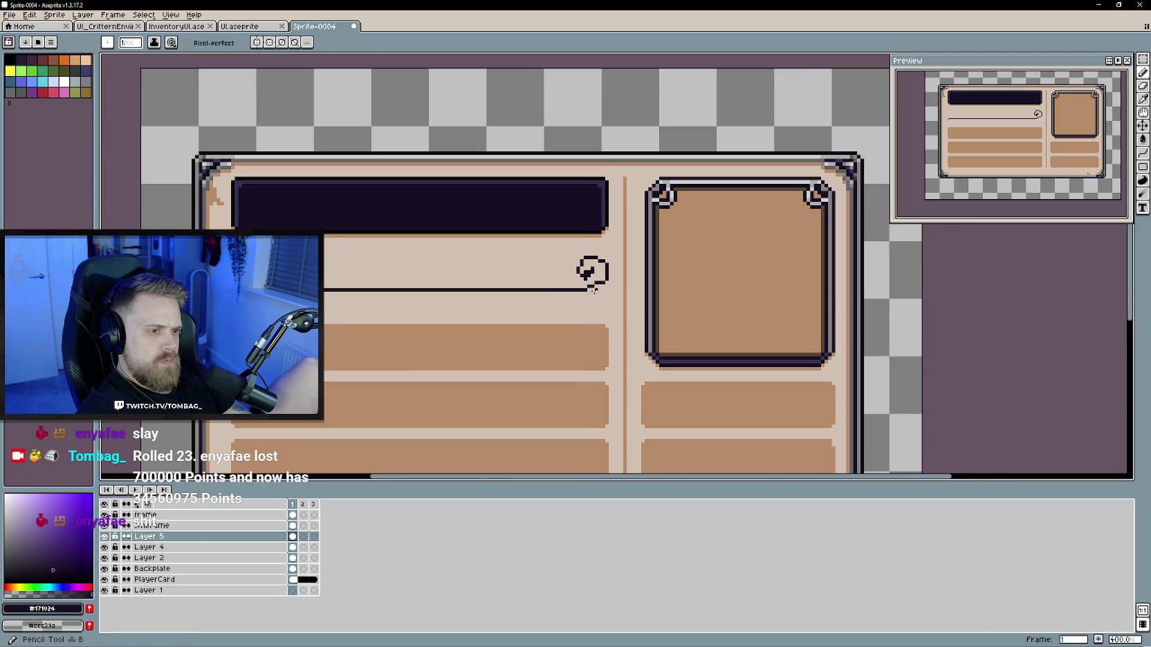
{"action": "scroll", "coordinate": [588, 291], "scroll_direction": "up", "scroll_amount": 1}
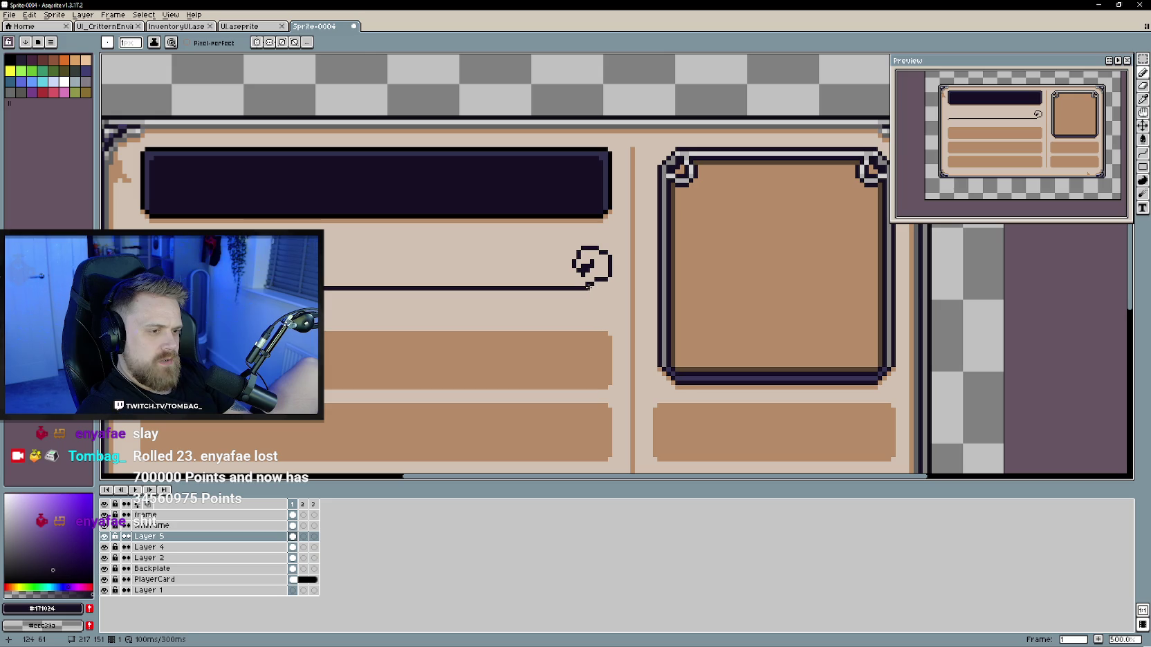
{"action": "key", "text": "e"}
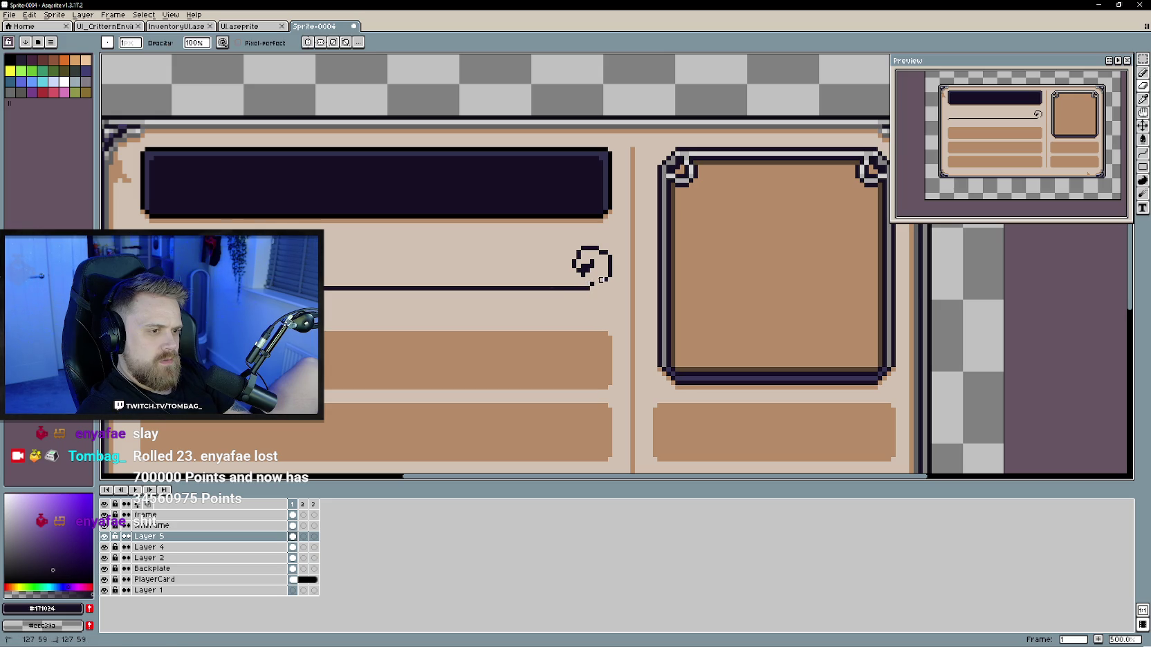
{"action": "key", "text": "b"}
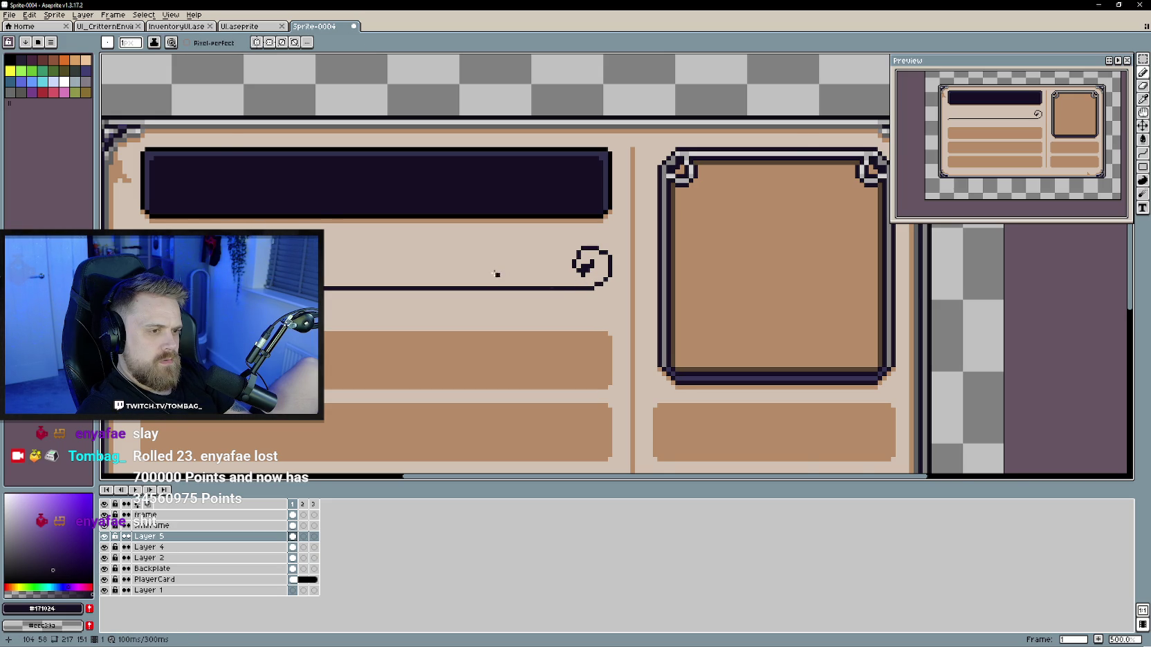
{"action": "scroll", "coordinate": [501, 270], "scroll_direction": "down", "scroll_amount": 1}
{"action": "scroll", "coordinate": [415, 265], "scroll_direction": "down", "scroll_amount": 1}
{"action": "left_click_drag", "start_coordinate": [406, 266], "coordinate": [497, 282]}
{"action": "scroll", "coordinate": [521, 280], "scroll_direction": "up", "scroll_amount": 1}
{"action": "scroll", "coordinate": [643, 289], "scroll_direction": "up", "scroll_amount": 1}
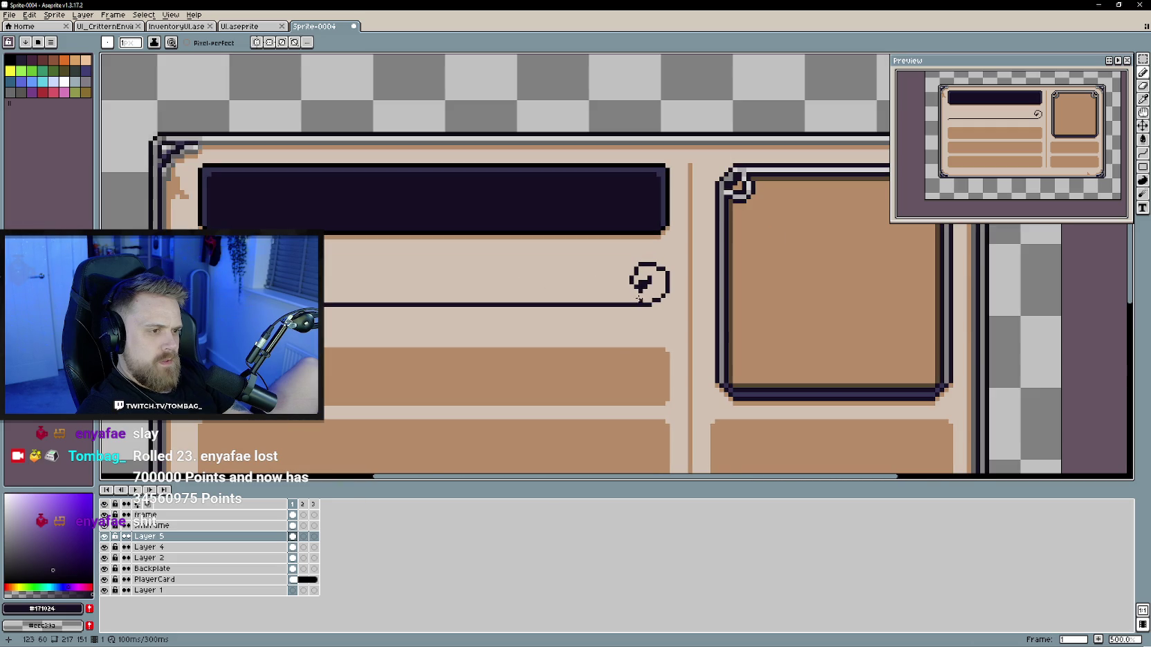
{"action": "scroll", "coordinate": [582, 286], "scroll_direction": "down", "scroll_amount": 1}
{"action": "scroll", "coordinate": [569, 286], "scroll_direction": "down", "scroll_amount": 1}
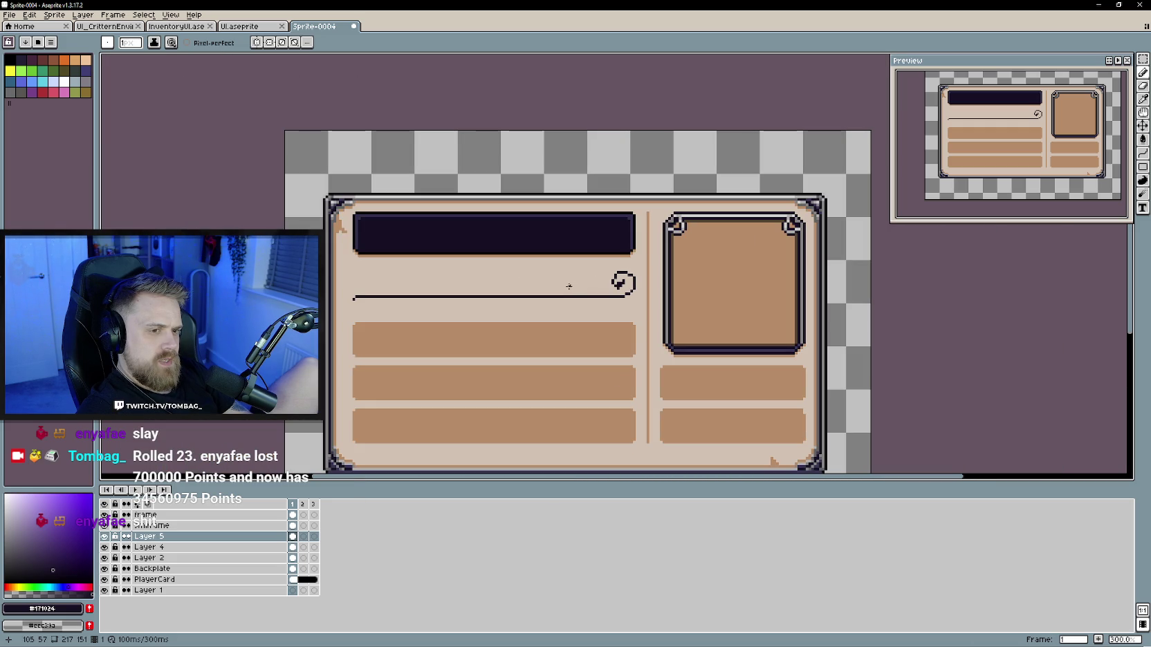
Step: Pick the tan #b78d68 colour and preview a line along the underline without committing it
{"action": "left_click", "coordinate": [388, 339], "text": "alt"}
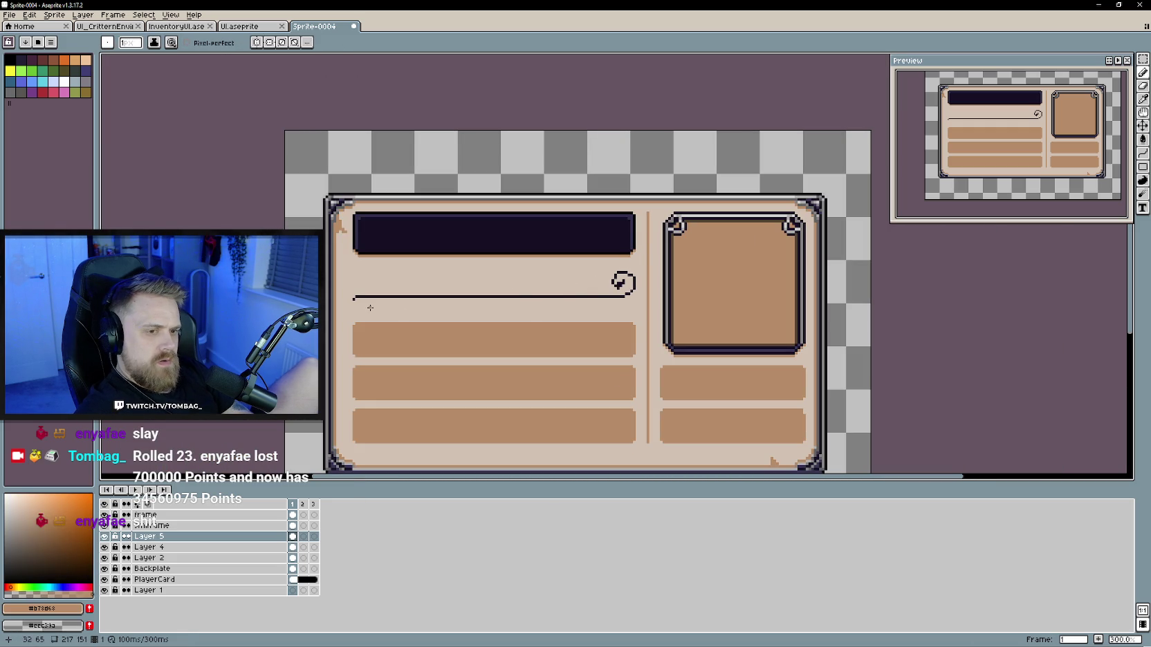
{"action": "left_click_drag", "start_coordinate": [356, 299], "coordinate": [624, 297]}
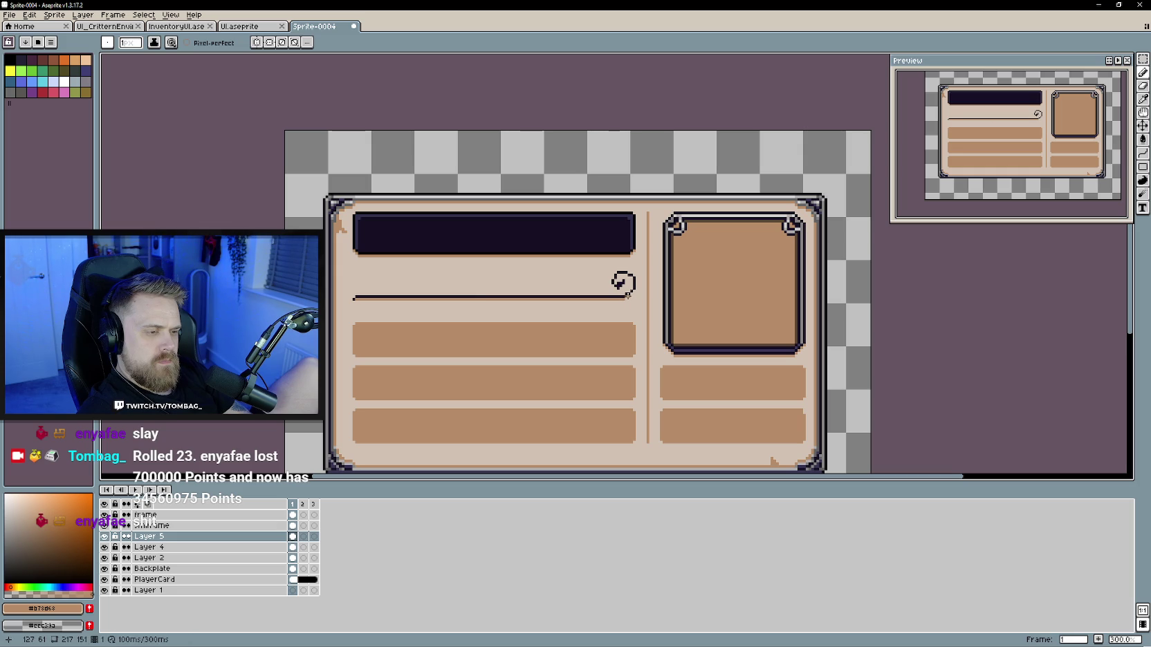
{"action": "scroll", "coordinate": [628, 296], "scroll_direction": "up", "scroll_amount": 1}
{"action": "scroll", "coordinate": [653, 268], "scroll_direction": "up", "scroll_amount": 1}
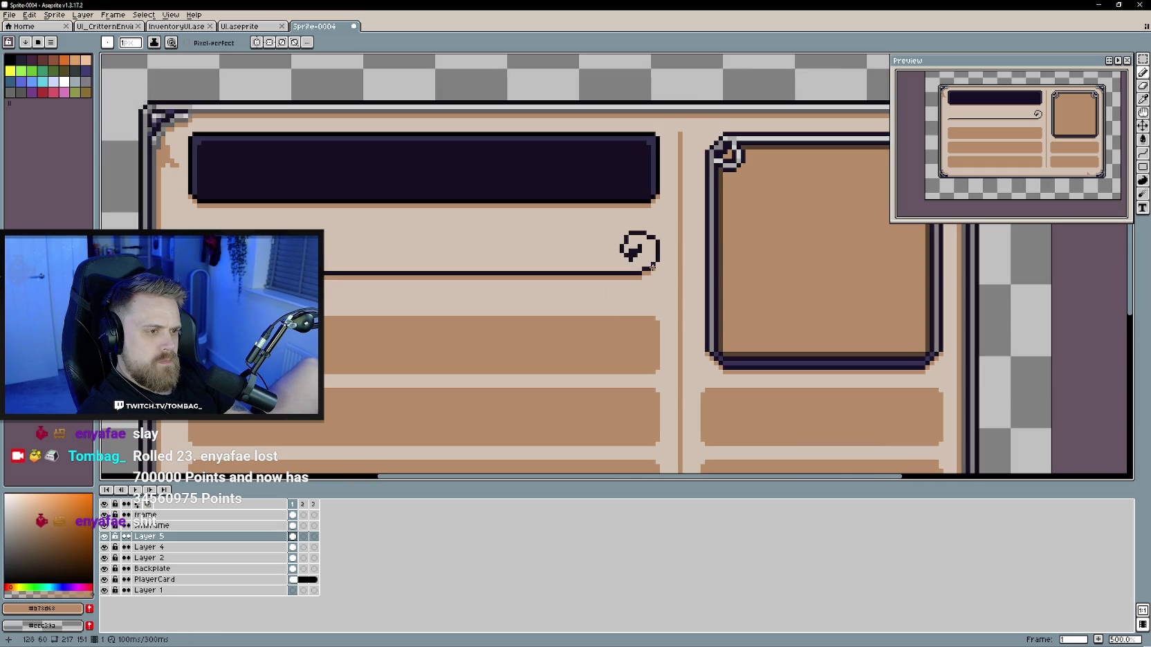
{"action": "scroll", "coordinate": [595, 295], "scroll_direction": "down", "scroll_amount": 3}
Step: Zoom and scroll around the card to inspect the finished underline and its spiral curl
{"action": "scroll", "coordinate": [440, 303], "scroll_direction": "left", "scroll_amount": 2}
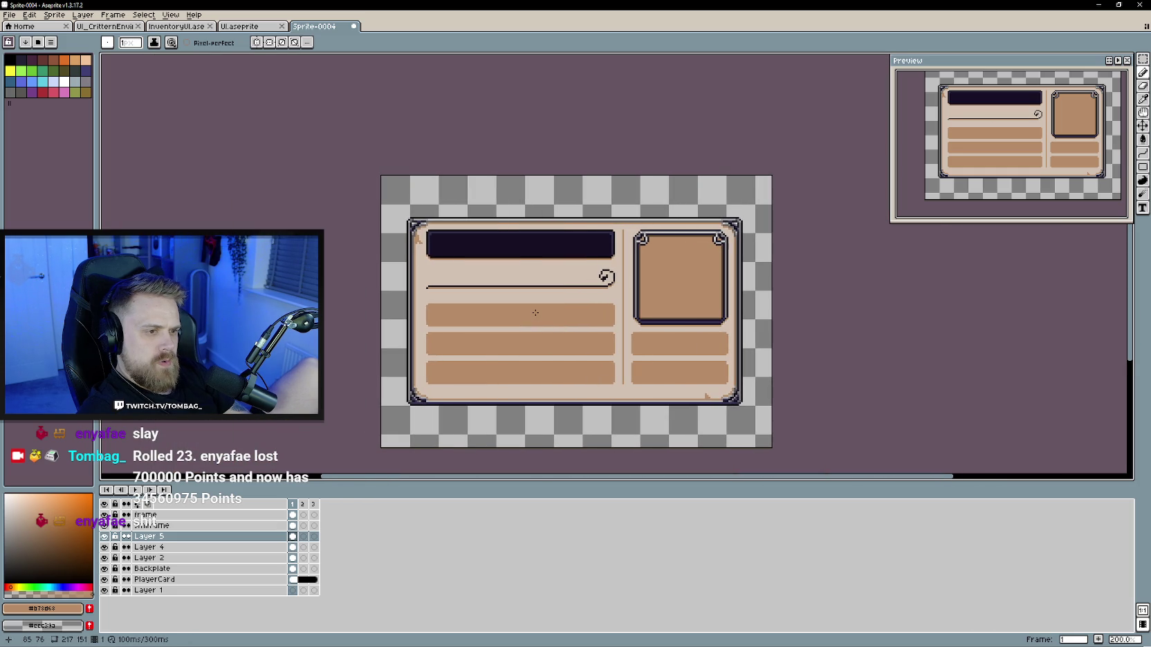
{"action": "scroll", "coordinate": [543, 294], "scroll_direction": "up", "scroll_amount": 2}
{"action": "scroll", "coordinate": [557, 296], "scroll_direction": "up", "scroll_amount": 1}
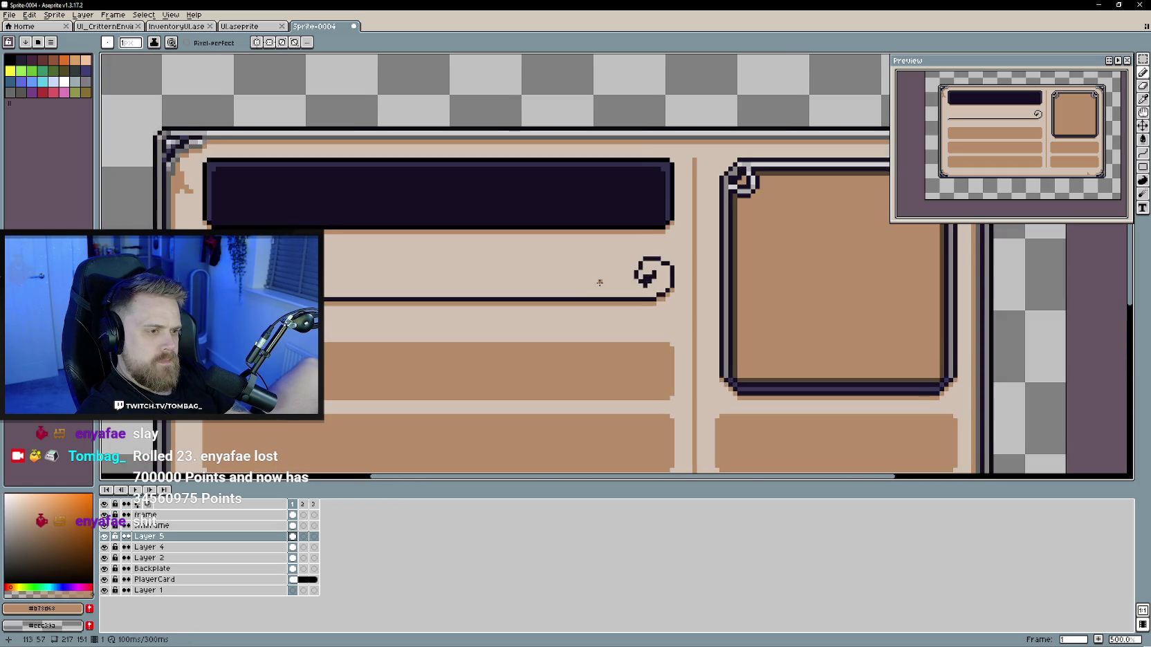
{"action": "scroll", "coordinate": [572, 297], "scroll_direction": "up", "scroll_amount": 1}
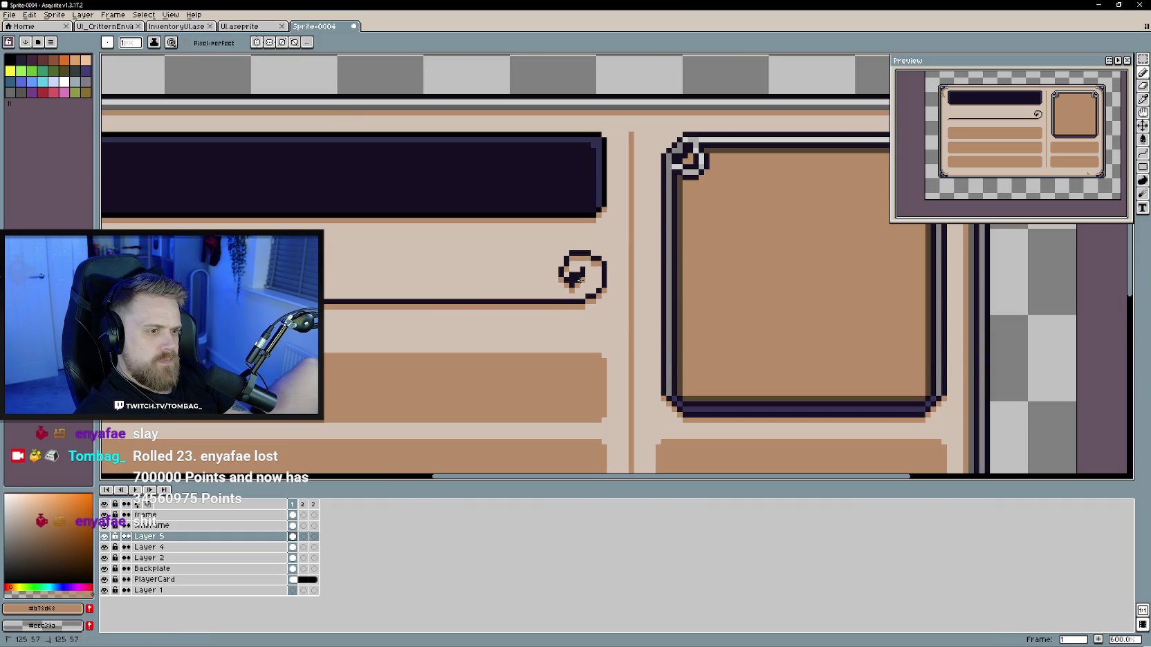
{"action": "scroll", "coordinate": [340, 281], "scroll_direction": "down", "scroll_amount": 3}
{"action": "scroll", "coordinate": [388, 281], "scroll_direction": "left", "scroll_amount": 3}
{"action": "scroll", "coordinate": [438, 281], "scroll_direction": "down", "scroll_amount": 1}
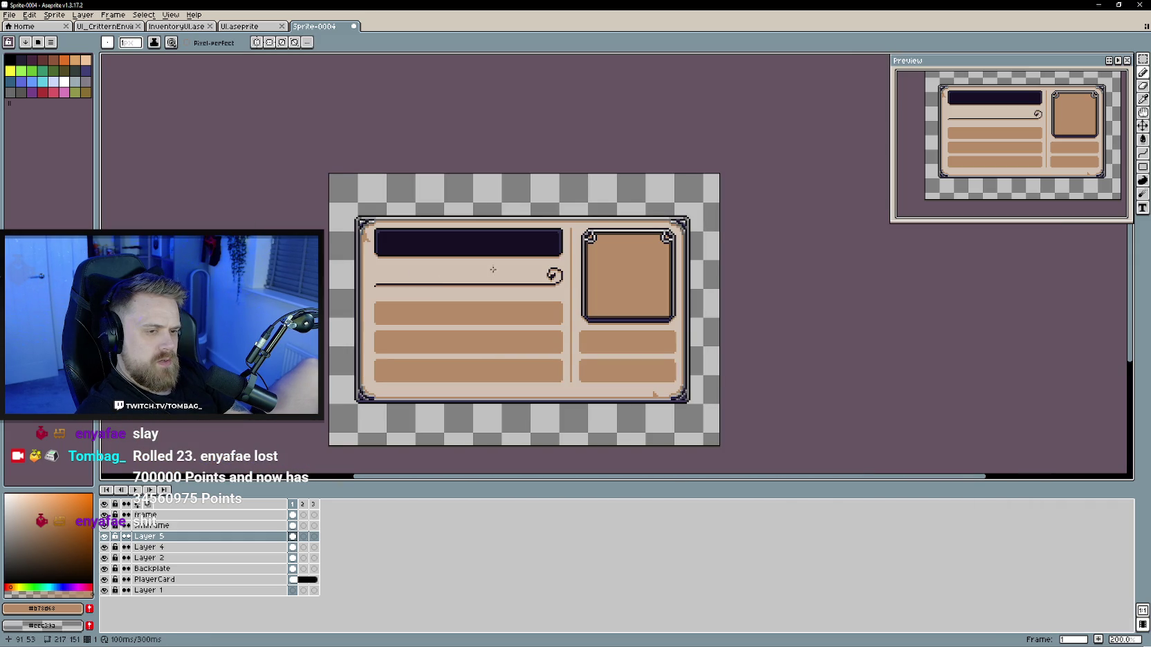
{"action": "scroll", "coordinate": [493, 270], "scroll_direction": "left", "scroll_amount": 2}
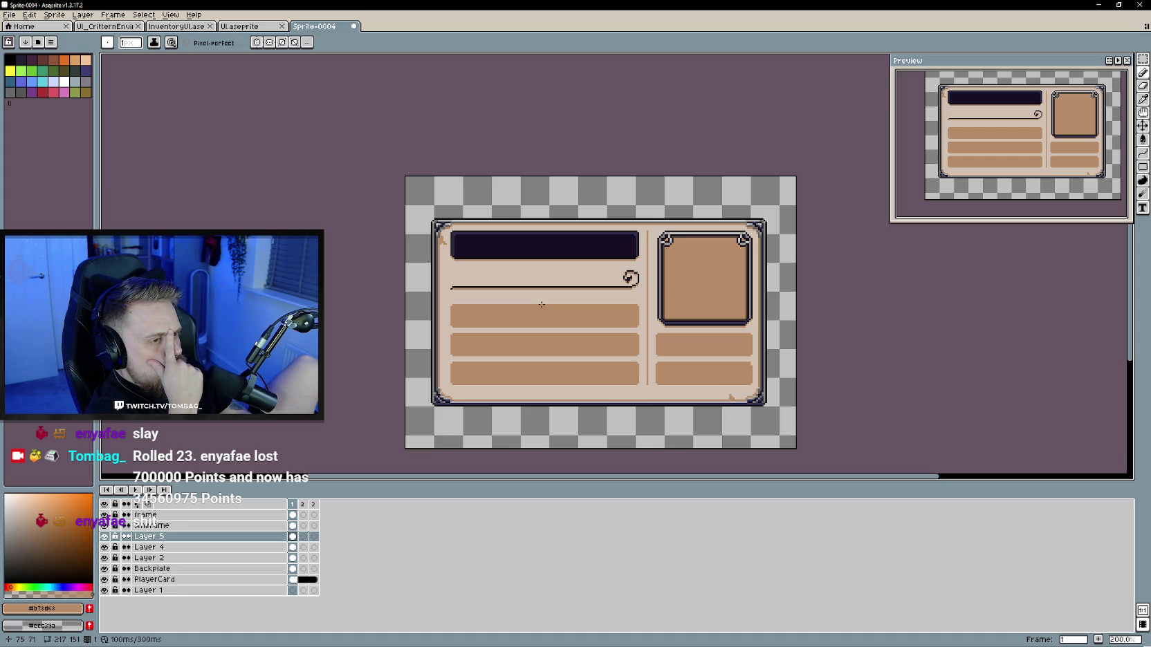
{"action": "scroll", "coordinate": [539, 344], "scroll_direction": "right", "scroll_amount": 2}
{"action": "scroll", "coordinate": [526, 342], "scroll_direction": "right", "scroll_amount": 1}
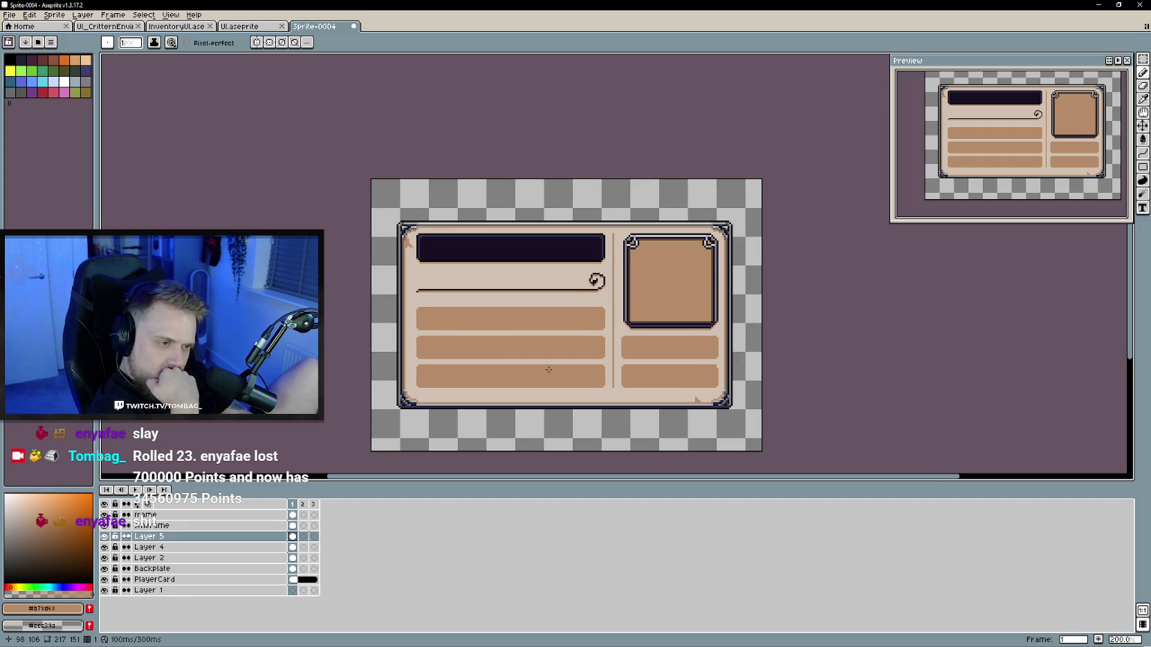
{"action": "scroll", "coordinate": [484, 332], "scroll_direction": "up", "scroll_amount": 1}
{"action": "scroll", "coordinate": [415, 312], "scroll_direction": "up", "scroll_amount": 1}
Step: Briefly hide Layer 5 to compare, zoom out, and add an empty Layer 6 above it
{"action": "left_click", "coordinate": [105, 536]}
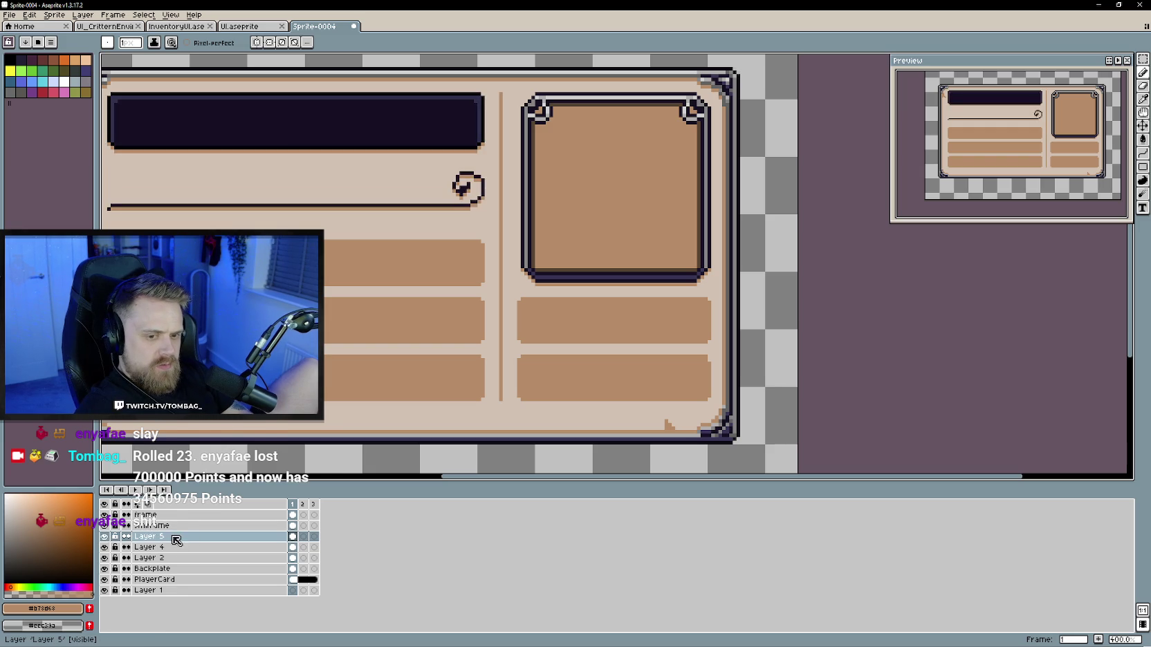
{"action": "key", "text": "minus"}
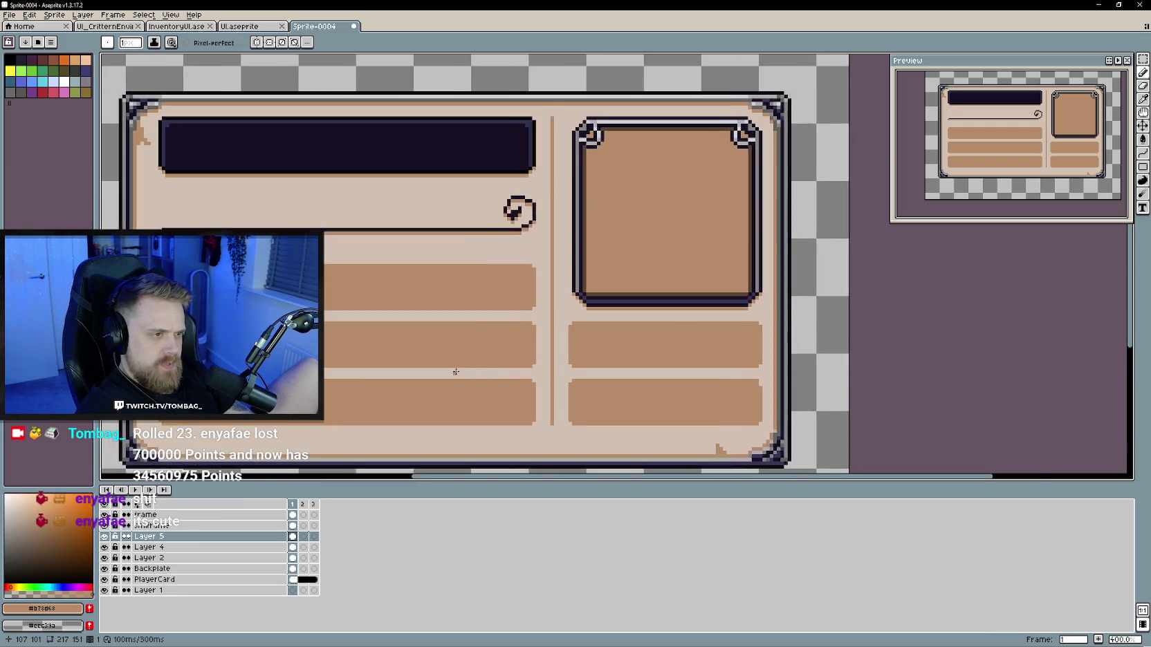
{"action": "right_click", "coordinate": [173, 535]}
{"action": "mouse_move", "coordinate": [193, 554]}
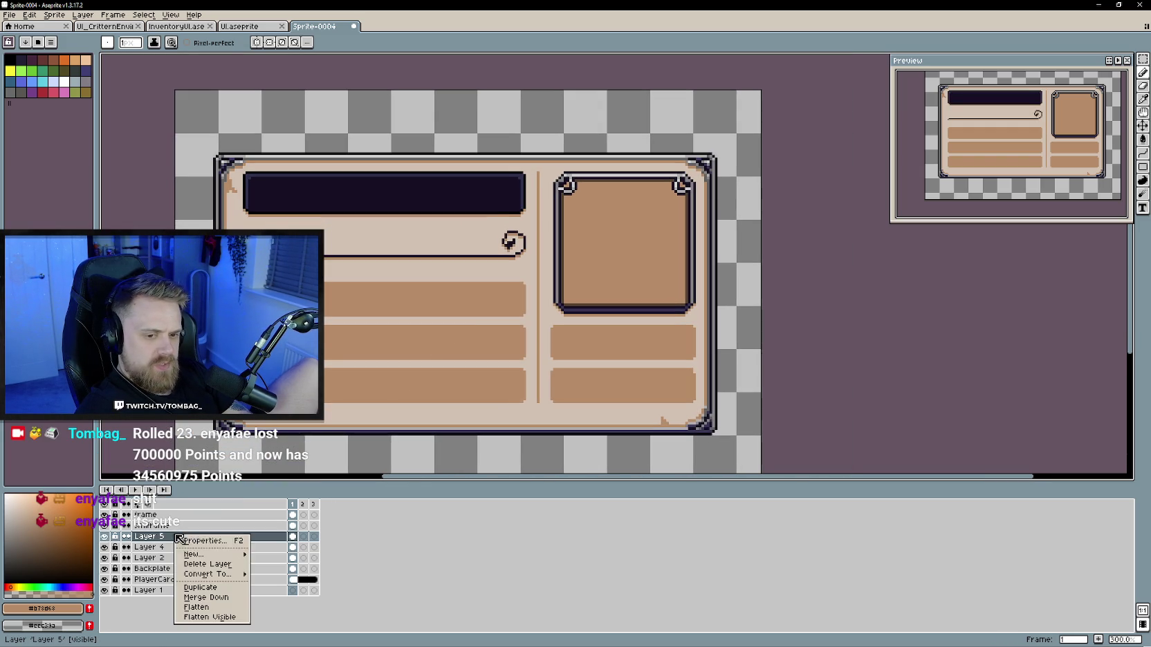
{"action": "left_click", "coordinate": [290, 558]}
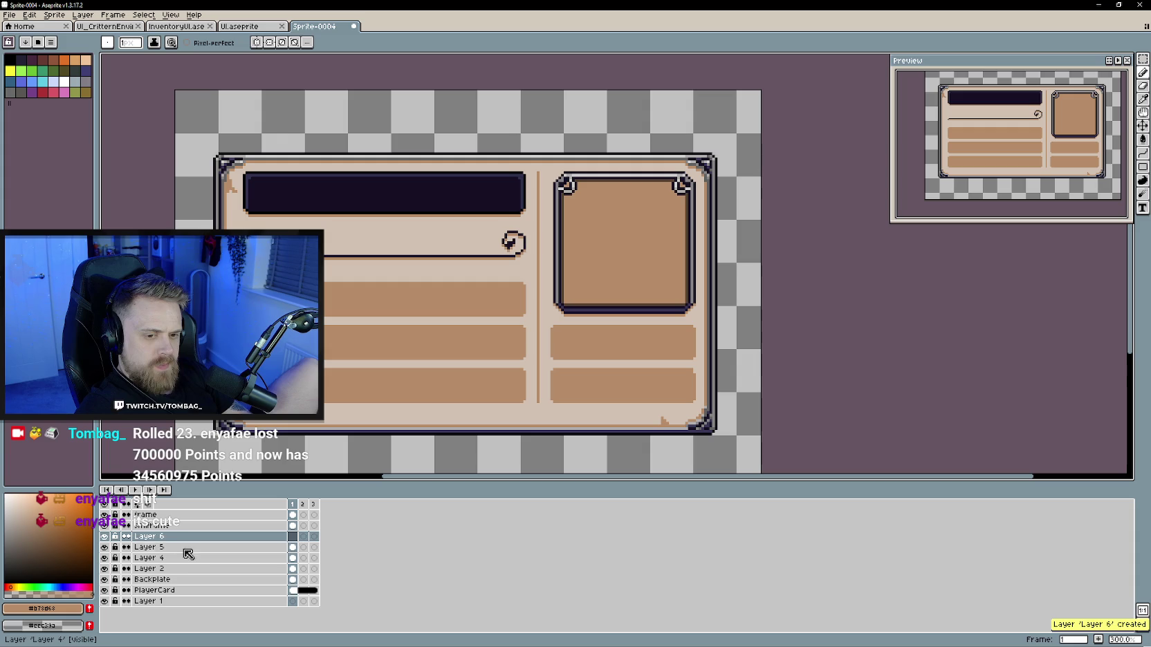
{"action": "scroll", "coordinate": [570, 364], "scroll_direction": "up", "scroll_amount": 2}
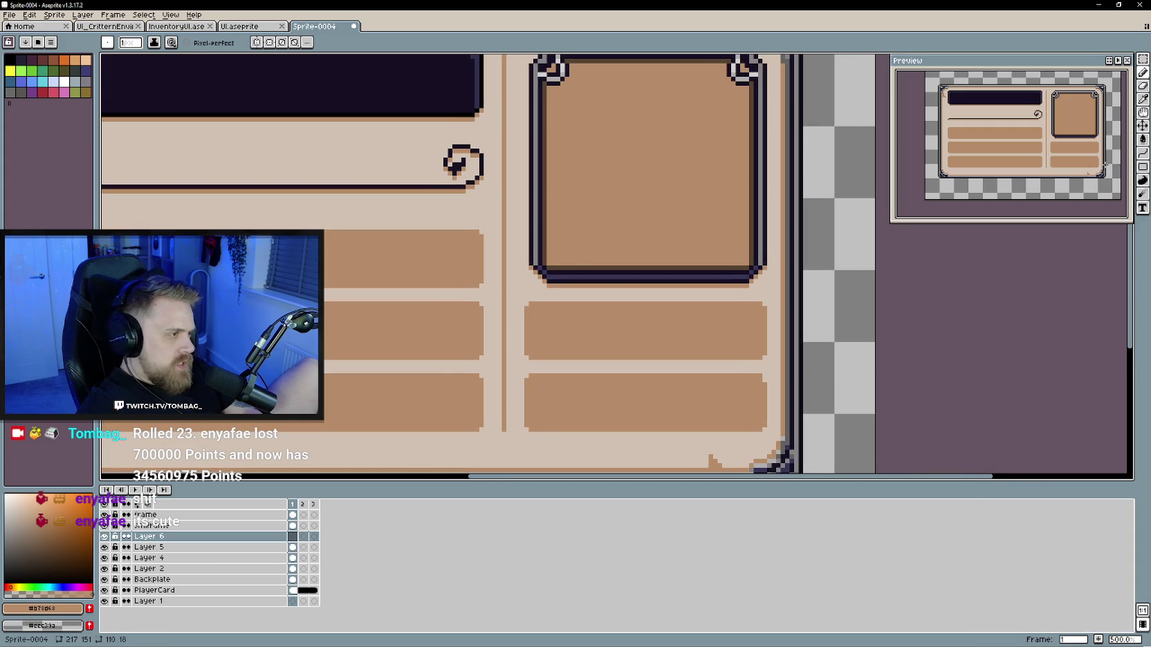
{"action": "left_click", "coordinate": [1143, 166]}
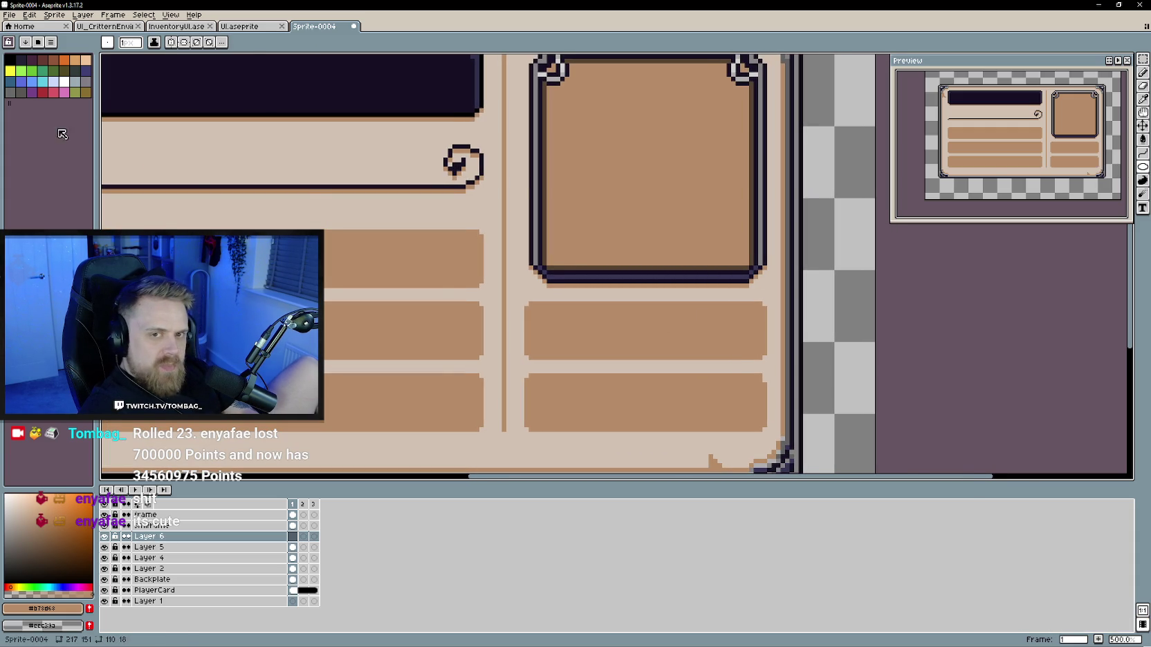
Step: Draw a black ellipse in the middle bar, then undo it and a stray pencil stroke
{"action": "left_click", "coordinate": [9, 59]}
{"action": "mouse_move", "coordinate": [535, 310]}
{"action": "left_mouse_down"}
{"action": "mouse_move", "coordinate": [603, 357]}
{"action": "mouse_move", "coordinate": [561, 332]}
{"action": "left_mouse_up"}
{"action": "key", "text": "v"}
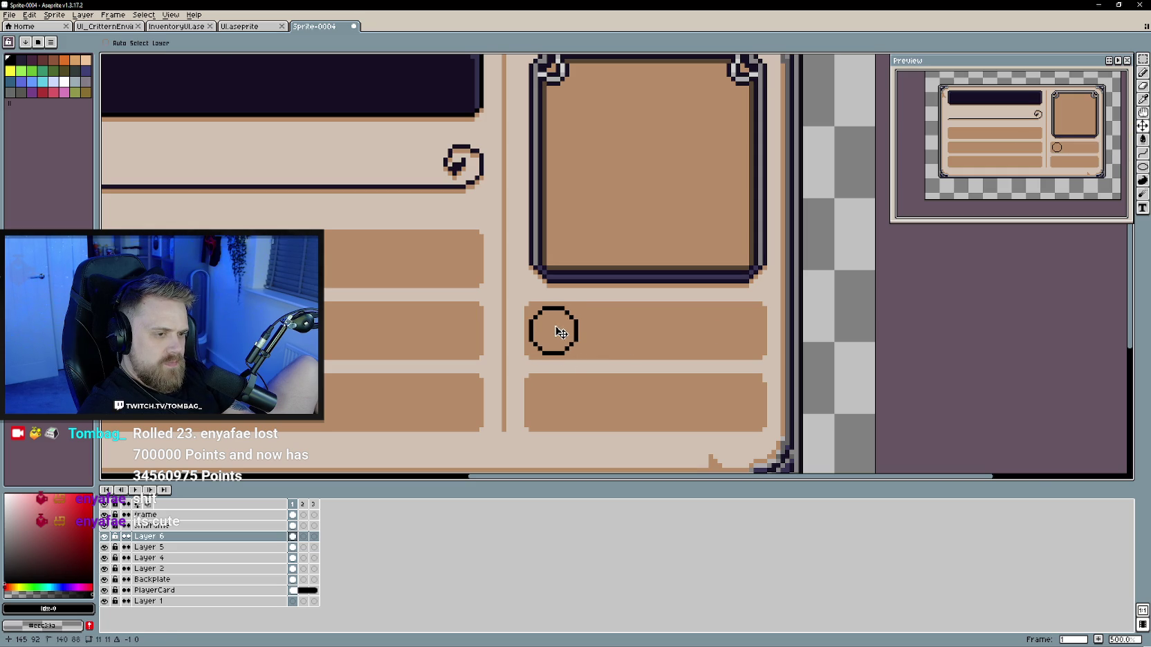
{"action": "scroll", "coordinate": [574, 373], "scroll_direction": "down", "scroll_amount": 2}
{"action": "scroll", "coordinate": [591, 418], "scroll_direction": "down", "scroll_amount": 2}
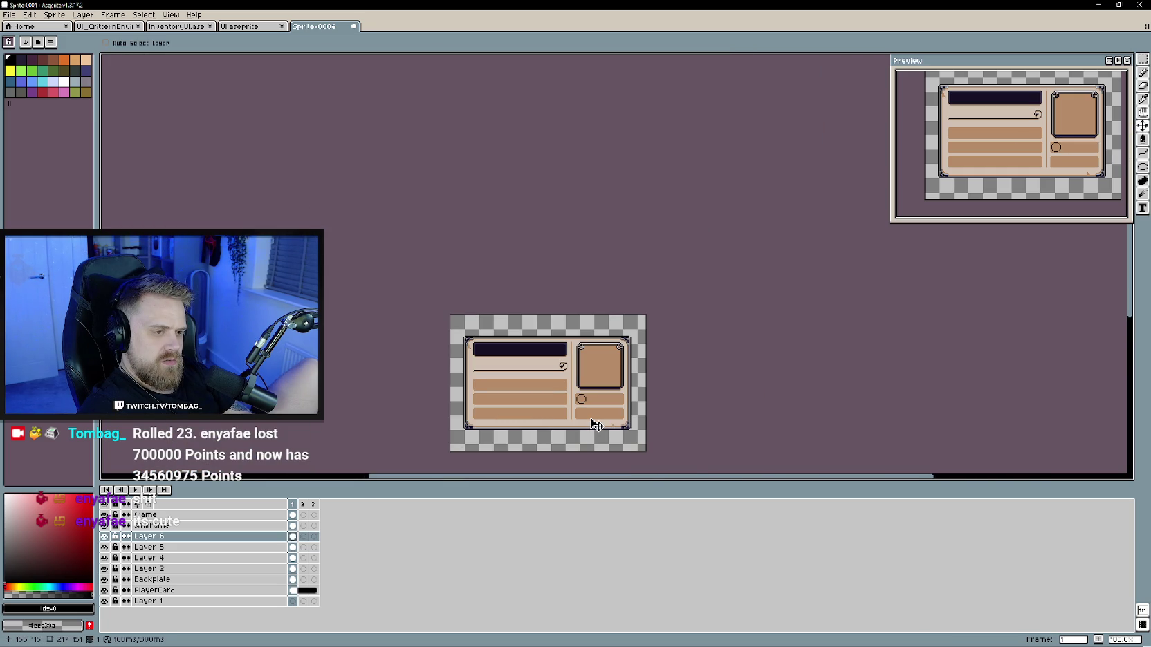
{"action": "scroll", "coordinate": [591, 423], "scroll_direction": "up", "scroll_amount": 1}
{"action": "scroll", "coordinate": [567, 388], "scroll_direction": "up", "scroll_amount": 1}
{"action": "scroll", "coordinate": [552, 353], "scroll_direction": "up", "scroll_amount": 2}
{"action": "key", "text": "ctrl+z"}
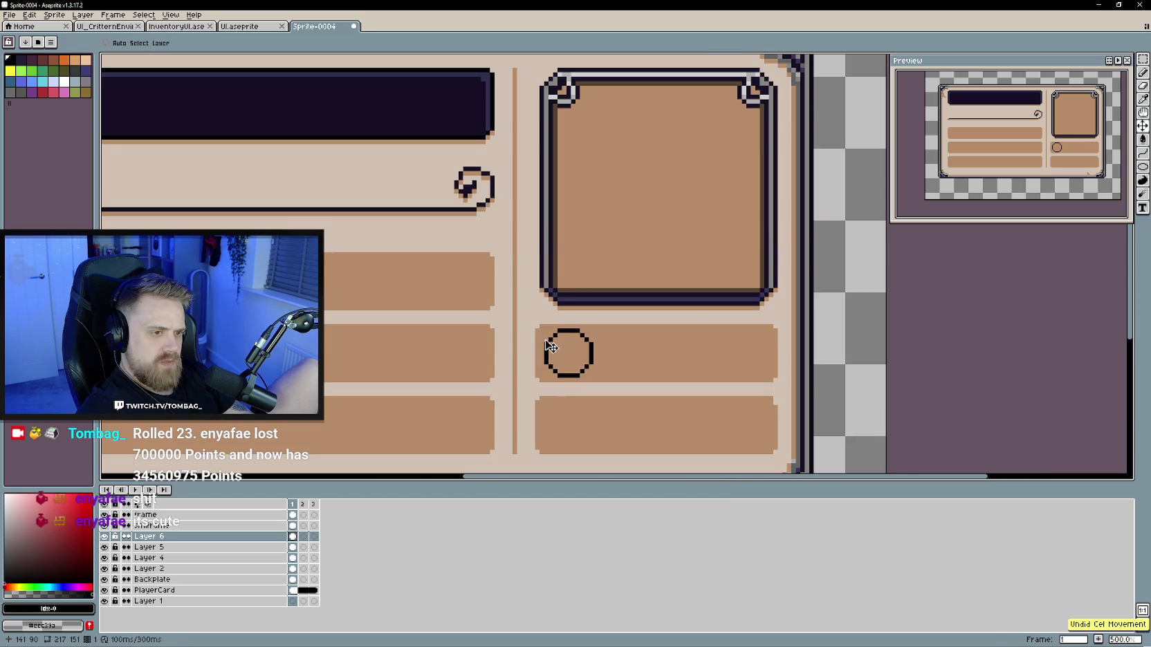
{"action": "key", "text": "ctrl+z"}
{"action": "key", "text": "b"}
{"action": "left_click_drag", "start_coordinate": [546, 334], "coordinate": [575, 368]}
{"action": "key", "text": "ctrl+z"}
Step: Redraw a smaller black circle outline at the bar's left end and nudge it 1px right
{"action": "left_click", "coordinate": [1142, 167]}
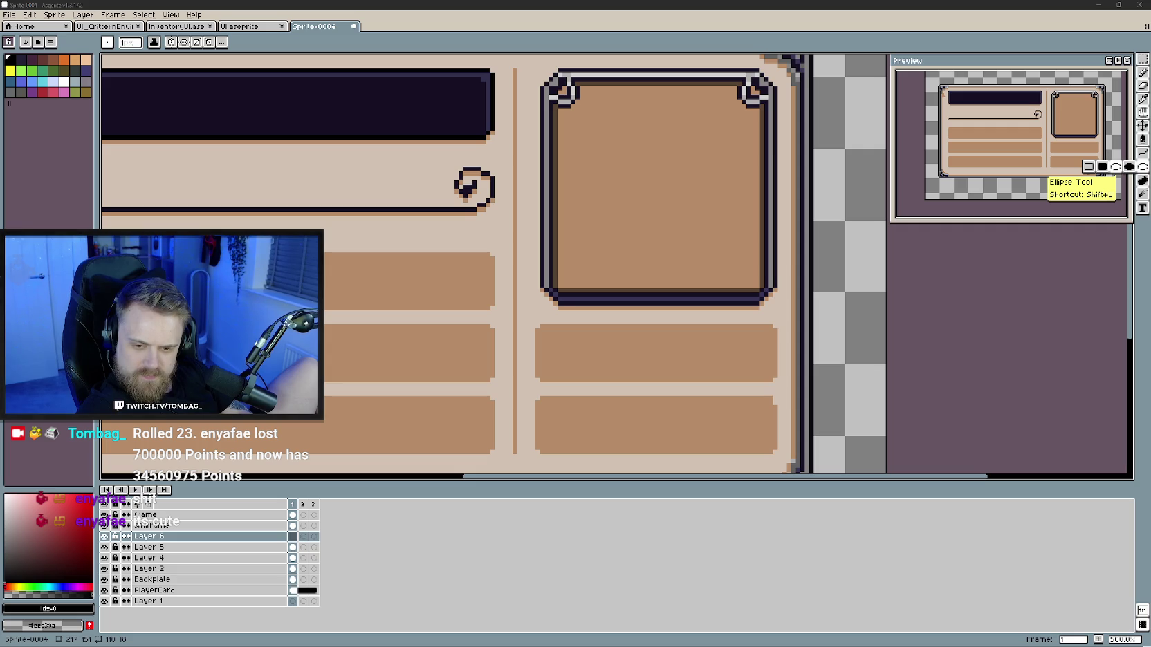
{"action": "left_click", "coordinate": [557, 363]}
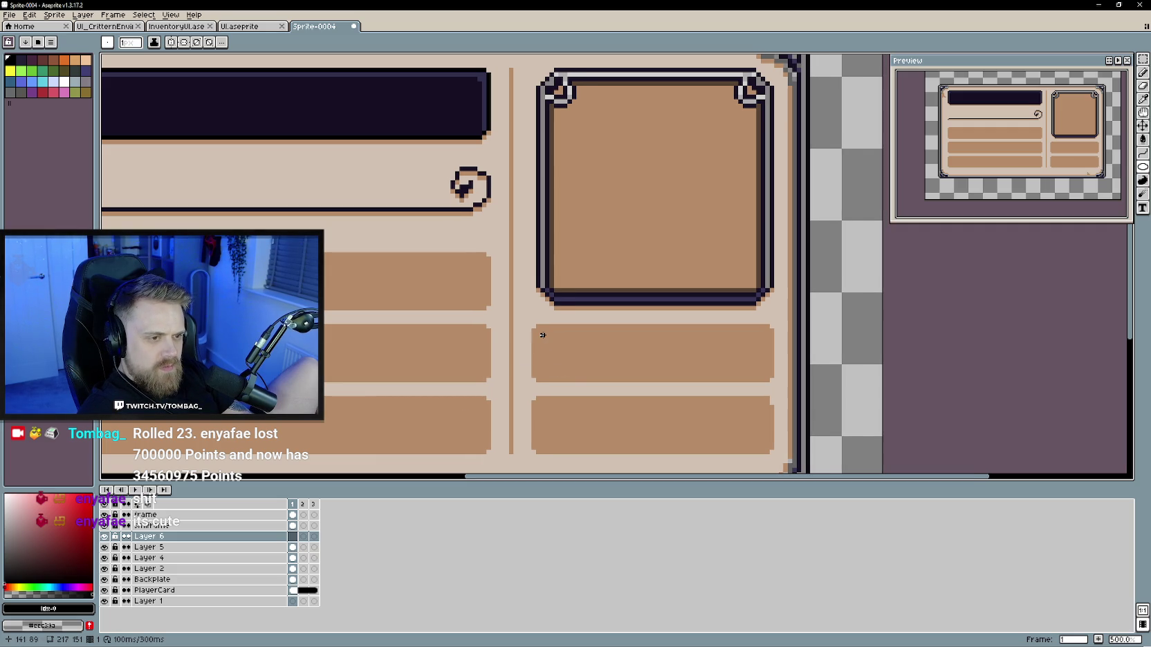
{"action": "left_click_drag", "start_coordinate": [543, 335], "coordinate": [580, 371]}
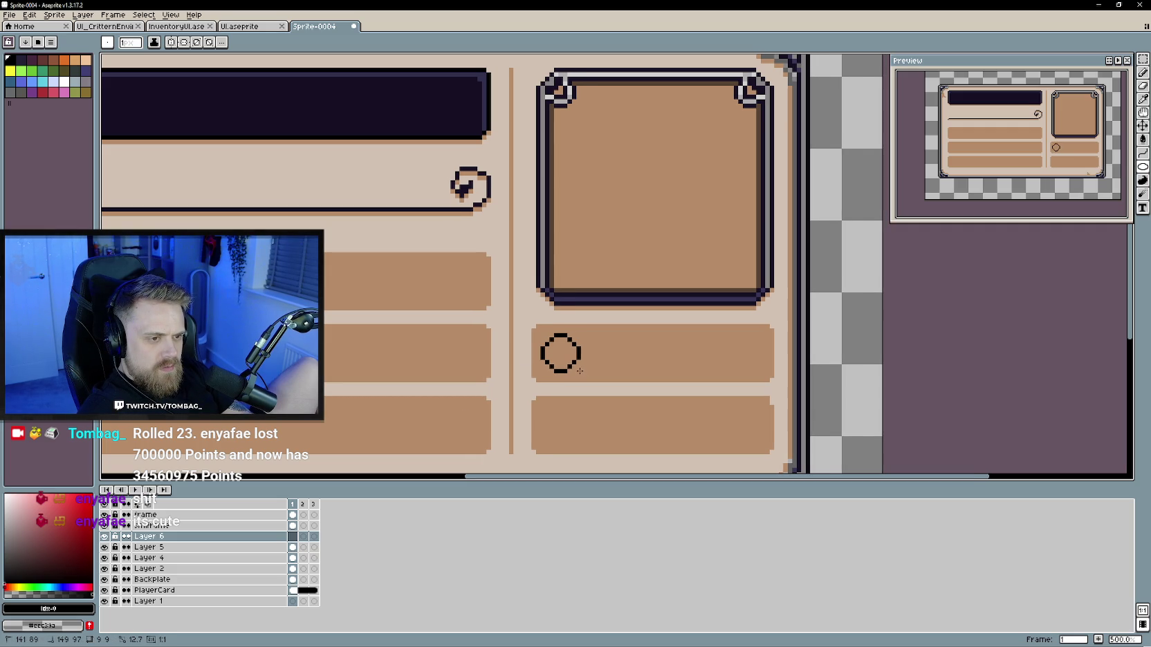
{"action": "scroll", "coordinate": [580, 371], "scroll_direction": "down", "scroll_amount": 2}
{"action": "scroll", "coordinate": [605, 394], "scroll_direction": "down", "scroll_amount": 1}
{"action": "scroll", "coordinate": [606, 404], "scroll_direction": "up", "scroll_amount": 4}
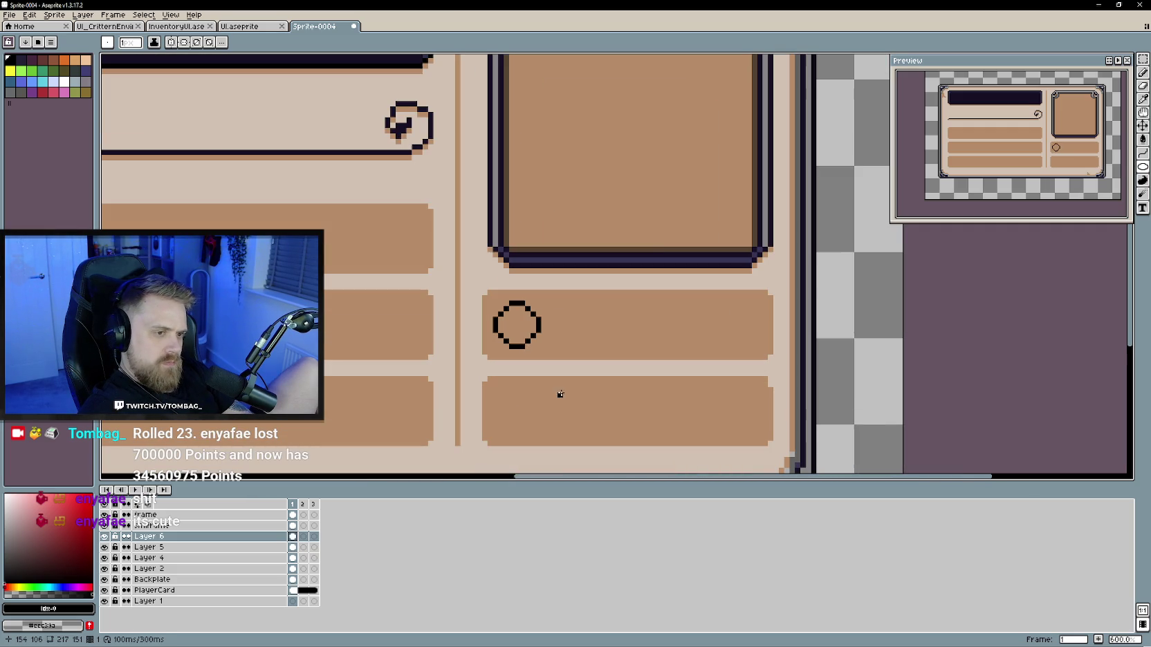
{"action": "left_click", "coordinate": [1143, 126]}
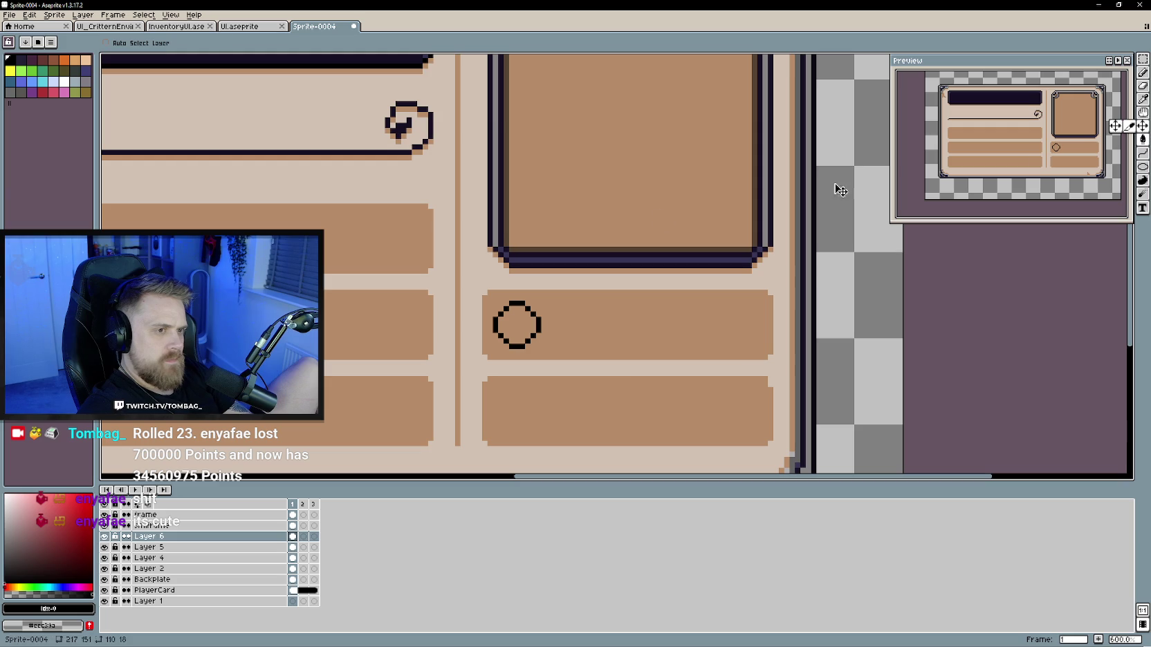
{"action": "left_click_drag", "start_coordinate": [511, 332], "coordinate": [515, 330]}
{"action": "key", "text": "b"}
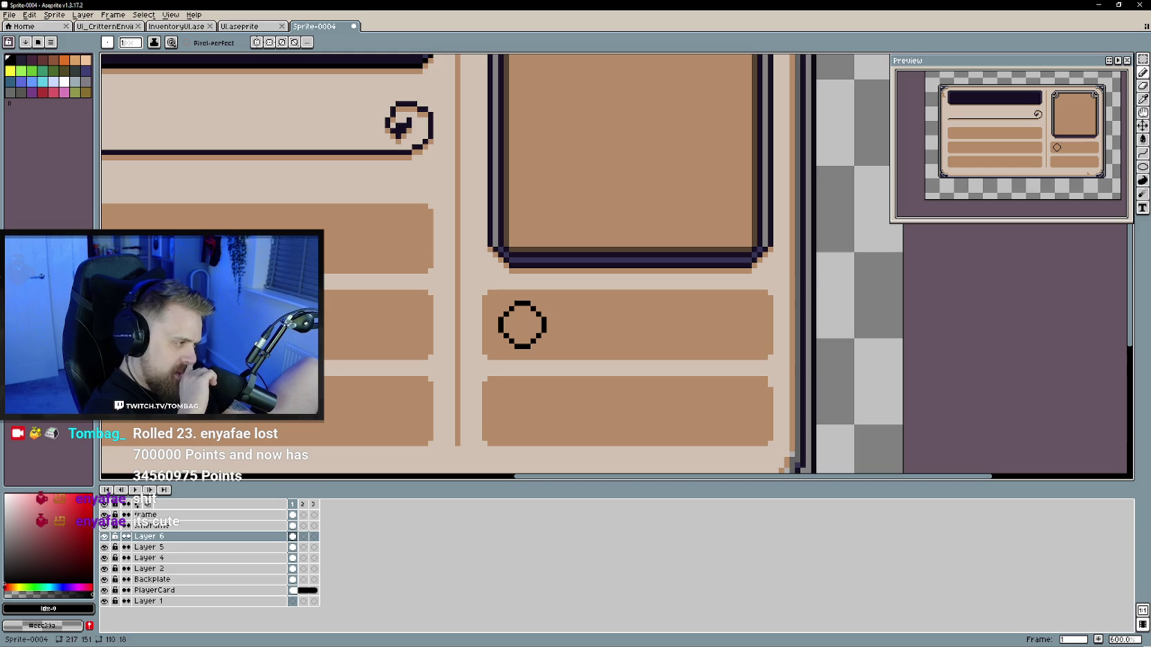
{"action": "left_click", "coordinate": [43, 81]}
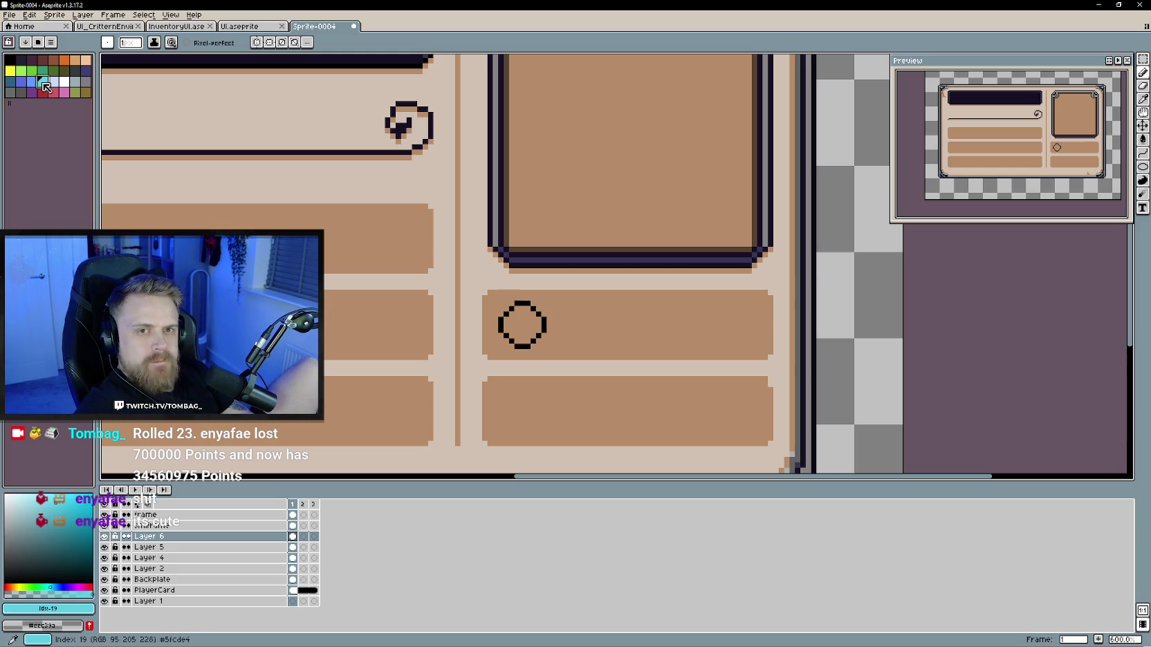
Step: Fill the circle with warm gold, replacing an undone trial cyan fill
{"action": "key", "text": "g"}
{"action": "left_click", "coordinate": [540, 325]}
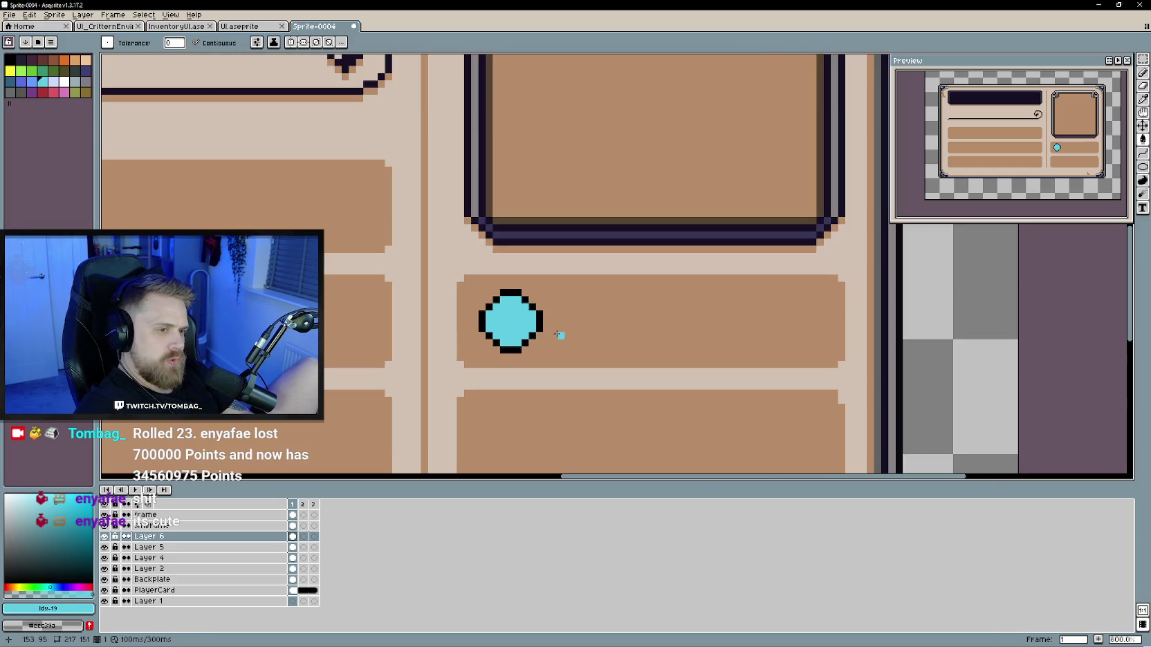
{"action": "key", "text": "v"}
{"action": "key", "text": "ctrl+z"}
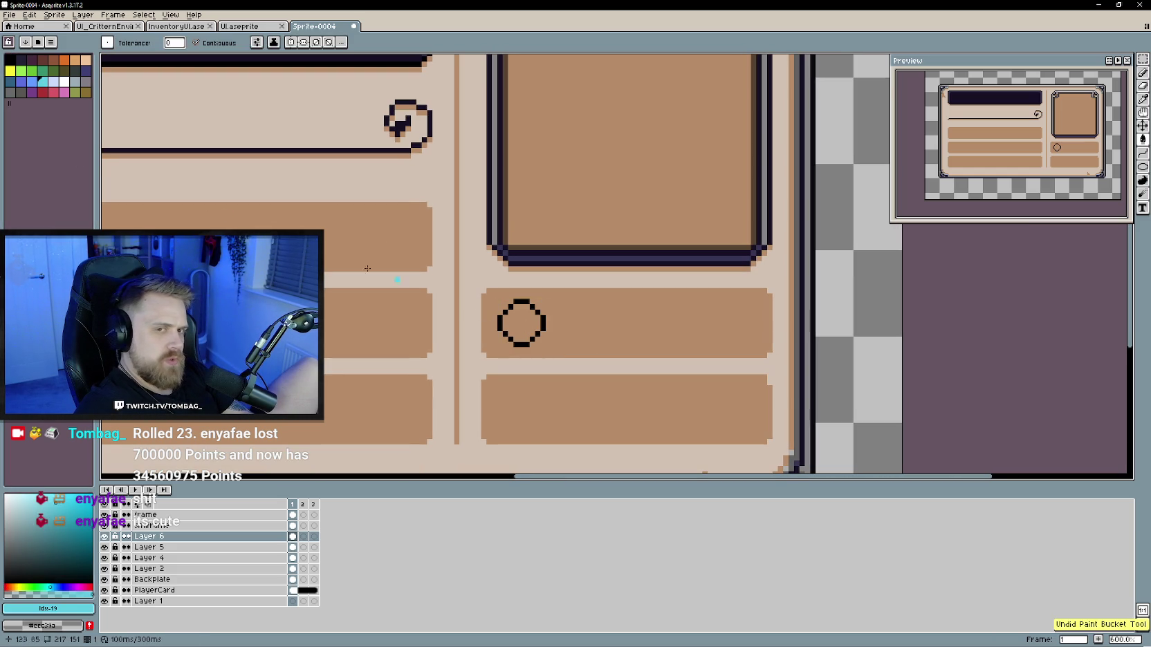
{"action": "key", "text": "b"}
{"action": "left_click", "coordinate": [10, 70]}
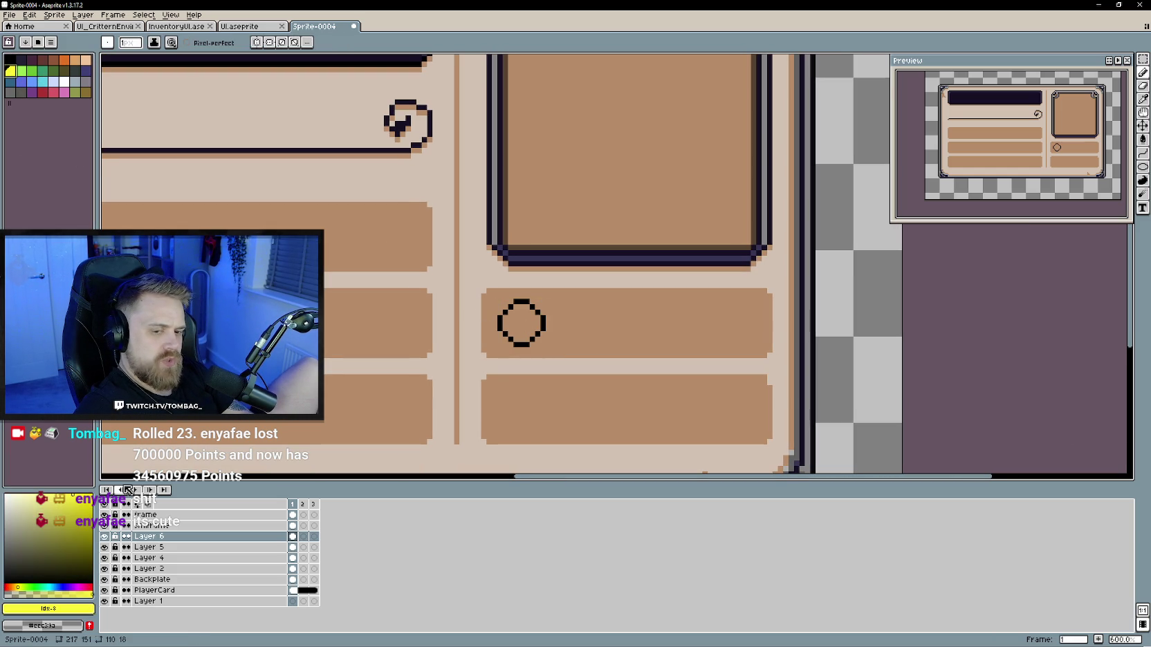
{"action": "left_click", "coordinate": [15, 587]}
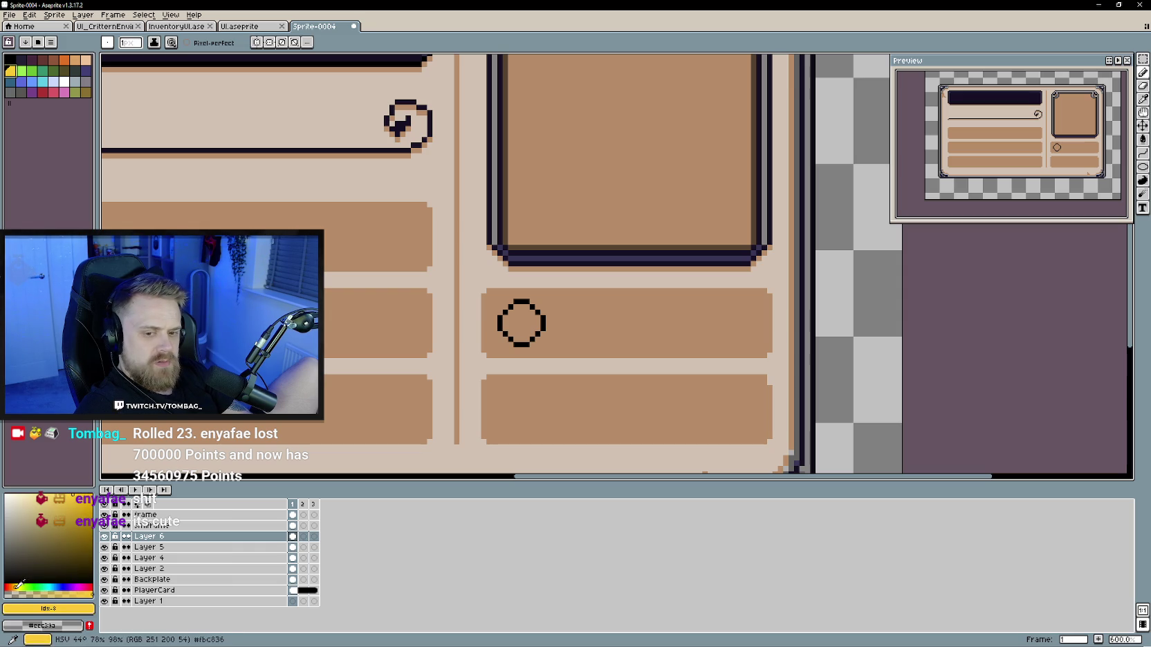
{"action": "key", "text": "g"}
{"action": "left_click", "coordinate": [521, 317]}
Step: Recolour the coin's left and right outline orange and pencil darker shading down its sides
{"action": "scroll", "coordinate": [553, 346], "scroll_direction": "down", "scroll_amount": 2}
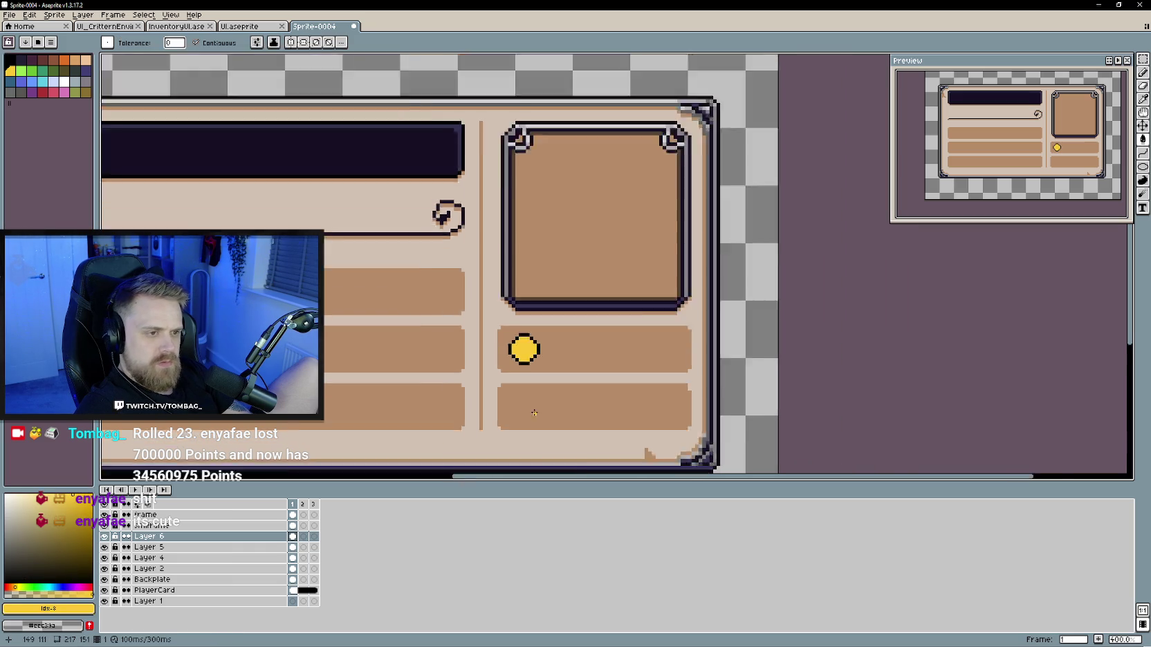
{"action": "scroll", "coordinate": [553, 345], "scroll_direction": "up", "scroll_amount": 1}
{"action": "scroll", "coordinate": [560, 367], "scroll_direction": "up", "scroll_amount": 1}
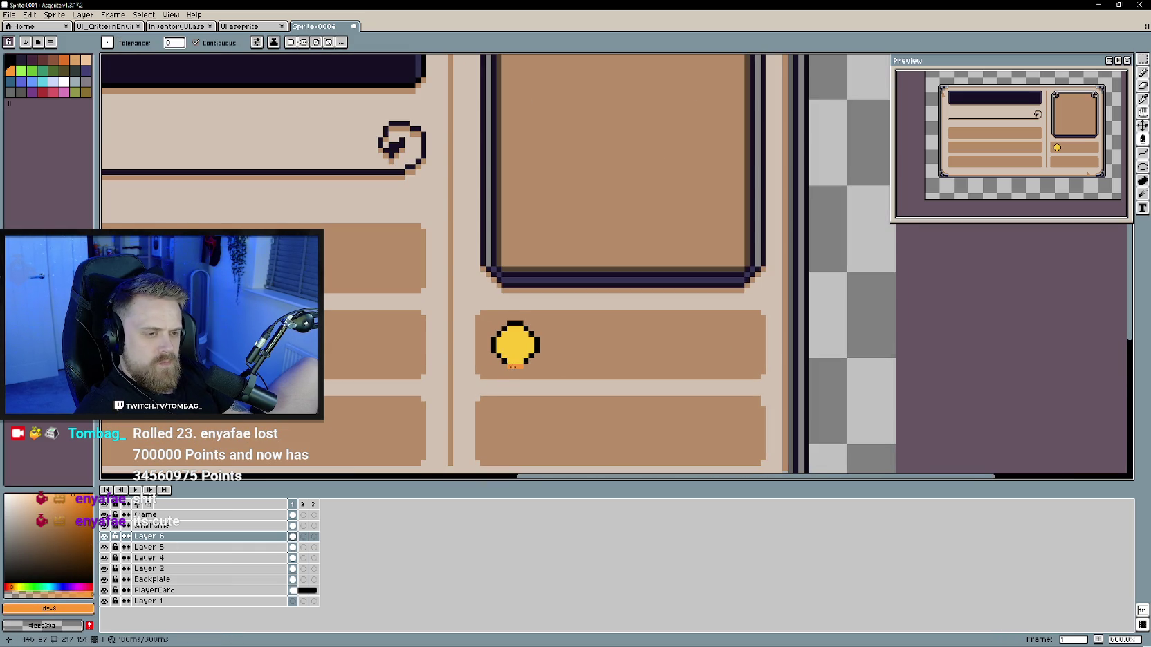
{"action": "left_click", "coordinate": [497, 354]}
{"action": "left_click", "coordinate": [532, 345]}
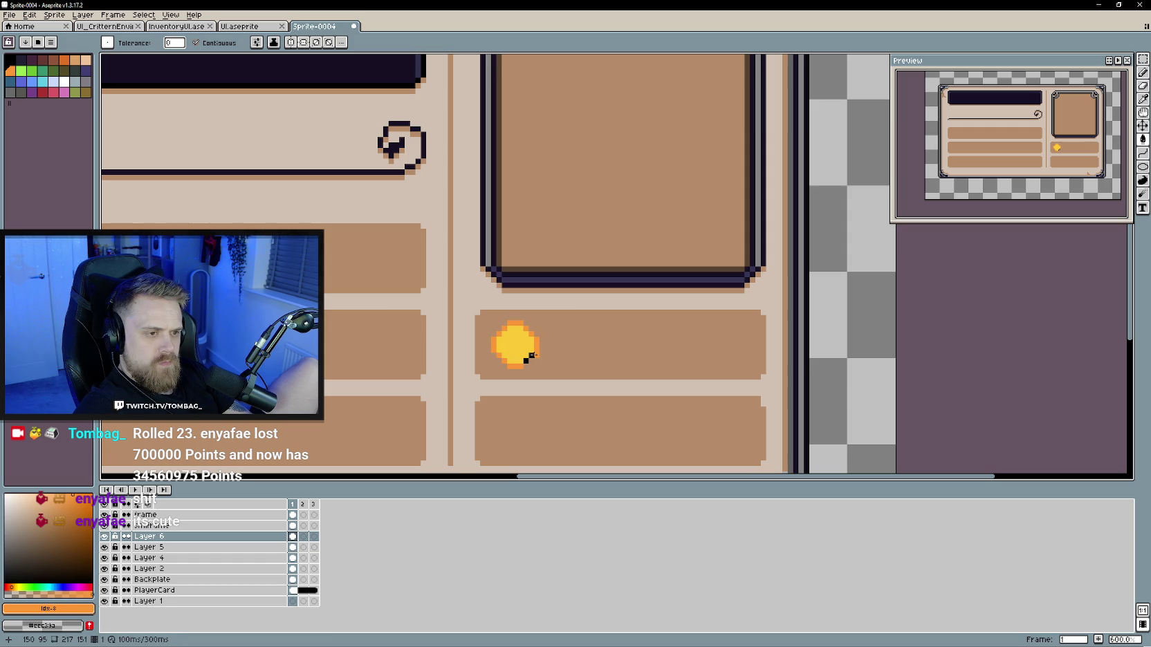
{"action": "key", "text": "b"}
{"action": "scroll", "coordinate": [550, 377], "scroll_direction": "up", "scroll_amount": 1}
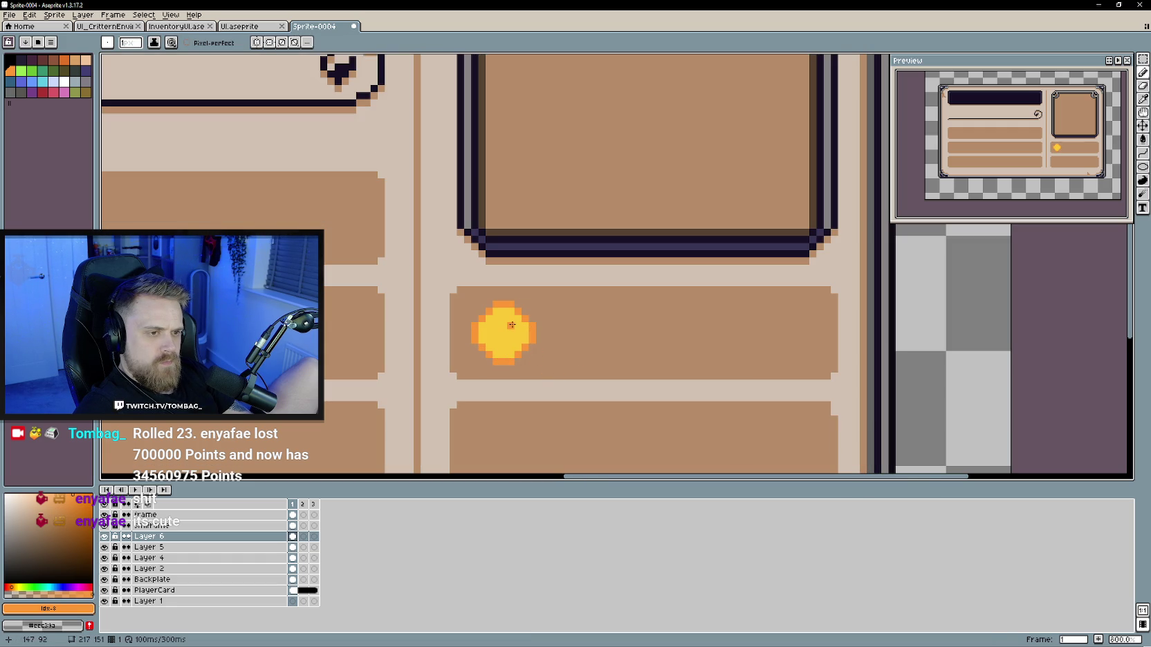
{"action": "left_click", "coordinate": [512, 320]}
{"action": "mouse_move", "coordinate": [495, 321]}
{"action": "left_mouse_down"}
{"action": "mouse_move", "coordinate": [490, 343]}
{"action": "mouse_move", "coordinate": [519, 328]}
{"action": "mouse_move", "coordinate": [519, 340]}
{"action": "left_mouse_up"}
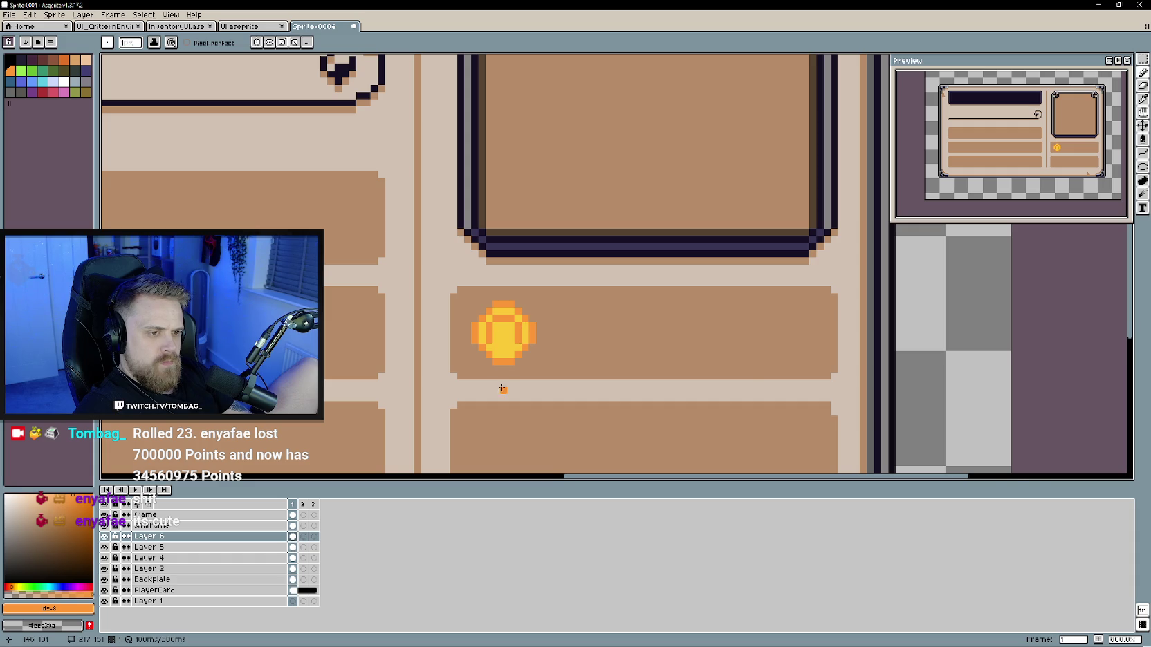
{"action": "scroll", "coordinate": [503, 388], "scroll_direction": "down", "scroll_amount": 3}
{"action": "scroll", "coordinate": [565, 388], "scroll_direction": "up", "scroll_amount": 1}
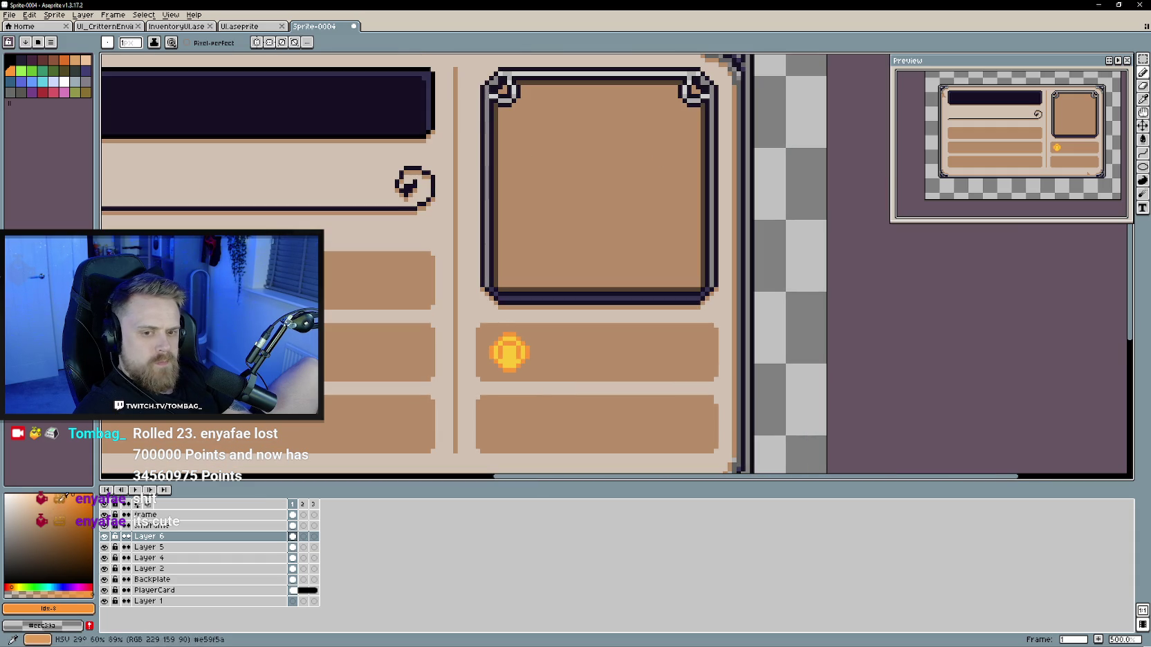
Step: Mix a pale yellow highlight colour, inspect the coin, and sample a grey from the card
{"action": "left_click_drag", "start_coordinate": [31, 526], "coordinate": [46, 497]}
{"action": "left_click", "coordinate": [16, 587]}
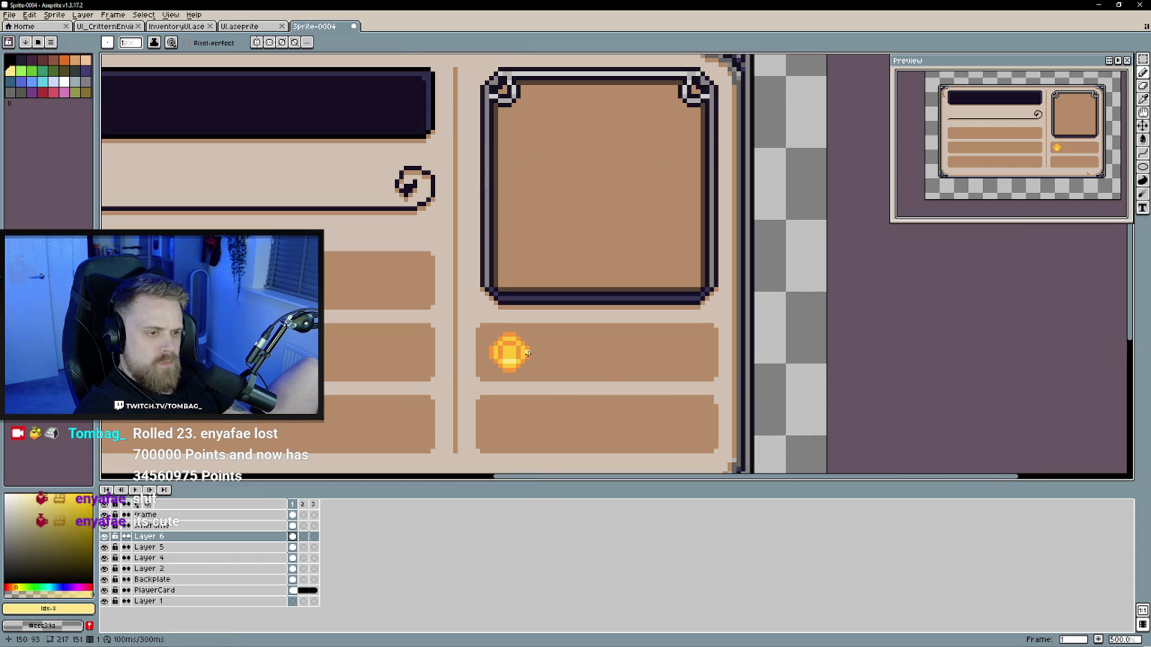
{"action": "scroll", "coordinate": [503, 363], "scroll_direction": "up", "scroll_amount": 1}
{"action": "scroll", "coordinate": [508, 370], "scroll_direction": "up", "scroll_amount": 1}
{"action": "scroll", "coordinate": [526, 391], "scroll_direction": "down", "scroll_amount": 3}
{"action": "scroll", "coordinate": [525, 390], "scroll_direction": "down", "scroll_amount": 2}
{"action": "scroll", "coordinate": [537, 401], "scroll_direction": "up", "scroll_amount": 3}
{"action": "scroll", "coordinate": [523, 374], "scroll_direction": "up", "scroll_amount": 3}
{"action": "scroll", "coordinate": [521, 370], "scroll_direction": "down", "scroll_amount": 5}
{"action": "scroll", "coordinate": [520, 377], "scroll_direction": "down", "scroll_amount": 3}
{"action": "scroll", "coordinate": [518, 384], "scroll_direction": "up", "scroll_amount": 3}
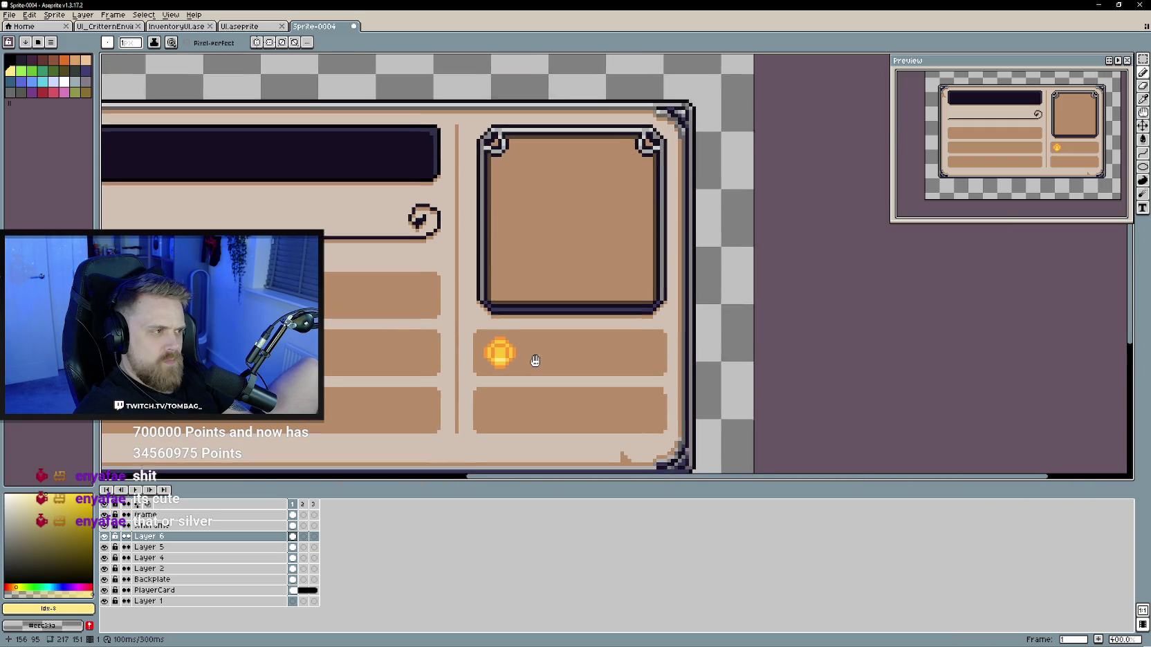
{"action": "scroll", "coordinate": [518, 370], "scroll_direction": "up", "scroll_amount": 1}
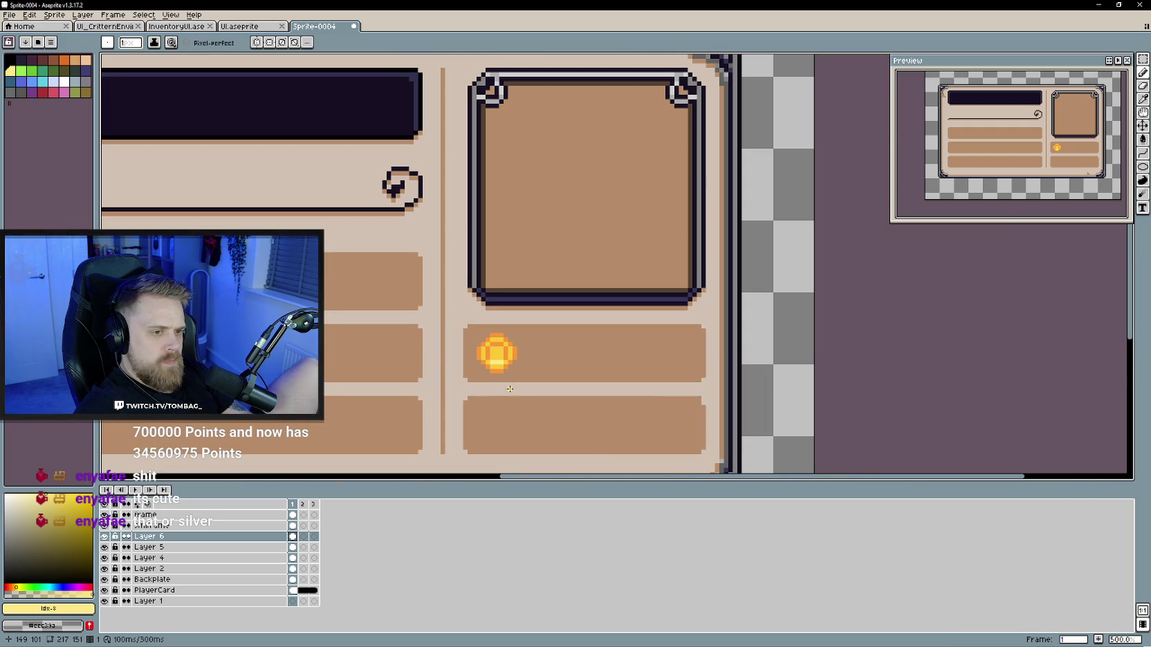
{"action": "key", "text": "i"}
{"action": "left_click", "coordinate": [477, 267]}
{"action": "scroll", "coordinate": [484, 359], "scroll_direction": "up", "scroll_amount": 1}
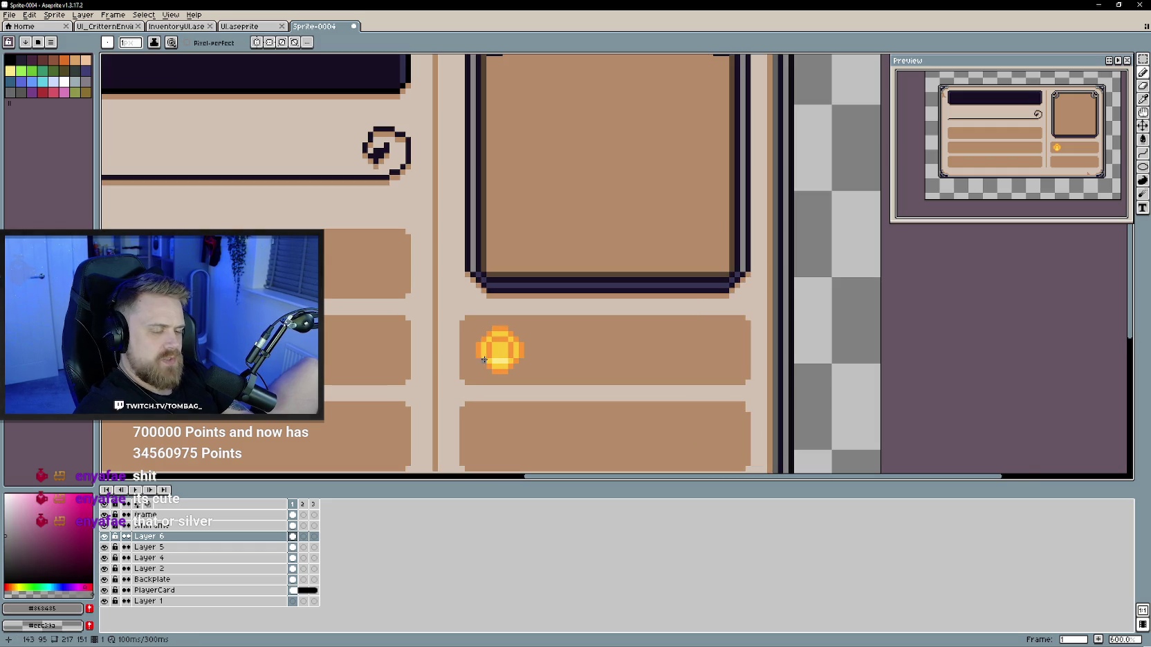
Step: Outline the coin's top and left edges in dark #171024, then pick a slightly cyan-tinted grey
{"action": "left_click", "coordinate": [502, 294], "text": "alt"}
{"action": "mouse_move", "coordinate": [506, 328]}
{"action": "left_mouse_down"}
{"action": "mouse_move", "coordinate": [478, 359]}
{"action": "mouse_move", "coordinate": [508, 372]}
{"action": "mouse_move", "coordinate": [521, 344]}
{"action": "left_mouse_up"}
{"action": "left_click", "coordinate": [485, 333]}
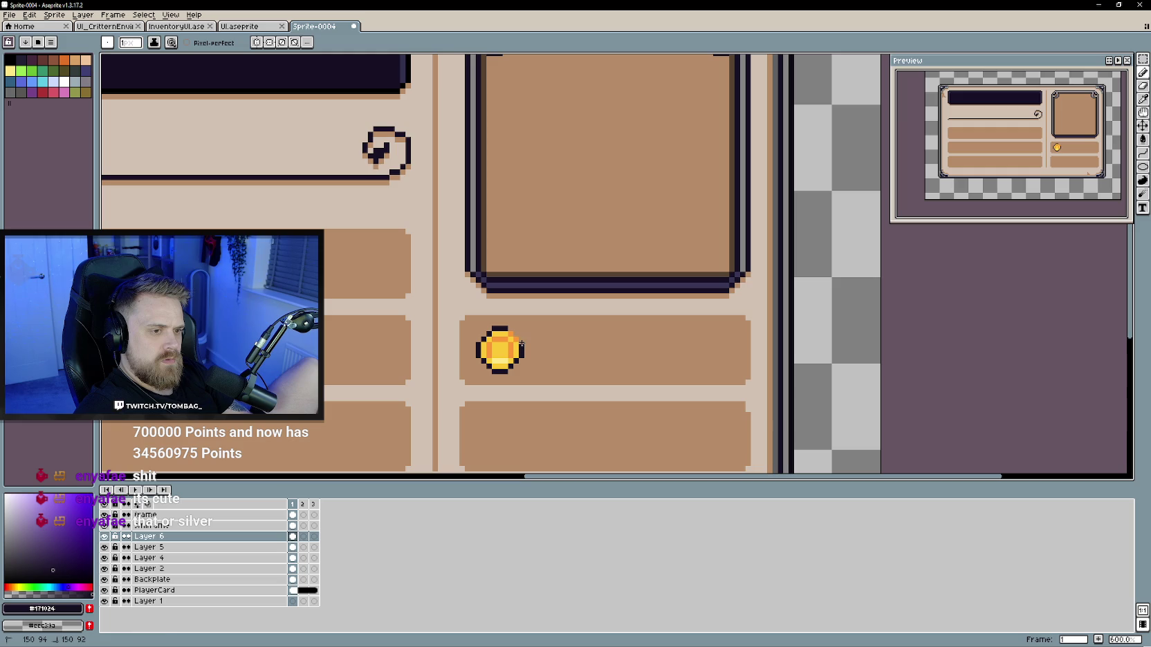
{"action": "left_click", "coordinate": [475, 342], "text": "alt"}
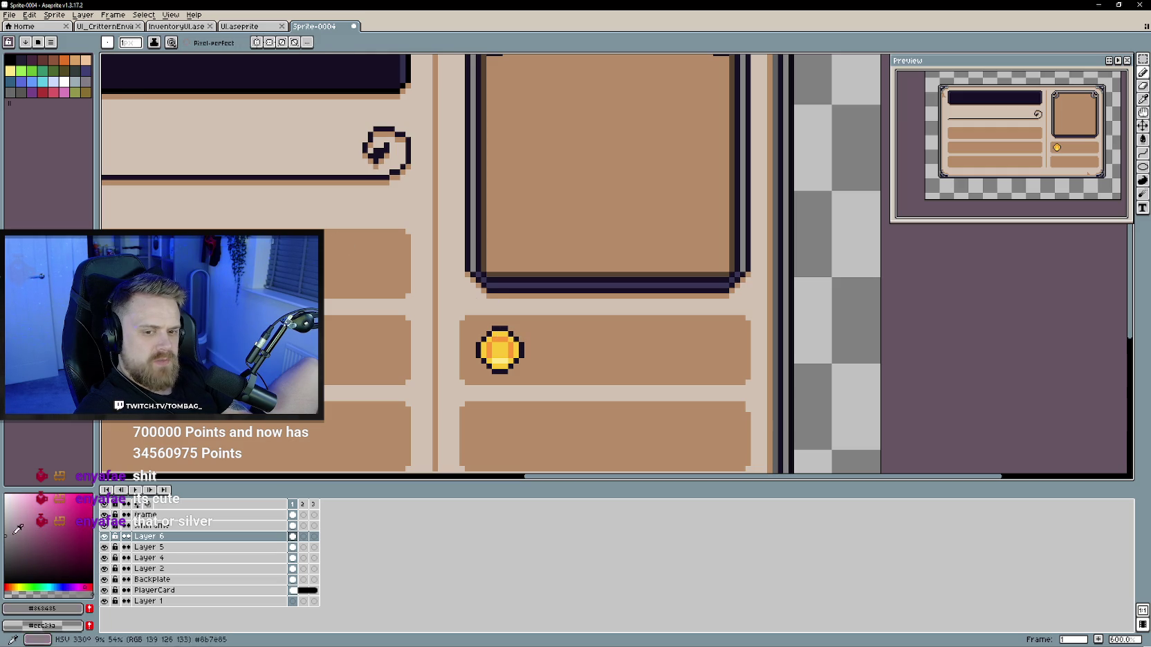
{"action": "left_click_drag", "start_coordinate": [54, 585], "coordinate": [56, 584]}
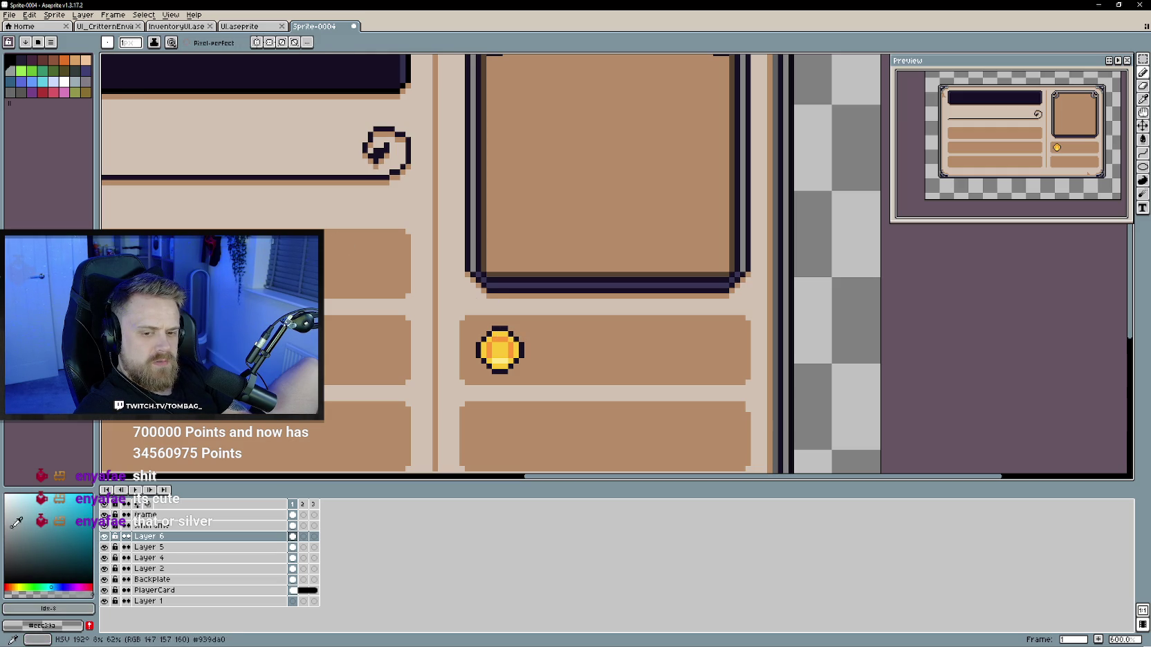
Step: Bucket-fill the coin's orange and yellow areas with mid and darker greys
{"action": "key", "text": "g"}
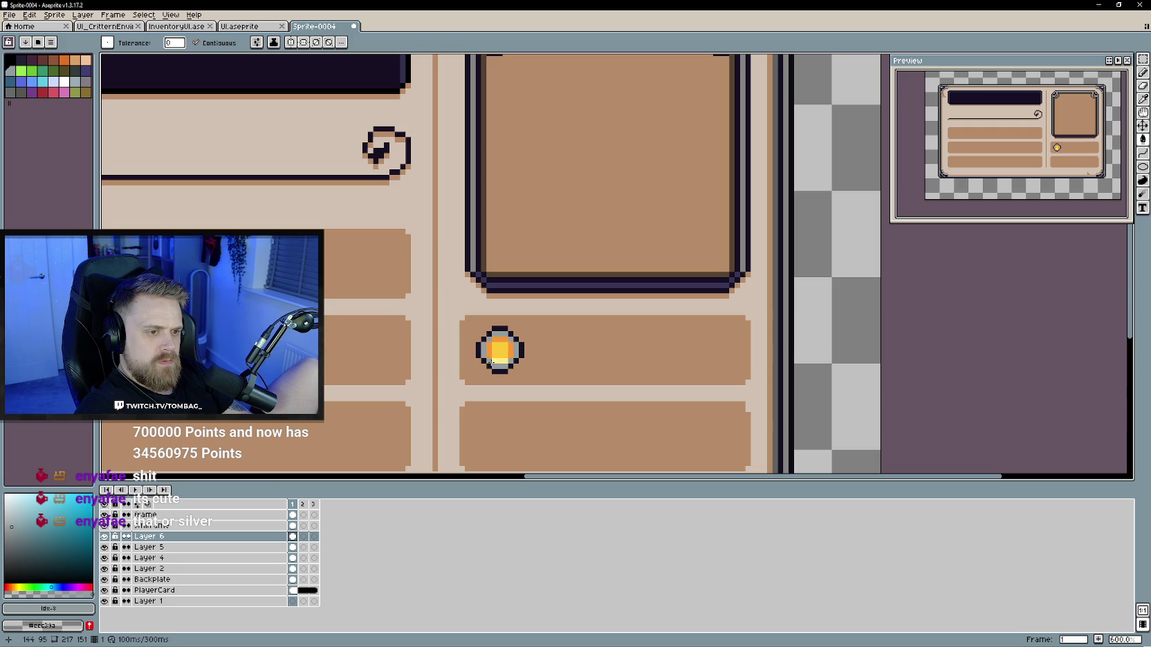
{"action": "left_click", "coordinate": [13, 509]}
{"action": "left_click", "coordinate": [501, 360]}
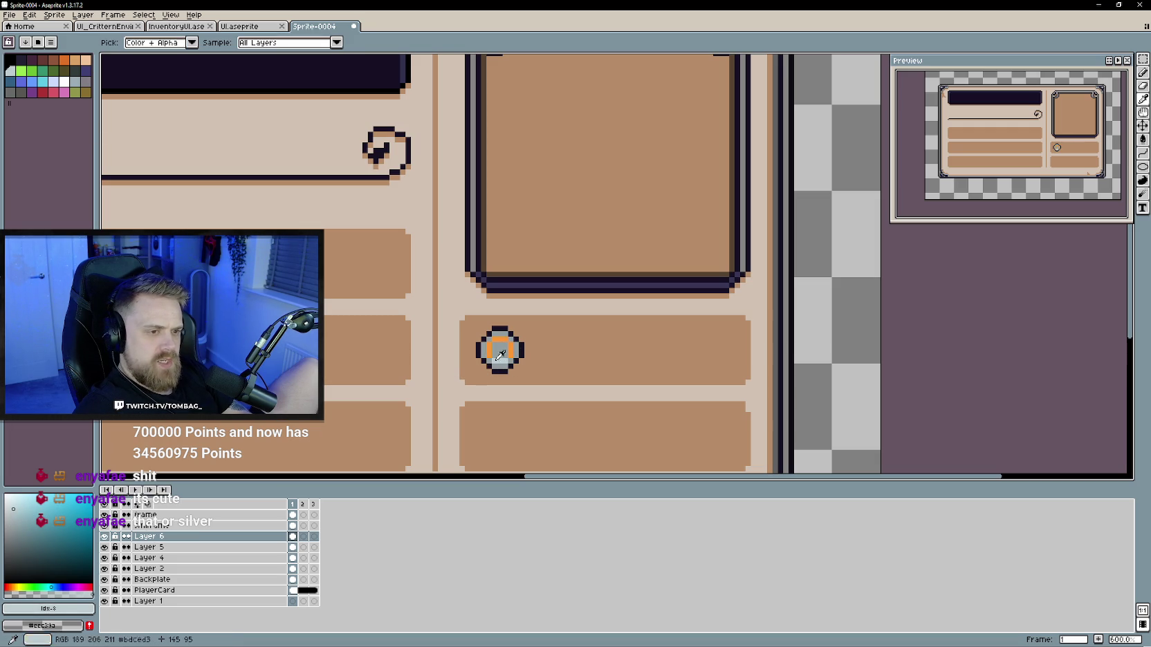
{"action": "left_click", "coordinate": [11, 527]}
{"action": "left_click", "coordinate": [21, 538]}
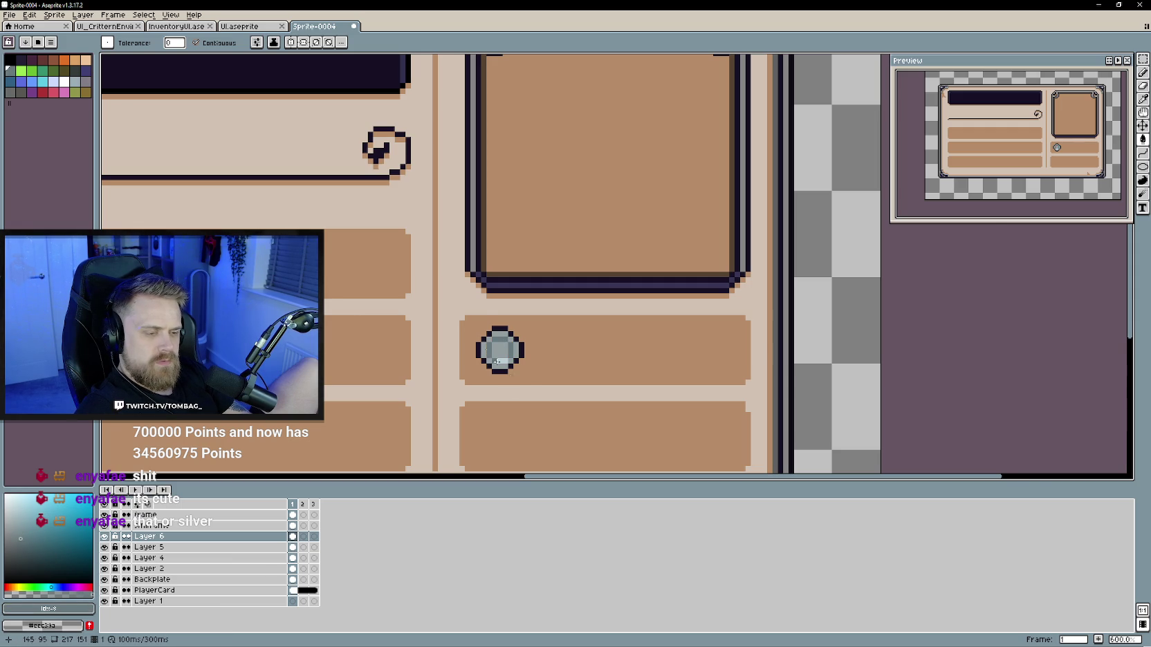
Step: Pick a lighter highlight and a deep blue shade for the coin, undoing a stray fill
{"action": "scroll", "coordinate": [488, 350], "scroll_direction": "down", "scroll_amount": 1}
{"action": "scroll", "coordinate": [527, 386], "scroll_direction": "down", "scroll_amount": 2}
{"action": "scroll", "coordinate": [527, 386], "scroll_direction": "up", "scroll_amount": 2}
{"action": "scroll", "coordinate": [512, 374], "scroll_direction": "up", "scroll_amount": 2}
{"action": "scroll", "coordinate": [496, 361], "scroll_direction": "up", "scroll_amount": 2}
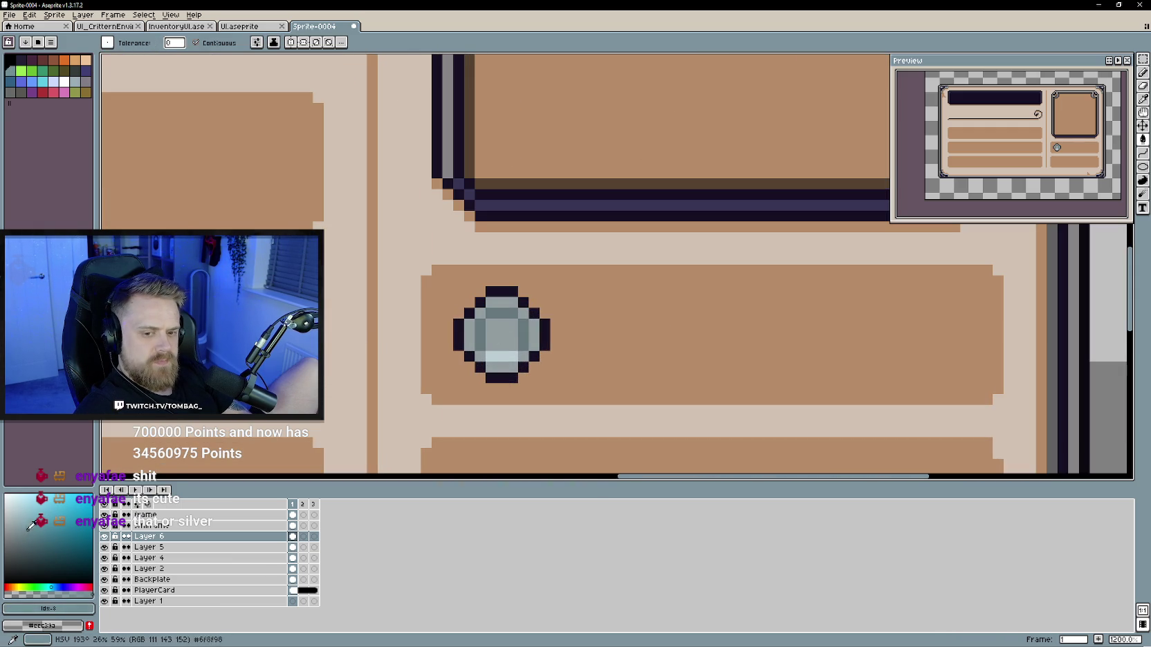
{"action": "left_click", "coordinate": [501, 336], "text": "alt"}
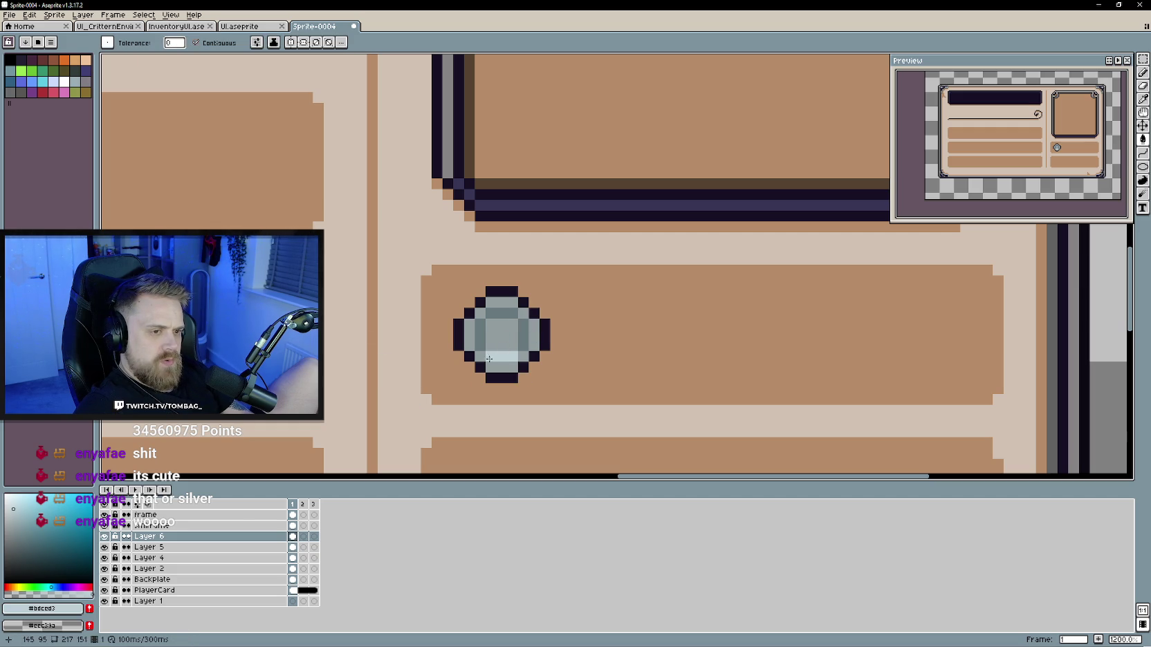
{"action": "left_click", "coordinate": [9, 500]}
{"action": "key", "text": "ctrl+z"}
{"action": "key", "text": "b"}
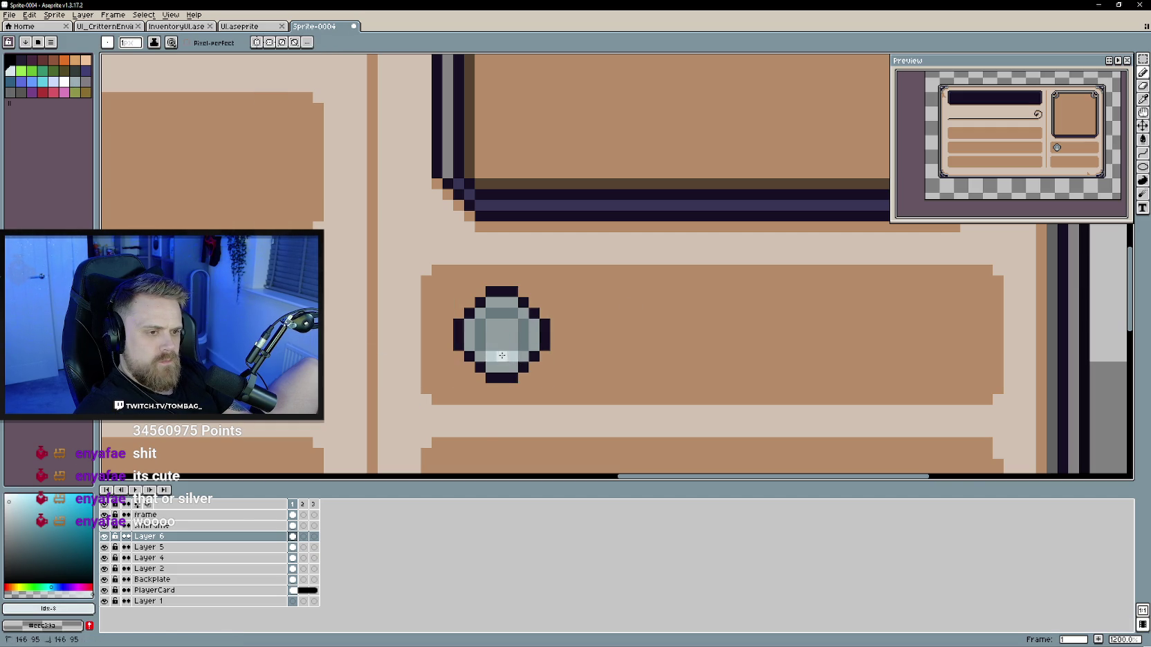
{"action": "scroll", "coordinate": [602, 375], "scroll_direction": "down", "scroll_amount": 3}
{"action": "scroll", "coordinate": [602, 376], "scroll_direction": "up", "scroll_amount": 1}
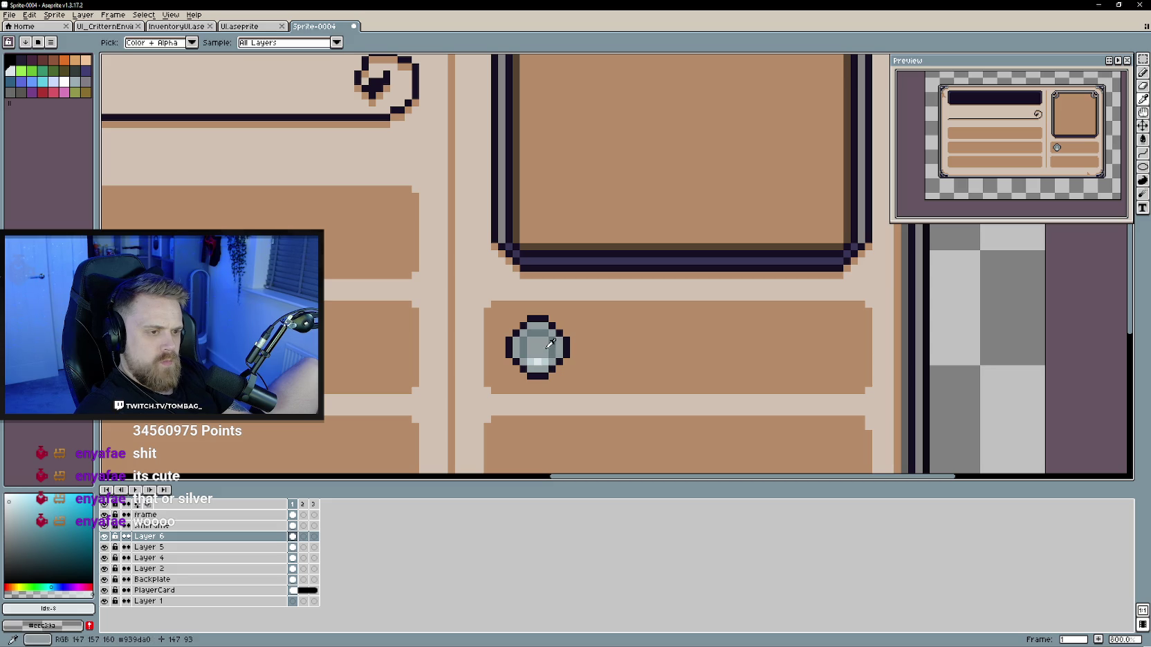
{"action": "left_click", "coordinate": [20, 538]}
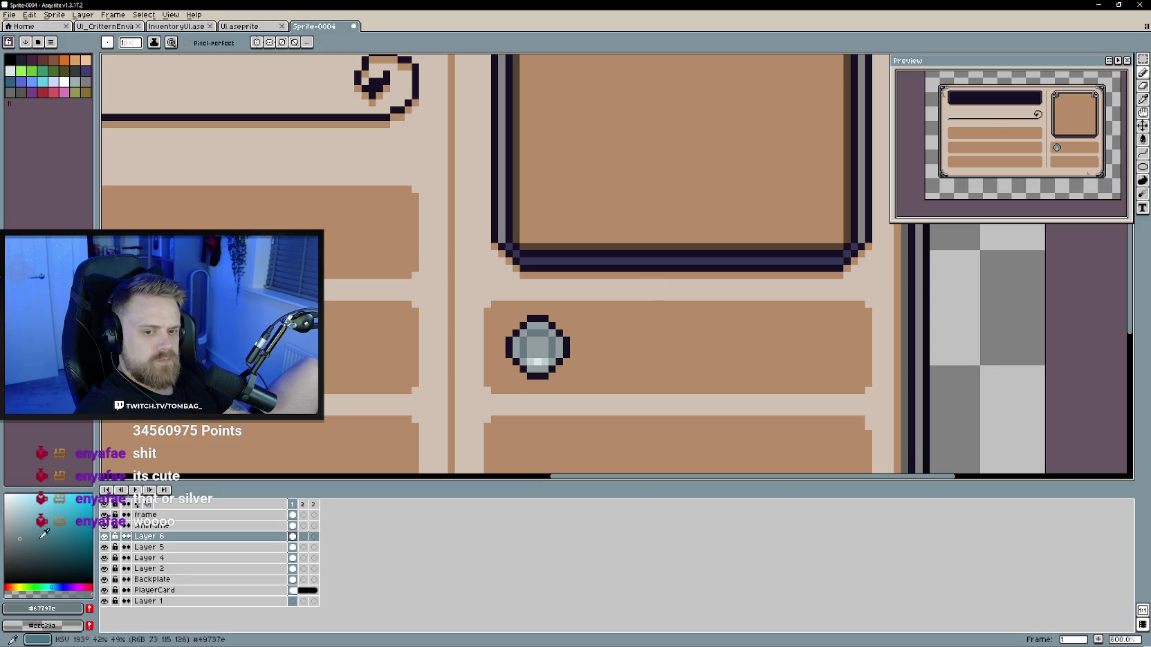
{"action": "left_click", "coordinate": [33, 535]}
{"action": "left_click", "coordinate": [52, 537]}
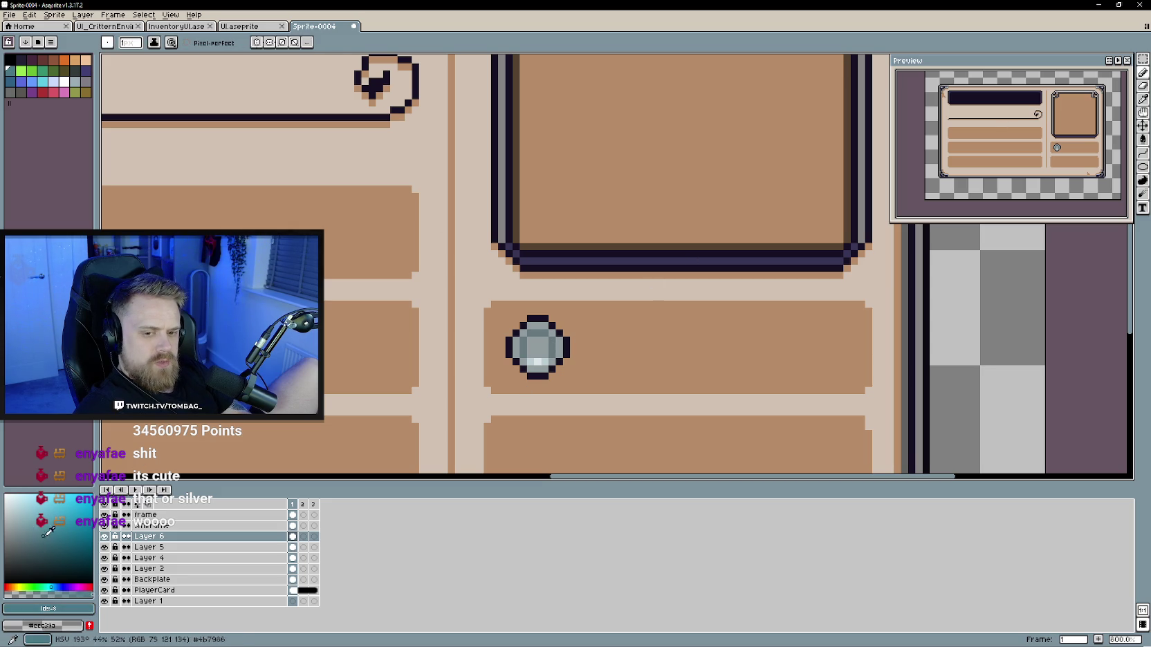
{"action": "left_click", "coordinate": [58, 587]}
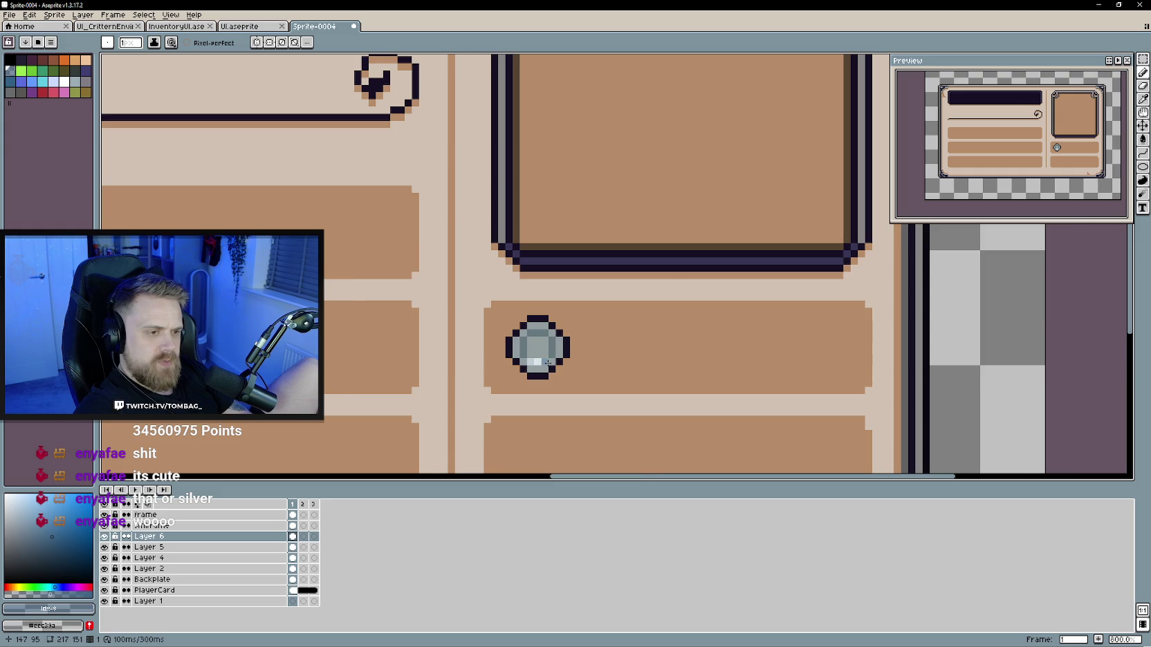
Step: Eyedrop the coin's light grey and mid grey colours
{"action": "scroll", "coordinate": [554, 363], "scroll_direction": "up", "scroll_amount": 2}
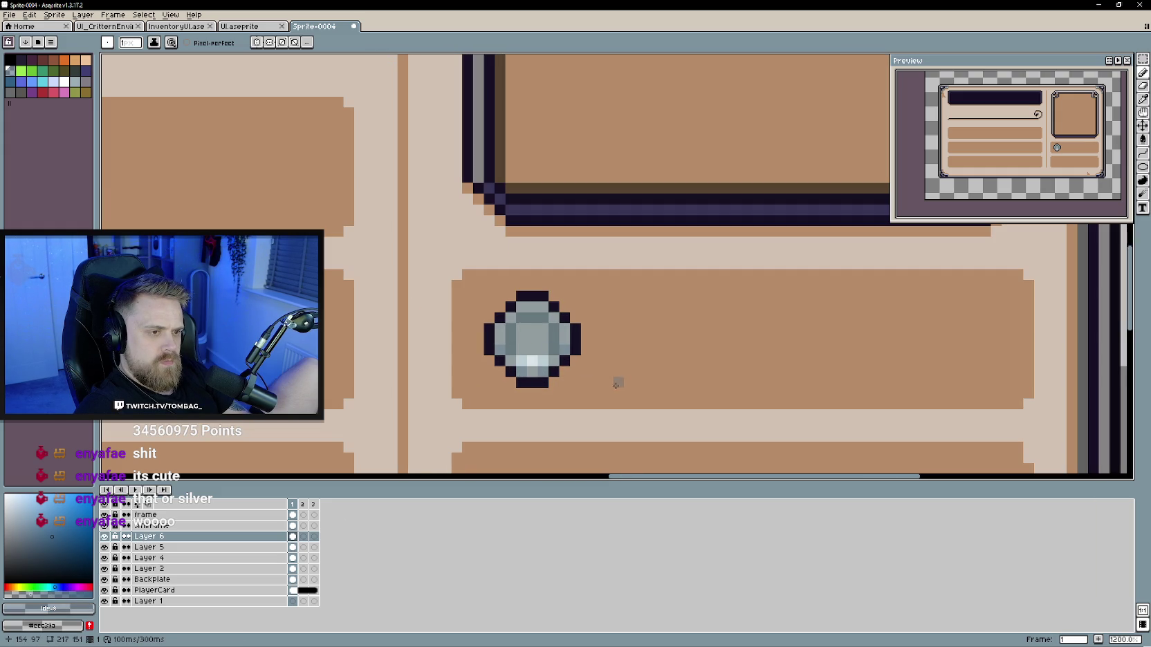
{"action": "scroll", "coordinate": [600, 393], "scroll_direction": "down", "scroll_amount": 5}
{"action": "scroll", "coordinate": [584, 367], "scroll_direction": "up", "scroll_amount": 3}
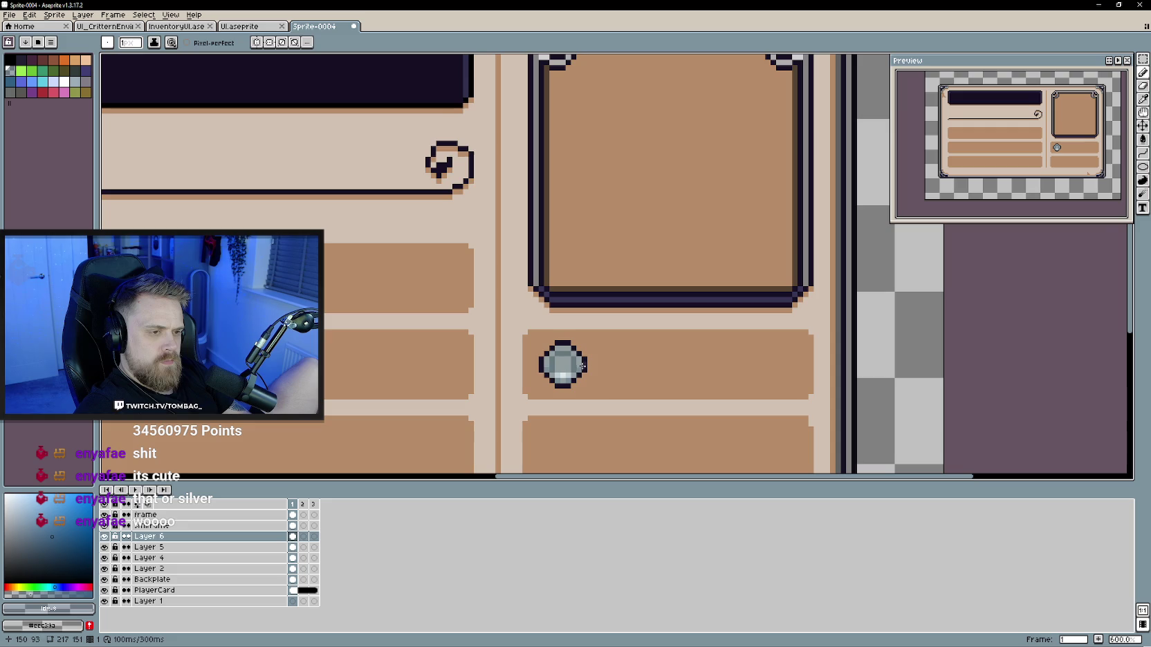
{"action": "scroll", "coordinate": [582, 361], "scroll_direction": "up", "scroll_amount": 4}
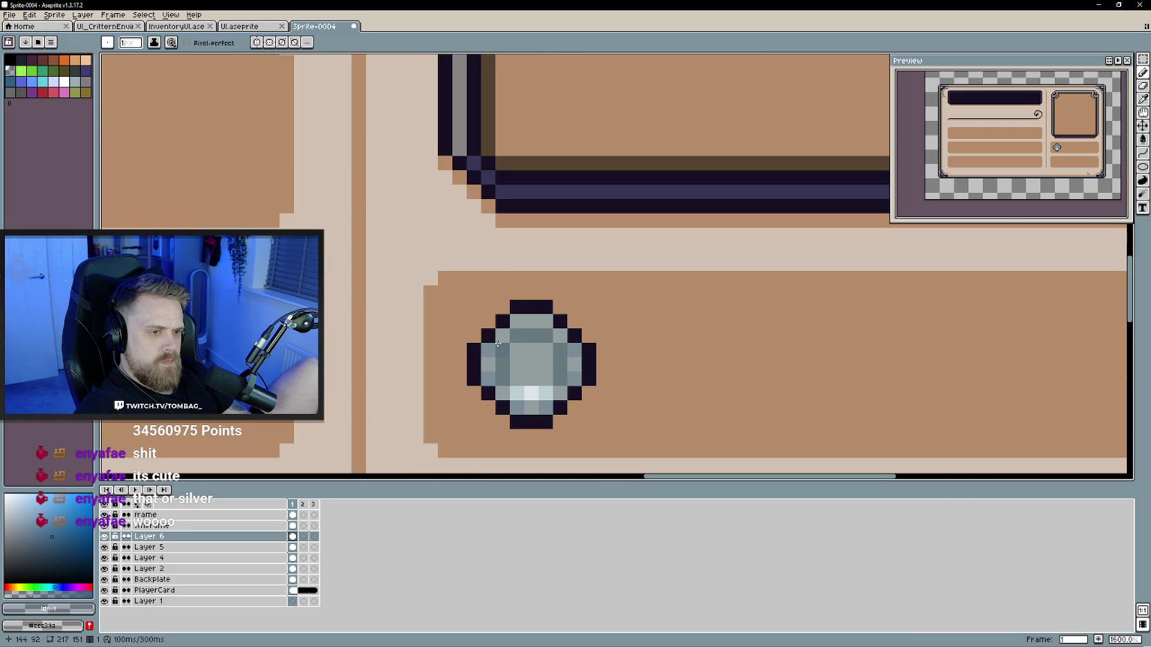
{"action": "scroll", "coordinate": [528, 383], "scroll_direction": "down", "scroll_amount": 6}
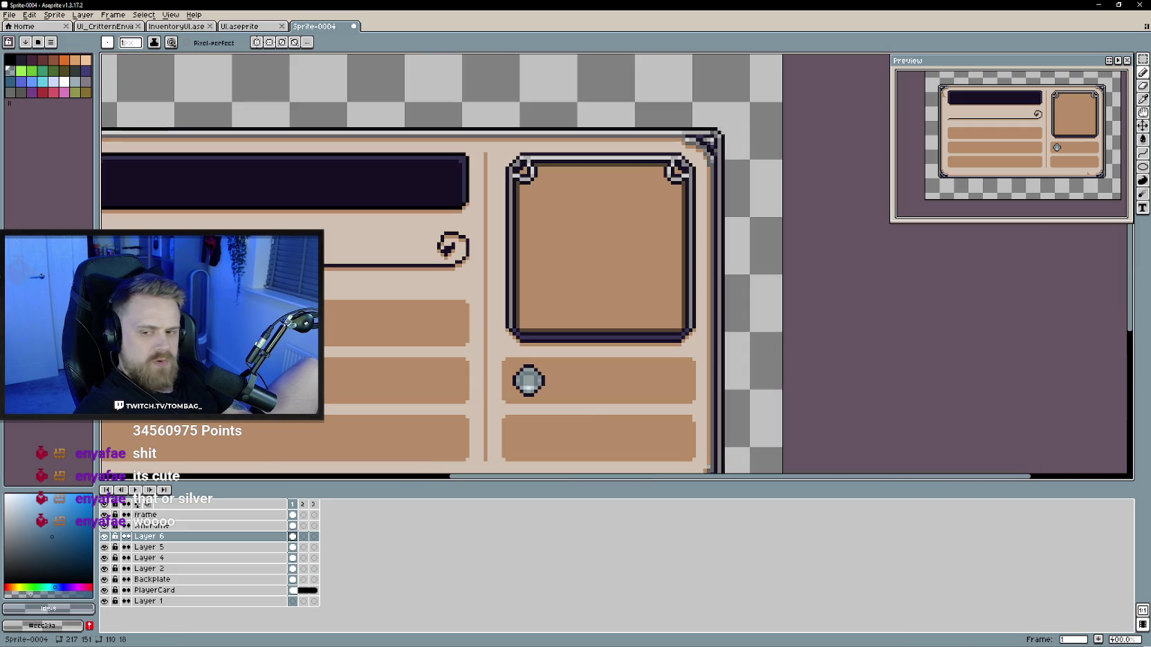
{"action": "scroll", "coordinate": [528, 383], "scroll_direction": "up", "scroll_amount": 4}
{"action": "scroll", "coordinate": [532, 360], "scroll_direction": "up", "scroll_amount": 1}
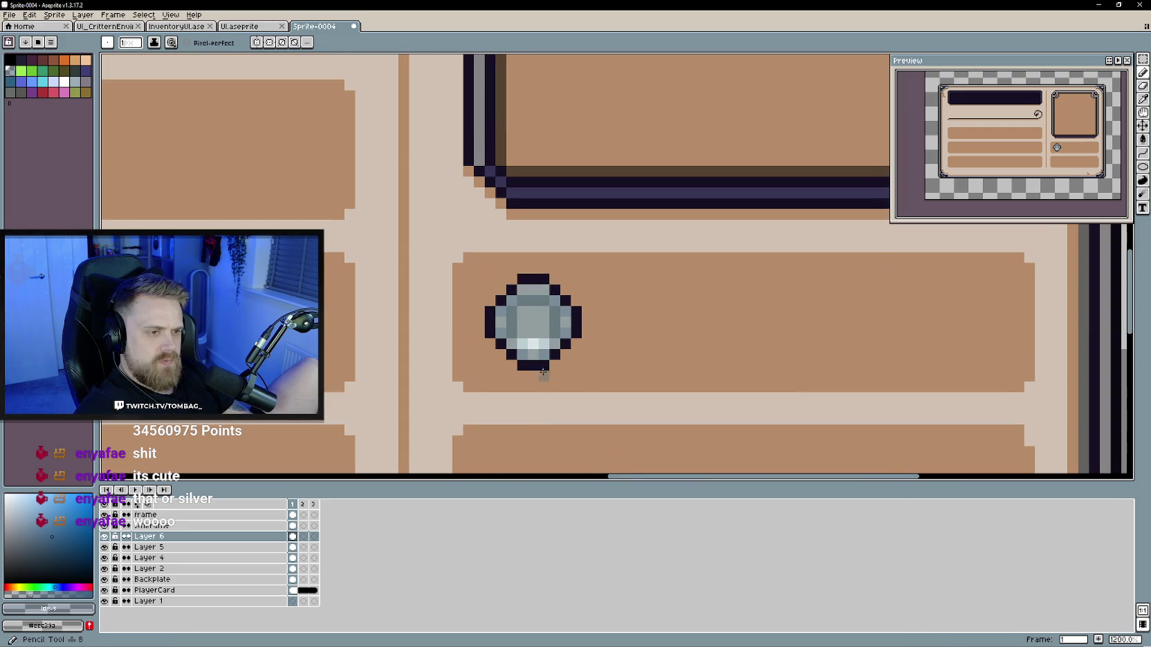
{"action": "left_click", "coordinate": [552, 342], "text": "alt"}
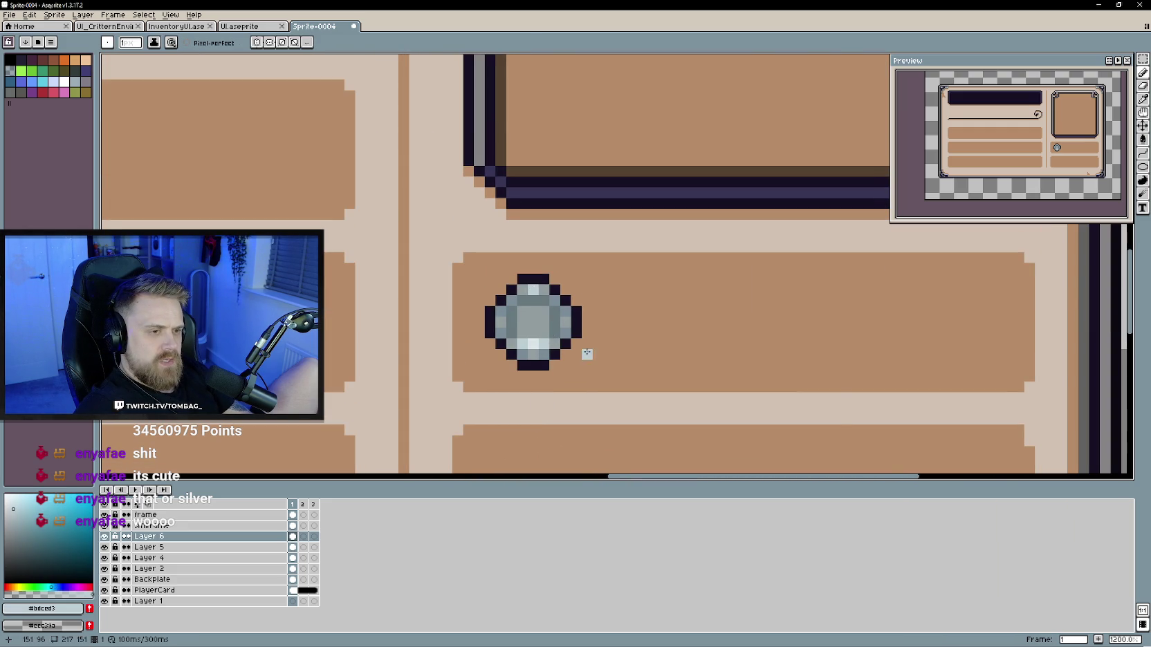
{"action": "scroll", "coordinate": [586, 353], "scroll_direction": "down", "scroll_amount": 5}
{"action": "scroll", "coordinate": [553, 321], "scroll_direction": "up", "scroll_amount": 2}
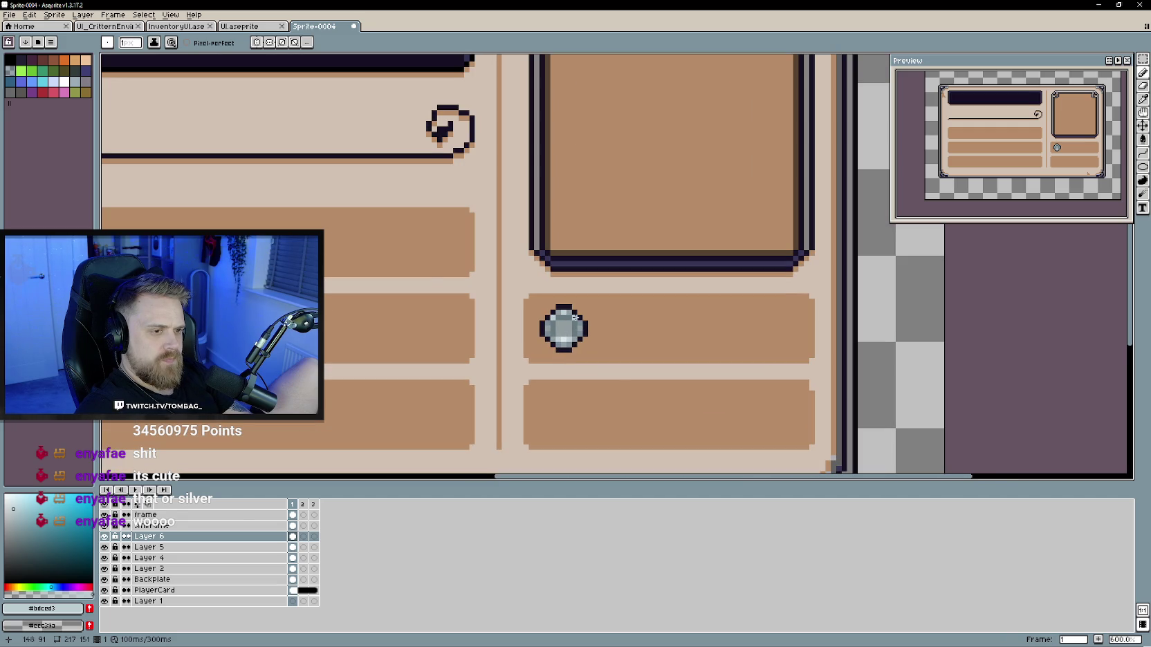
{"action": "scroll", "coordinate": [617, 388], "scroll_direction": "up", "scroll_amount": 3}
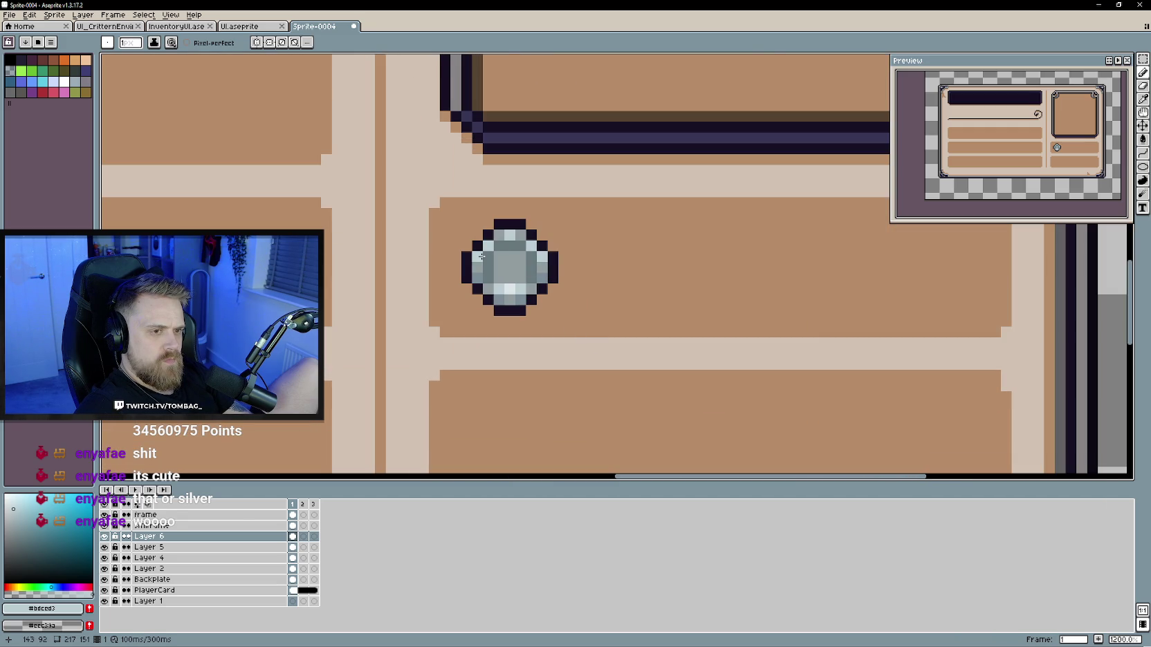
{"action": "scroll", "coordinate": [561, 358], "scroll_direction": "down", "scroll_amount": 4}
{"action": "scroll", "coordinate": [561, 358], "scroll_direction": "down", "scroll_amount": 2}
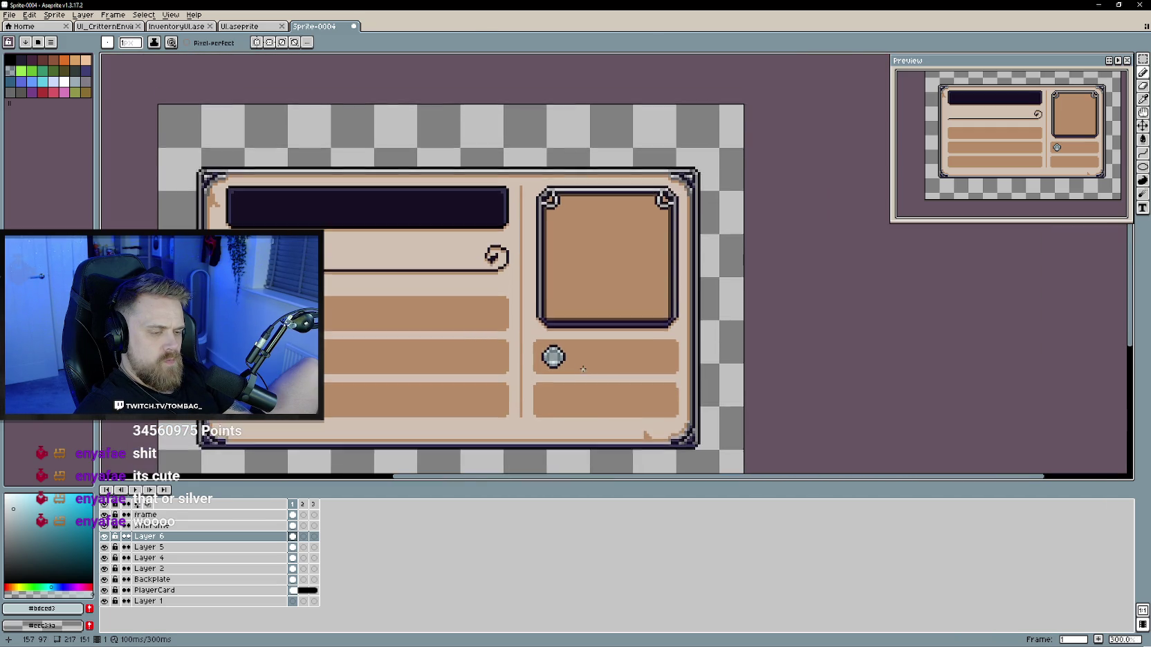
{"action": "scroll", "coordinate": [563, 357], "scroll_direction": "up", "scroll_amount": 2}
{"action": "scroll", "coordinate": [563, 357], "scroll_direction": "up", "scroll_amount": 1}
{"action": "scroll", "coordinate": [554, 346], "scroll_direction": "up", "scroll_amount": 1}
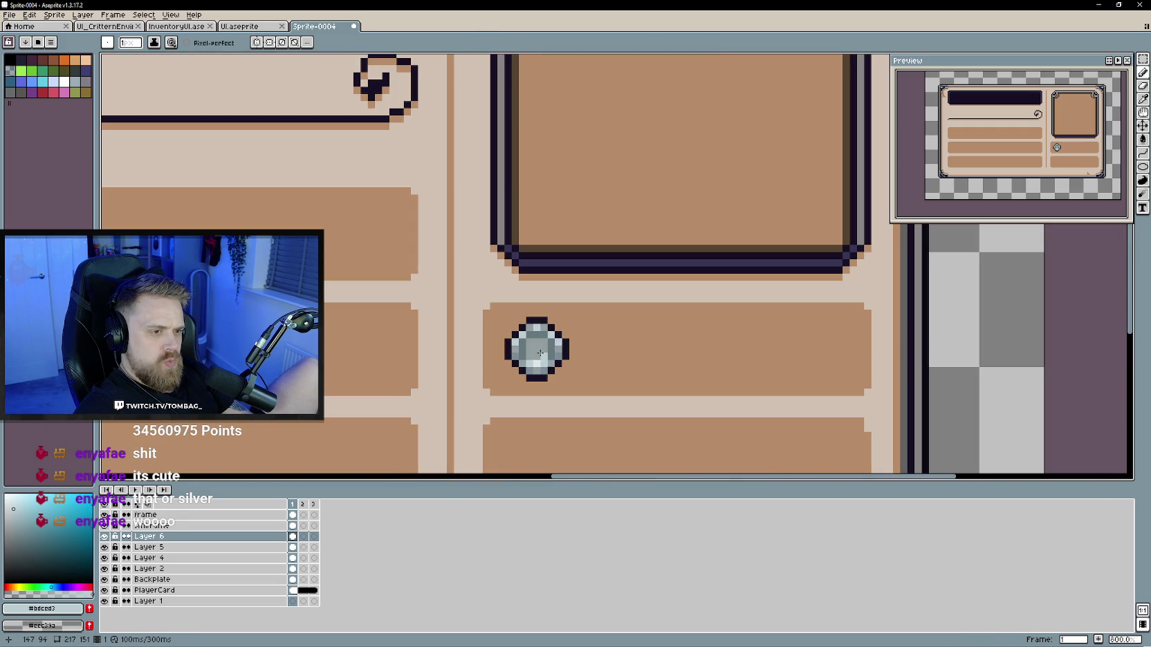
{"action": "key", "text": "alt"}
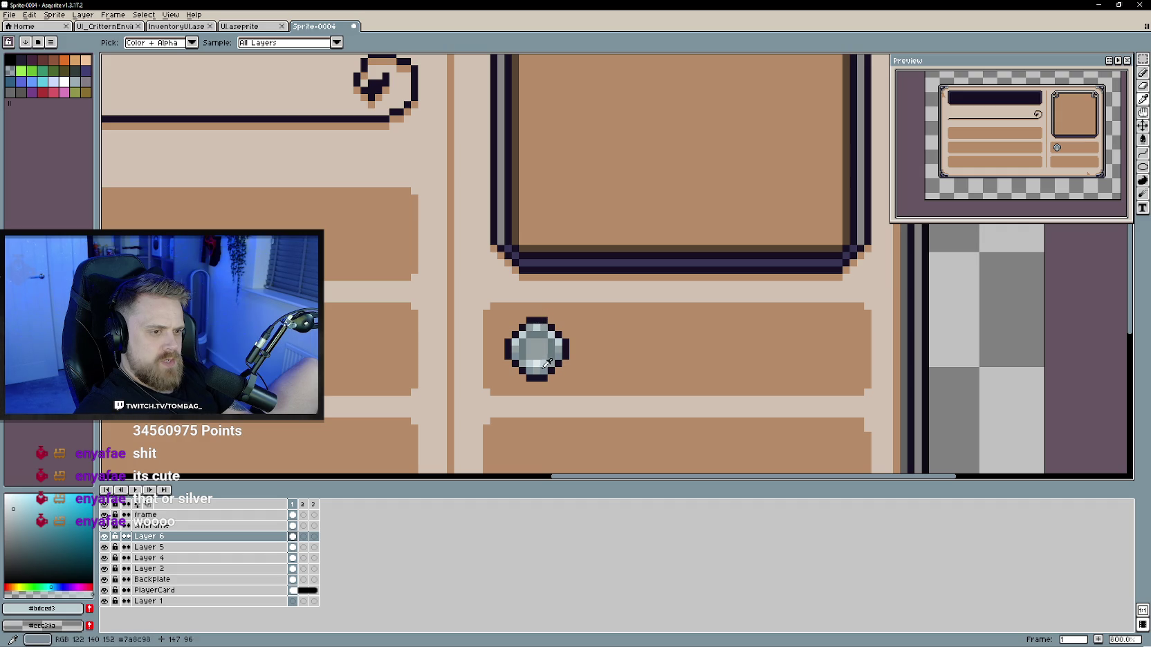
{"action": "left_click", "coordinate": [546, 365]}
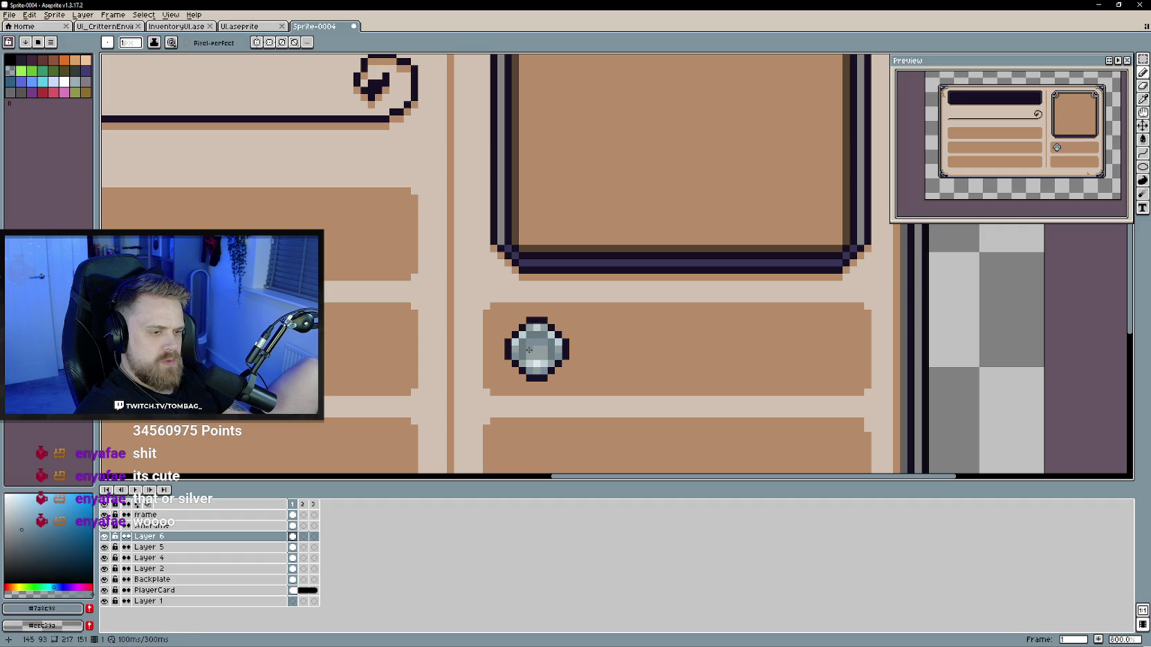
Step: Shade the coin with its sampled highlight, mid grey and light silver pixels
{"action": "scroll", "coordinate": [546, 348], "scroll_direction": "down", "scroll_amount": 1}
{"action": "scroll", "coordinate": [553, 353], "scroll_direction": "down", "scroll_amount": 1}
{"action": "scroll", "coordinate": [564, 360], "scroll_direction": "down", "scroll_amount": 1}
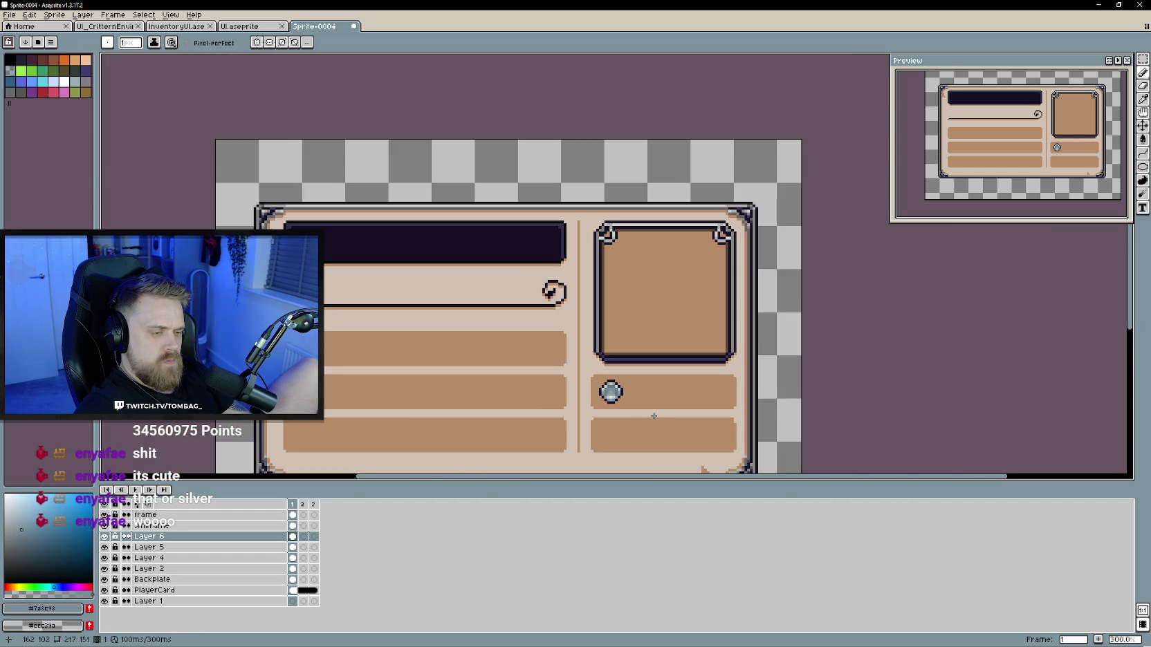
{"action": "scroll", "coordinate": [572, 366], "scroll_direction": "down", "scroll_amount": 1}
{"action": "scroll", "coordinate": [553, 353], "scroll_direction": "up", "scroll_amount": 1}
{"action": "scroll", "coordinate": [533, 343], "scroll_direction": "up", "scroll_amount": 1}
{"action": "scroll", "coordinate": [519, 339], "scroll_direction": "up", "scroll_amount": 1}
{"action": "key", "text": "alt"}
{"action": "left_click", "coordinate": [516, 338], "text": "alt"}
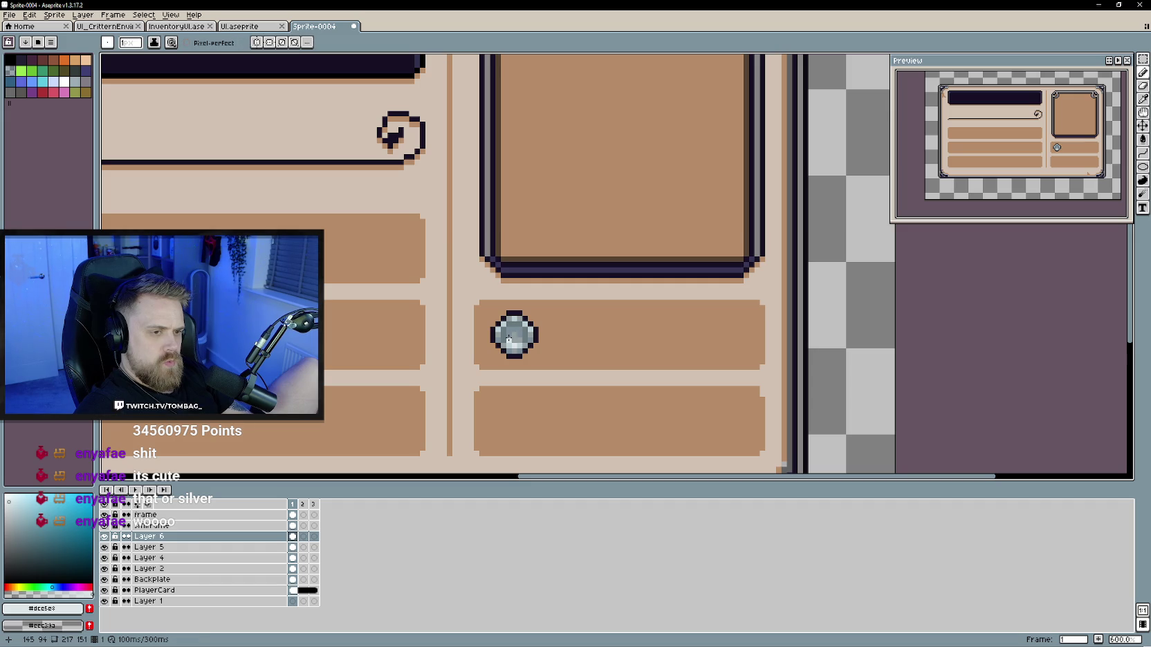
{"action": "left_click", "coordinate": [511, 339], "text": "alt"}
{"action": "scroll", "coordinate": [508, 337], "scroll_direction": "up", "scroll_amount": 1}
{"action": "key", "text": "alt"}
{"action": "left_click", "coordinate": [501, 335], "text": "alt"}
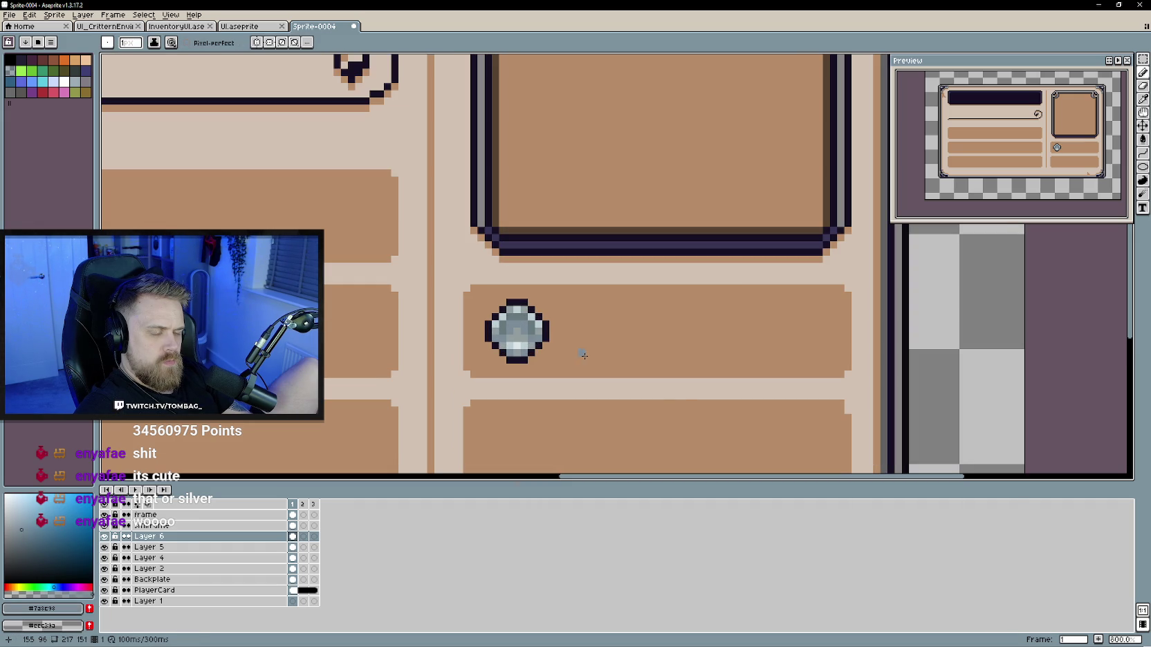
{"action": "scroll", "coordinate": [545, 343], "scroll_direction": "down", "scroll_amount": 2}
{"action": "scroll", "coordinate": [675, 401], "scroll_direction": "down", "scroll_amount": 1}
{"action": "scroll", "coordinate": [674, 401], "scroll_direction": "down", "scroll_amount": 1}
{"action": "scroll", "coordinate": [649, 388], "scroll_direction": "up", "scroll_amount": 2}
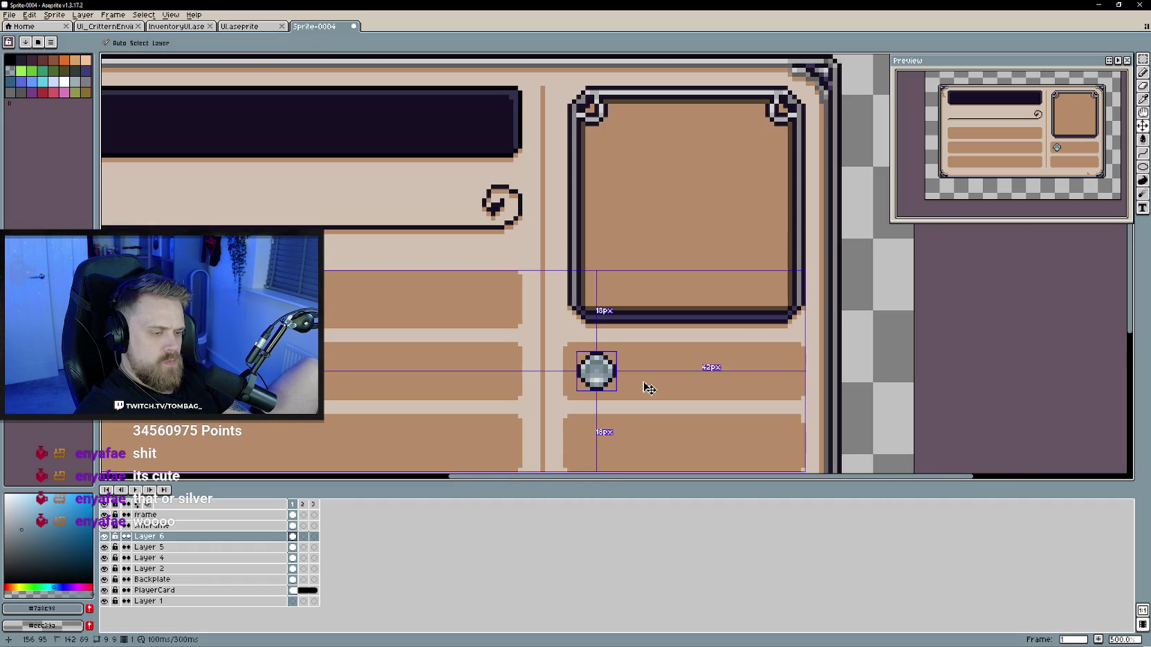
{"action": "scroll", "coordinate": [649, 388], "scroll_direction": "up", "scroll_amount": 4}
{"action": "left_click", "coordinate": [537, 368], "text": "alt"}
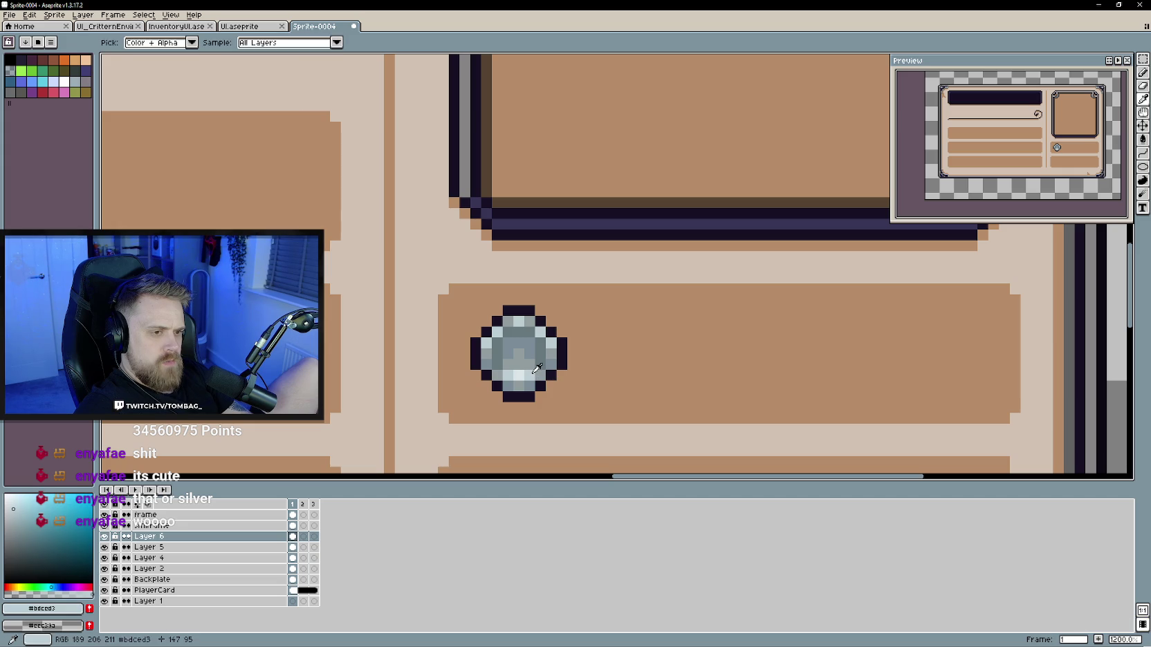
Step: Try eraser touch-ups on the coin and sample its dark outline colour
{"action": "scroll", "coordinate": [635, 386], "scroll_direction": "down", "scroll_amount": 2}
{"action": "scroll", "coordinate": [650, 395], "scroll_direction": "down", "scroll_amount": 2}
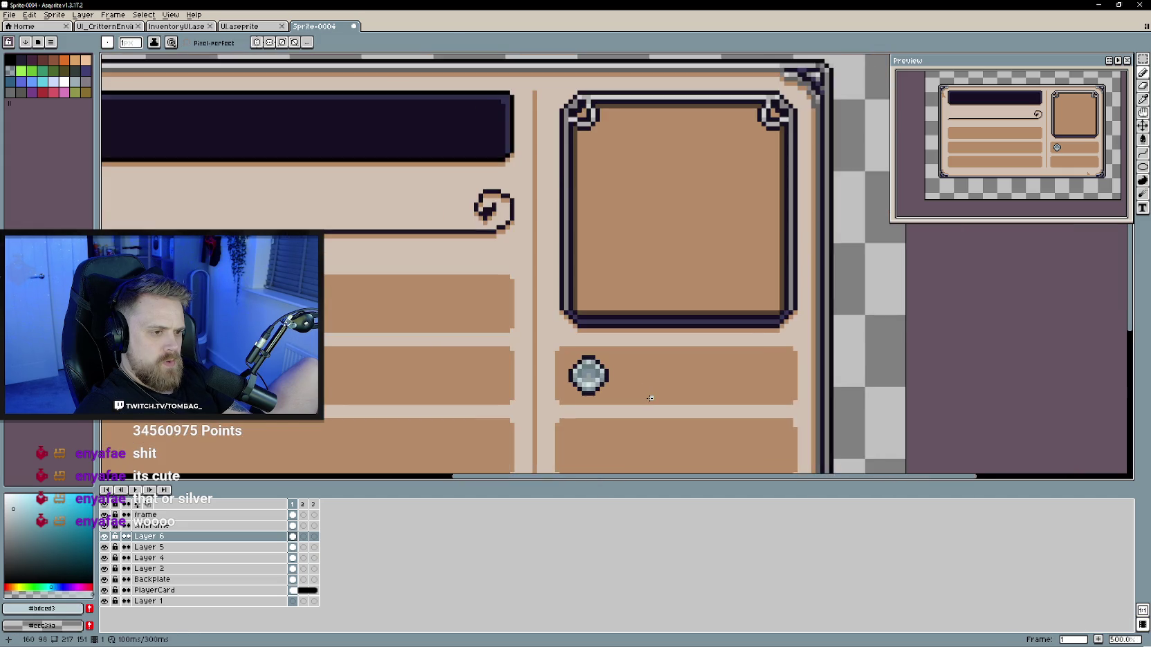
{"action": "scroll", "coordinate": [657, 403], "scroll_direction": "down", "scroll_amount": 2}
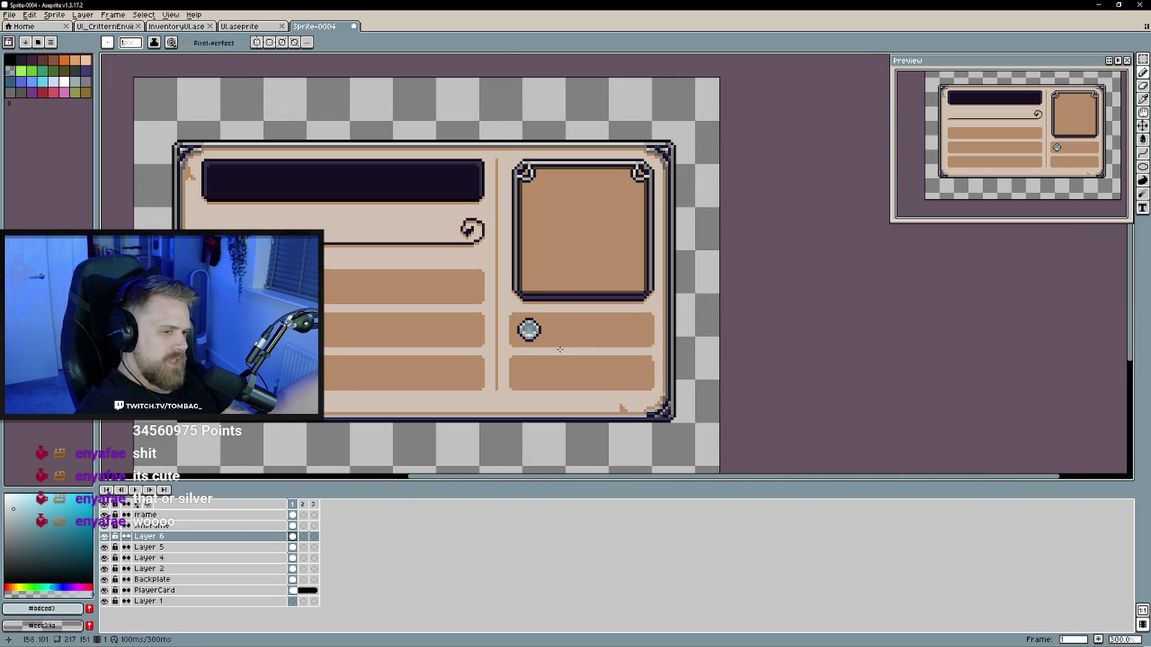
{"action": "scroll", "coordinate": [563, 352], "scroll_direction": "up", "scroll_amount": 1}
{"action": "scroll", "coordinate": [557, 350], "scroll_direction": "up", "scroll_amount": 1}
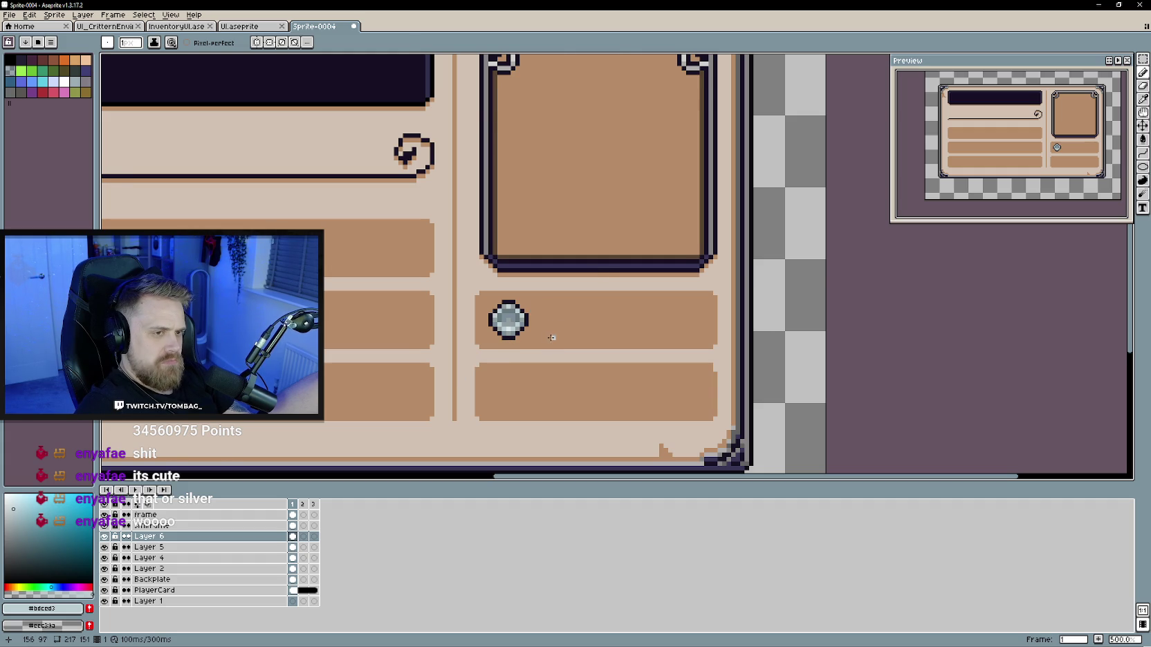
{"action": "scroll", "coordinate": [553, 334], "scroll_direction": "down", "scroll_amount": 1}
{"action": "left_click_drag", "start_coordinate": [555, 342], "coordinate": [573, 337]}
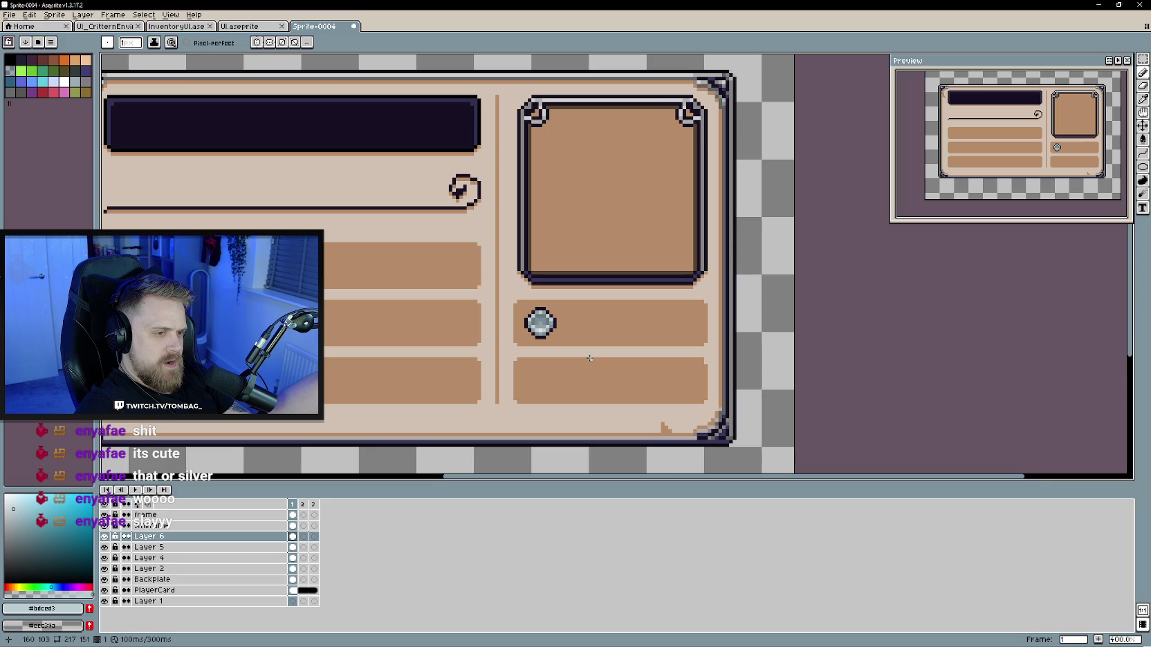
{"action": "scroll", "coordinate": [590, 357], "scroll_direction": "down", "scroll_amount": 1}
{"action": "scroll", "coordinate": [590, 358], "scroll_direction": "down", "scroll_amount": 2}
{"action": "scroll", "coordinate": [615, 367], "scroll_direction": "up", "scroll_amount": 1}
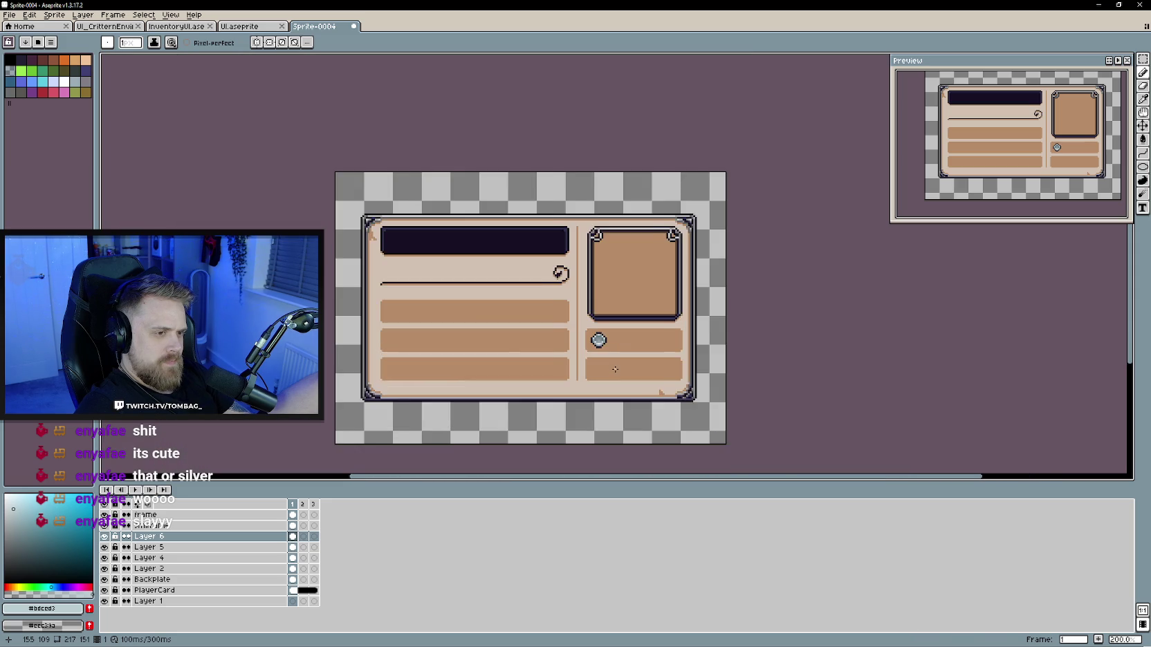
{"action": "scroll", "coordinate": [624, 379], "scroll_direction": "up", "scroll_amount": 1}
{"action": "scroll", "coordinate": [611, 380], "scroll_direction": "up", "scroll_amount": 3}
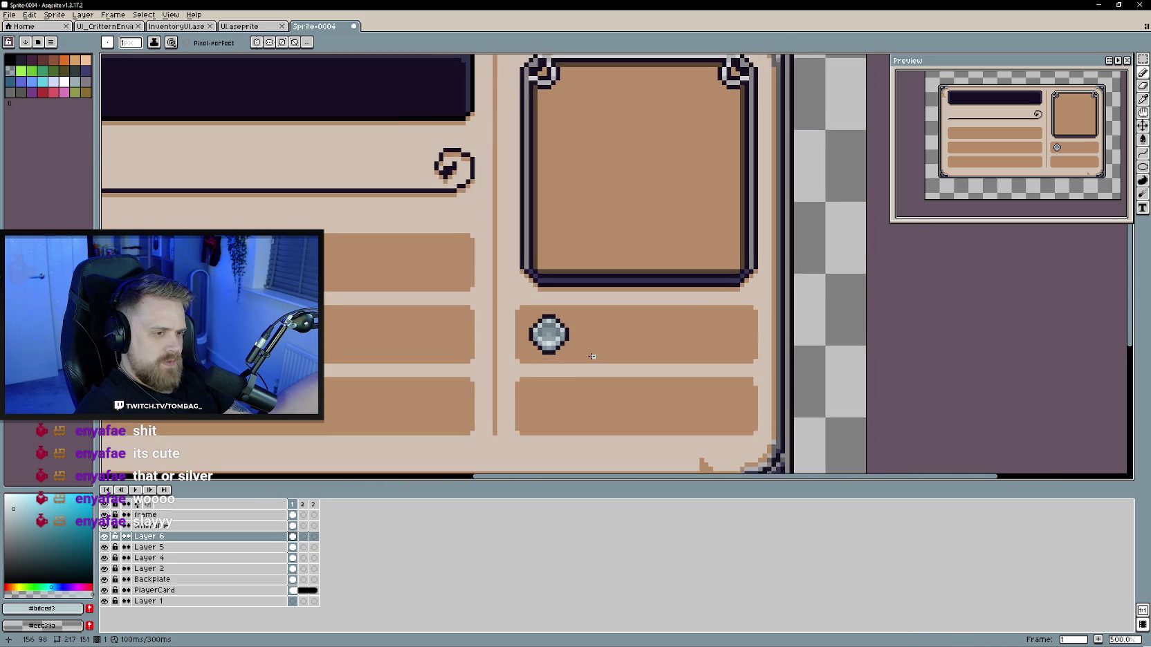
{"action": "key", "text": "e"}
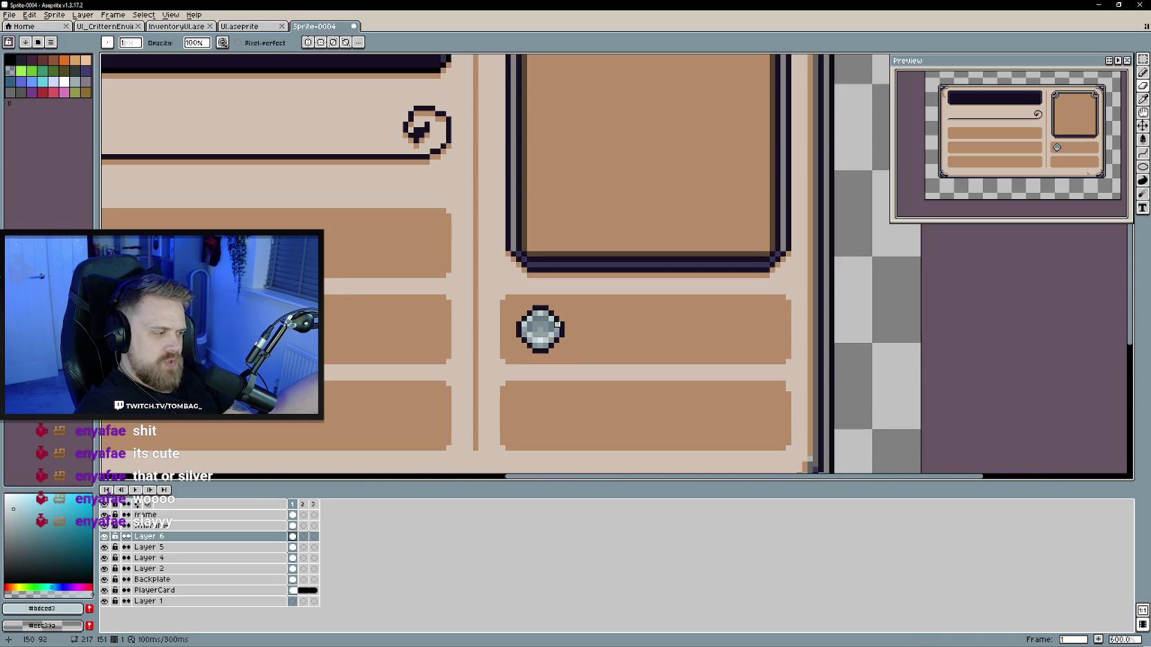
{"action": "key", "text": "b"}
{"action": "scroll", "coordinate": [551, 314], "scroll_direction": "up", "scroll_amount": 1}
{"action": "left_click", "coordinate": [562, 319], "text": "alt"}
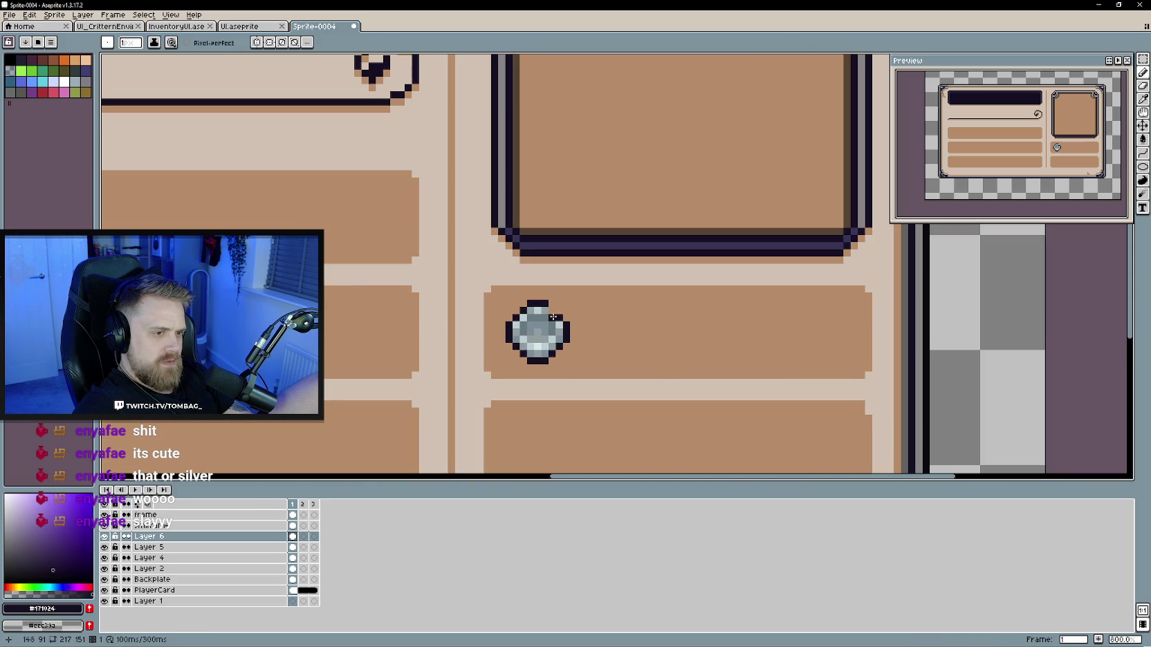
{"action": "key", "text": "v"}
{"action": "scroll", "coordinate": [657, 381], "scroll_direction": "down", "scroll_amount": 3}
{"action": "scroll", "coordinate": [653, 383], "scroll_direction": "down", "scroll_amount": 1}
{"action": "scroll", "coordinate": [651, 387], "scroll_direction": "down", "scroll_amount": 1}
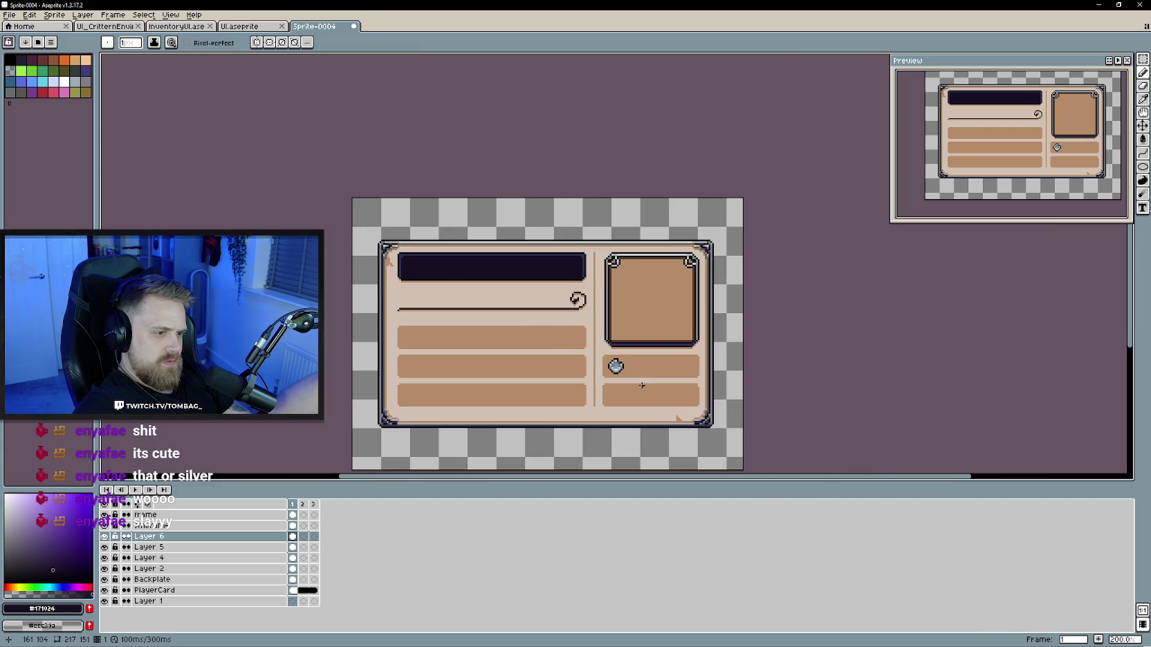
{"action": "scroll", "coordinate": [647, 392], "scroll_direction": "up", "scroll_amount": 2}
Step: Undo the trial eraser and pencil strokes on the coin
{"action": "key", "text": "ctrl+z"}
{"action": "key", "text": "b"}
{"action": "left_click_drag", "start_coordinate": [638, 372], "coordinate": [546, 341]}
{"action": "scroll", "coordinate": [546, 341], "scroll_direction": "up", "scroll_amount": 1}
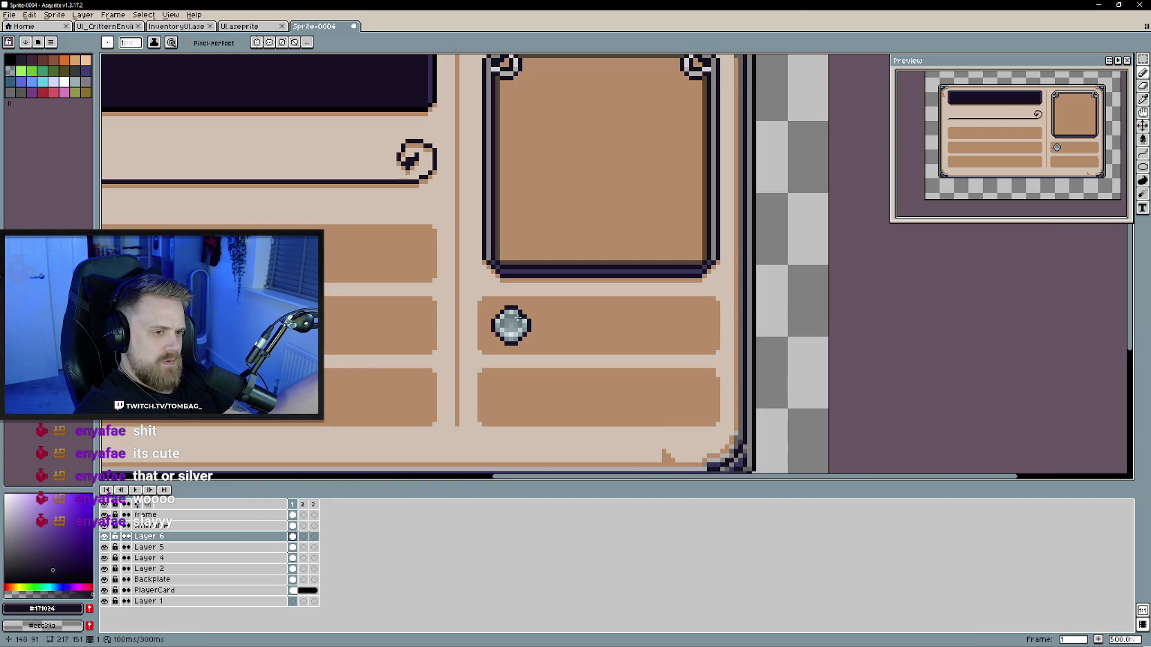
{"action": "scroll", "coordinate": [598, 352], "scroll_direction": "down", "scroll_amount": 2}
{"action": "scroll", "coordinate": [568, 342], "scroll_direction": "down", "scroll_amount": 1}
{"action": "scroll", "coordinate": [596, 355], "scroll_direction": "up", "scroll_amount": 1}
{"action": "scroll", "coordinate": [591, 353], "scroll_direction": "up", "scroll_amount": 1}
{"action": "key", "text": "ctrl+z"}
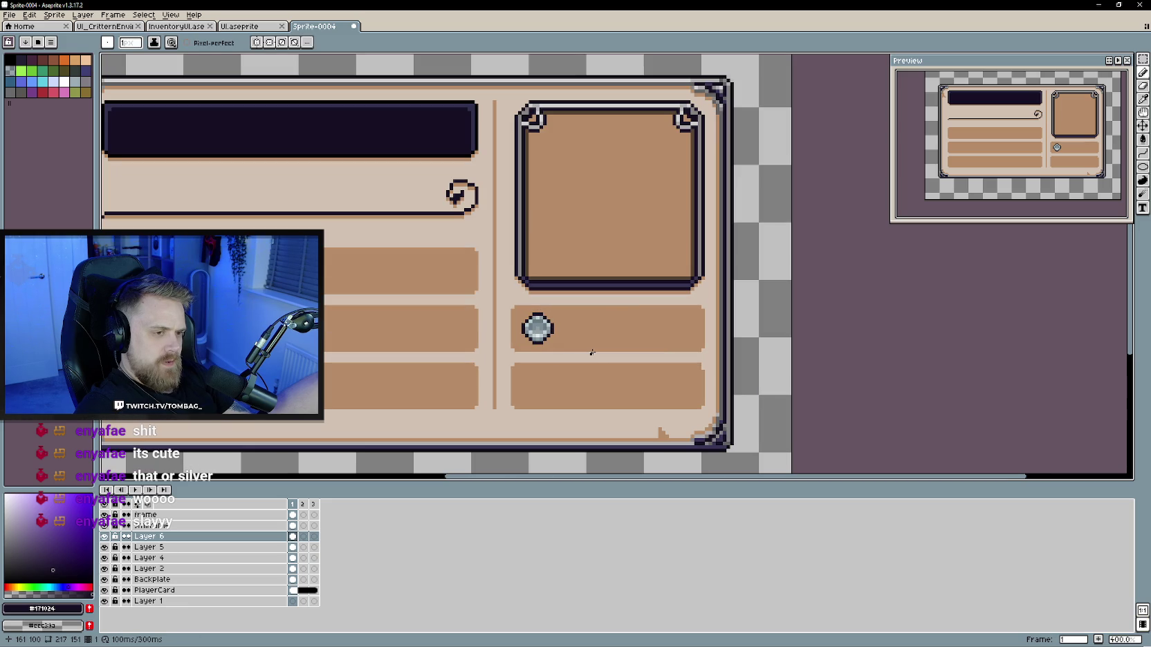
Step: Rename Layer 6 to 'coin'
{"action": "double_click", "coordinate": [161, 537]}
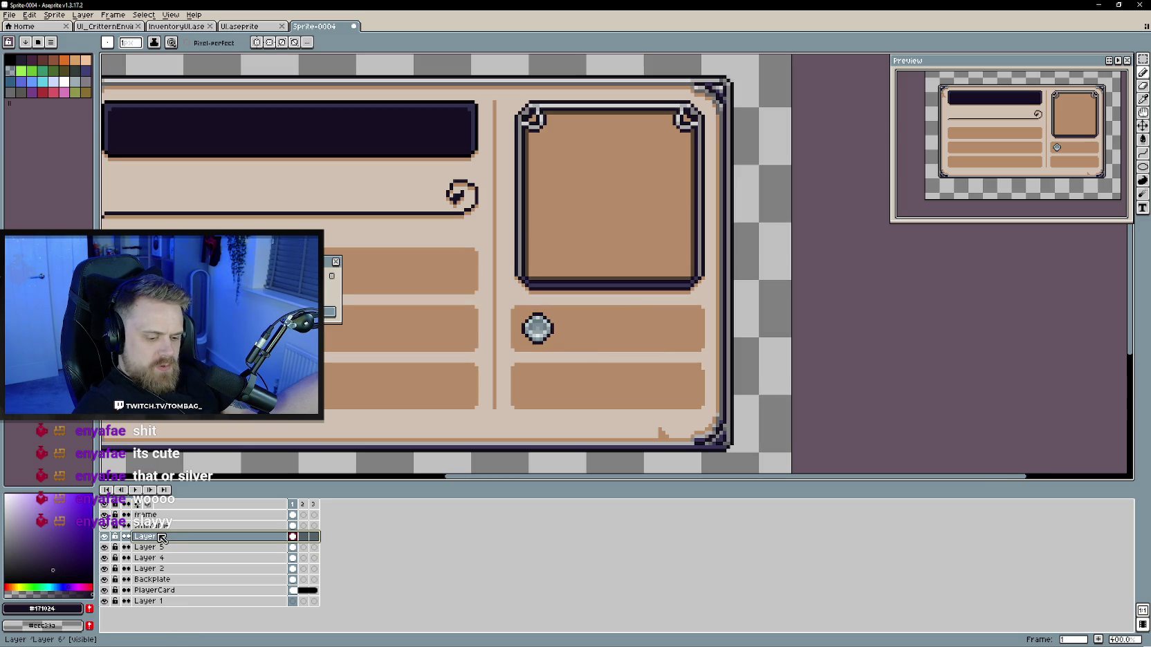
{"action": "type", "text": "coin"}
{"action": "key", "text": "Return"}
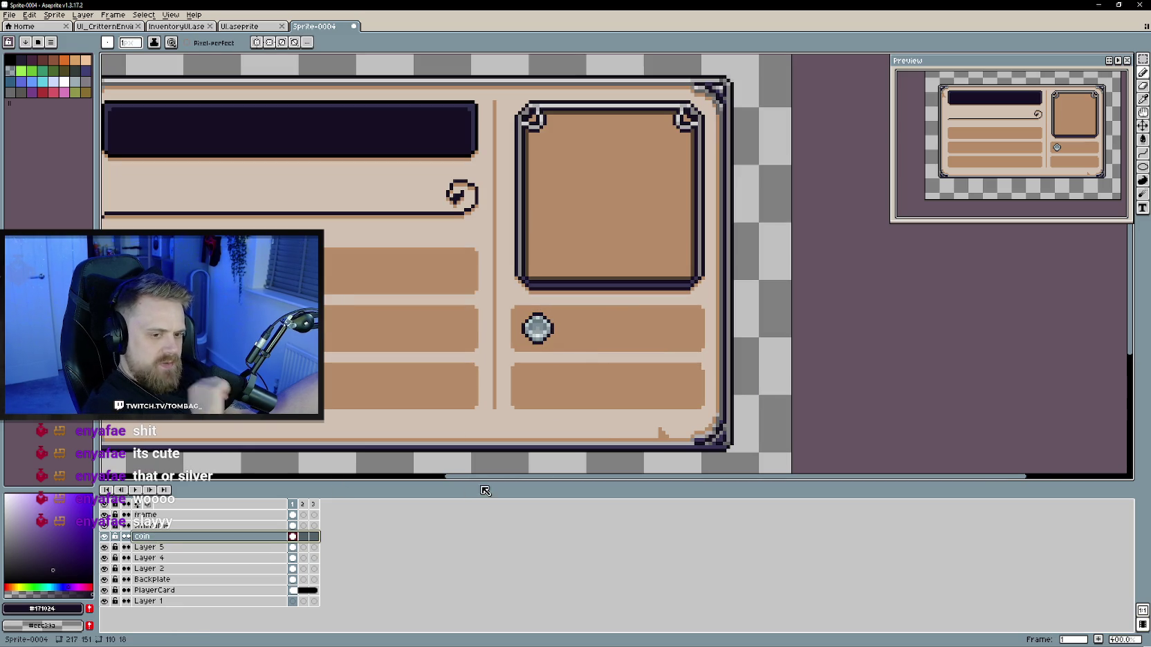
{"action": "scroll", "coordinate": [549, 408], "scroll_direction": "down", "scroll_amount": 1}
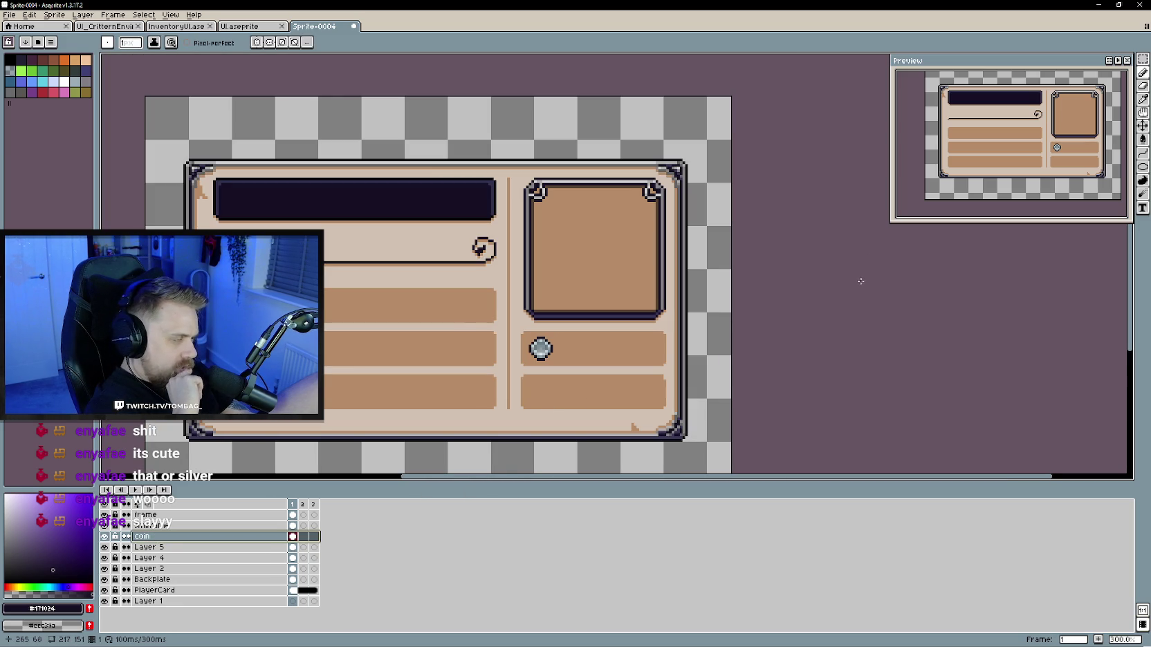
Step: Add a new empty layer above the coin layer
{"action": "right_click", "coordinate": [181, 537]}
{"action": "mouse_move", "coordinate": [216, 557]}
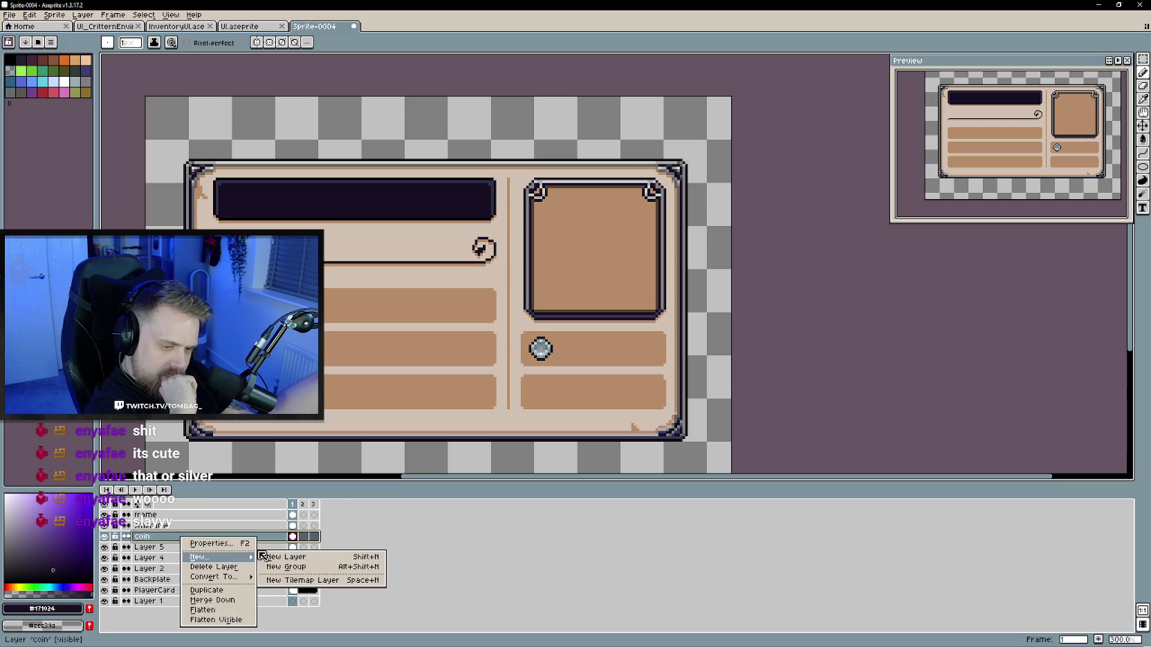
{"action": "left_click", "coordinate": [285, 557]}
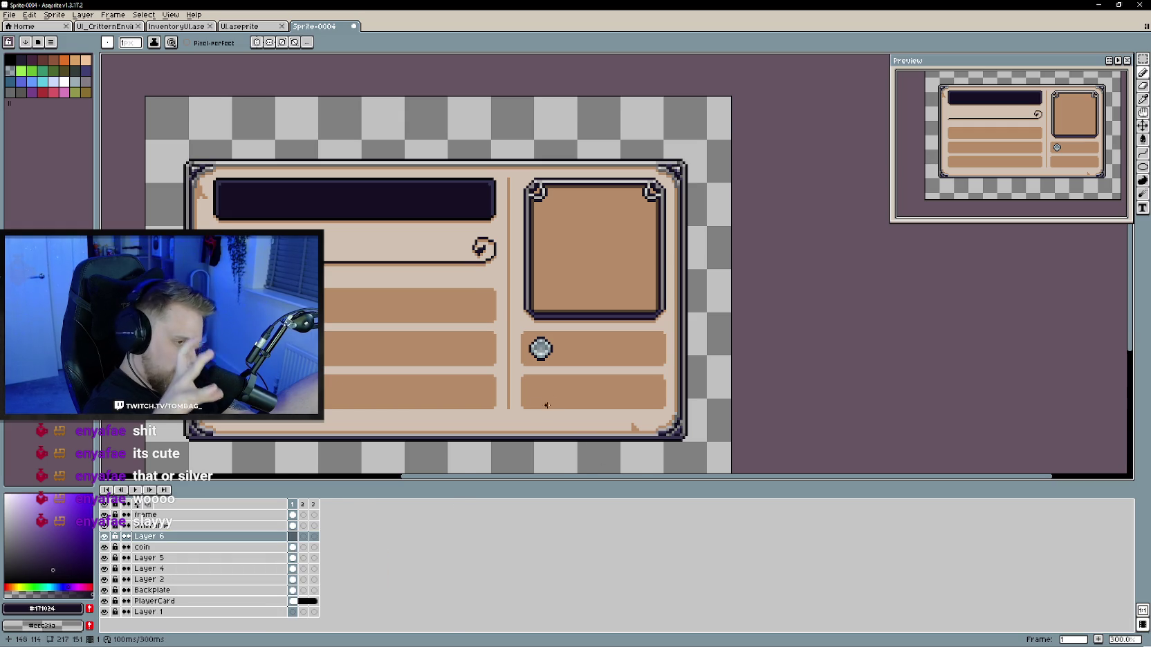
{"action": "scroll", "coordinate": [540, 409], "scroll_direction": "up", "scroll_amount": 1}
{"action": "scroll", "coordinate": [560, 403], "scroll_direction": "up", "scroll_amount": 1}
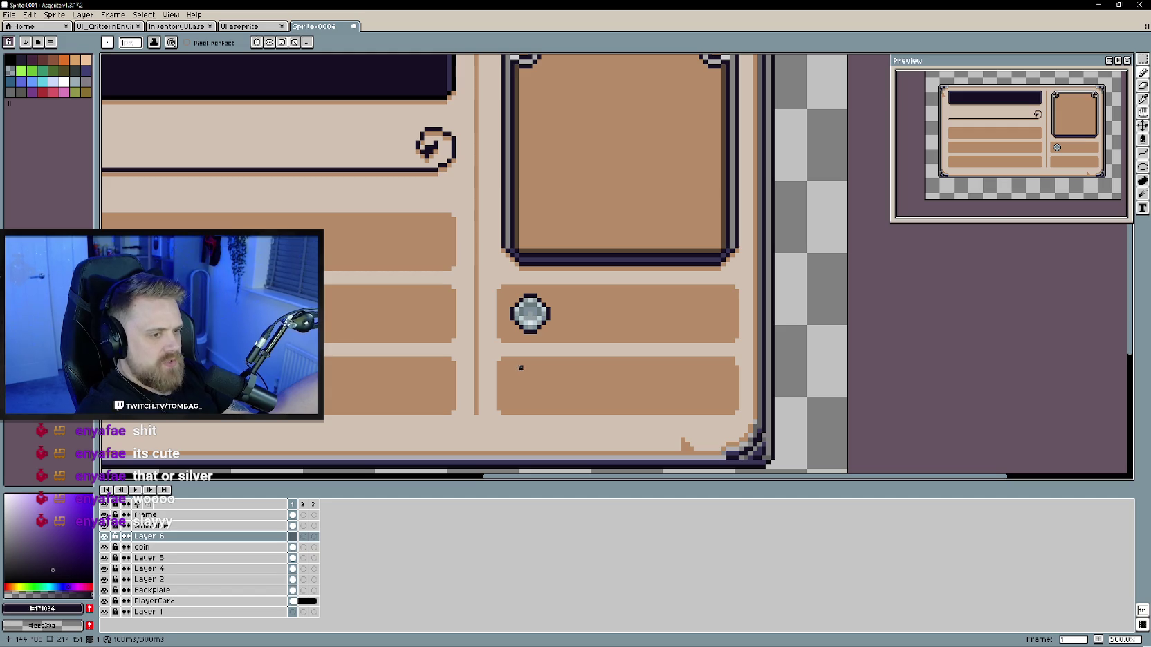
{"action": "key", "text": "u"}
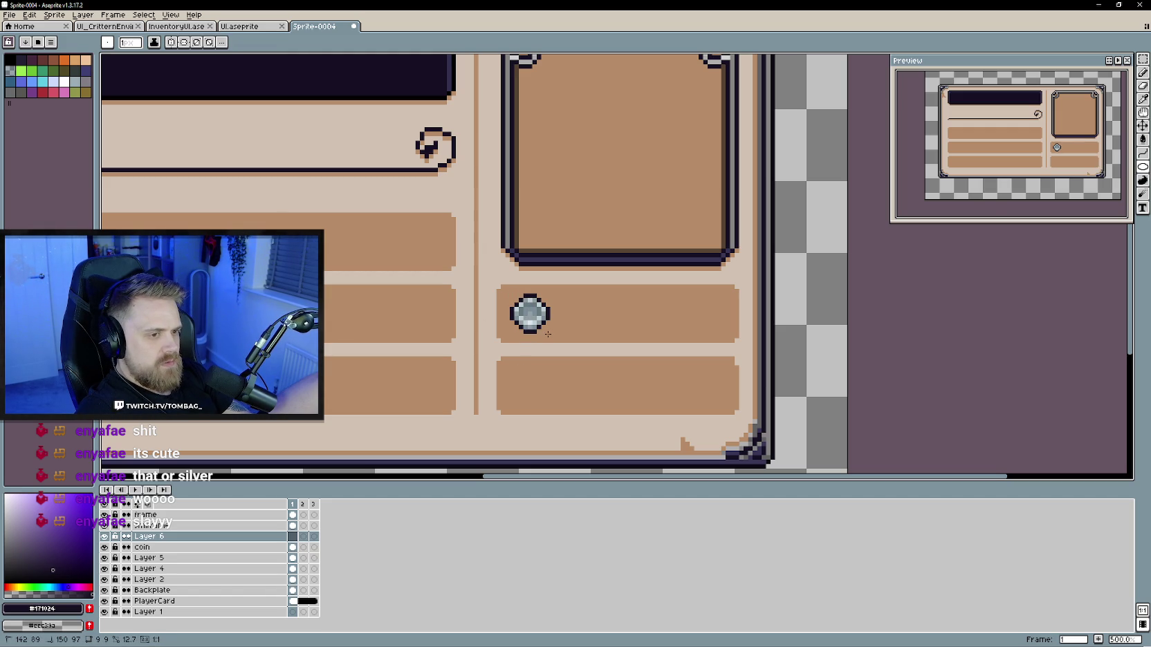
{"action": "left_click", "coordinate": [1143, 125]}
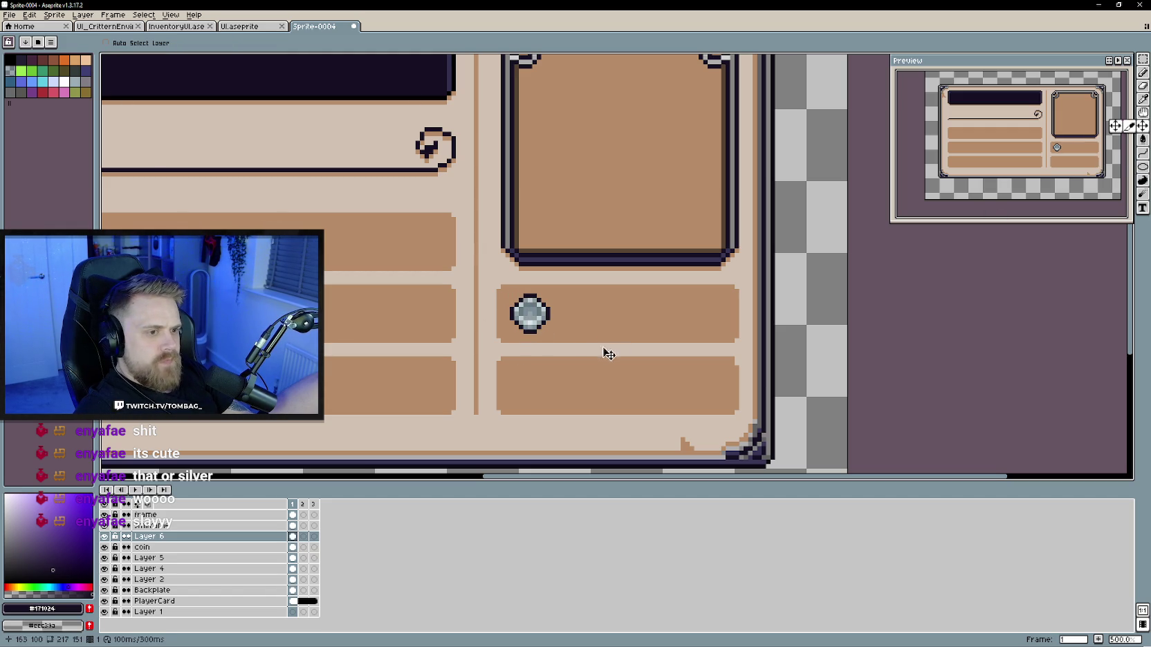
Step: Clear the trial outline copy from the lower bar and undo the stray dark stroke
{"action": "left_click_drag", "start_coordinate": [547, 328], "coordinate": [544, 389]}
{"action": "key", "text": "b"}
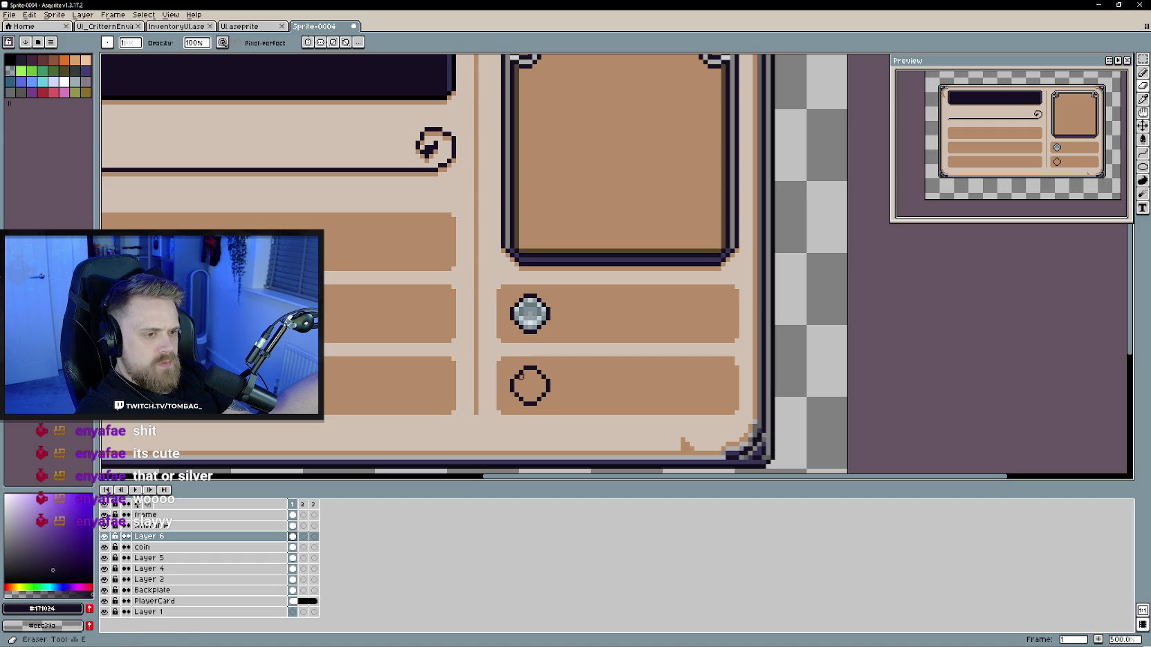
{"action": "key", "text": "e"}
{"action": "left_click_drag", "start_coordinate": [521, 372], "coordinate": [546, 402]}
{"action": "left_click", "coordinate": [509, 370]}
{"action": "left_click_drag", "start_coordinate": [518, 302], "coordinate": [529, 311]}
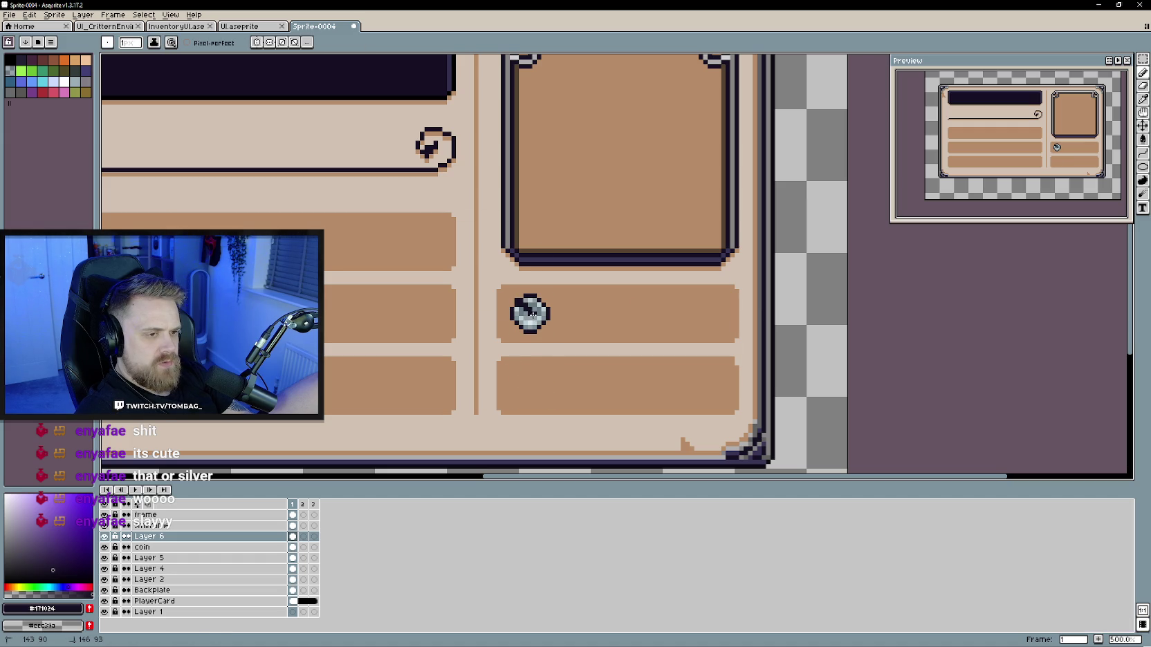
{"action": "key", "text": "ctrl+z"}
Step: Draw a dark ellipse ring and move it down into the lower bar
{"action": "key", "text": "shift+u"}
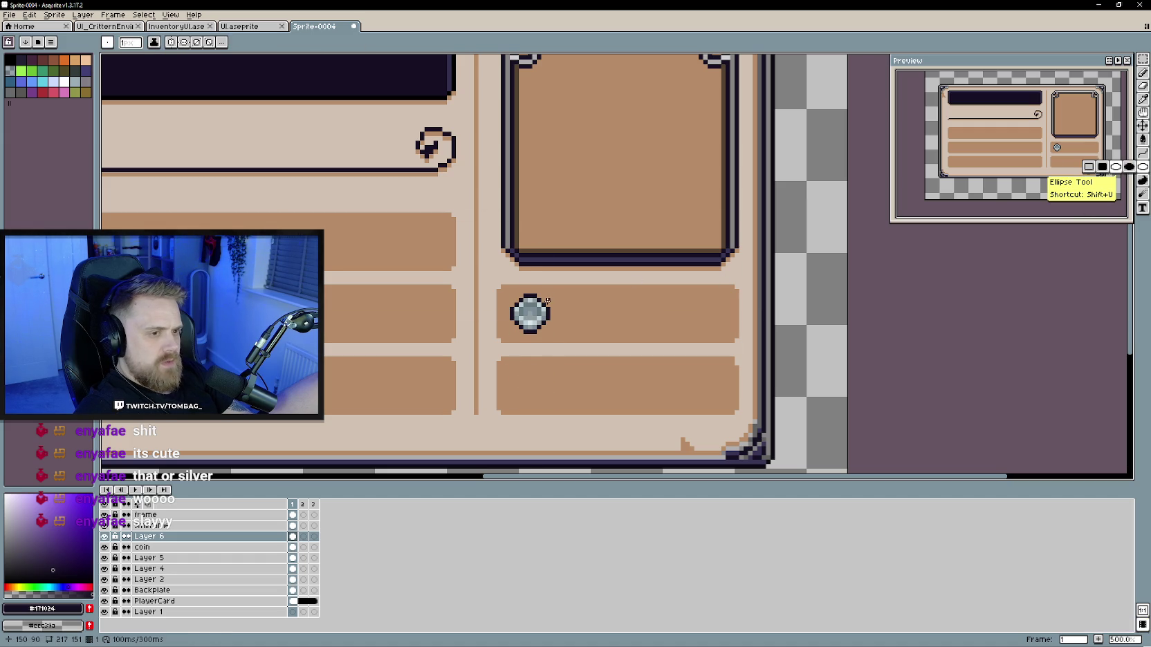
{"action": "left_click_drag", "start_coordinate": [515, 299], "coordinate": [548, 330]}
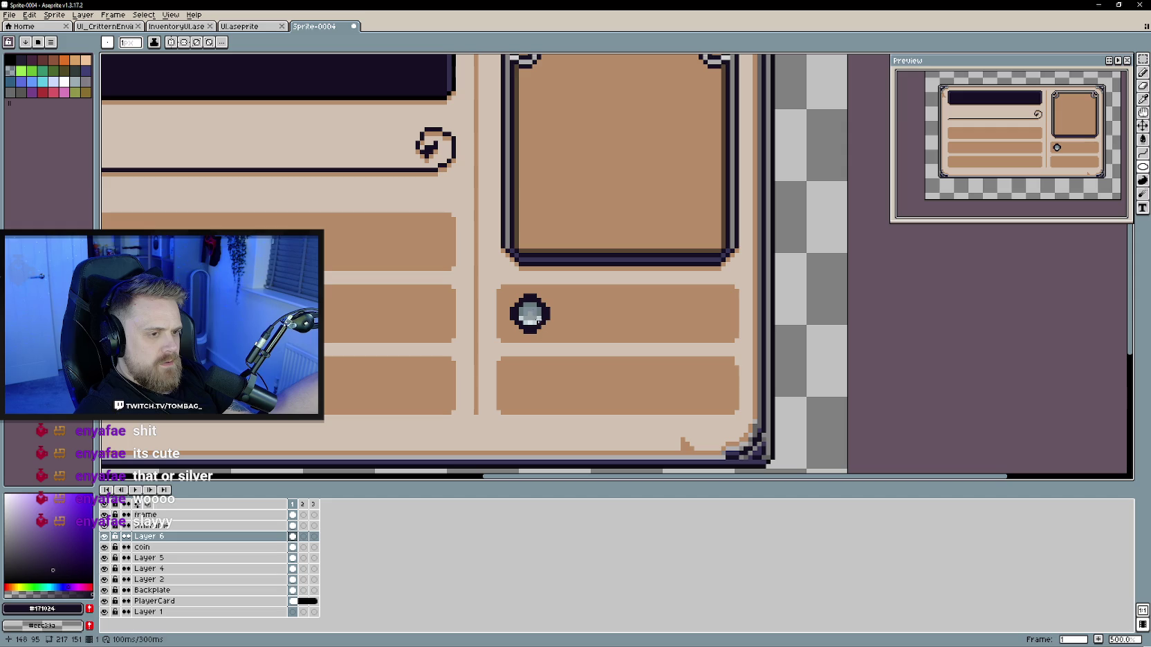
{"action": "key", "text": "v"}
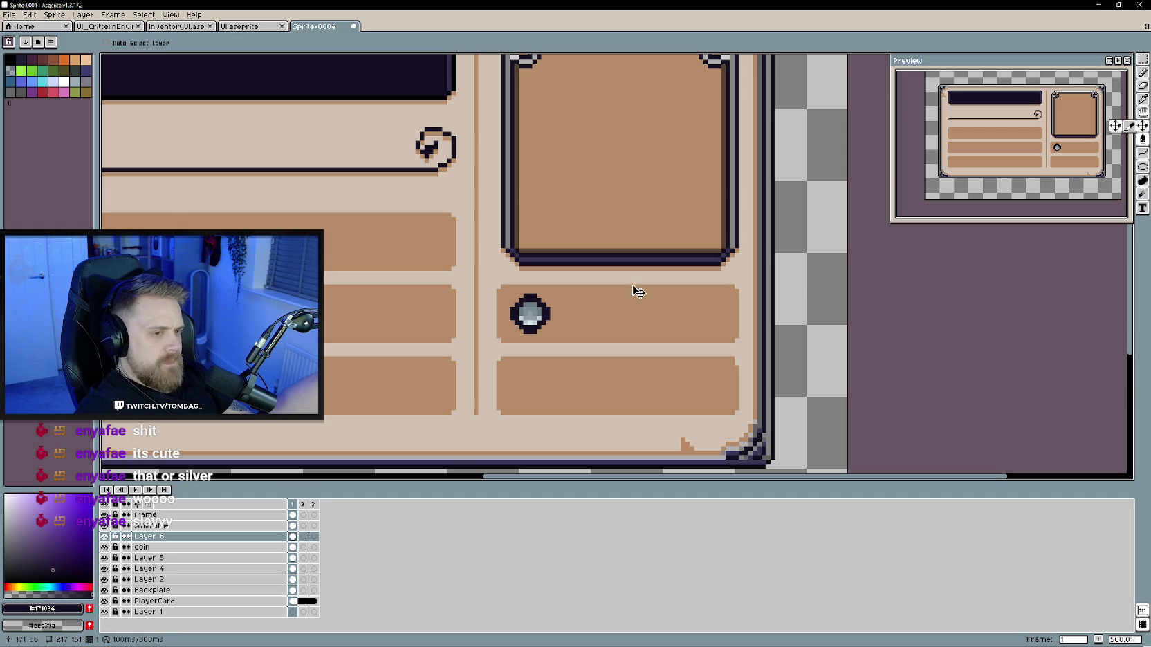
{"action": "left_click_drag", "start_coordinate": [540, 323], "coordinate": [527, 386]}
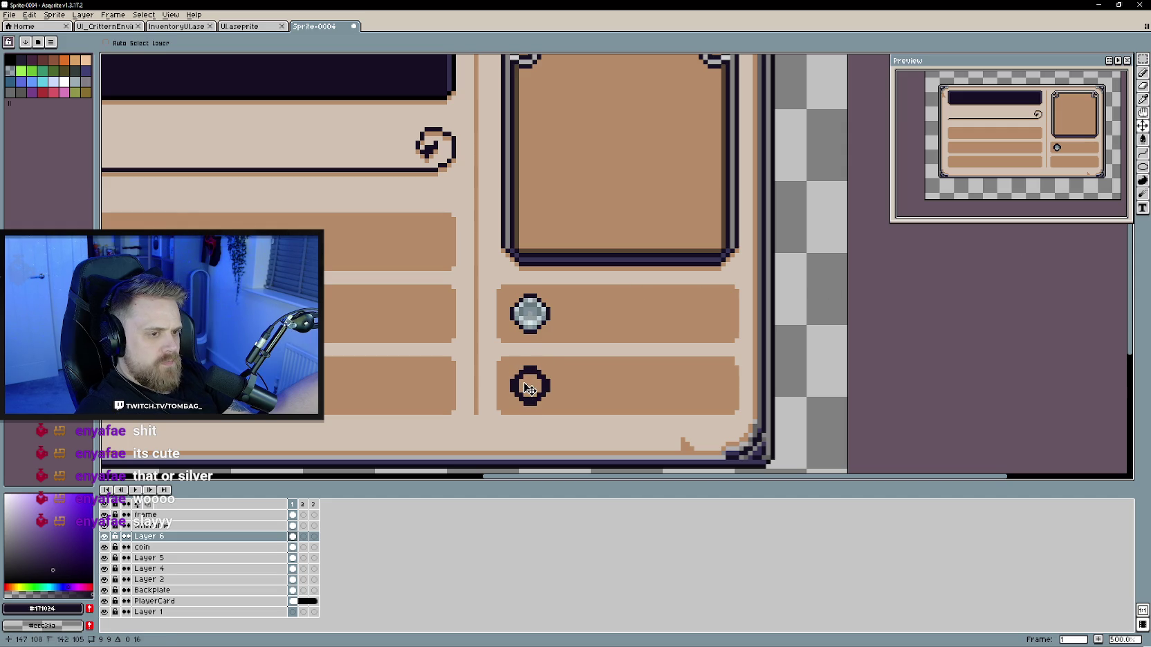
{"action": "key", "text": "b"}
{"action": "scroll", "coordinate": [528, 380], "scroll_direction": "up", "scroll_amount": 1}
{"action": "scroll", "coordinate": [531, 372], "scroll_direction": "up", "scroll_amount": 1}
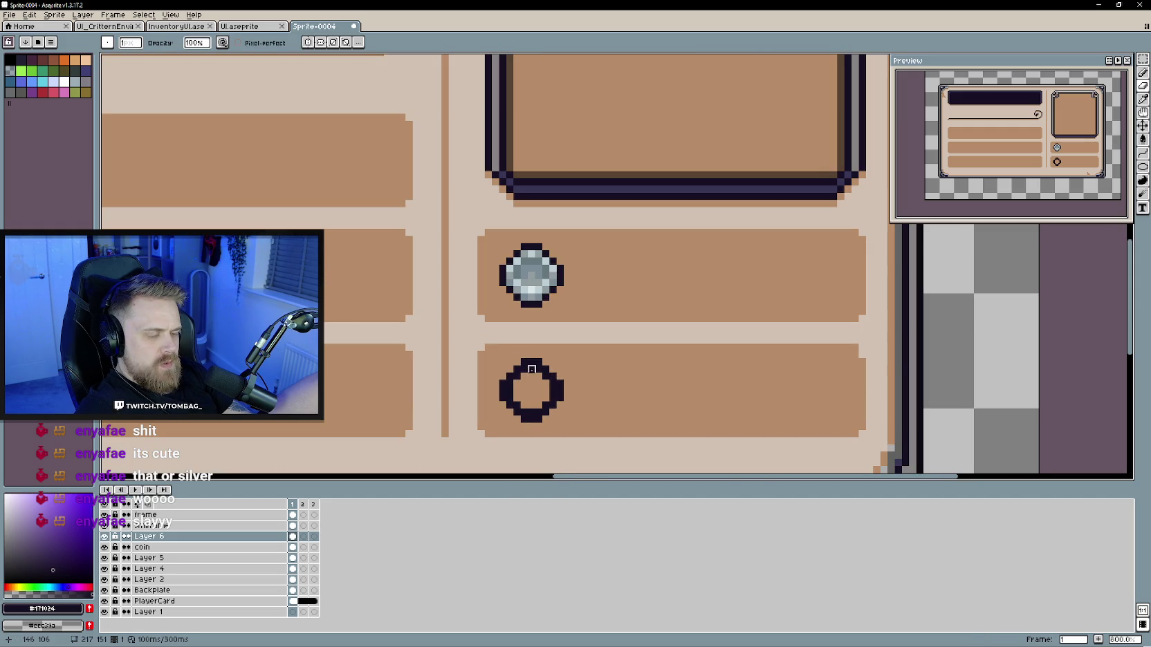
Step: Erase the ring's top corners and edge pixels to reshape it
{"action": "right_click", "coordinate": [539, 363]}
{"action": "right_click", "coordinate": [503, 384]}
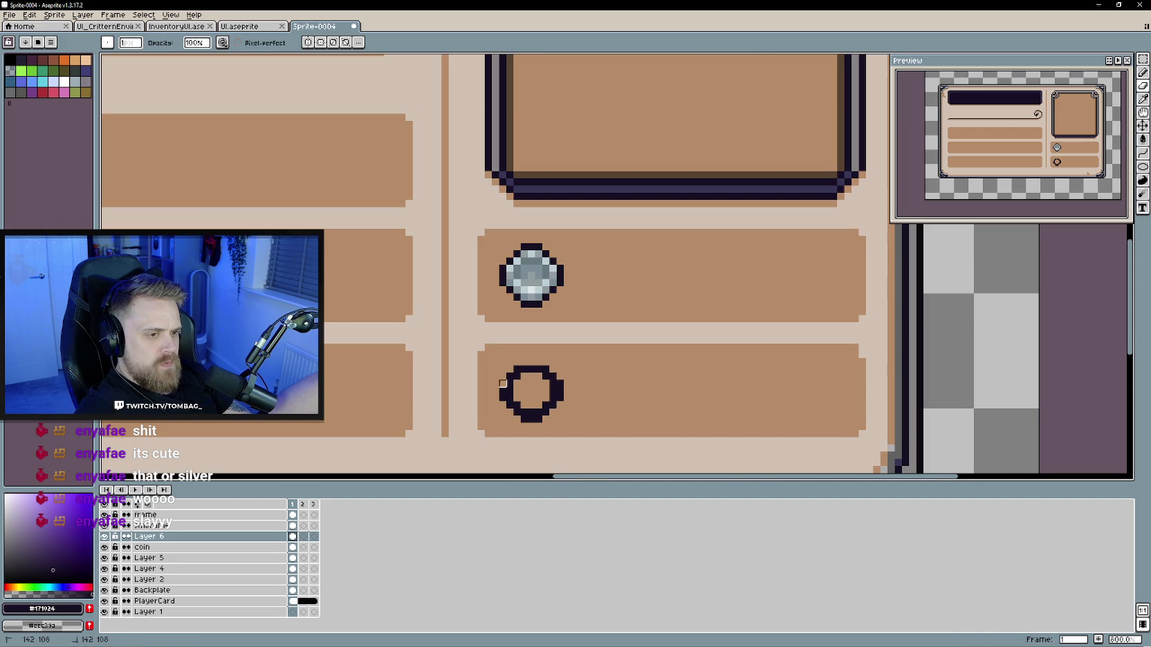
{"action": "right_click", "coordinate": [517, 420]}
{"action": "right_click", "coordinate": [560, 390]}
{"action": "right_click", "coordinate": [545, 369]}
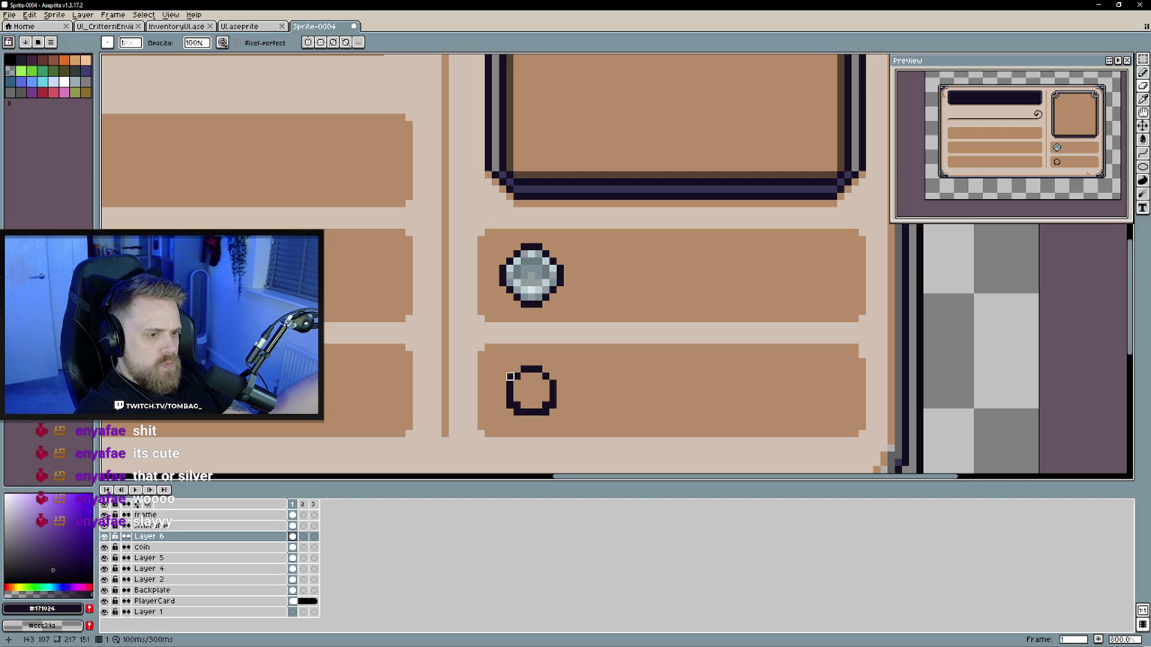
{"action": "right_click", "coordinate": [517, 412]}
{"action": "right_click", "coordinate": [553, 412]}
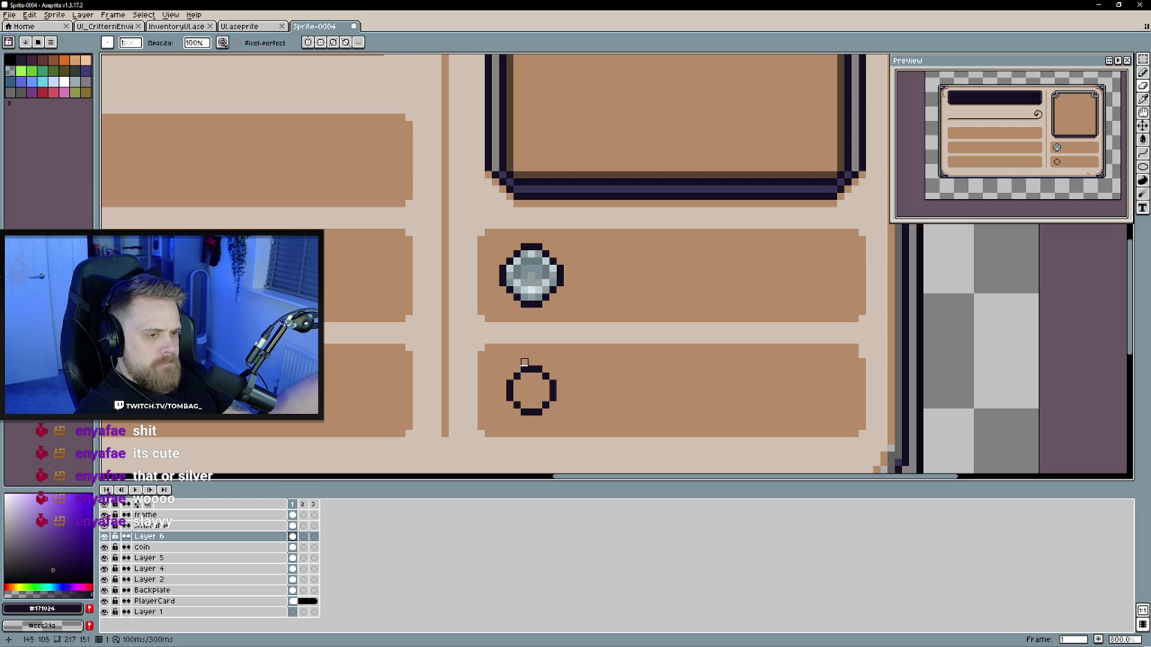
Step: Draw a pencil stem on top of the ring to form a droplet
{"action": "key", "text": "b"}
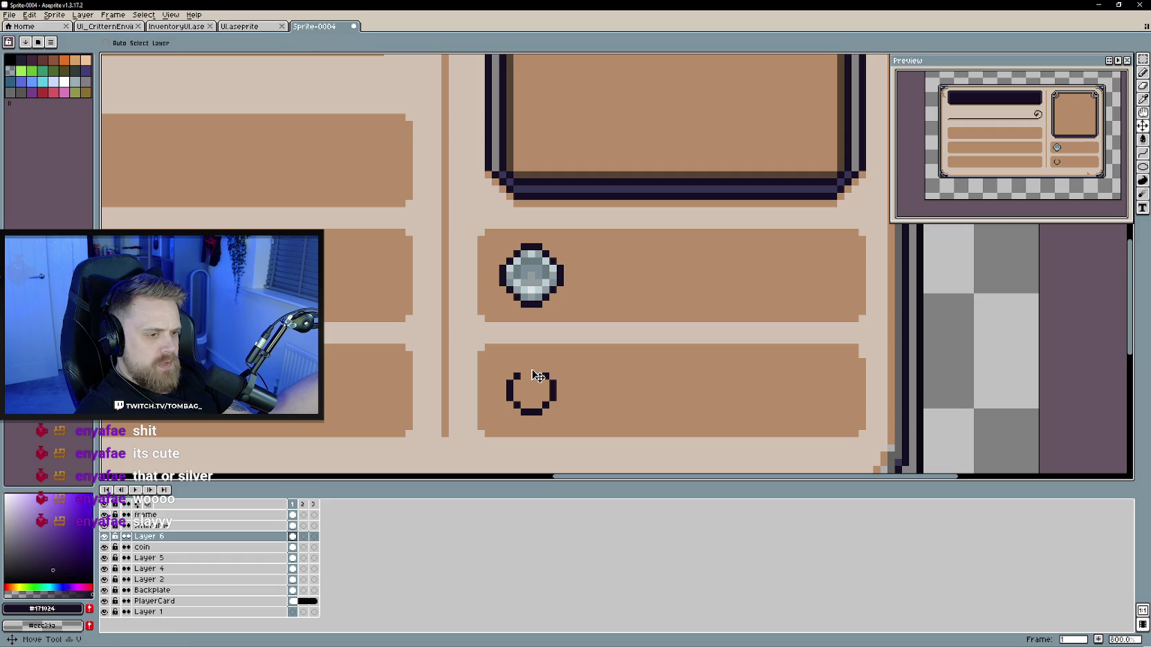
{"action": "left_click_drag", "start_coordinate": [524, 371], "coordinate": [525, 359]}
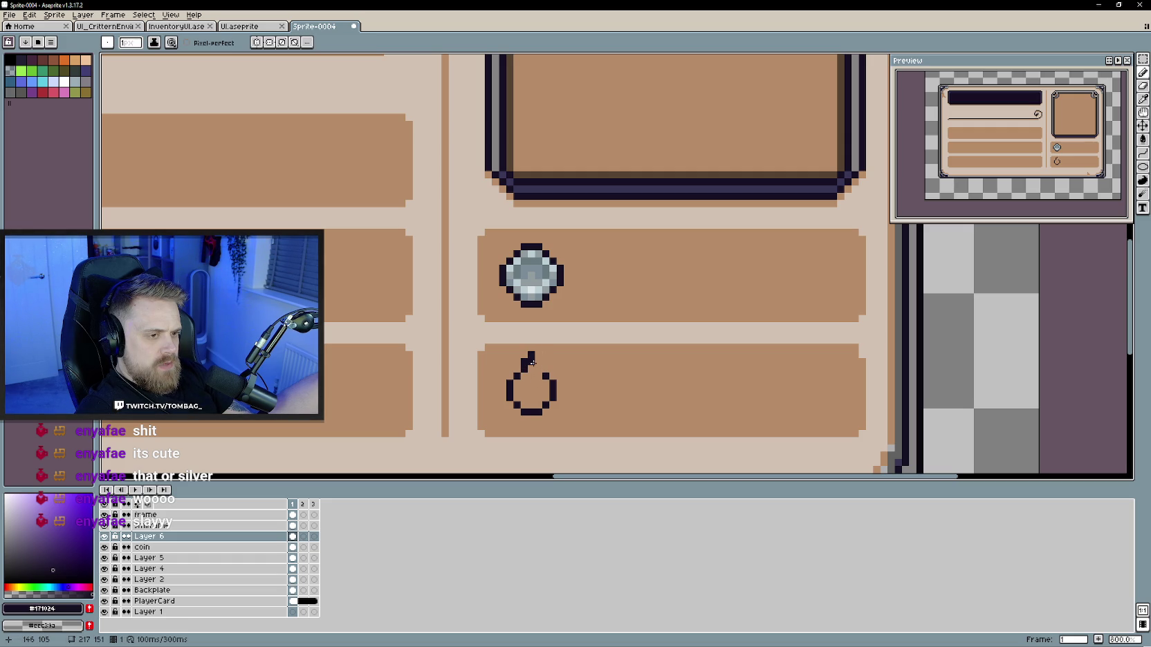
{"action": "scroll", "coordinate": [581, 397], "scroll_direction": "down", "scroll_amount": 4}
{"action": "scroll", "coordinate": [580, 410], "scroll_direction": "up", "scroll_amount": 3}
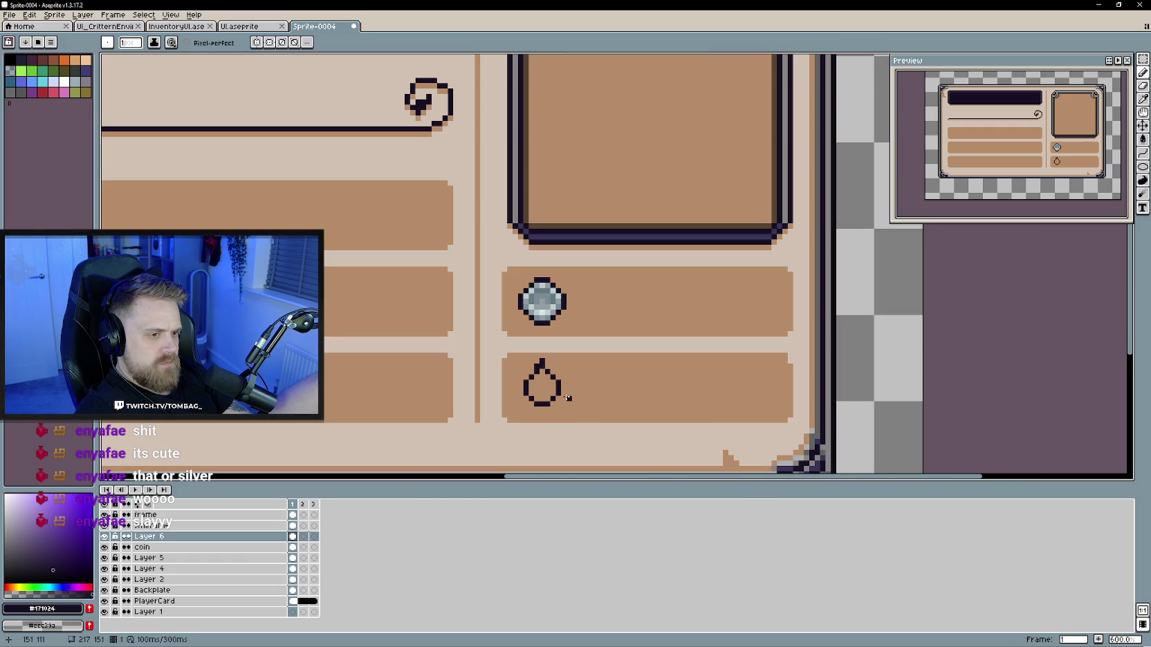
{"action": "scroll", "coordinate": [580, 407], "scroll_direction": "down", "scroll_amount": 2}
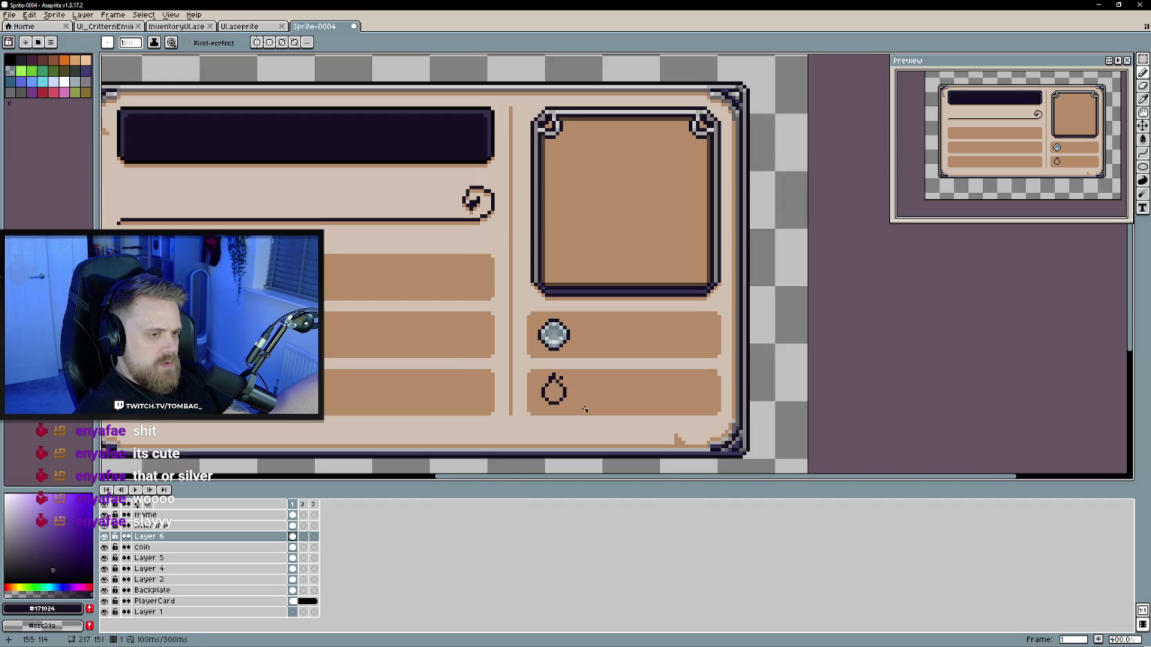
{"action": "scroll", "coordinate": [805, 363], "scroll_direction": "up", "scroll_amount": 1}
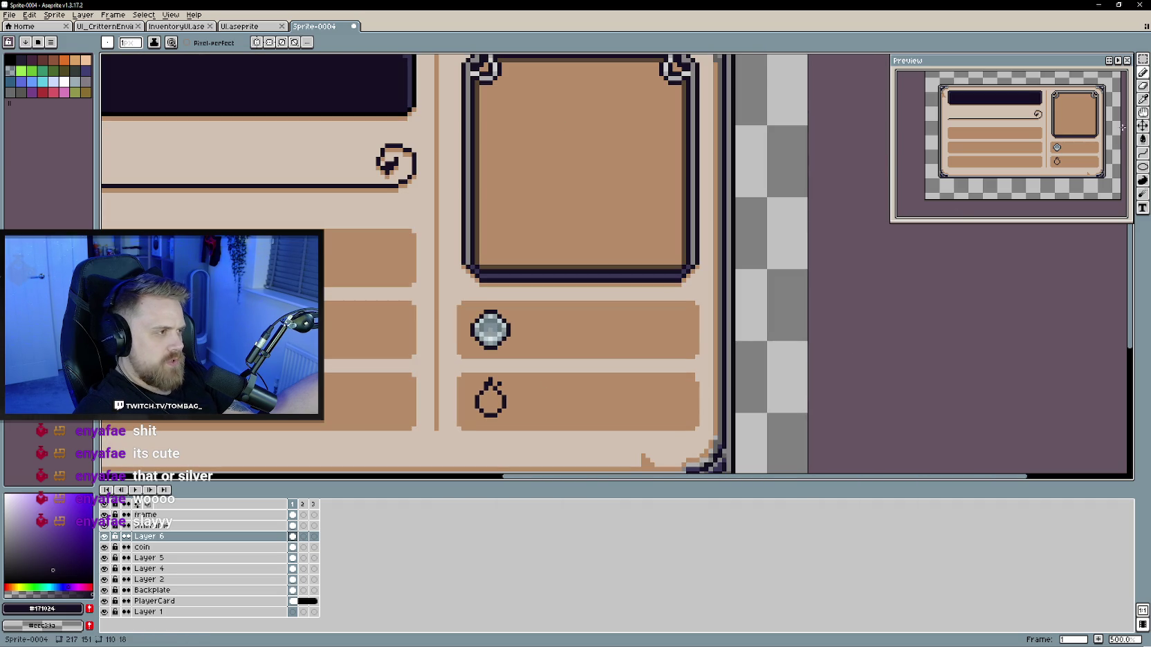
Step: Move the droplet outline down a few pixels
{"action": "left_click", "coordinate": [1143, 139]}
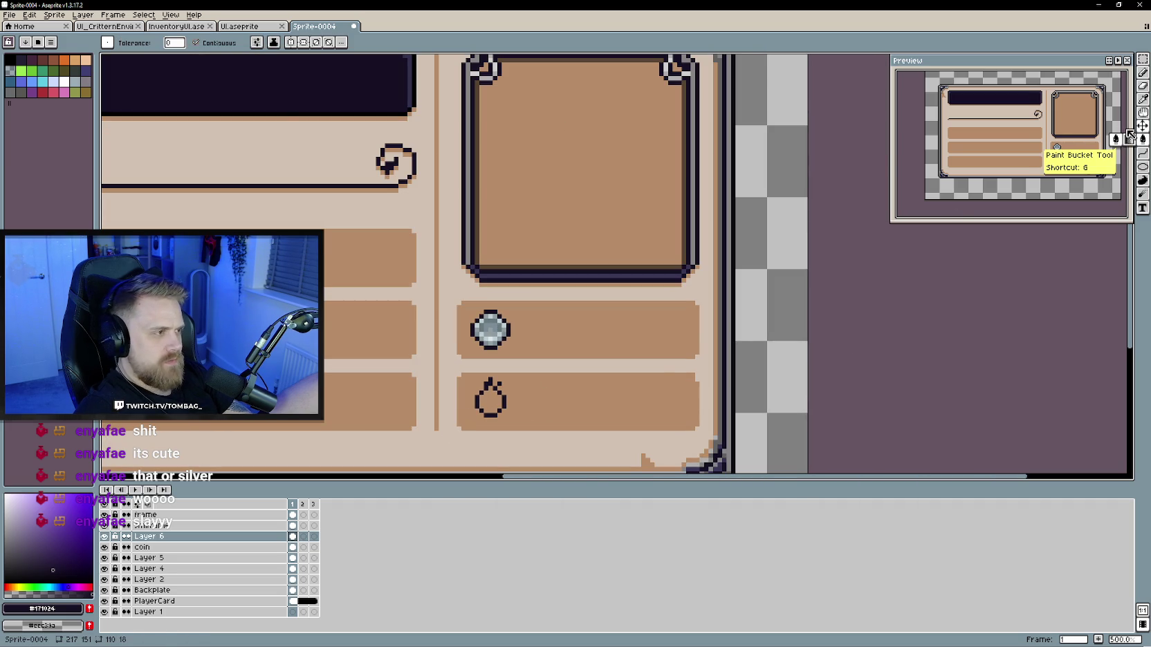
{"action": "key", "text": "v"}
{"action": "left_click_drag", "start_coordinate": [492, 407], "coordinate": [493, 412]}
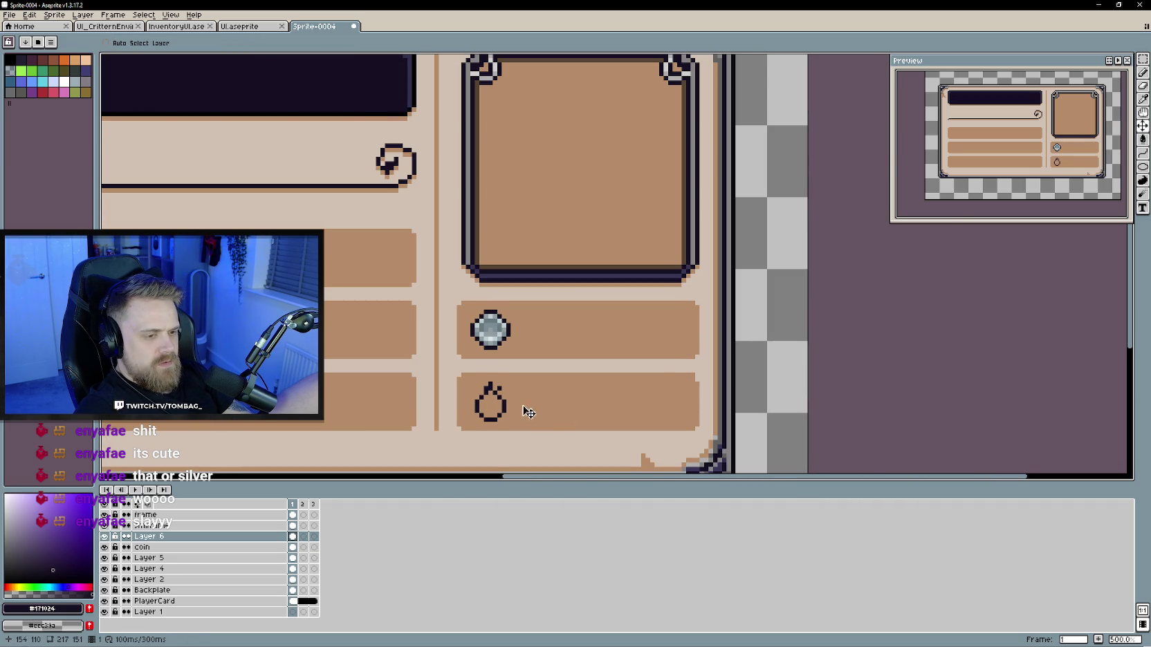
{"action": "scroll", "coordinate": [518, 419], "scroll_direction": "up", "scroll_amount": 4}
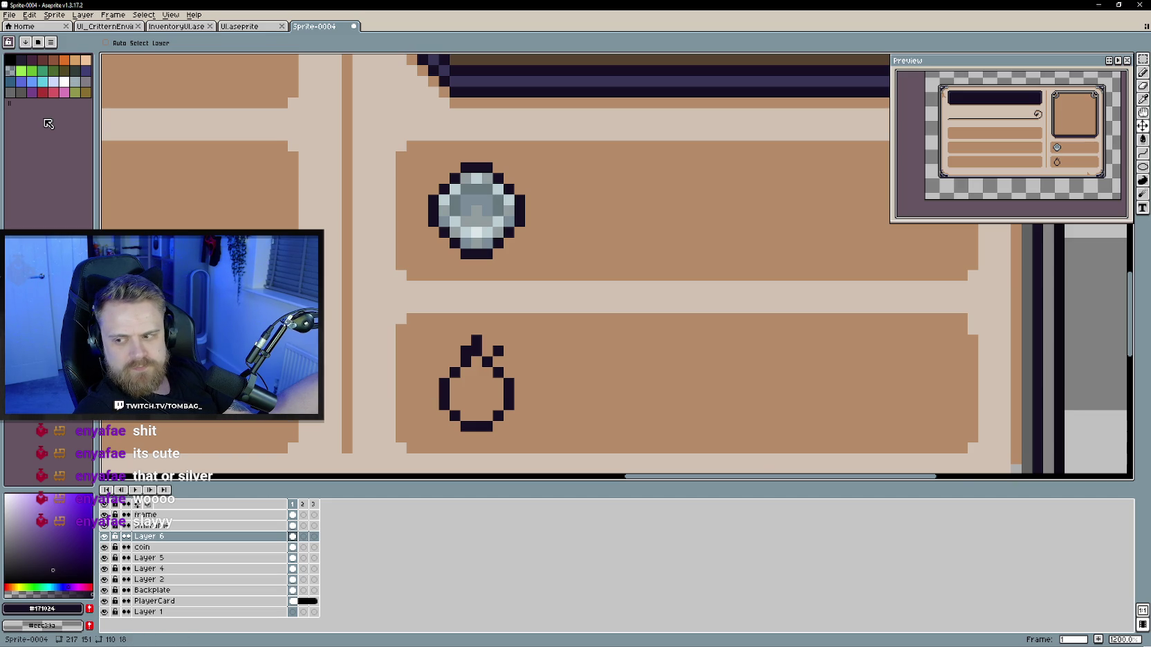
{"action": "scroll", "coordinate": [553, 363], "scroll_direction": "down", "scroll_amount": 1}
{"action": "scroll", "coordinate": [568, 397], "scroll_direction": "down", "scroll_amount": 1}
{"action": "scroll", "coordinate": [552, 390], "scroll_direction": "down", "scroll_amount": 1}
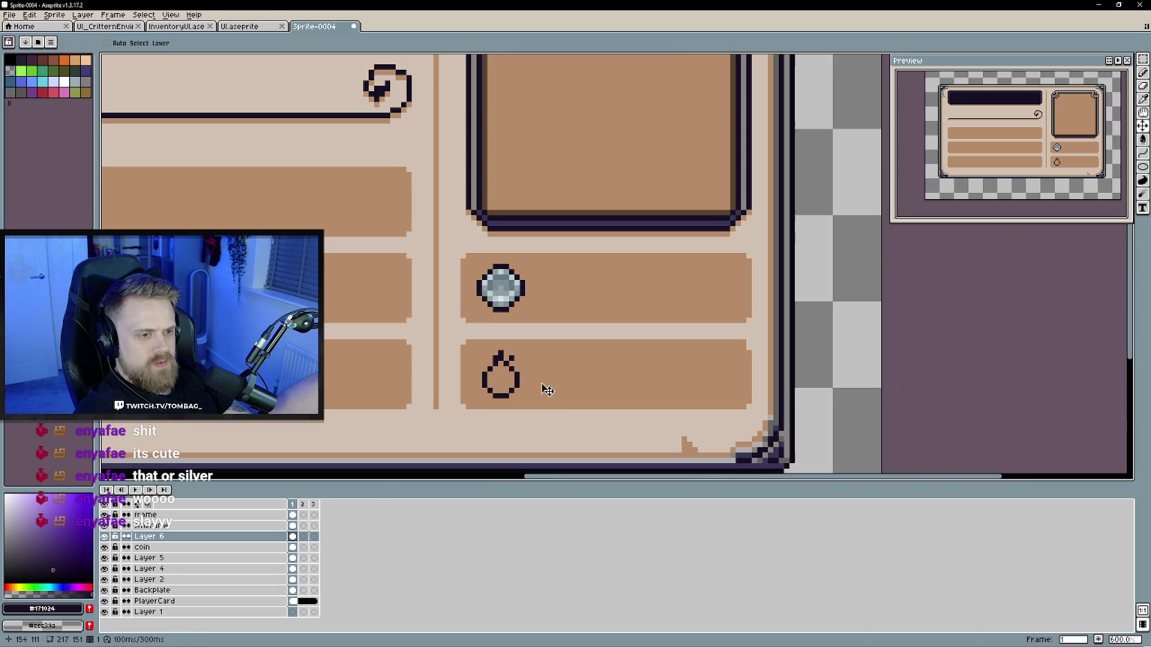
Step: Show the Torch layer in UI_CritterEnvironment and eyedrop its pale mint
{"action": "key", "text": "b"}
{"action": "scroll", "coordinate": [547, 394], "scroll_direction": "up", "scroll_amount": 1}
{"action": "scroll", "coordinate": [542, 403], "scroll_direction": "down", "scroll_amount": 2}
{"action": "scroll", "coordinate": [492, 350], "scroll_direction": "up", "scroll_amount": 1}
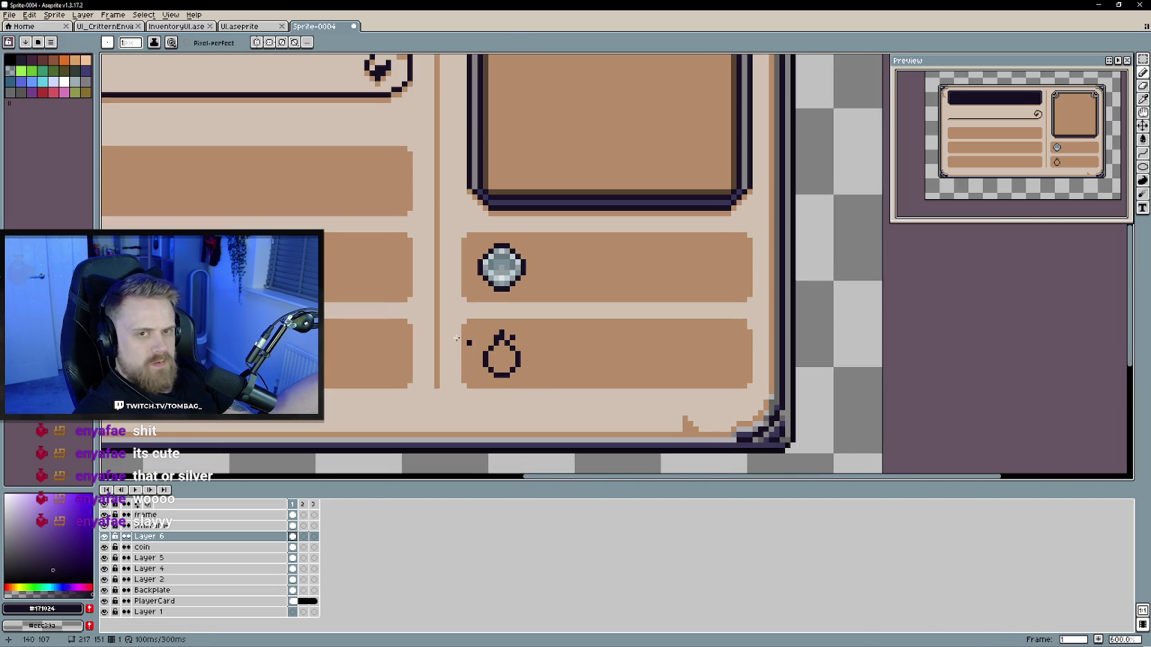
{"action": "left_click", "coordinate": [177, 26]}
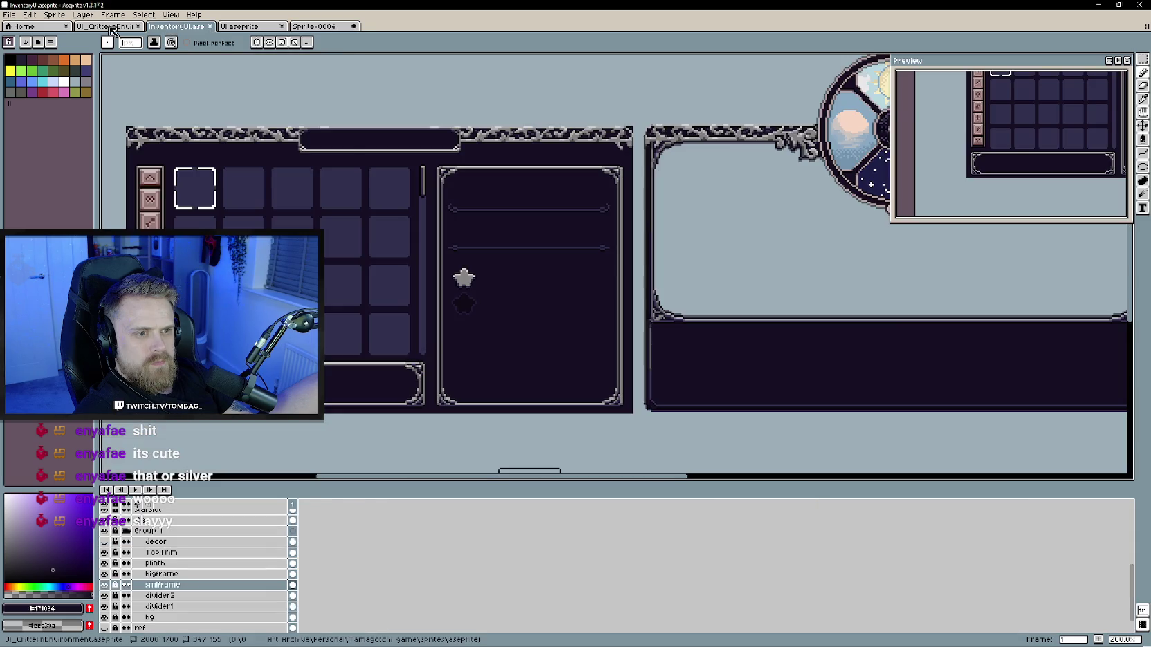
{"action": "left_click", "coordinate": [106, 27]}
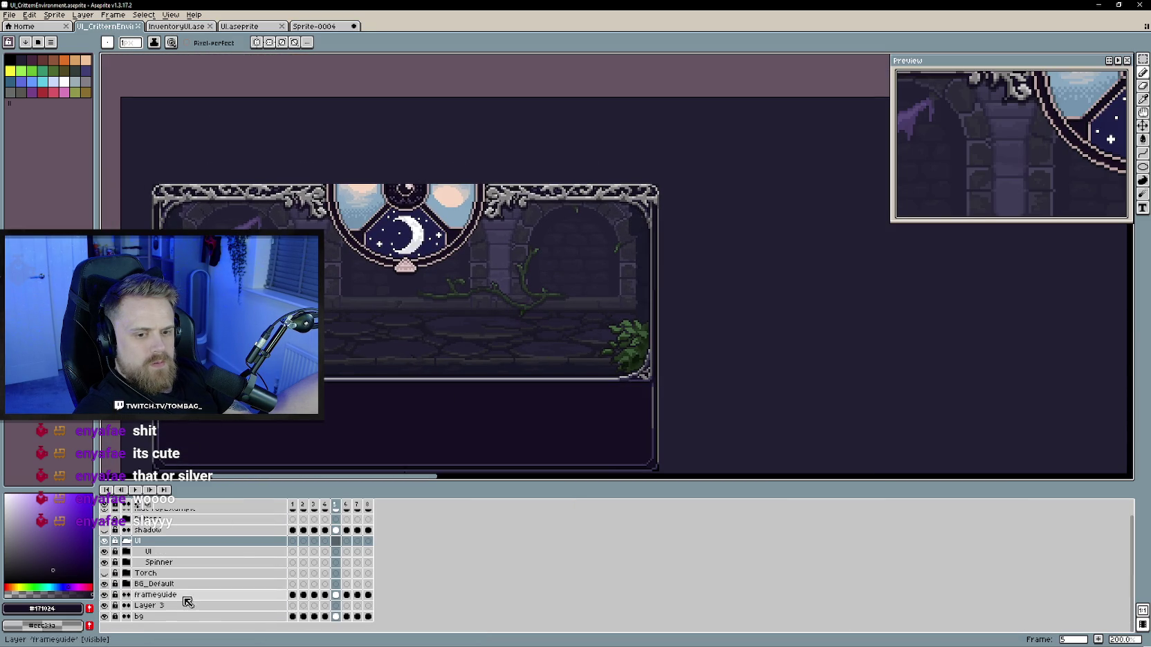
{"action": "left_click", "coordinate": [105, 574]}
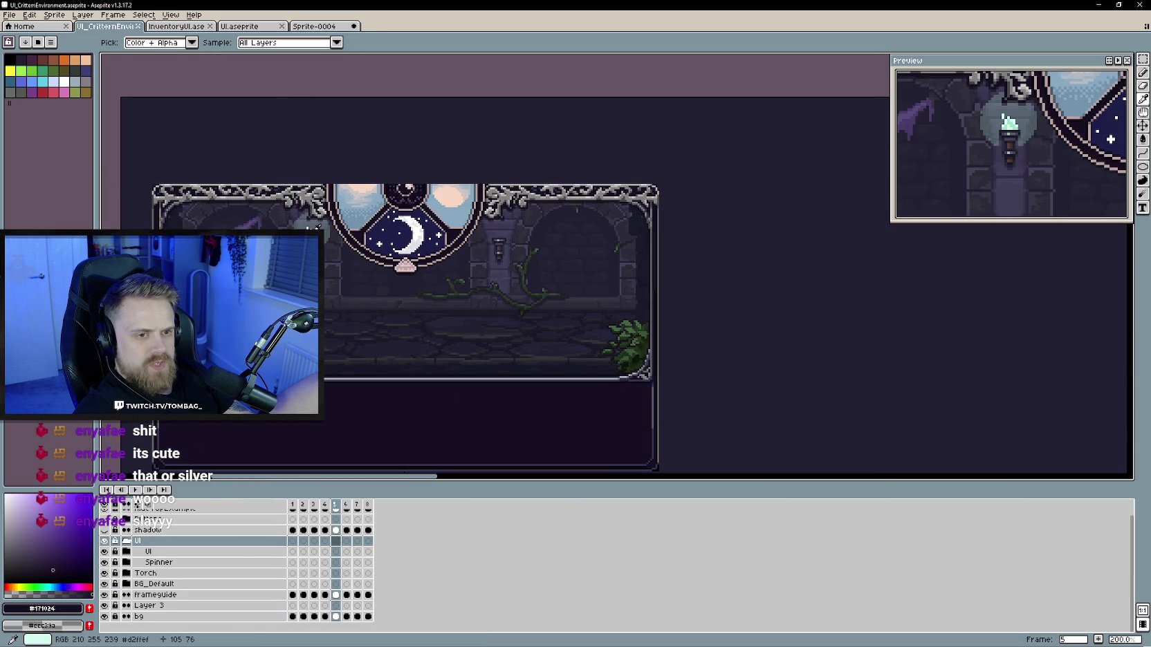
{"action": "left_click", "coordinate": [318, 226], "text": "alt"}
Step: Bucket-fill the droplet interior in Sprite-0004 with the pale mint
{"action": "left_click", "coordinate": [320, 28]}
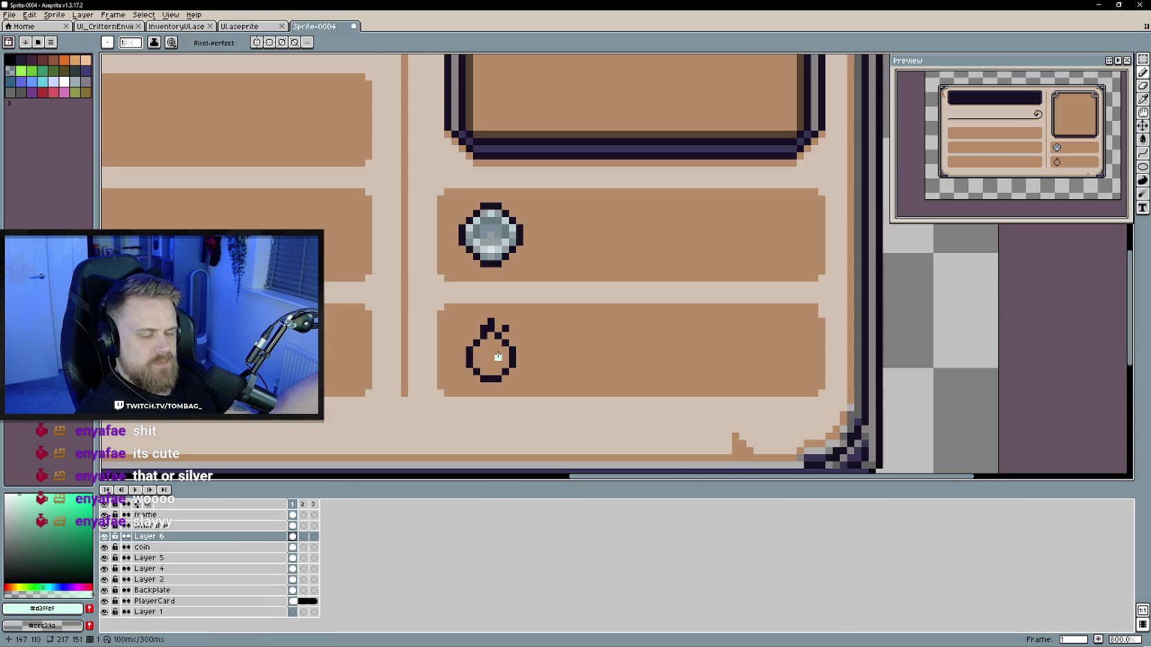
{"action": "left_click", "coordinate": [498, 356]}
{"action": "key", "text": "b"}
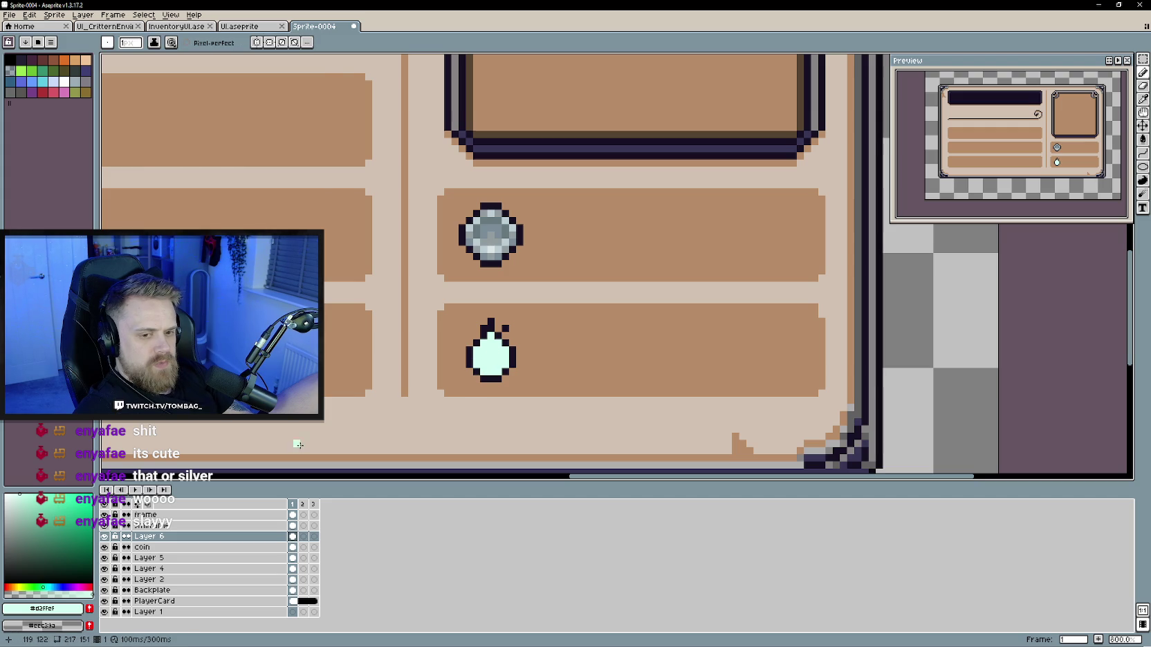
{"action": "left_click", "coordinate": [267, 28]}
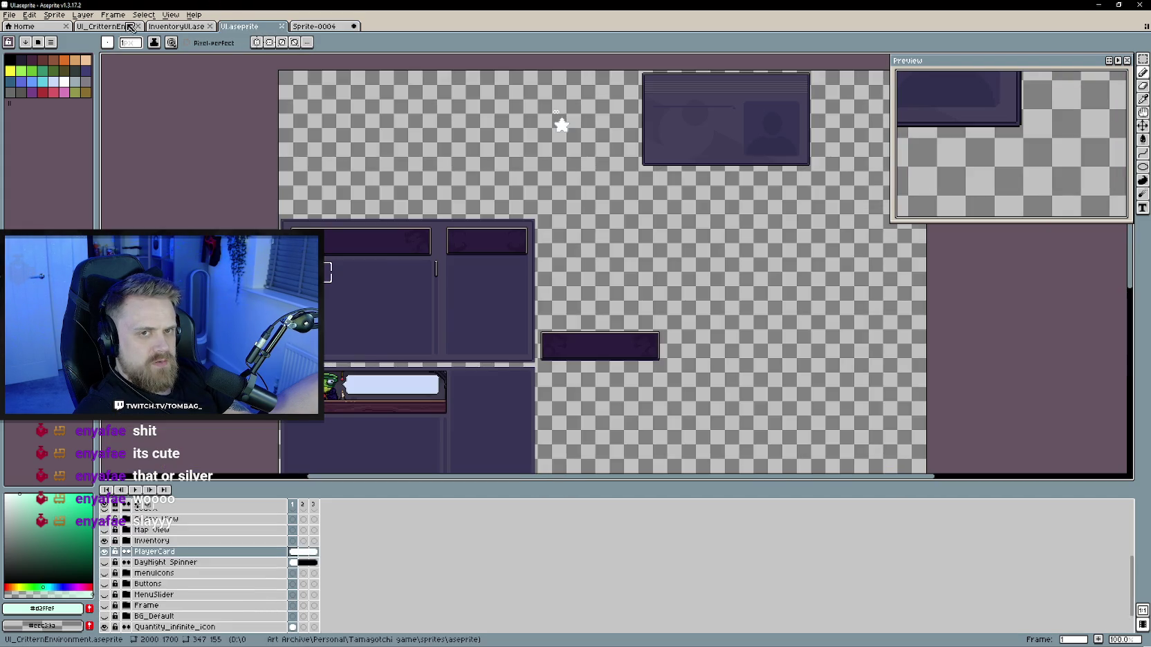
Step: Sample the torch's darker mint from UI_CritterEnvironment and paint shading on the droplet's lower middle
{"action": "left_click", "coordinate": [106, 26]}
{"action": "scroll", "coordinate": [323, 221], "scroll_direction": "up", "scroll_amount": 3}
{"action": "scroll", "coordinate": [323, 221], "scroll_direction": "up", "scroll_amount": 2}
{"action": "left_click", "coordinate": [323, 221], "text": "alt"}
{"action": "left_click", "coordinate": [315, 26]}
{"action": "mouse_move", "coordinate": [489, 389]}
{"action": "left_mouse_down"}
{"action": "mouse_move", "coordinate": [496, 368]}
{"action": "mouse_move", "coordinate": [507, 382]}
{"action": "mouse_move", "coordinate": [498, 397]}
{"action": "mouse_move", "coordinate": [481, 374]}
{"action": "mouse_move", "coordinate": [512, 377]}
{"action": "mouse_move", "coordinate": [511, 387]}
{"action": "mouse_move", "coordinate": [500, 367]}
{"action": "left_mouse_up"}
{"action": "scroll", "coordinate": [491, 391], "scroll_direction": "down", "scroll_amount": 2}
{"action": "scroll", "coordinate": [488, 388], "scroll_direction": "down", "scroll_amount": 2}
{"action": "scroll", "coordinate": [487, 387], "scroll_direction": "up", "scroll_amount": 2}
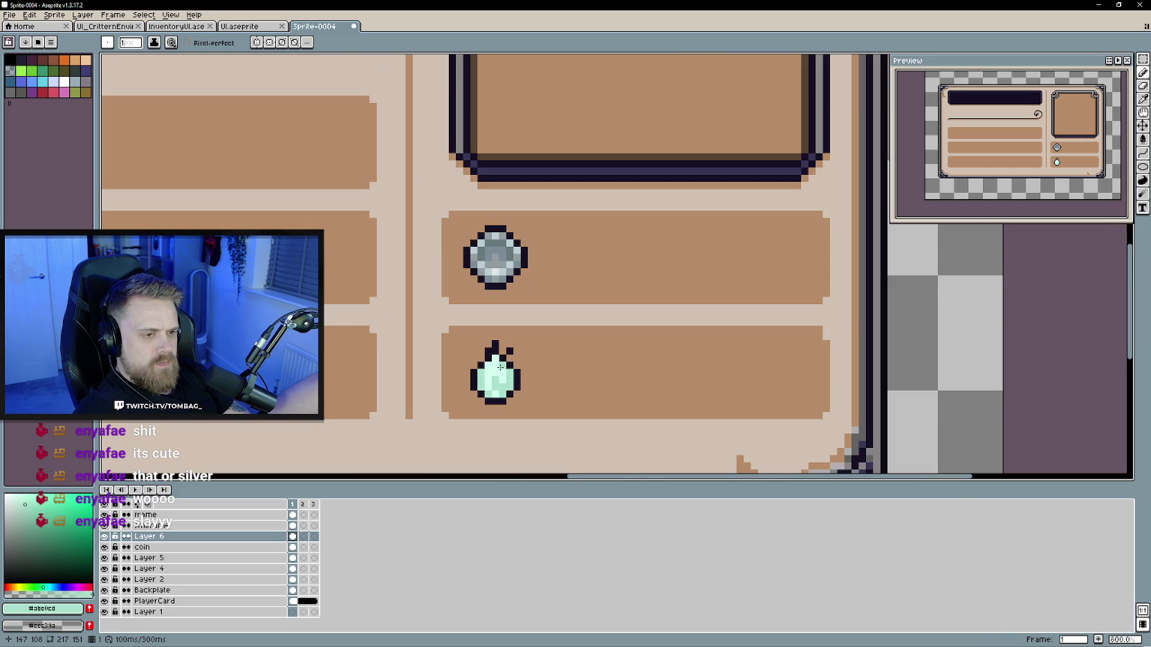
Step: Try lighter mint and white highlight colours, then return to the darker mint shade
{"action": "left_click", "coordinate": [18, 495]}
{"action": "left_click", "coordinate": [9, 495]}
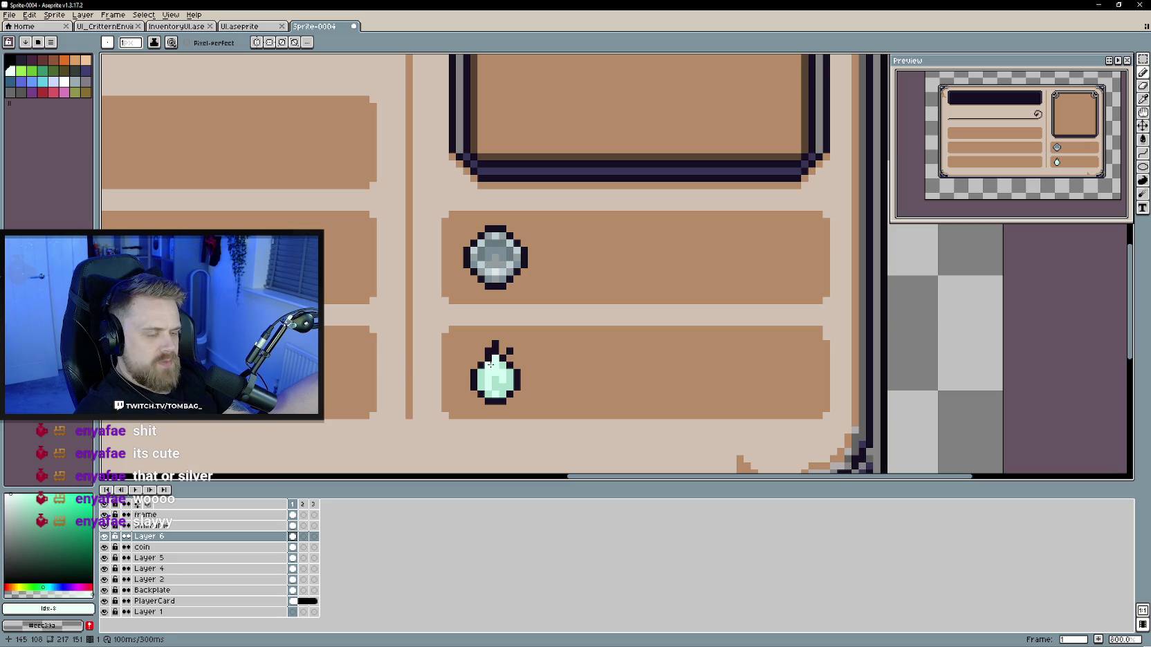
{"action": "scroll", "coordinate": [546, 388], "scroll_direction": "down", "scroll_amount": 2}
{"action": "scroll", "coordinate": [573, 394], "scroll_direction": "down", "scroll_amount": 1}
{"action": "scroll", "coordinate": [561, 394], "scroll_direction": "up", "scroll_amount": 2}
{"action": "scroll", "coordinate": [546, 389], "scroll_direction": "up", "scroll_amount": 1}
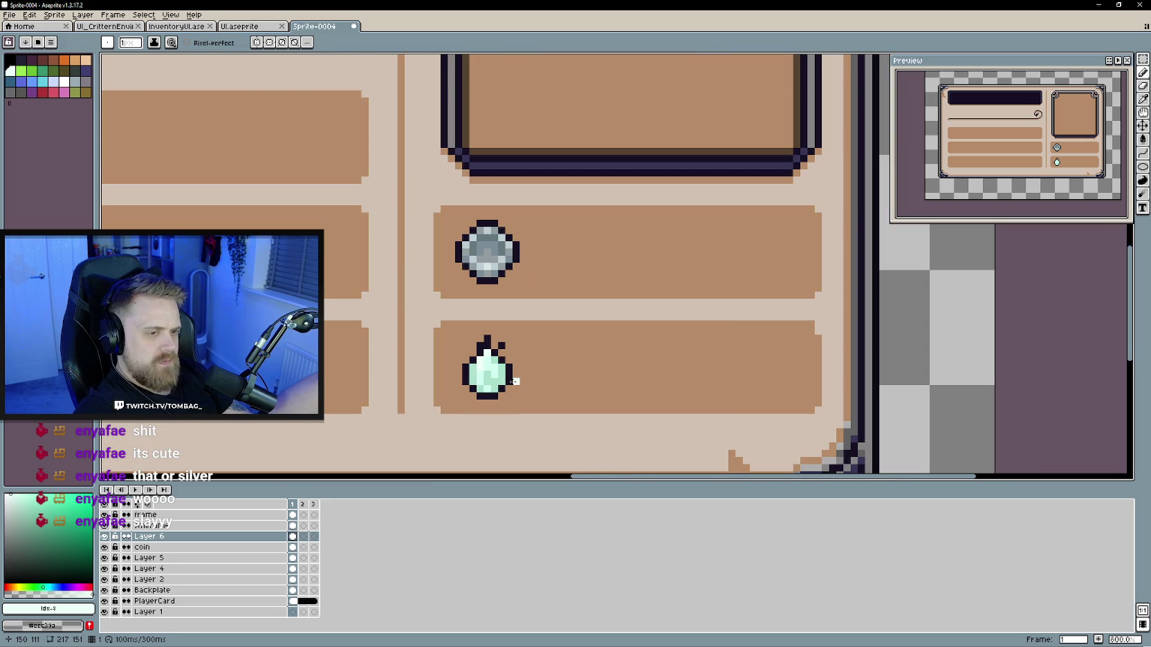
{"action": "left_click", "coordinate": [25, 505]}
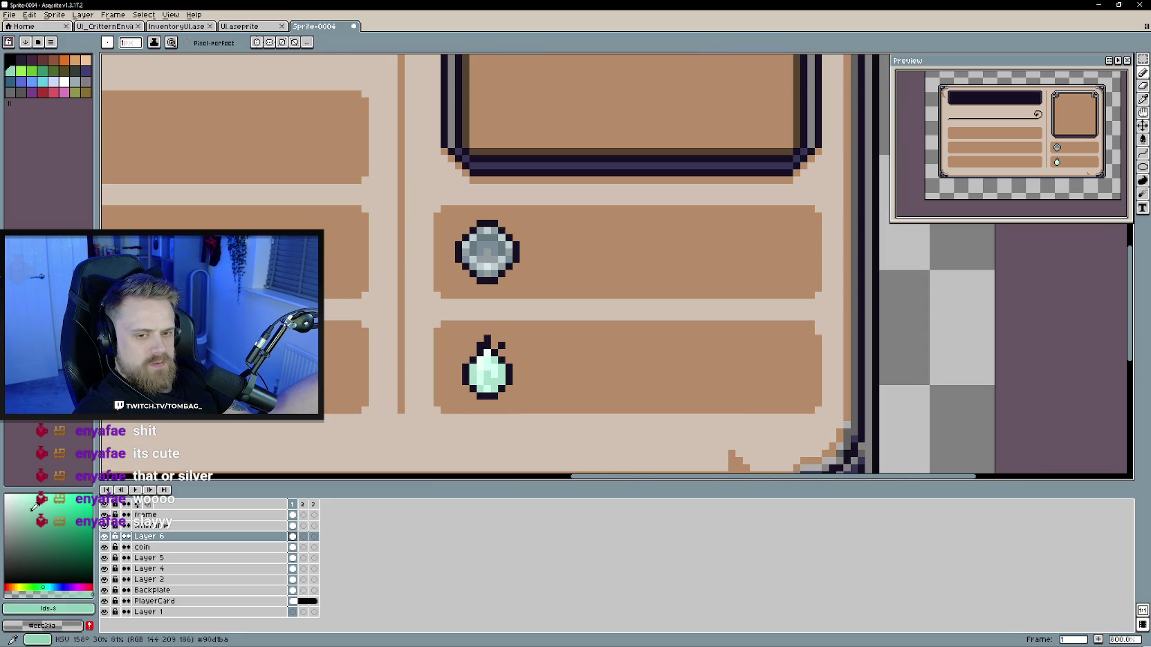
Step: Adjust the drawing colour toward a brighter cyan and settle on a cyan shade for the droplet
{"action": "left_click", "coordinate": [51, 587]}
{"action": "scroll", "coordinate": [481, 405], "scroll_direction": "up", "scroll_amount": 1}
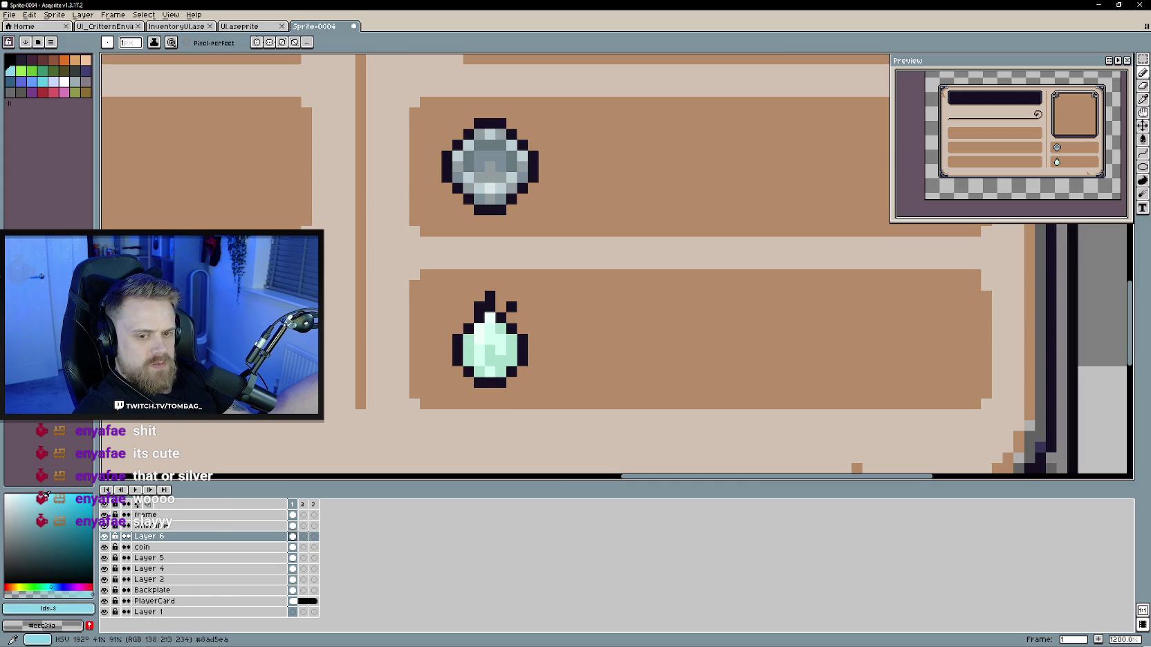
{"action": "left_click", "coordinate": [52, 584]}
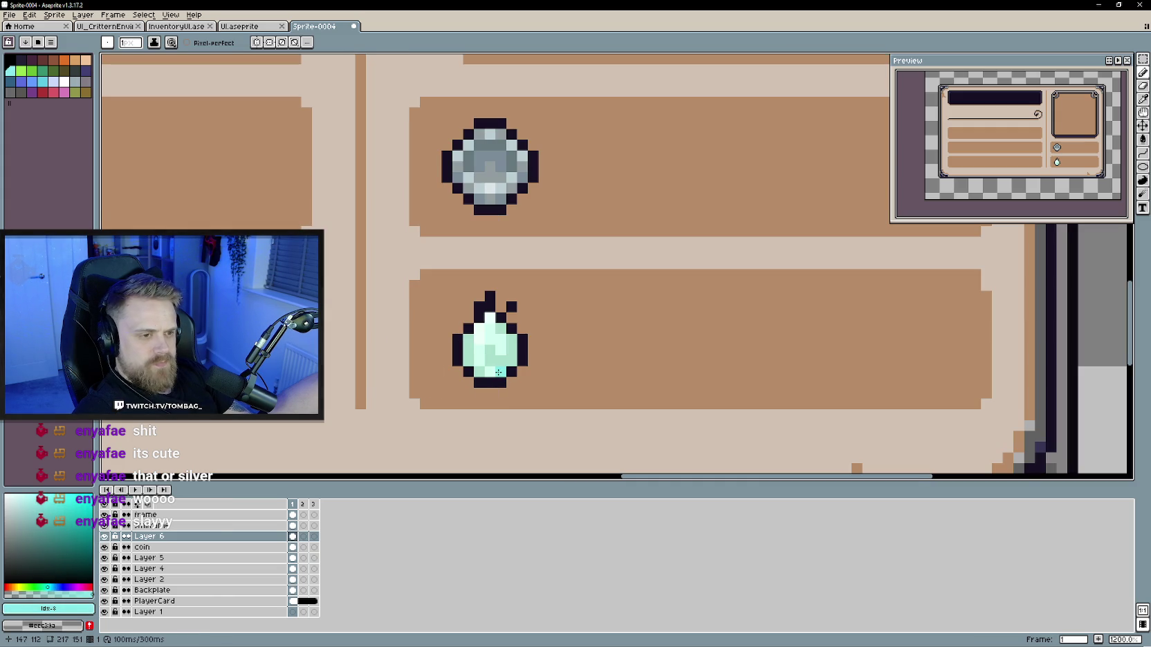
{"action": "left_click", "coordinate": [498, 354], "text": "alt"}
{"action": "left_click", "coordinate": [47, 588]}
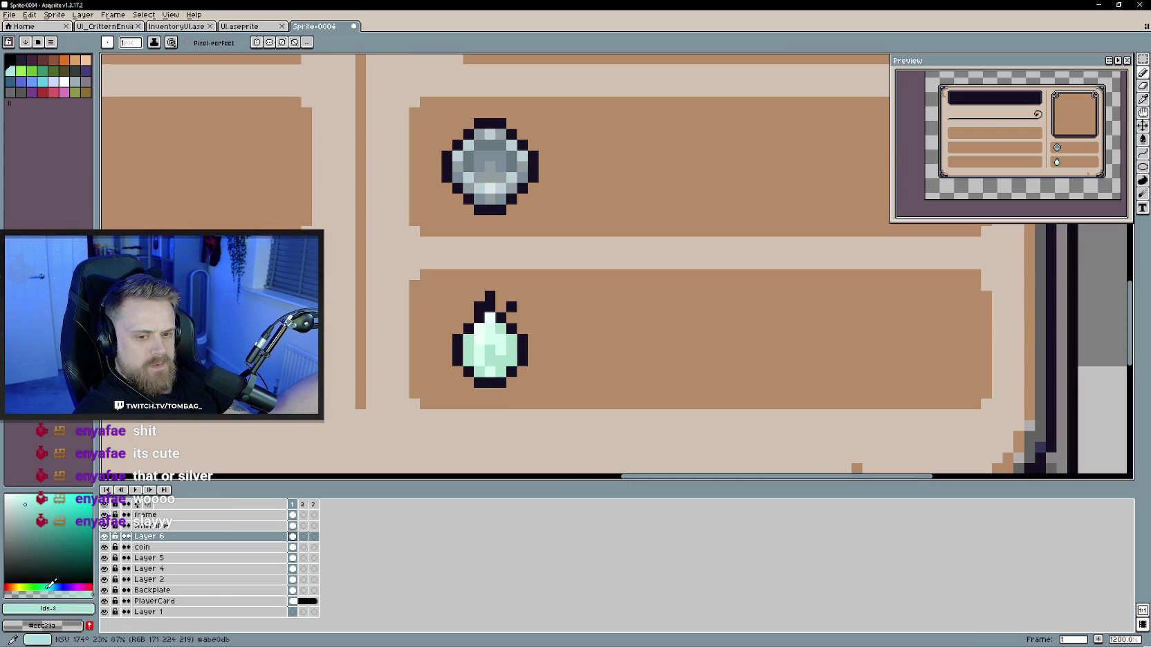
{"action": "left_click", "coordinate": [38, 510]}
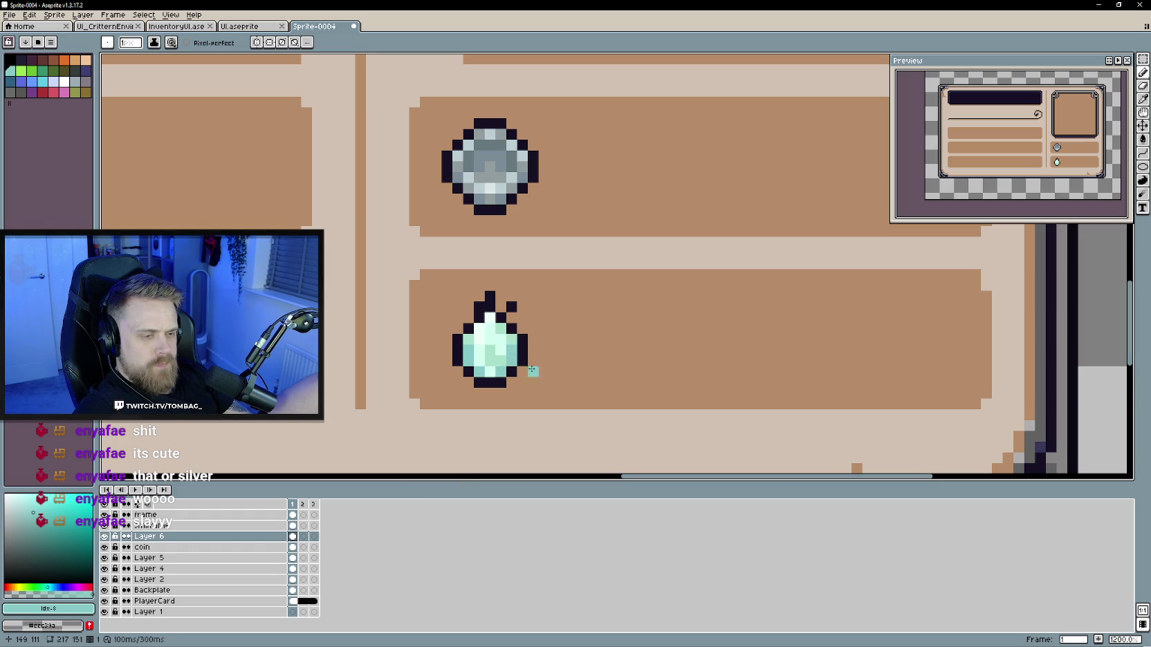
{"action": "scroll", "coordinate": [599, 359], "scroll_direction": "down", "scroll_amount": 4}
{"action": "scroll", "coordinate": [599, 359], "scroll_direction": "down", "scroll_amount": 1}
{"action": "scroll", "coordinate": [599, 359], "scroll_direction": "down", "scroll_amount": 1}
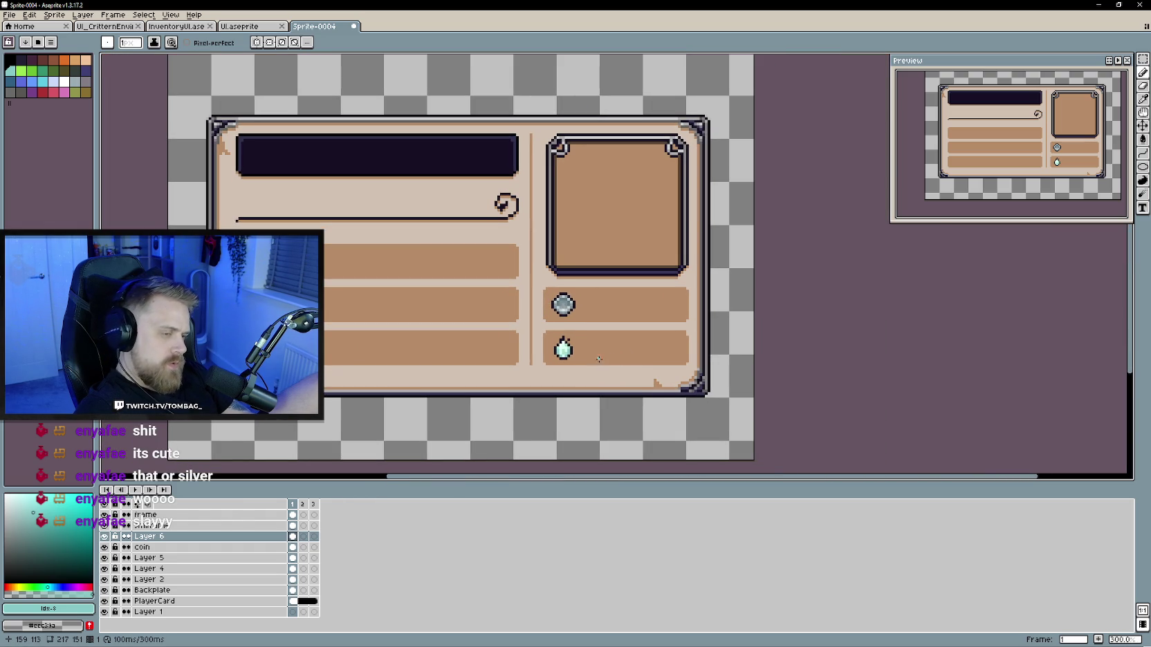
{"action": "scroll", "coordinate": [599, 359], "scroll_direction": "up", "scroll_amount": 1}
{"action": "scroll", "coordinate": [589, 347], "scroll_direction": "up", "scroll_amount": 2}
{"action": "scroll", "coordinate": [616, 372], "scroll_direction": "down", "scroll_amount": 2}
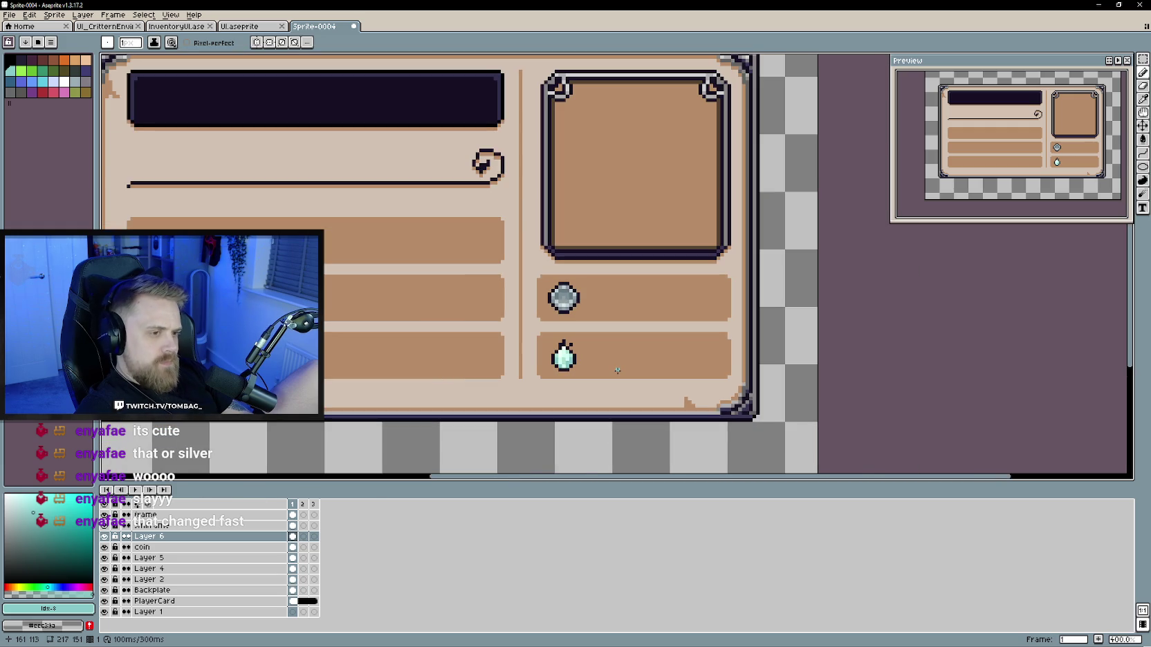
{"action": "scroll", "coordinate": [615, 370], "scroll_direction": "up", "scroll_amount": 3}
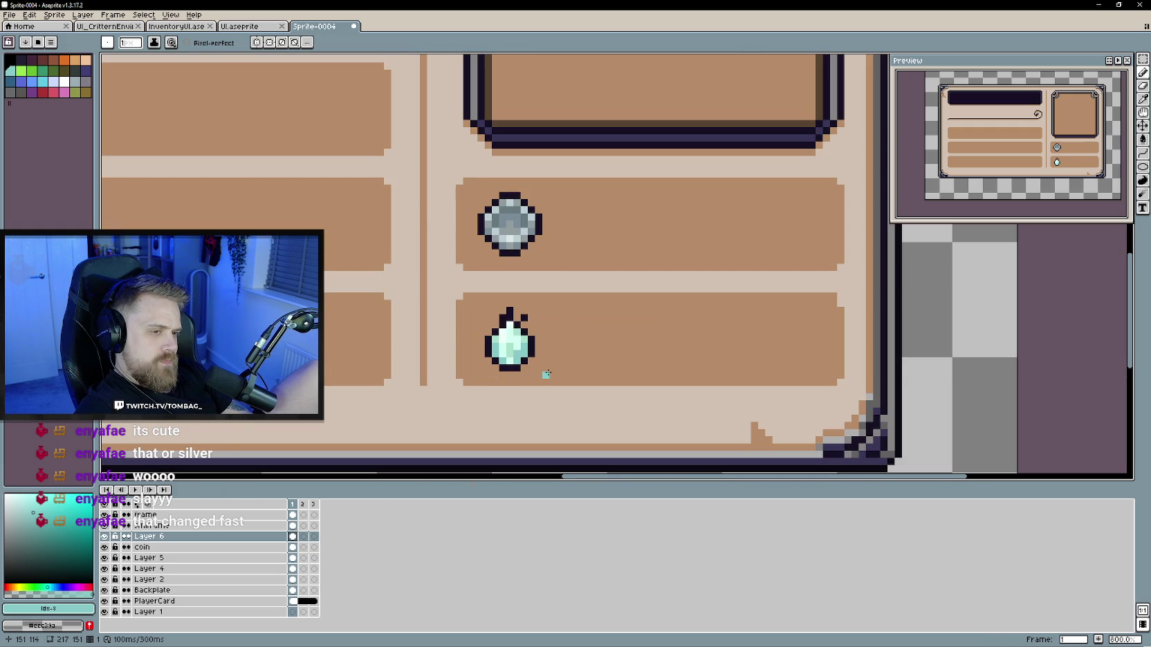
{"action": "scroll", "coordinate": [546, 374], "scroll_direction": "down", "scroll_amount": 3}
{"action": "scroll", "coordinate": [560, 379], "scroll_direction": "down", "scroll_amount": 1}
{"action": "scroll", "coordinate": [574, 384], "scroll_direction": "down", "scroll_amount": 1}
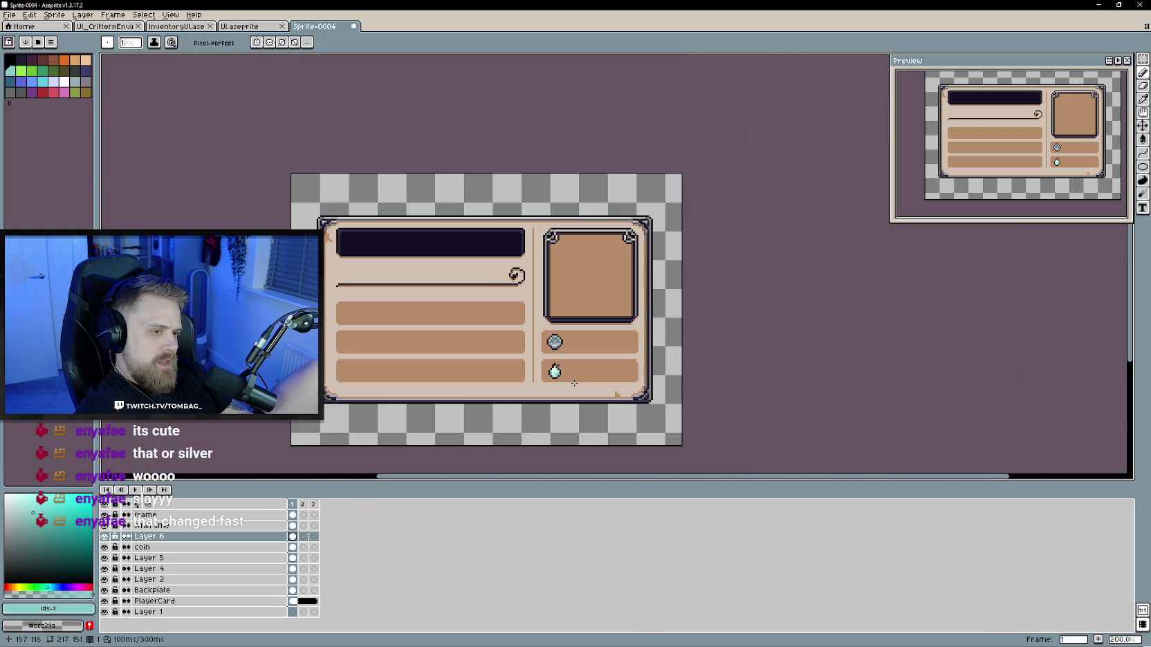
{"action": "scroll", "coordinate": [561, 374], "scroll_direction": "up", "scroll_amount": 1}
{"action": "scroll", "coordinate": [567, 379], "scroll_direction": "up", "scroll_amount": 1}
{"action": "scroll", "coordinate": [575, 384], "scroll_direction": "up", "scroll_amount": 1}
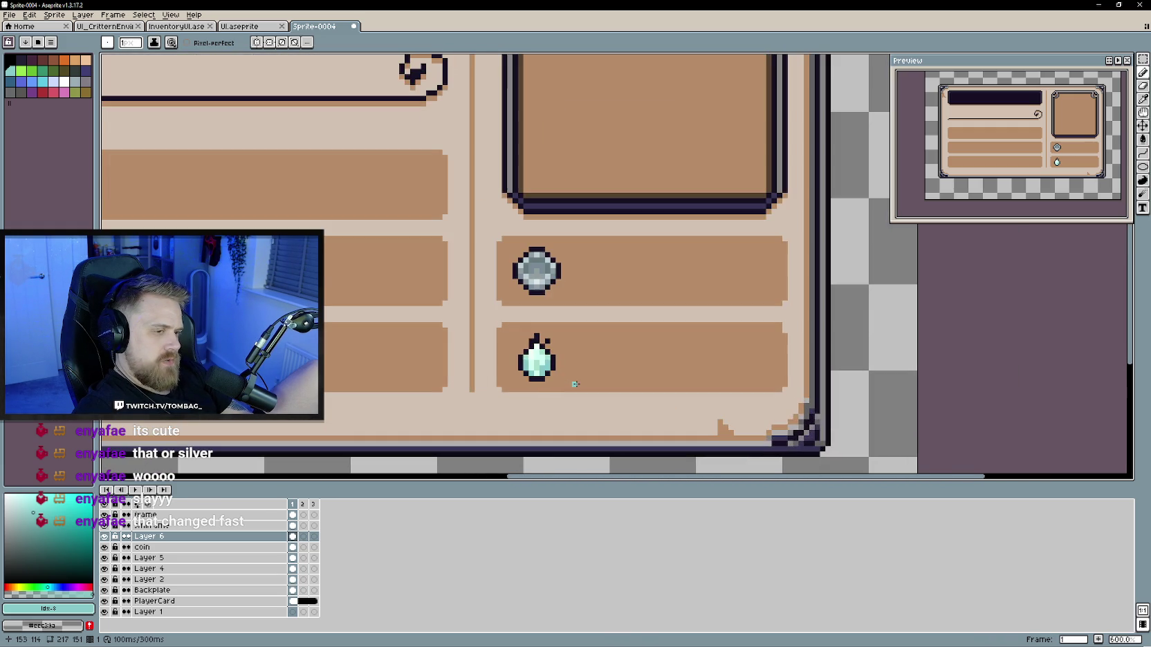
{"action": "scroll", "coordinate": [575, 384], "scroll_direction": "down", "scroll_amount": 3}
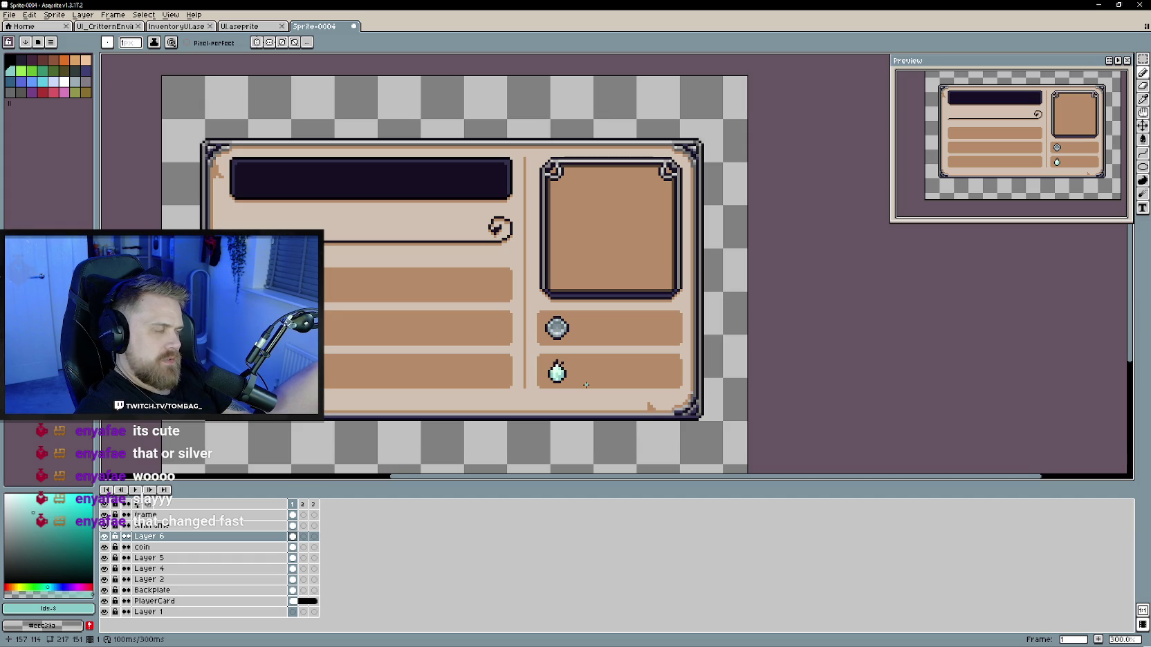
{"action": "scroll", "coordinate": [586, 385], "scroll_direction": "up", "scroll_amount": 1}
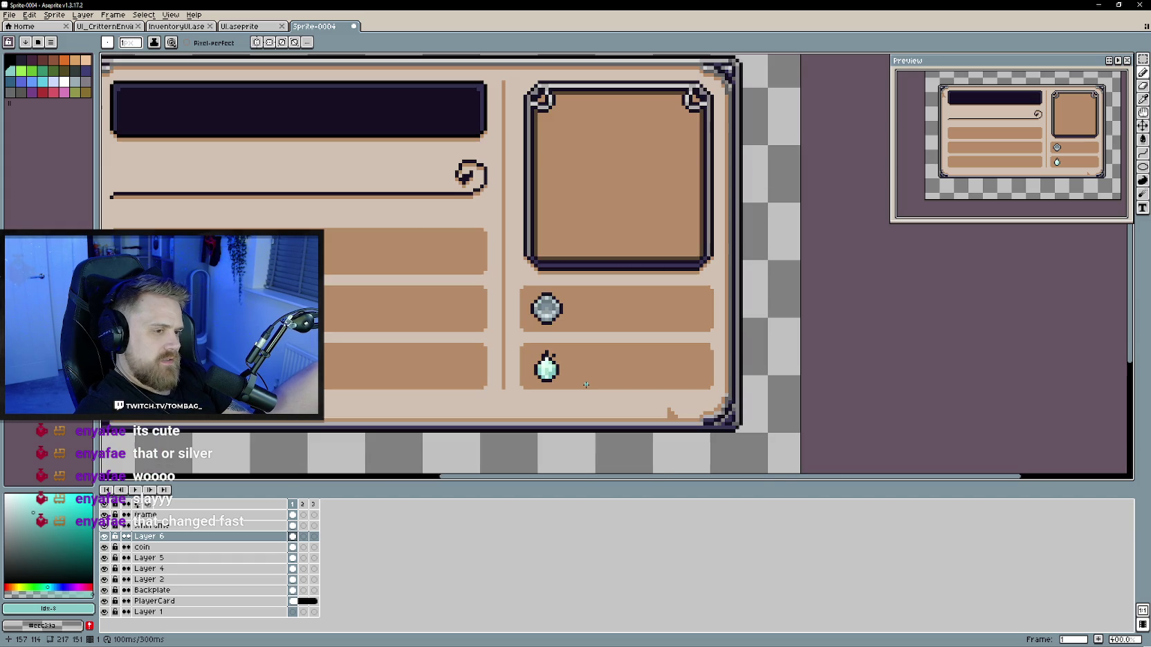
{"action": "scroll", "coordinate": [586, 384], "scroll_direction": "down", "scroll_amount": 2}
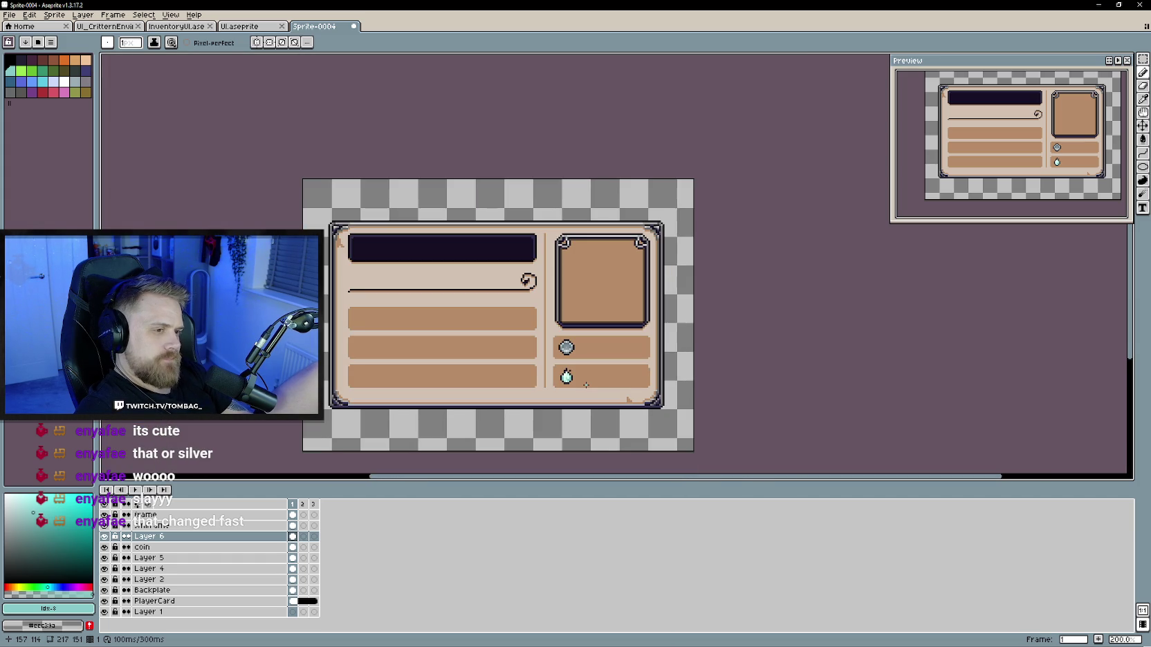
{"action": "scroll", "coordinate": [586, 385], "scroll_direction": "up", "scroll_amount": 1}
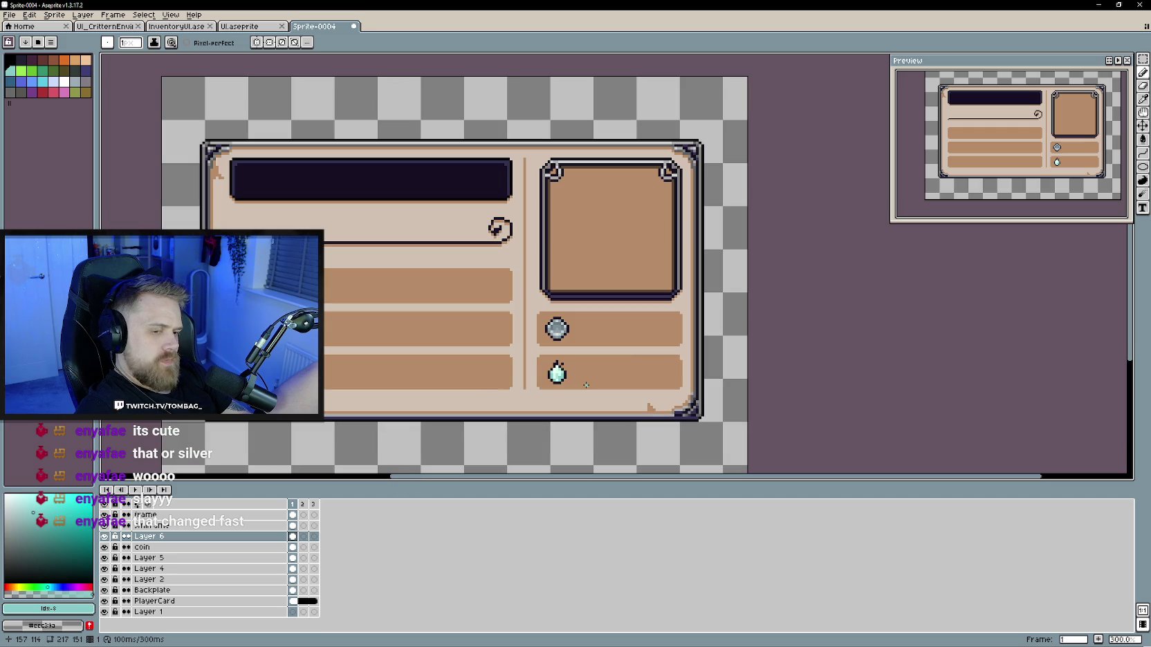
Step: Rename Layer 6 to spiritdust in Layer Properties
{"action": "double_click", "coordinate": [151, 537]}
{"action": "type", "text": "spiritdust"}
{"action": "key", "text": "Return"}
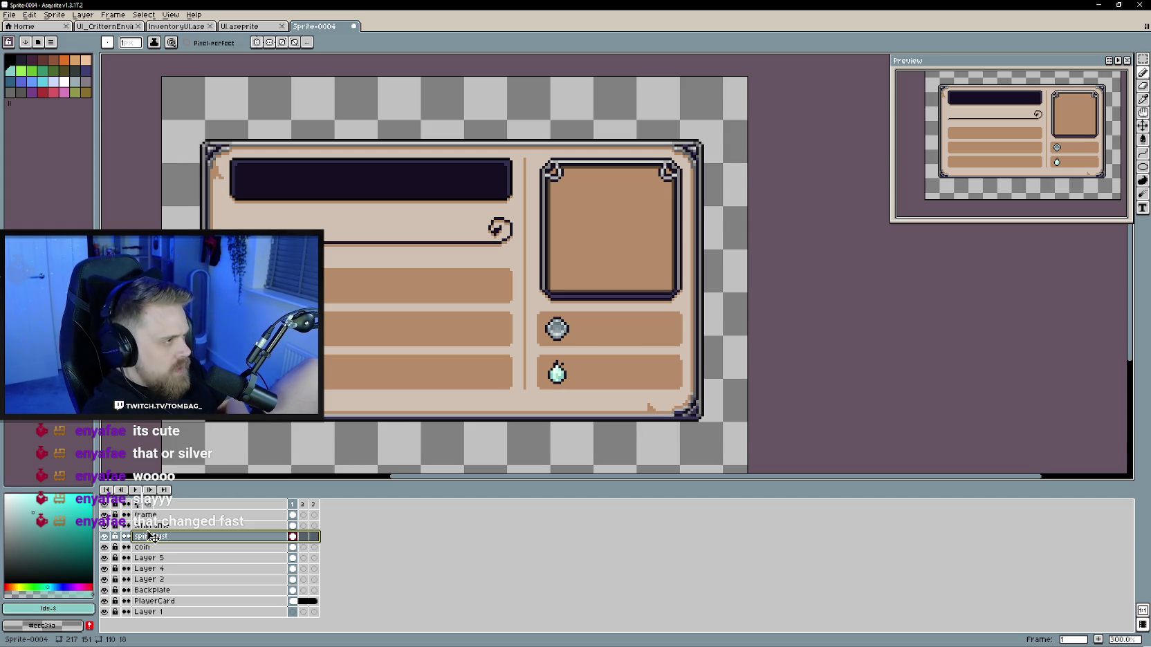
{"action": "left_click", "coordinate": [14, 16]}
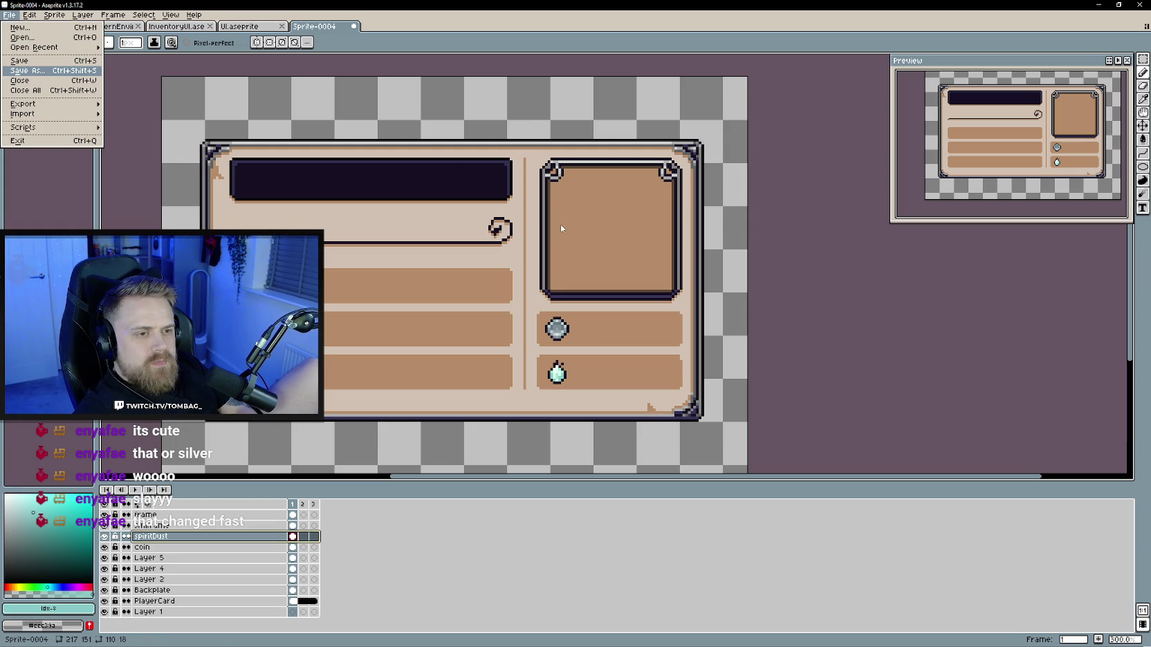
Step: Save the card as PlayerCard.aseprite in the sprites\aseprite folder
{"action": "left_click", "coordinate": [73, 164]}
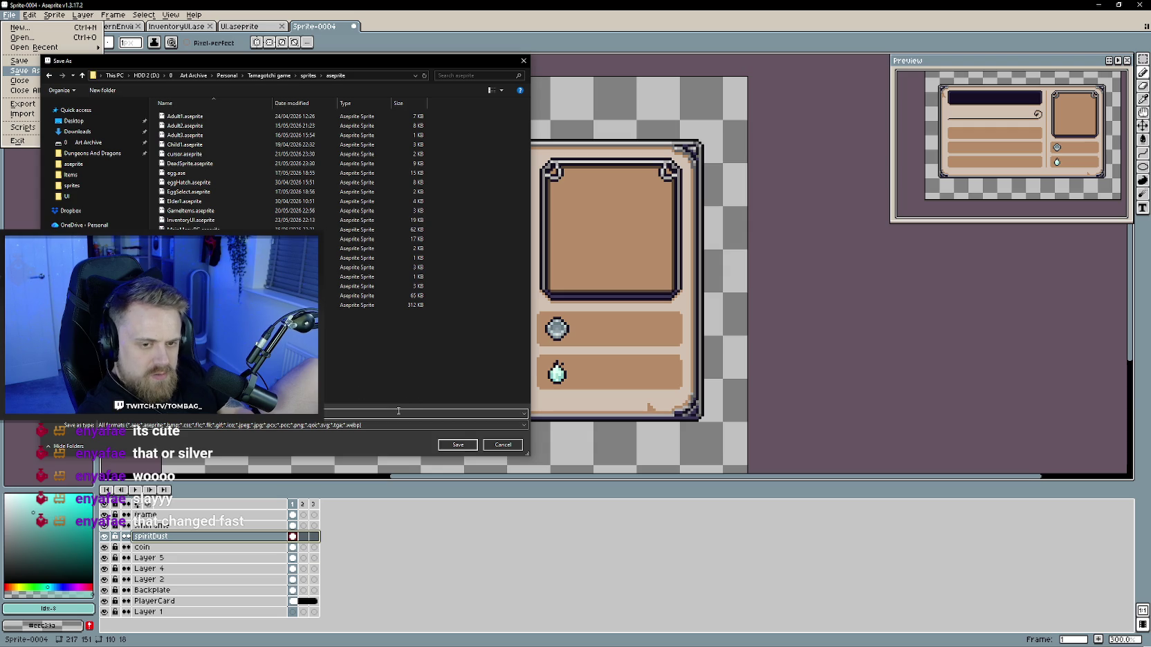
{"action": "left_click", "coordinate": [459, 444]}
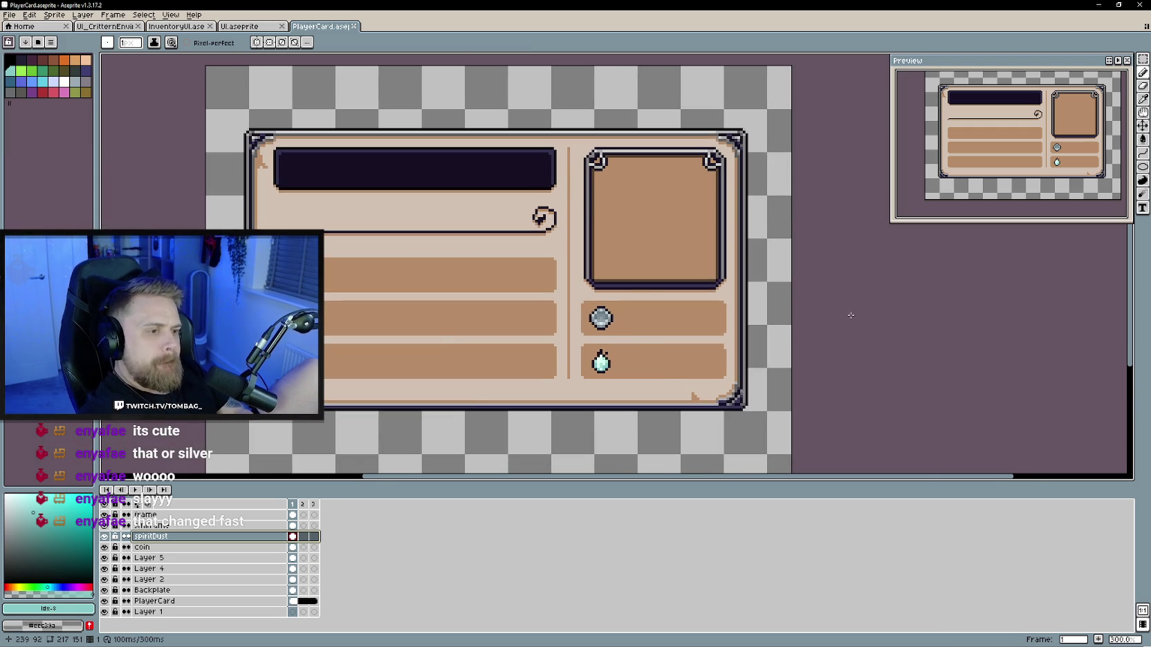
{"action": "scroll", "coordinate": [851, 315], "scroll_direction": "down", "scroll_amount": 1}
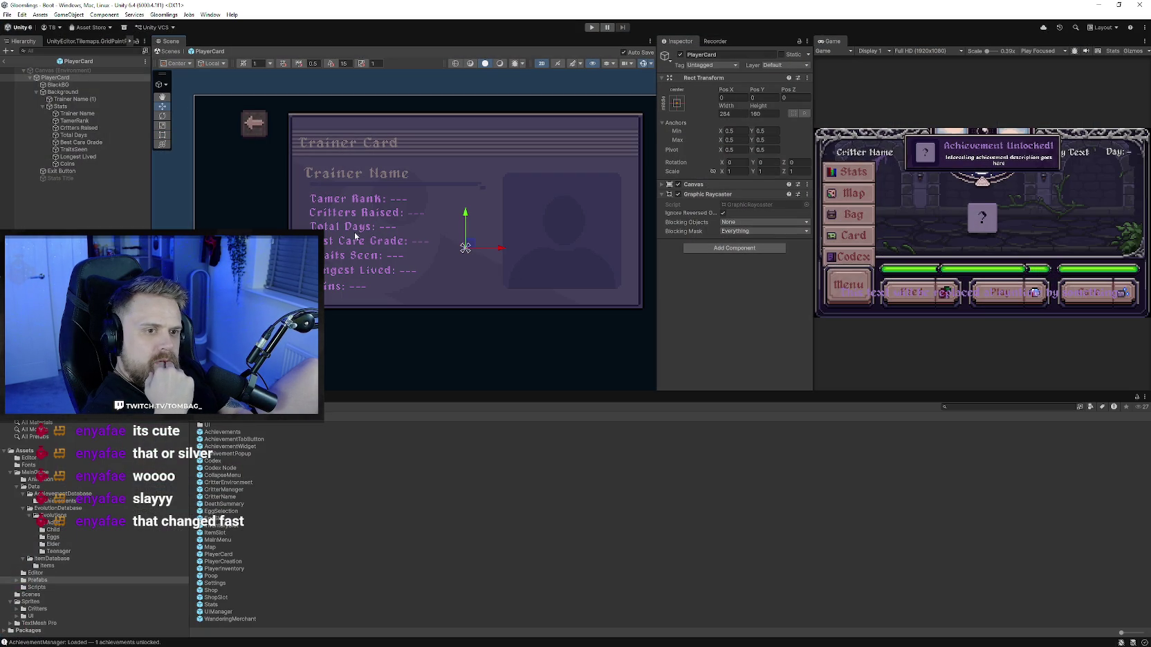
Step: After checking the Critters Raised and Tamer Rank texts, hide the Coins text line in the scene
{"action": "left_click", "coordinate": [354, 215]}
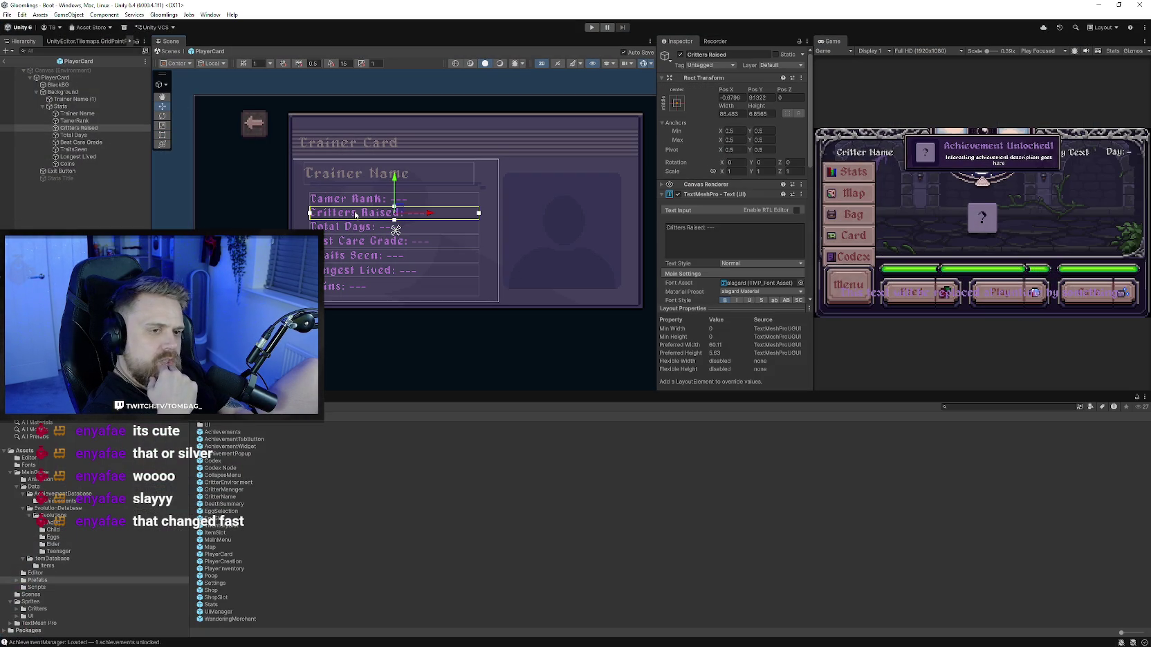
{"action": "left_click", "coordinate": [331, 202]}
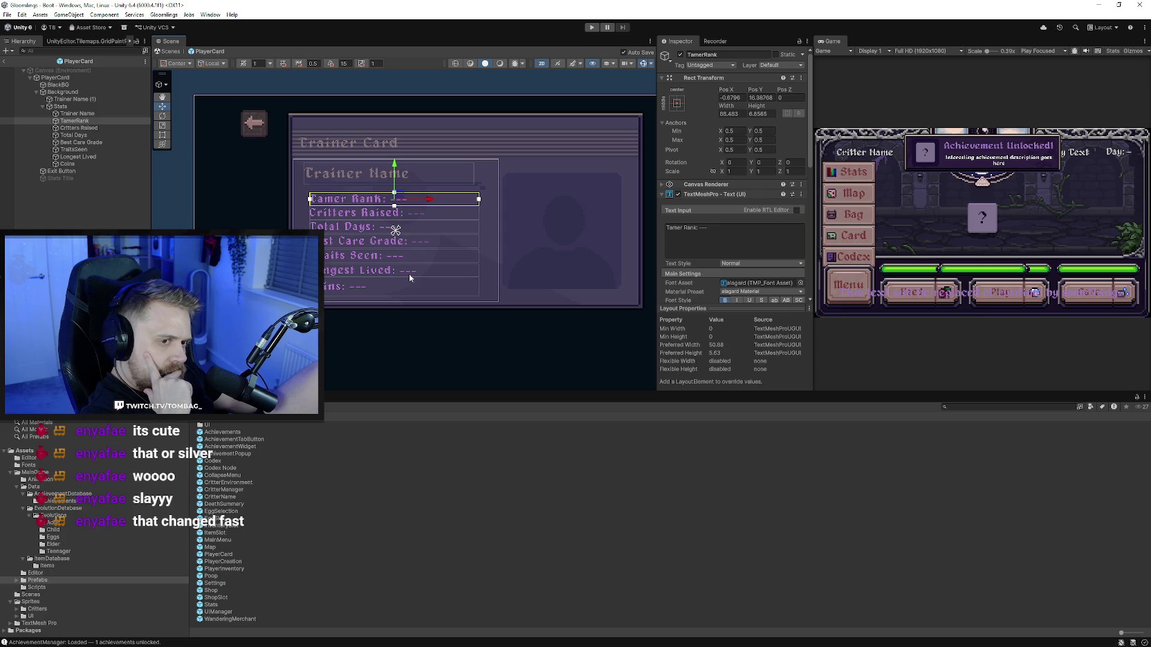
{"action": "scroll", "coordinate": [415, 254], "scroll_direction": "up", "scroll_amount": 1}
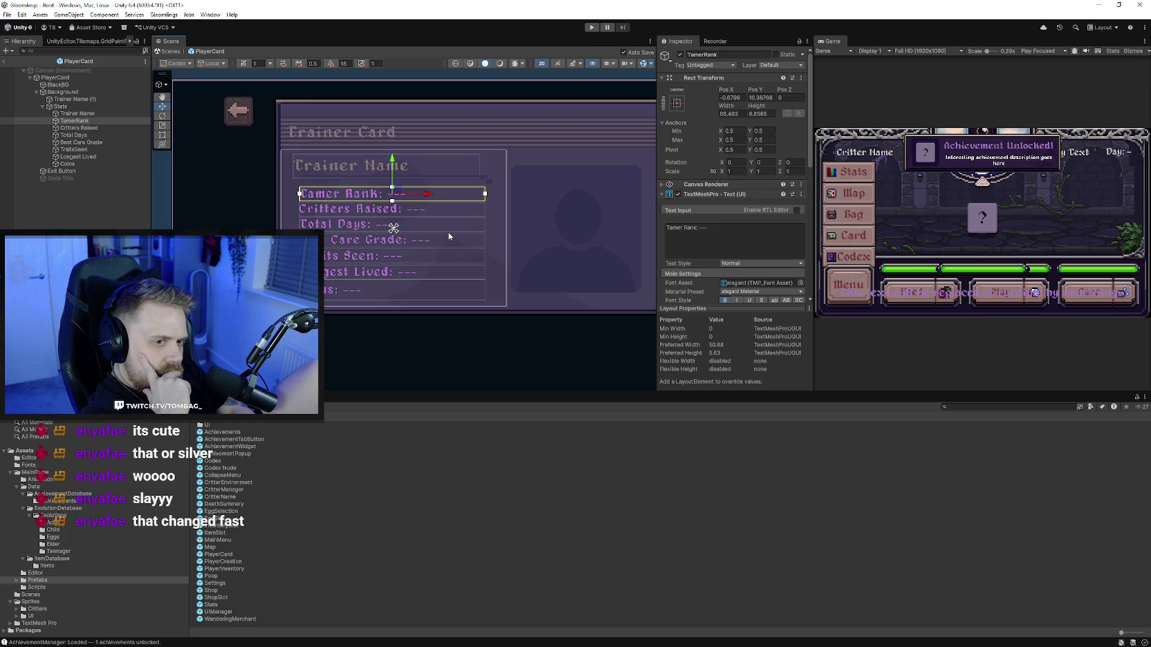
{"action": "scroll", "coordinate": [506, 284], "scroll_direction": "up", "scroll_amount": 2}
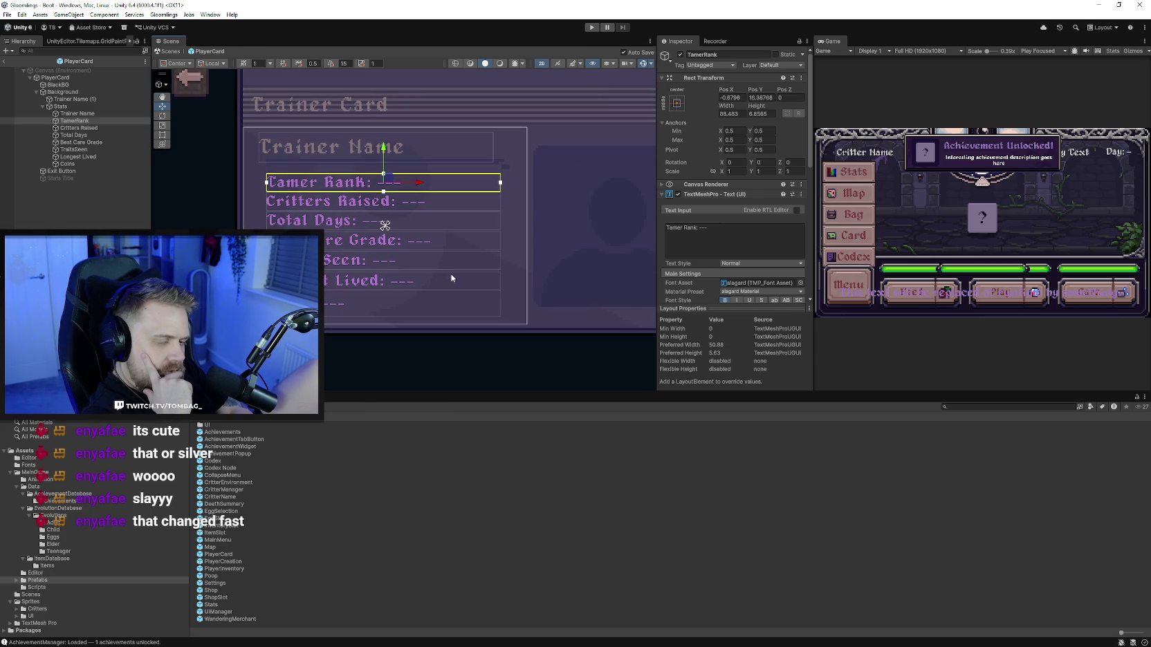
{"action": "left_click", "coordinate": [336, 311]}
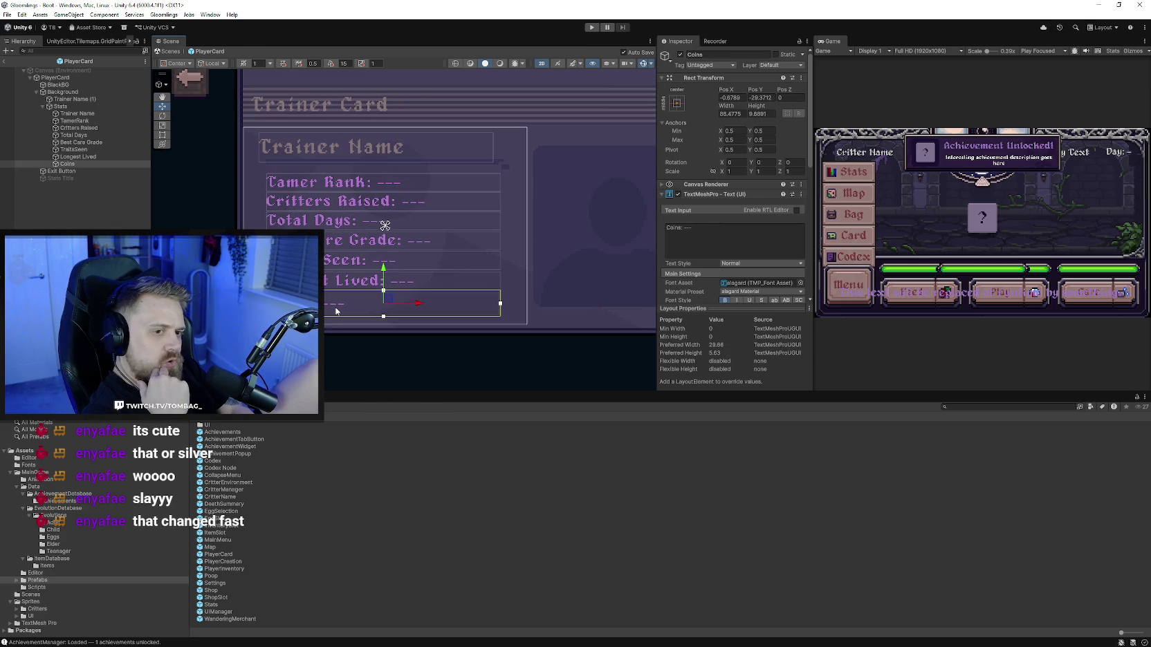
{"action": "key", "text": "h"}
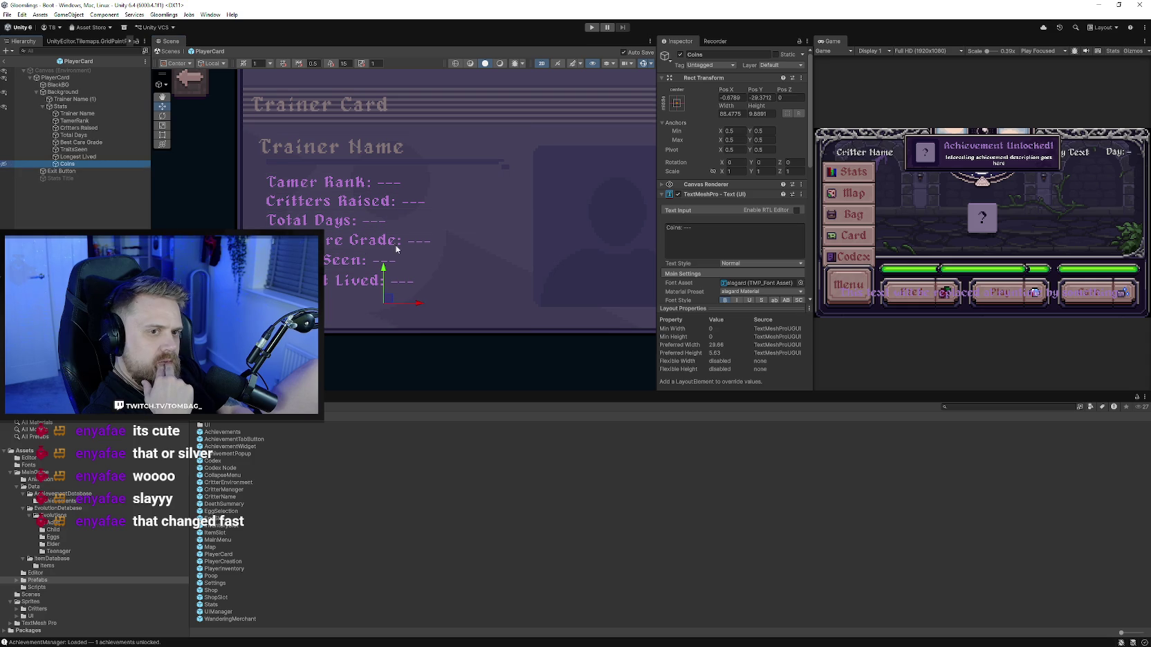
{"action": "scroll", "coordinate": [339, 247], "scroll_direction": "up", "scroll_amount": 1}
{"action": "scroll", "coordinate": [343, 252], "scroll_direction": "up", "scroll_amount": 1}
{"action": "left_click", "coordinate": [354, 254]}
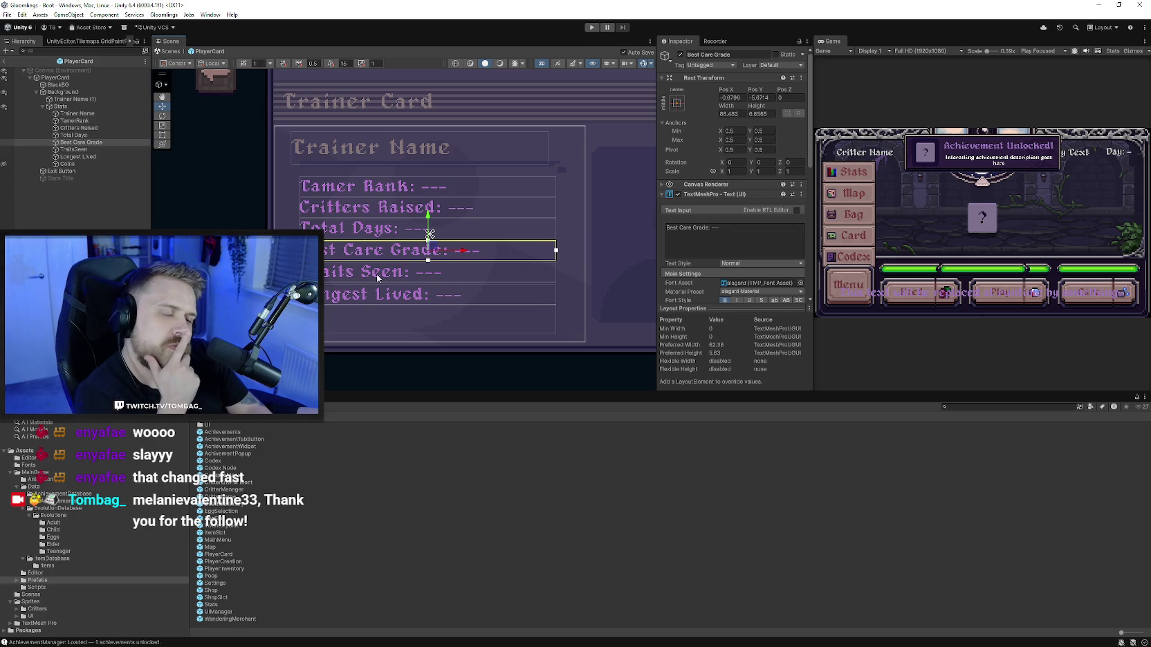
Step: Inspect the Longest Lived, Tamer Rank, Critters Raised, Background and BlackBG objects on the Trainer Card
{"action": "left_click_drag", "start_coordinate": [375, 274], "coordinate": [380, 282]}
{"action": "left_click", "coordinate": [388, 304]}
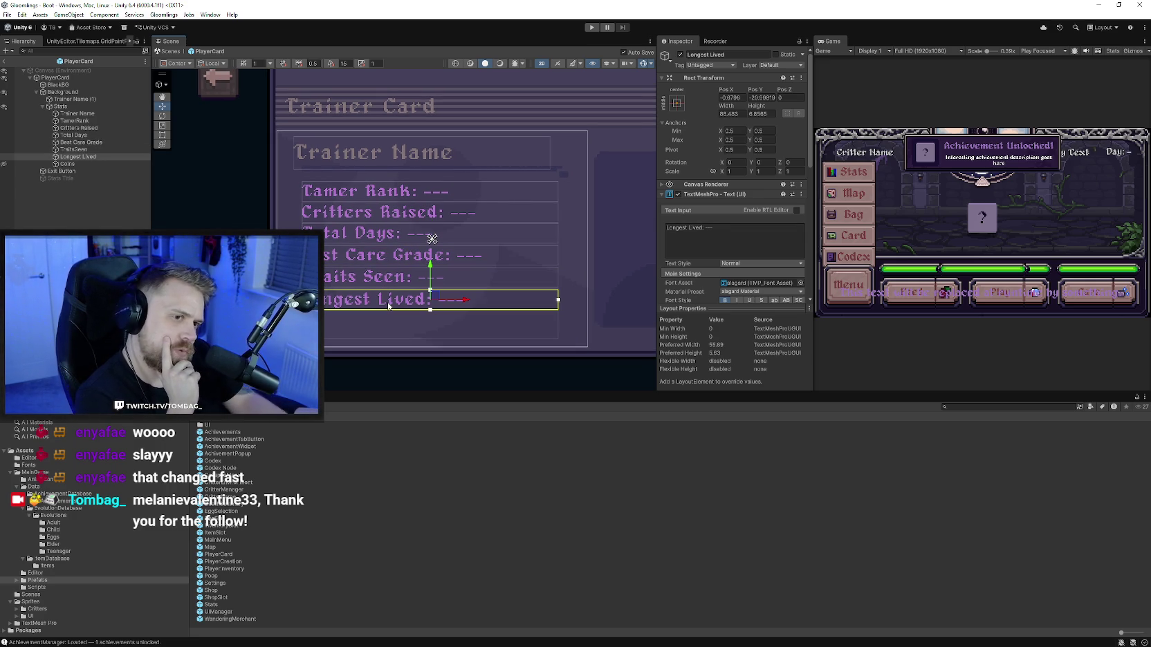
{"action": "left_click", "coordinate": [380, 196]}
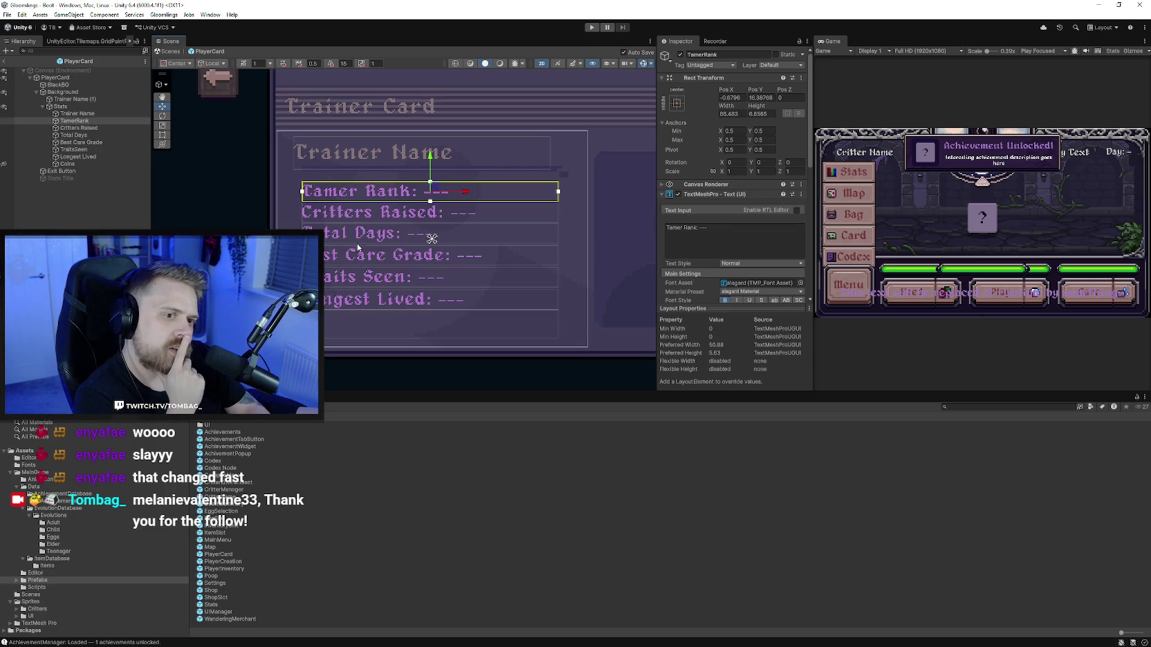
{"action": "key", "text": "Down"}
{"action": "key", "text": "Down"}
{"action": "key", "text": "Down"}
{"action": "key", "text": "Down"}
{"action": "key", "text": "Down"}
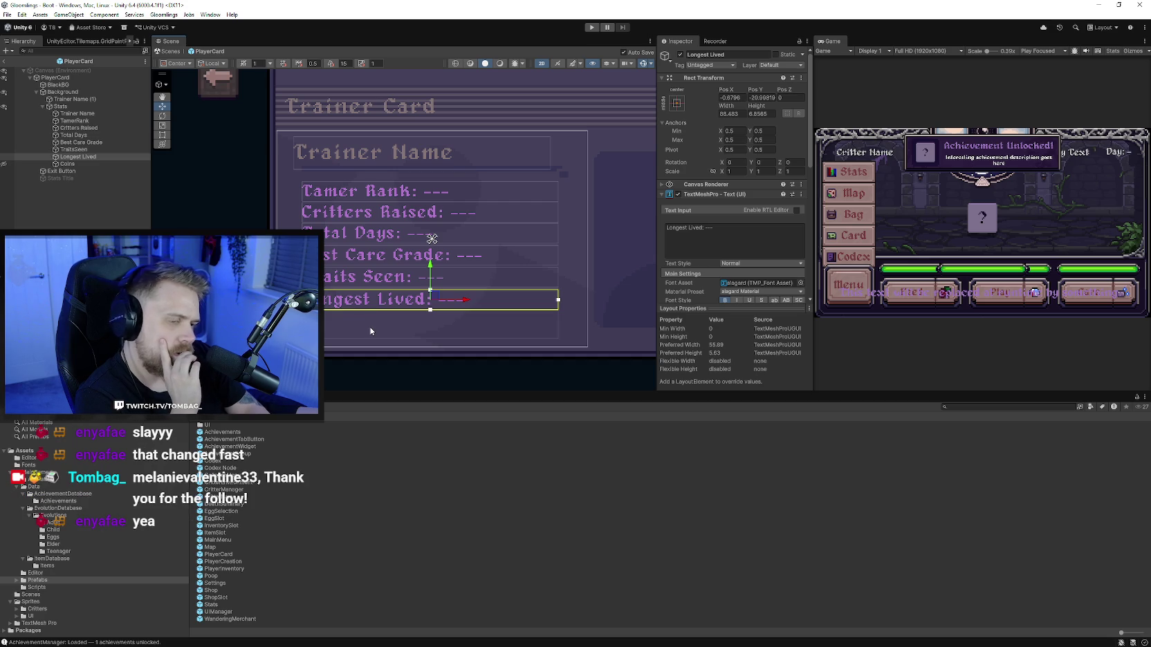
{"action": "left_click", "coordinate": [367, 215]}
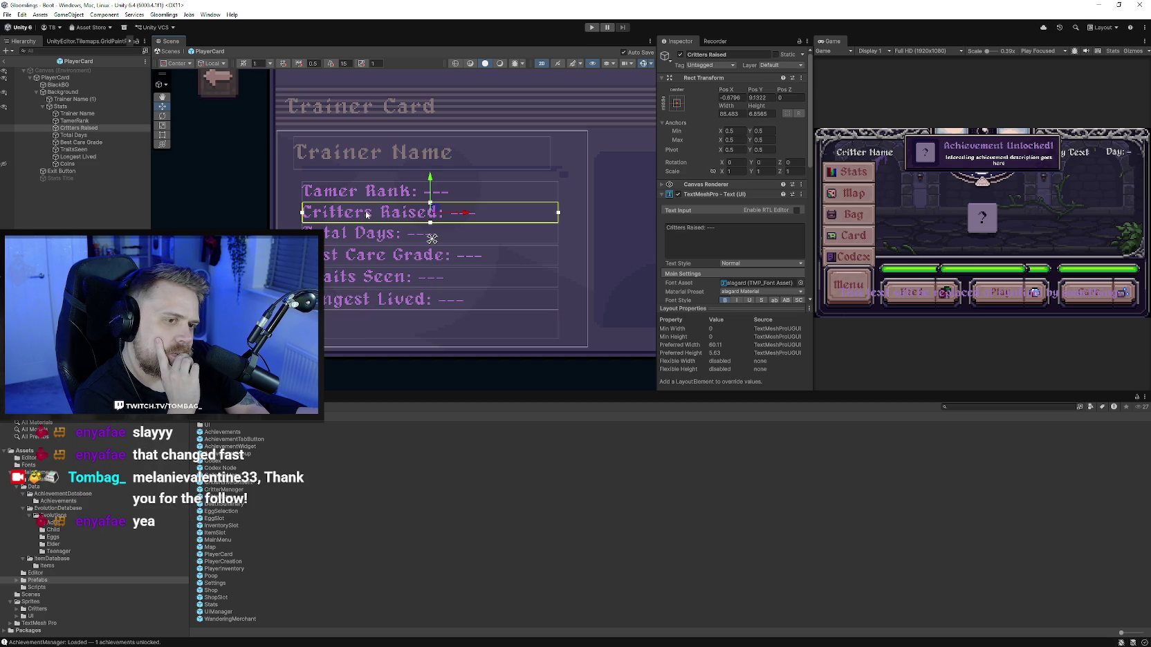
{"action": "left_click", "coordinate": [356, 324]}
{"action": "left_click", "coordinate": [538, 266]}
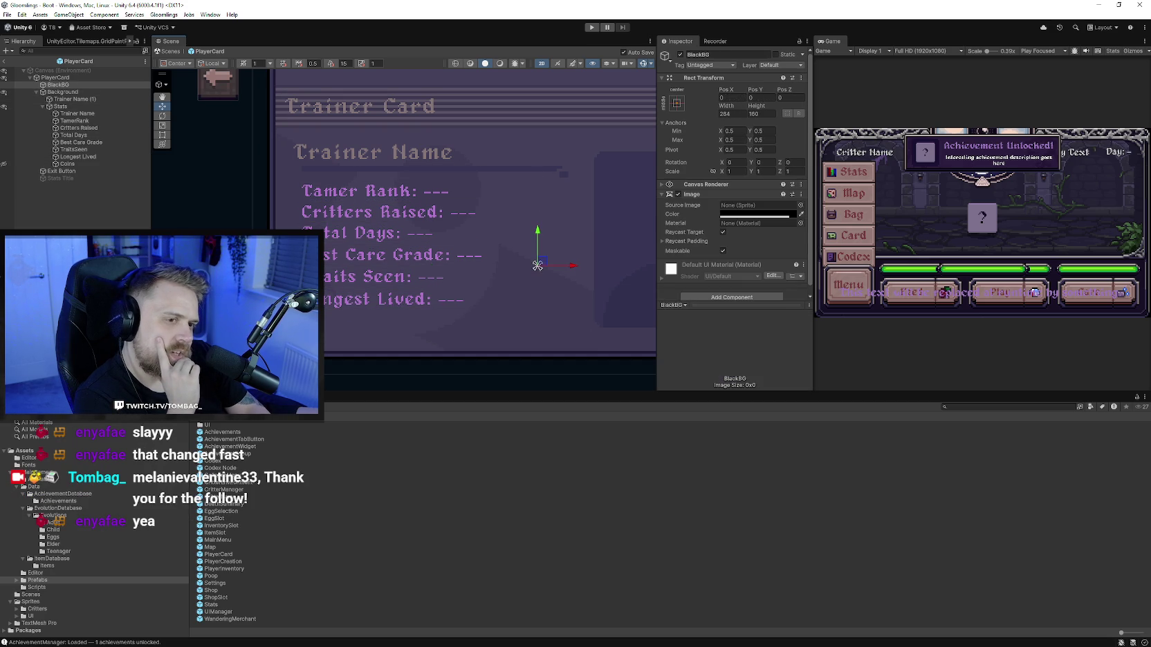
{"action": "scroll", "coordinate": [344, 330], "scroll_direction": "up", "scroll_amount": 3}
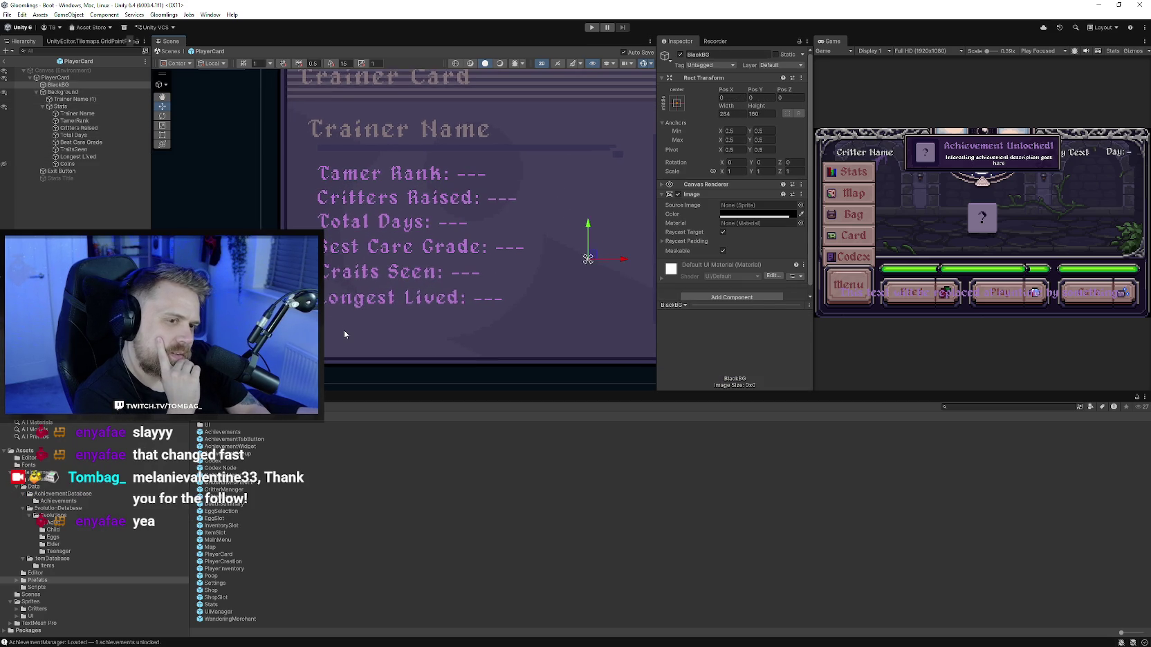
Step: Select the Traits Seen text and turn off its scene visibility
{"action": "left_click", "coordinate": [394, 280]}
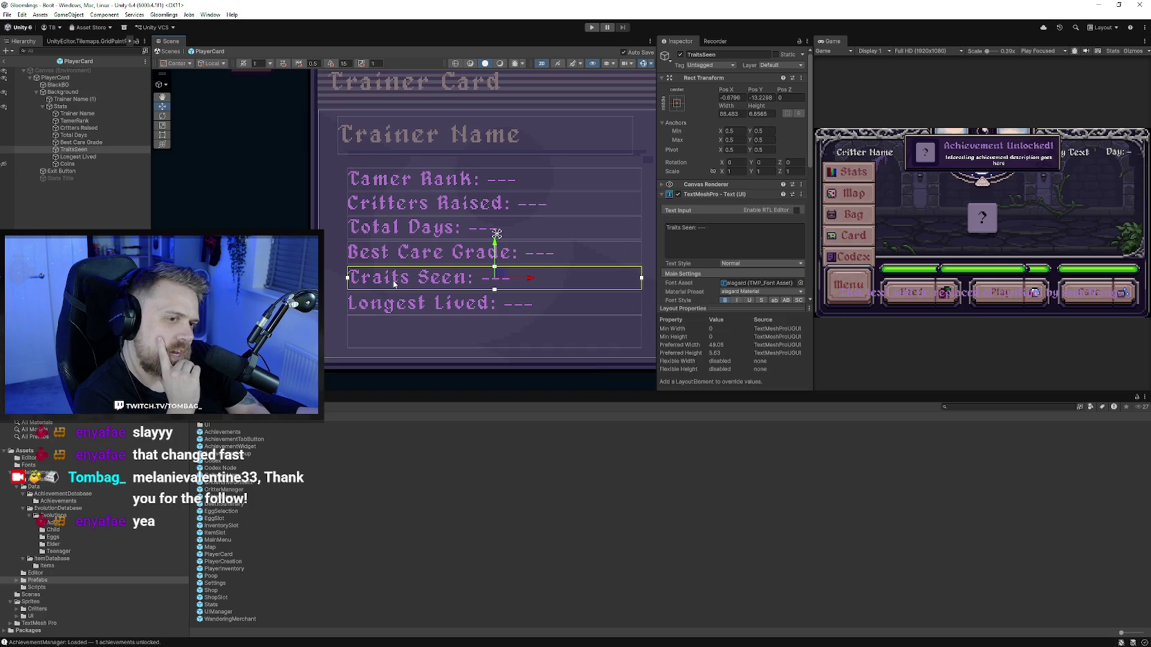
{"action": "left_click", "coordinate": [5, 149]}
{"action": "scroll", "coordinate": [426, 265], "scroll_direction": "down", "scroll_amount": 1}
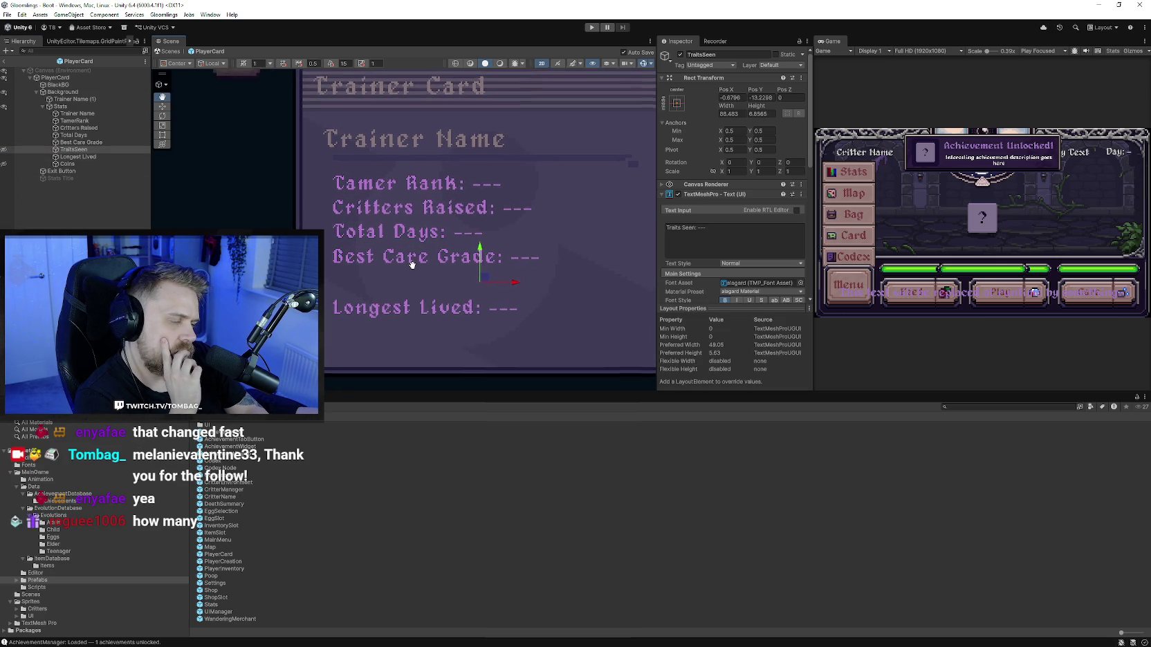
{"action": "scroll", "coordinate": [410, 273], "scroll_direction": "down", "scroll_amount": 1}
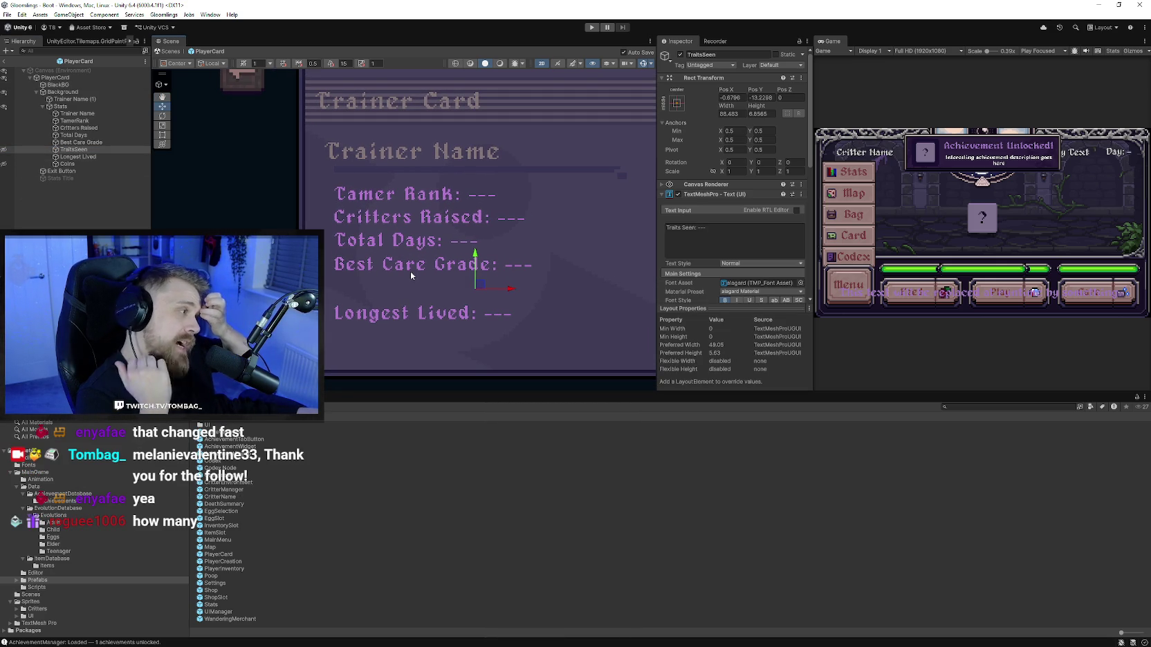
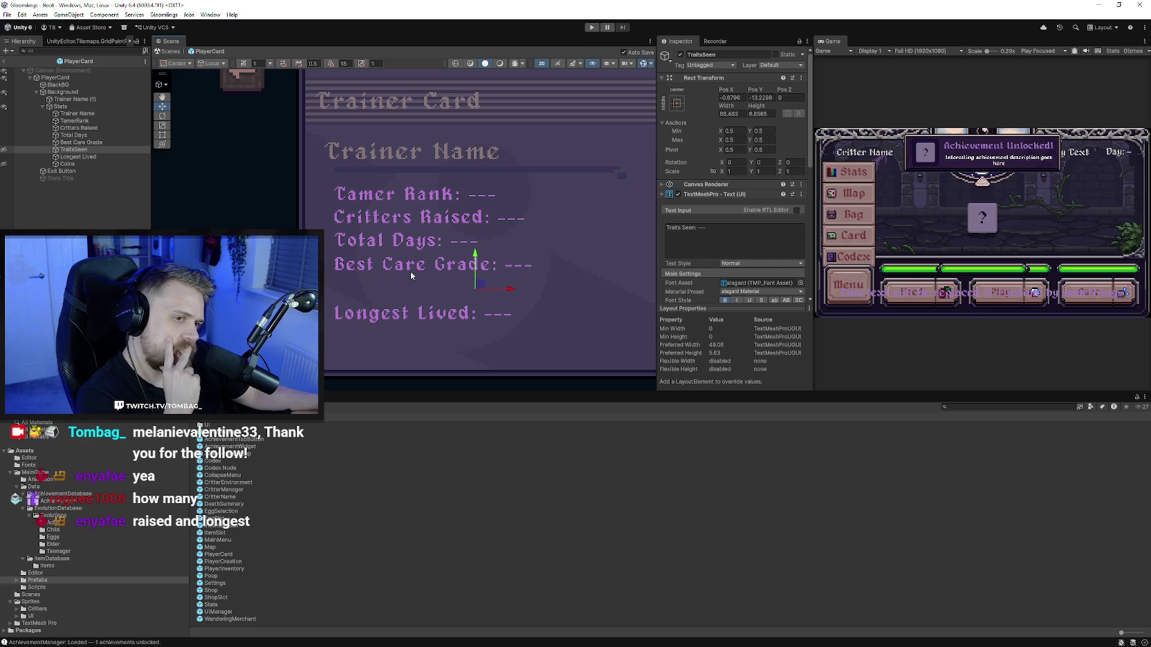
Step: Hide the Best Care Grade and Total Days text lines from the Unity scene view
{"action": "left_click", "coordinate": [407, 270]}
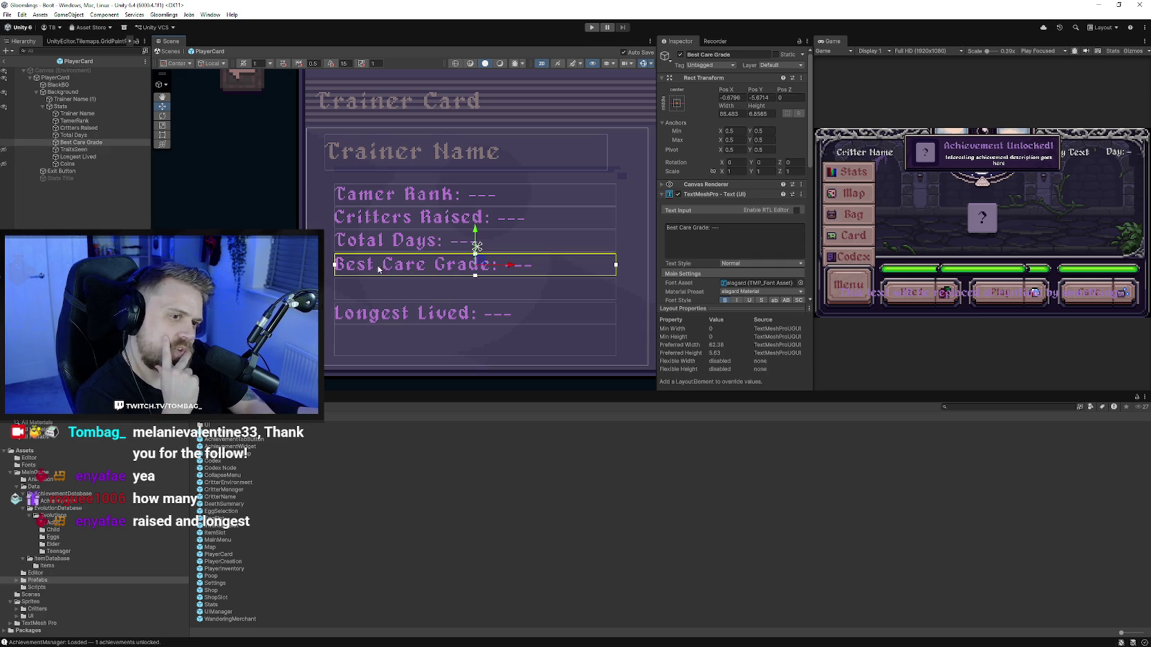
{"action": "key", "text": "h"}
{"action": "left_click", "coordinate": [387, 248]}
{"action": "left_click", "coordinate": [73, 135]}
{"action": "key", "text": "h"}
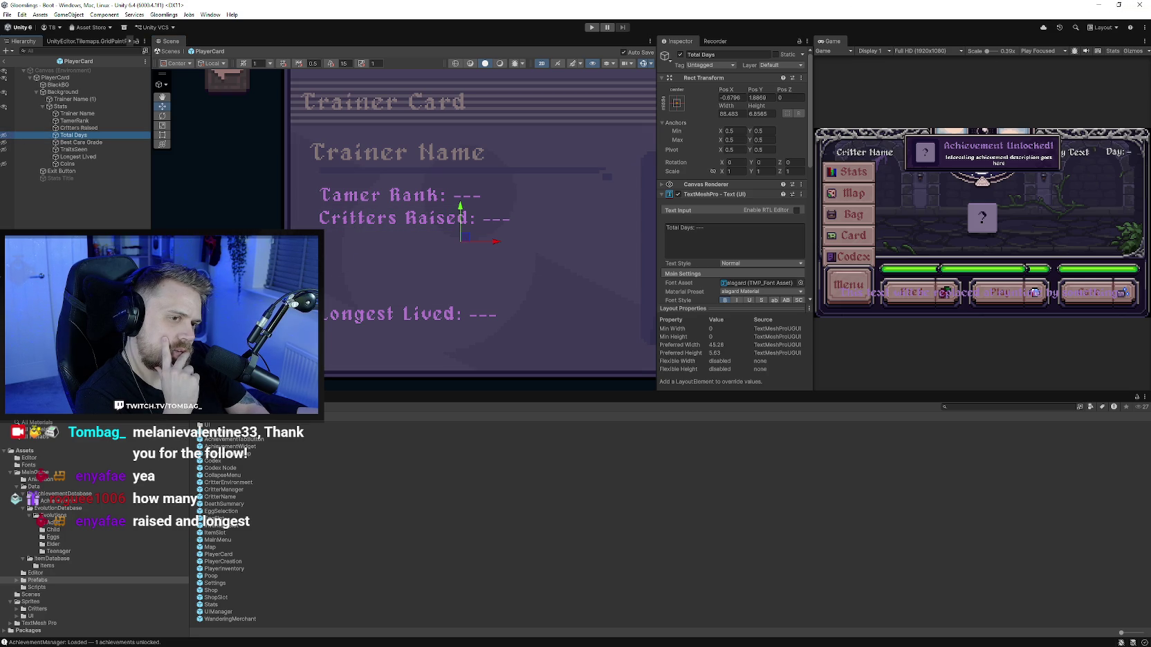
Step: Check the Tamer Rank, Critters Raised and Longest Lived texts, then minimise Unity
{"action": "left_click", "coordinate": [377, 196]}
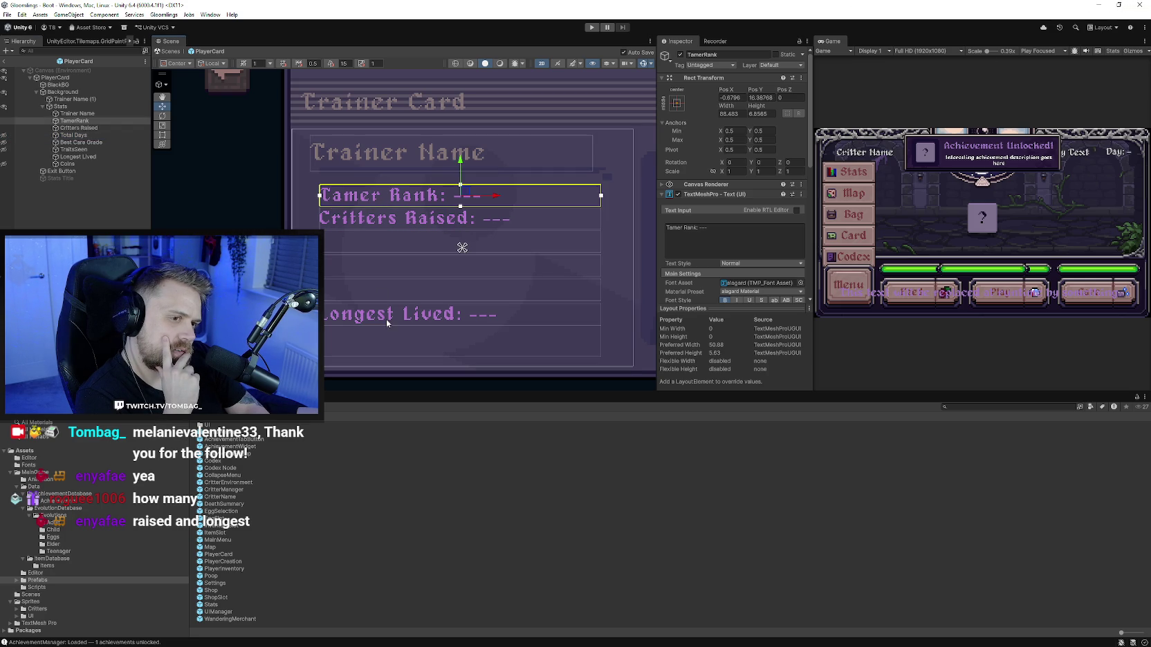
{"action": "left_click", "coordinate": [386, 221]}
{"action": "left_click", "coordinate": [397, 317]}
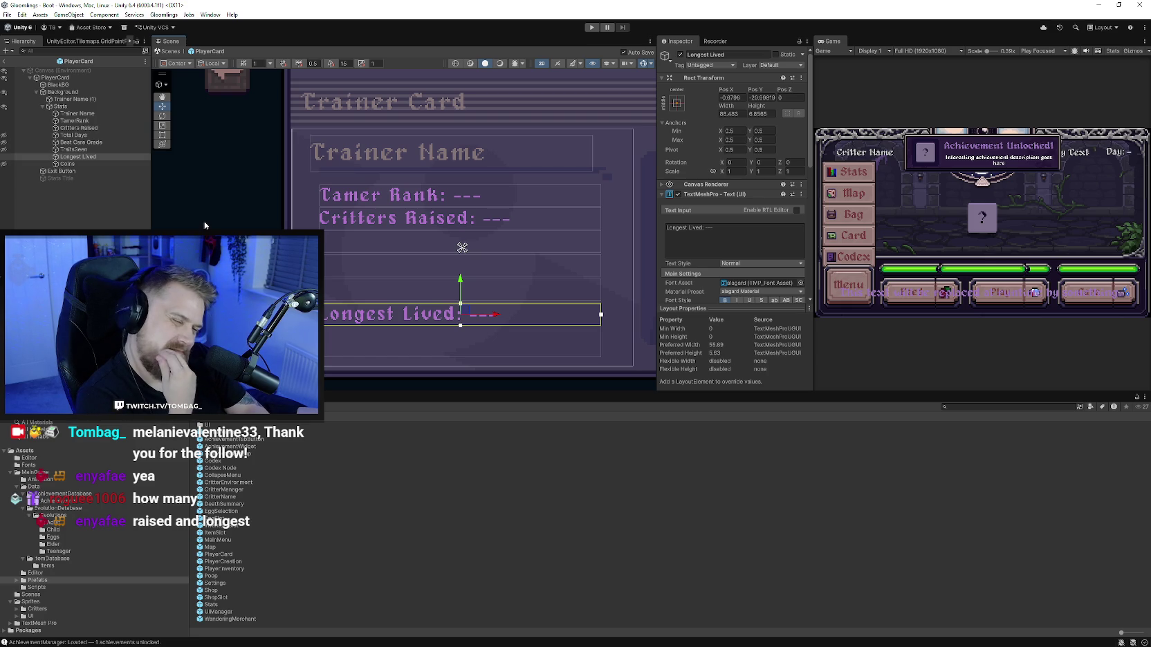
{"action": "left_click", "coordinate": [332, 195]}
{"action": "left_click", "coordinate": [371, 219]}
{"action": "left_click", "coordinate": [376, 198]}
{"action": "left_click", "coordinate": [375, 218]}
{"action": "left_click", "coordinate": [375, 197]}
{"action": "left_click", "coordinate": [372, 220]}
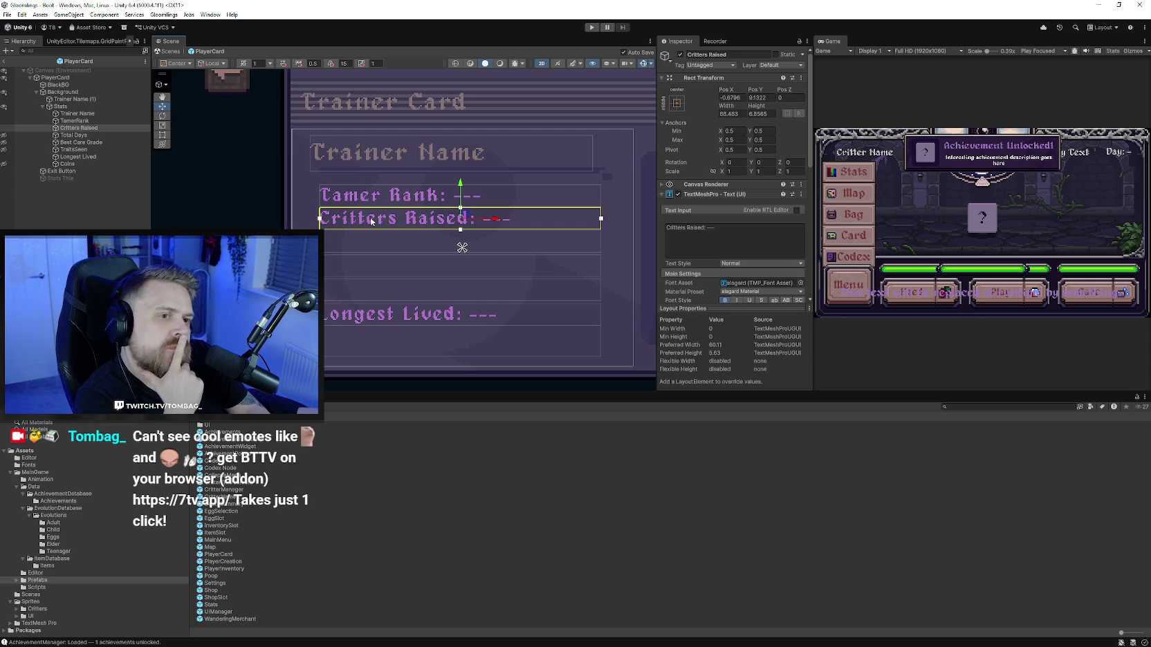
{"action": "left_click", "coordinate": [1096, 6]}
Step: Add a new layer above Layer 5 in Aseprite
{"action": "scroll", "coordinate": [491, 327], "scroll_direction": "up", "scroll_amount": 1}
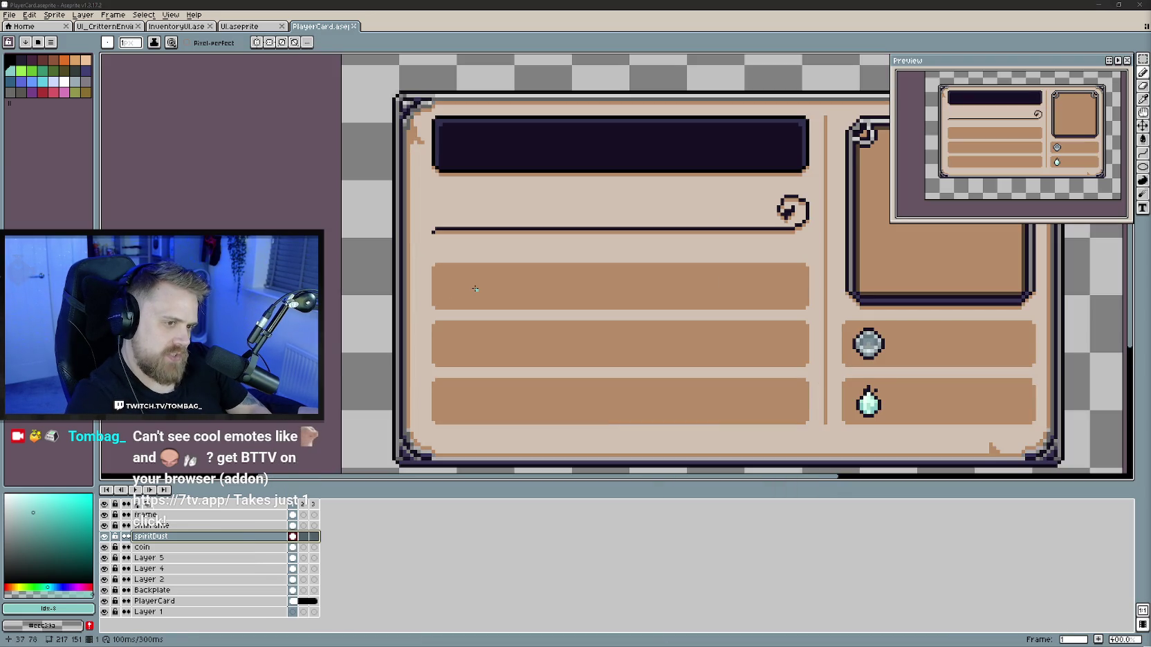
{"action": "scroll", "coordinate": [458, 303], "scroll_direction": "up", "scroll_amount": 1}
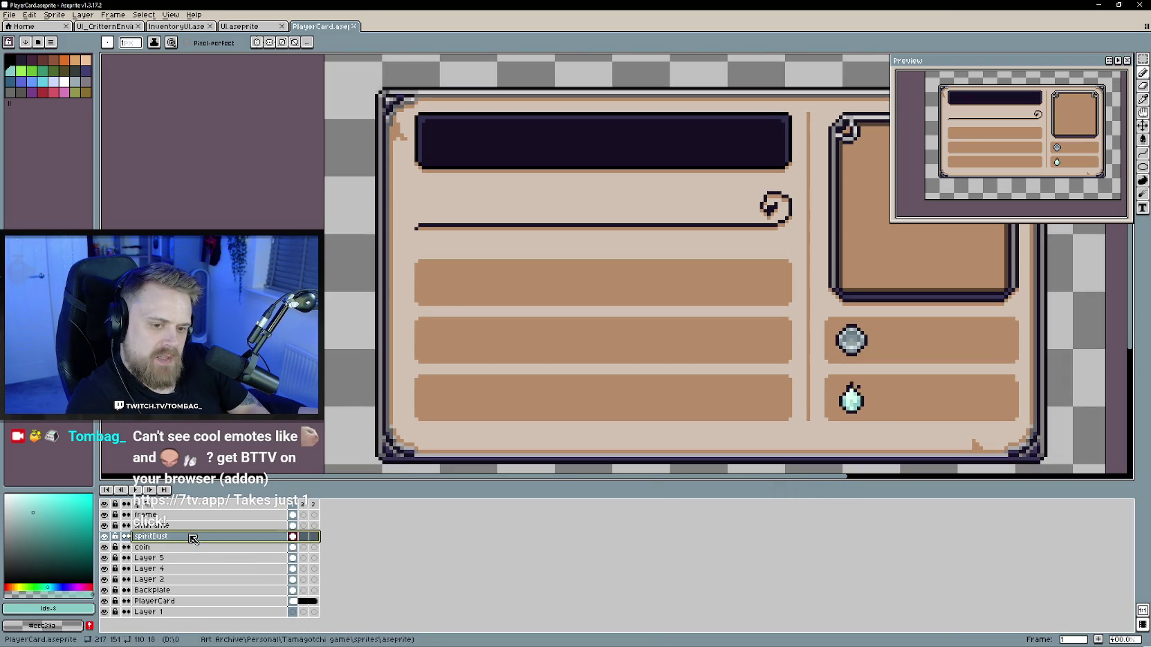
{"action": "right_click", "coordinate": [185, 559]}
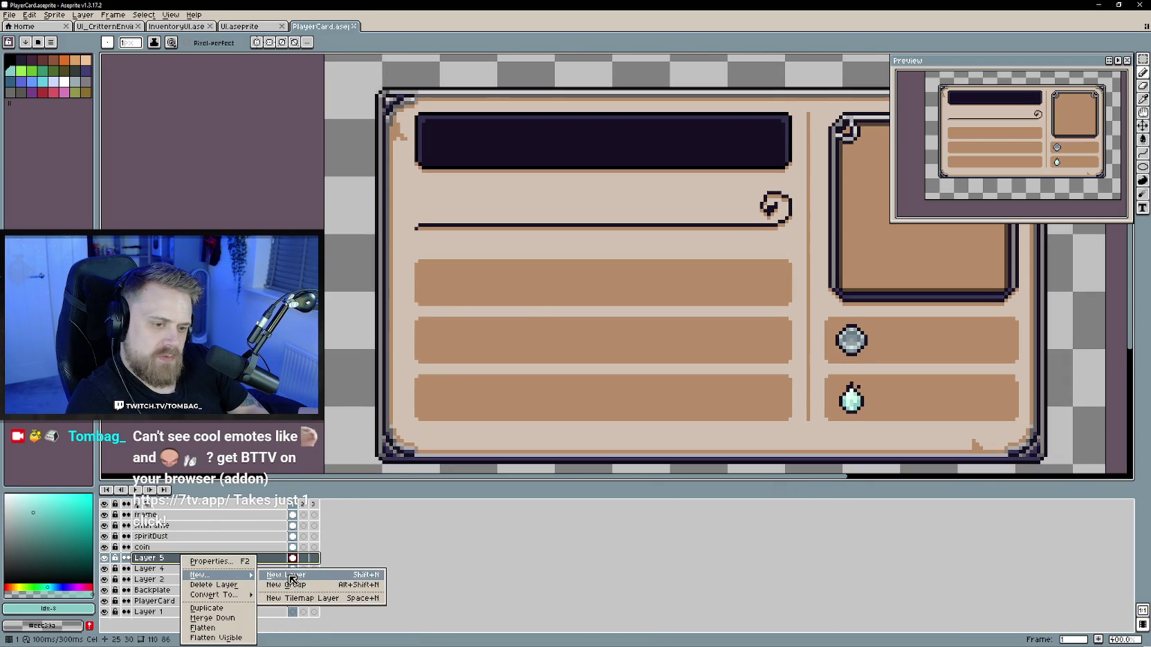
{"action": "left_click", "coordinate": [287, 581]}
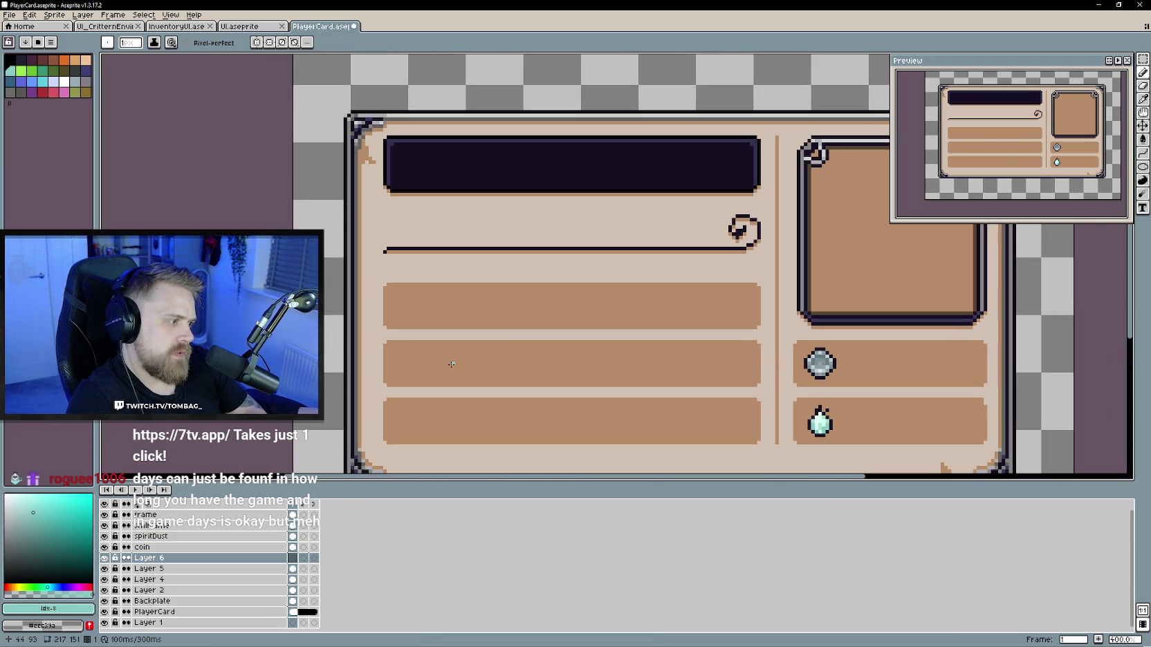
Step: Draw a black rectangle square at the first brown stat row's left end
{"action": "left_click_drag", "start_coordinate": [439, 421], "coordinate": [435, 373]}
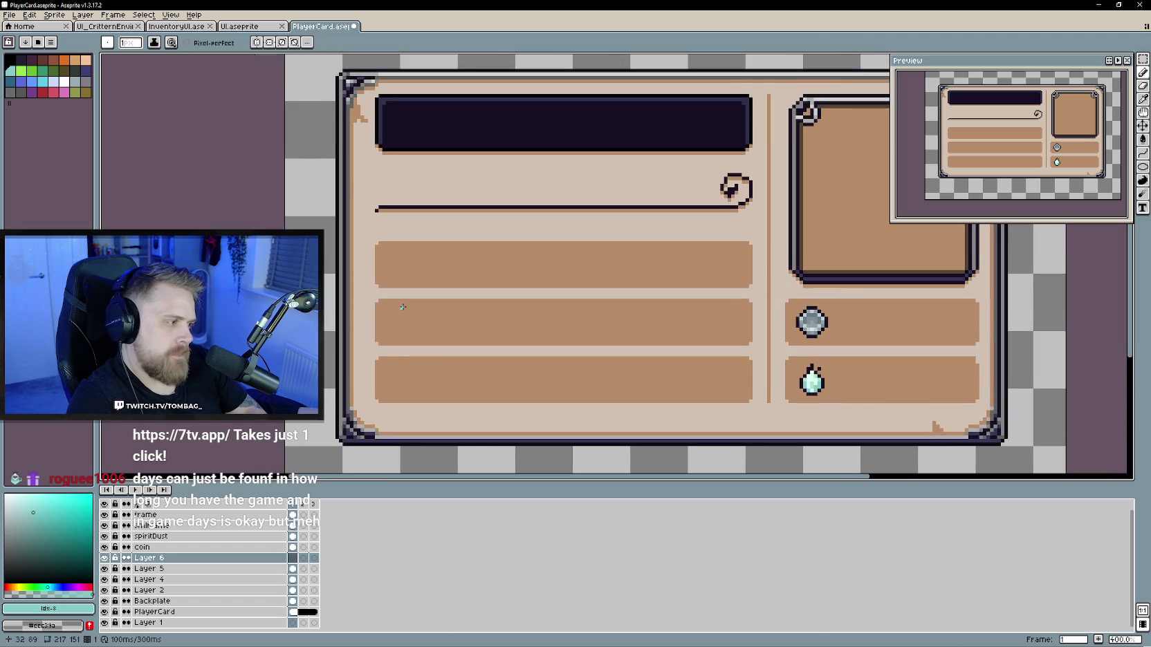
{"action": "scroll", "coordinate": [402, 306], "scroll_direction": "up", "scroll_amount": 1}
{"action": "left_click", "coordinate": [12, 62]}
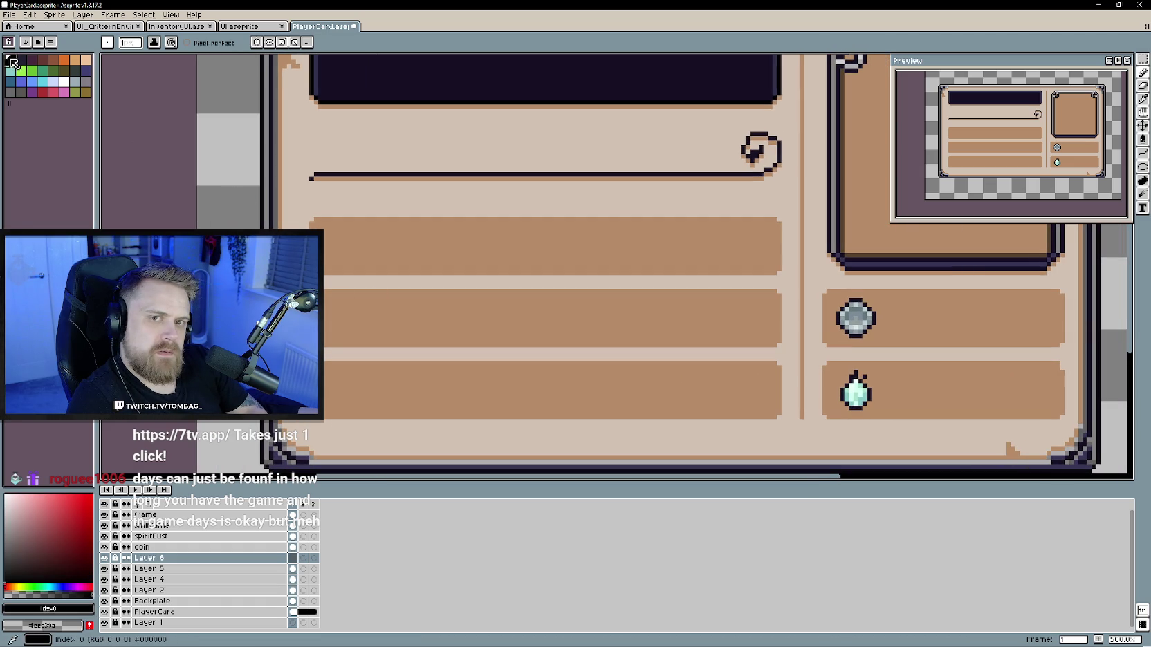
{"action": "left_click_drag", "start_coordinate": [414, 249], "coordinate": [403, 262]}
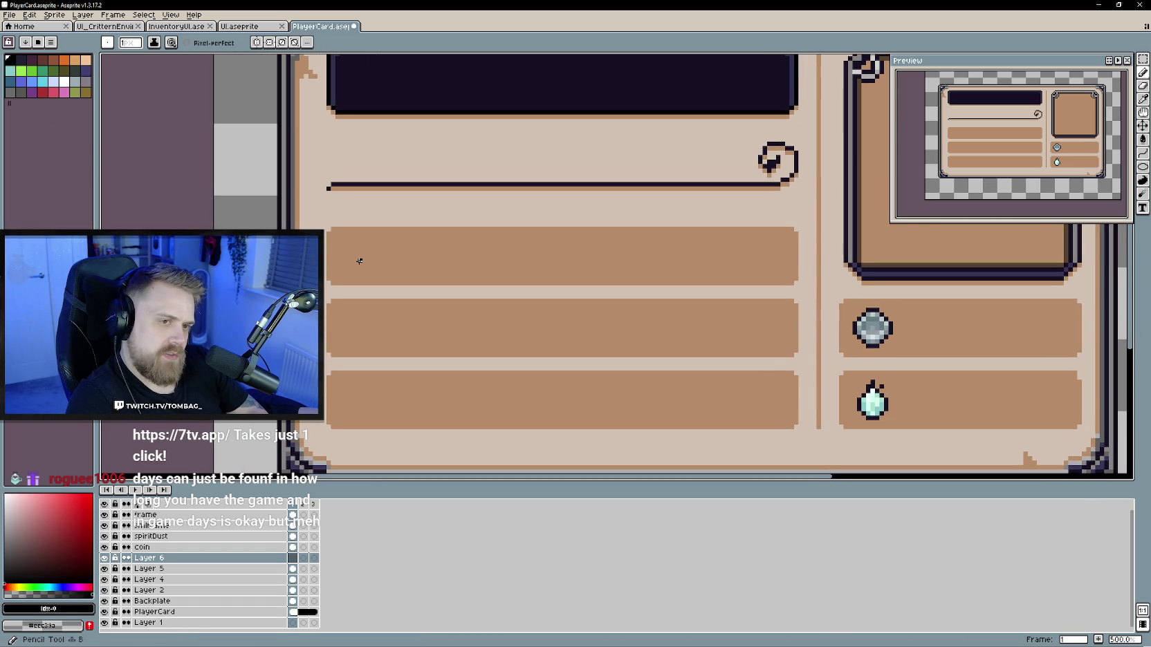
{"action": "scroll", "coordinate": [360, 261], "scroll_direction": "down", "scroll_amount": 1}
{"action": "scroll", "coordinate": [374, 287], "scroll_direction": "up", "scroll_amount": 1}
{"action": "scroll", "coordinate": [372, 286], "scroll_direction": "up", "scroll_amount": 1}
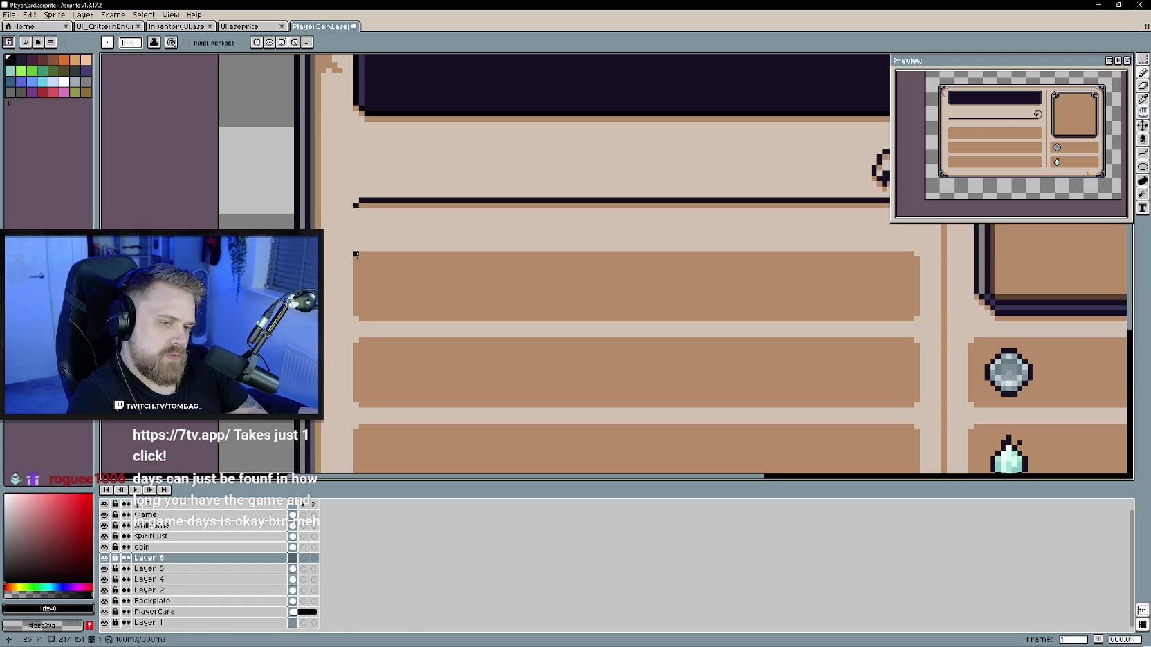
{"action": "left_click", "coordinate": [1142, 59]}
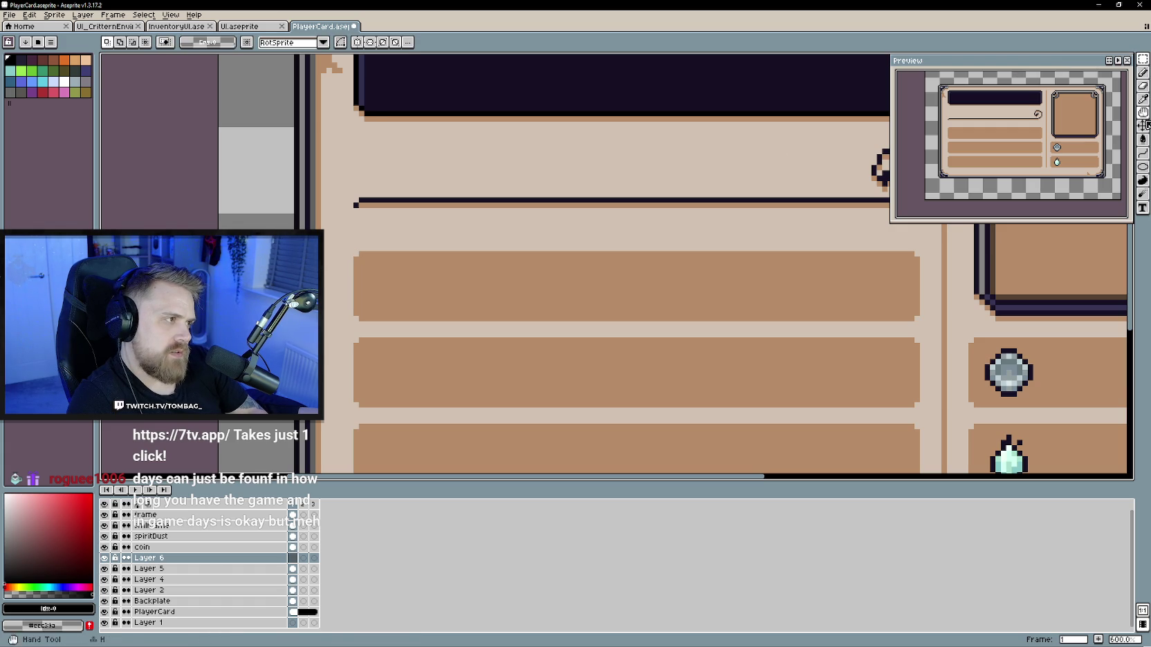
{"action": "left_click_drag", "start_coordinate": [1143, 167], "coordinate": [1090, 171]}
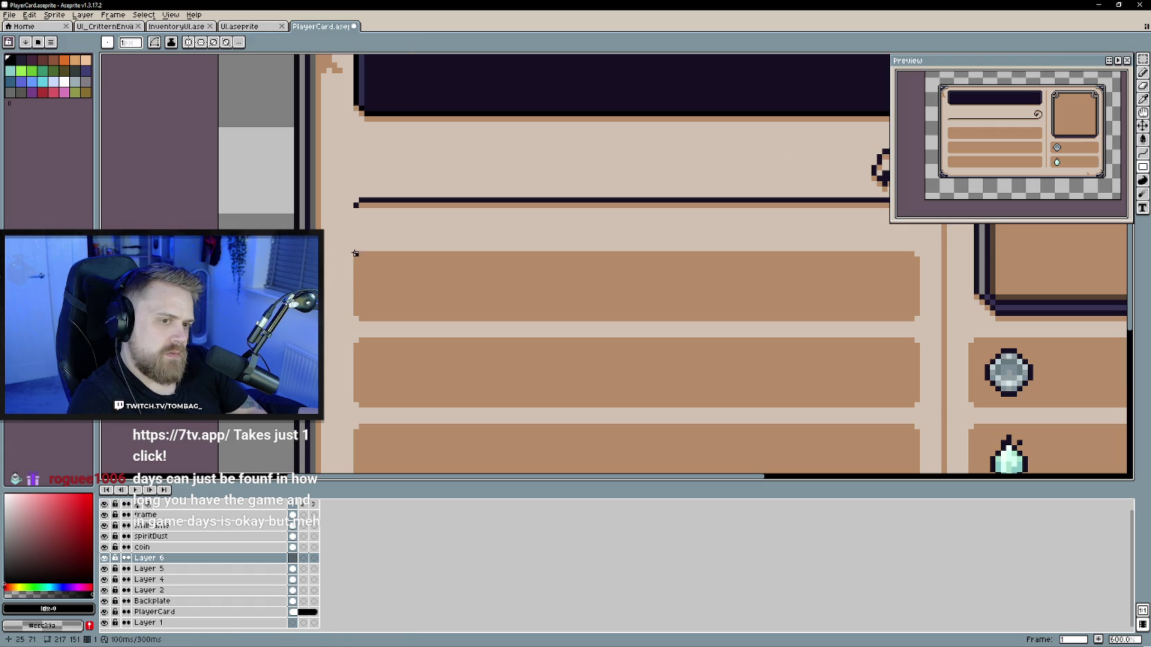
{"action": "left_click_drag", "start_coordinate": [355, 253], "coordinate": [420, 319]}
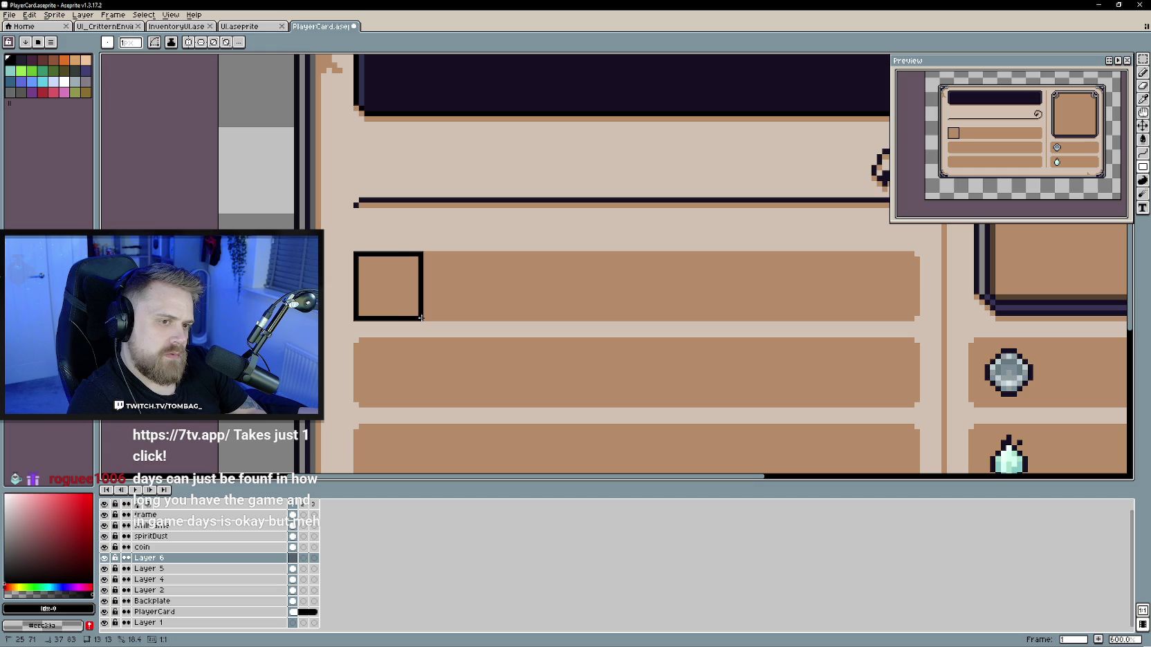
Step: Thicken the square's edges with the Pencil, leaving corner pixels empty for rounding
{"action": "scroll", "coordinate": [492, 318], "scroll_direction": "down", "scroll_amount": 2}
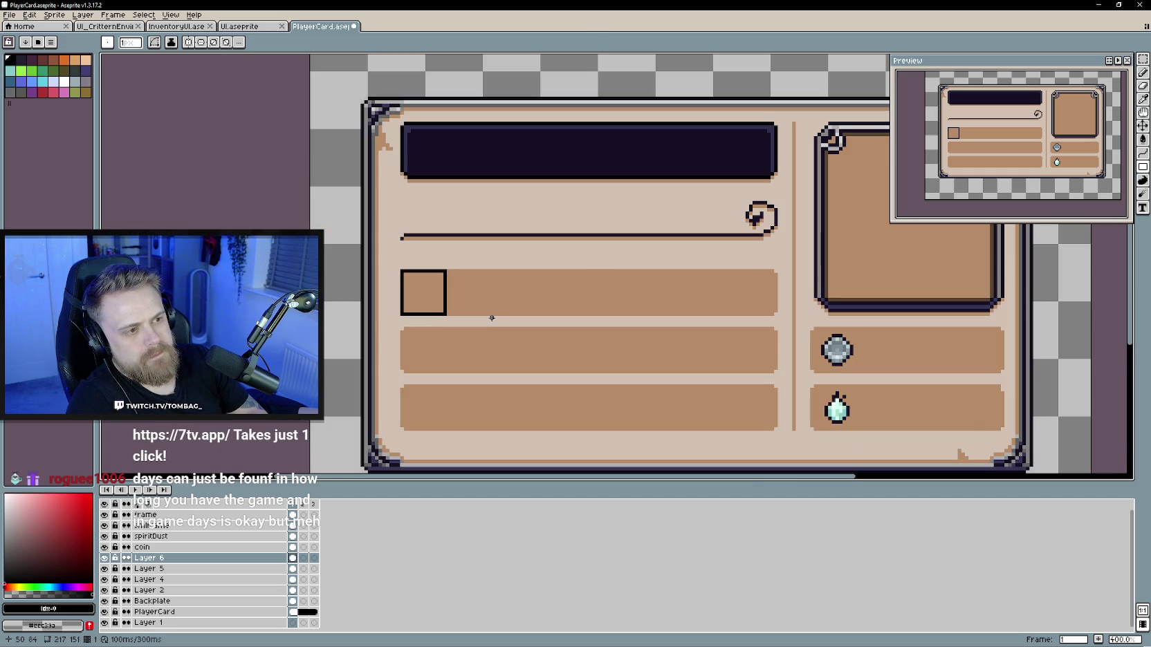
{"action": "scroll", "coordinate": [494, 308], "scroll_direction": "up", "scroll_amount": 1}
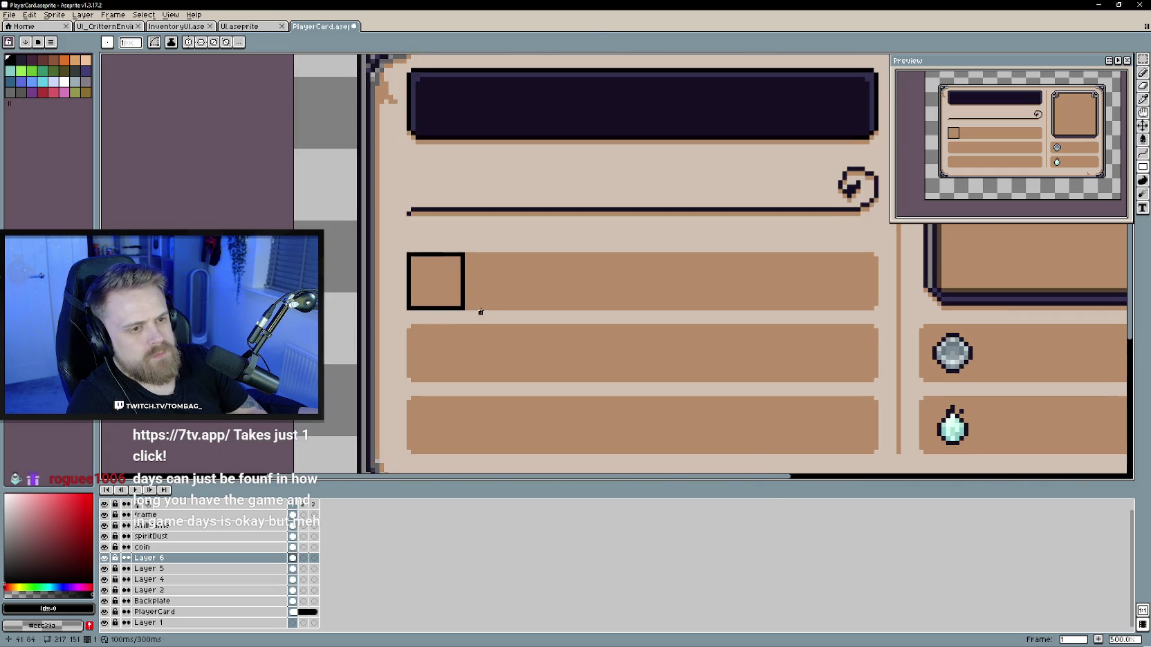
{"action": "scroll", "coordinate": [495, 306], "scroll_direction": "up", "scroll_amount": 1}
{"action": "key", "text": "b"}
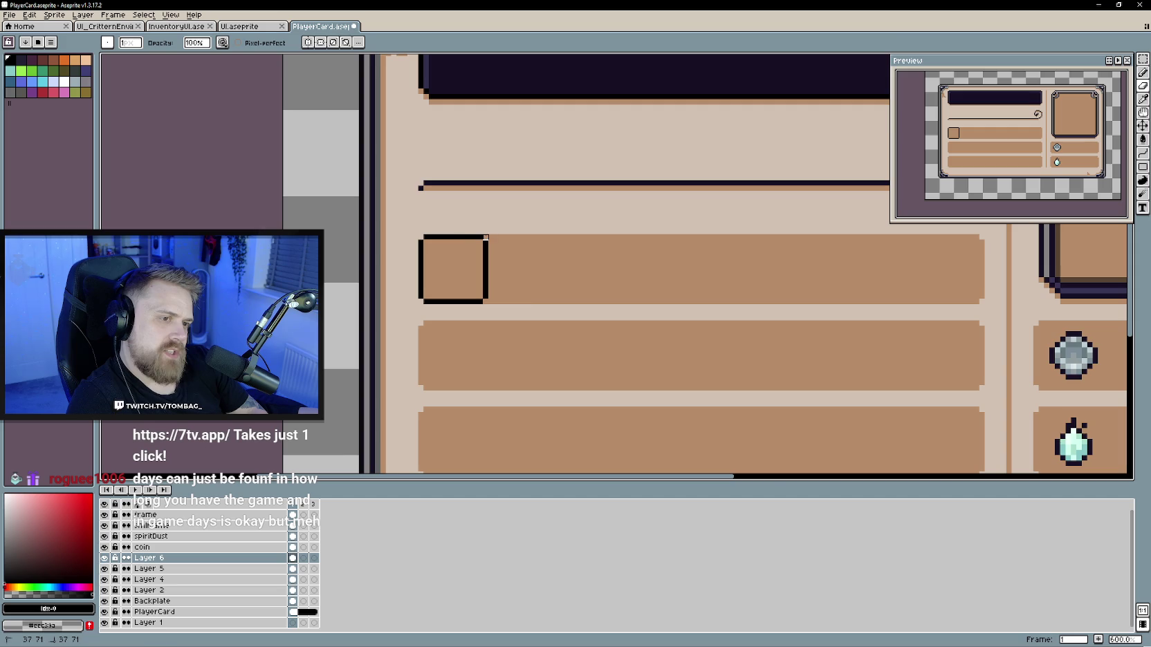
{"action": "scroll", "coordinate": [527, 296], "scroll_direction": "down", "scroll_amount": 2}
{"action": "scroll", "coordinate": [527, 296], "scroll_direction": "down", "scroll_amount": 1}
{"action": "scroll", "coordinate": [484, 284], "scroll_direction": "up", "scroll_amount": 2}
{"action": "scroll", "coordinate": [453, 267], "scroll_direction": "up", "scroll_amount": 1}
{"action": "scroll", "coordinate": [487, 272], "scroll_direction": "up", "scroll_amount": 1}
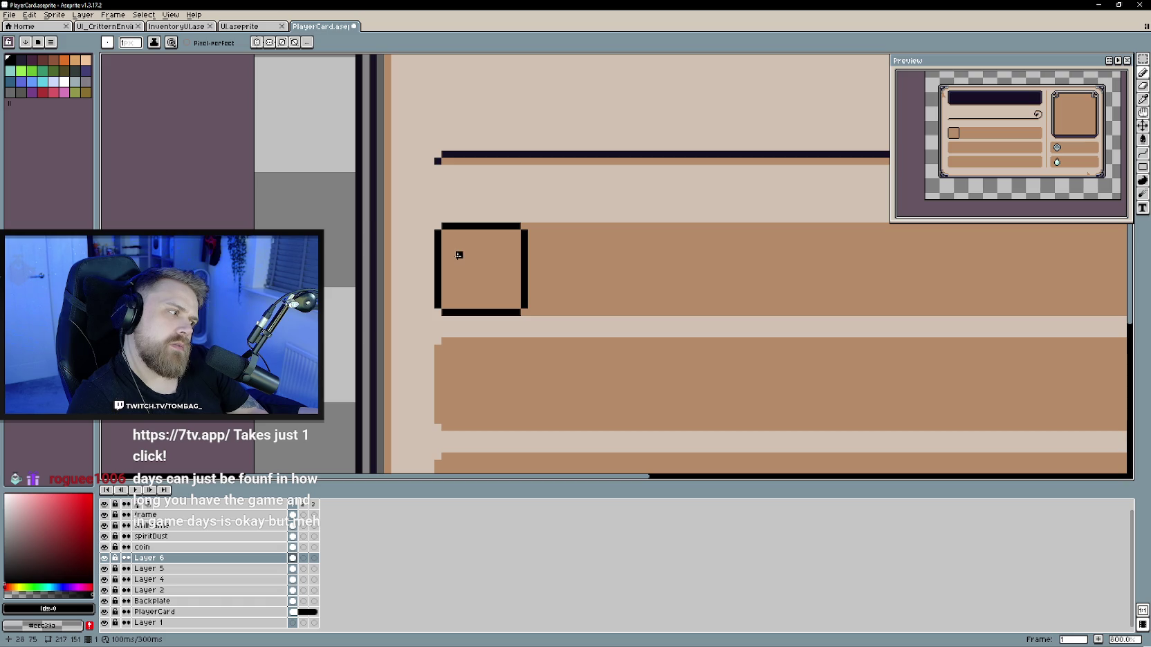
{"action": "scroll", "coordinate": [427, 277], "scroll_direction": "down", "scroll_amount": 2}
{"action": "scroll", "coordinate": [427, 277], "scroll_direction": "up", "scroll_amount": 2}
{"action": "scroll", "coordinate": [432, 301], "scroll_direction": "left", "scroll_amount": 2}
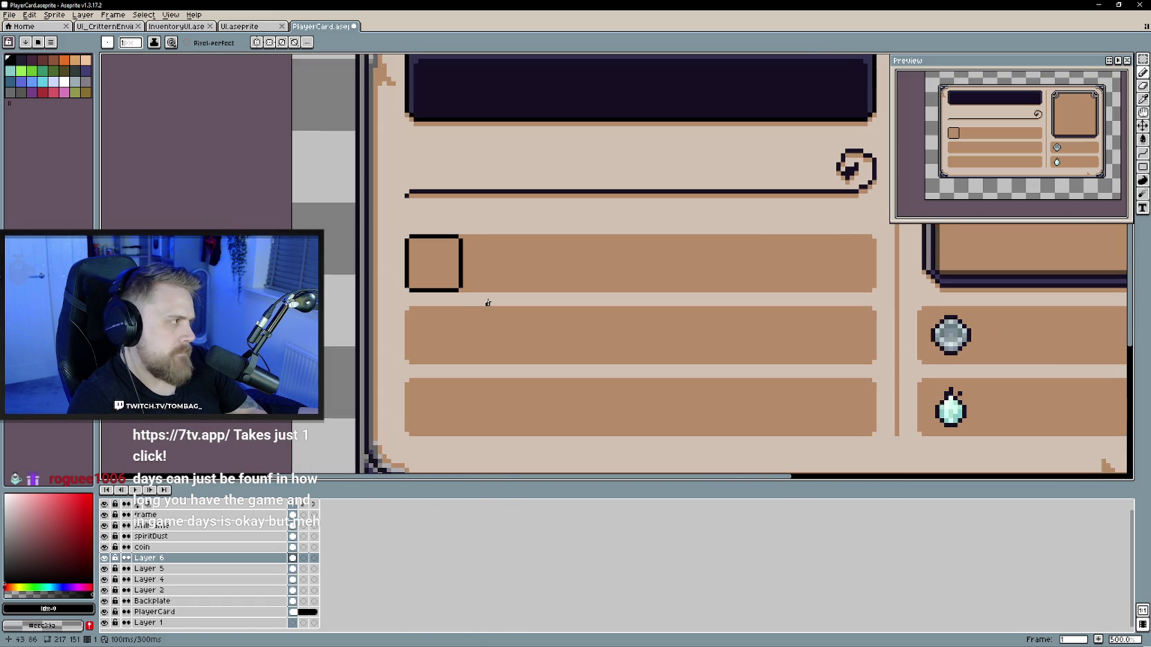
{"action": "scroll", "coordinate": [488, 303], "scroll_direction": "up", "scroll_amount": 2}
{"action": "scroll", "coordinate": [477, 304], "scroll_direction": "left", "scroll_amount": 1}
{"action": "mouse_move", "coordinate": [479, 305]}
{"action": "left_mouse_down"}
{"action": "mouse_move", "coordinate": [401, 298]}
{"action": "mouse_move", "coordinate": [473, 201]}
{"action": "mouse_move", "coordinate": [486, 298]}
{"action": "left_mouse_up"}
{"action": "scroll", "coordinate": [564, 338], "scroll_direction": "down", "scroll_amount": 2}
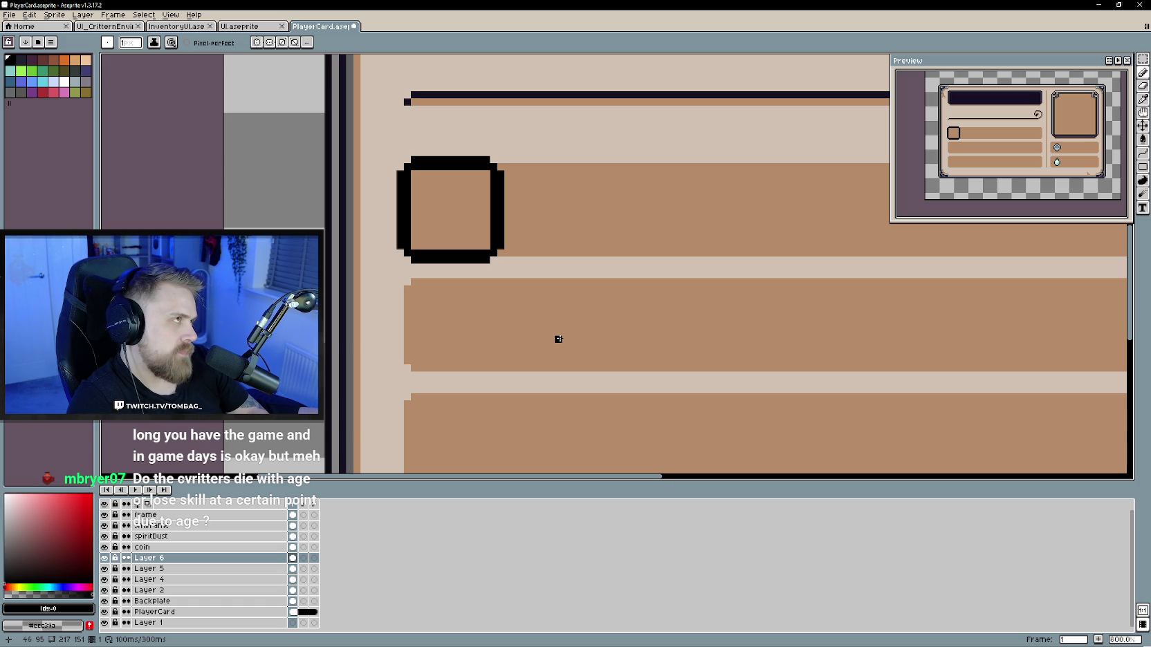
{"action": "scroll", "coordinate": [558, 339], "scroll_direction": "down", "scroll_amount": 1}
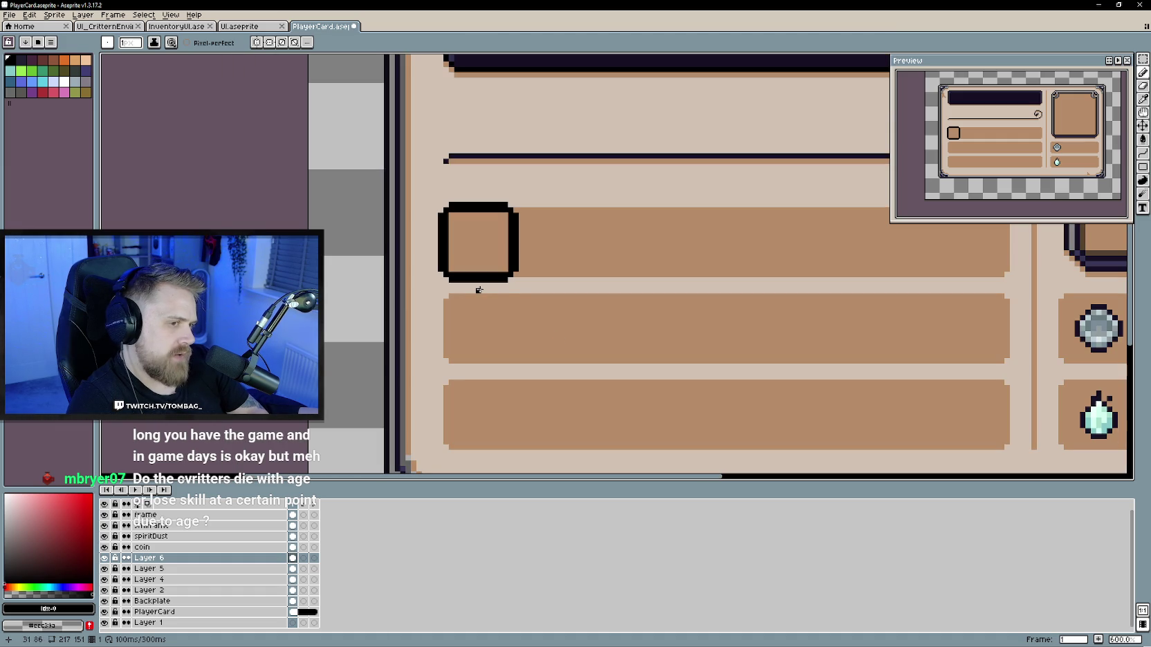
{"action": "left_click", "coordinate": [447, 291], "text": "shift"}
{"action": "left_click_drag", "start_coordinate": [440, 302], "coordinate": [497, 365]}
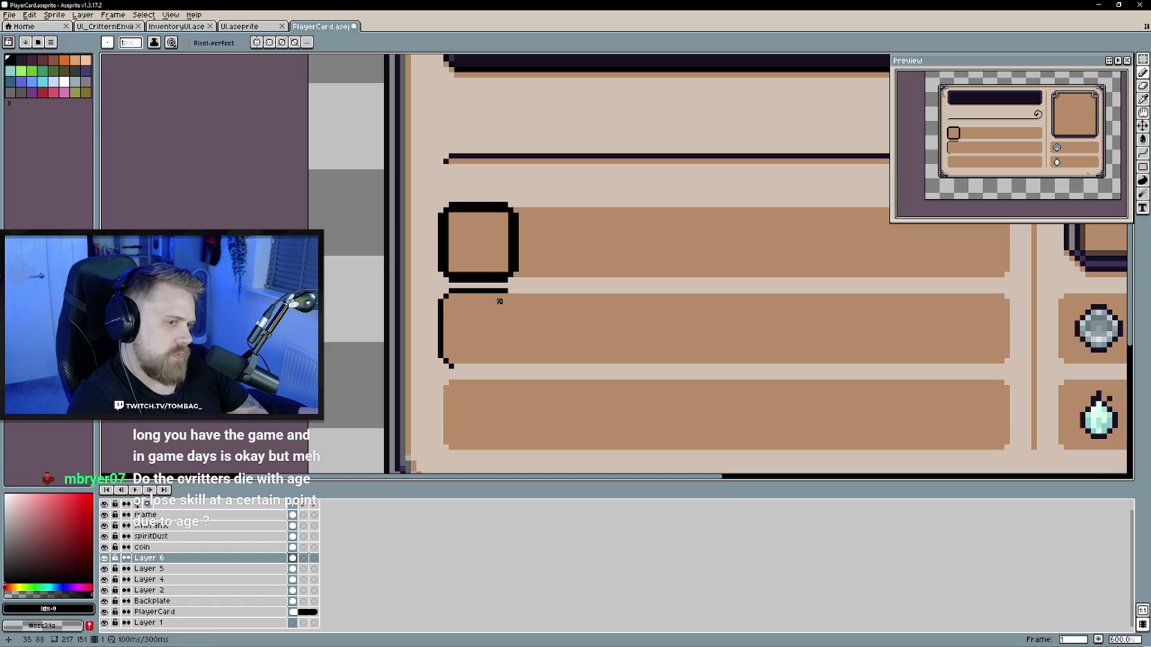
{"action": "left_click", "coordinate": [504, 365], "text": "shift"}
{"action": "left_click_drag", "start_coordinate": [513, 356], "coordinate": [514, 293]}
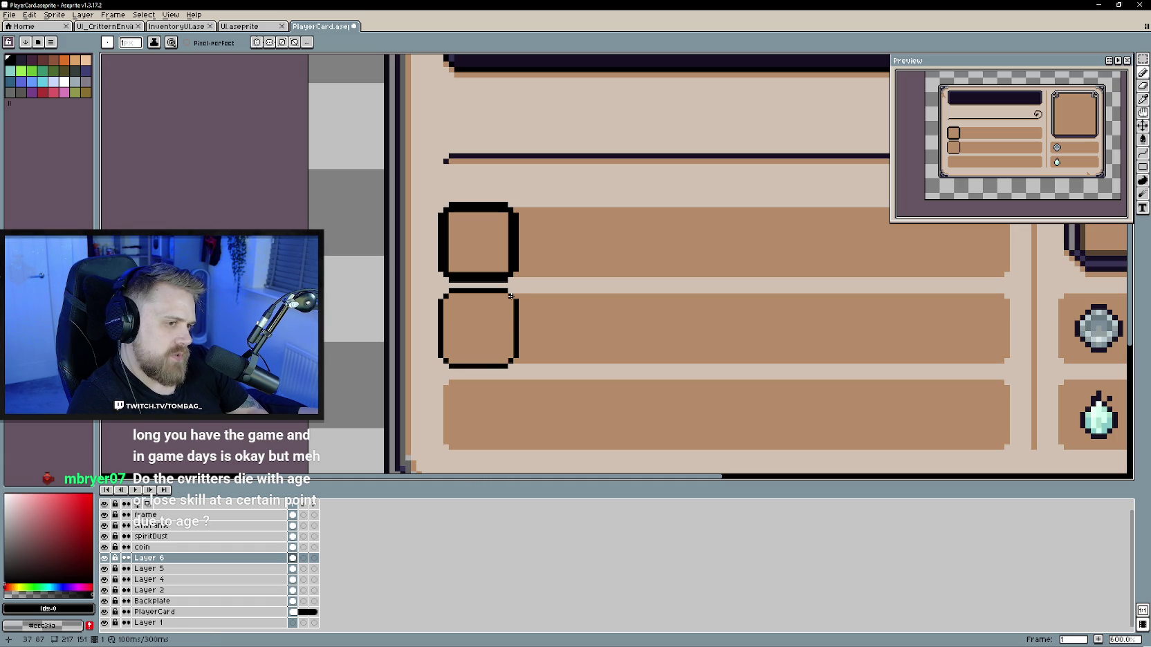
{"action": "mouse_move", "coordinate": [501, 295]}
{"action": "left_mouse_down"}
{"action": "mouse_move", "coordinate": [450, 295]}
{"action": "mouse_move", "coordinate": [508, 361]}
{"action": "mouse_move", "coordinate": [511, 318]}
{"action": "left_mouse_up"}
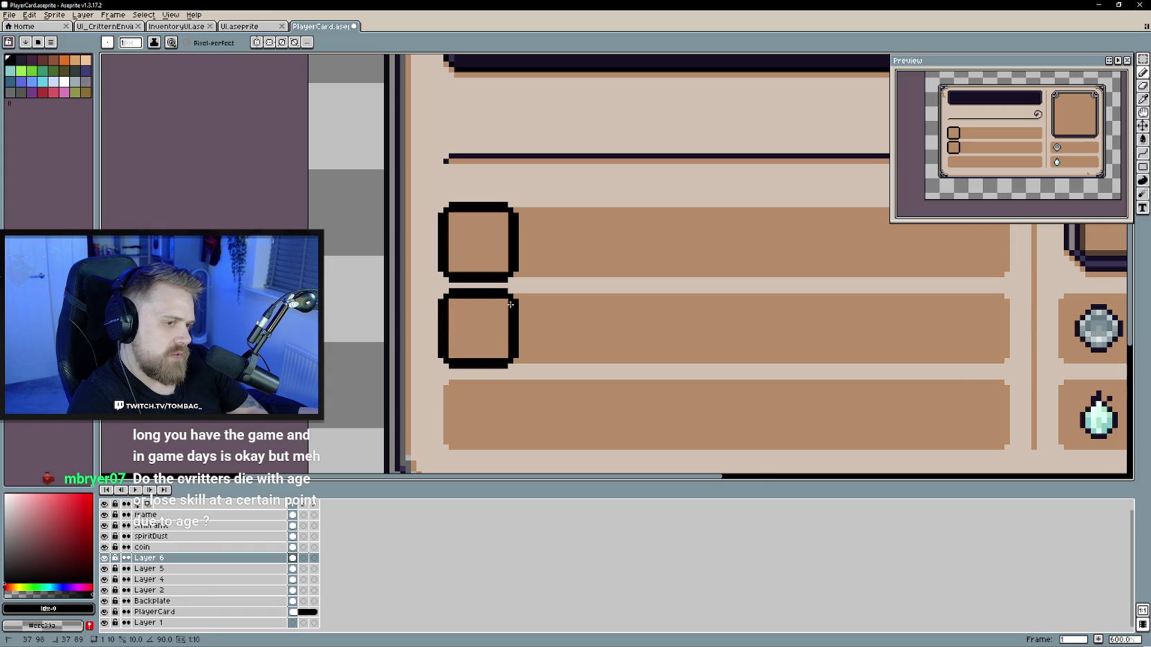
{"action": "scroll", "coordinate": [524, 399], "scroll_direction": "down", "scroll_amount": 1}
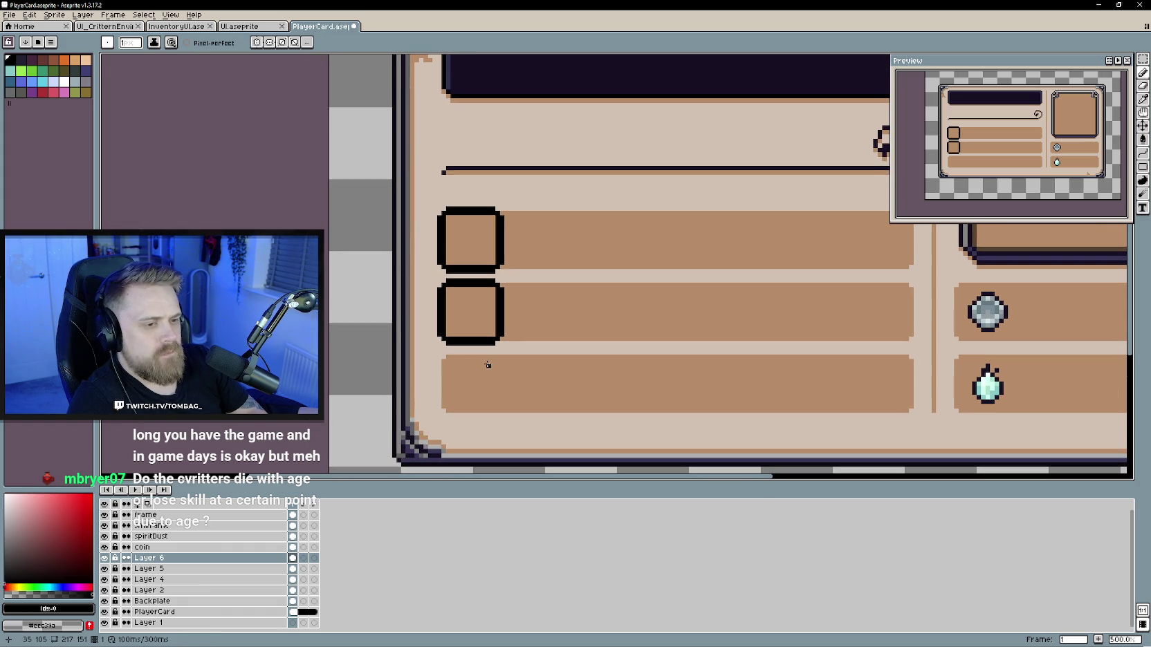
{"action": "mouse_move", "coordinate": [492, 351]}
{"action": "left_mouse_down"}
{"action": "mouse_move", "coordinate": [445, 352]}
{"action": "mouse_move", "coordinate": [438, 406]}
{"action": "left_mouse_up"}
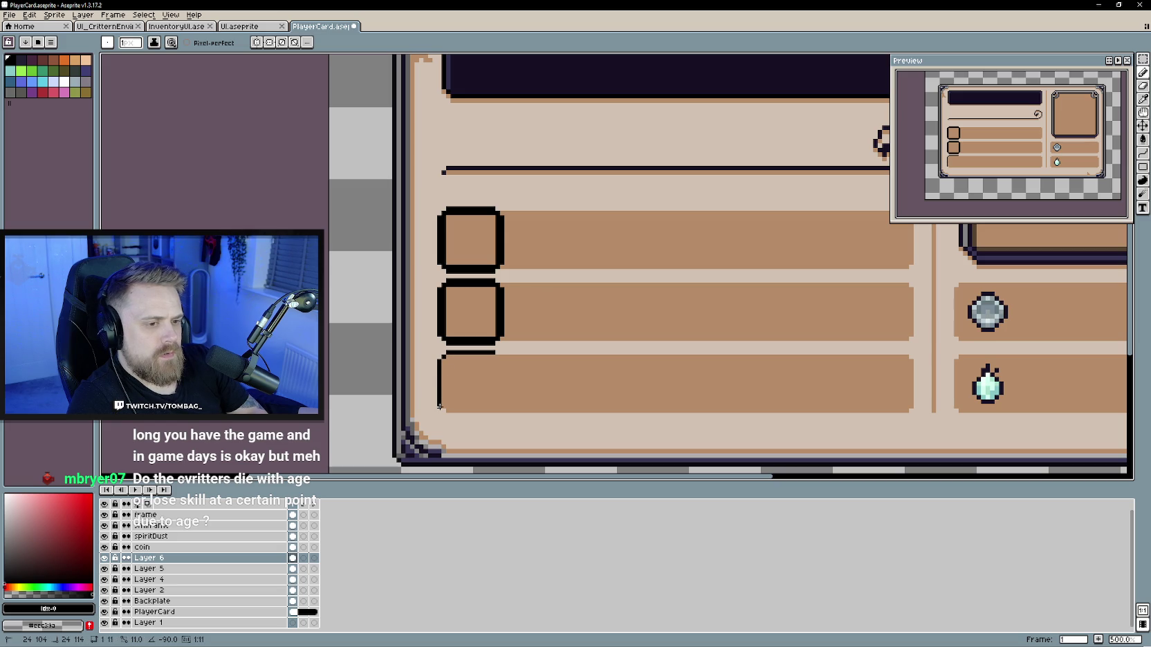
{"action": "left_click_drag", "start_coordinate": [446, 415], "coordinate": [496, 415]}
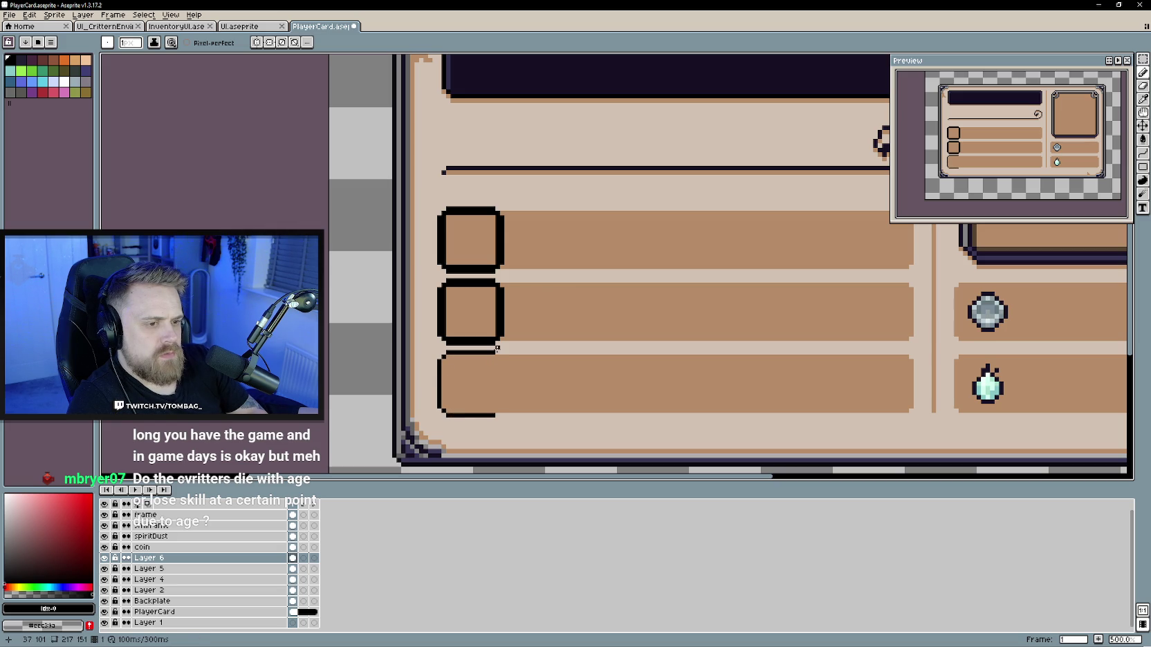
{"action": "mouse_move", "coordinate": [501, 359]}
{"action": "left_mouse_down"}
{"action": "mouse_move", "coordinate": [502, 412]}
{"action": "mouse_move", "coordinate": [505, 364]}
{"action": "left_mouse_up"}
{"action": "key", "text": "ctrl+z"}
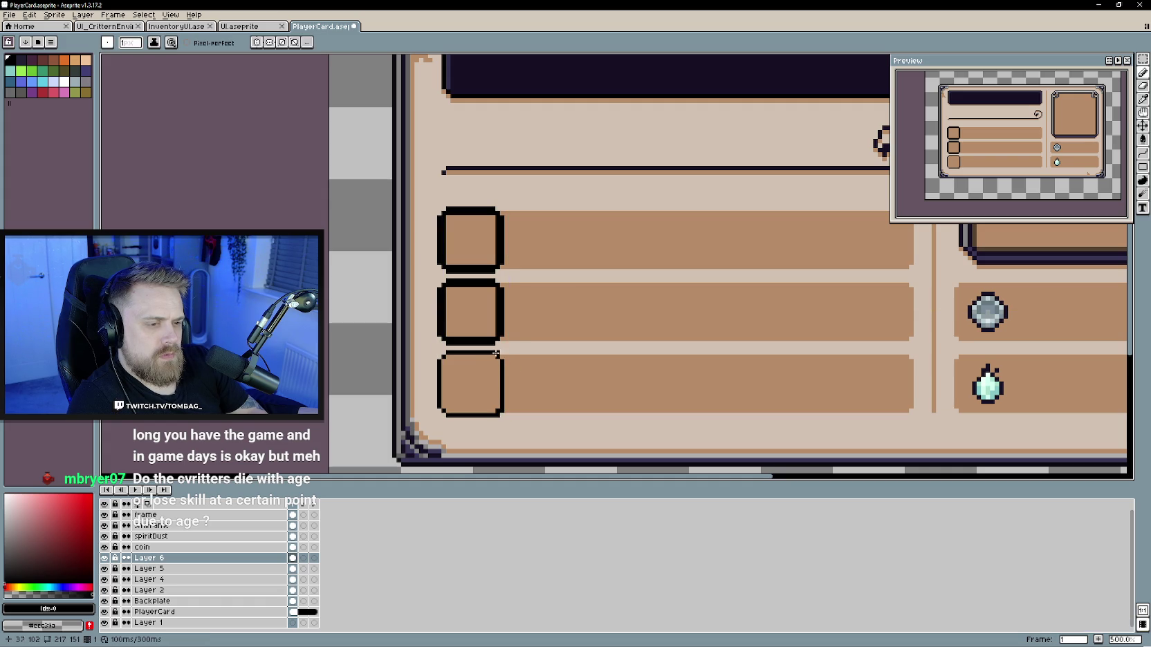
{"action": "mouse_move", "coordinate": [492, 357]}
{"action": "left_mouse_down"}
{"action": "mouse_move", "coordinate": [442, 357]}
{"action": "mouse_move", "coordinate": [443, 408]}
{"action": "mouse_move", "coordinate": [498, 409]}
{"action": "mouse_move", "coordinate": [497, 361]}
{"action": "left_mouse_up"}
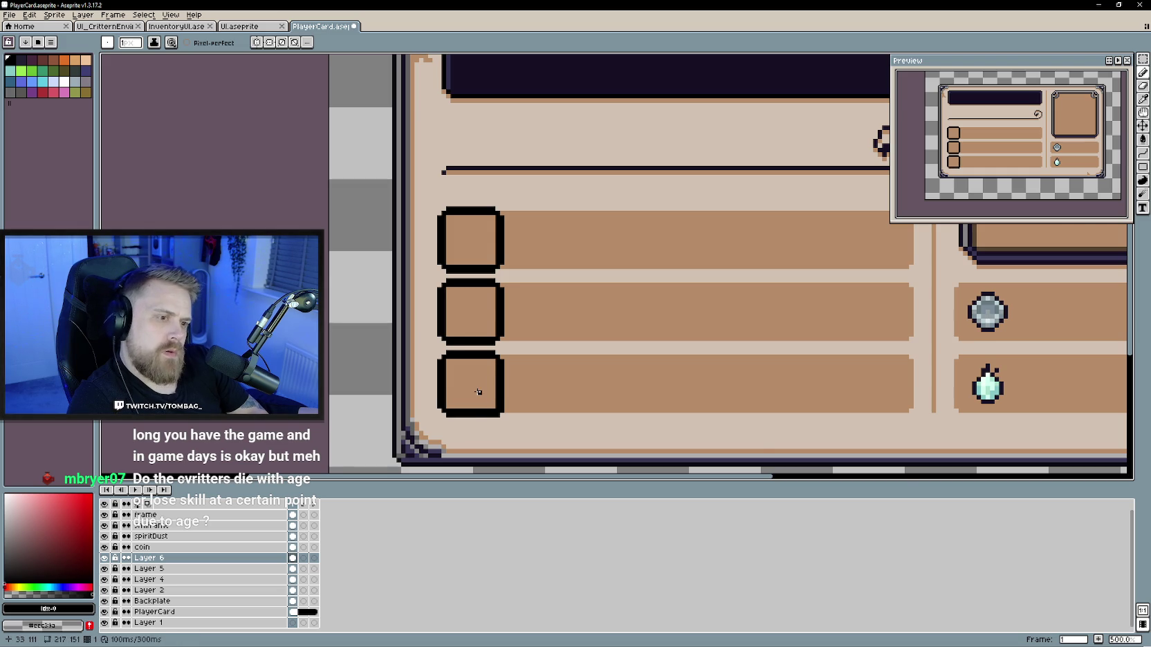
{"action": "scroll", "coordinate": [485, 387], "scroll_direction": "down", "scroll_amount": 1}
{"action": "scroll", "coordinate": [539, 415], "scroll_direction": "down", "scroll_amount": 2}
{"action": "scroll", "coordinate": [515, 400], "scroll_direction": "up", "scroll_amount": 2}
{"action": "scroll", "coordinate": [516, 401], "scroll_direction": "up", "scroll_amount": 1}
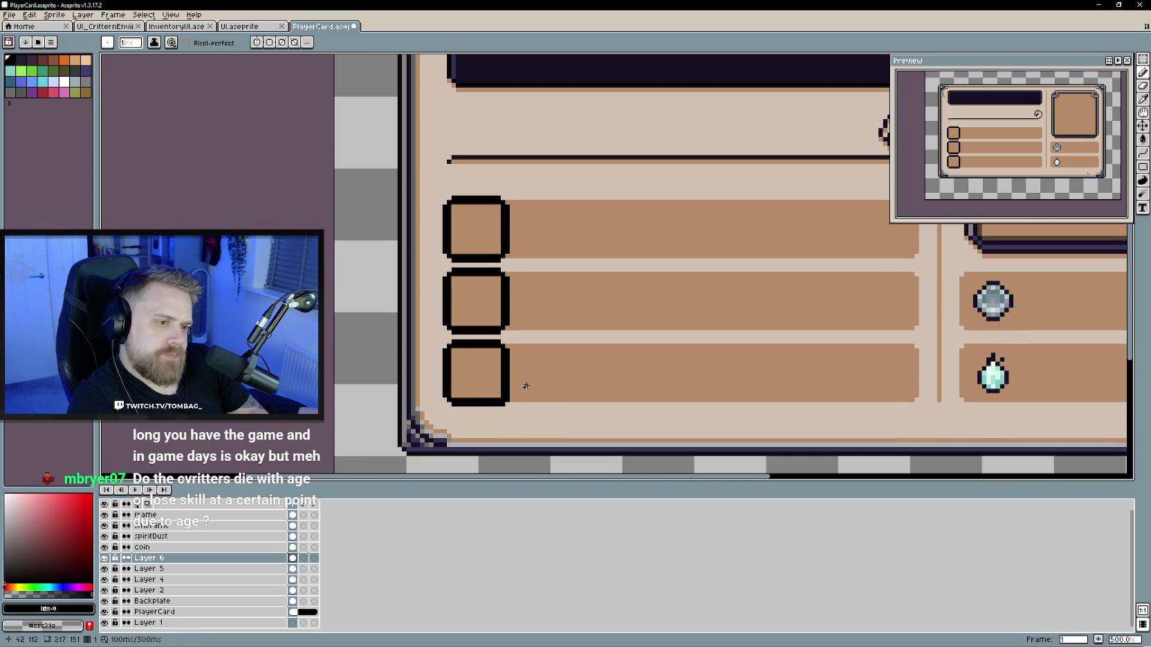
{"action": "key", "text": "e"}
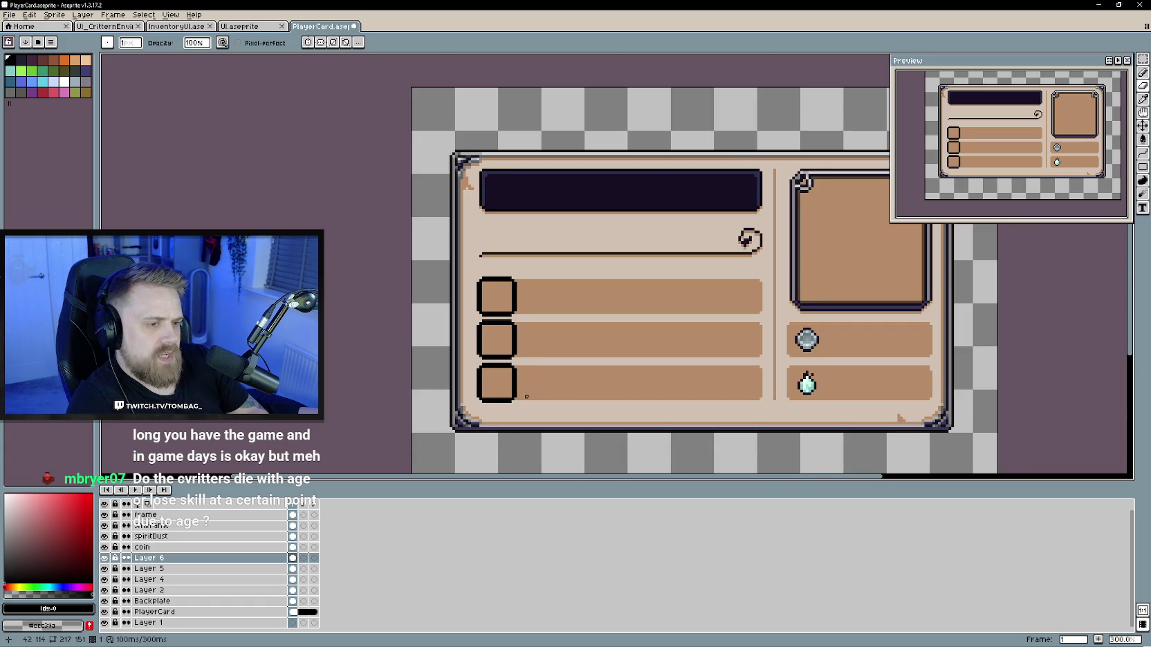
Step: Toggle the slot outline layer's visibility to compare the card with and without it
{"action": "left_click_drag", "start_coordinate": [526, 396], "coordinate": [558, 378]}
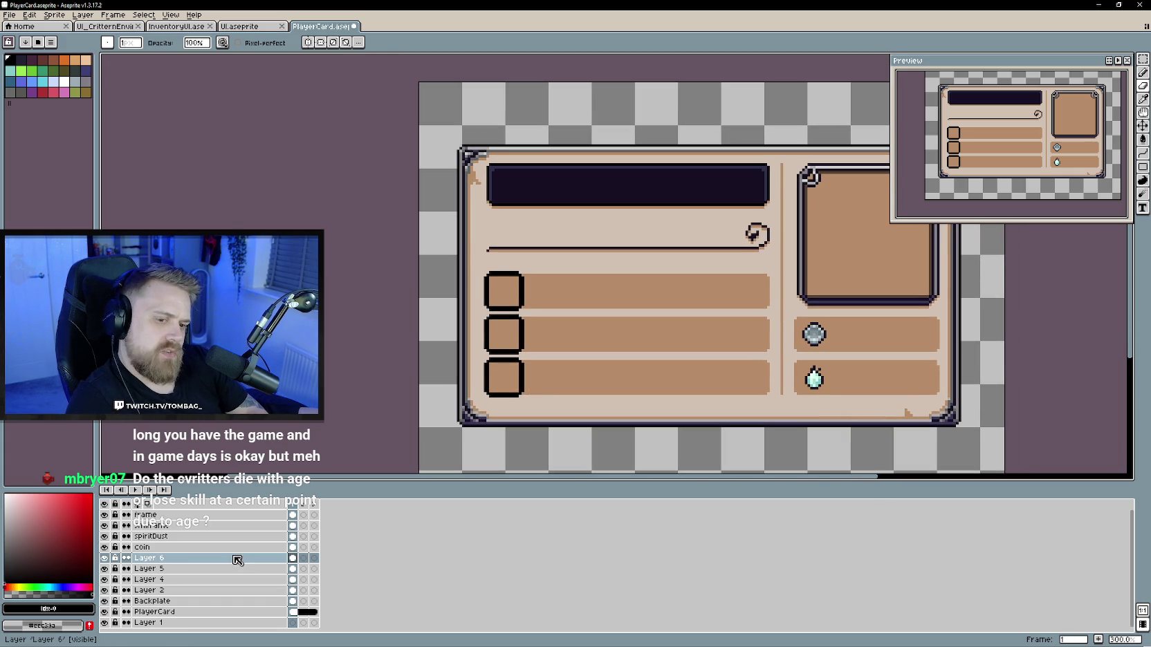
{"action": "left_click", "coordinate": [107, 559]}
{"action": "left_click", "coordinate": [107, 559]}
{"action": "left_click", "coordinate": [107, 559]}
{"action": "left_click", "coordinate": [107, 559]}
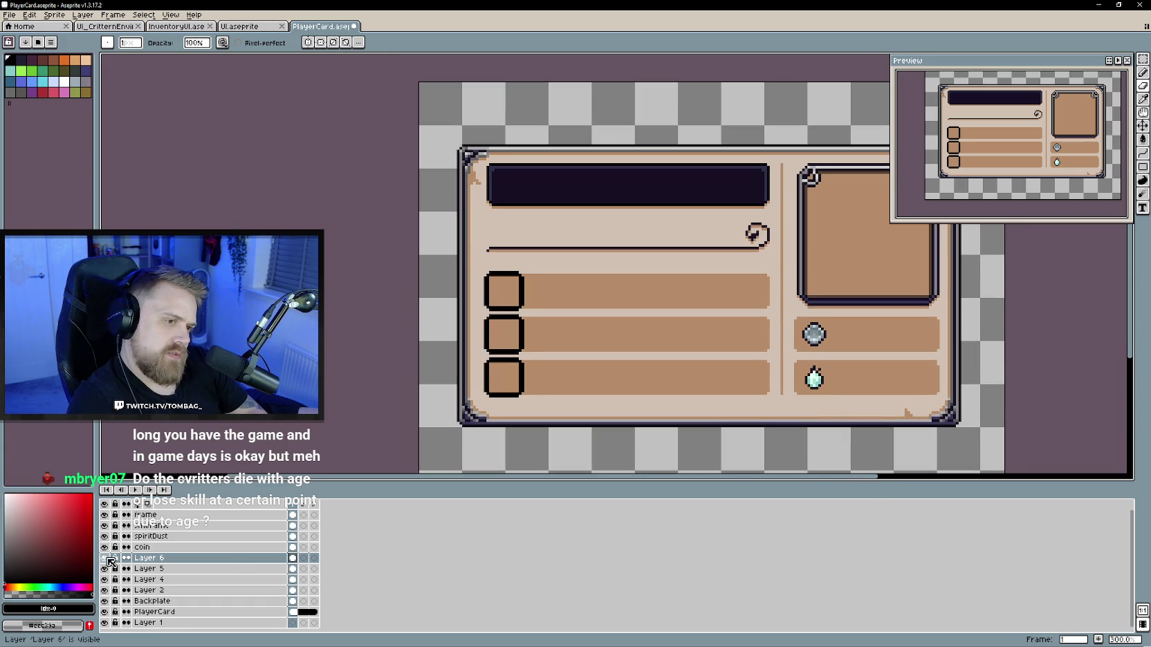
{"action": "scroll", "coordinate": [604, 329], "scroll_direction": "up", "scroll_amount": 1}
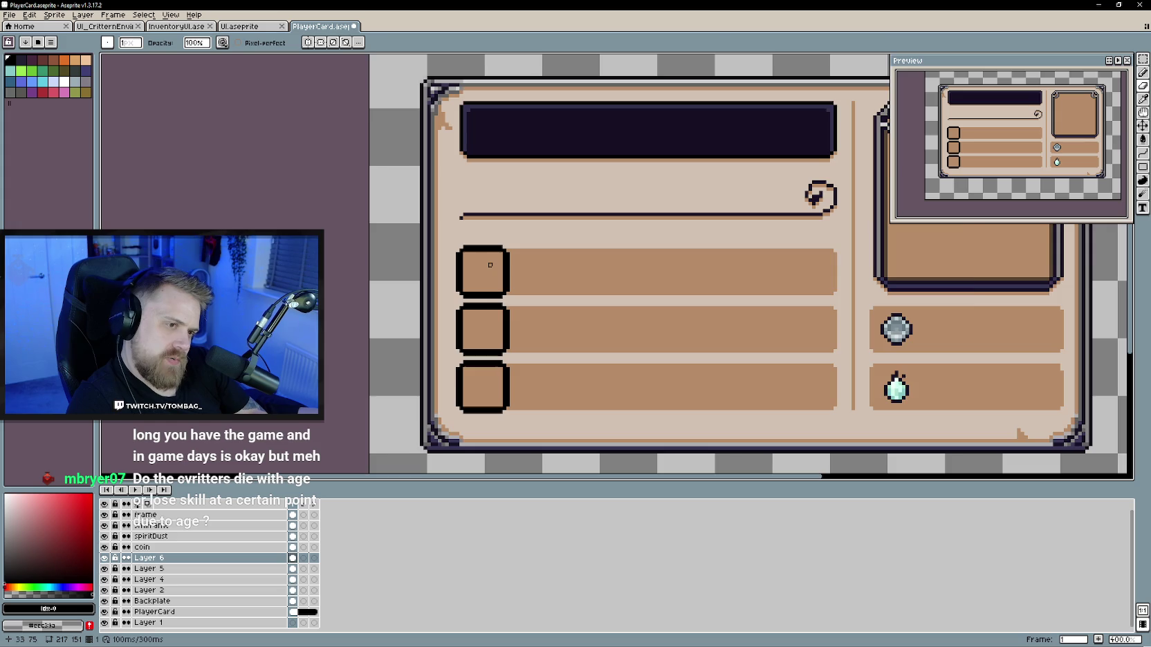
{"action": "scroll", "coordinate": [484, 267], "scroll_direction": "up", "scroll_amount": 1}
Step: Lower Layer 6's opacity in Layer Properties so the outlines become faint
{"action": "double_click", "coordinate": [207, 559]}
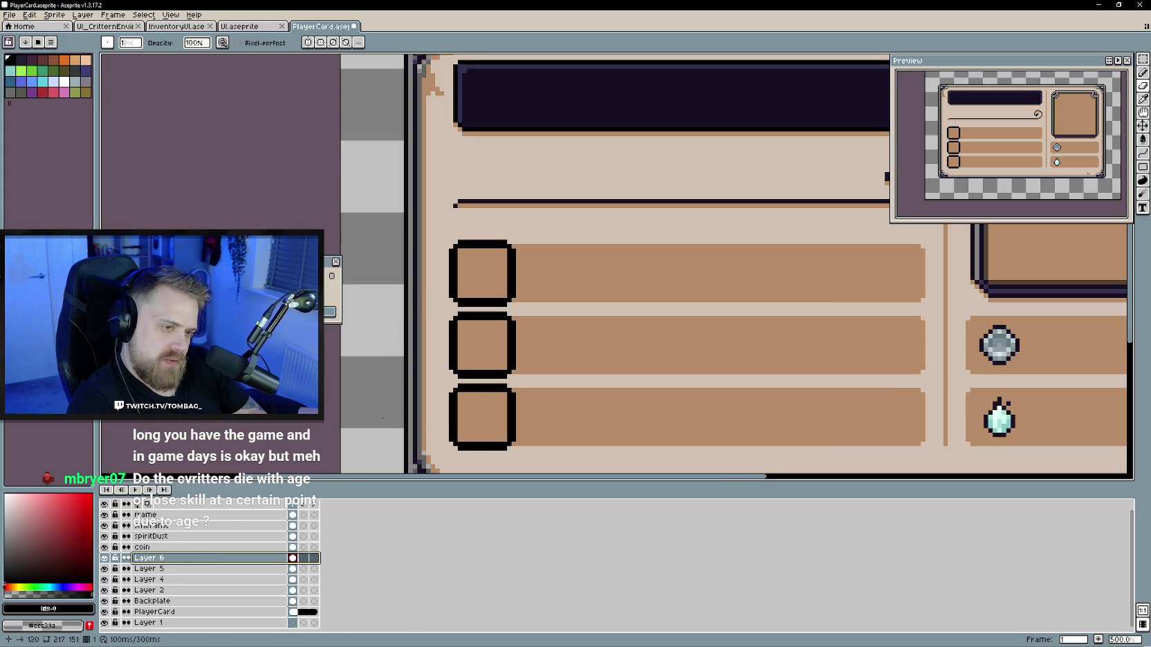
{"action": "left_click_drag", "start_coordinate": [304, 294], "coordinate": [270, 294]}
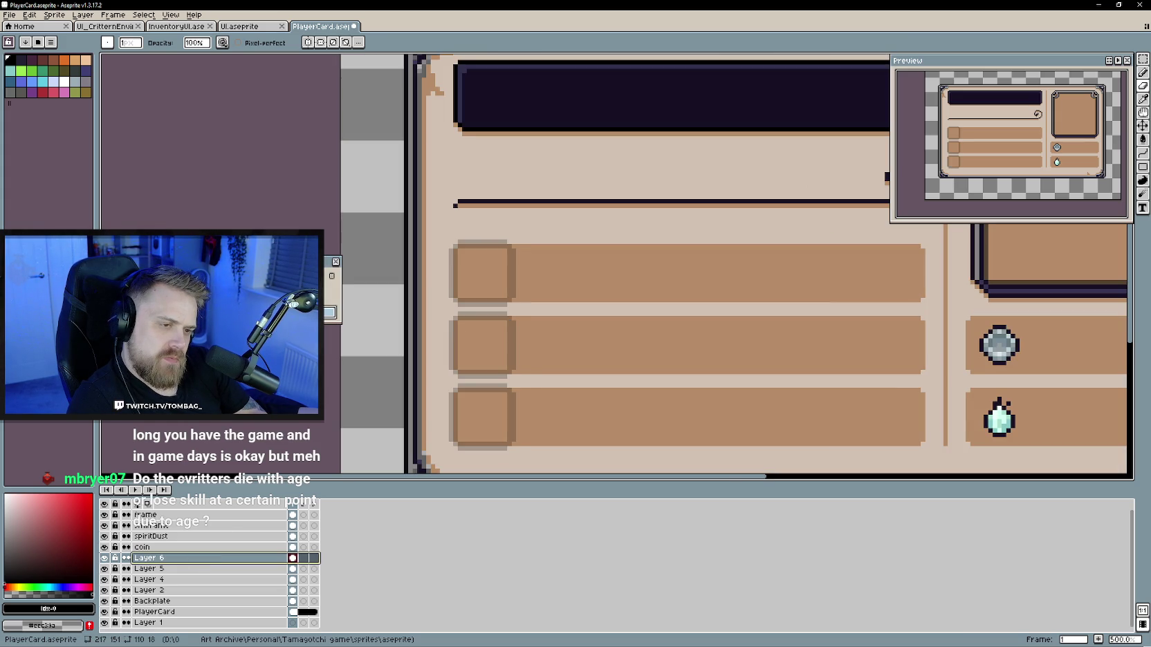
{"action": "key", "text": "Return"}
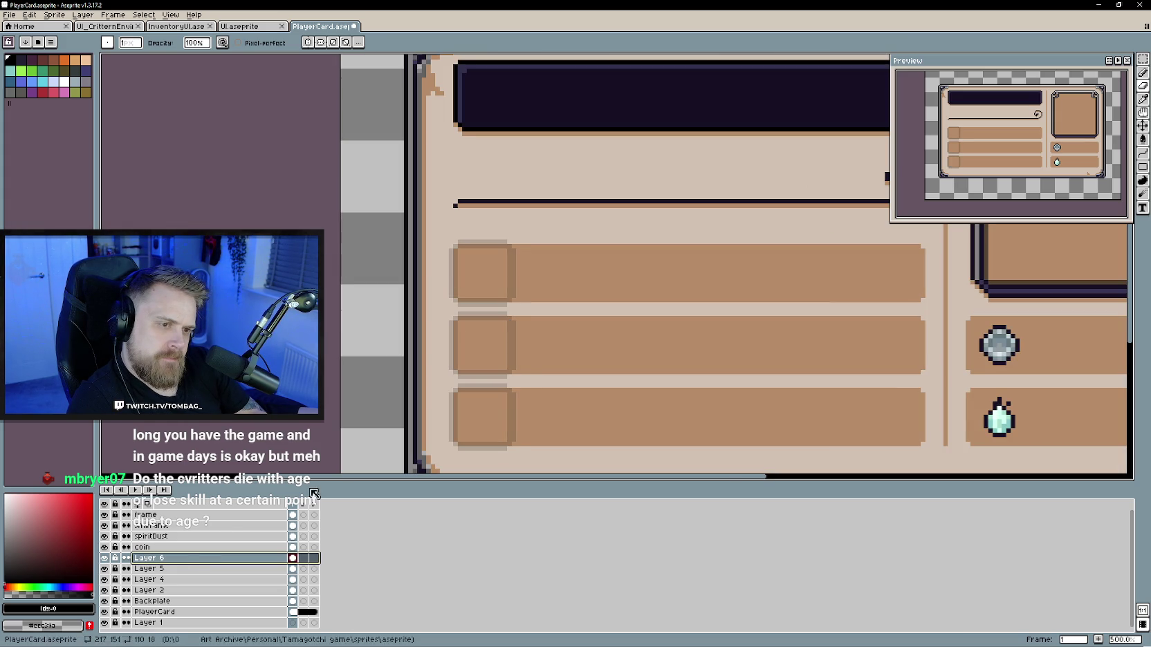
{"action": "right_click", "coordinate": [173, 564]}
Step: On a new layer, trace the first slot's edges in crisp black
{"action": "left_click", "coordinate": [277, 582]}
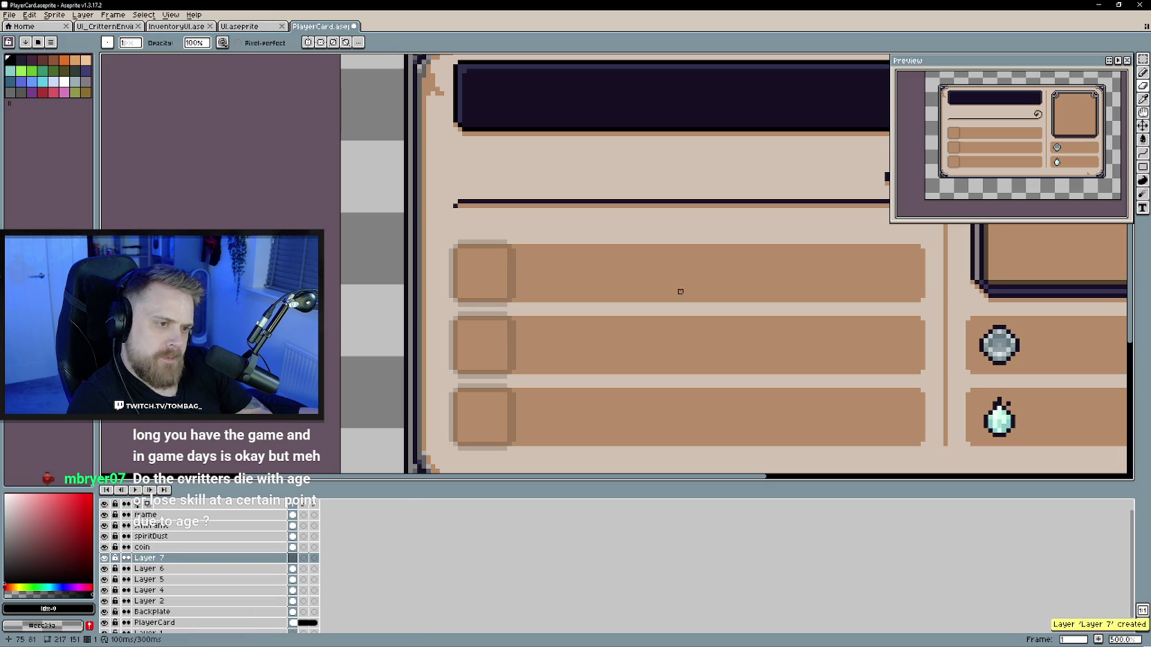
{"action": "scroll", "coordinate": [495, 335], "scroll_direction": "up", "scroll_amount": 1}
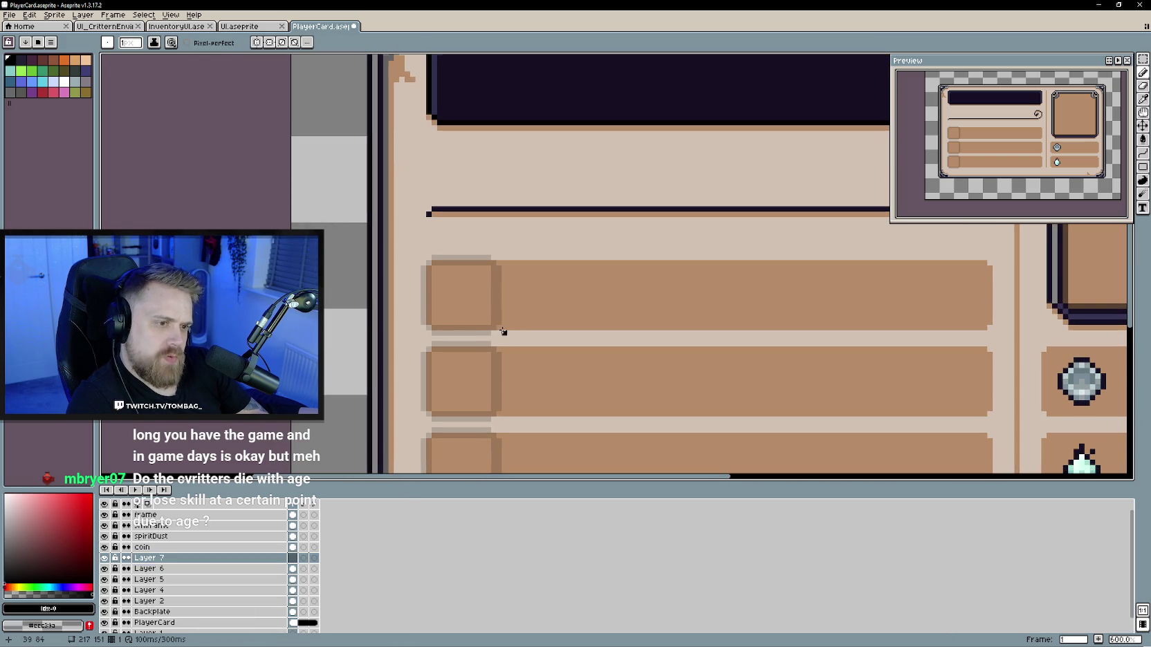
{"action": "mouse_move", "coordinate": [499, 326]}
{"action": "left_mouse_down"}
{"action": "mouse_move", "coordinate": [488, 258]}
{"action": "mouse_move", "coordinate": [429, 263]}
{"action": "mouse_move", "coordinate": [423, 324]}
{"action": "left_mouse_up"}
{"action": "key", "text": "ctrl+z"}
{"action": "mouse_move", "coordinate": [424, 266]}
{"action": "left_mouse_down"}
{"action": "mouse_move", "coordinate": [425, 321]}
{"action": "mouse_move", "coordinate": [477, 333]}
{"action": "left_mouse_up"}
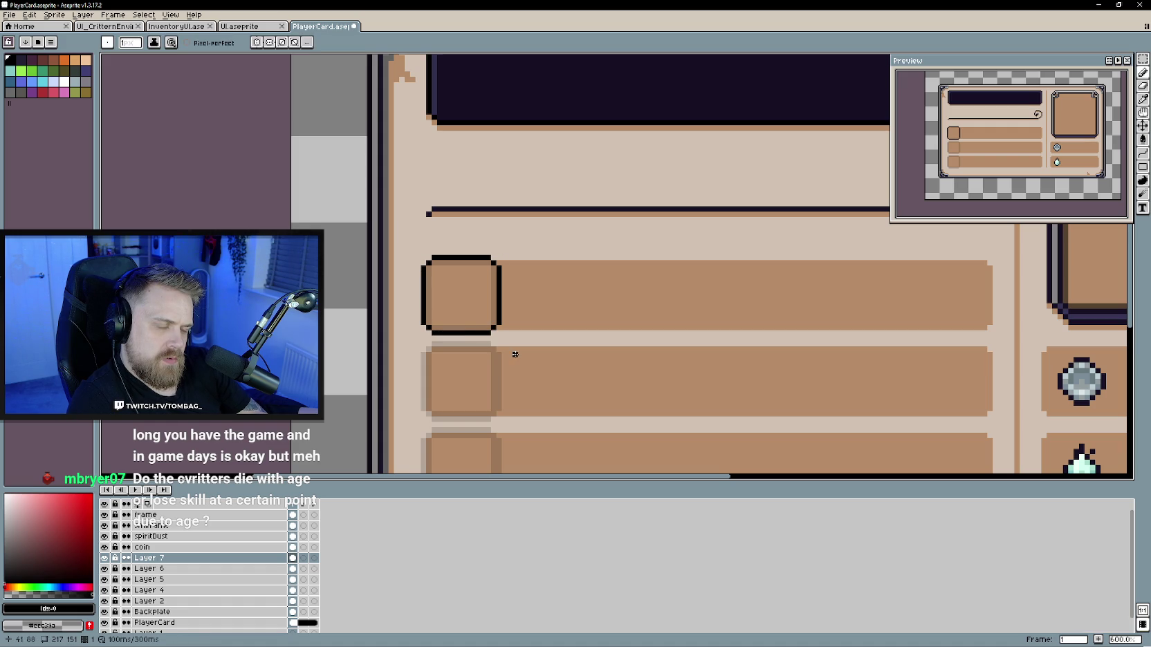
{"action": "left_click_drag", "start_coordinate": [528, 393], "coordinate": [550, 341]}
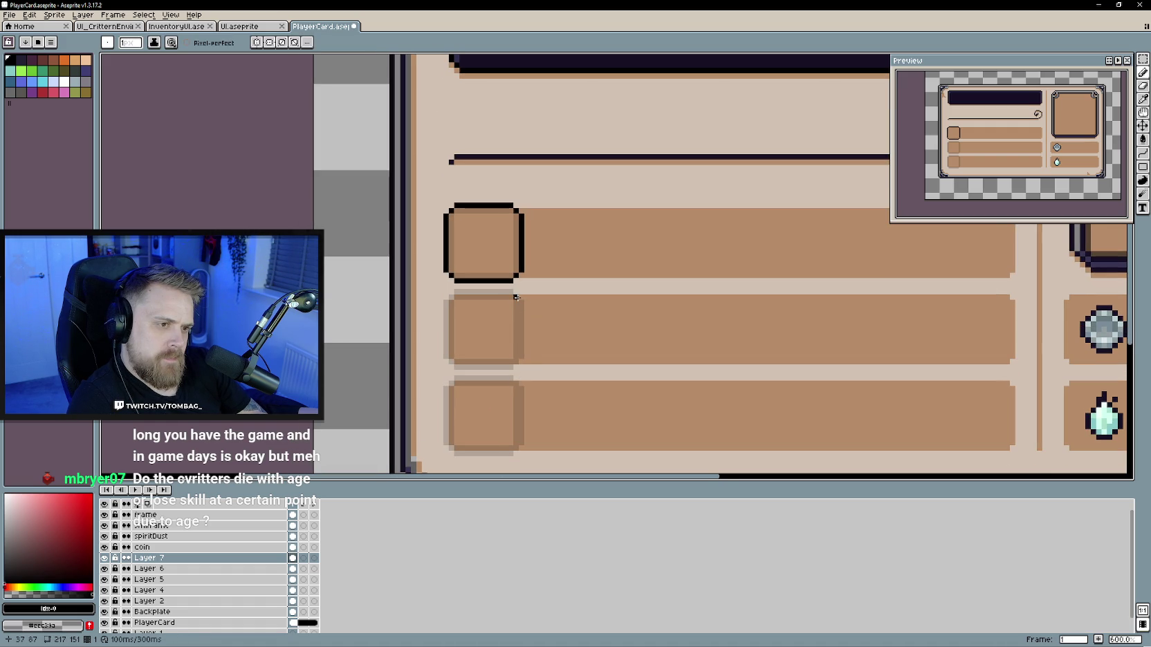
{"action": "left_click", "coordinate": [454, 291], "text": "shift"}
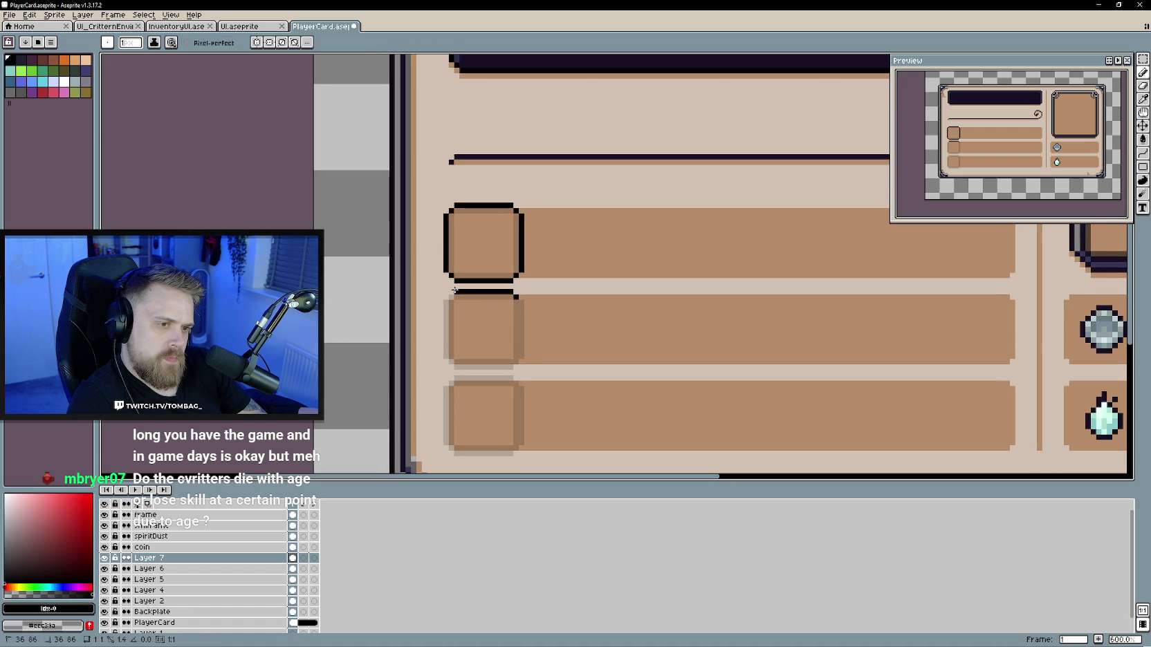
Step: Trace the second and third slots' edges in black lines
{"action": "left_click", "coordinate": [447, 355], "text": "shift"}
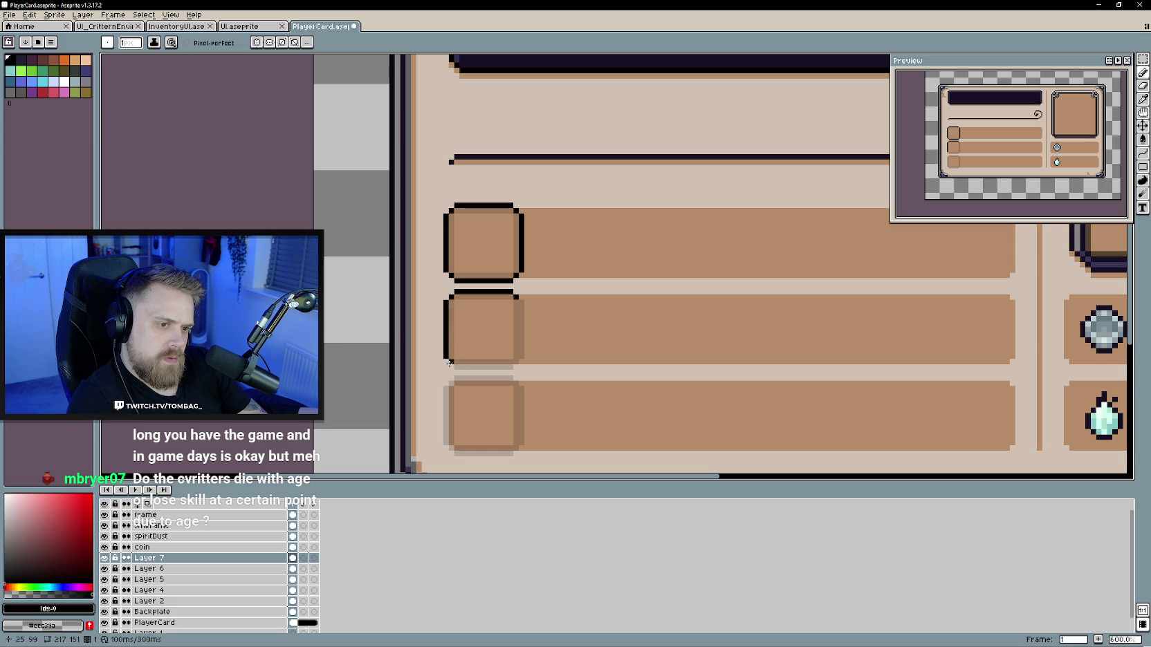
{"action": "left_click", "coordinate": [512, 367], "text": "shift"}
{"action": "left_click", "coordinate": [519, 293], "text": "shift"}
{"action": "left_click", "coordinate": [451, 379], "text": "shift"}
{"action": "left_click", "coordinate": [451, 450], "text": "shift"}
{"action": "left_click", "coordinate": [519, 451], "text": "shift"}
{"action": "left_click", "coordinate": [520, 384], "text": "shift"}
{"action": "scroll", "coordinate": [405, 420], "scroll_direction": "down", "scroll_amount": 4}
{"action": "scroll", "coordinate": [405, 419], "scroll_direction": "up", "scroll_amount": 2}
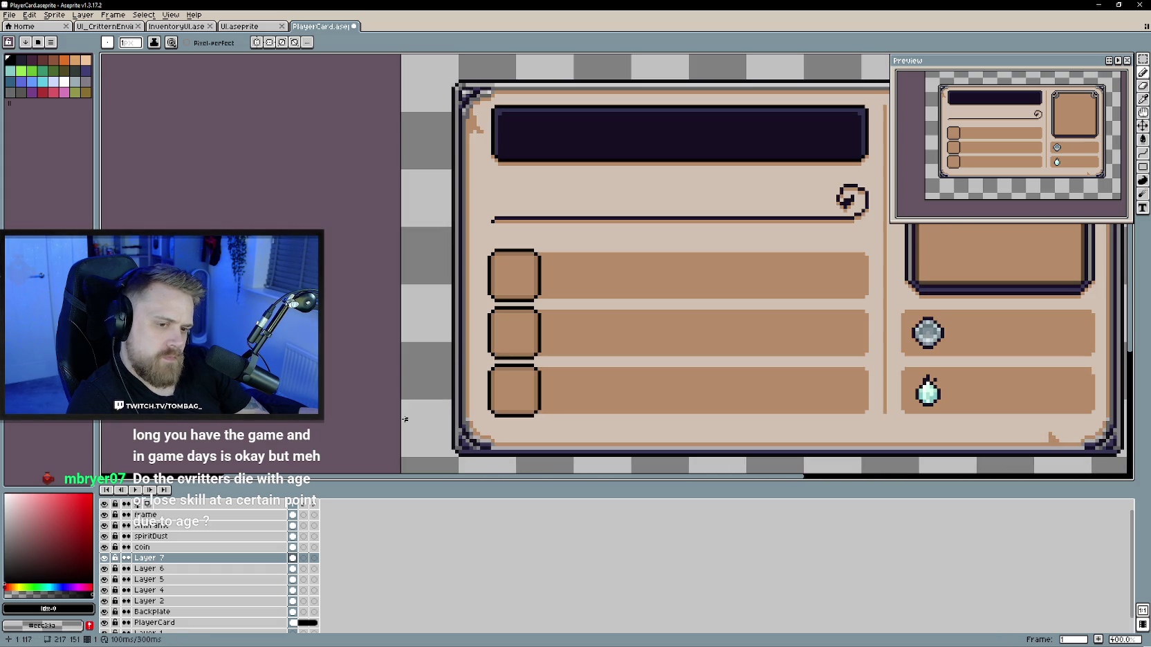
Step: Delete the old faded outline layer, Layer 6
{"action": "right_click", "coordinate": [168, 568]}
{"action": "left_click", "coordinate": [215, 588]}
{"action": "scroll", "coordinate": [650, 342], "scroll_direction": "down", "scroll_amount": 1}
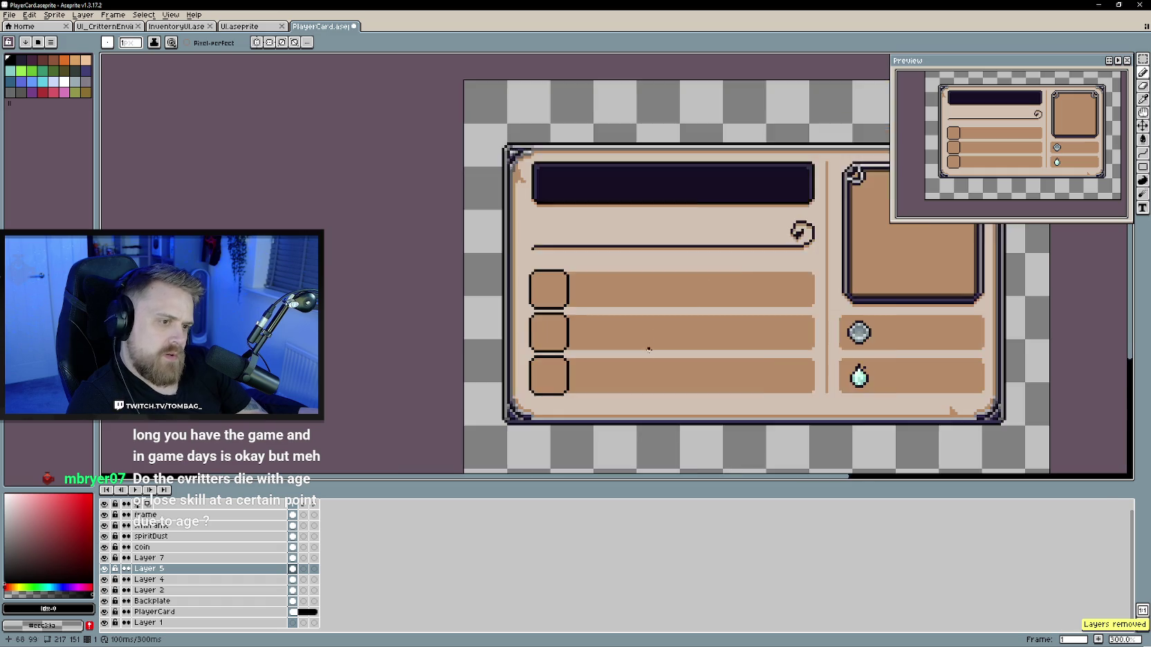
{"action": "scroll", "coordinate": [650, 343], "scroll_direction": "down", "scroll_amount": 1}
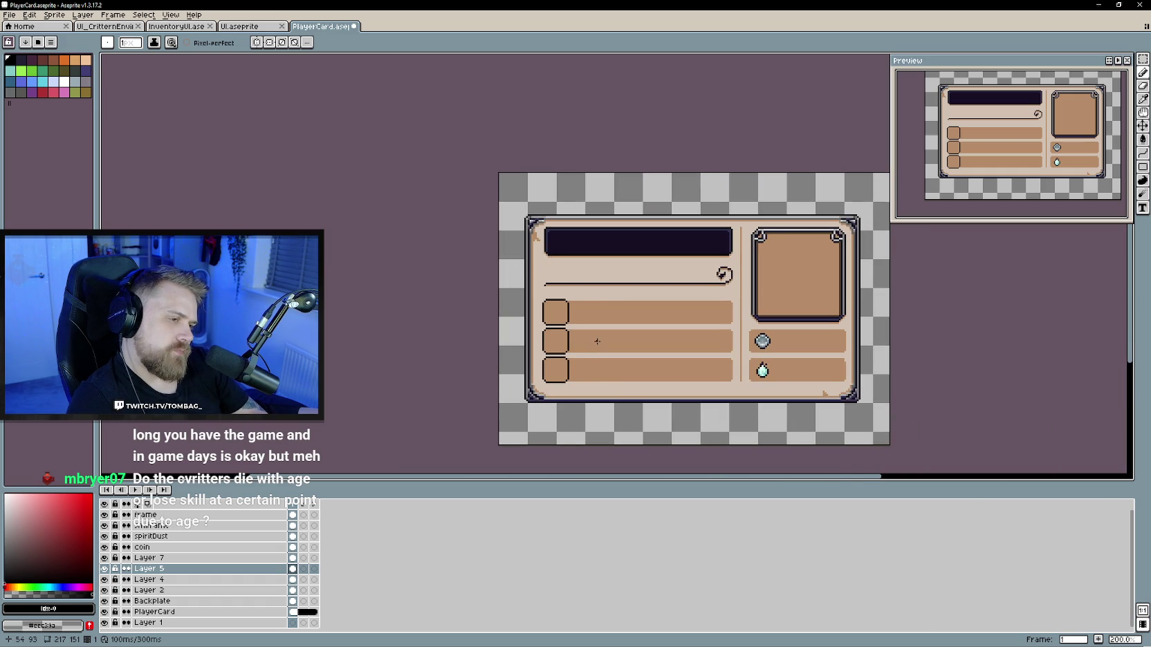
{"action": "scroll", "coordinate": [597, 341], "scroll_direction": "up", "scroll_amount": 1}
{"action": "scroll", "coordinate": [595, 339], "scroll_direction": "up", "scroll_amount": 1}
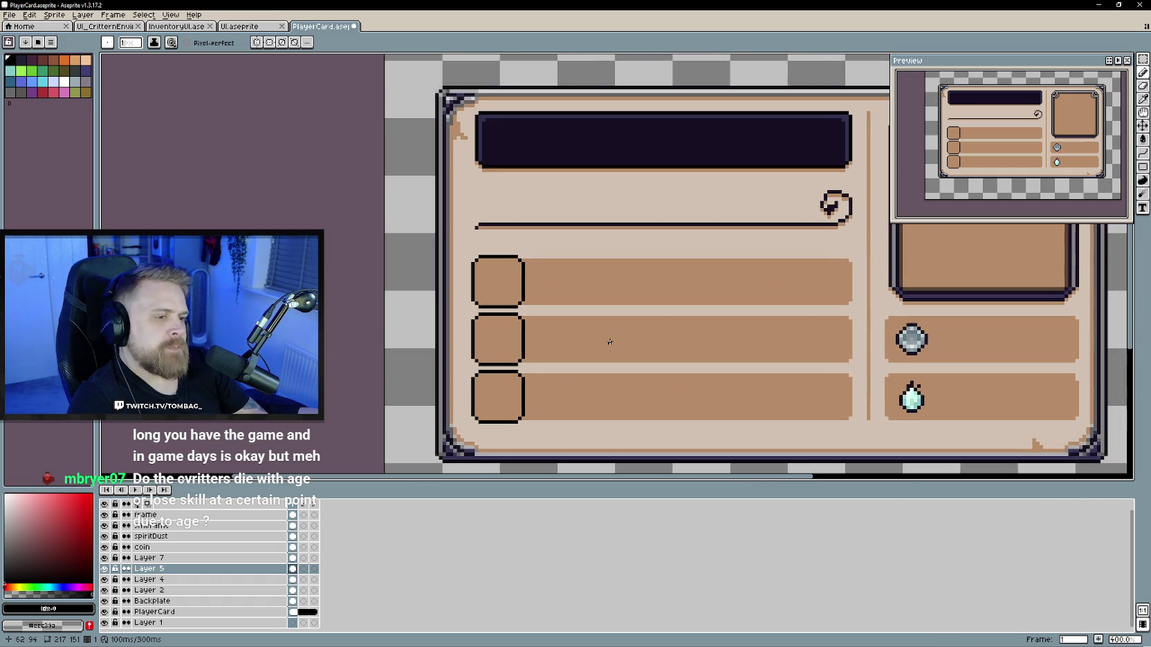
{"action": "scroll", "coordinate": [587, 335], "scroll_direction": "down", "scroll_amount": 1}
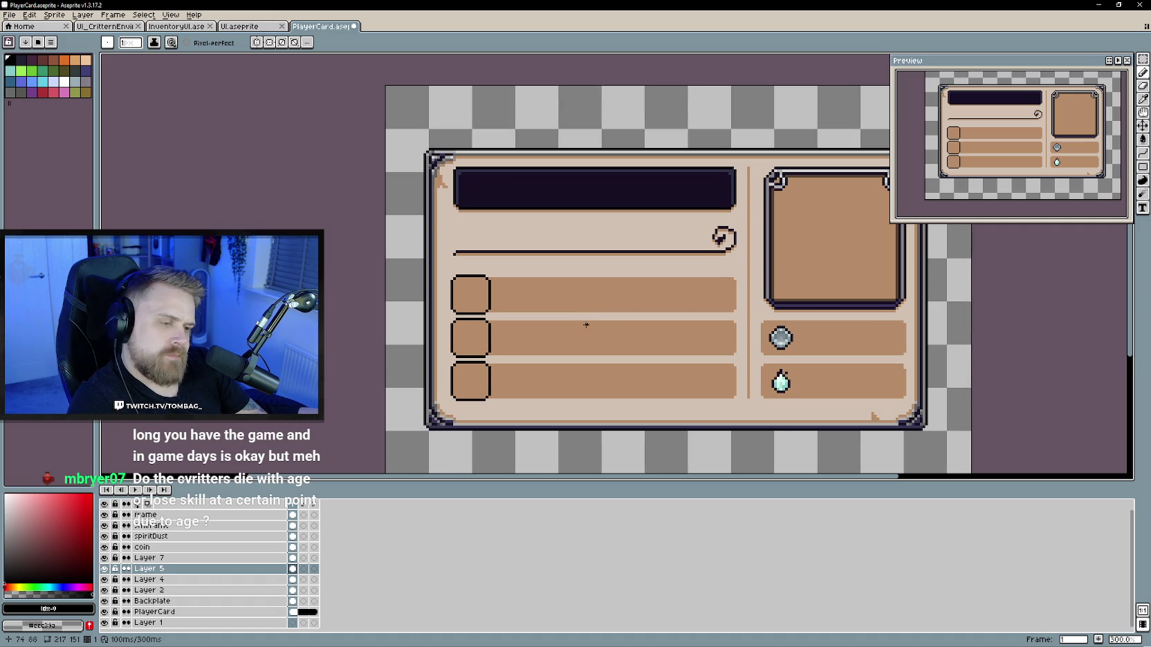
Step: Recentre the card and pick the dark navy colour from it
{"action": "left_click_drag", "start_coordinate": [582, 328], "coordinate": [551, 340]}
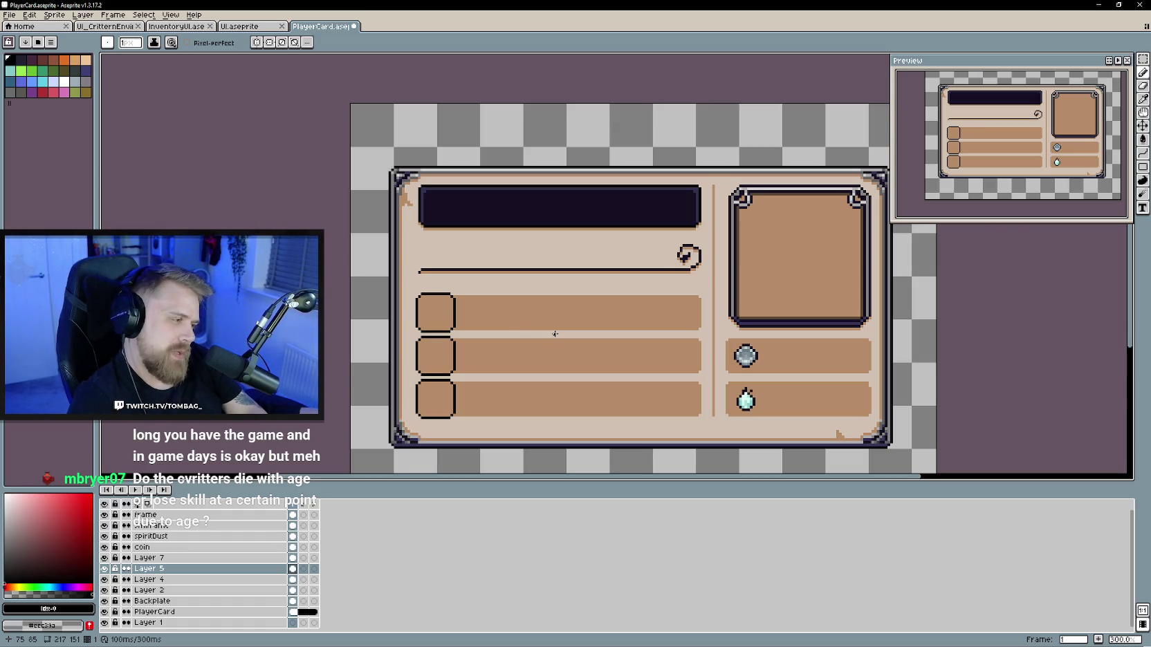
{"action": "scroll", "coordinate": [474, 320], "scroll_direction": "up", "scroll_amount": 1}
{"action": "mouse_move", "coordinate": [472, 323]}
{"action": "left_mouse_down"}
{"action": "mouse_move", "coordinate": [500, 312]}
{"action": "mouse_move", "coordinate": [524, 347]}
{"action": "left_mouse_up"}
{"action": "left_click", "coordinate": [485, 406], "text": "alt"}
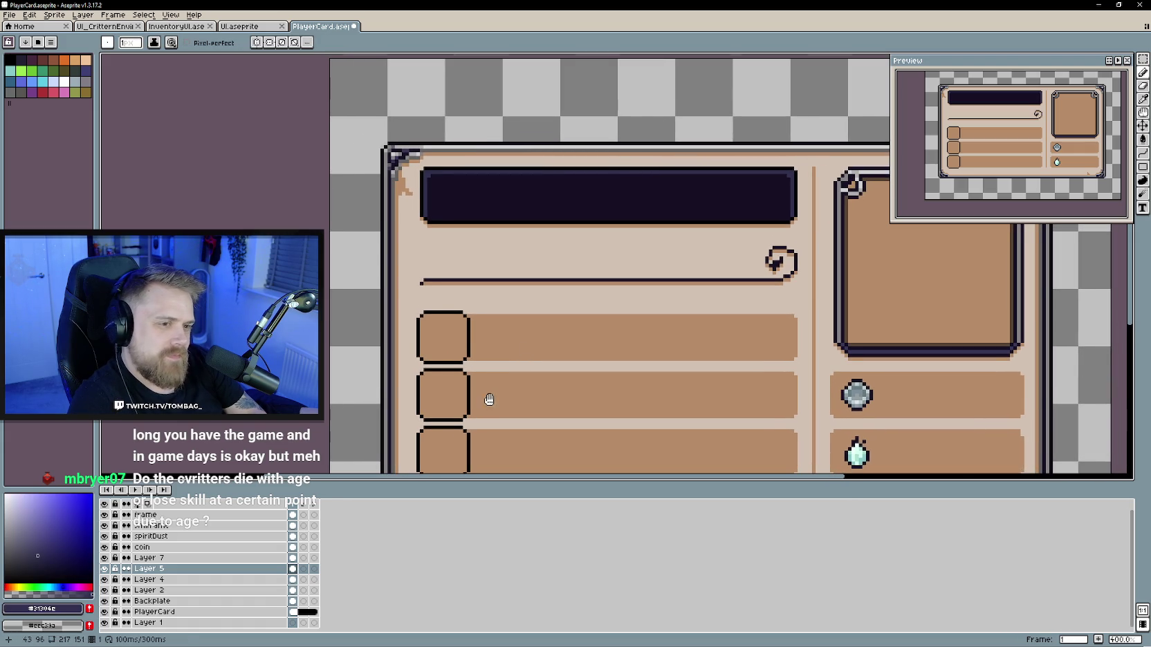
Step: Try a navy Paint Bucket fill and undo it after it floods the card
{"action": "left_click_drag", "start_coordinate": [485, 406], "coordinate": [503, 382]}
{"action": "key", "text": "g"}
{"action": "left_click", "coordinate": [484, 377]}
{"action": "key", "text": "ctrl+z"}
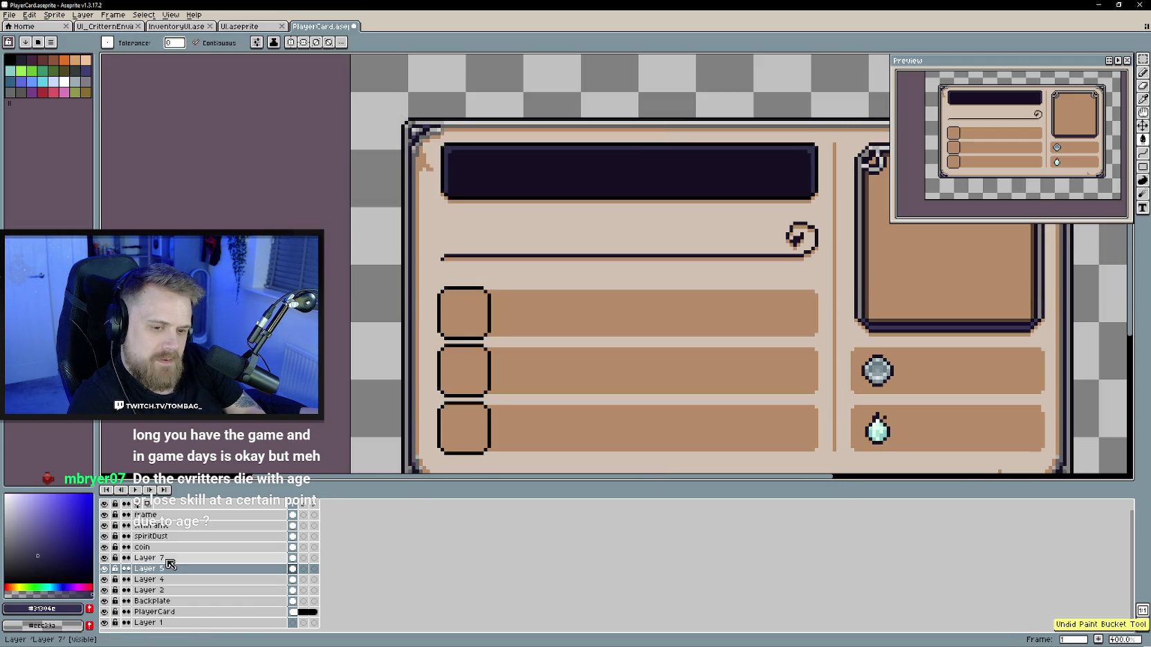
Step: Fill all three slot boxes with dark navy #31304E on Layer 7
{"action": "left_click", "coordinate": [166, 560]}
{"action": "left_click", "coordinate": [462, 314]}
{"action": "left_click", "coordinate": [460, 371]}
{"action": "left_click", "coordinate": [455, 445]}
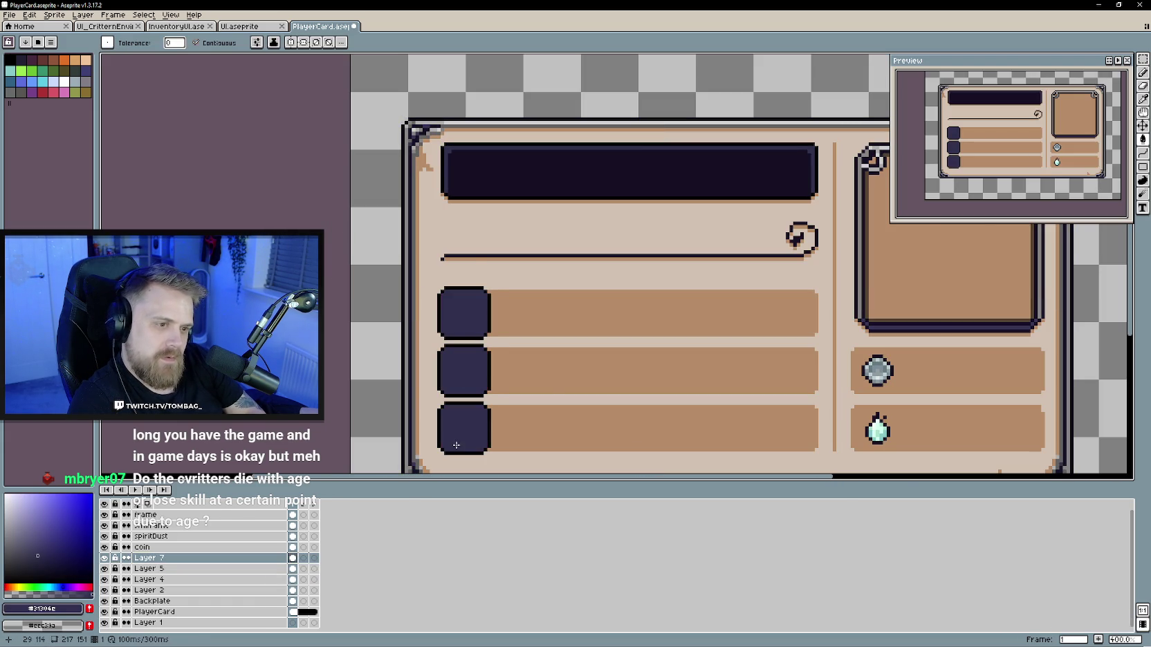
{"action": "scroll", "coordinate": [455, 445], "scroll_direction": "down", "scroll_amount": 3}
{"action": "scroll", "coordinate": [563, 377], "scroll_direction": "up", "scroll_amount": 1}
{"action": "scroll", "coordinate": [567, 374], "scroll_direction": "up", "scroll_amount": 1}
{"action": "scroll", "coordinate": [570, 374], "scroll_direction": "up", "scroll_amount": 1}
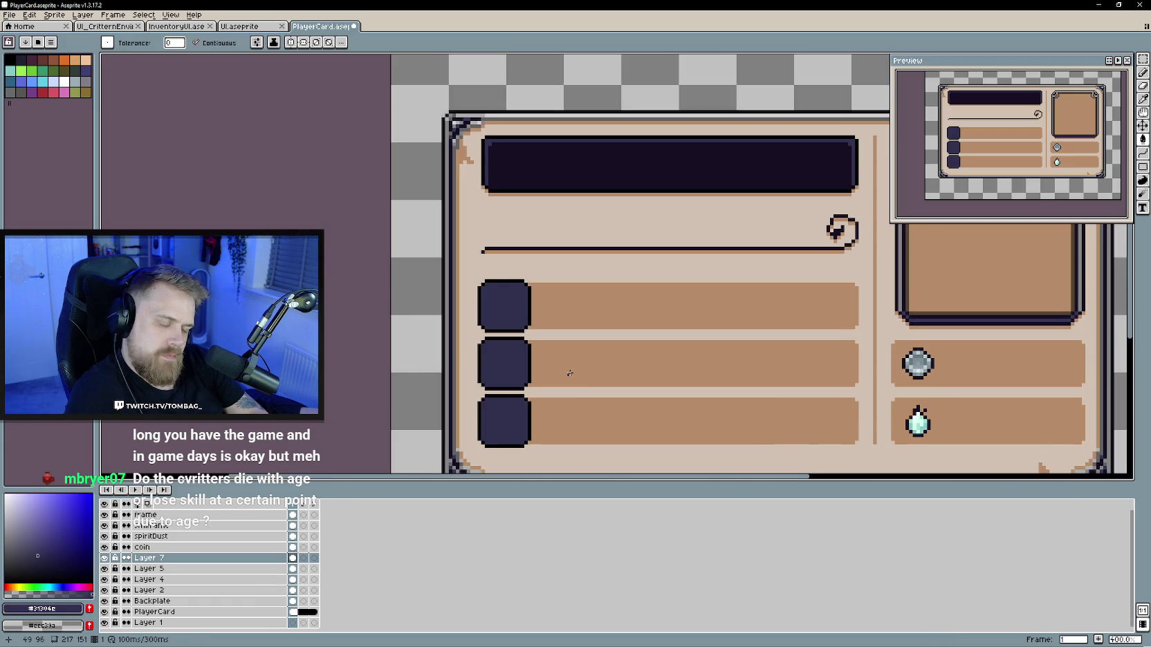
{"action": "scroll", "coordinate": [569, 373], "scroll_direction": "up", "scroll_amount": 1}
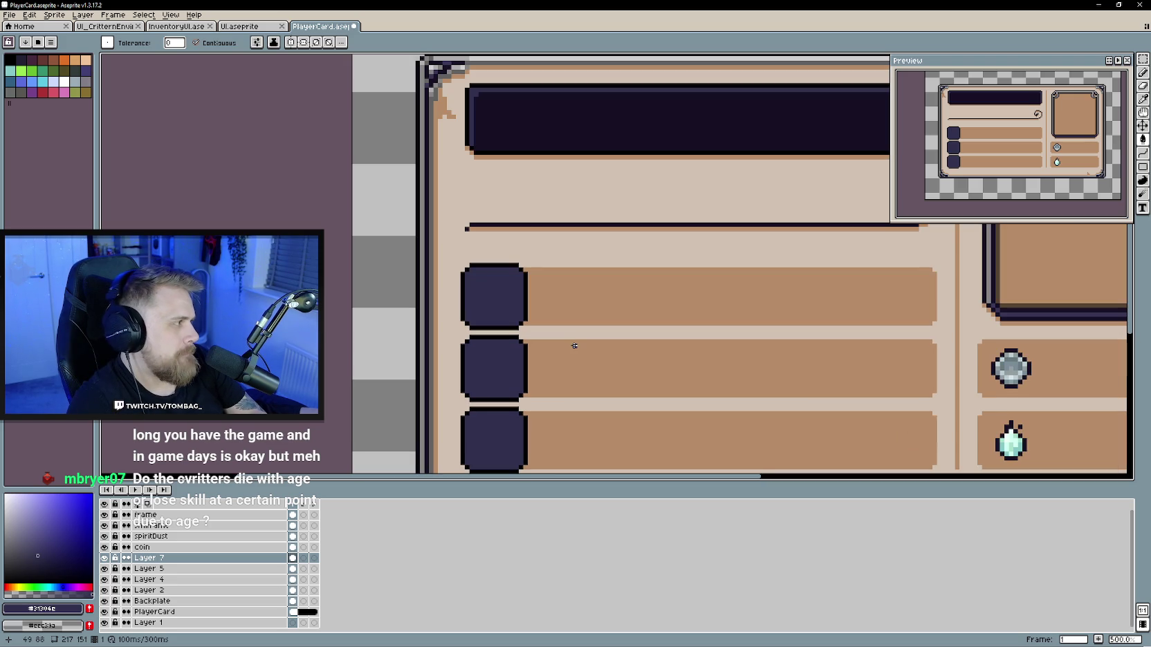
{"action": "key", "text": "b"}
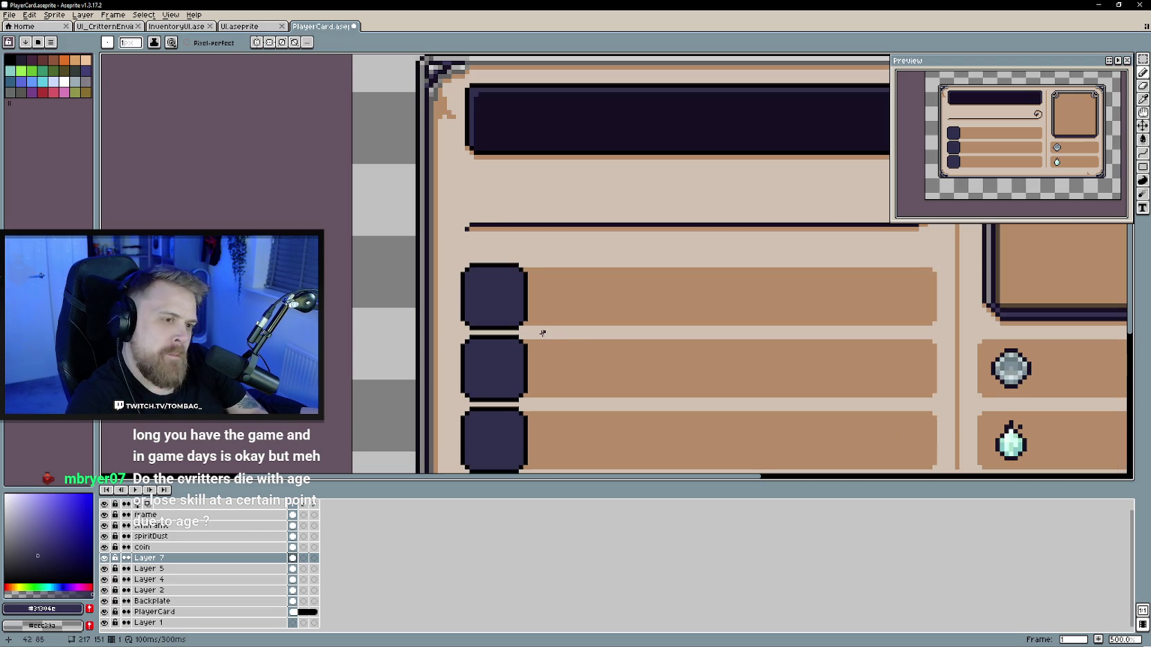
{"action": "right_click", "coordinate": [173, 557]}
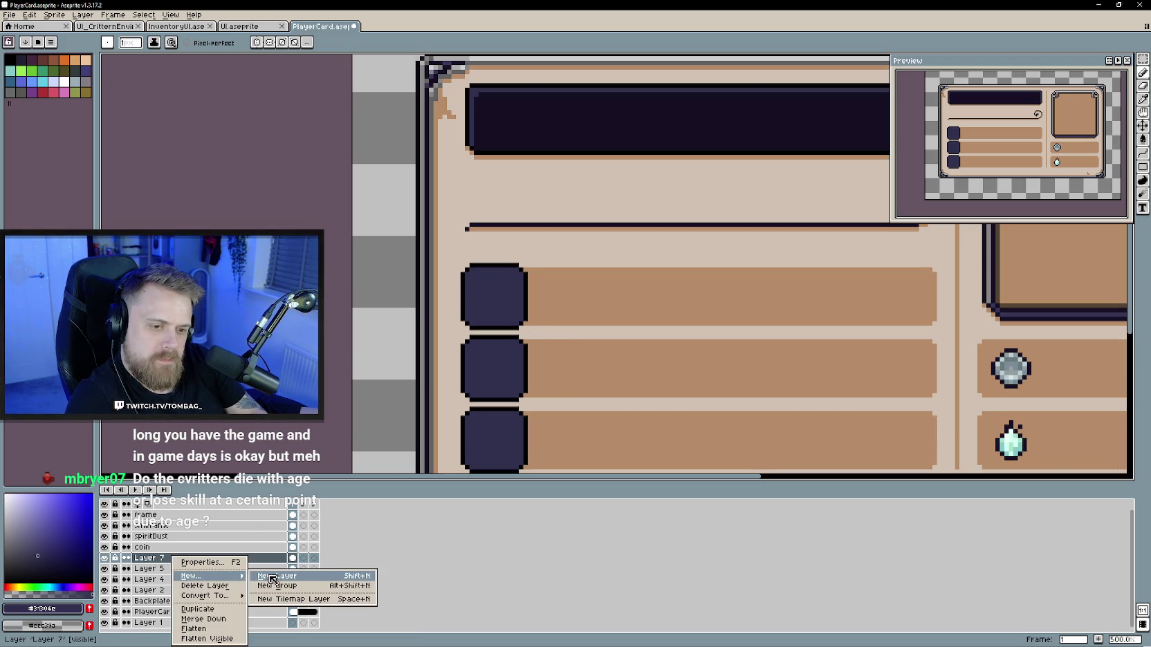
Step: Add a new layer above the slots and set the pencil to a light white colour
{"action": "left_click", "coordinate": [273, 575]}
{"action": "left_click_drag", "start_coordinate": [465, 314], "coordinate": [439, 324]}
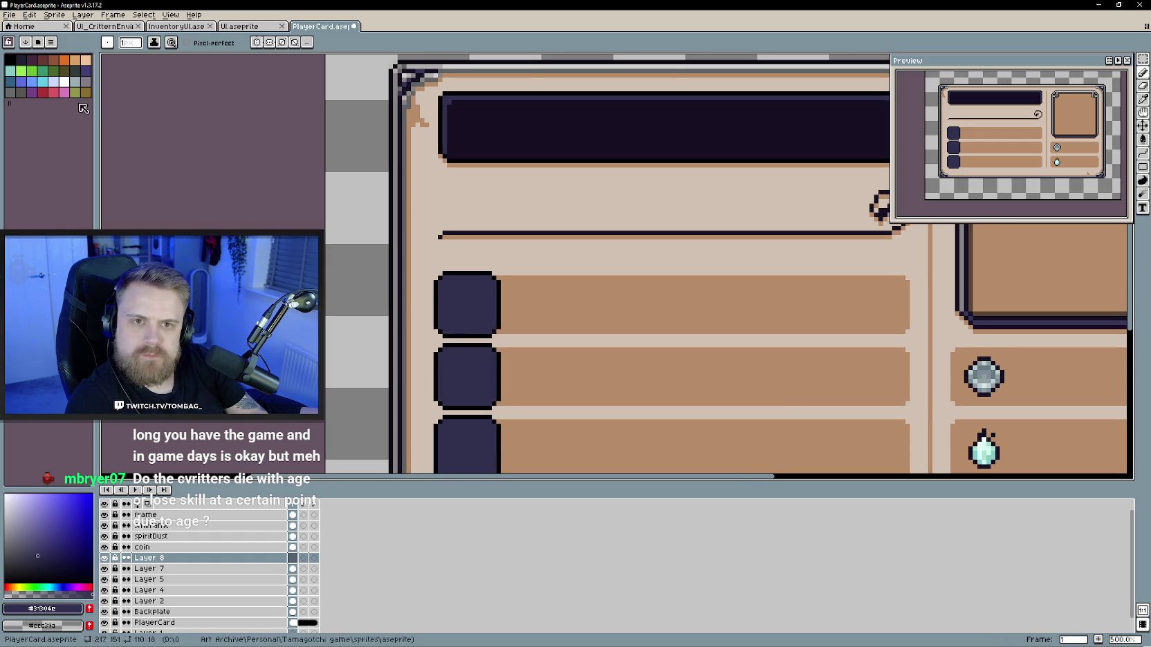
{"action": "left_click", "coordinate": [54, 59]}
{"action": "left_click_drag", "start_coordinate": [462, 295], "coordinate": [433, 297]}
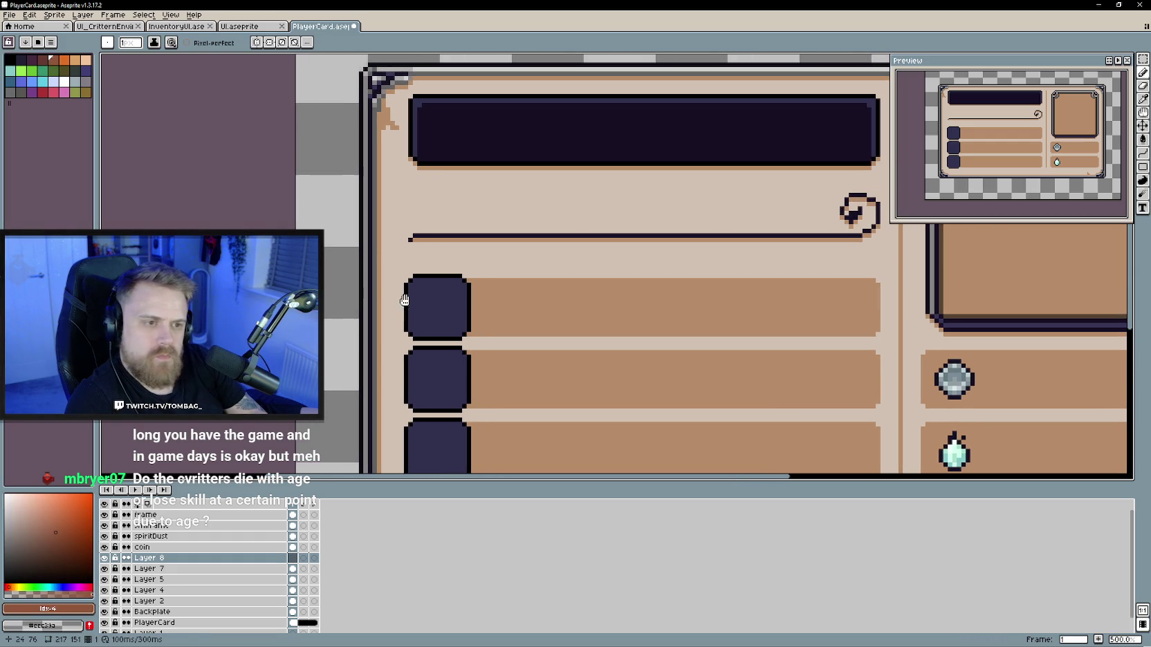
{"action": "key", "text": "b"}
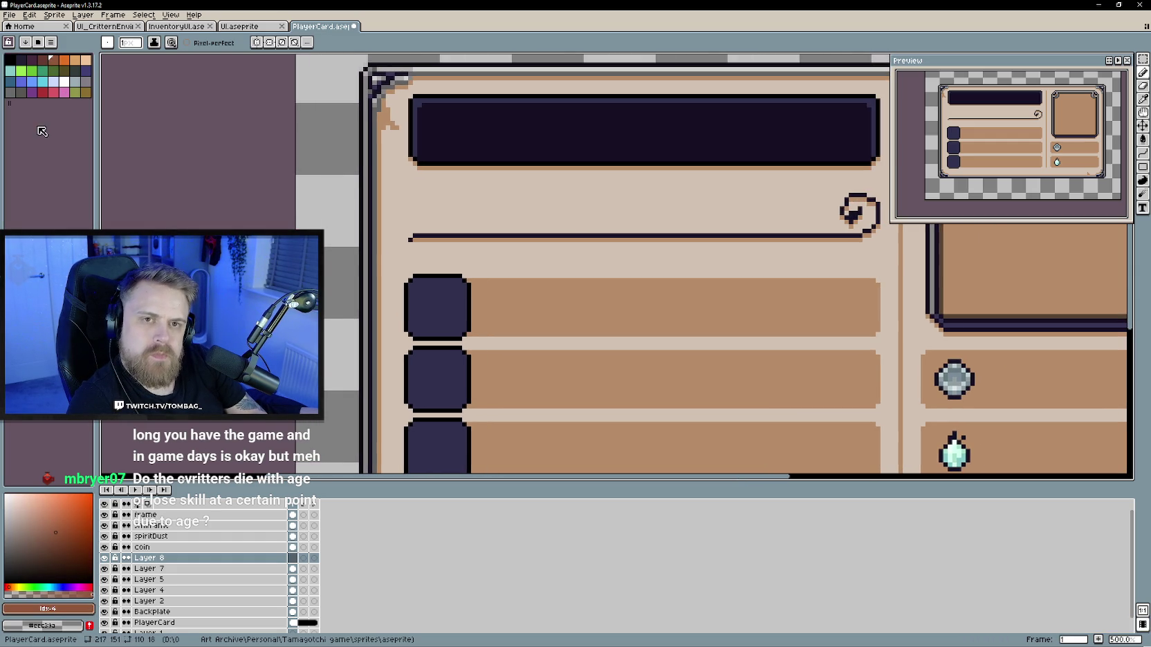
{"action": "left_click", "coordinate": [11, 60]}
{"action": "scroll", "coordinate": [443, 332], "scroll_direction": "up", "scroll_amount": 1}
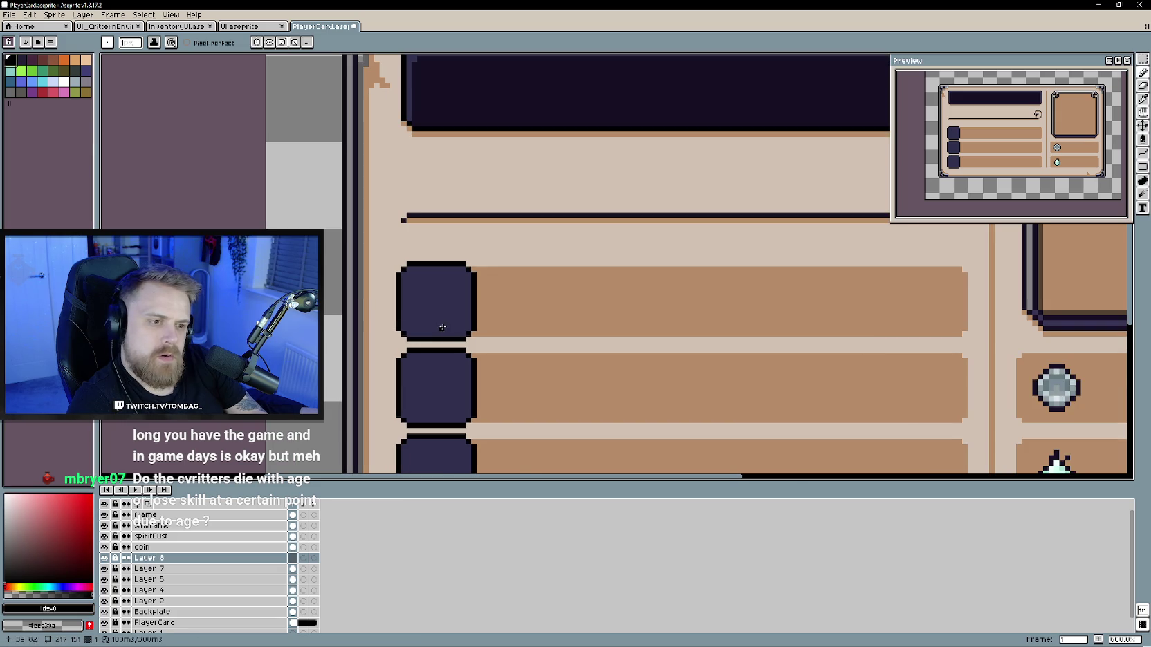
{"action": "left_click", "coordinate": [442, 339], "text": "alt"}
{"action": "scroll", "coordinate": [437, 329], "scroll_direction": "up", "scroll_amount": 1}
{"action": "scroll", "coordinate": [434, 336], "scroll_direction": "up", "scroll_amount": 1}
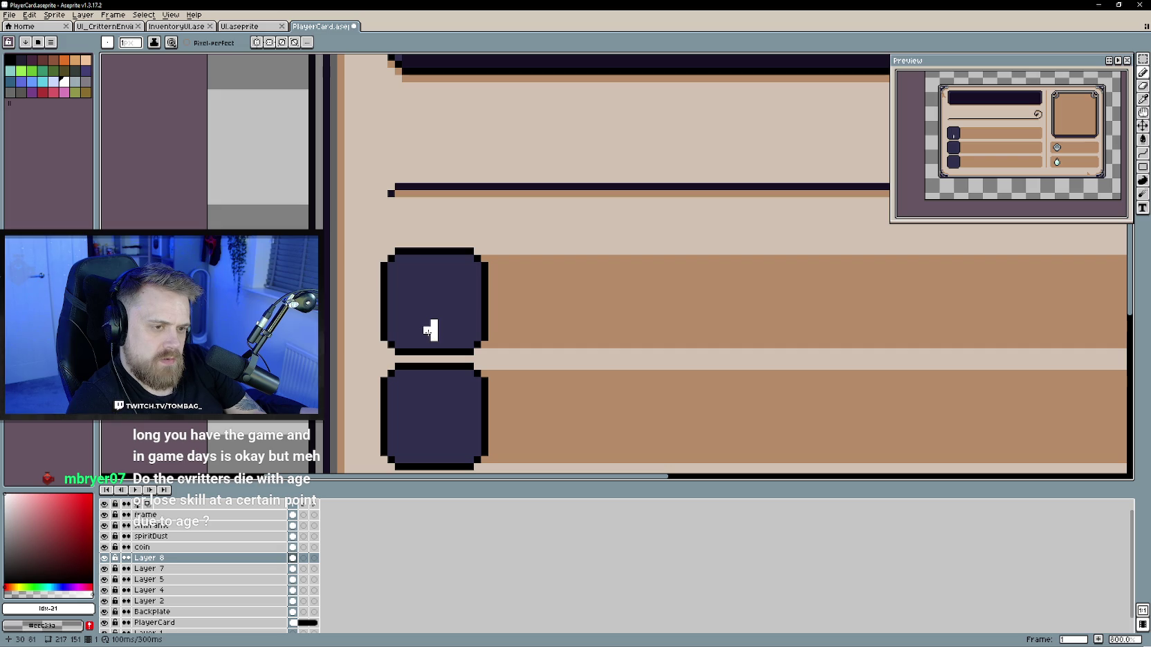
Step: Draw a small white plus shape in the first navy slot
{"action": "key", "text": "r"}
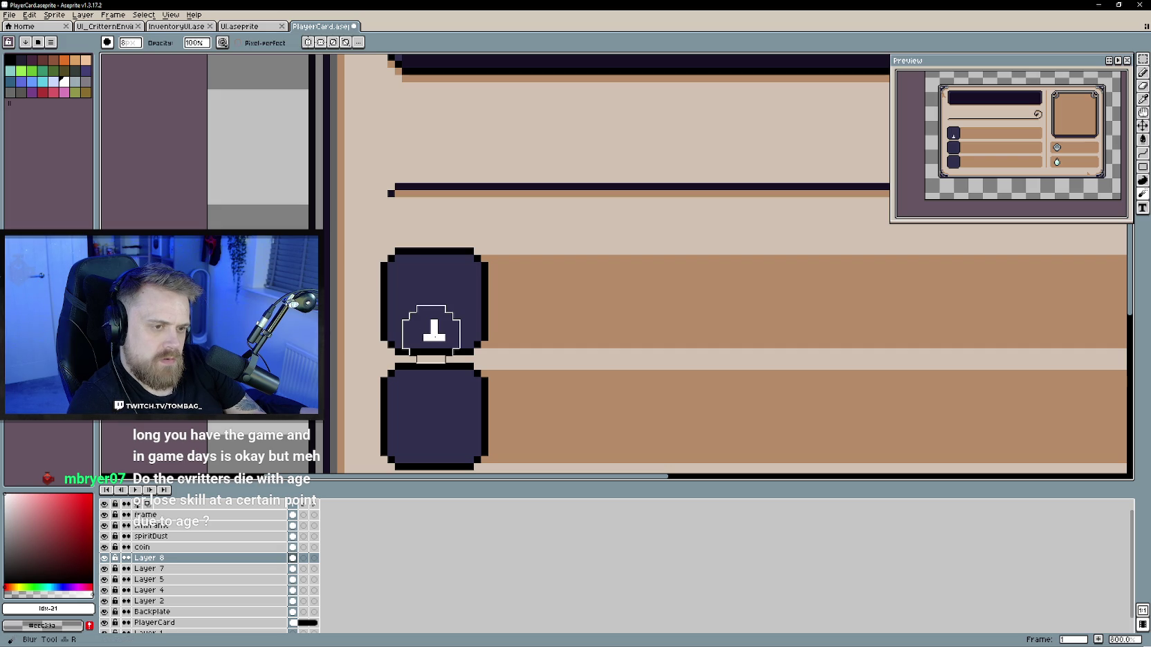
{"action": "key", "text": "b"}
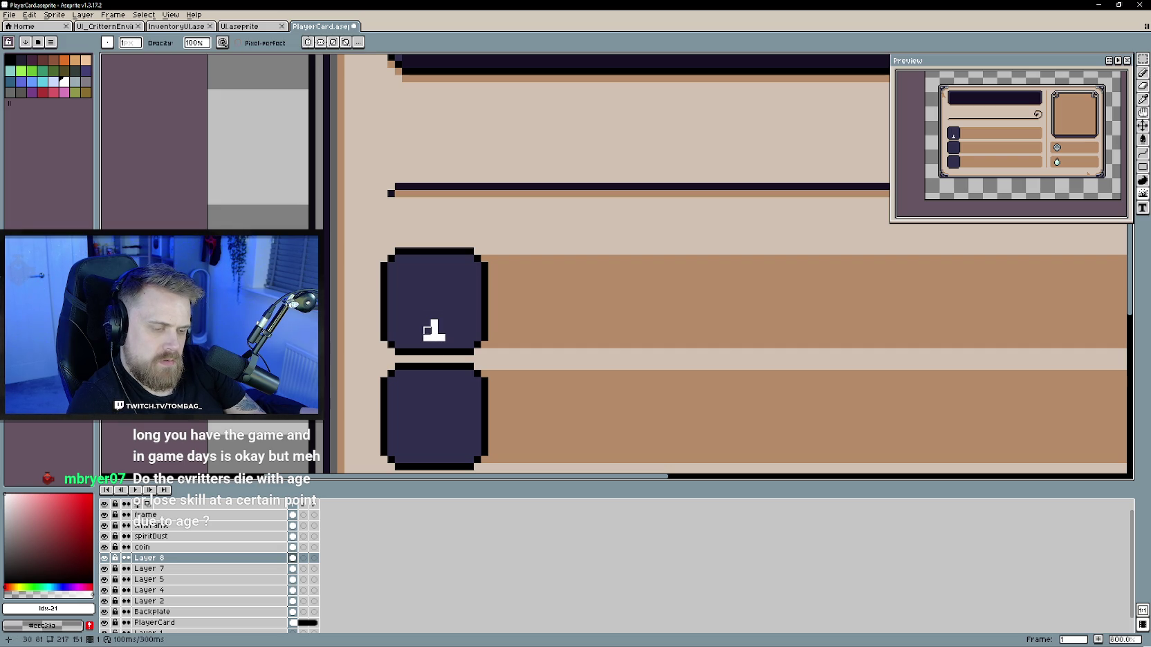
{"action": "key", "text": "b"}
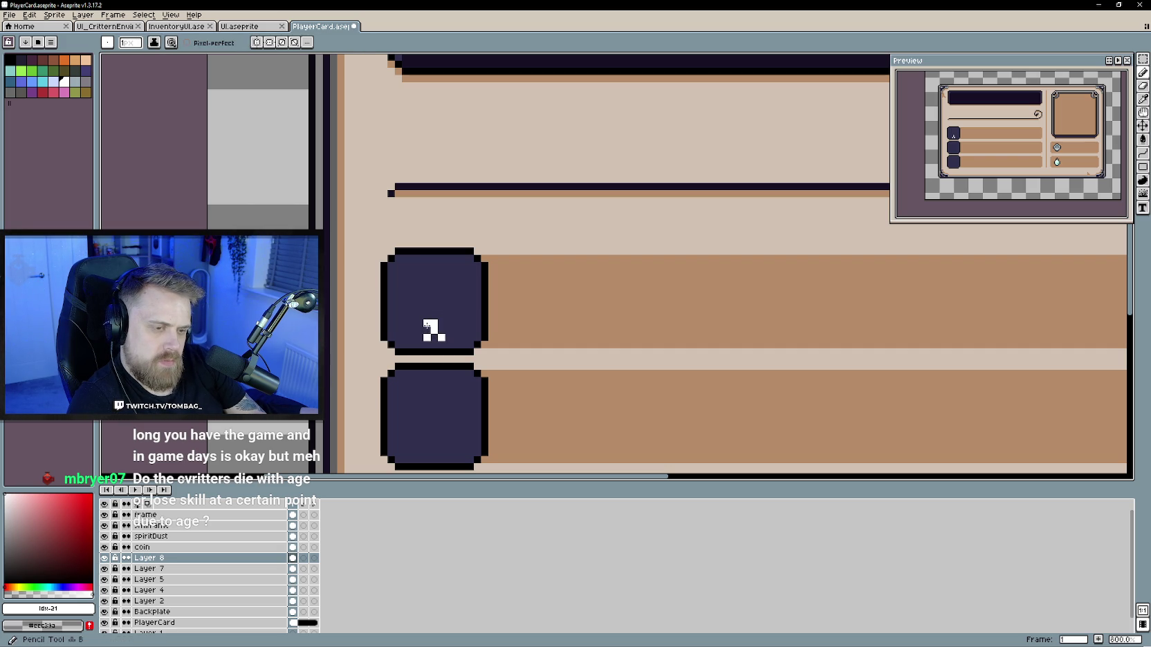
{"action": "left_click", "coordinate": [441, 330]}
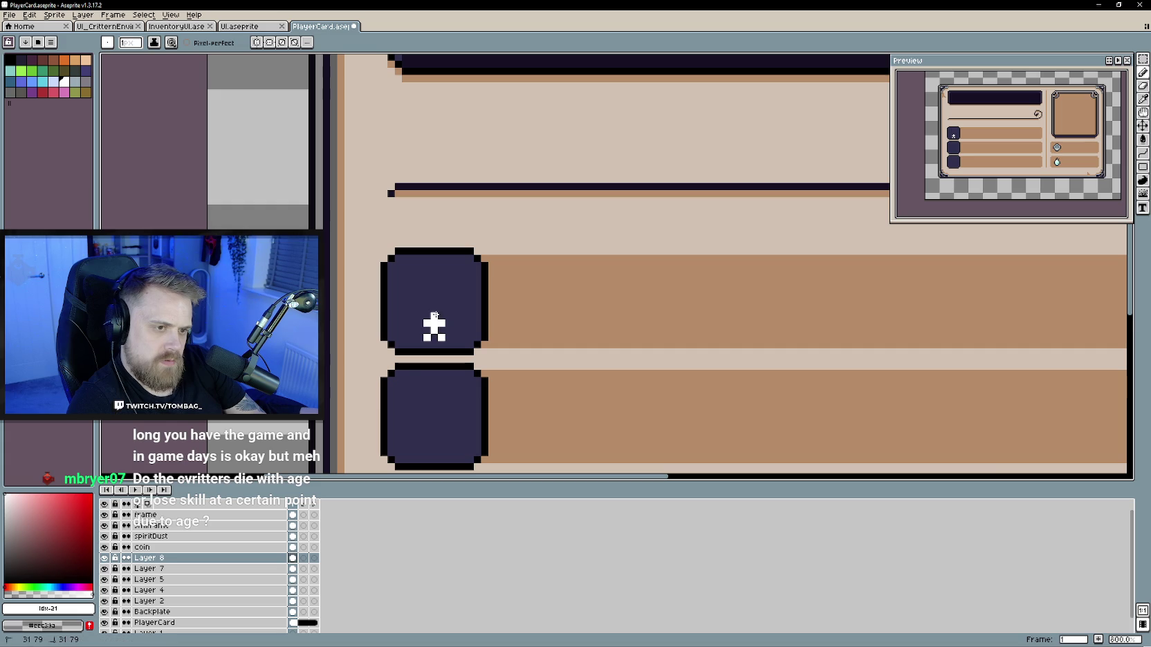
{"action": "scroll", "coordinate": [455, 373], "scroll_direction": "down", "scroll_amount": 1}
{"action": "scroll", "coordinate": [455, 373], "scroll_direction": "down", "scroll_amount": 4}
{"action": "scroll", "coordinate": [449, 397], "scroll_direction": "up", "scroll_amount": 4}
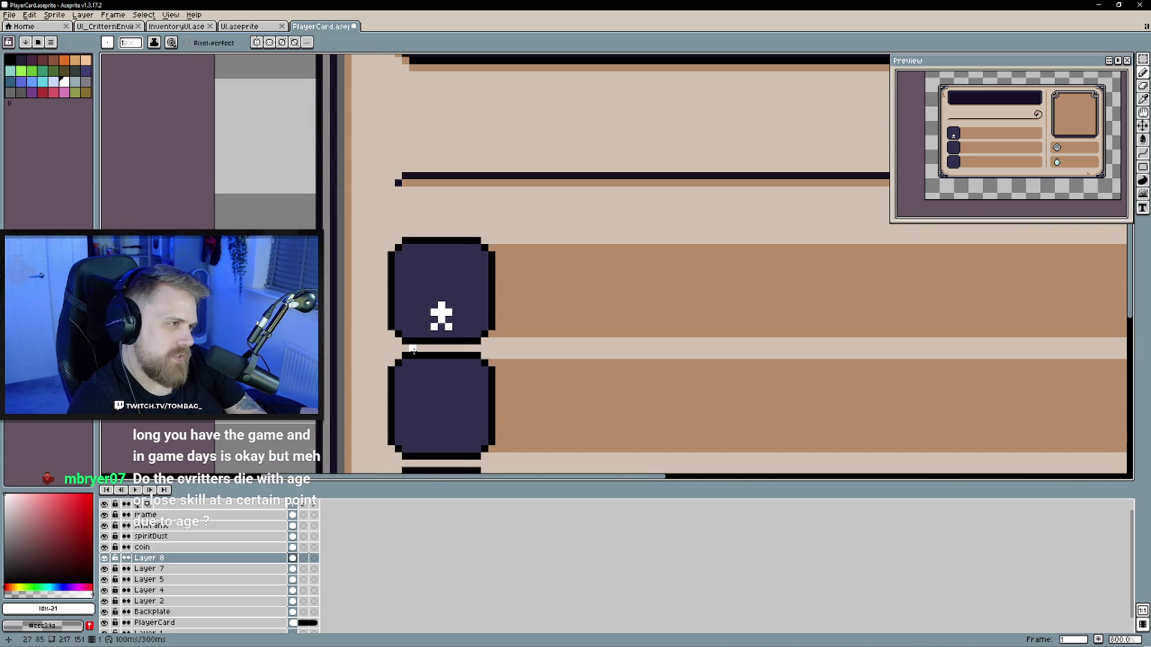
{"action": "scroll", "coordinate": [443, 367], "scroll_direction": "down", "scroll_amount": 1}
{"action": "scroll", "coordinate": [455, 380], "scroll_direction": "down", "scroll_amount": 3}
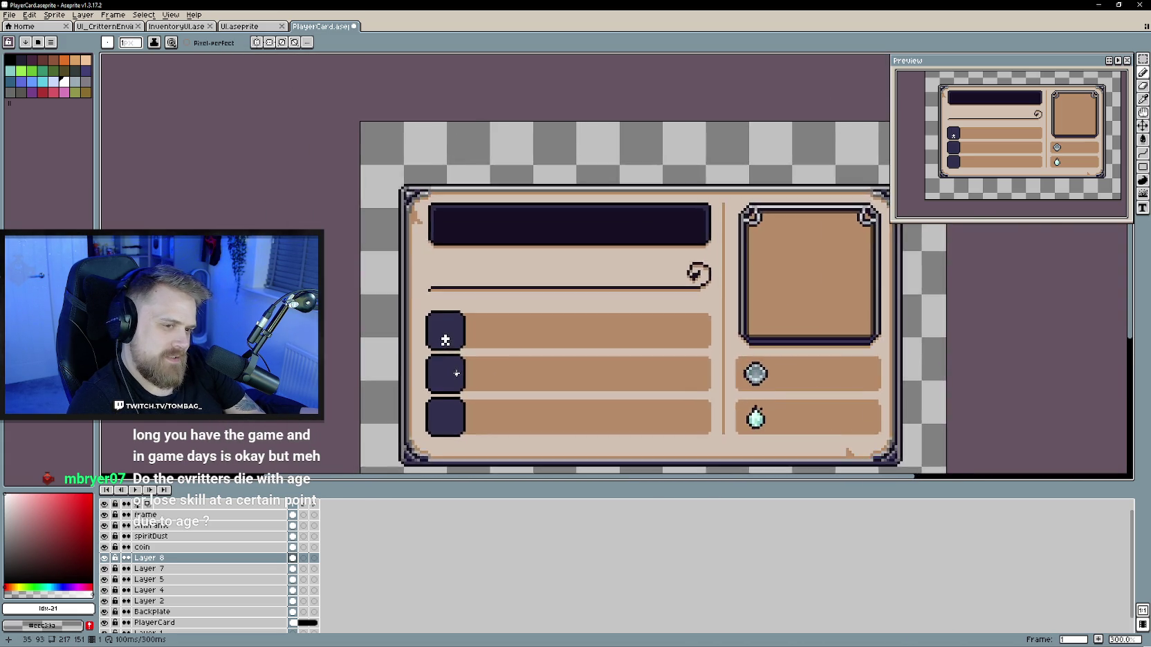
{"action": "scroll", "coordinate": [455, 381], "scroll_direction": "up", "scroll_amount": 2}
{"action": "scroll", "coordinate": [460, 374], "scroll_direction": "up", "scroll_amount": 1}
{"action": "scroll", "coordinate": [467, 365], "scroll_direction": "up", "scroll_amount": 1}
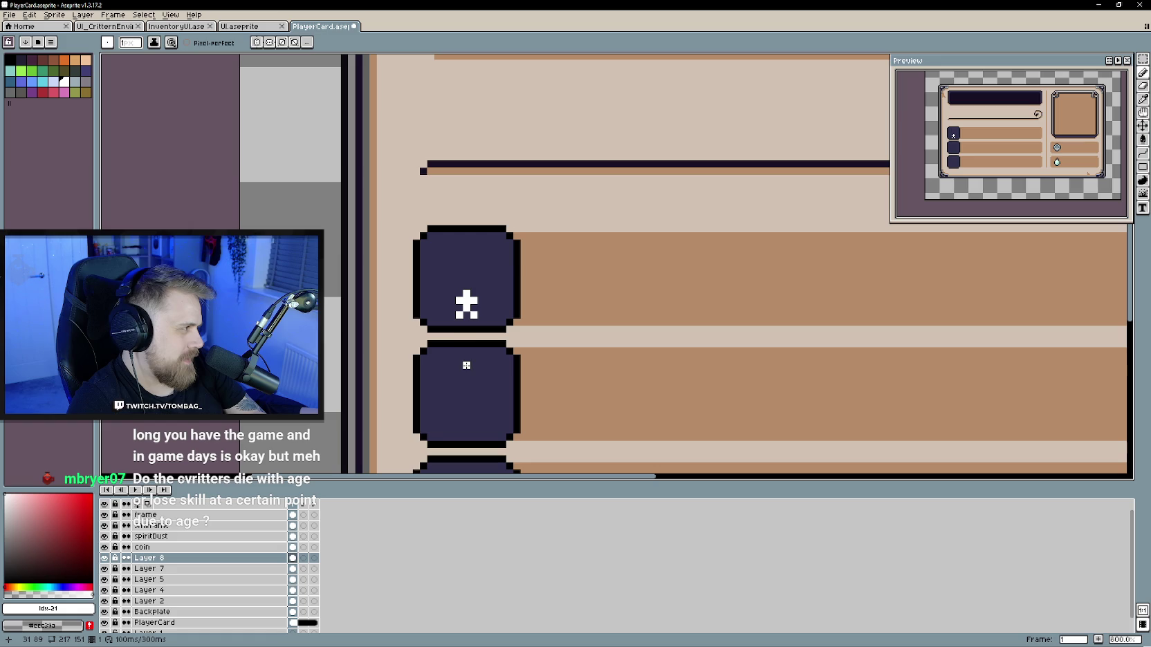
{"action": "scroll", "coordinate": [478, 339], "scroll_direction": "up", "scroll_amount": 1}
{"action": "scroll", "coordinate": [484, 323], "scroll_direction": "up", "scroll_amount": 1}
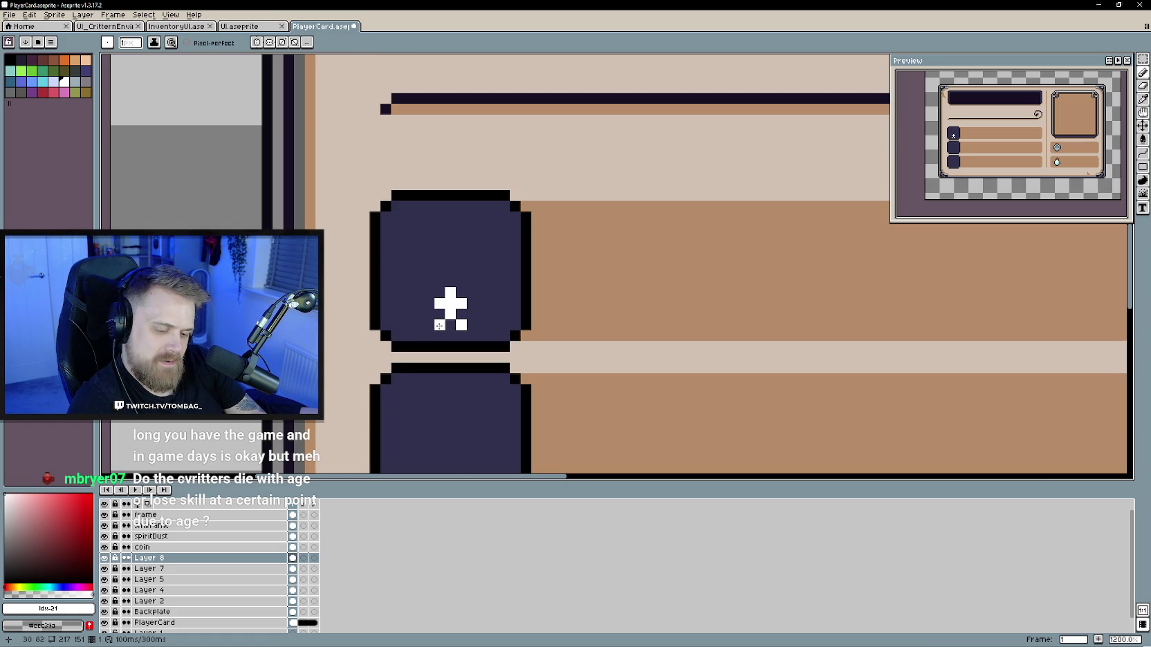
Step: Extend the plus's arms and add pixels to try turning it into a star
{"action": "left_click", "coordinate": [429, 304]}
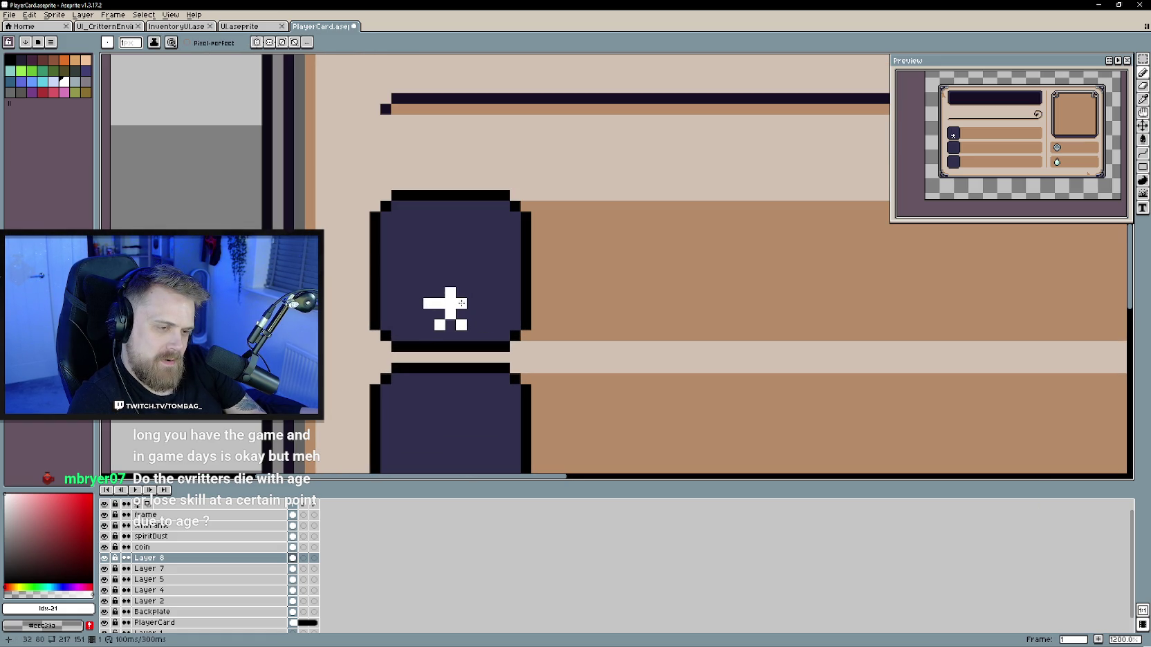
{"action": "left_click", "coordinate": [450, 282]}
{"action": "left_click", "coordinate": [472, 335]}
{"action": "left_click", "coordinate": [461, 314]}
{"action": "left_click", "coordinate": [440, 314]}
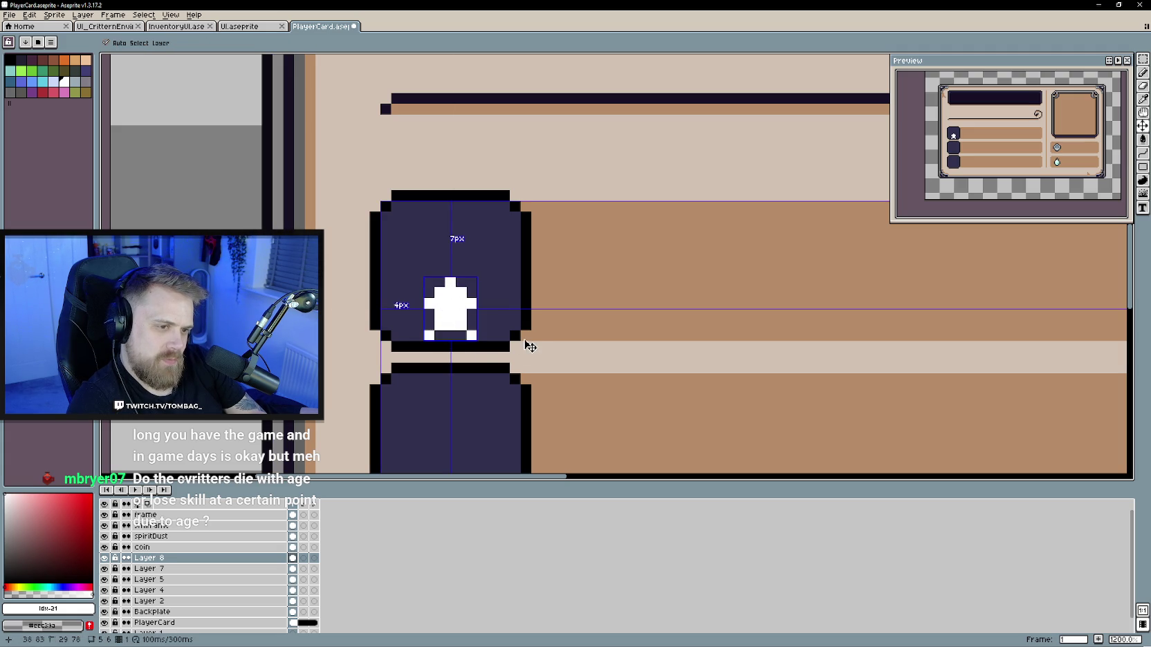
{"action": "key", "text": "ctrl+z"}
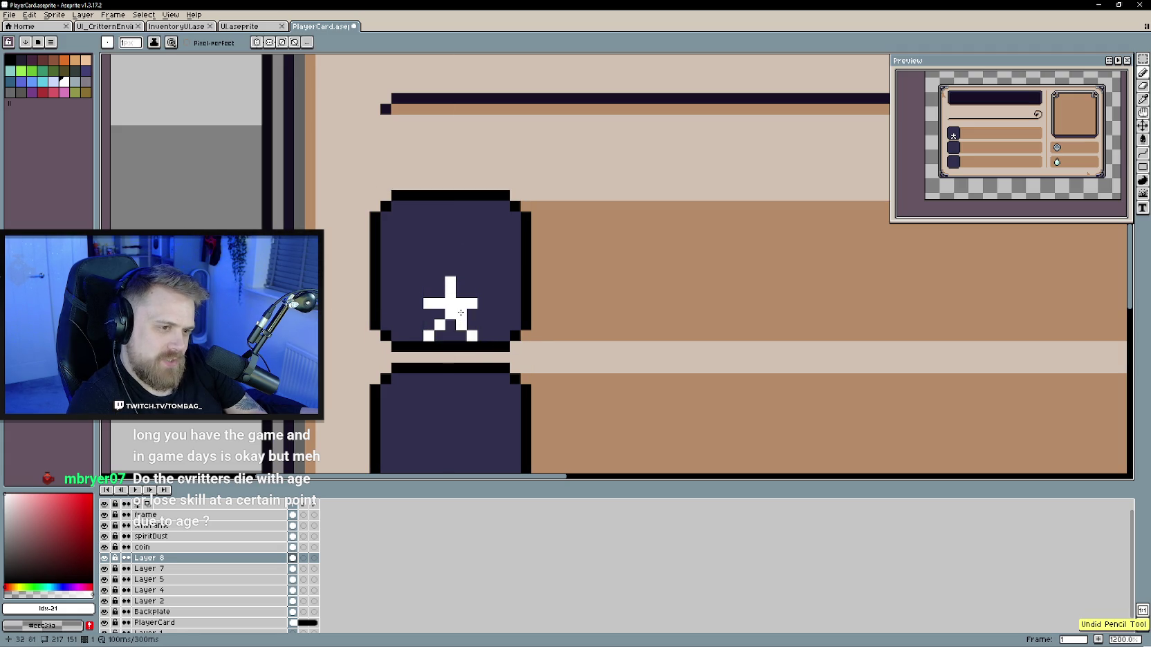
Step: Undo the star edits, reverting the icon to a plain white cross
{"action": "scroll", "coordinate": [484, 383], "scroll_direction": "down", "scroll_amount": 4}
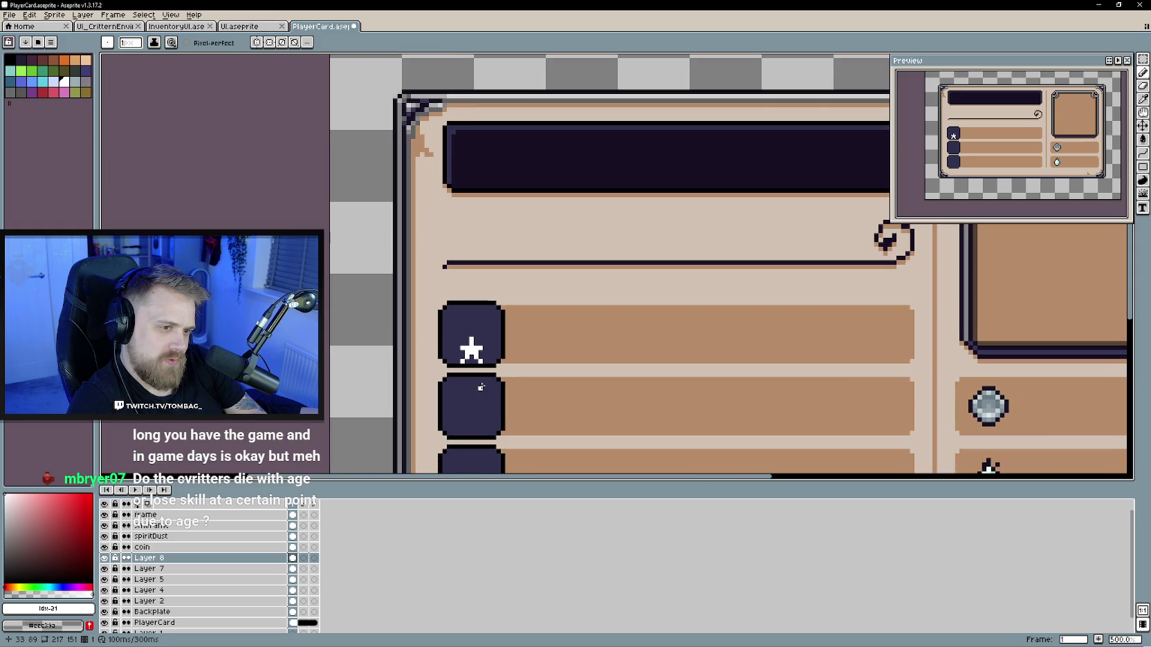
{"action": "scroll", "coordinate": [481, 388], "scroll_direction": "down", "scroll_amount": 1}
{"action": "scroll", "coordinate": [481, 388], "scroll_direction": "up", "scroll_amount": 1}
{"action": "scroll", "coordinate": [481, 389], "scroll_direction": "up", "scroll_amount": 2}
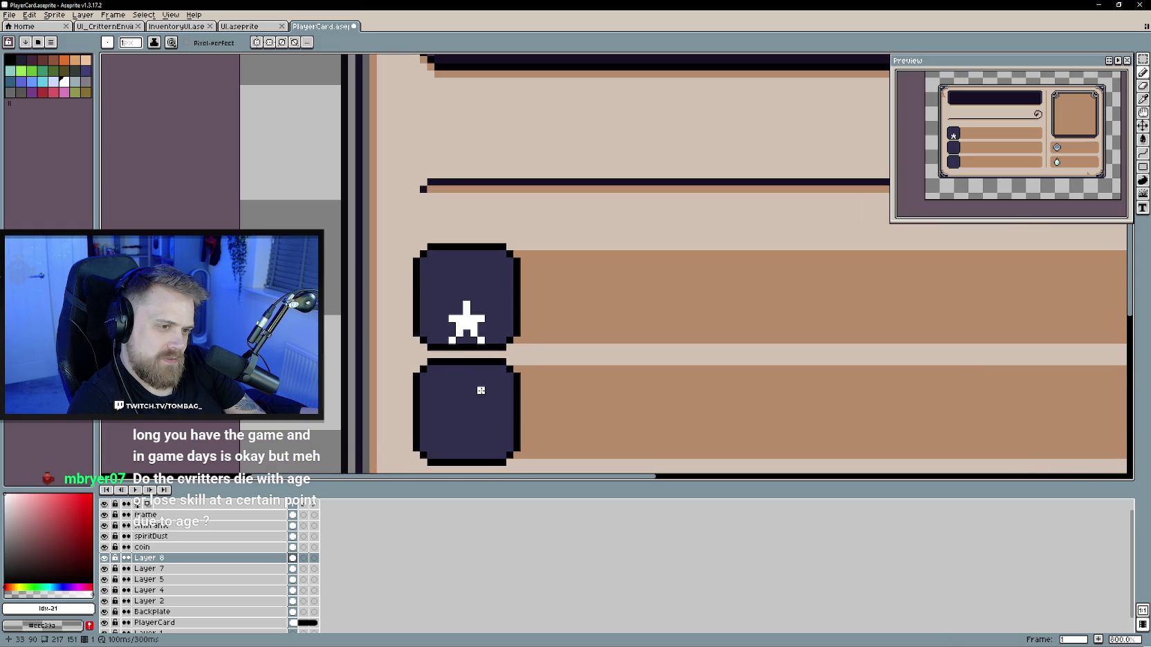
{"action": "scroll", "coordinate": [453, 386], "scroll_direction": "down", "scroll_amount": 3}
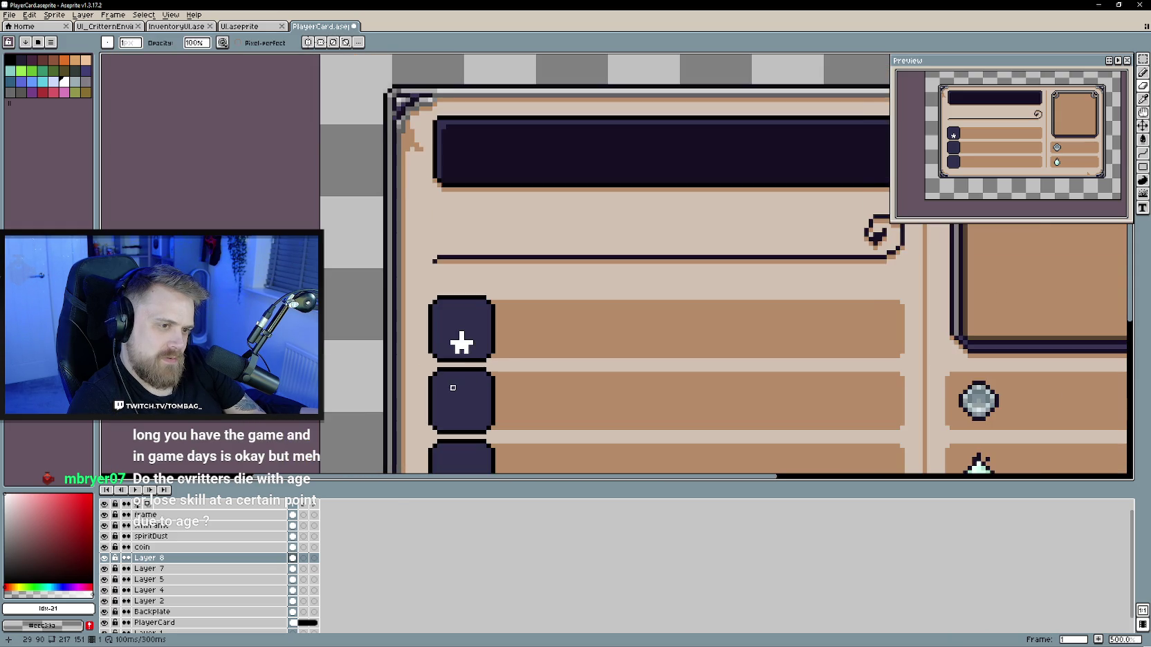
{"action": "scroll", "coordinate": [453, 391], "scroll_direction": "up", "scroll_amount": 5}
{"action": "left_click", "coordinate": [477, 285]}
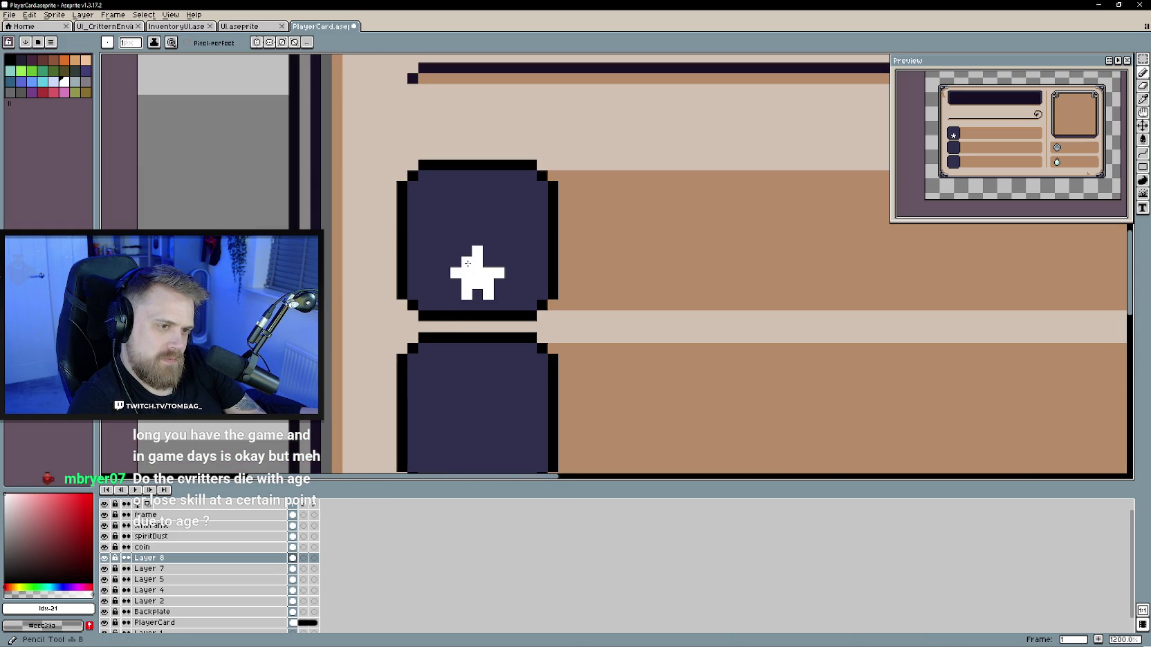
{"action": "scroll", "coordinate": [470, 402], "scroll_direction": "down", "scroll_amount": 3}
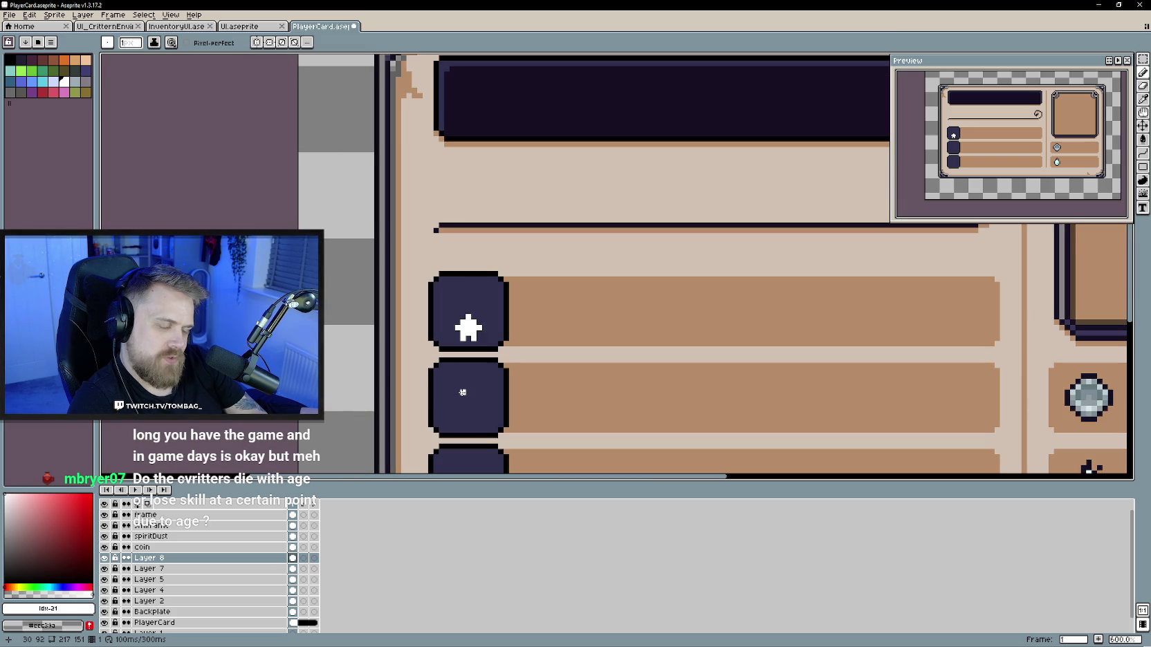
{"action": "scroll", "coordinate": [475, 399], "scroll_direction": "up", "scroll_amount": 2}
{"action": "scroll", "coordinate": [477, 398], "scroll_direction": "up", "scroll_amount": 1}
{"action": "key", "text": "ctrl+z"}
{"action": "scroll", "coordinate": [482, 396], "scroll_direction": "down", "scroll_amount": 1}
{"action": "scroll", "coordinate": [479, 395], "scroll_direction": "down", "scroll_amount": 1}
{"action": "key", "text": "ctrl+z"}
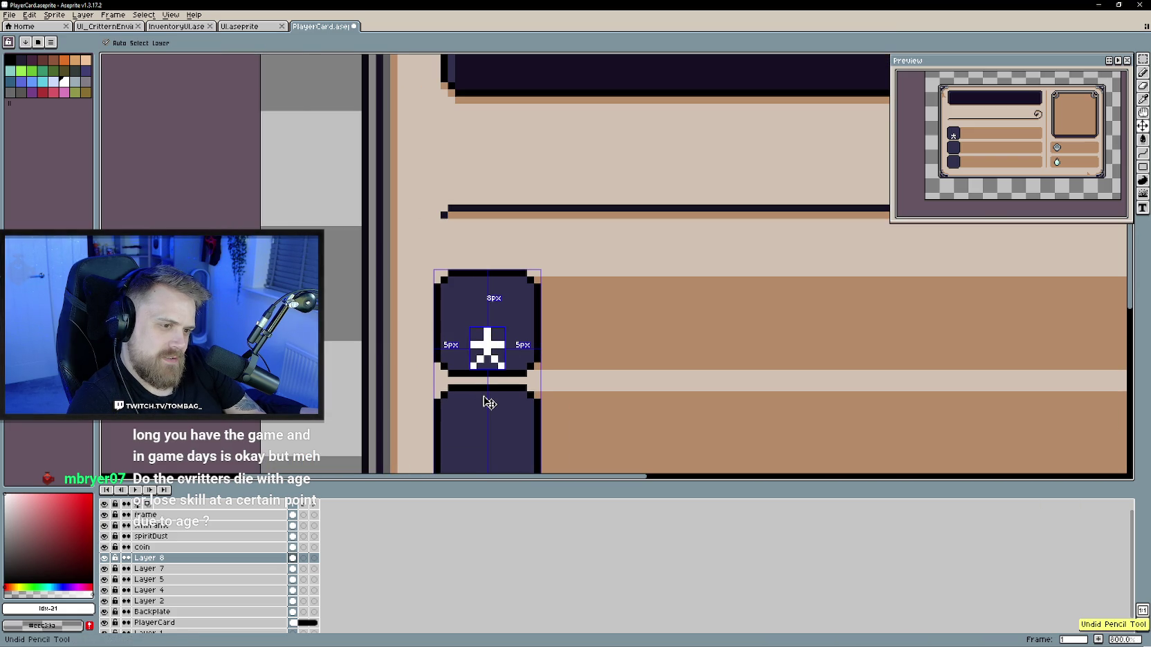
{"action": "key", "text": "ctrl+z"}
{"action": "key", "text": "ctrl+z"}
{"action": "key", "text": "ctrl+z"}
{"action": "key", "text": "ctrl+z"}
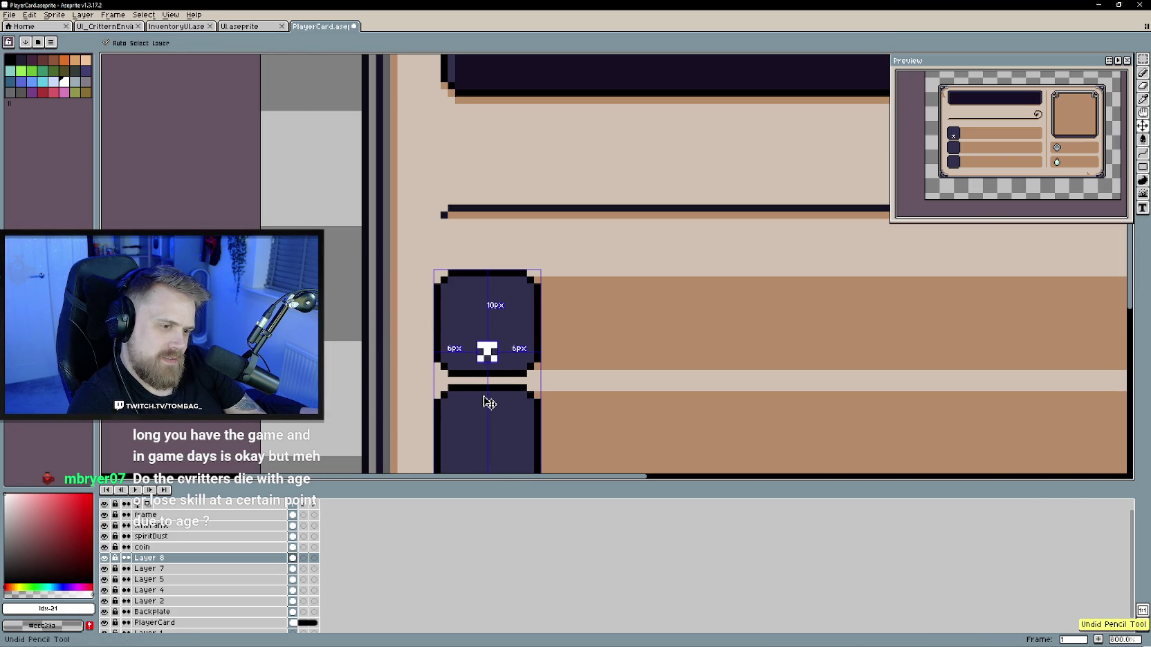
Step: Add a white pixel at the top of the cross icon
{"action": "key", "text": "b"}
{"action": "left_click", "coordinate": [488, 336]}
{"action": "scroll", "coordinate": [487, 368], "scroll_direction": "down", "scroll_amount": 1}
{"action": "scroll", "coordinate": [473, 387], "scroll_direction": "up", "scroll_amount": 1}
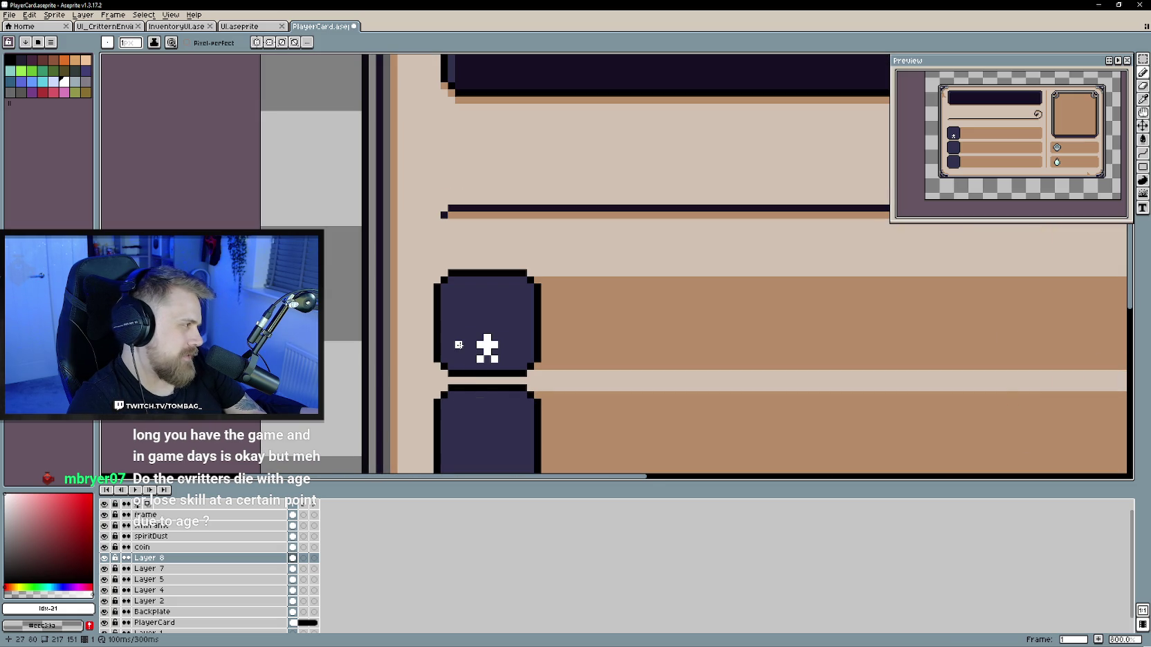
{"action": "scroll", "coordinate": [493, 443], "scroll_direction": "down", "scroll_amount": 1}
{"action": "scroll", "coordinate": [406, 391], "scroll_direction": "down", "scroll_amount": 1}
Step: Draw a white arch above the cross, then undo it back to the plain plus
{"action": "left_click_drag", "start_coordinate": [388, 385], "coordinate": [447, 410]}
{"action": "scroll", "coordinate": [424, 364], "scroll_direction": "up", "scroll_amount": 1}
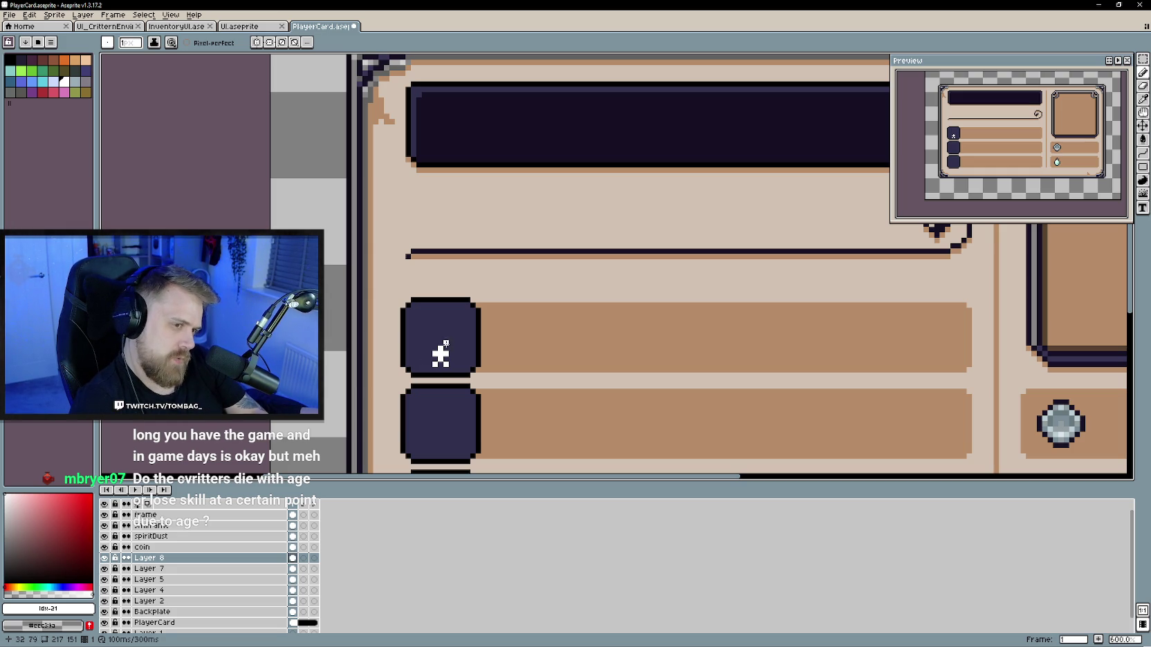
{"action": "left_click_drag", "start_coordinate": [413, 333], "coordinate": [468, 335]}
{"action": "key", "text": "ctrl+z"}
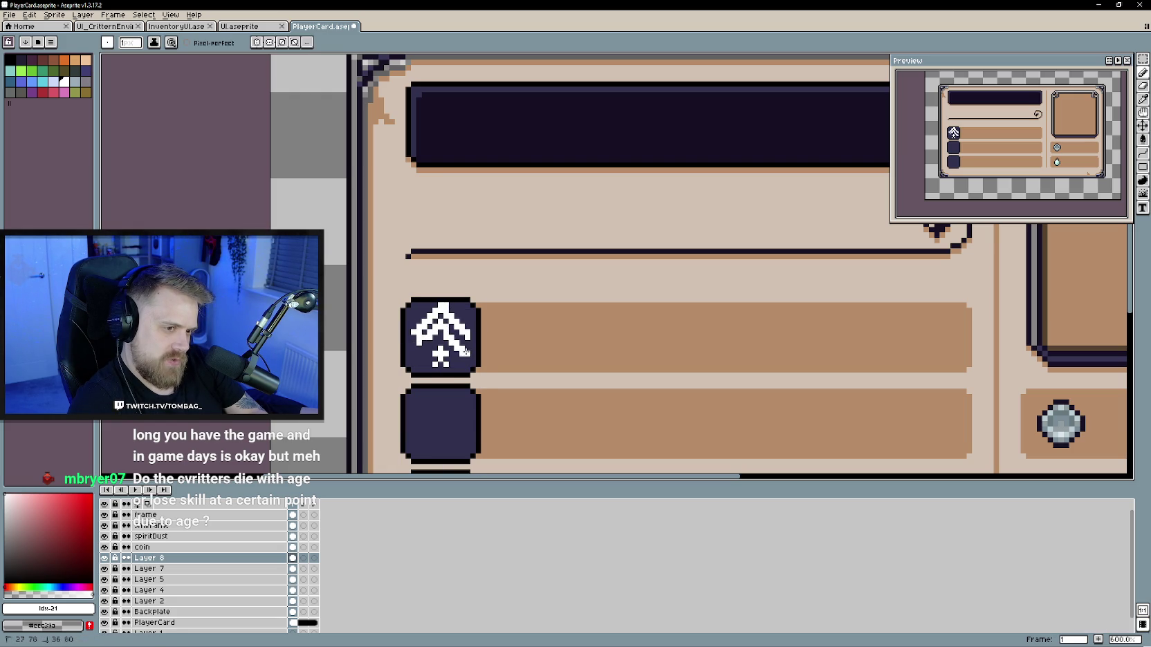
{"action": "key", "text": "ctrl+z"}
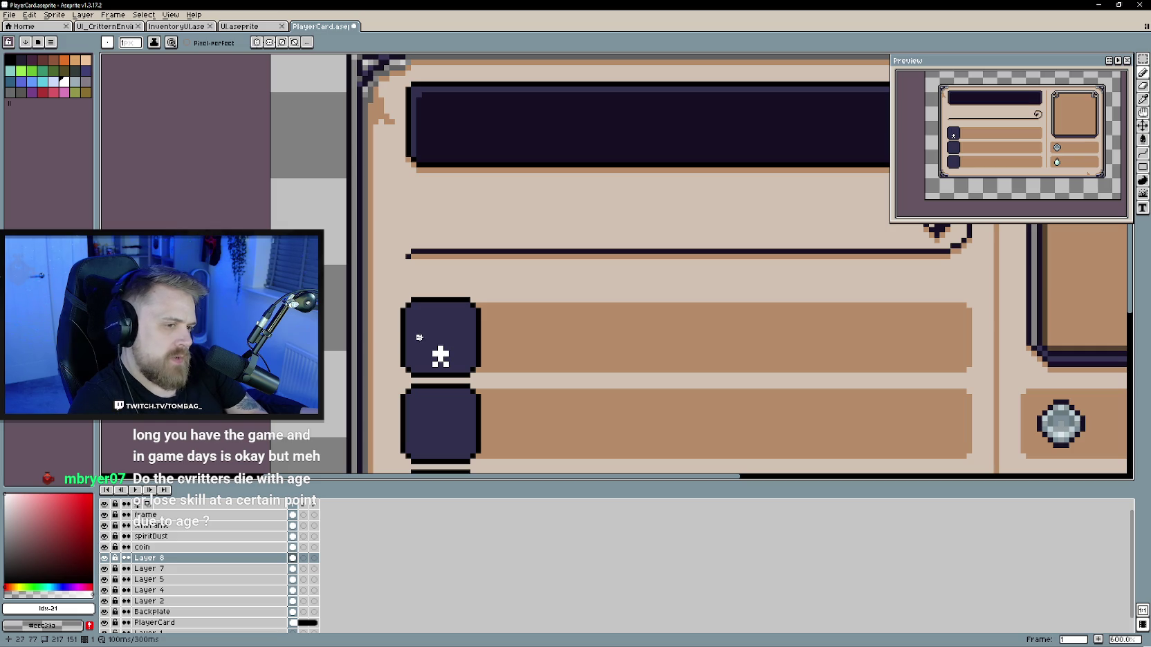
Step: Erase the white cross from the top slot, leaving only a tiny speck
{"action": "key", "text": "e"}
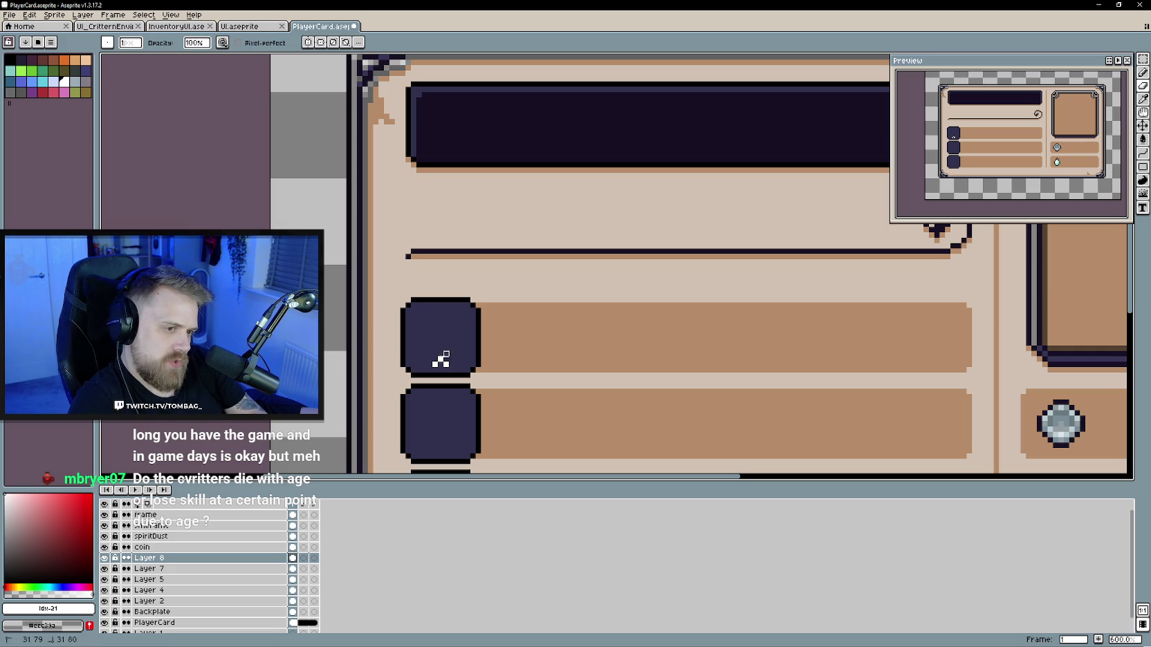
{"action": "key", "text": "b"}
{"action": "left_click_drag", "start_coordinate": [440, 349], "coordinate": [418, 333]}
{"action": "scroll", "coordinate": [419, 334], "scroll_direction": "down", "scroll_amount": 1}
{"action": "scroll", "coordinate": [418, 334], "scroll_direction": "up", "scroll_amount": 1}
{"action": "scroll", "coordinate": [414, 321], "scroll_direction": "up", "scroll_amount": 1}
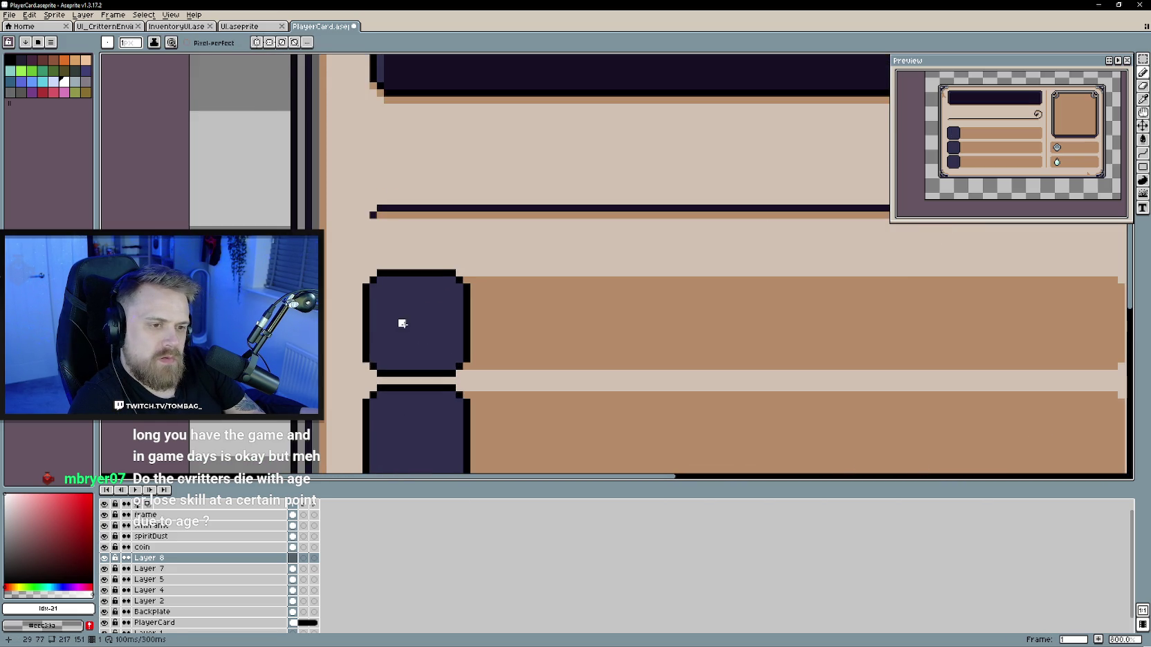
Step: Trace the shield's top edge, sides and bottom point, undoing the last stroke
{"action": "mouse_move", "coordinate": [395, 273]}
{"action": "left_mouse_down"}
{"action": "mouse_move", "coordinate": [449, 272]}
{"action": "mouse_move", "coordinate": [387, 305]}
{"action": "left_mouse_up"}
{"action": "mouse_move", "coordinate": [457, 277]}
{"action": "left_mouse_down"}
{"action": "mouse_move", "coordinate": [453, 315]}
{"action": "mouse_move", "coordinate": [404, 328]}
{"action": "left_mouse_up"}
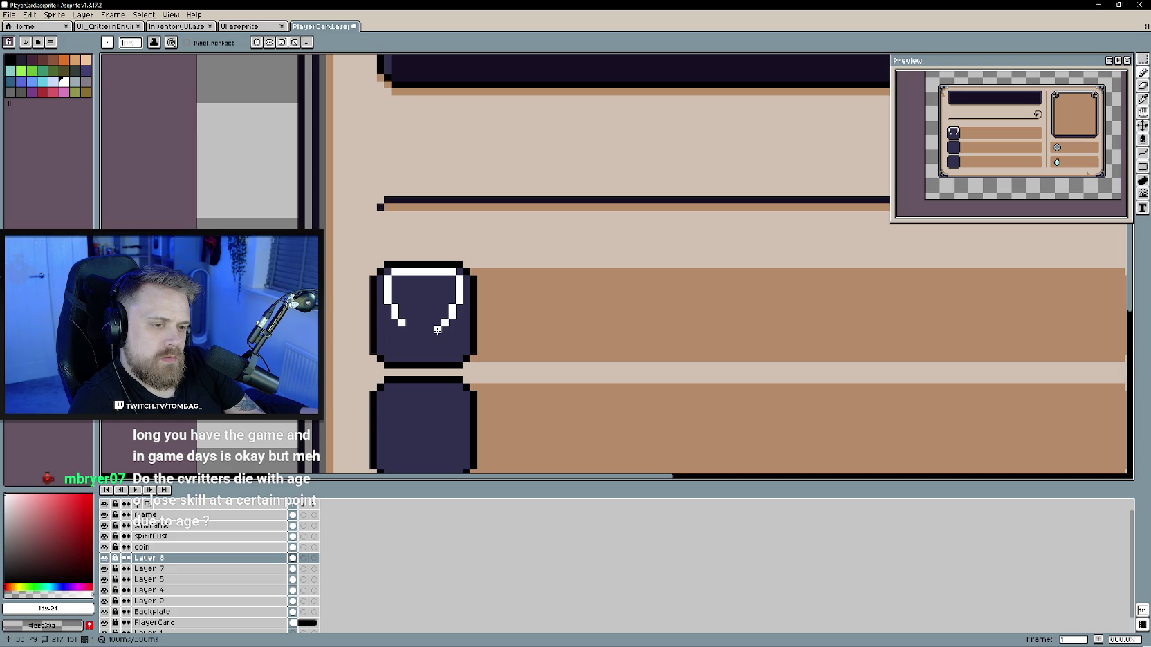
{"action": "left_click_drag", "start_coordinate": [416, 337], "coordinate": [430, 335]}
{"action": "scroll", "coordinate": [428, 343], "scroll_direction": "down", "scroll_amount": 2}
{"action": "scroll", "coordinate": [439, 349], "scroll_direction": "down", "scroll_amount": 1}
{"action": "scroll", "coordinate": [449, 360], "scroll_direction": "up", "scroll_amount": 1}
{"action": "scroll", "coordinate": [449, 360], "scroll_direction": "down", "scroll_amount": 1}
{"action": "scroll", "coordinate": [429, 356], "scroll_direction": "up", "scroll_amount": 1}
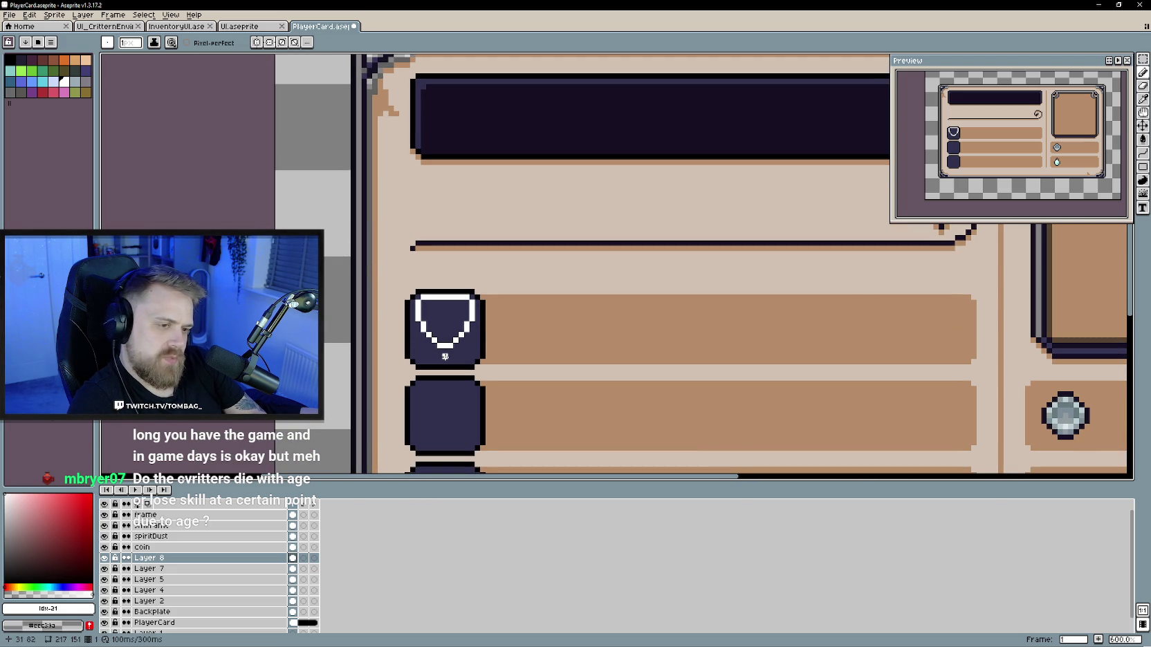
{"action": "key", "text": "ctrl+z"}
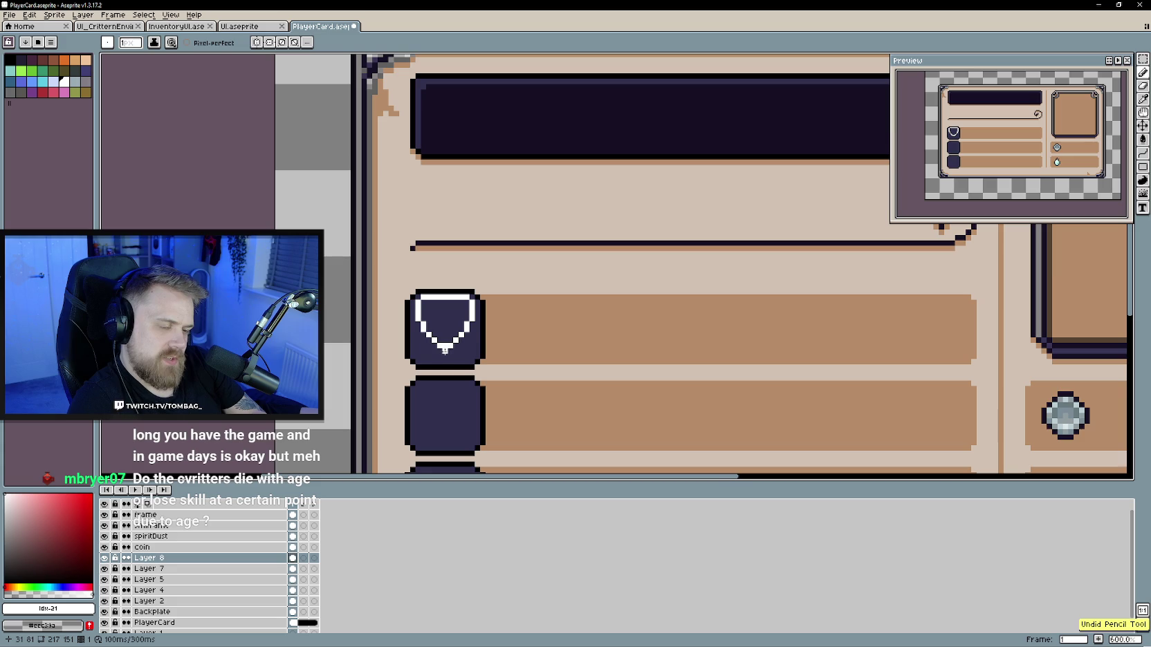
Step: Cover the white top edge with navy and redraw the right and left edges dark red
{"action": "scroll", "coordinate": [445, 350], "scroll_direction": "up", "scroll_amount": 1}
{"action": "left_click", "coordinate": [451, 271], "text": "alt"}
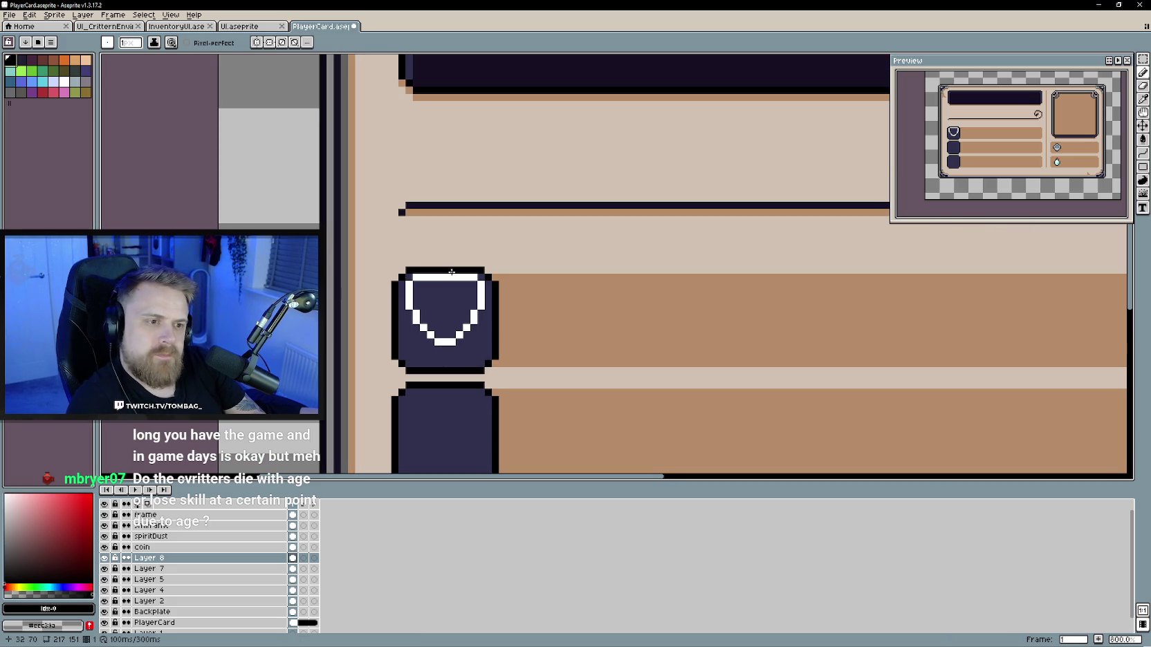
{"action": "left_click", "coordinate": [481, 283], "text": "alt"}
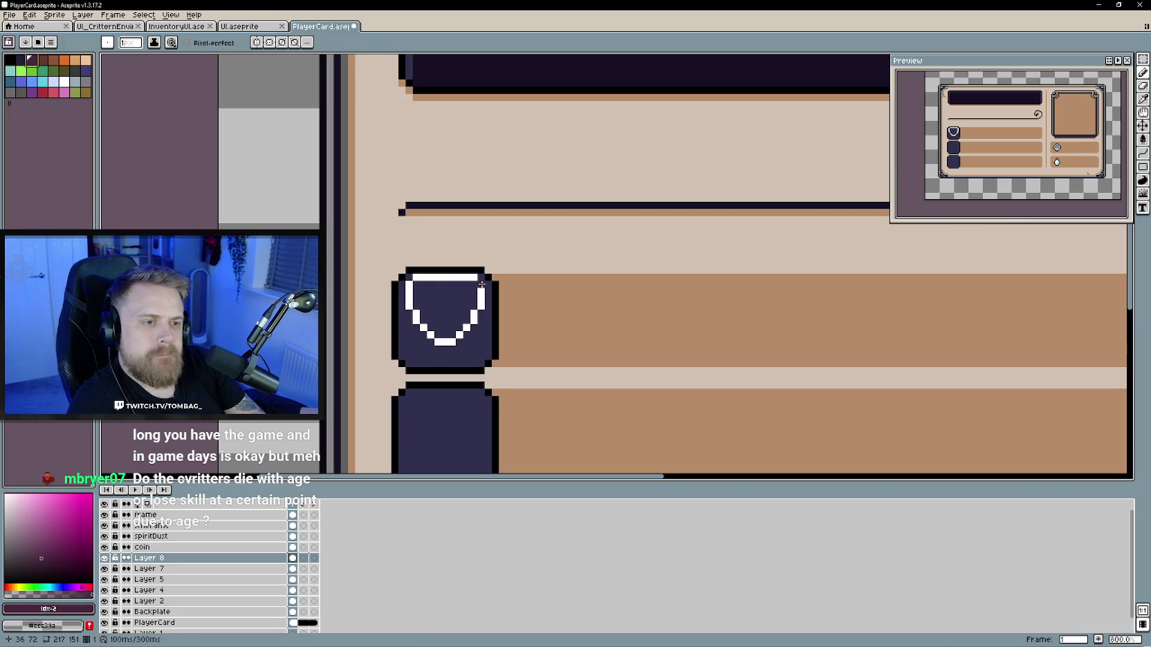
{"action": "left_click_drag", "start_coordinate": [479, 278], "coordinate": [414, 278]}
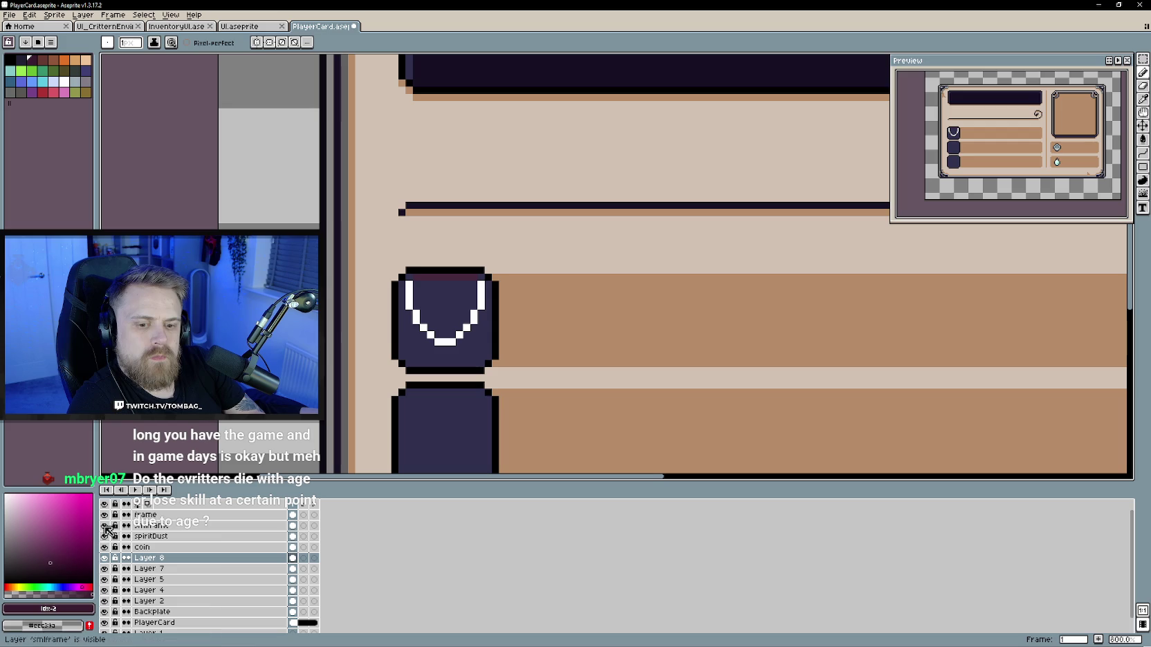
{"action": "left_click_drag", "start_coordinate": [482, 283], "coordinate": [482, 300]}
{"action": "mouse_move", "coordinate": [409, 281]}
{"action": "left_mouse_down"}
{"action": "mouse_move", "coordinate": [425, 327]}
{"action": "mouse_move", "coordinate": [455, 342]}
{"action": "mouse_move", "coordinate": [465, 328]}
{"action": "left_mouse_up"}
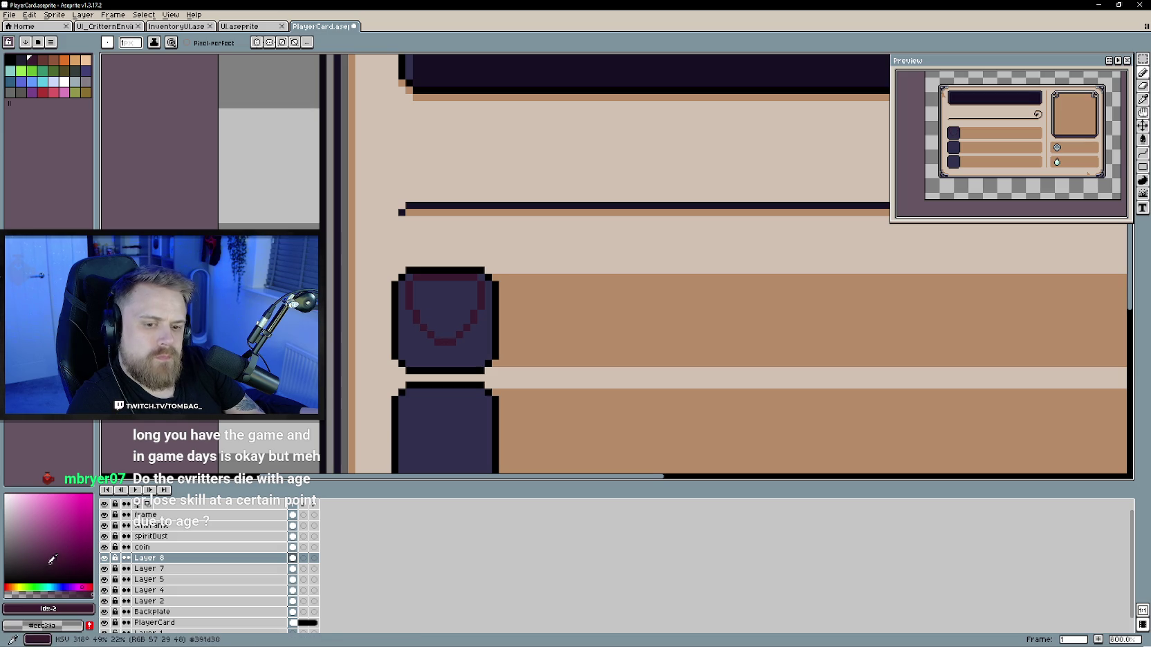
Step: Bucket-fill the shield's interior with maroon
{"action": "key", "text": "g"}
{"action": "left_click", "coordinate": [445, 298]}
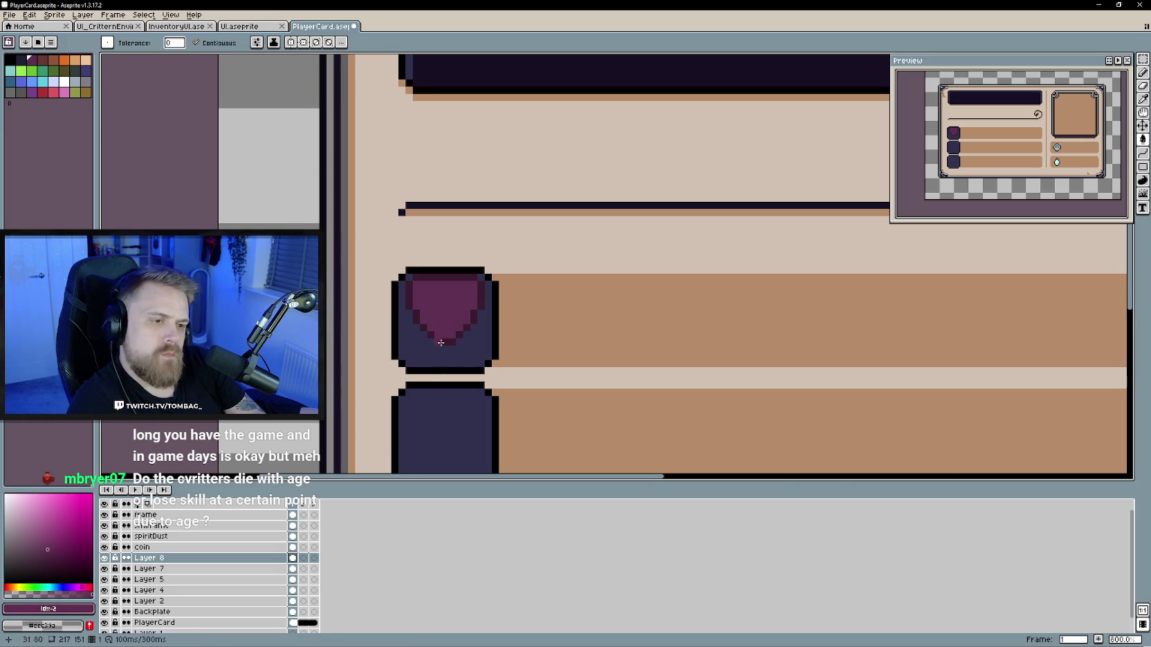
{"action": "scroll", "coordinate": [464, 387], "scroll_direction": "down", "scroll_amount": 3}
{"action": "scroll", "coordinate": [465, 388], "scroll_direction": "down", "scroll_amount": 2}
{"action": "scroll", "coordinate": [469, 396], "scroll_direction": "up", "scroll_amount": 1}
{"action": "scroll", "coordinate": [468, 391], "scroll_direction": "up", "scroll_amount": 1}
{"action": "scroll", "coordinate": [467, 380], "scroll_direction": "up", "scroll_amount": 2}
{"action": "scroll", "coordinate": [466, 370], "scroll_direction": "up", "scroll_amount": 1}
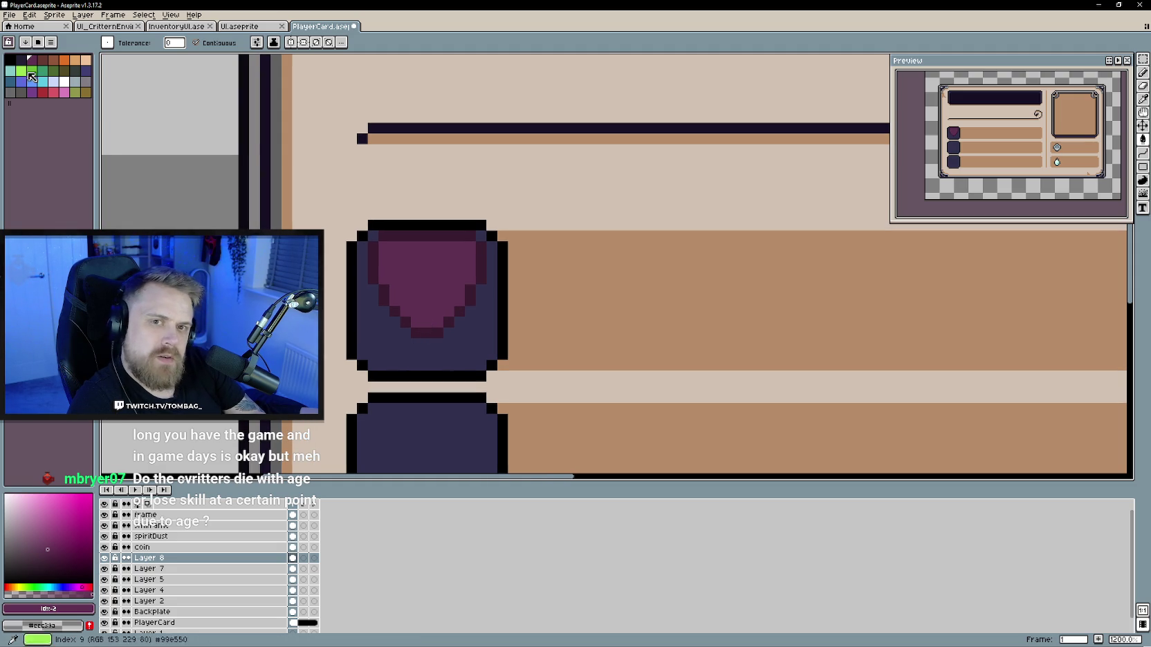
Step: Try filling the shield with a lighter palette colour, then undo it
{"action": "left_click", "coordinate": [526, 311], "text": "alt"}
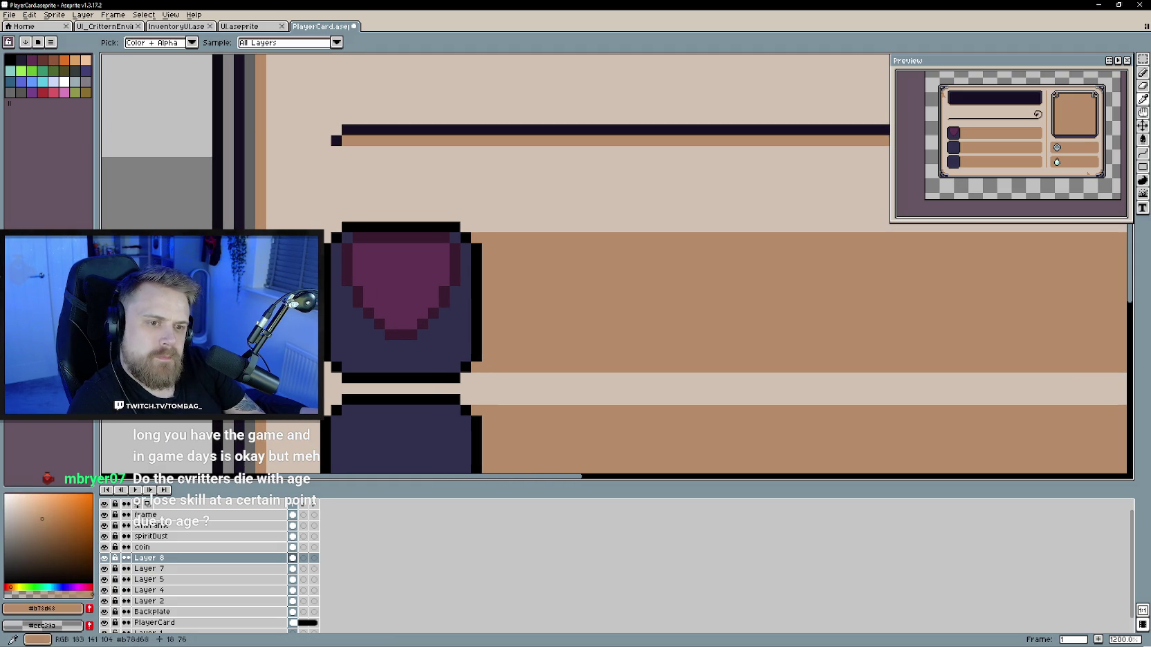
{"action": "left_click", "coordinate": [409, 319], "text": "alt"}
{"action": "left_click", "coordinate": [409, 319]}
{"action": "key", "text": "b"}
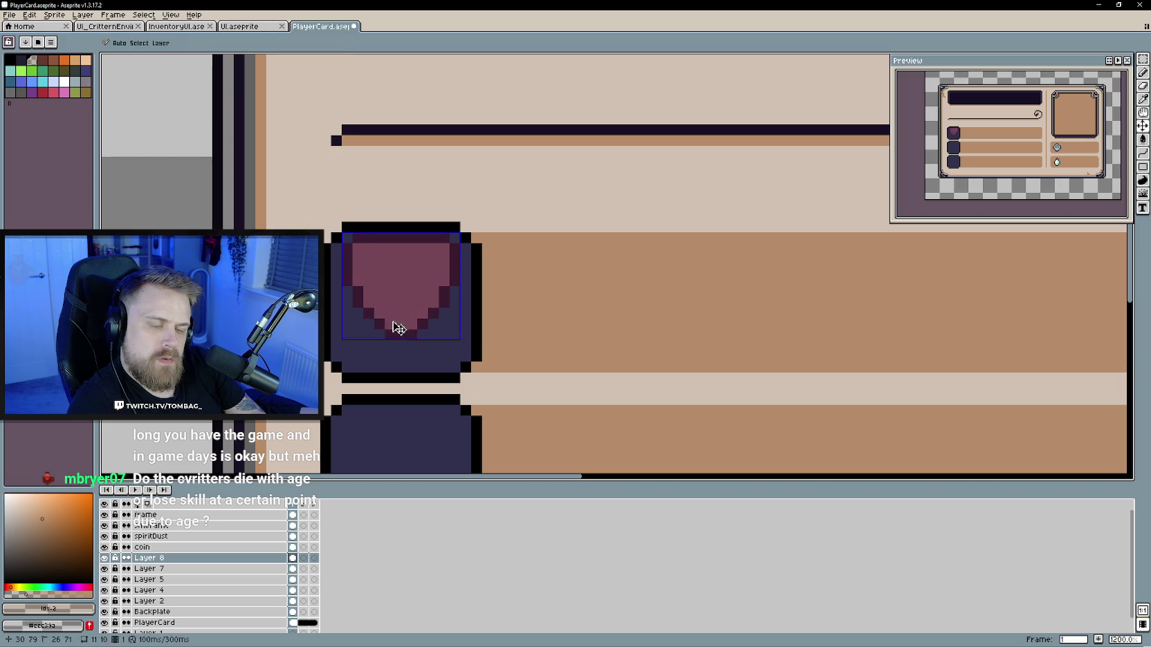
{"action": "key", "text": "ctrl+z"}
Step: Pencil lighter highlight pixels along the shield's inner left edge and right side
{"action": "left_click", "coordinate": [380, 313]}
{"action": "left_click", "coordinate": [433, 302]}
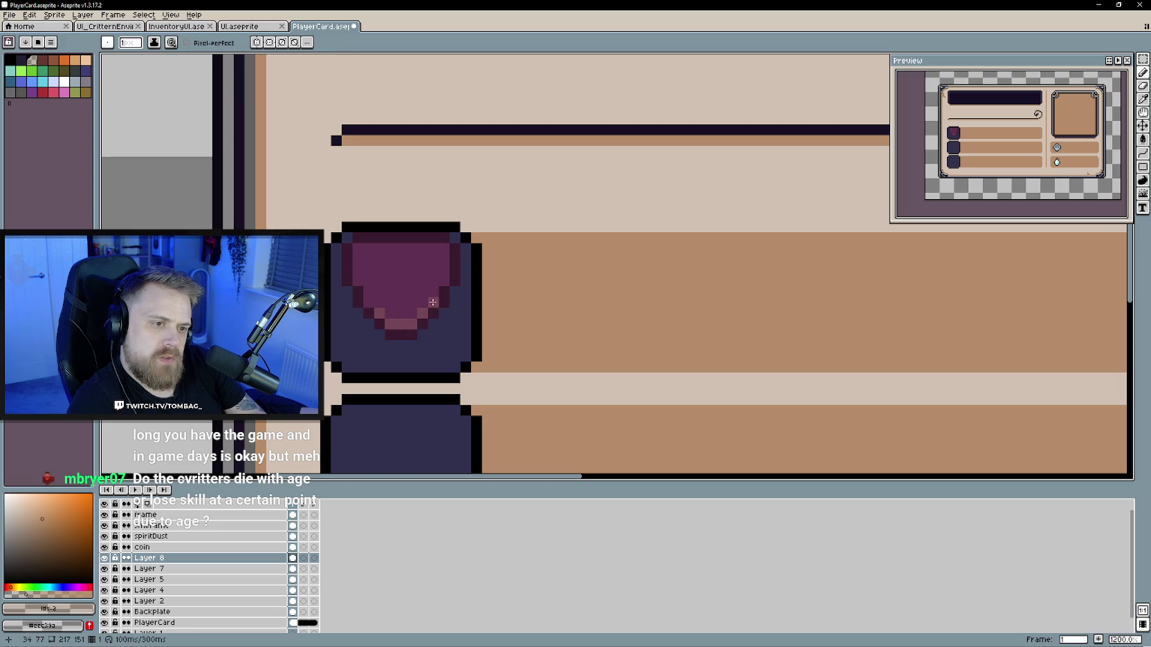
{"action": "left_click_drag", "start_coordinate": [367, 302], "coordinate": [364, 251]}
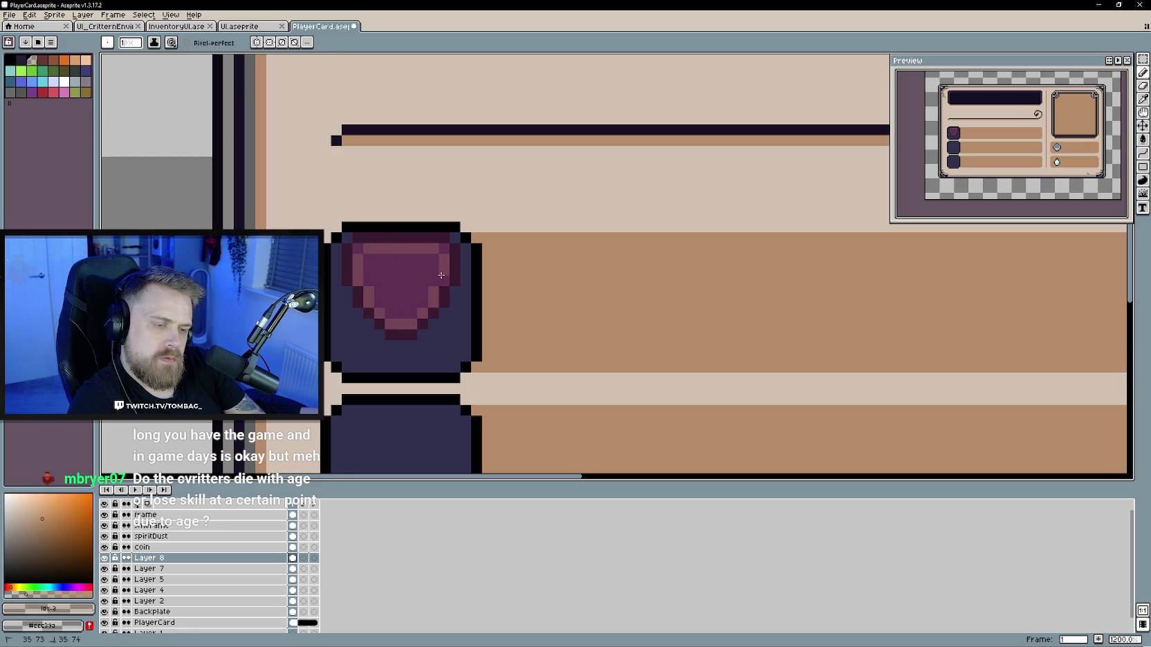
{"action": "scroll", "coordinate": [482, 385], "scroll_direction": "down", "scroll_amount": 5}
{"action": "scroll", "coordinate": [541, 386], "scroll_direction": "down", "scroll_amount": 1}
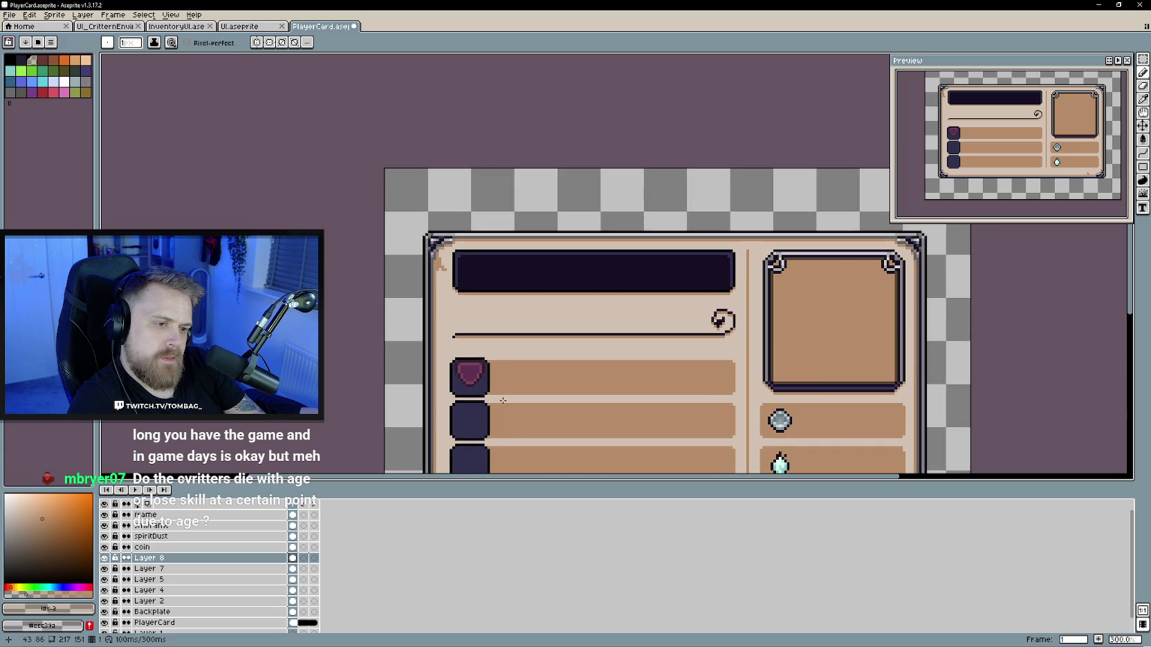
{"action": "scroll", "coordinate": [462, 378], "scroll_direction": "up", "scroll_amount": 6}
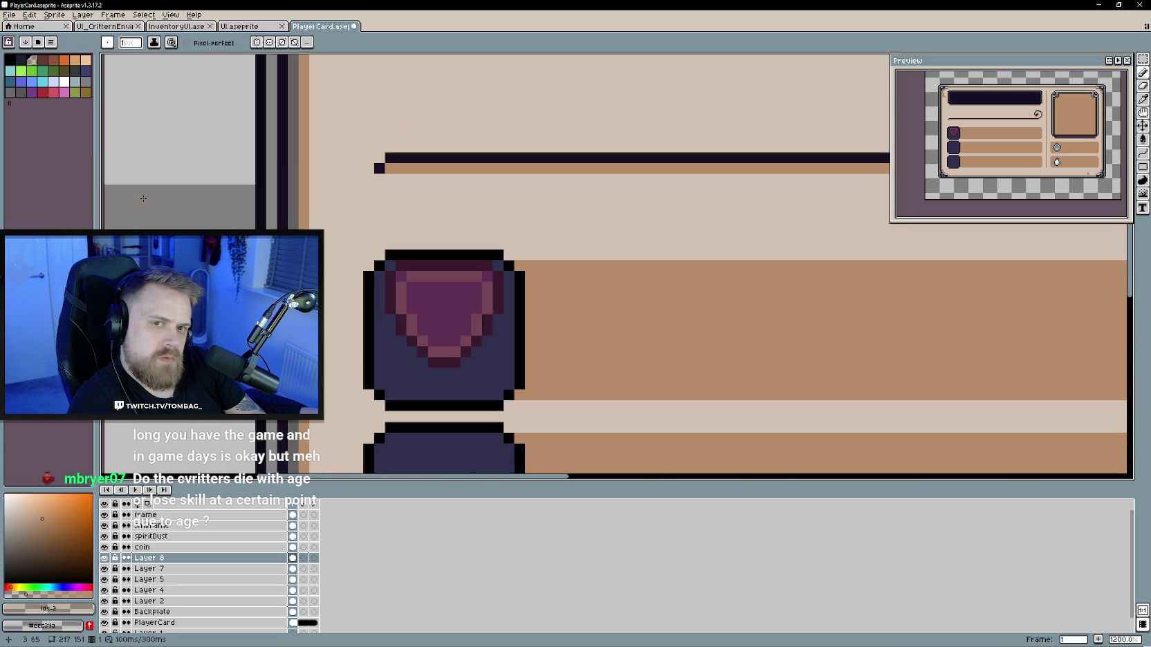
{"action": "key", "text": "alt"}
Step: Sample the dark maroon shade and paint and fill the shield's left half with it
{"action": "left_click", "coordinate": [453, 326], "text": "alt"}
{"action": "left_click_drag", "start_coordinate": [442, 333], "coordinate": [442, 284]}
{"action": "key", "text": "g"}
{"action": "left_click", "coordinate": [422, 311]}
{"action": "scroll", "coordinate": [443, 332], "scroll_direction": "down", "scroll_amount": 5}
{"action": "scroll", "coordinate": [493, 440], "scroll_direction": "down", "scroll_amount": 1}
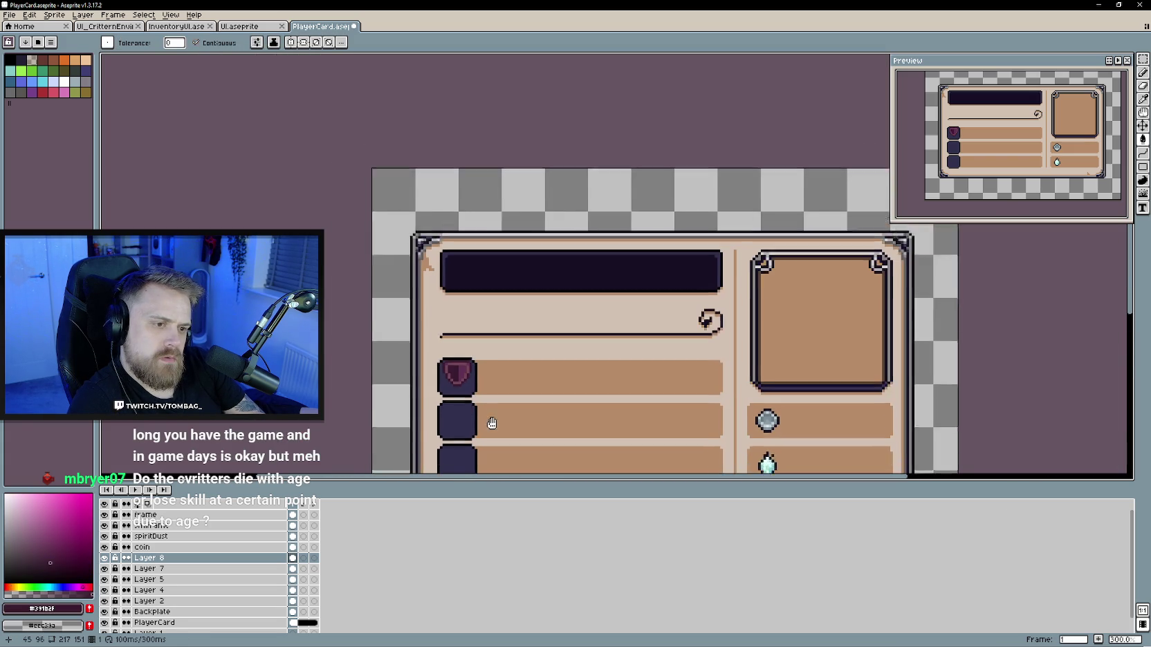
{"action": "scroll", "coordinate": [436, 342], "scroll_direction": "up", "scroll_amount": 2}
{"action": "scroll", "coordinate": [436, 342], "scroll_direction": "up", "scroll_amount": 1}
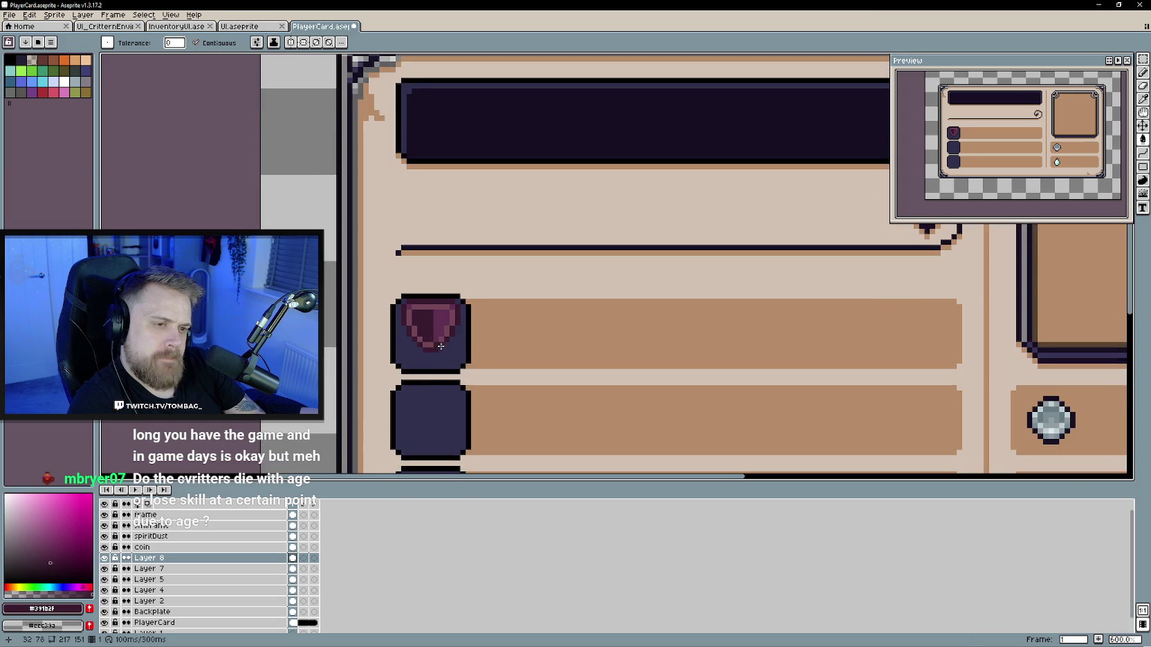
{"action": "scroll", "coordinate": [437, 341], "scroll_direction": "up", "scroll_amount": 1}
{"action": "scroll", "coordinate": [457, 339], "scroll_direction": "up", "scroll_amount": 2}
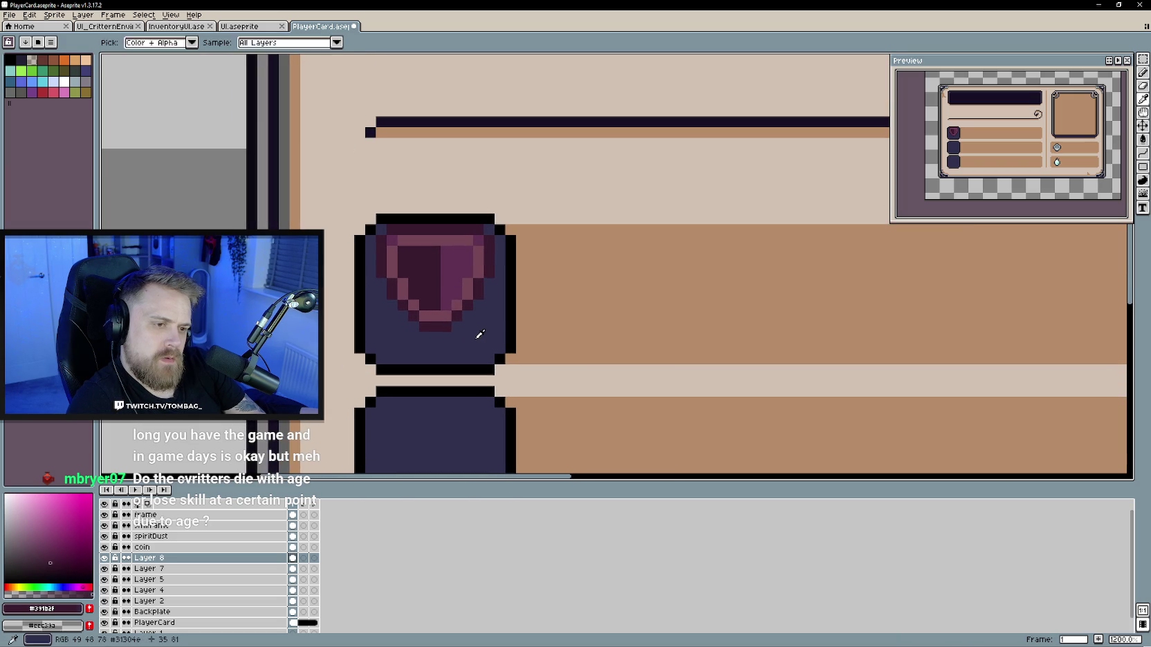
Step: Choose the near-black outline colour and add it to the palette
{"action": "left_click", "coordinate": [479, 335], "text": "alt"}
{"action": "scroll", "coordinate": [479, 335], "scroll_direction": "down", "scroll_amount": 3}
{"action": "scroll", "coordinate": [477, 276], "scroll_direction": "down", "scroll_amount": 1}
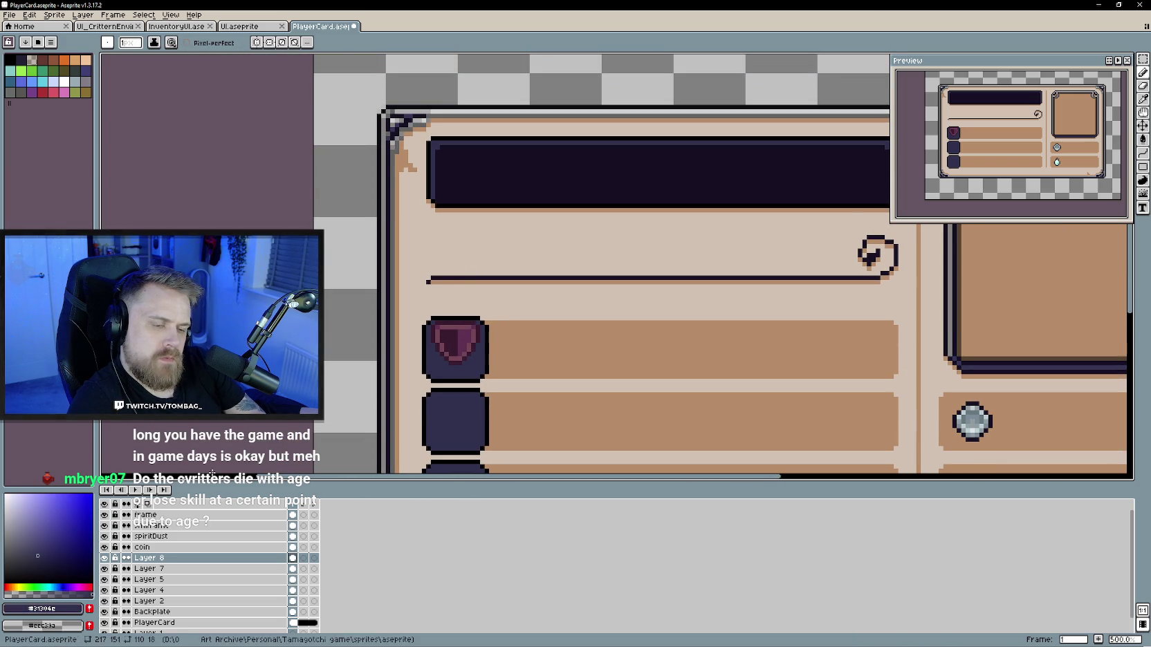
{"action": "left_click", "coordinate": [493, 175], "text": "alt"}
{"action": "left_click", "coordinate": [89, 608]}
{"action": "key", "text": "g"}
{"action": "scroll", "coordinate": [470, 340], "scroll_direction": "up", "scroll_amount": 4}
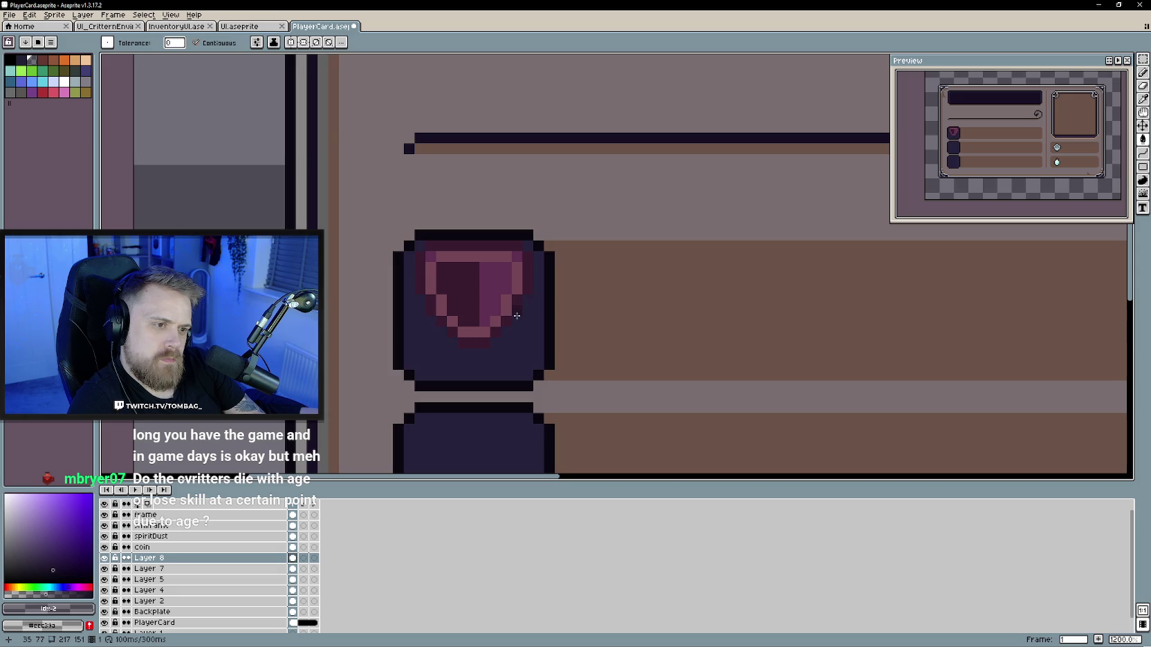
{"action": "key", "text": "b"}
Step: Redraw the near-black outline along the shield's lower edge
{"action": "left_click_drag", "start_coordinate": [516, 320], "coordinate": [457, 342]}
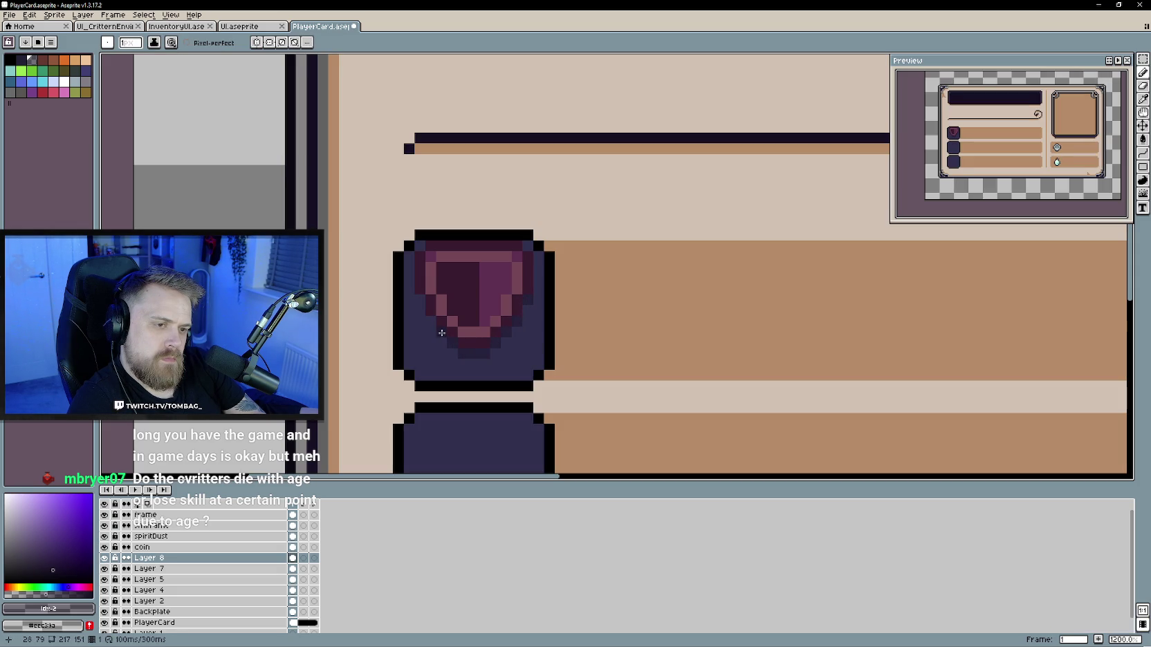
{"action": "scroll", "coordinate": [489, 370], "scroll_direction": "down", "scroll_amount": 5}
{"action": "scroll", "coordinate": [584, 388], "scroll_direction": "down", "scroll_amount": 1}
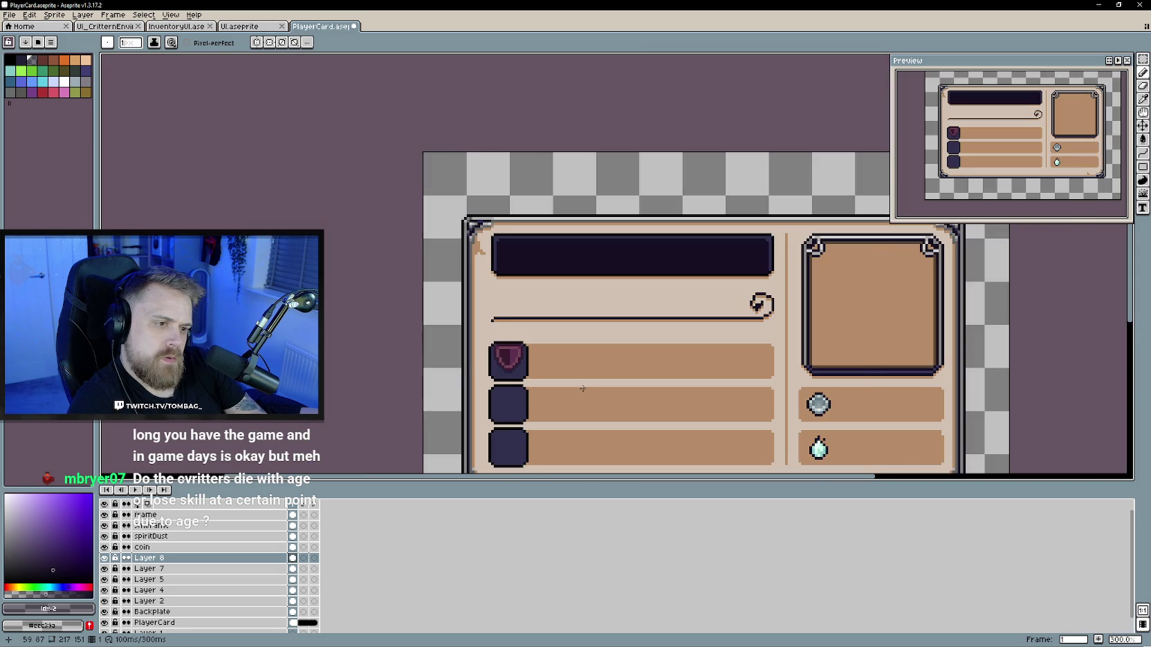
{"action": "scroll", "coordinate": [543, 380], "scroll_direction": "up", "scroll_amount": 2}
{"action": "scroll", "coordinate": [538, 380], "scroll_direction": "up", "scroll_amount": 1}
{"action": "scroll", "coordinate": [521, 379], "scroll_direction": "up", "scroll_amount": 1}
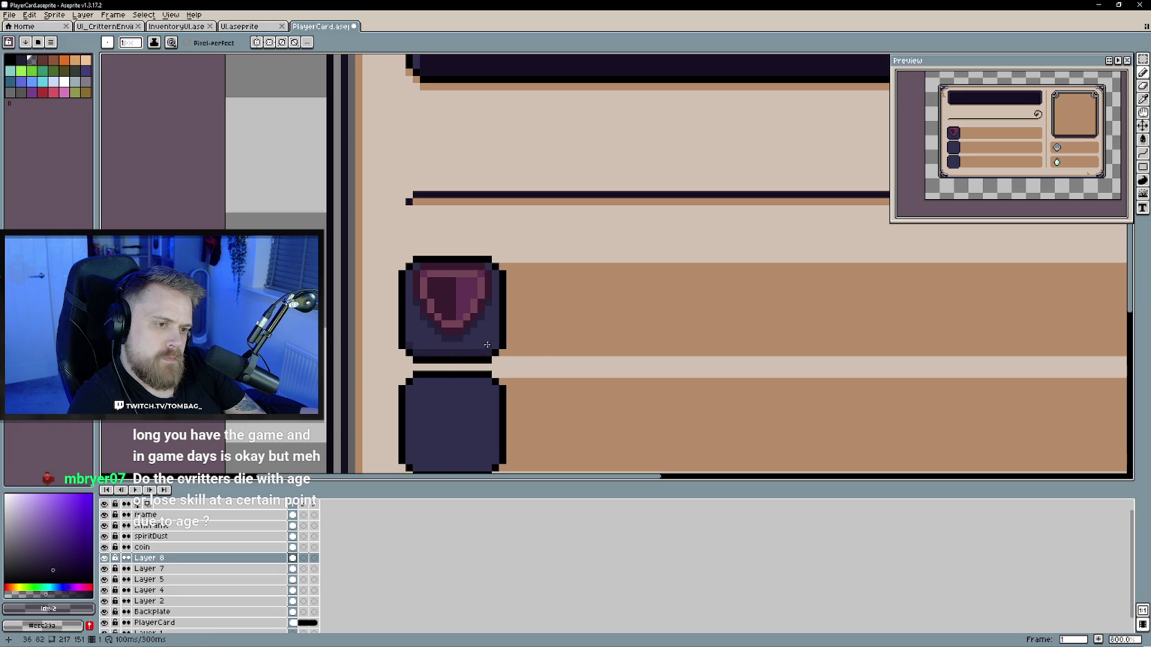
{"action": "scroll", "coordinate": [545, 366], "scroll_direction": "down", "scroll_amount": 2}
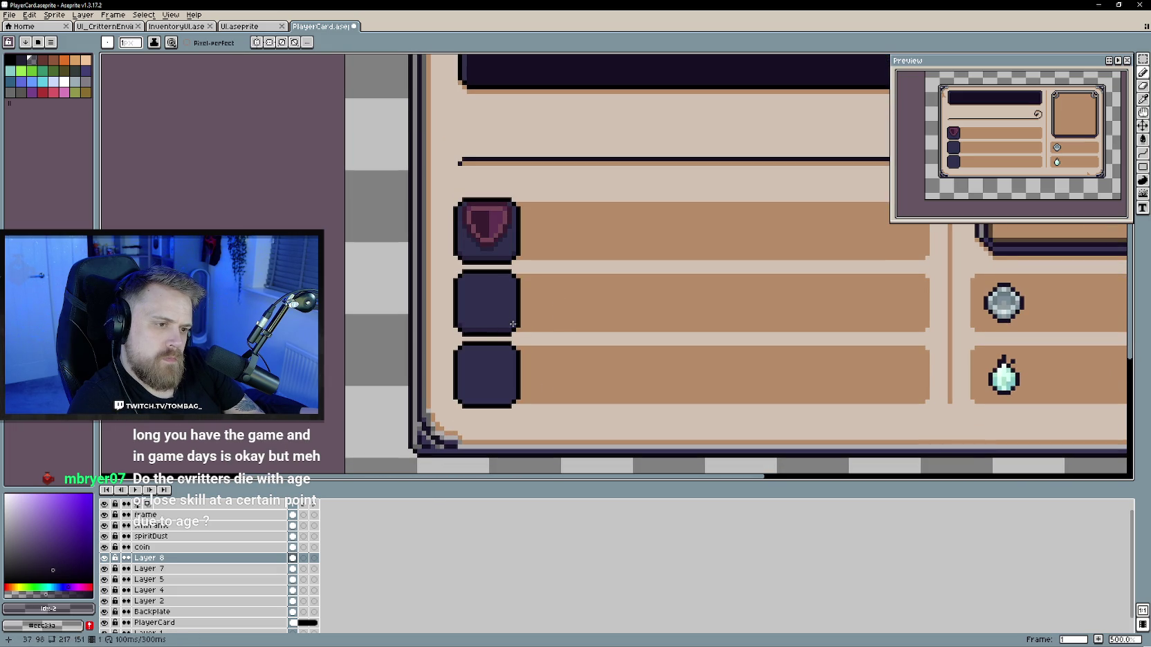
Step: Toggle the icon layer's visibility to compare, then shift the colour hue toward yellow-green
{"action": "left_click", "coordinate": [104, 558]}
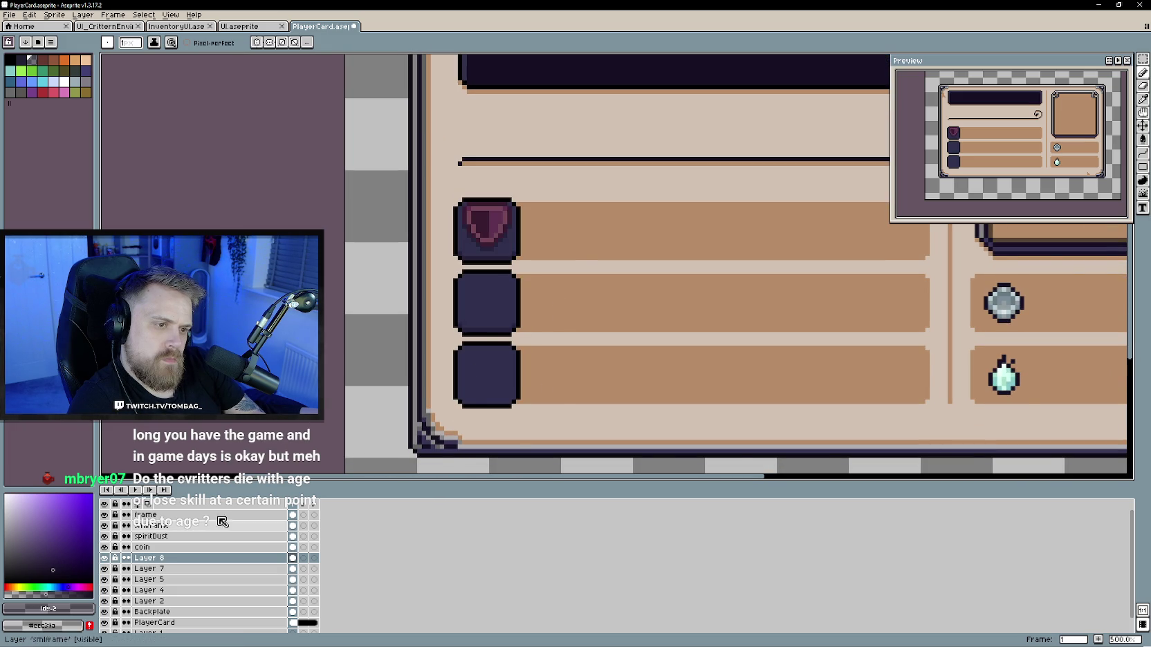
{"action": "scroll", "coordinate": [470, 378], "scroll_direction": "up", "scroll_amount": 1}
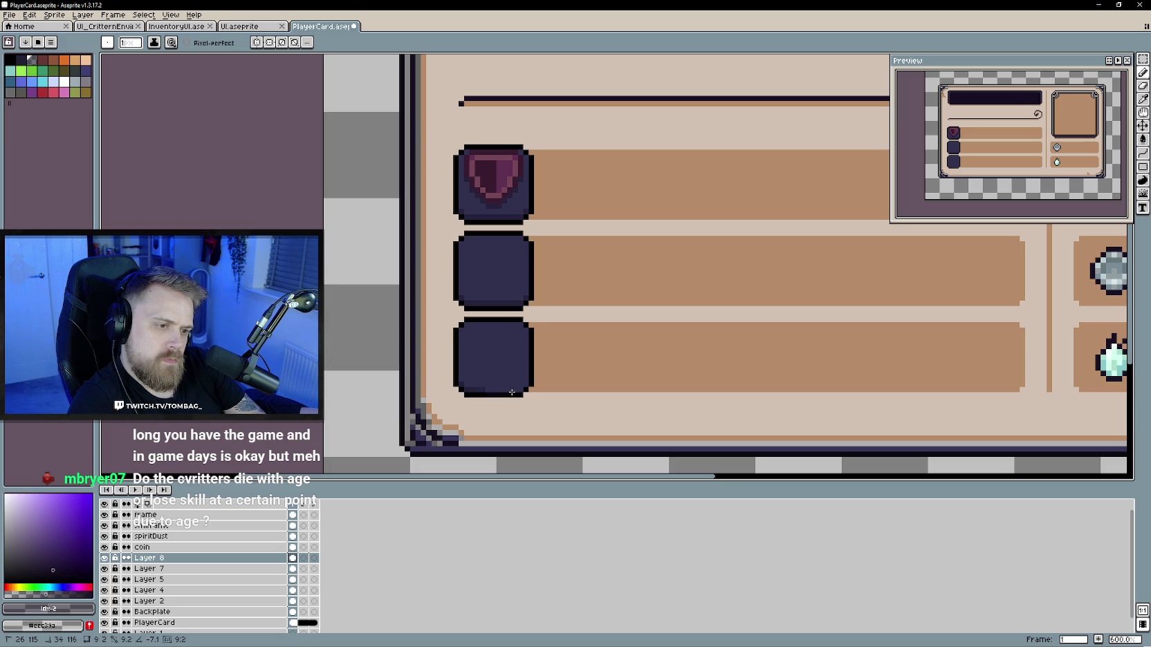
{"action": "scroll", "coordinate": [585, 344], "scroll_direction": "up", "scroll_amount": 1}
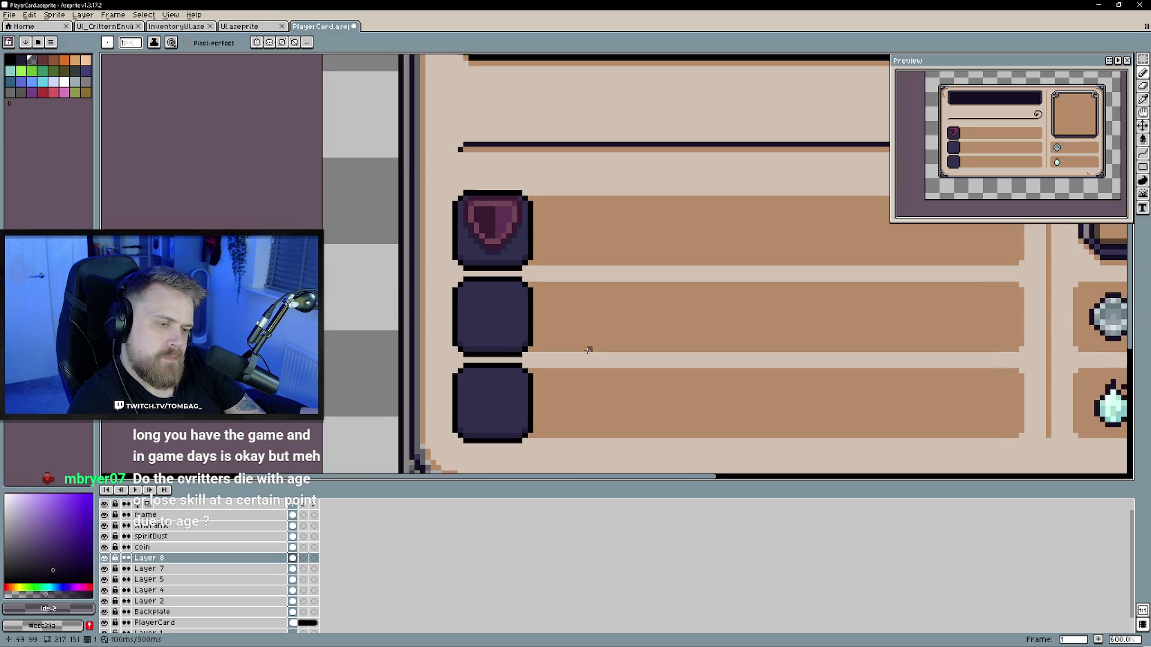
{"action": "scroll", "coordinate": [588, 346], "scroll_direction": "down", "scroll_amount": 1}
{"action": "scroll", "coordinate": [588, 346], "scroll_direction": "down", "scroll_amount": 1}
{"action": "scroll", "coordinate": [596, 319], "scroll_direction": "up", "scroll_amount": 1}
{"action": "scroll", "coordinate": [585, 301], "scroll_direction": "up", "scroll_amount": 2}
{"action": "scroll", "coordinate": [581, 294], "scroll_direction": "up", "scroll_amount": 1}
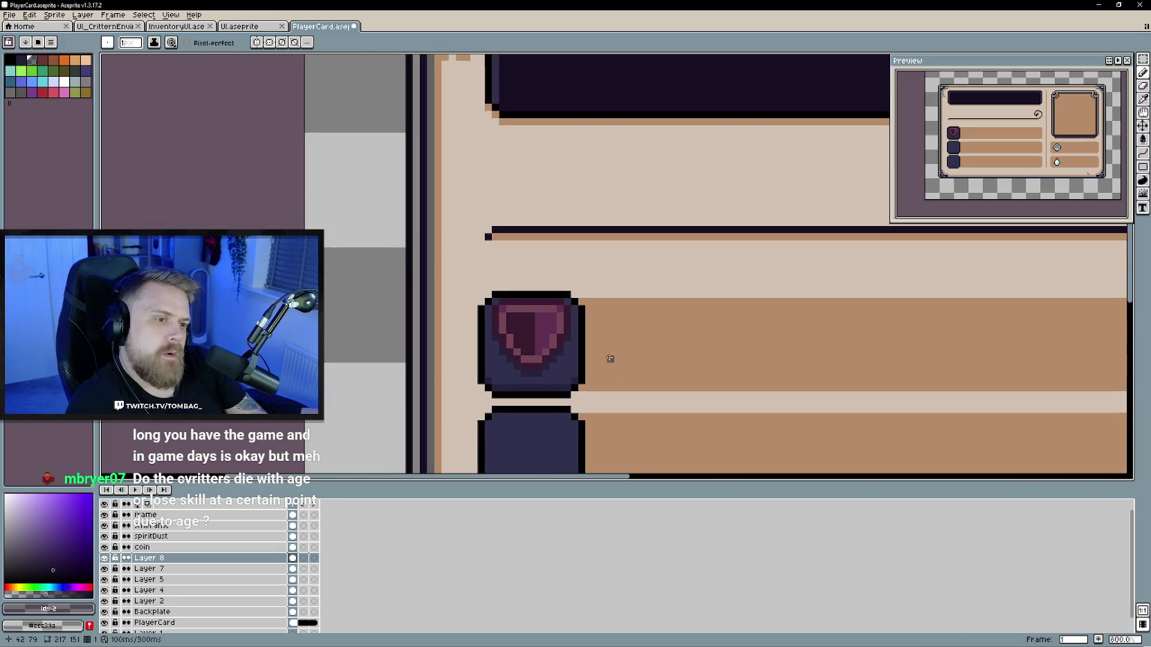
{"action": "scroll", "coordinate": [609, 360], "scroll_direction": "down", "scroll_amount": 1}
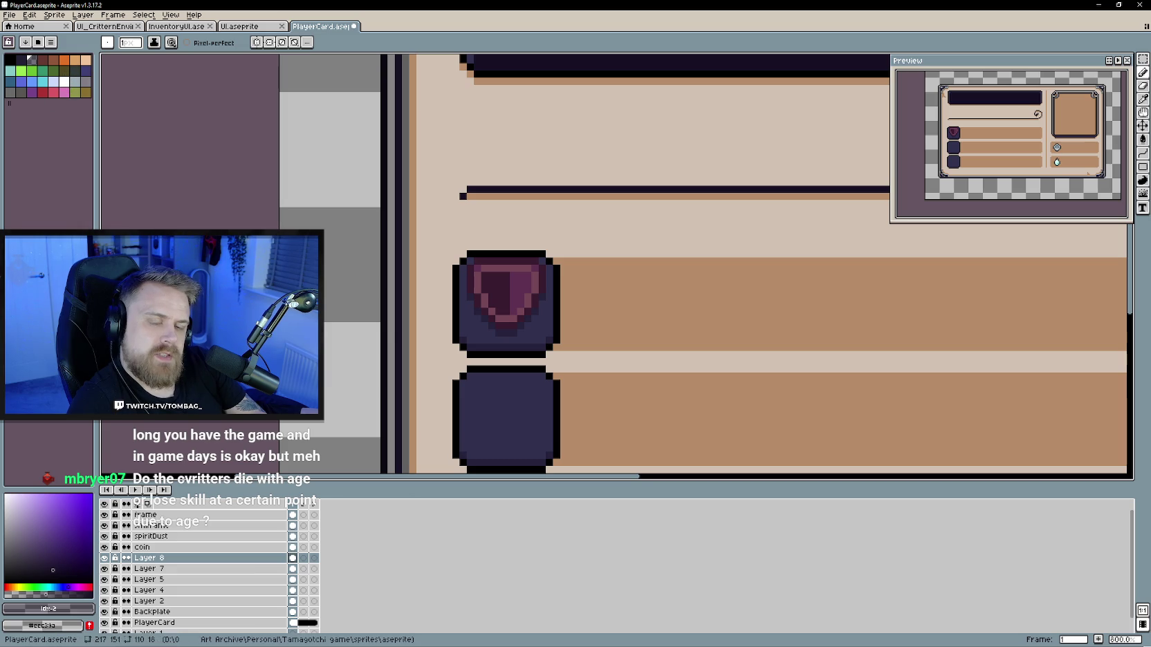
{"action": "left_click", "coordinate": [26, 585]}
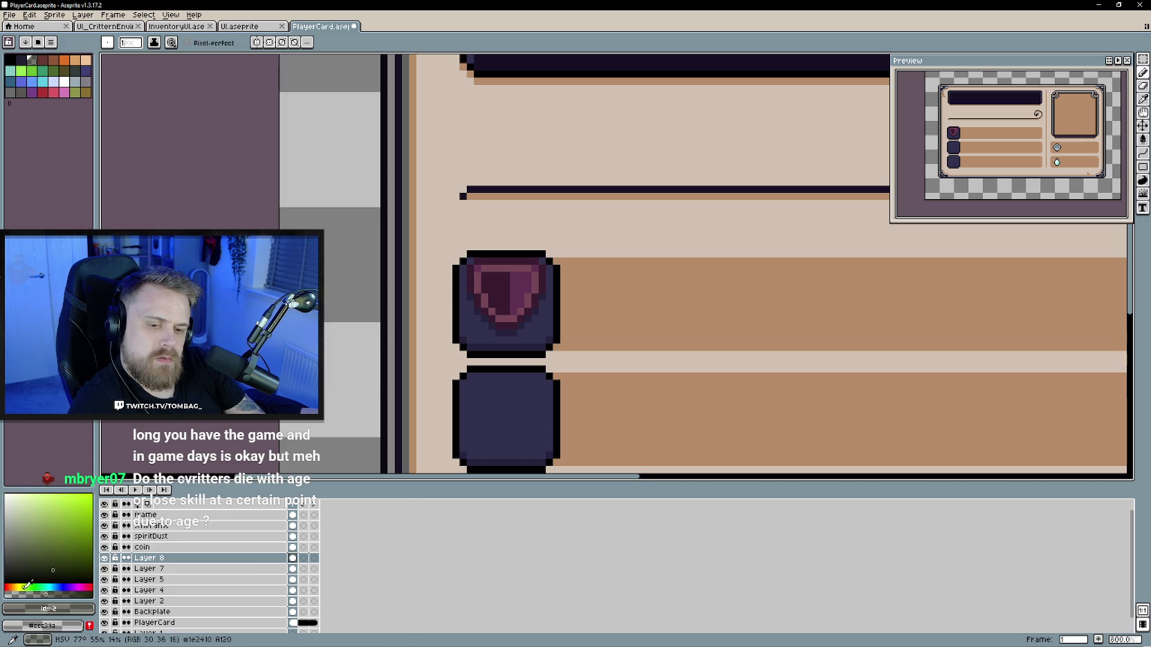
Step: Sample the light grey from the coin icon as the drawing colour
{"action": "left_click", "coordinate": [53, 513]}
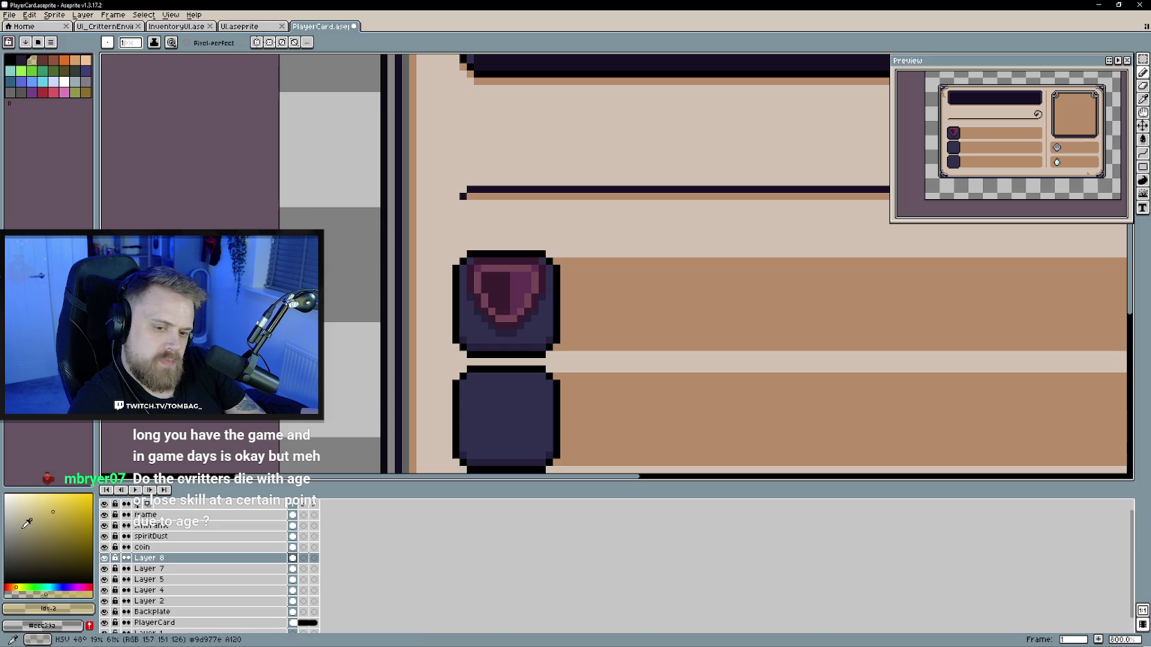
{"action": "scroll", "coordinate": [771, 344], "scroll_direction": "down", "scroll_amount": 2}
{"action": "scroll", "coordinate": [771, 344], "scroll_direction": "right", "scroll_amount": 4}
{"action": "scroll", "coordinate": [830, 319], "scroll_direction": "right", "scroll_amount": 2}
{"action": "key", "text": "alt"}
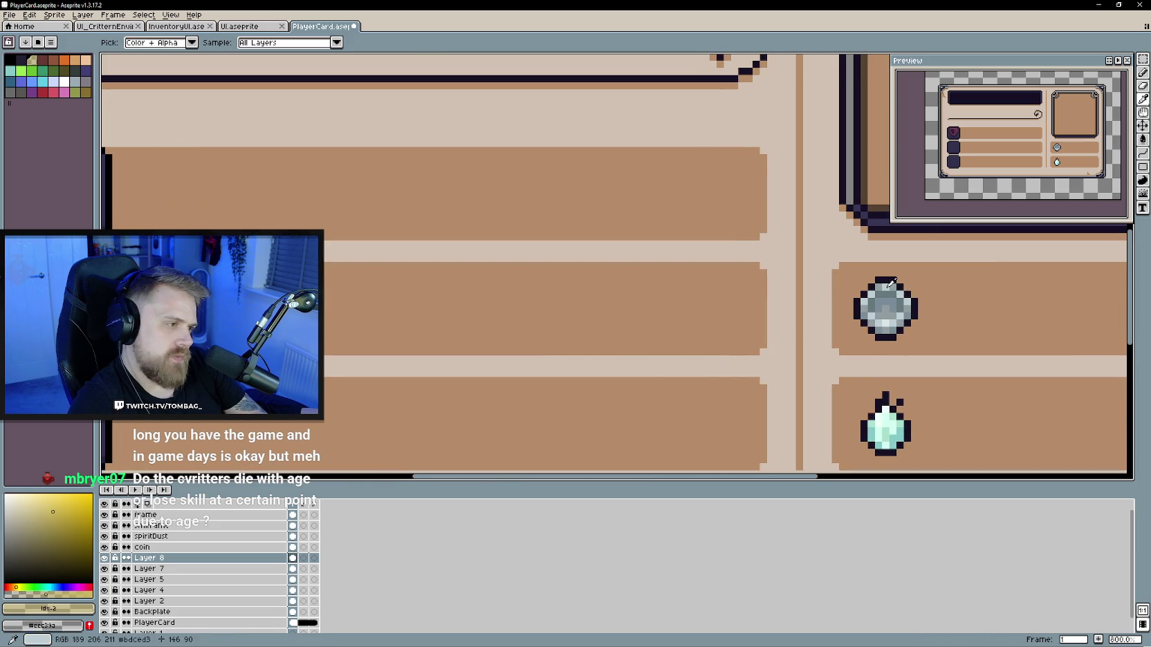
{"action": "left_click", "coordinate": [893, 284]}
{"action": "scroll", "coordinate": [406, 321], "scroll_direction": "left", "scroll_amount": 5}
{"action": "scroll", "coordinate": [406, 321], "scroll_direction": "up", "scroll_amount": 1}
{"action": "scroll", "coordinate": [487, 370], "scroll_direction": "left", "scroll_amount": 1}
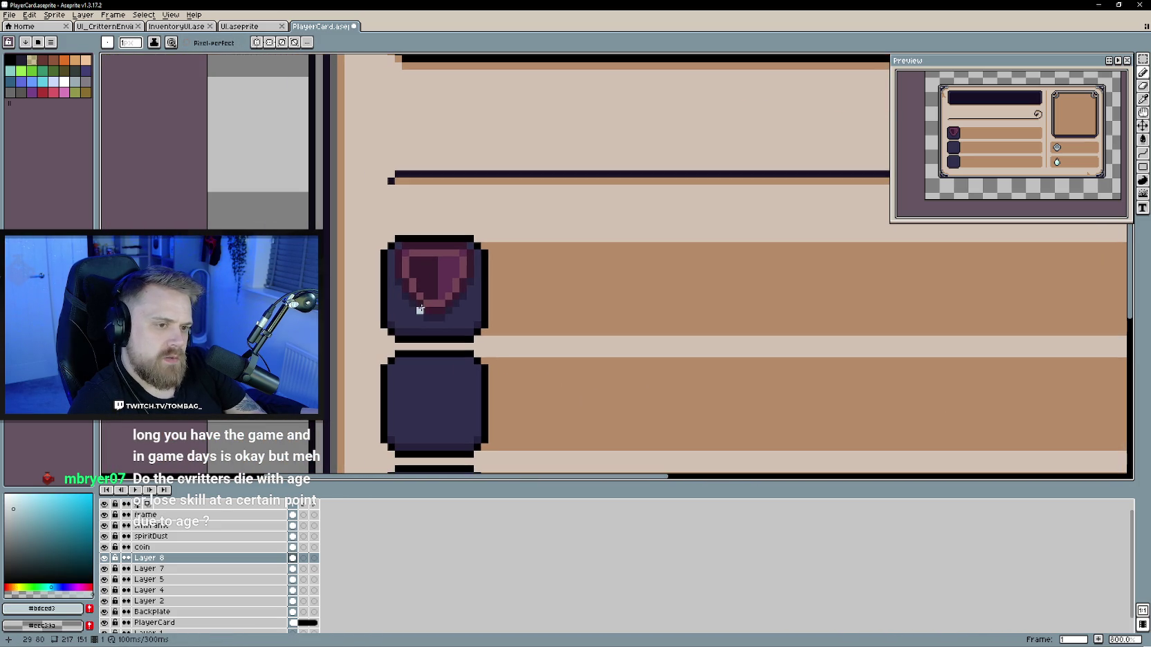
Step: Draw a light vertical stroke with crossbar pixels on the shield's tip
{"action": "left_click_drag", "start_coordinate": [433, 310], "coordinate": [433, 323]}
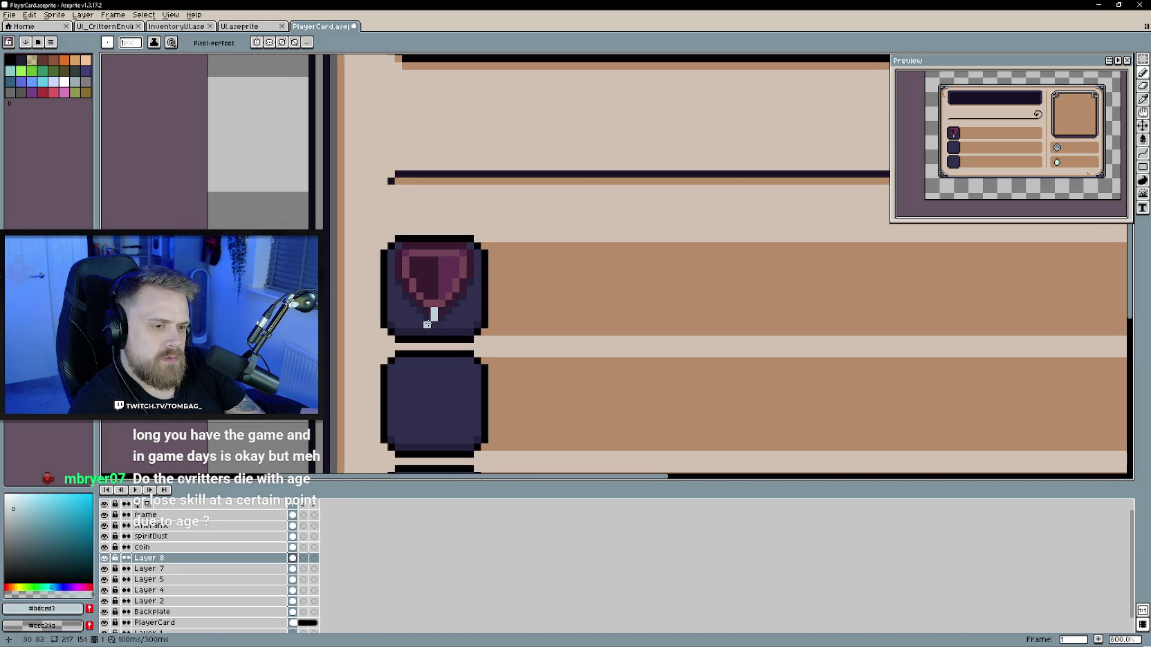
{"action": "left_click", "coordinate": [427, 310]}
{"action": "scroll", "coordinate": [457, 384], "scroll_direction": "down", "scroll_amount": 3}
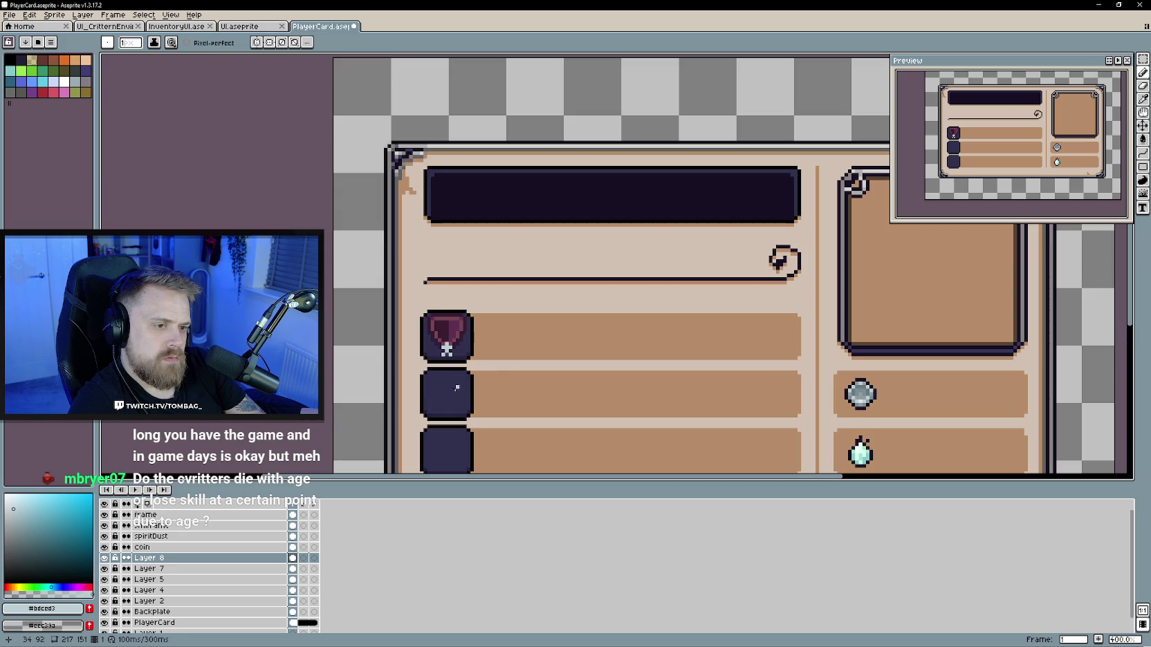
{"action": "scroll", "coordinate": [457, 390], "scroll_direction": "up", "scroll_amount": 3}
{"action": "scroll", "coordinate": [434, 333], "scroll_direction": "left", "scroll_amount": 1}
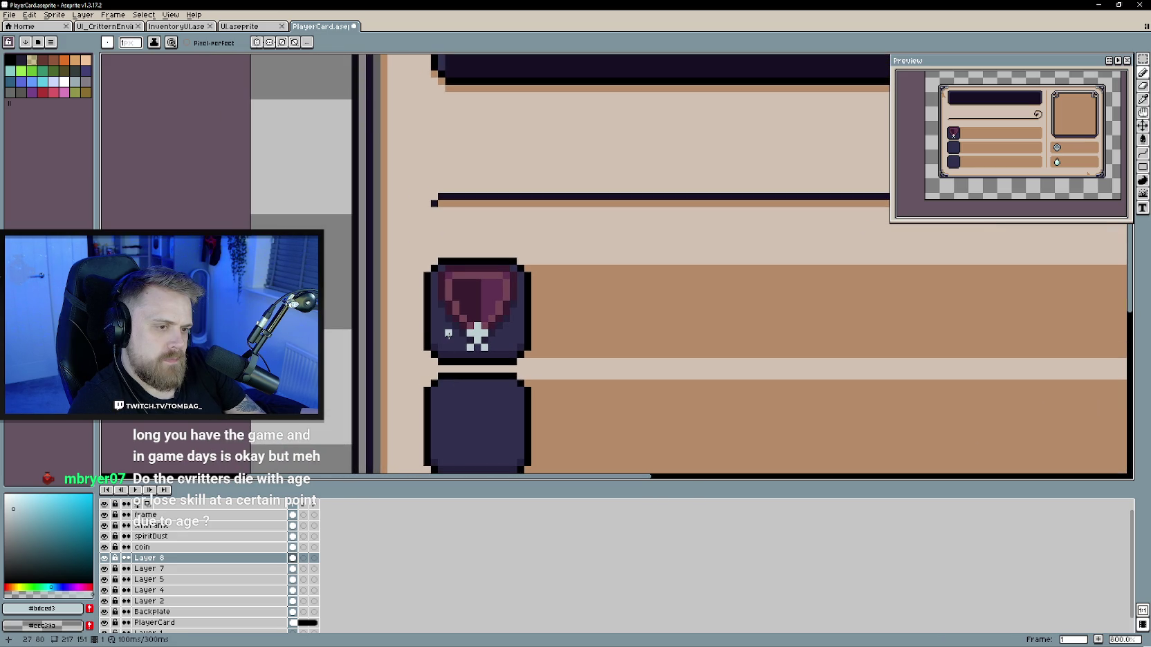
Step: Paint a light pixel cross on the shield's left side, then pan over the whole card
{"action": "left_click", "coordinate": [441, 333]}
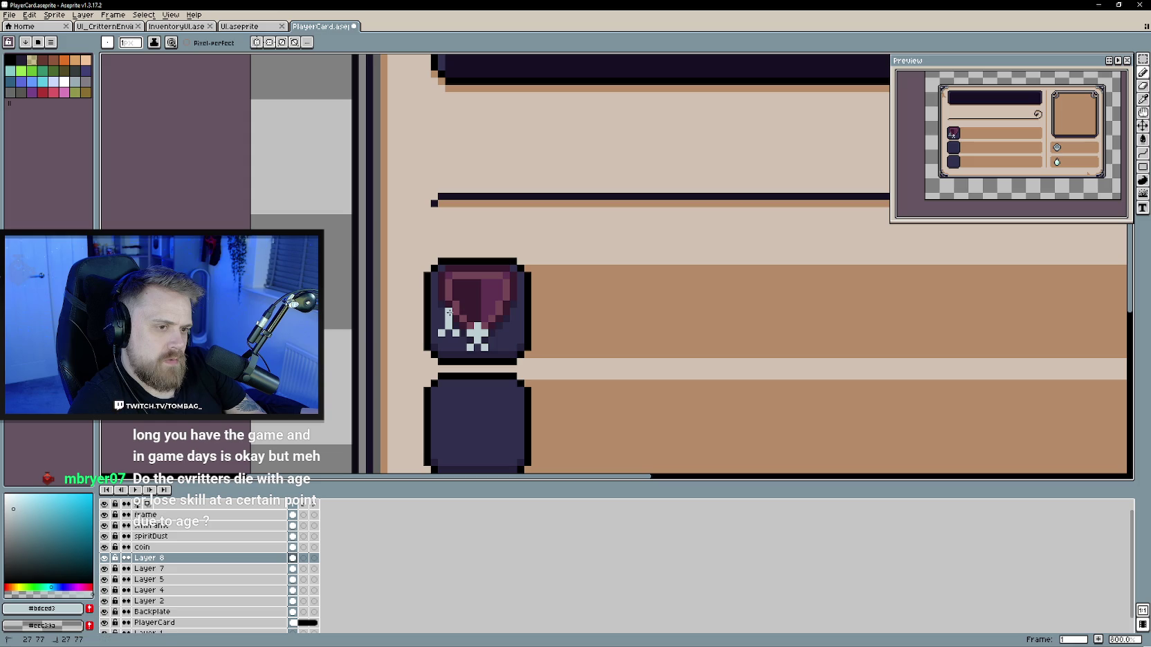
{"action": "left_click", "coordinate": [448, 325]}
{"action": "left_click", "coordinate": [448, 340]}
{"action": "scroll", "coordinate": [457, 354], "scroll_direction": "right", "scroll_amount": 1}
{"action": "scroll", "coordinate": [457, 353], "scroll_direction": "down", "scroll_amount": 4}
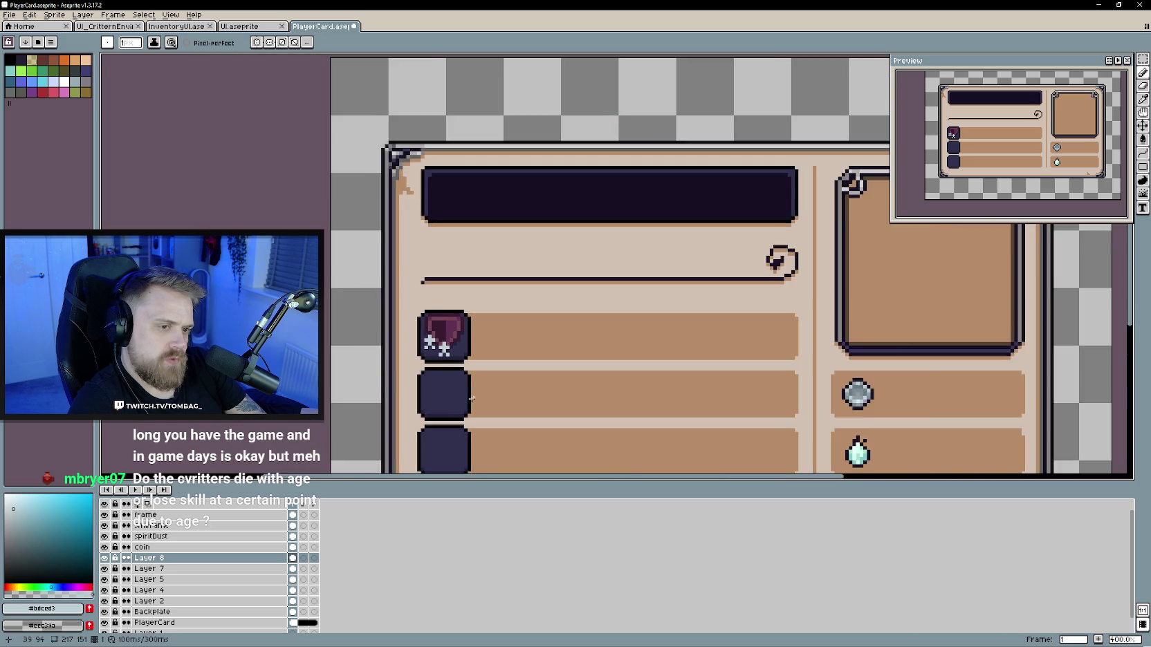
{"action": "scroll", "coordinate": [454, 349], "scroll_direction": "up", "scroll_amount": 3}
{"action": "scroll", "coordinate": [459, 323], "scroll_direction": "up", "scroll_amount": 1}
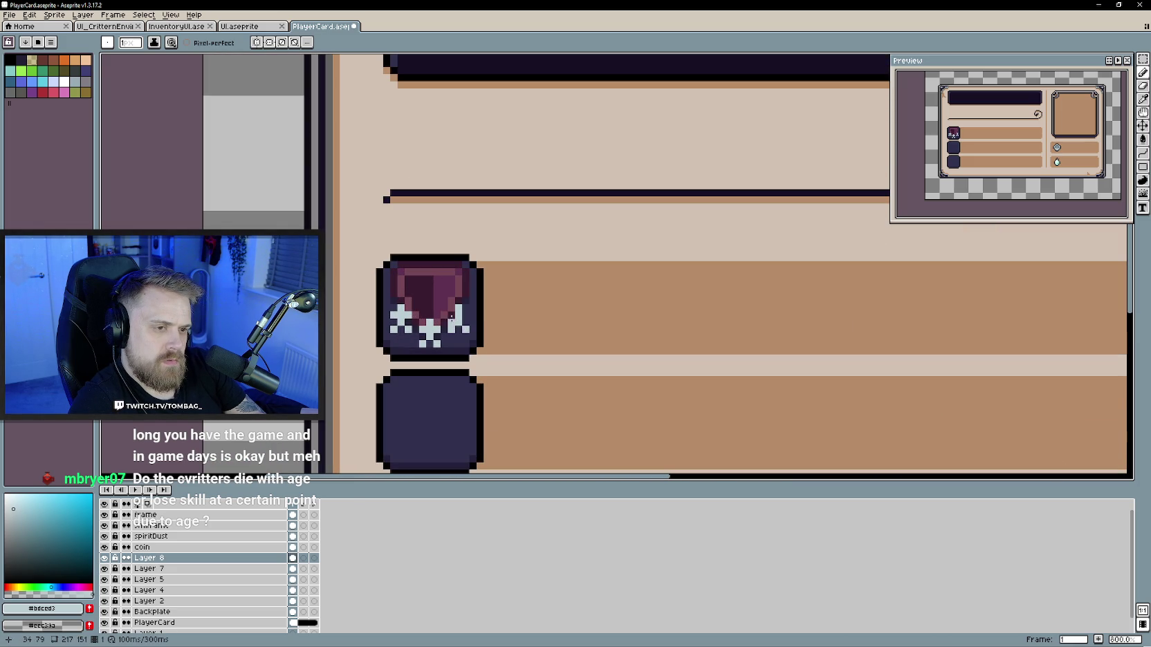
{"action": "scroll", "coordinate": [463, 316], "scroll_direction": "down", "scroll_amount": 4}
{"action": "scroll", "coordinate": [418, 370], "scroll_direction": "up", "scroll_amount": 3}
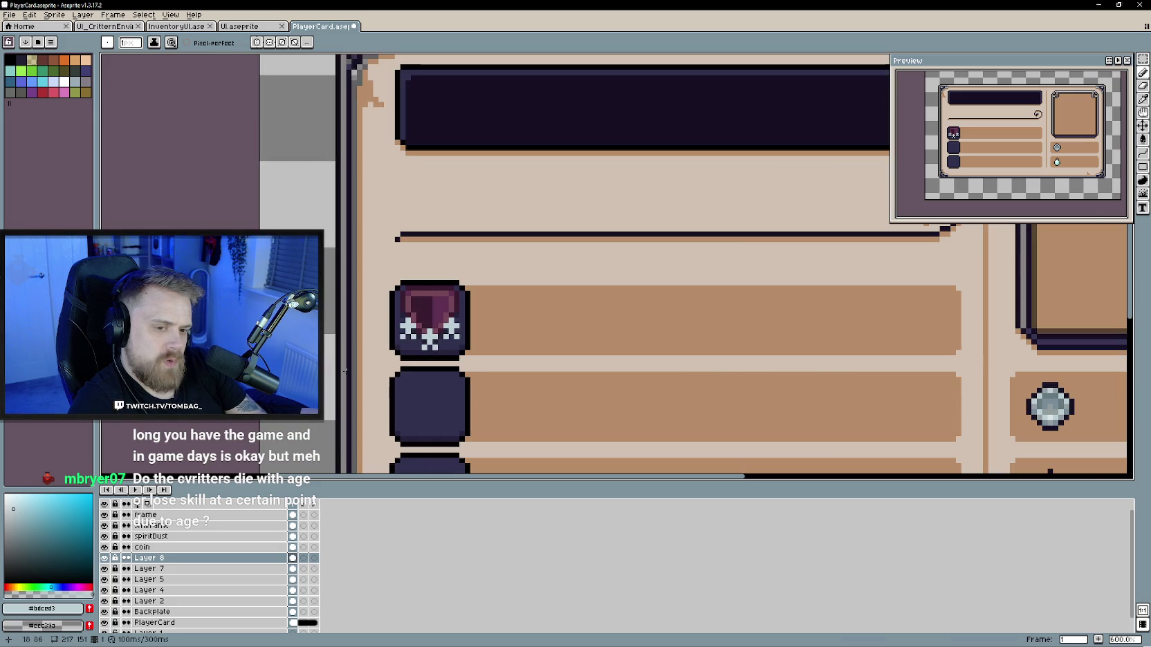
{"action": "scroll", "coordinate": [400, 363], "scroll_direction": "up", "scroll_amount": 3}
{"action": "left_click_drag", "start_coordinate": [474, 318], "coordinate": [335, 235]}
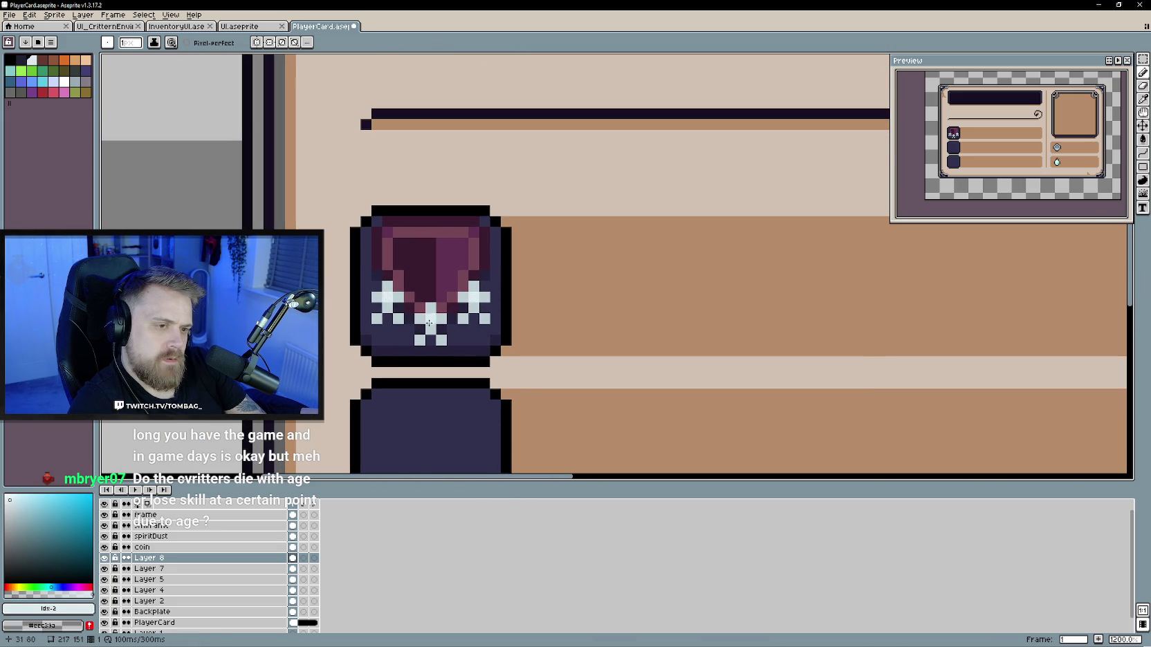
{"action": "scroll", "coordinate": [427, 325], "scroll_direction": "down", "scroll_amount": 6}
{"action": "mouse_move", "coordinate": [531, 358]}
{"action": "left_mouse_down"}
{"action": "mouse_move", "coordinate": [466, 338]}
{"action": "mouse_move", "coordinate": [528, 341]}
{"action": "left_mouse_up"}
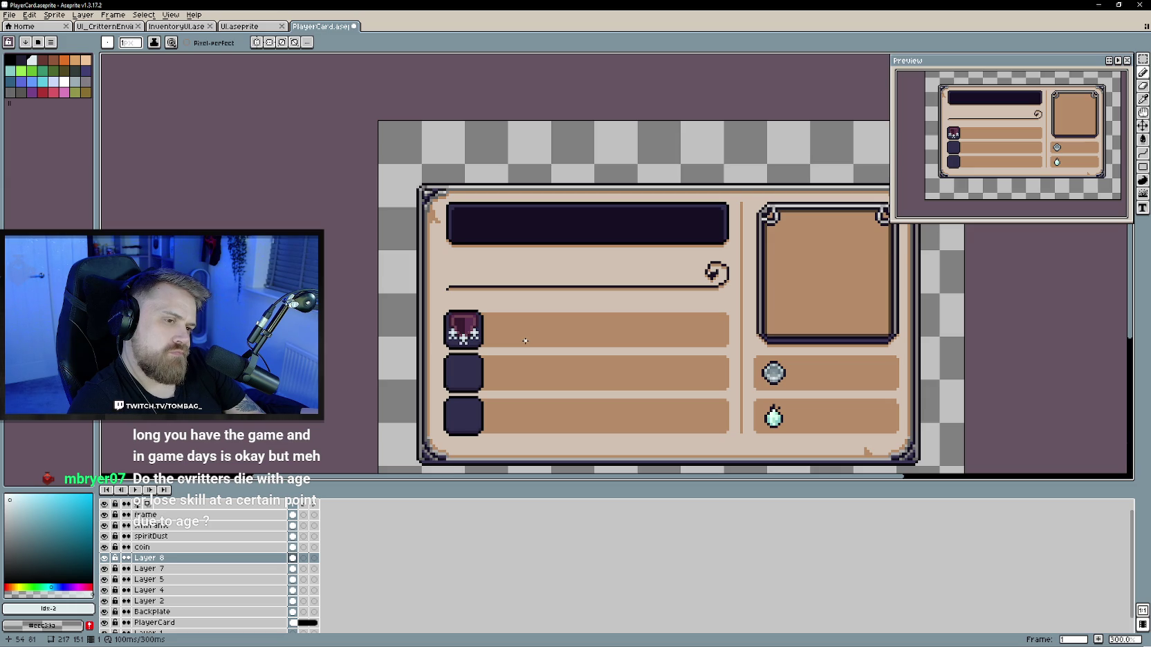
Step: Pick the slot's dark navy and darken a sparkle pixel on the shield icon
{"action": "scroll", "coordinate": [512, 338], "scroll_direction": "up", "scroll_amount": 3}
{"action": "scroll", "coordinate": [499, 312], "scroll_direction": "up", "scroll_amount": 3}
{"action": "scroll", "coordinate": [492, 297], "scroll_direction": "up", "scroll_amount": 1}
{"action": "left_click", "coordinate": [493, 296], "text": "alt"}
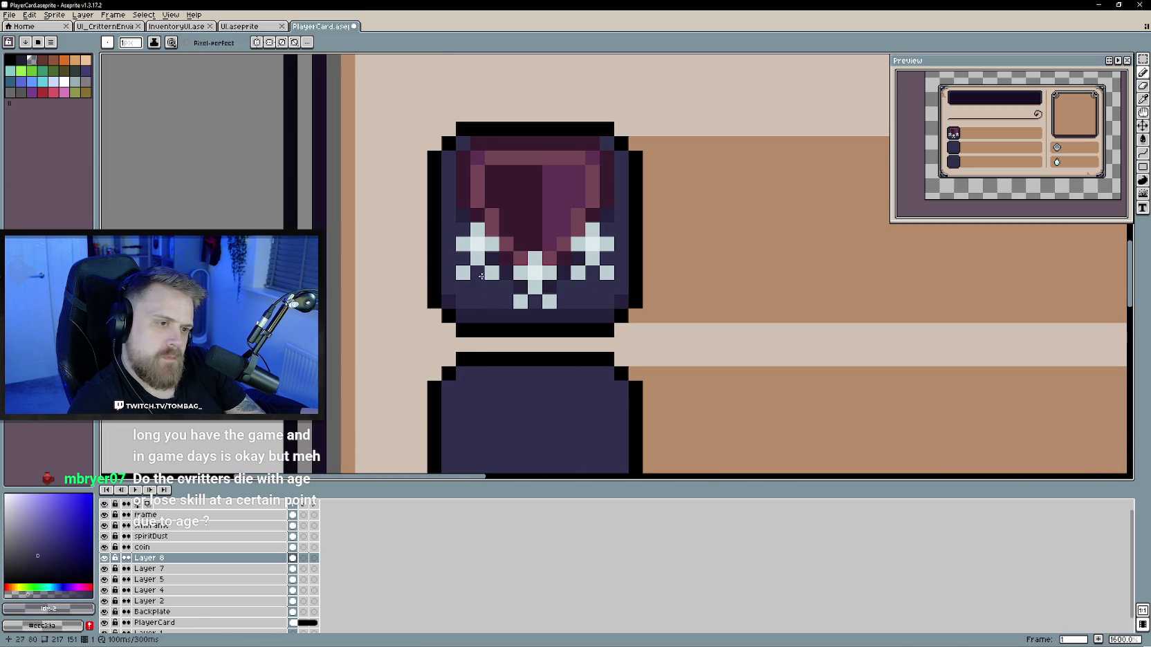
{"action": "left_click", "coordinate": [462, 273]}
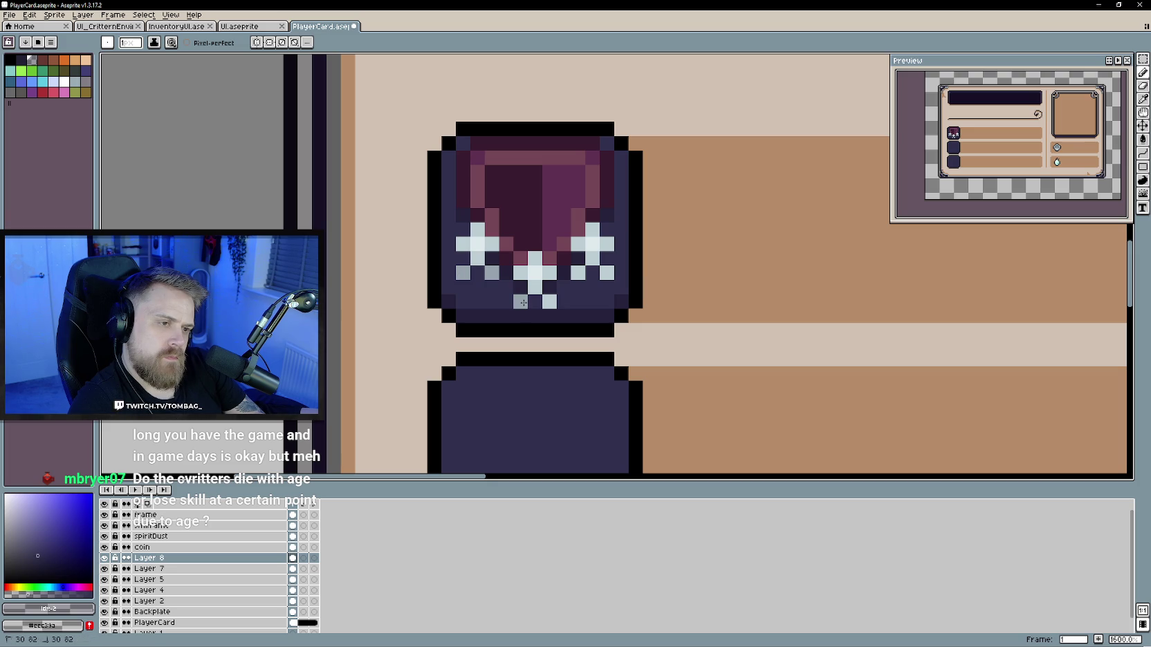
{"action": "scroll", "coordinate": [584, 276], "scroll_direction": "down", "scroll_amount": 1}
{"action": "scroll", "coordinate": [613, 387], "scroll_direction": "down", "scroll_amount": 5}
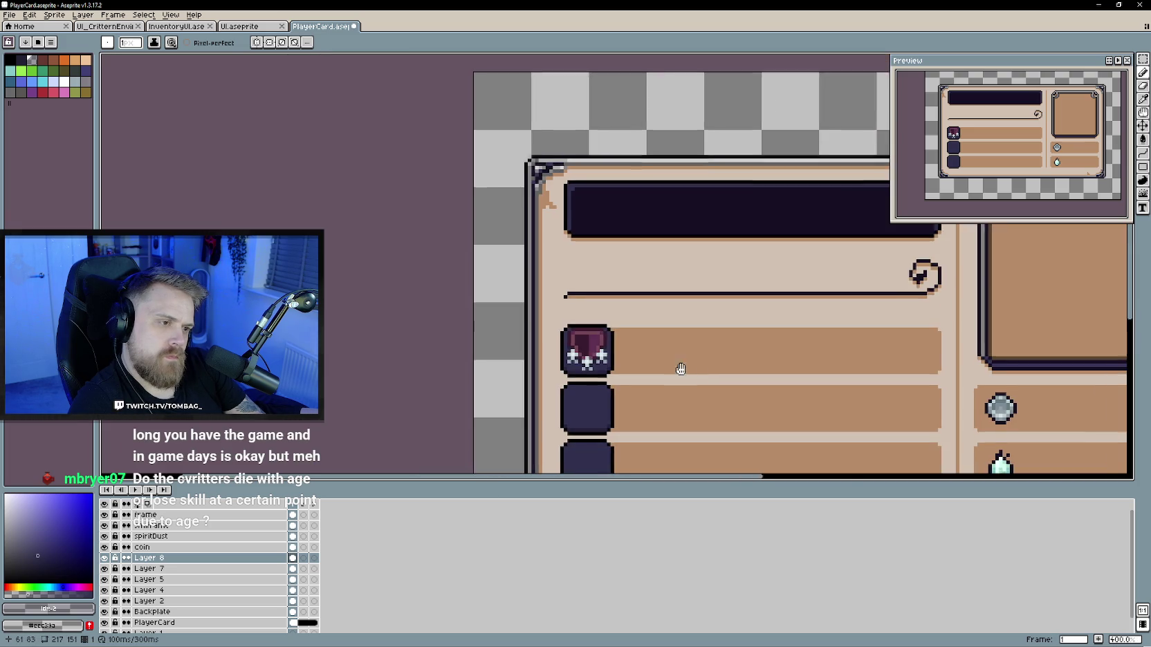
{"action": "scroll", "coordinate": [482, 327], "scroll_direction": "up", "scroll_amount": 3}
{"action": "scroll", "coordinate": [482, 328], "scroll_direction": "up", "scroll_amount": 1}
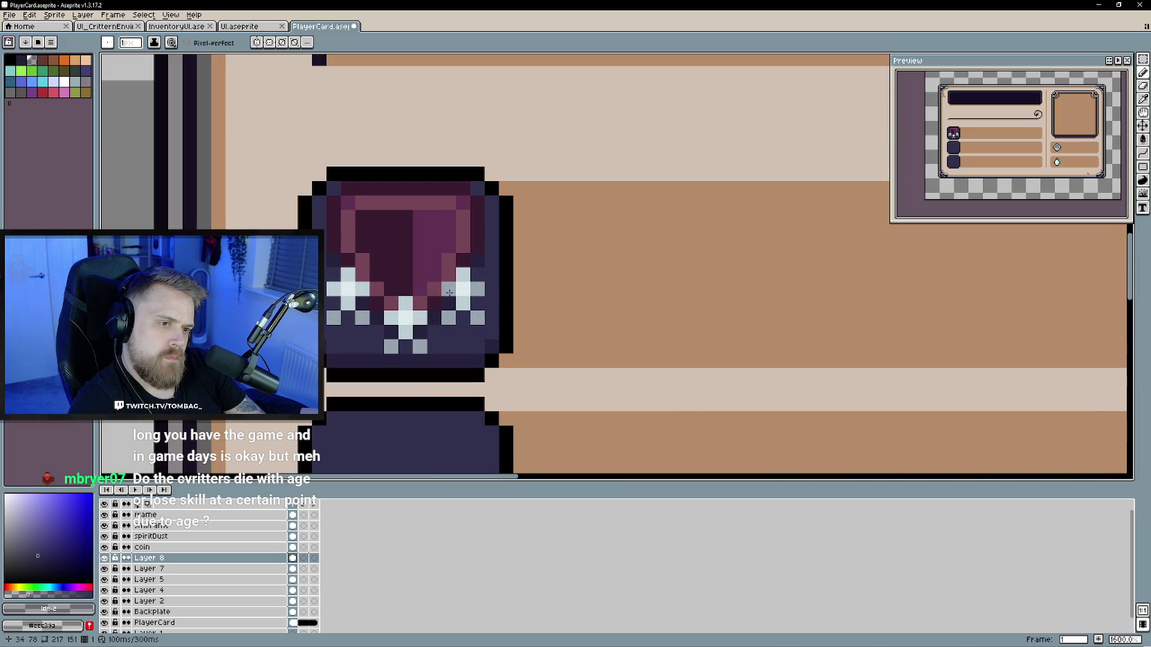
{"action": "scroll", "coordinate": [536, 377], "scroll_direction": "down", "scroll_amount": 5}
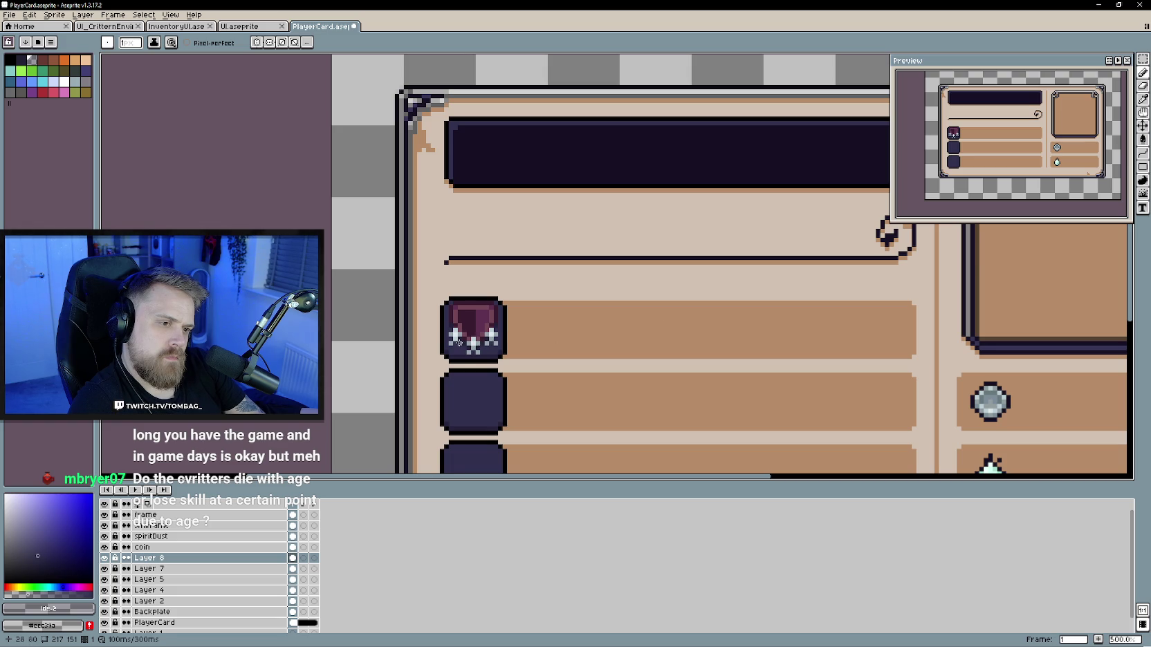
{"action": "scroll", "coordinate": [618, 332], "scroll_direction": "down", "scroll_amount": 2}
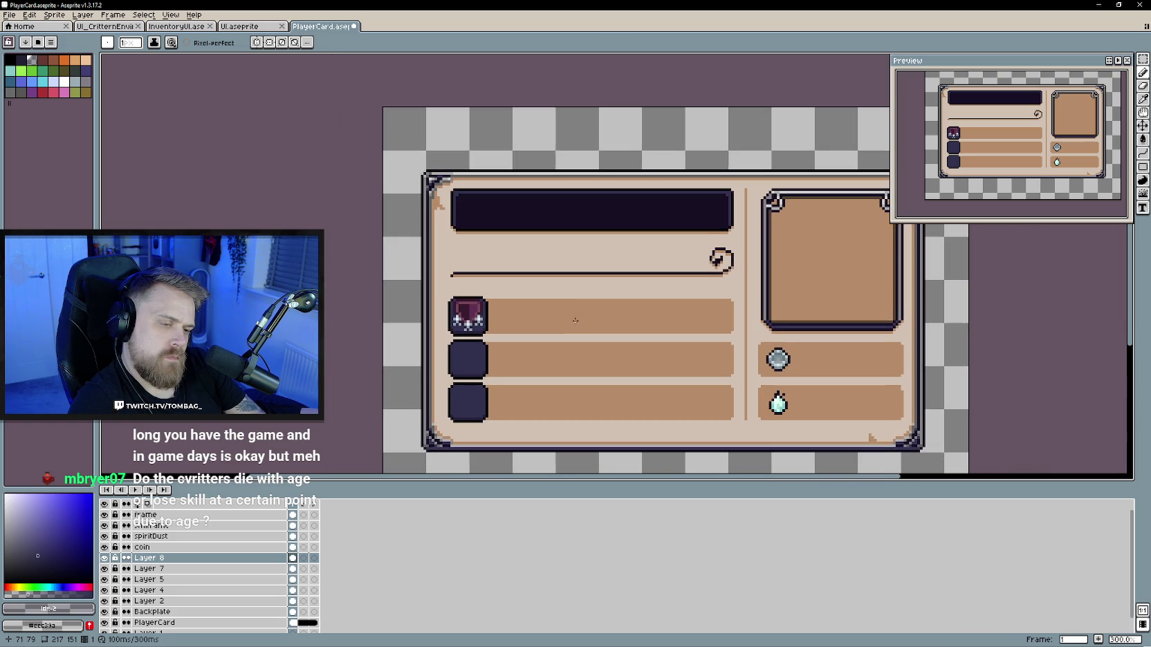
{"action": "scroll", "coordinate": [543, 323], "scroll_direction": "up", "scroll_amount": 2}
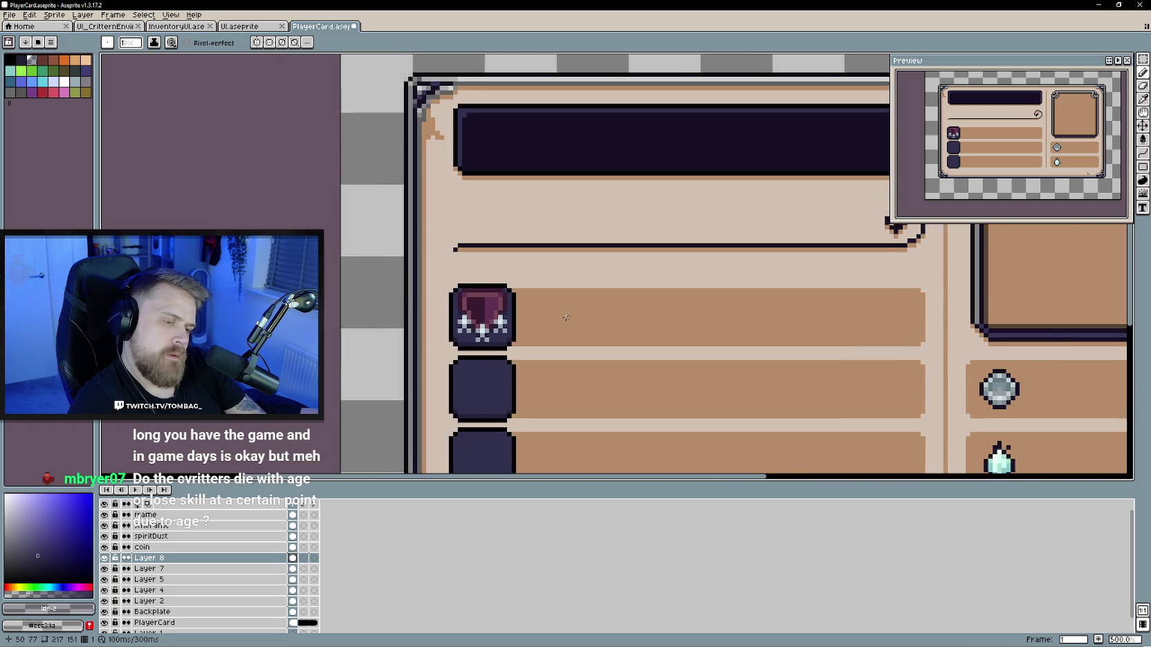
{"action": "scroll", "coordinate": [556, 328], "scroll_direction": "up", "scroll_amount": 1}
{"action": "scroll", "coordinate": [558, 329], "scroll_direction": "up", "scroll_amount": 1}
{"action": "scroll", "coordinate": [550, 319], "scroll_direction": "up", "scroll_amount": 1}
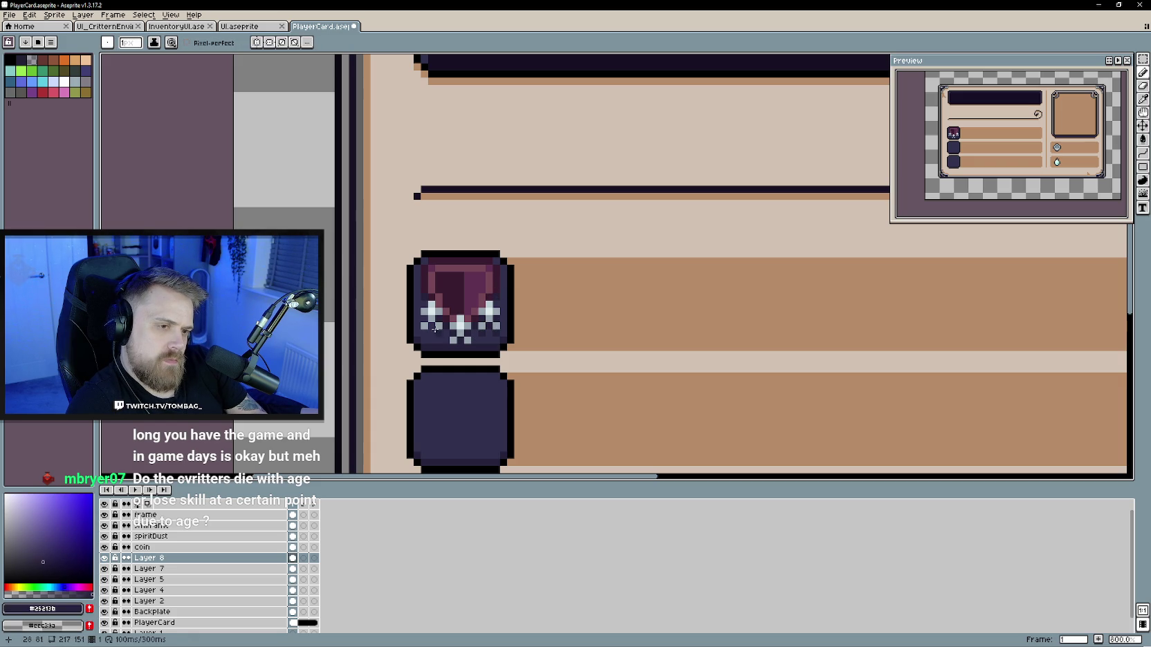
{"action": "scroll", "coordinate": [425, 319], "scroll_direction": "down", "scroll_amount": 1}
{"action": "scroll", "coordinate": [532, 311], "scroll_direction": "down", "scroll_amount": 1}
{"action": "scroll", "coordinate": [530, 313], "scroll_direction": "down", "scroll_amount": 1}
{"action": "scroll", "coordinate": [532, 320], "scroll_direction": "down", "scroll_amount": 1}
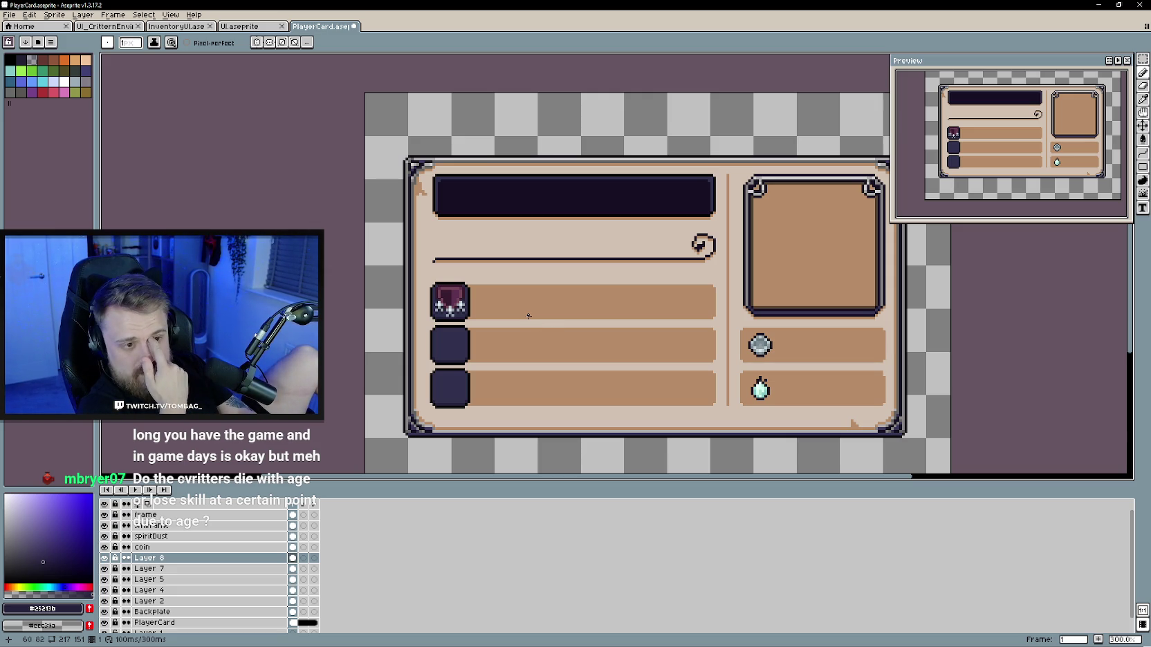
{"action": "scroll", "coordinate": [524, 309], "scroll_direction": "up", "scroll_amount": 1}
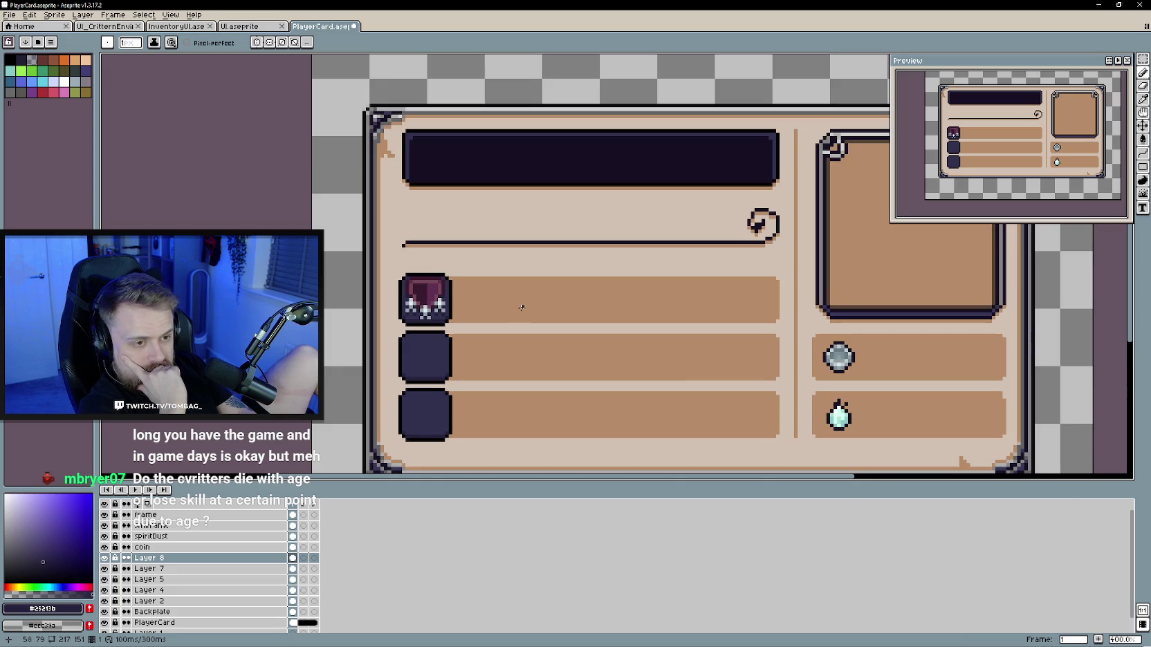
{"action": "scroll", "coordinate": [486, 303], "scroll_direction": "up", "scroll_amount": 2}
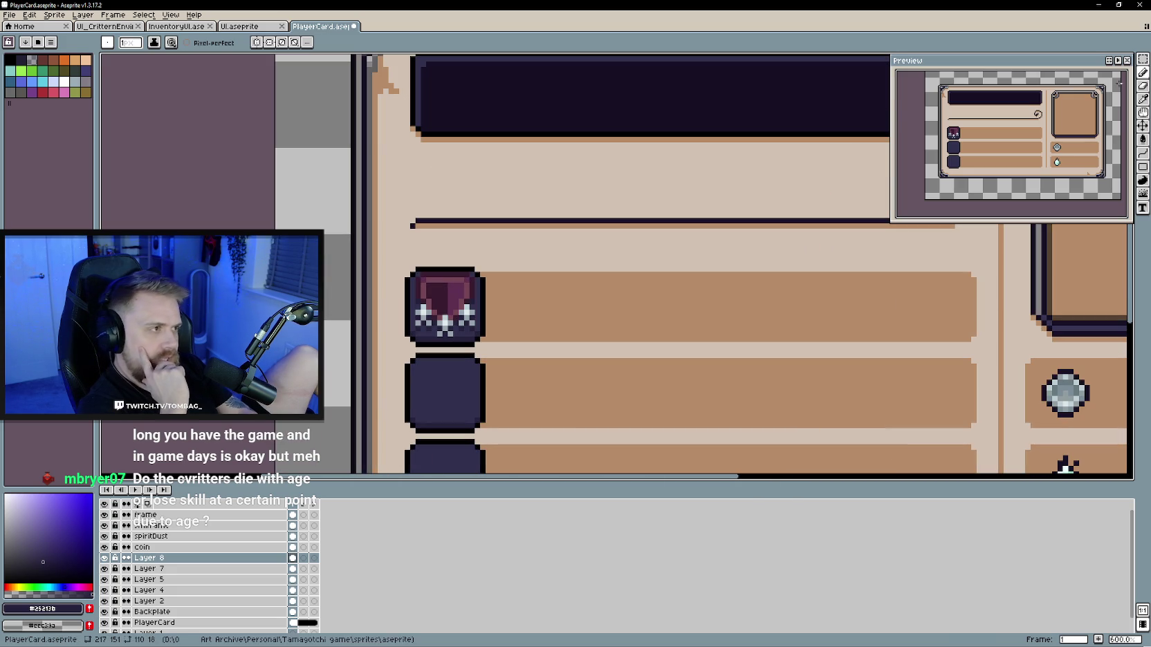
Step: Test a rectangular marquee selection around the shield icon, then deselect it
{"action": "left_click", "coordinate": [1143, 59]}
{"action": "mouse_move", "coordinate": [412, 268]}
{"action": "left_mouse_down"}
{"action": "mouse_move", "coordinate": [478, 285]}
{"action": "mouse_move", "coordinate": [459, 291]}
{"action": "left_mouse_up"}
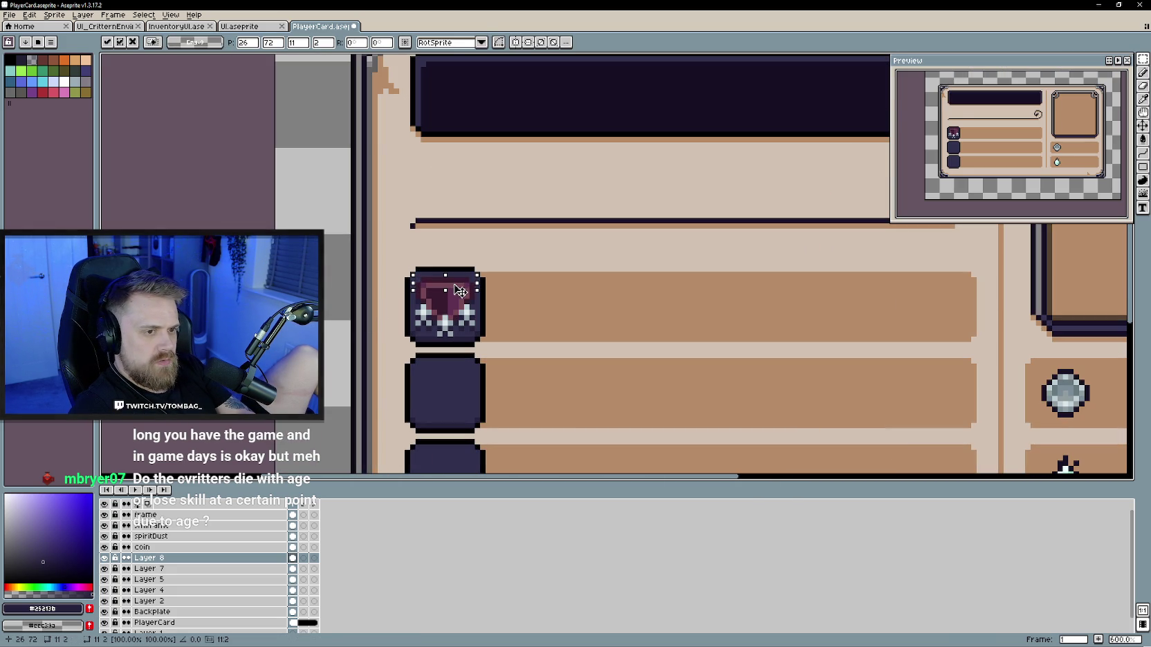
{"action": "key", "text": "ctrl+d"}
{"action": "scroll", "coordinate": [536, 400], "scroll_direction": "down", "scroll_amount": 3}
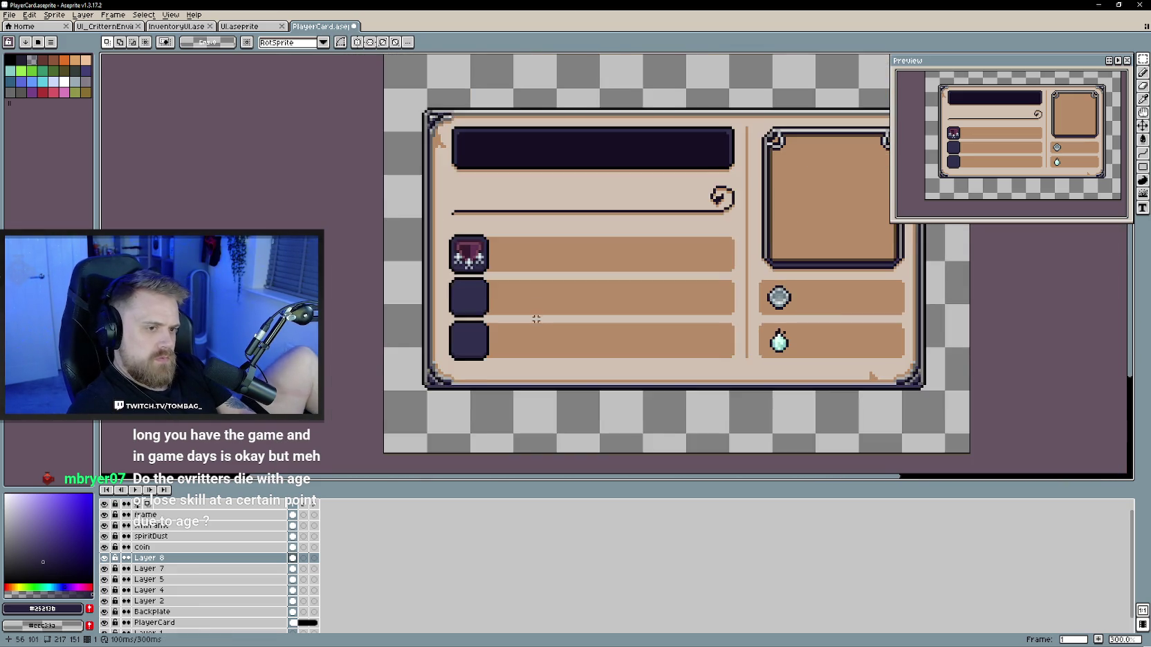
{"action": "left_click_drag", "start_coordinate": [536, 319], "coordinate": [541, 338]}
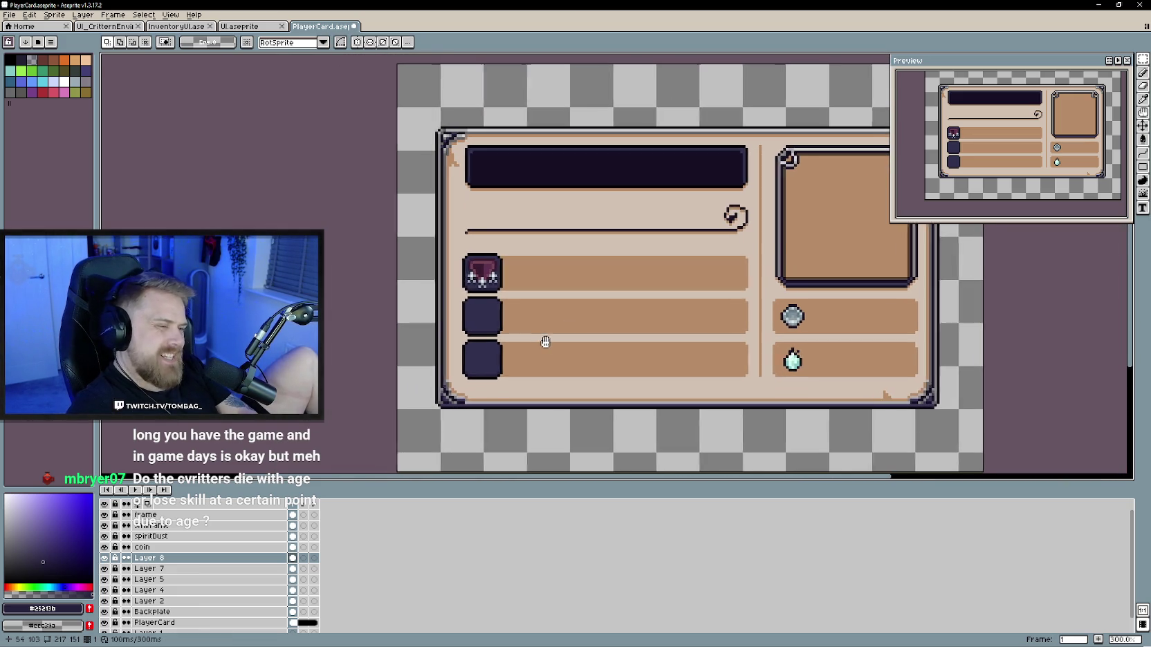
{"action": "left_click_drag", "start_coordinate": [543, 325], "coordinate": [515, 304]}
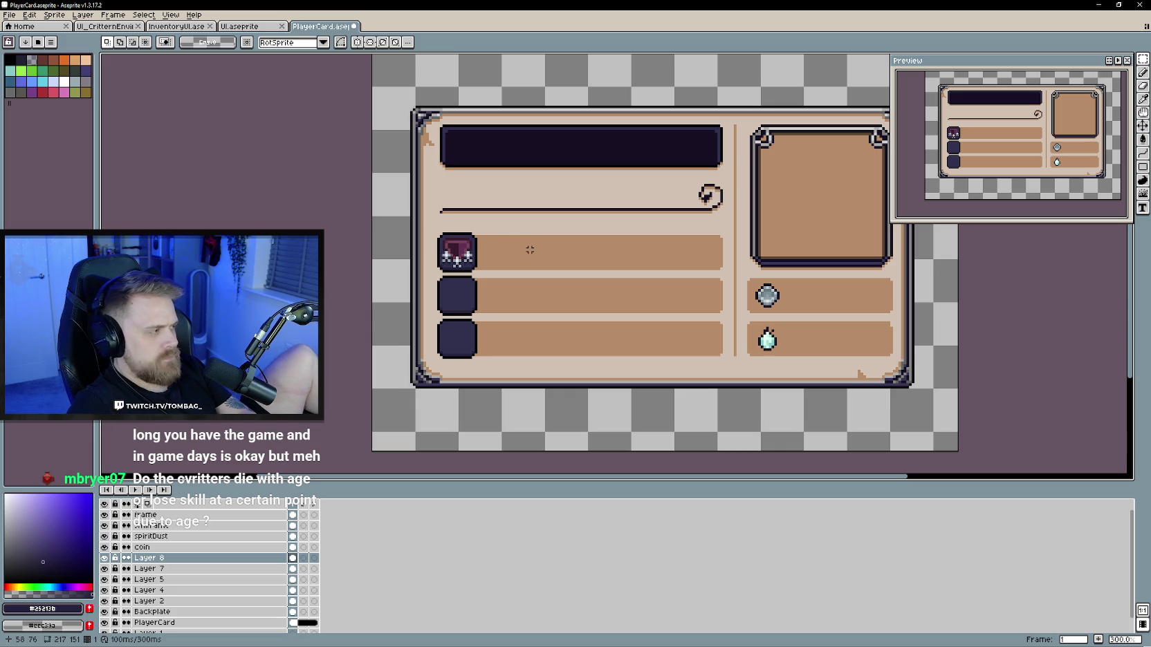
{"action": "scroll", "coordinate": [440, 227], "scroll_direction": "up", "scroll_amount": 3}
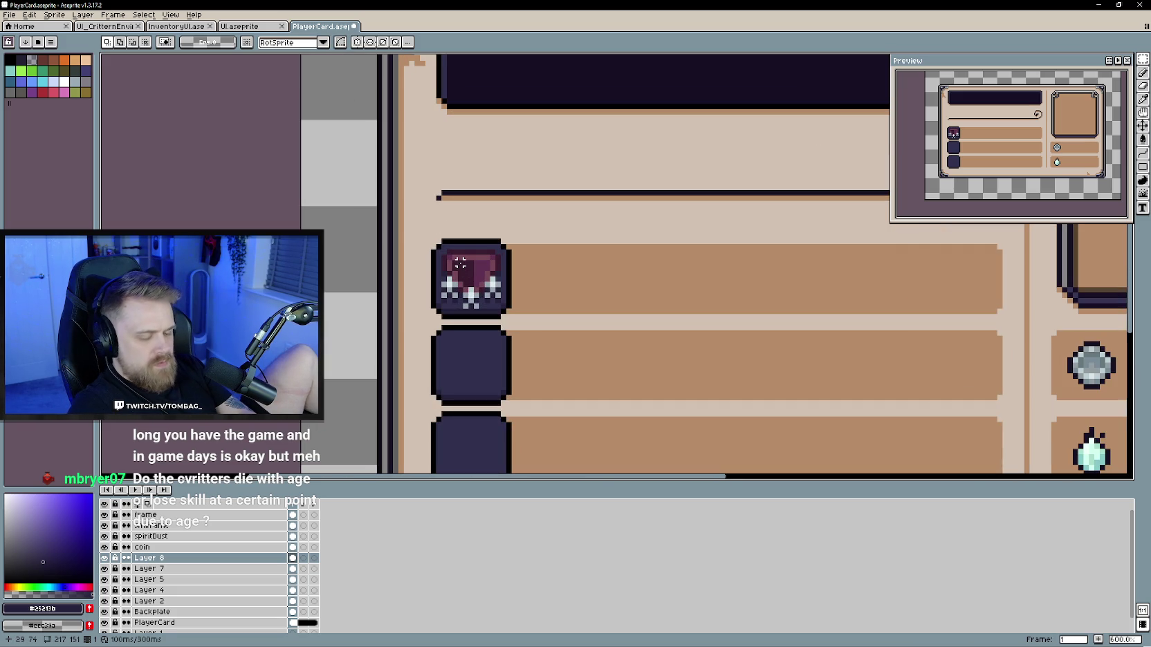
Step: Zoom into the first slot and pick up the shield's dark maroon with the pencil
{"action": "key", "text": "b"}
{"action": "scroll", "coordinate": [547, 308], "scroll_direction": "down", "scroll_amount": 2}
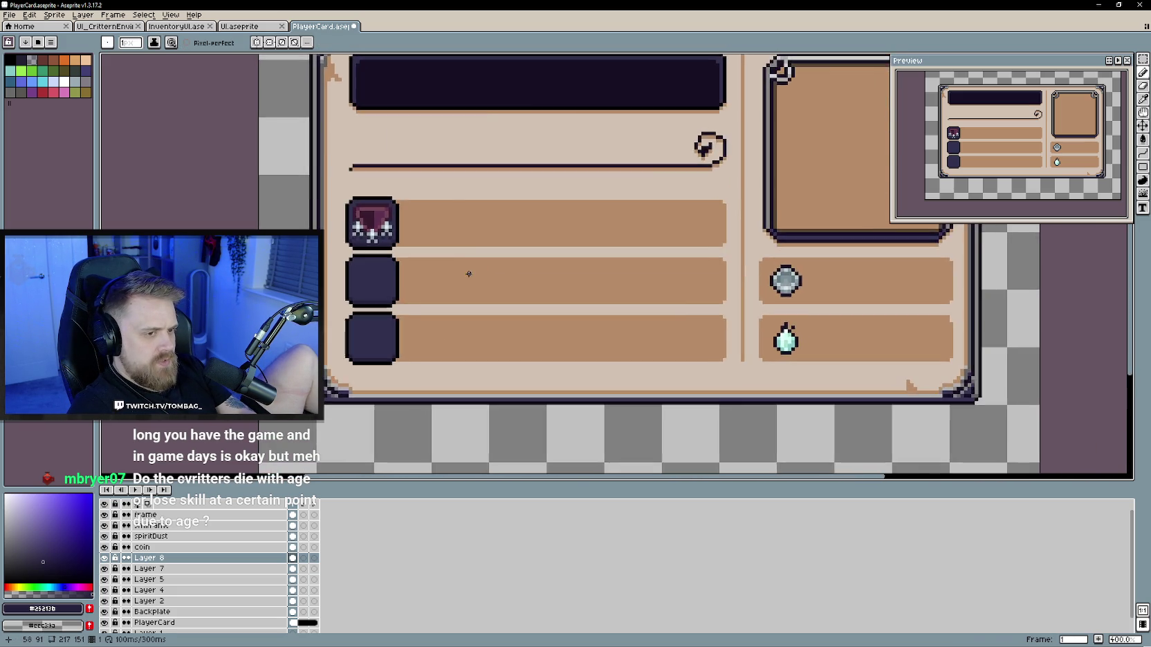
{"action": "scroll", "coordinate": [467, 274], "scroll_direction": "down", "scroll_amount": 1}
{"action": "left_click_drag", "start_coordinate": [475, 279], "coordinate": [526, 305]}
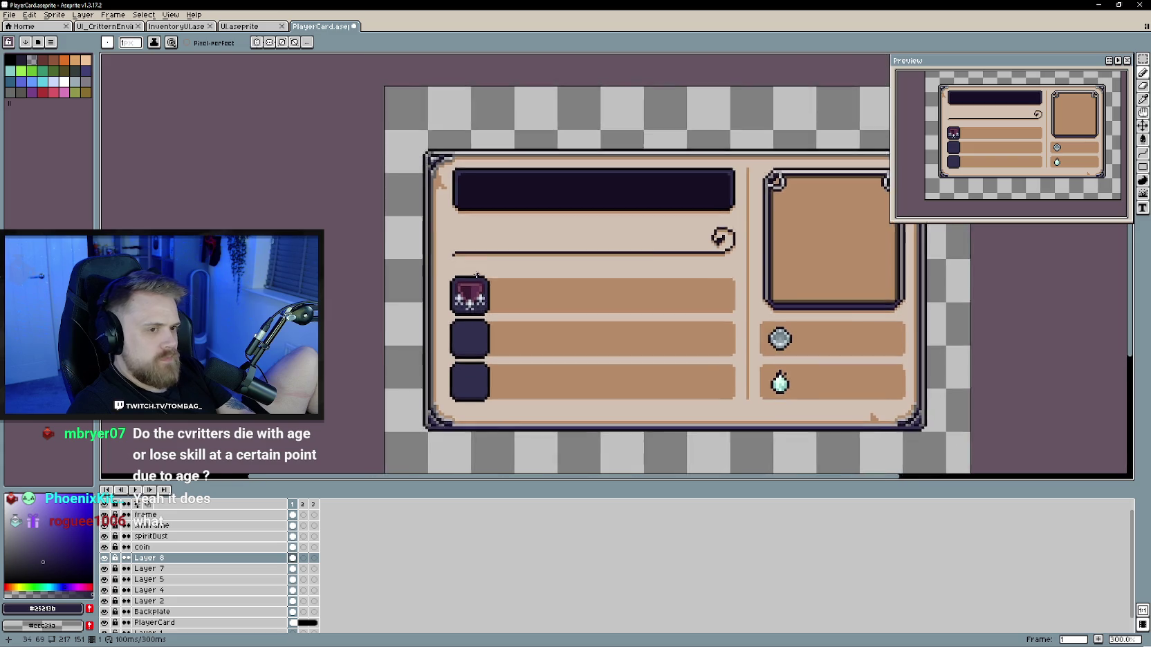
{"action": "scroll", "coordinate": [516, 293], "scroll_direction": "up", "scroll_amount": 3}
{"action": "left_click_drag", "start_coordinate": [486, 327], "coordinate": [444, 270]}
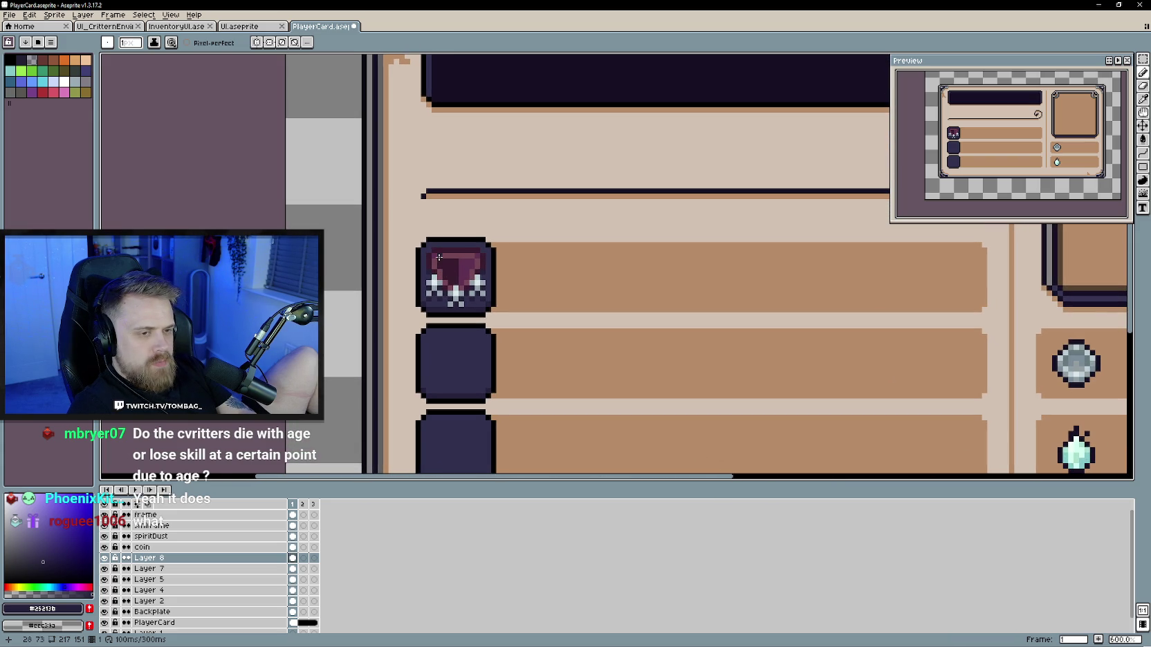
{"action": "key", "text": "e"}
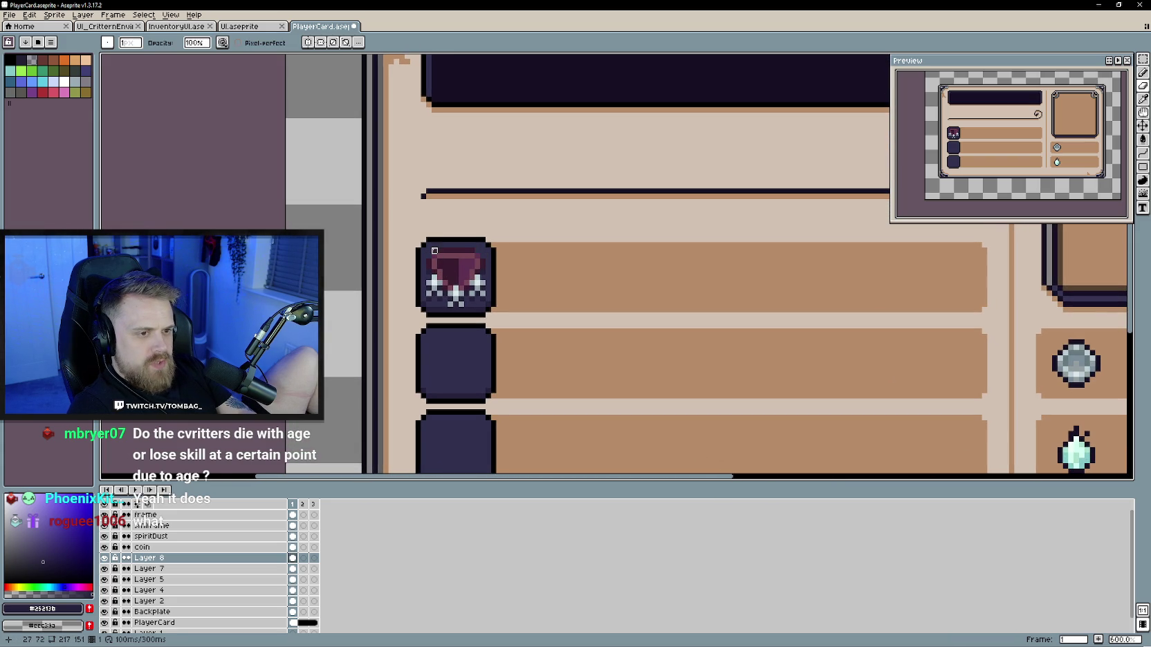
{"action": "key", "text": "b"}
{"action": "left_click", "coordinate": [432, 258], "text": "alt"}
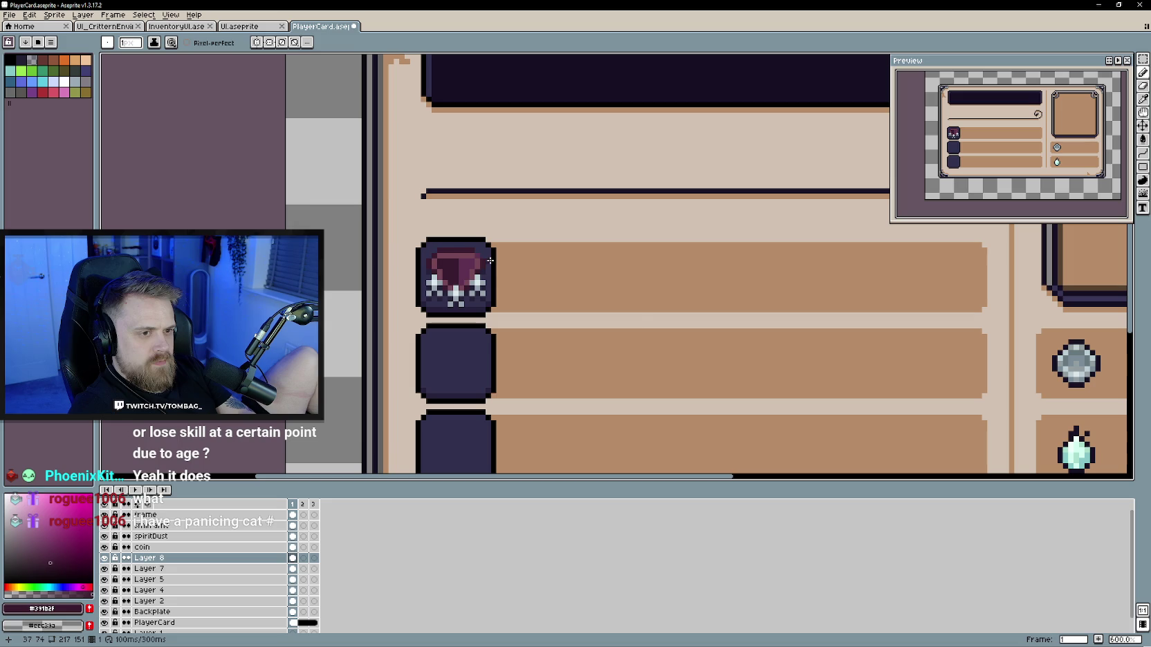
{"action": "scroll", "coordinate": [650, 331], "scroll_direction": "down", "scroll_amount": 3}
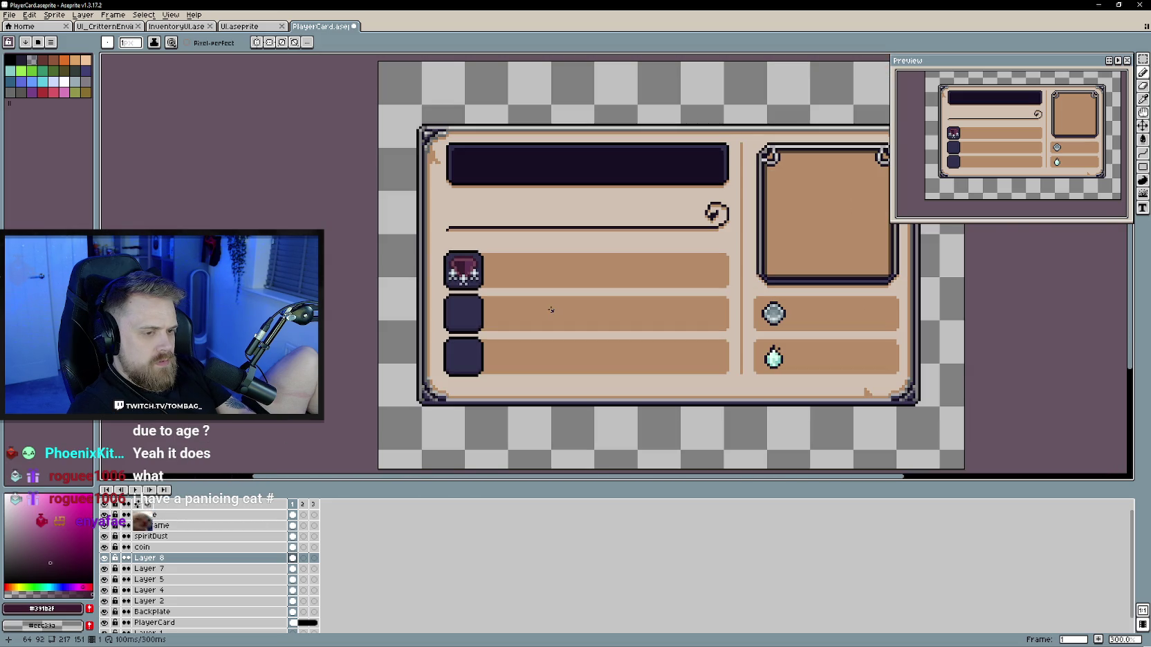
{"action": "scroll", "coordinate": [551, 310], "scroll_direction": "up", "scroll_amount": 1}
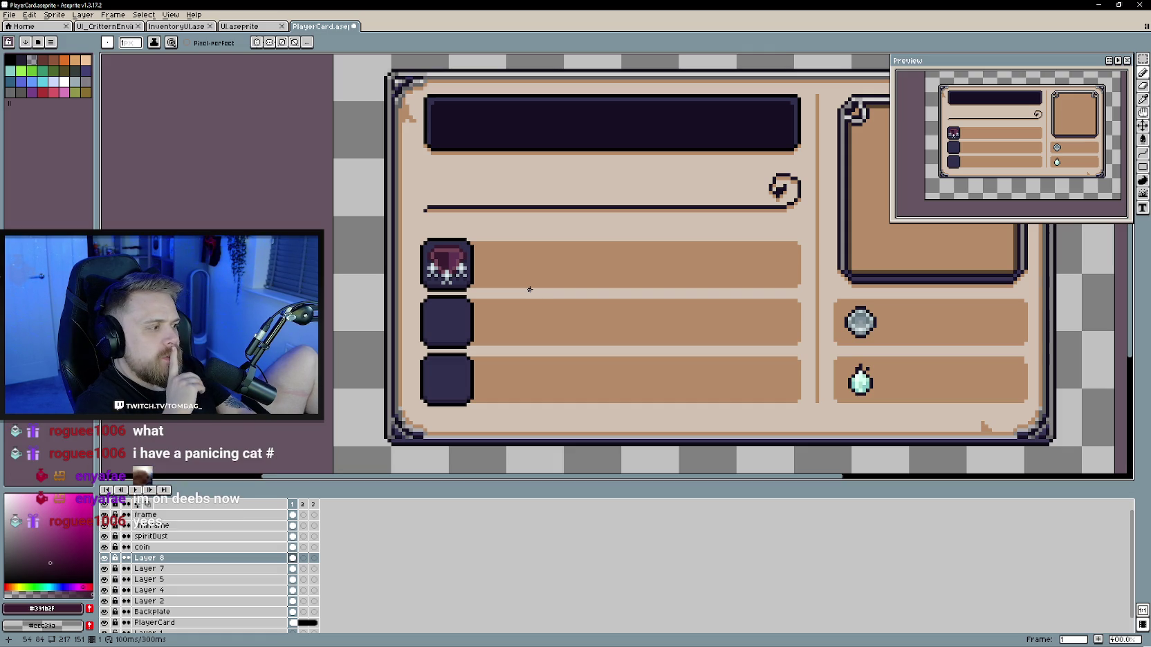
{"action": "scroll", "coordinate": [529, 289], "scroll_direction": "down", "scroll_amount": 1}
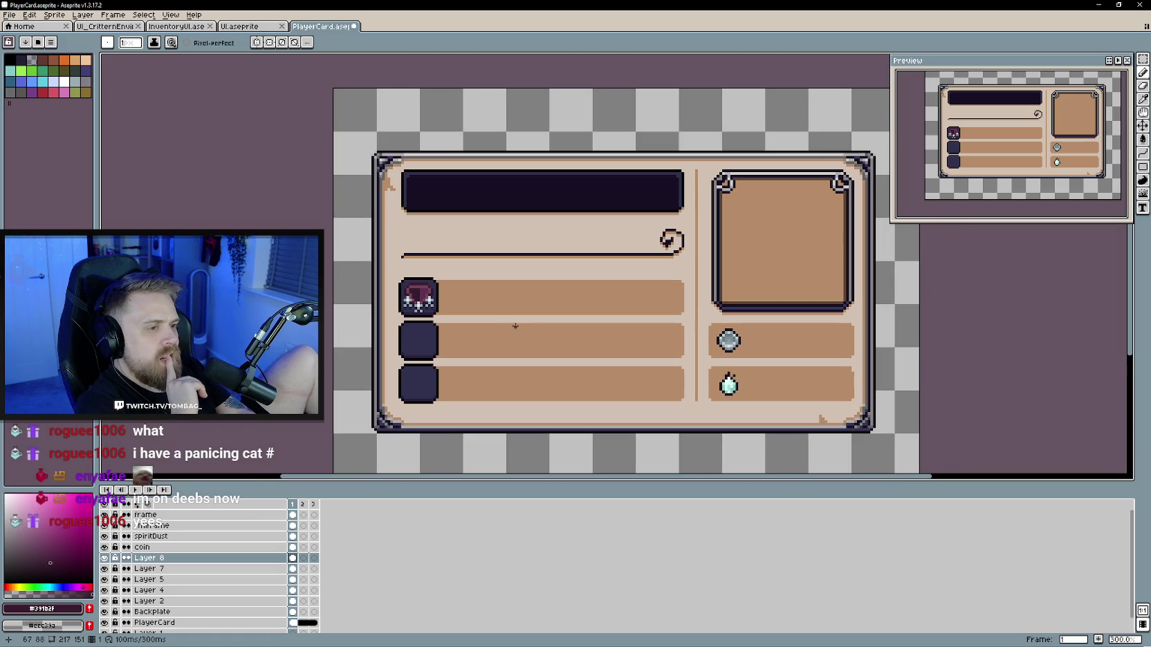
Step: Save the player card as PlayerCard.aseprite
{"action": "key", "text": "ctrl+s"}
{"action": "scroll", "coordinate": [519, 325], "scroll_direction": "down", "scroll_amount": 1}
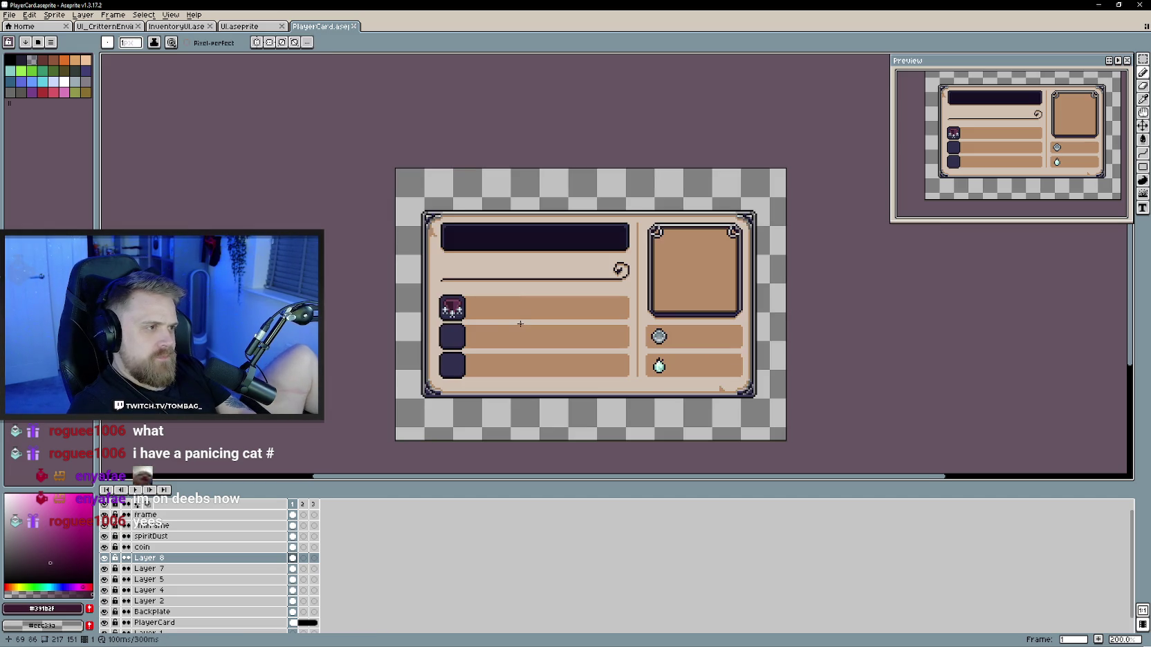
{"action": "scroll", "coordinate": [520, 322], "scroll_direction": "up", "scroll_amount": 2}
{"action": "scroll", "coordinate": [512, 318], "scroll_direction": "up", "scroll_amount": 1}
{"action": "scroll", "coordinate": [503, 316], "scroll_direction": "down", "scroll_amount": 1}
{"action": "mouse_move", "coordinate": [501, 316]}
{"action": "left_mouse_down"}
{"action": "mouse_move", "coordinate": [518, 312]}
{"action": "mouse_move", "coordinate": [509, 308]}
{"action": "left_mouse_up"}
{"action": "scroll", "coordinate": [508, 310], "scroll_direction": "up", "scroll_amount": 1}
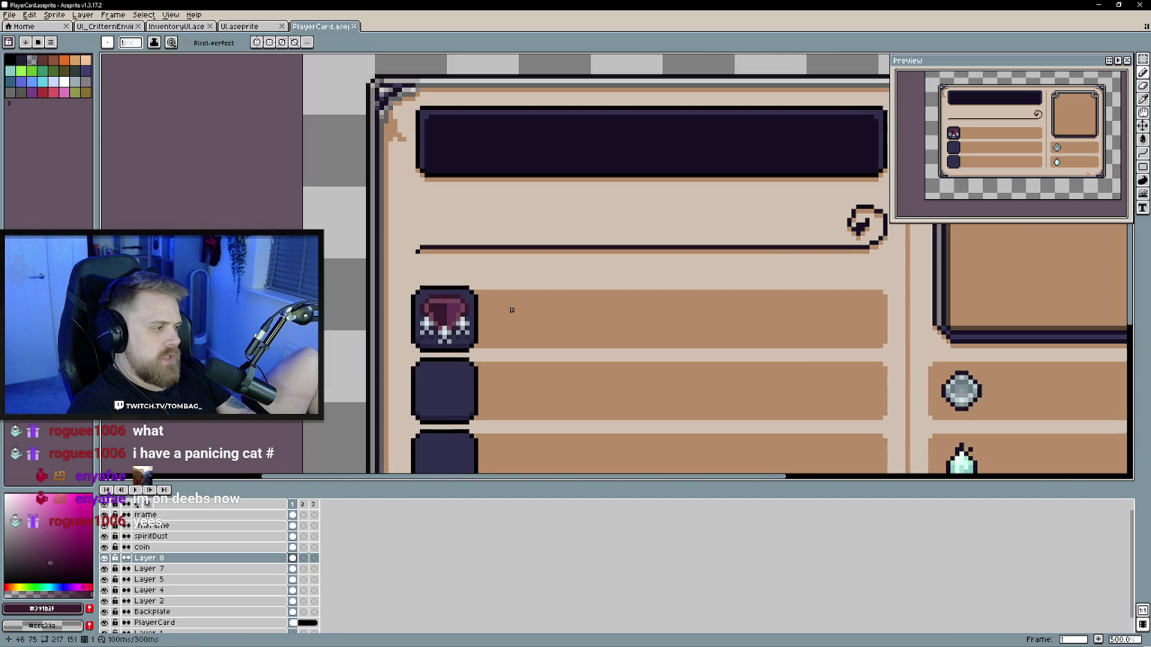
{"action": "scroll", "coordinate": [500, 304], "scroll_direction": "up", "scroll_amount": 1}
{"action": "left_click", "coordinate": [38, 543]}
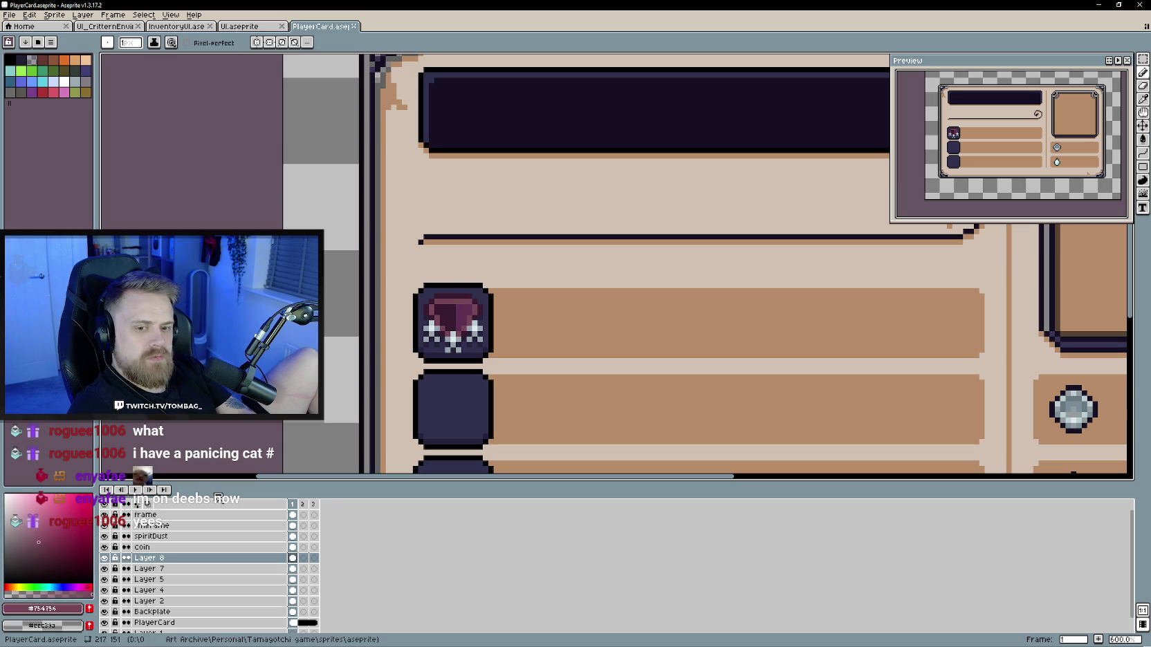
{"action": "scroll", "coordinate": [450, 327], "scroll_direction": "up", "scroll_amount": 1}
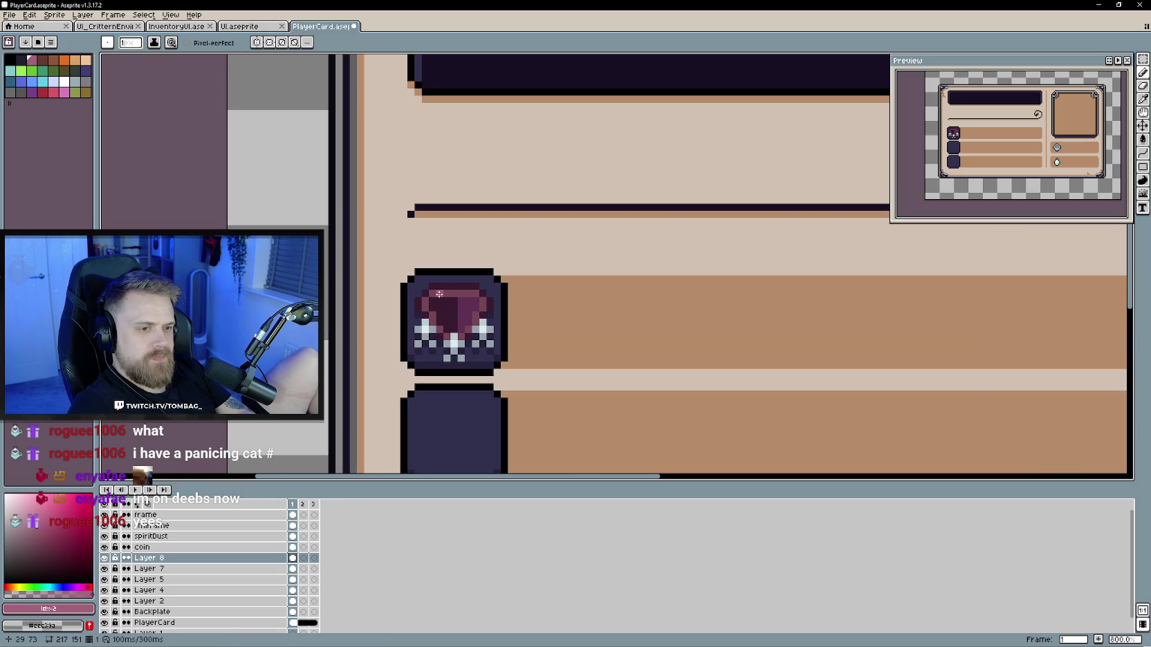
{"action": "scroll", "coordinate": [439, 294], "scroll_direction": "down", "scroll_amount": 1}
{"action": "scroll", "coordinate": [487, 288], "scroll_direction": "up", "scroll_amount": 3}
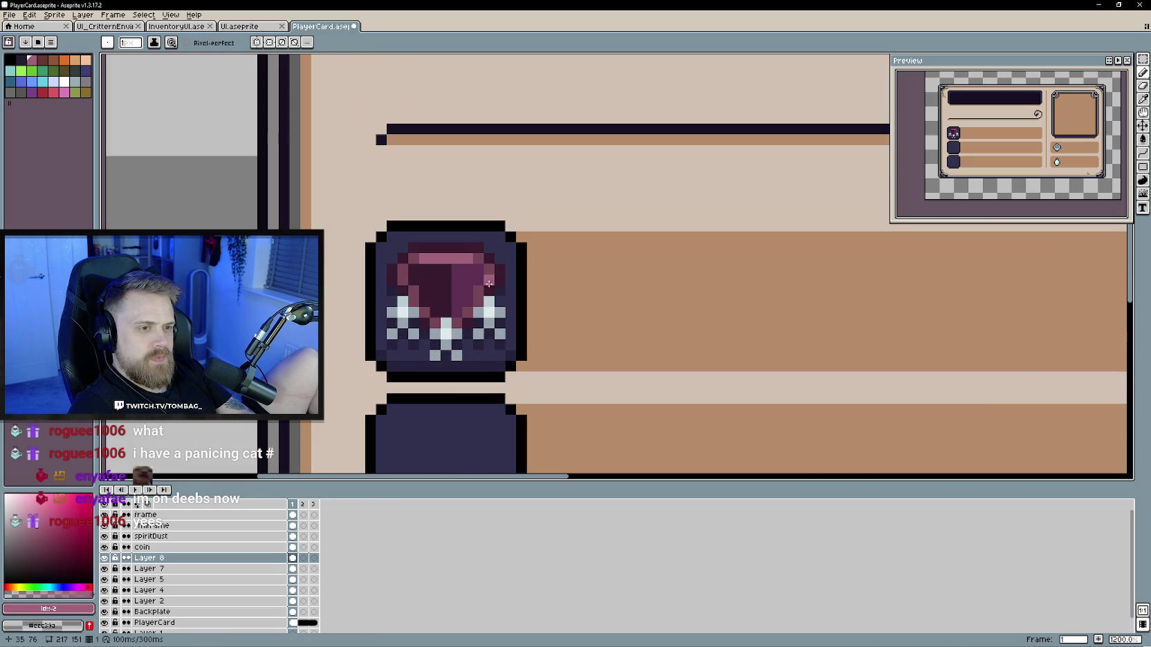
{"action": "scroll", "coordinate": [607, 291], "scroll_direction": "down", "scroll_amount": 2}
{"action": "scroll", "coordinate": [662, 324], "scroll_direction": "down", "scroll_amount": 2}
{"action": "scroll", "coordinate": [567, 307], "scroll_direction": "down", "scroll_amount": 1}
{"action": "scroll", "coordinate": [568, 308], "scroll_direction": "down", "scroll_amount": 1}
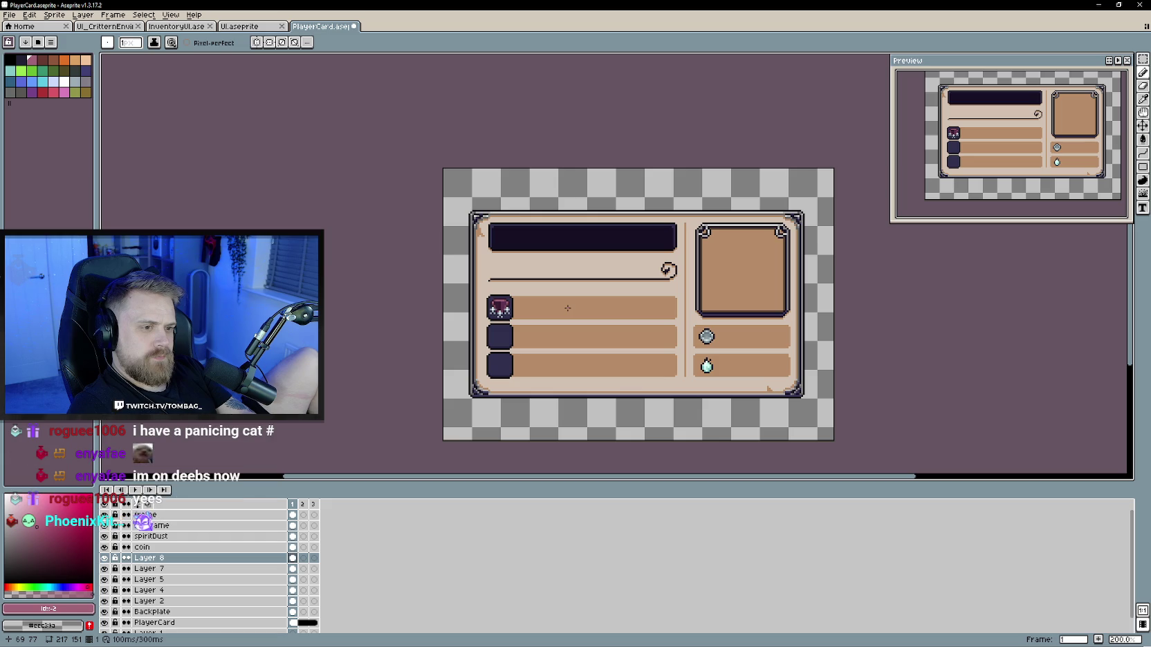
{"action": "scroll", "coordinate": [398, 304], "scroll_direction": "up", "scroll_amount": 3}
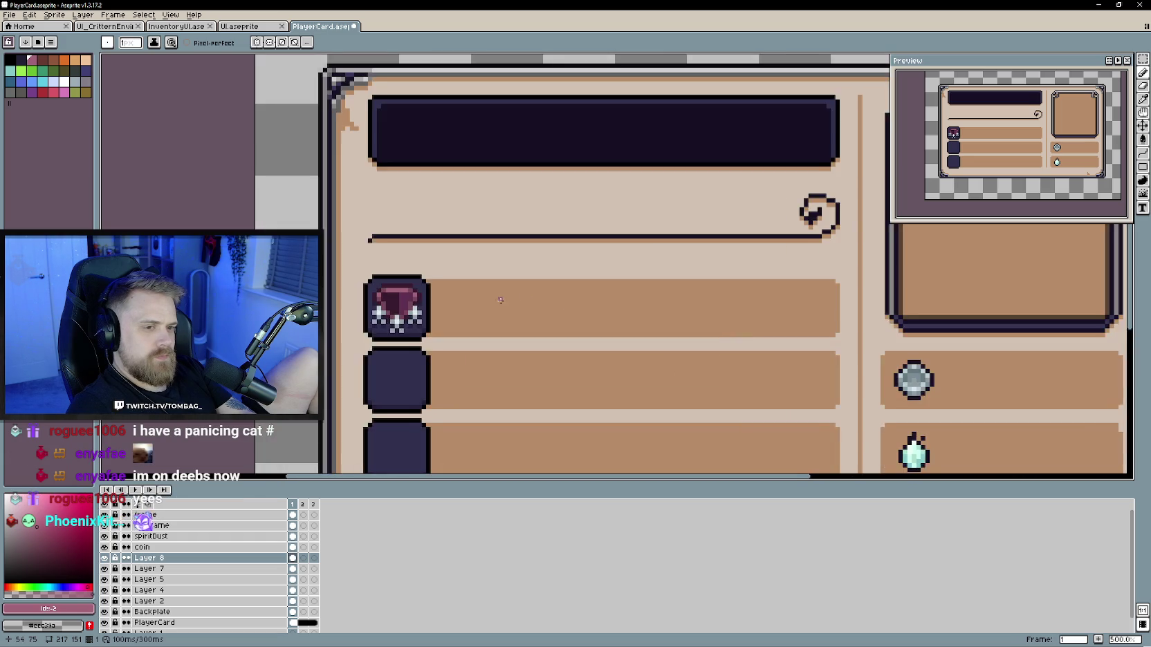
{"action": "scroll", "coordinate": [398, 298], "scroll_direction": "up", "scroll_amount": 2}
{"action": "left_click", "coordinate": [397, 294], "text": "alt"}
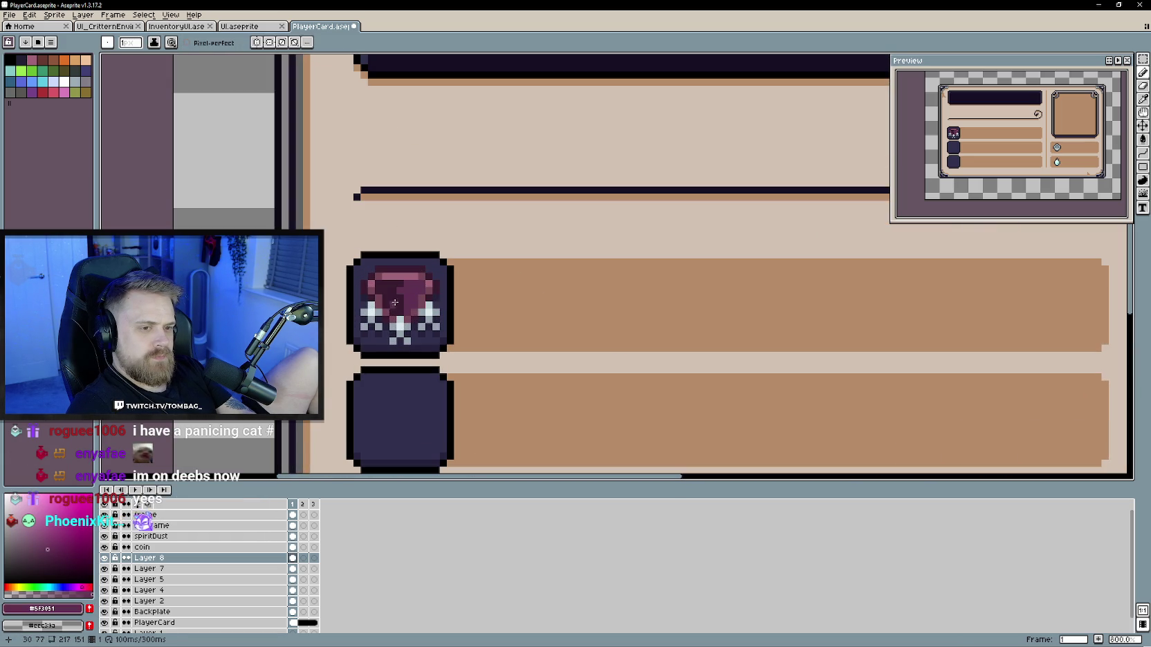
{"action": "scroll", "coordinate": [399, 307], "scroll_direction": "down", "scroll_amount": 4}
{"action": "scroll", "coordinate": [599, 343], "scroll_direction": "down", "scroll_amount": 1}
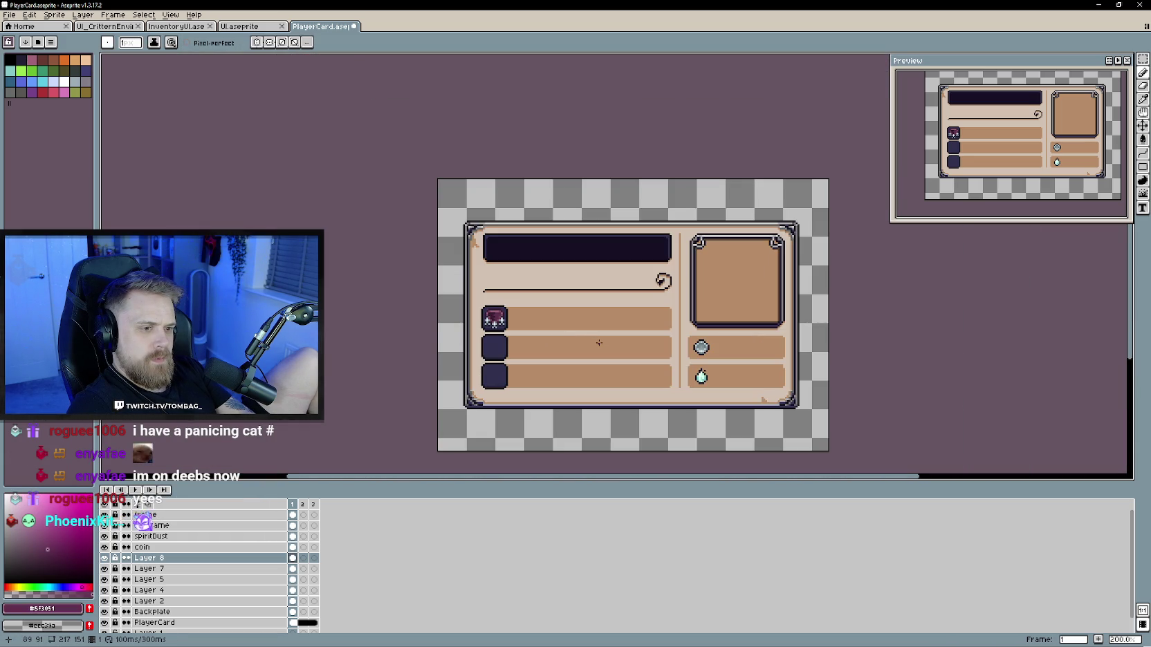
{"action": "left_click_drag", "start_coordinate": [599, 343], "coordinate": [650, 341]}
{"action": "key", "text": "ctrl+z"}
{"action": "scroll", "coordinate": [569, 324], "scroll_direction": "up", "scroll_amount": 1}
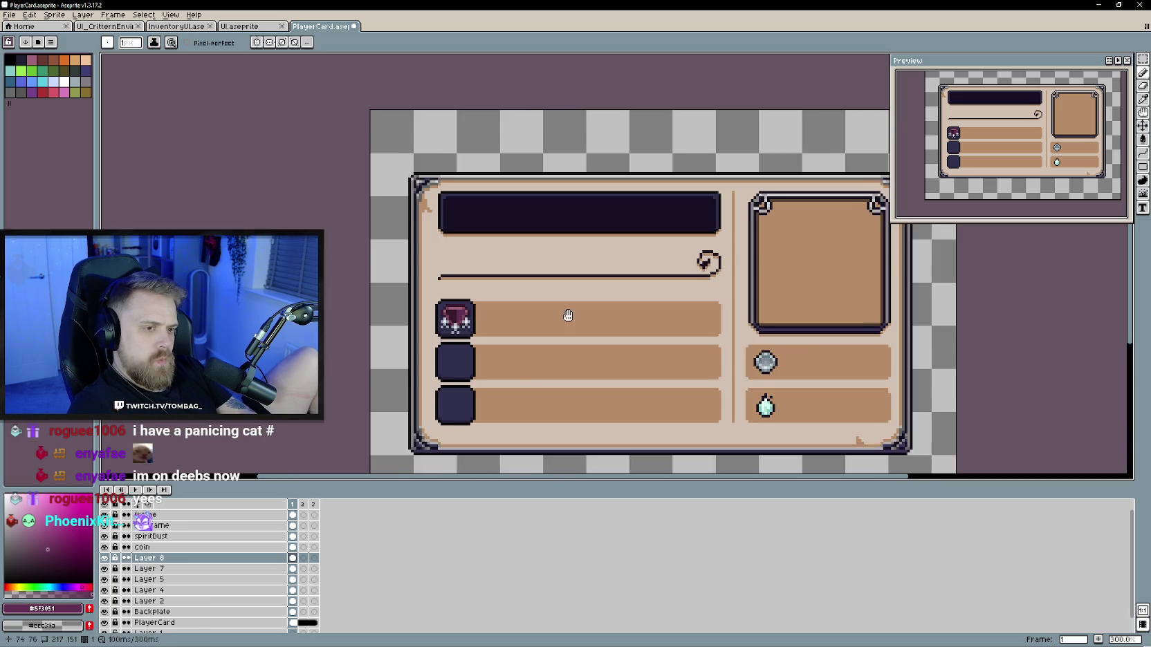
{"action": "left_click_drag", "start_coordinate": [545, 301], "coordinate": [545, 293]}
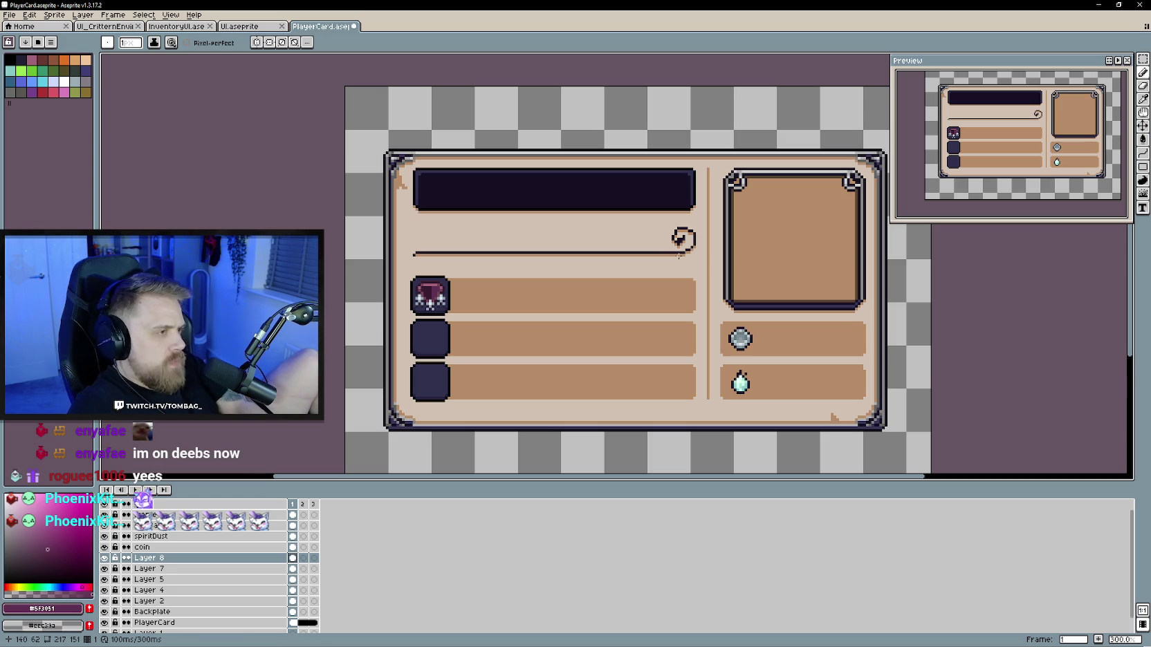
{"action": "key", "text": "alt+Tab"}
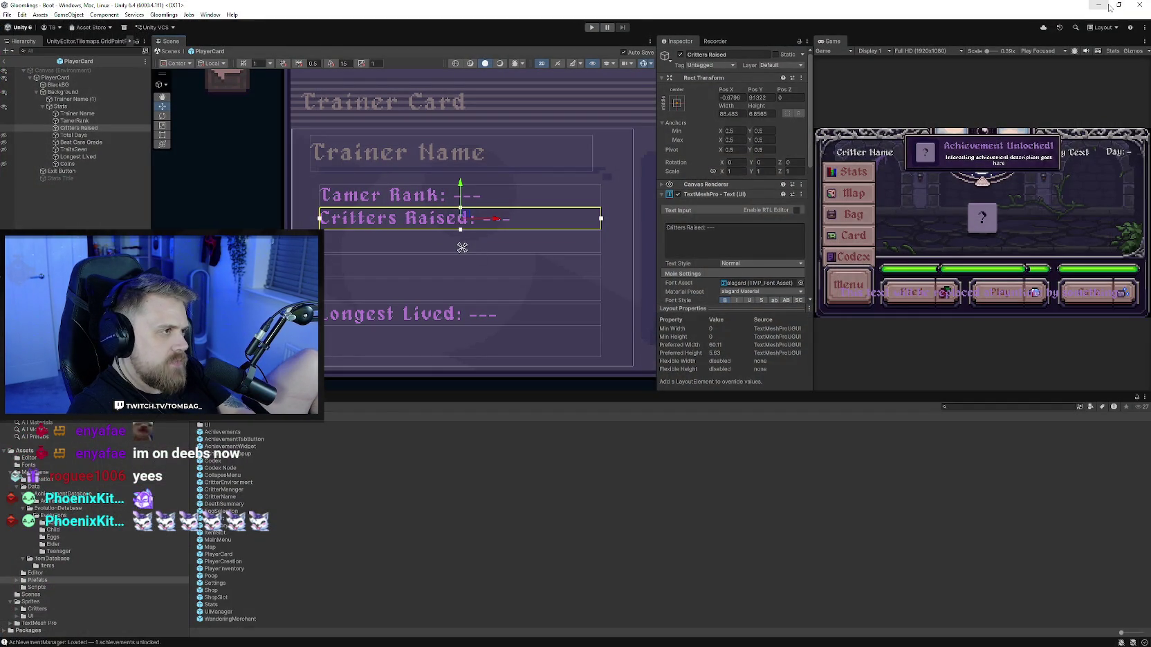
{"action": "key", "text": "alt+Tab"}
{"action": "scroll", "coordinate": [497, 321], "scroll_direction": "up", "scroll_amount": 2}
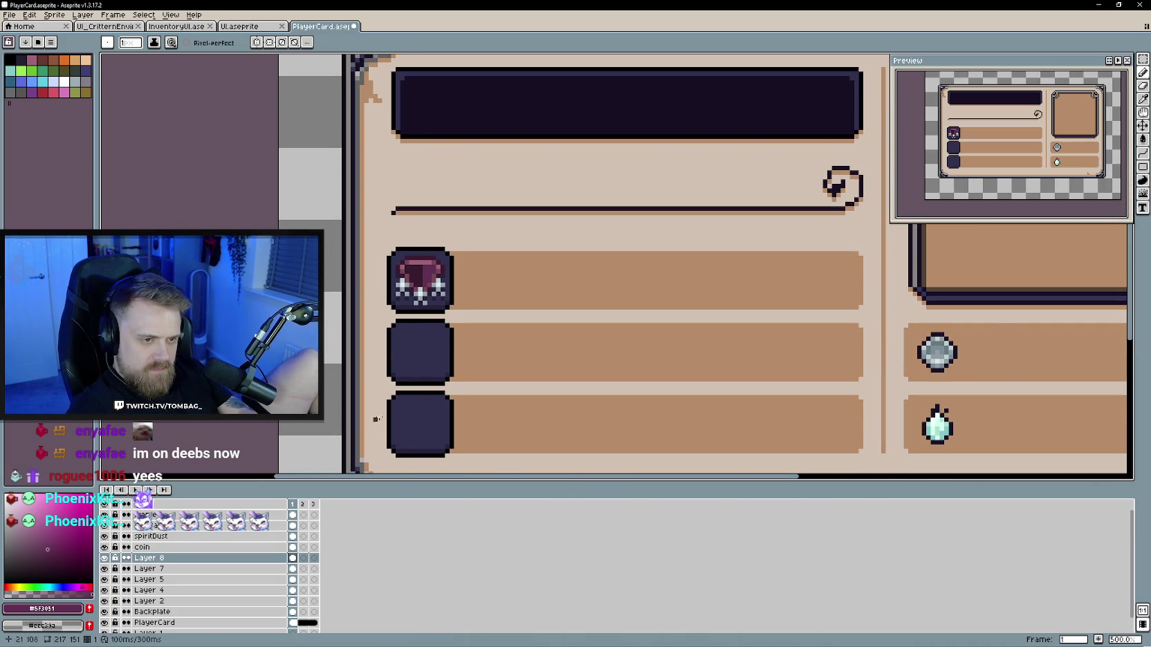
Step: Add a new layer above Layer 8
{"action": "scroll", "coordinate": [415, 370], "scroll_direction": "up", "scroll_amount": 1}
{"action": "right_click", "coordinate": [185, 557]}
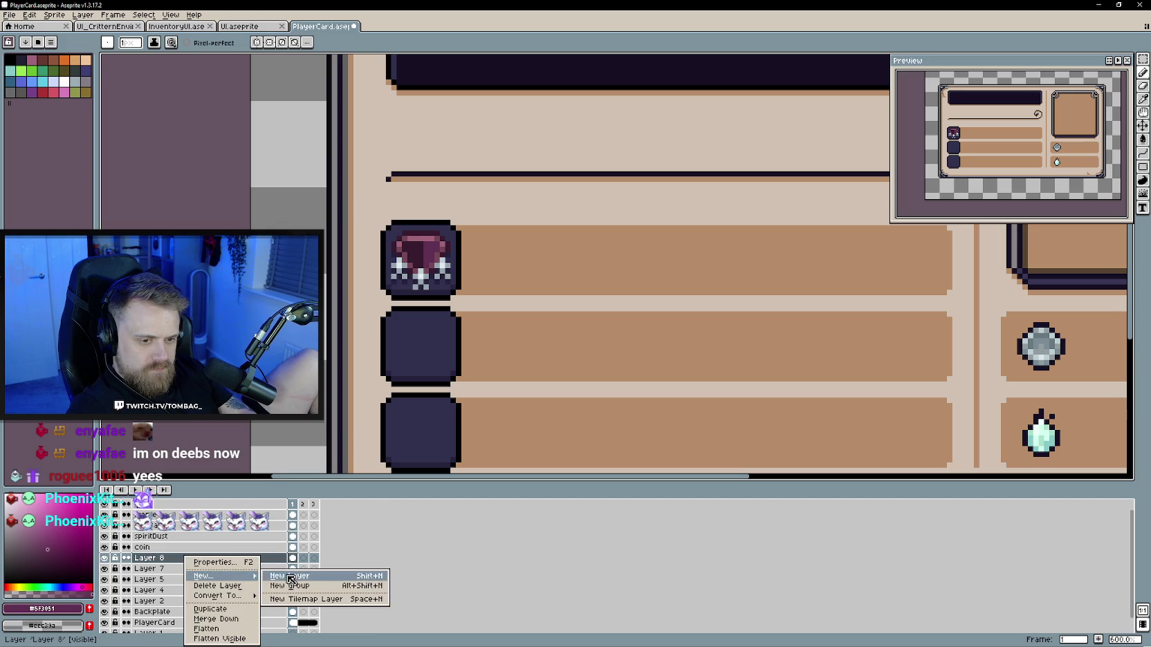
{"action": "left_click", "coordinate": [290, 583]}
Step: Draw a black outline circle in the second slot and nudge it up two pixels
{"action": "left_click_drag", "start_coordinate": [505, 393], "coordinate": [492, 401]}
{"action": "left_click_drag", "start_coordinate": [1143, 167], "coordinate": [1116, 171]}
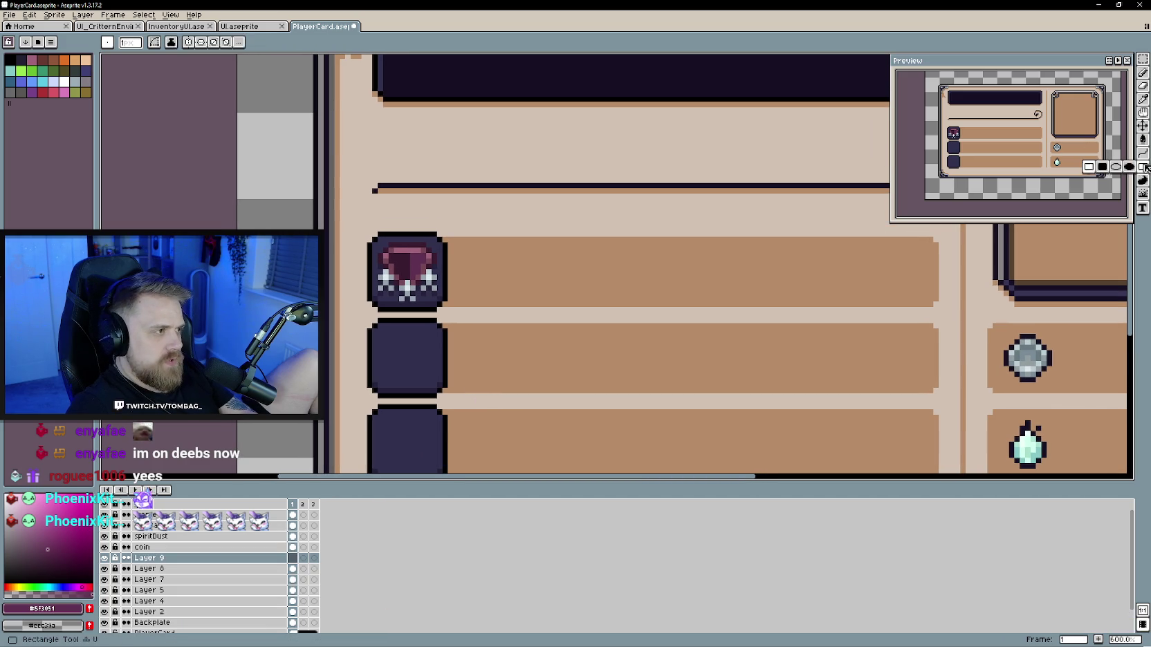
{"action": "left_click", "coordinate": [1116, 172]}
{"action": "left_click", "coordinate": [374, 330], "text": "alt"}
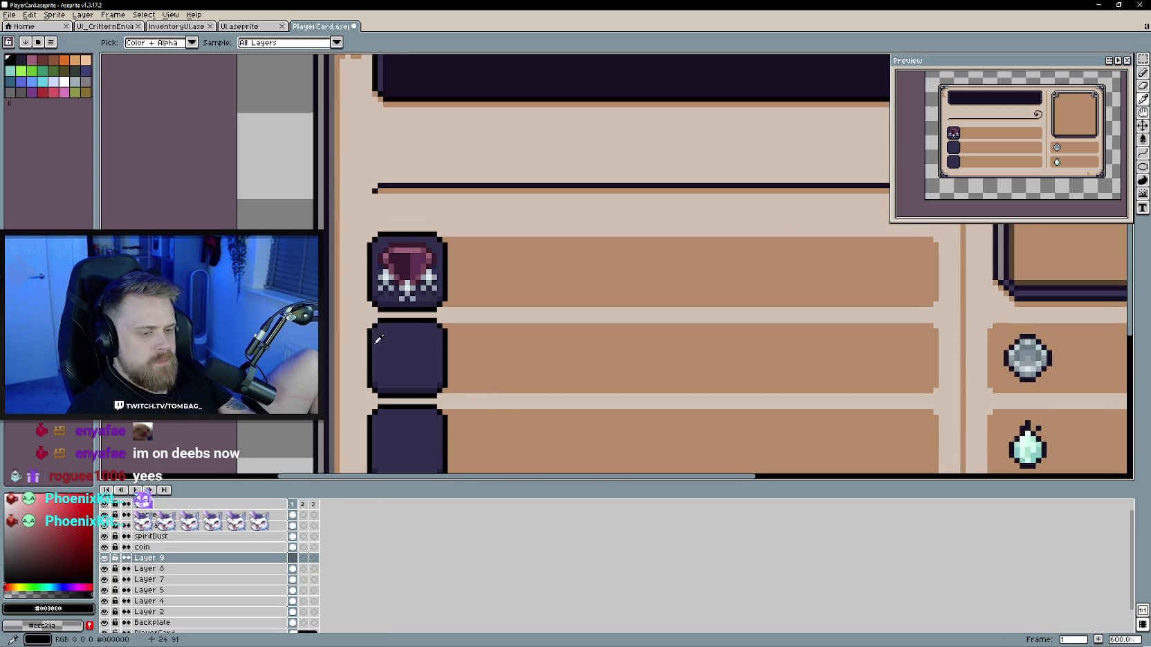
{"action": "left_click_drag", "start_coordinate": [382, 341], "coordinate": [452, 395]}
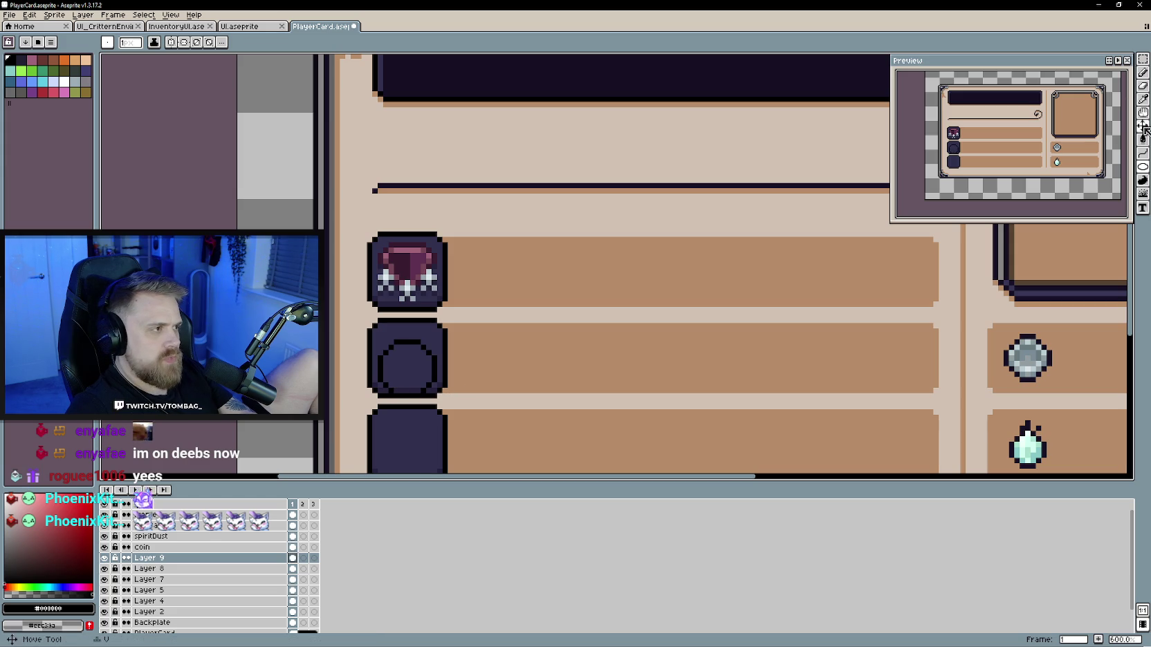
{"action": "key", "text": "v"}
{"action": "left_click_drag", "start_coordinate": [412, 372], "coordinate": [412, 365]}
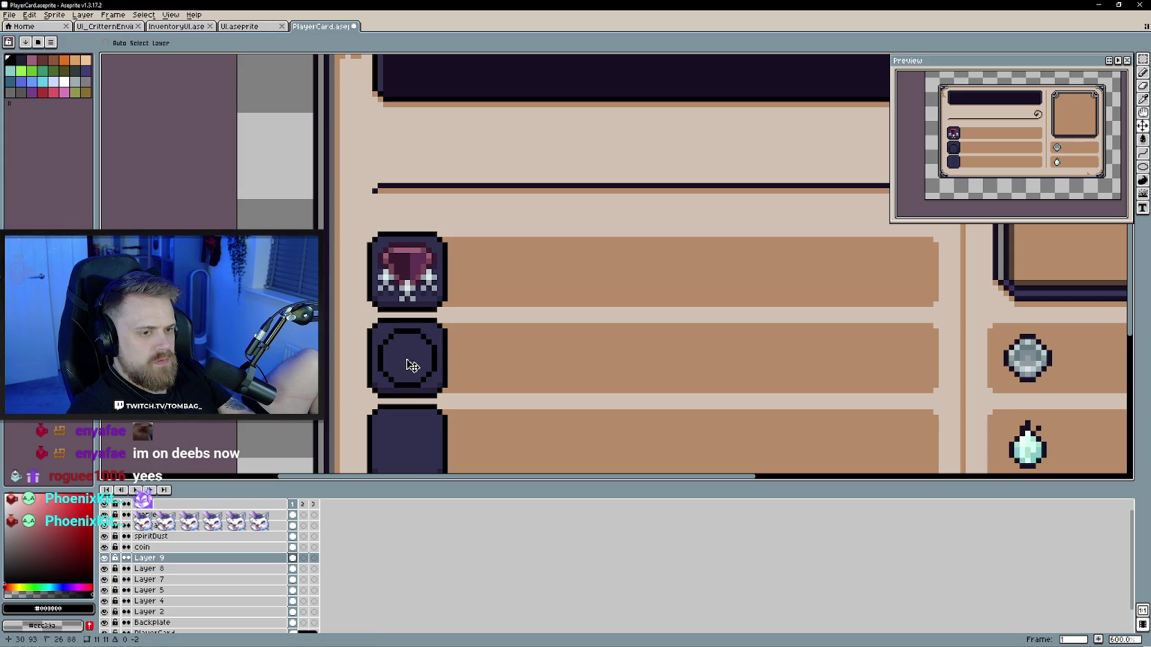
{"action": "key", "text": "b"}
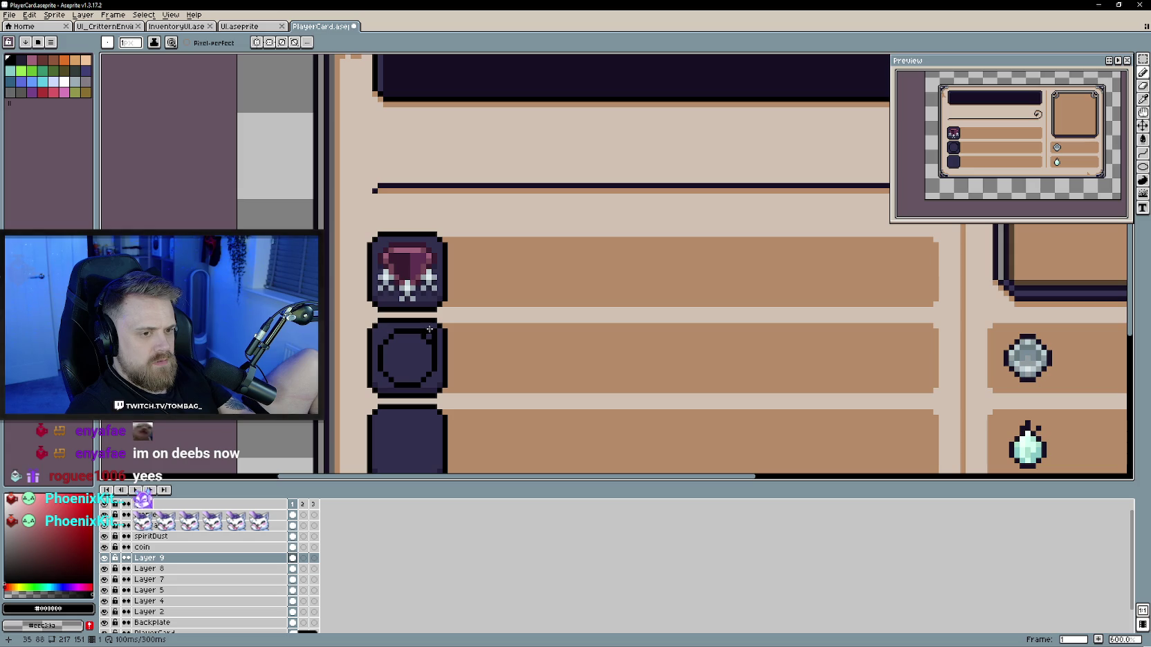
Step: Redraw the circle outline centred in the slot and start a stem at its top right
{"action": "key", "text": "ctrl+z"}
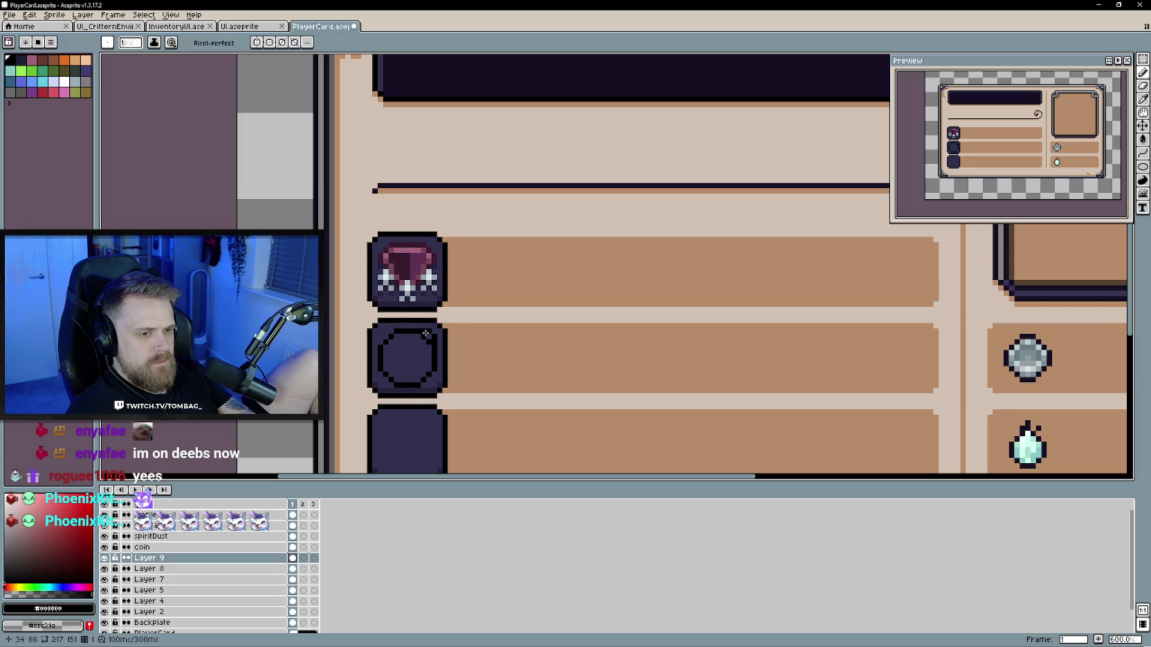
{"action": "key", "text": "ctrl+z"}
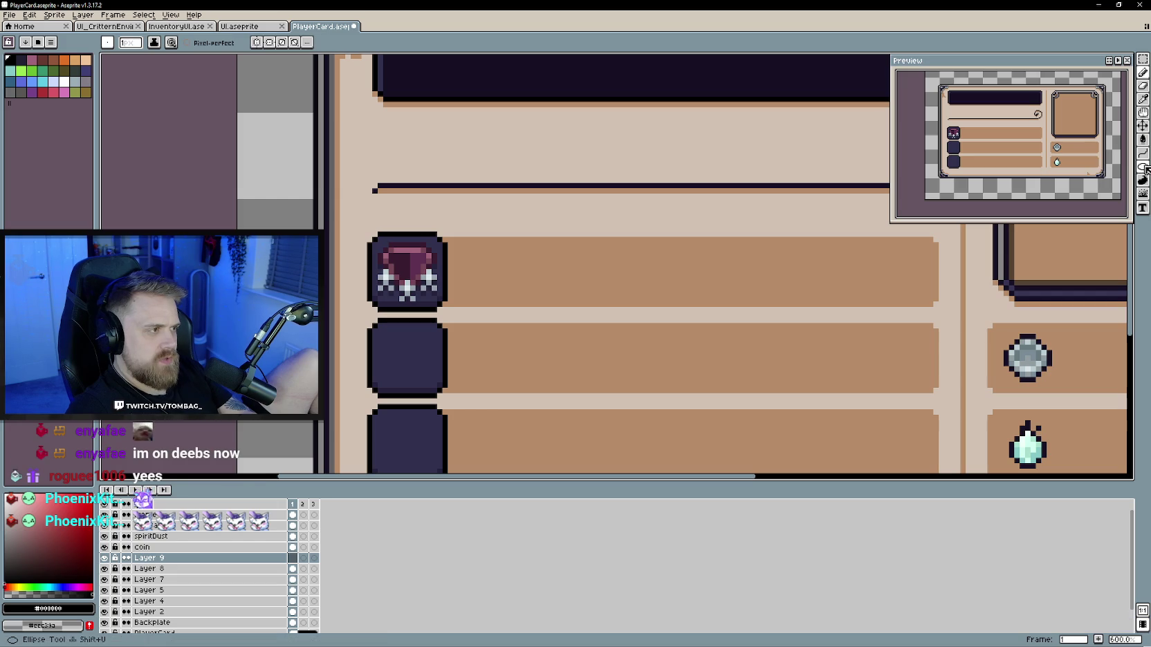
{"action": "key", "text": "u"}
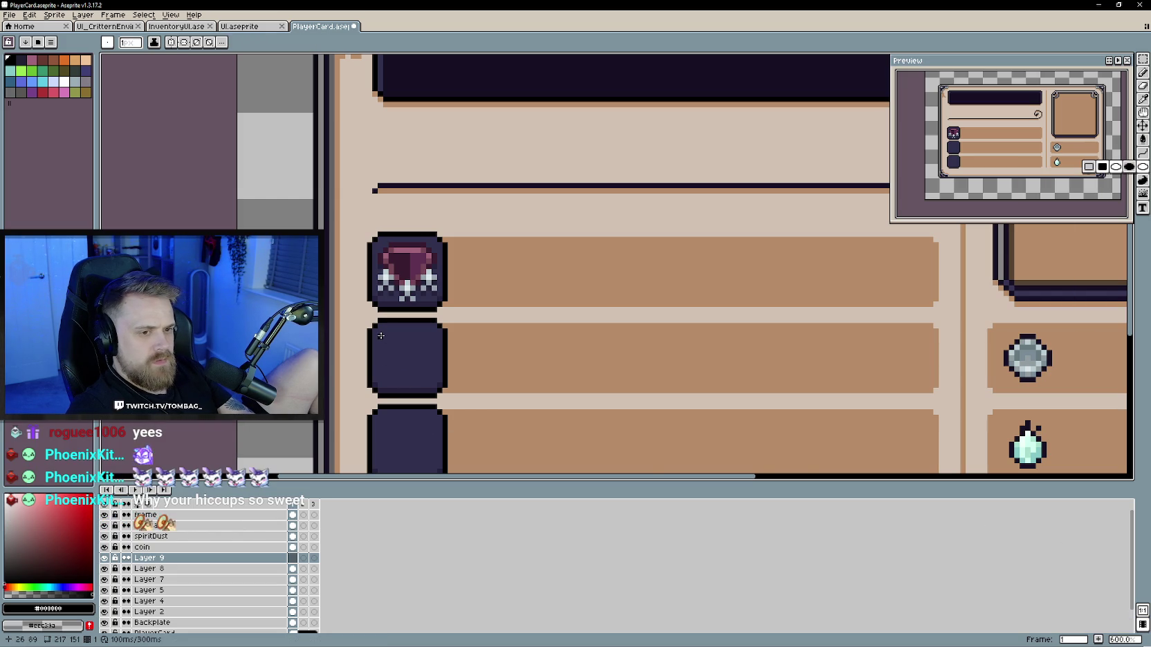
{"action": "left_click_drag", "start_coordinate": [381, 335], "coordinate": [436, 384]}
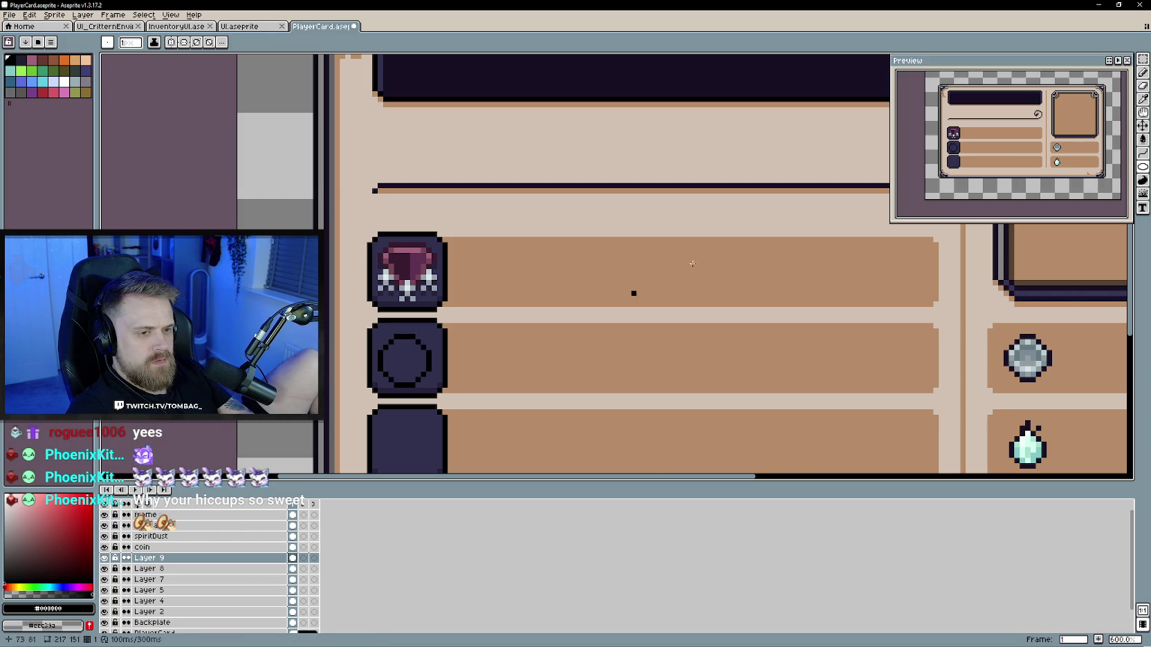
{"action": "key", "text": "v"}
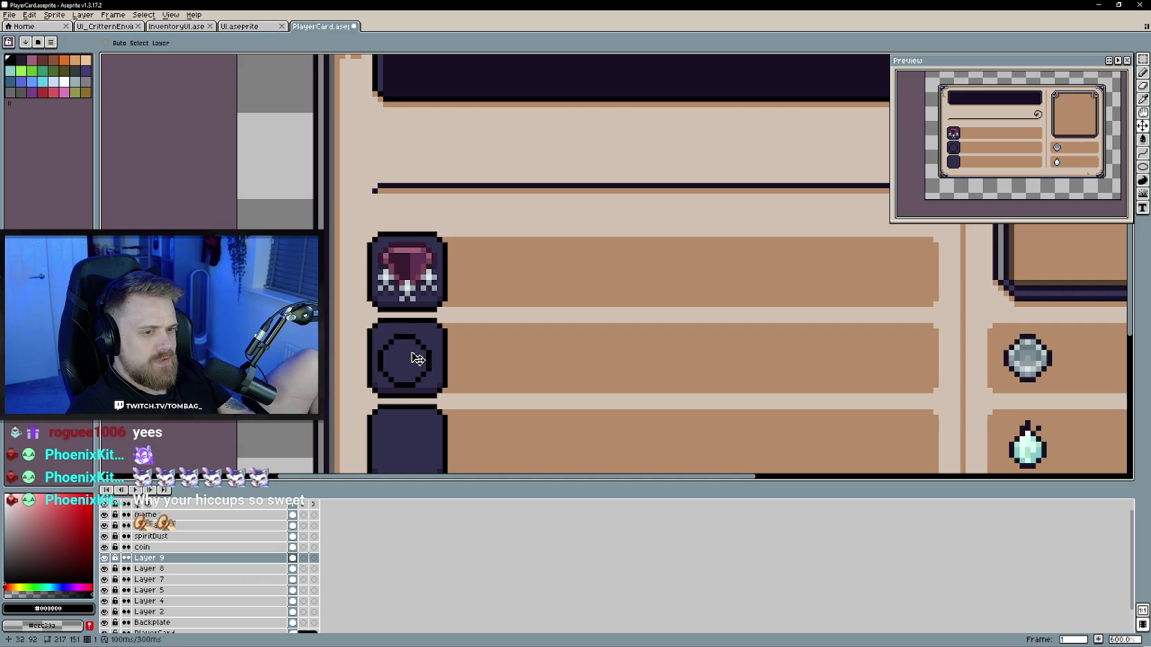
{"action": "key", "text": "ctrl+z"}
{"action": "key", "text": "shift+u"}
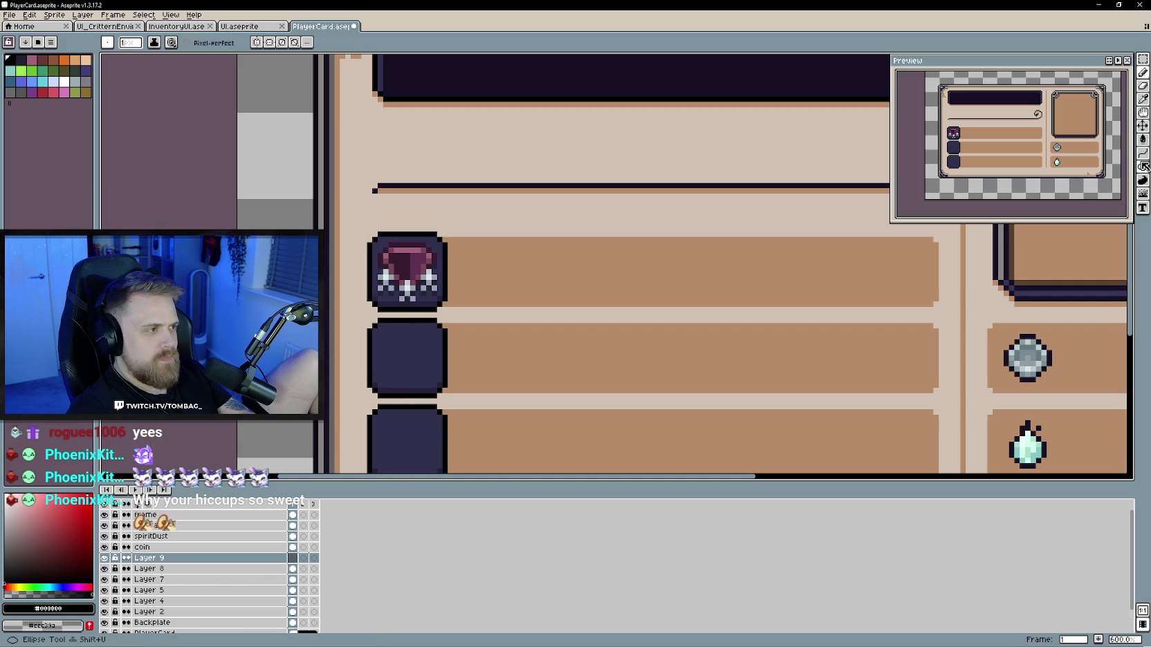
{"action": "mouse_move", "coordinate": [378, 334]}
{"action": "left_mouse_down"}
{"action": "mouse_move", "coordinate": [435, 390]}
{"action": "mouse_move", "coordinate": [426, 382]}
{"action": "left_mouse_up"}
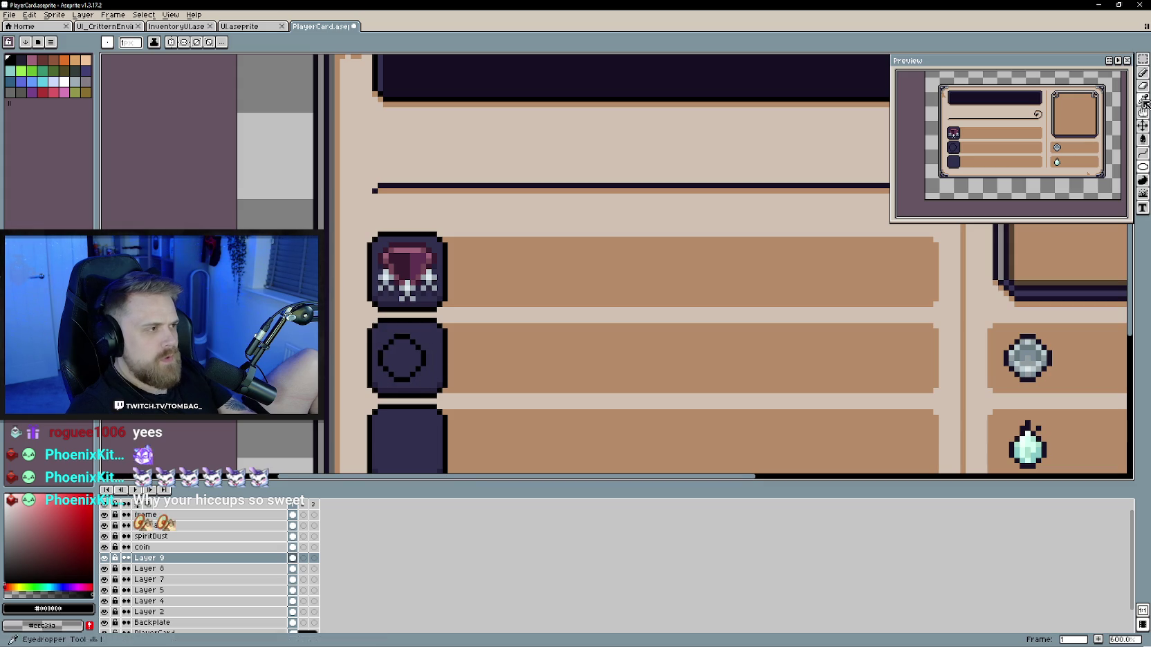
{"action": "left_click", "coordinate": [1143, 125]}
{"action": "left_click_drag", "start_coordinate": [406, 378], "coordinate": [412, 384]}
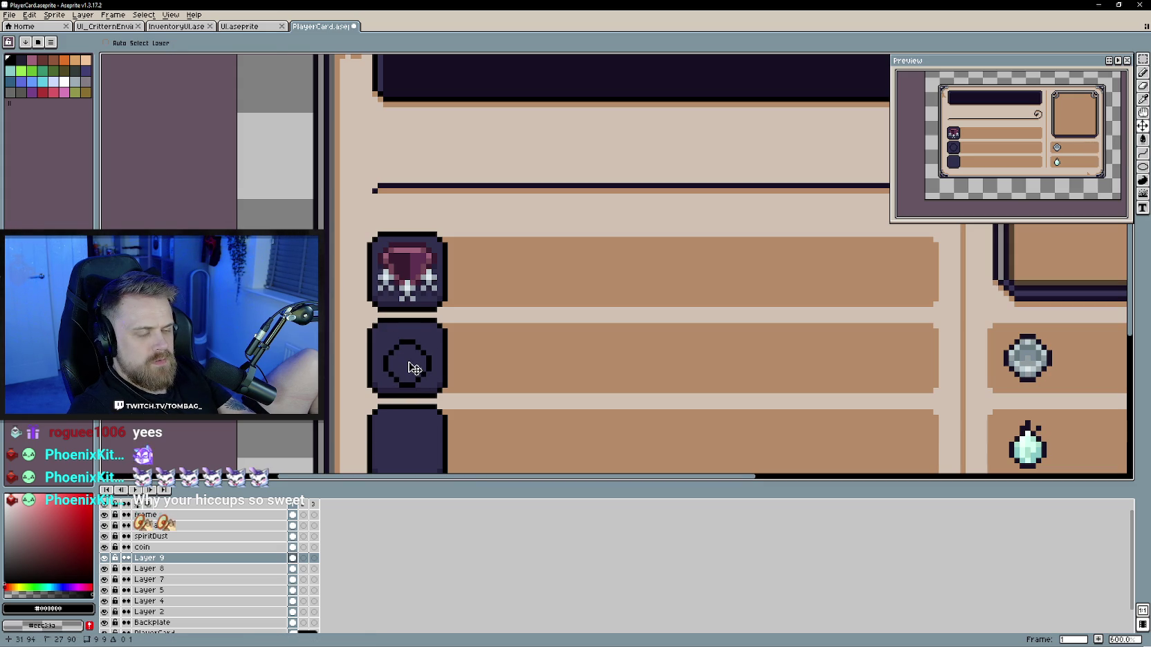
{"action": "key", "text": "b"}
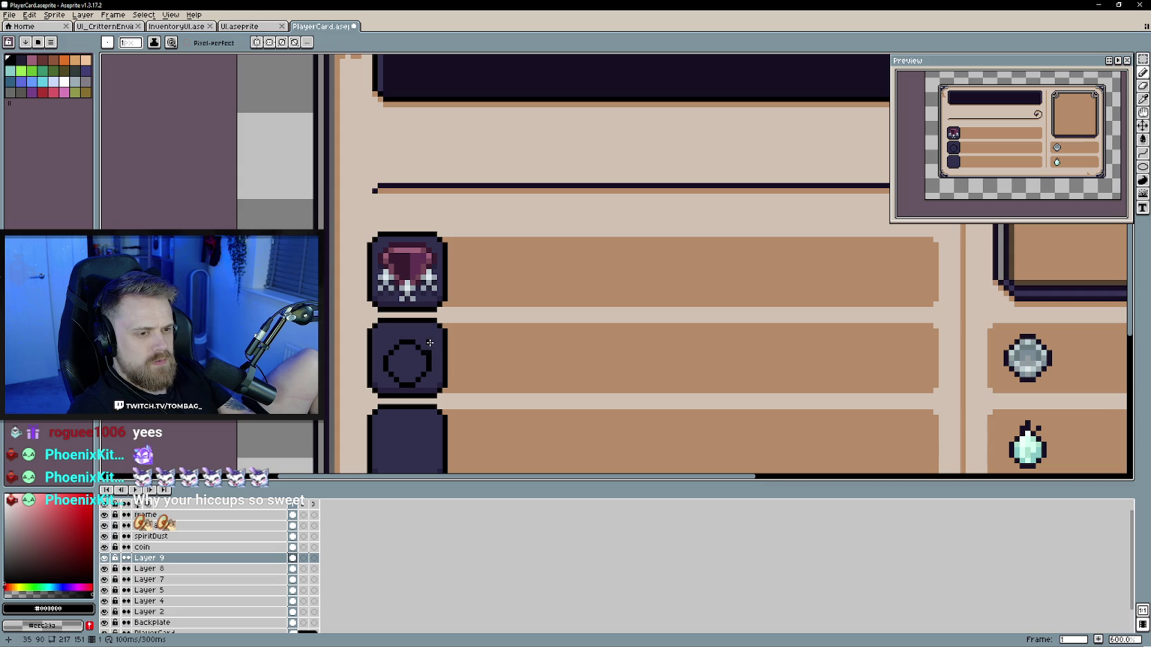
{"action": "left_click_drag", "start_coordinate": [433, 339], "coordinate": [435, 337]}
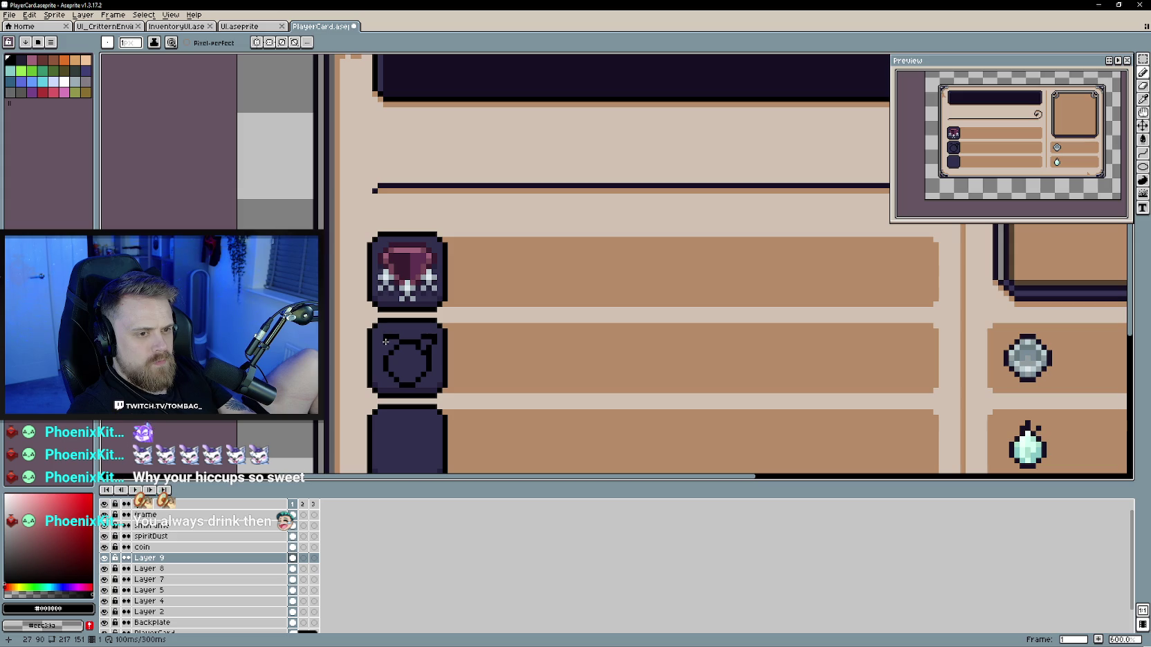
{"action": "key", "text": "ctrl+z"}
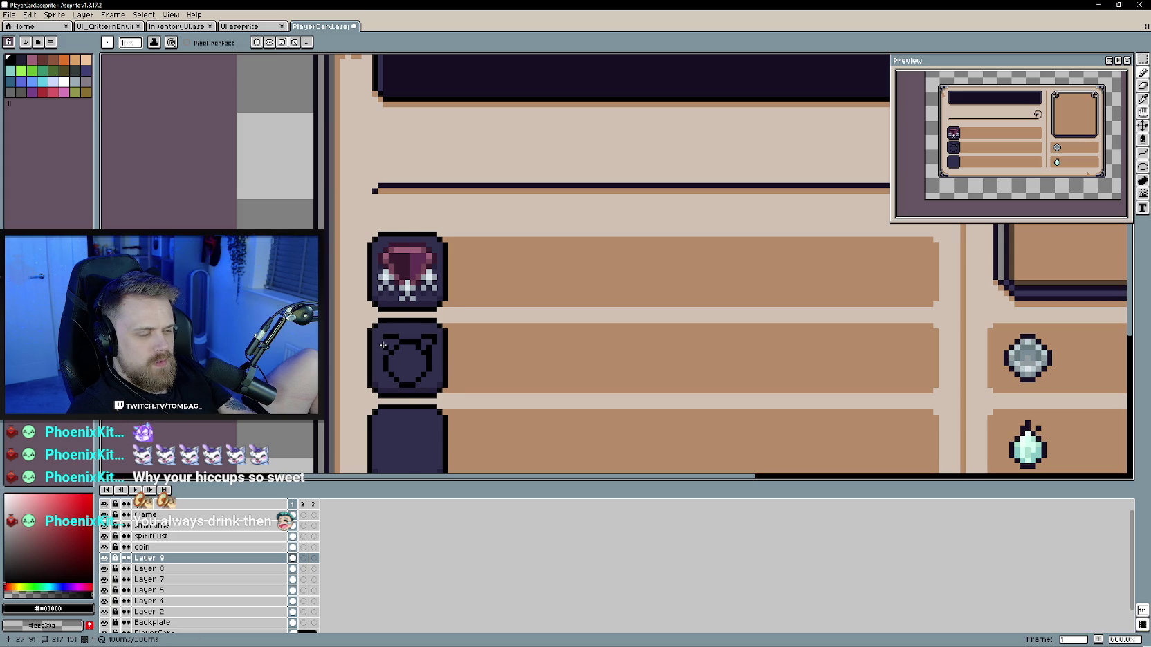
{"action": "key", "text": "ctrl+z"}
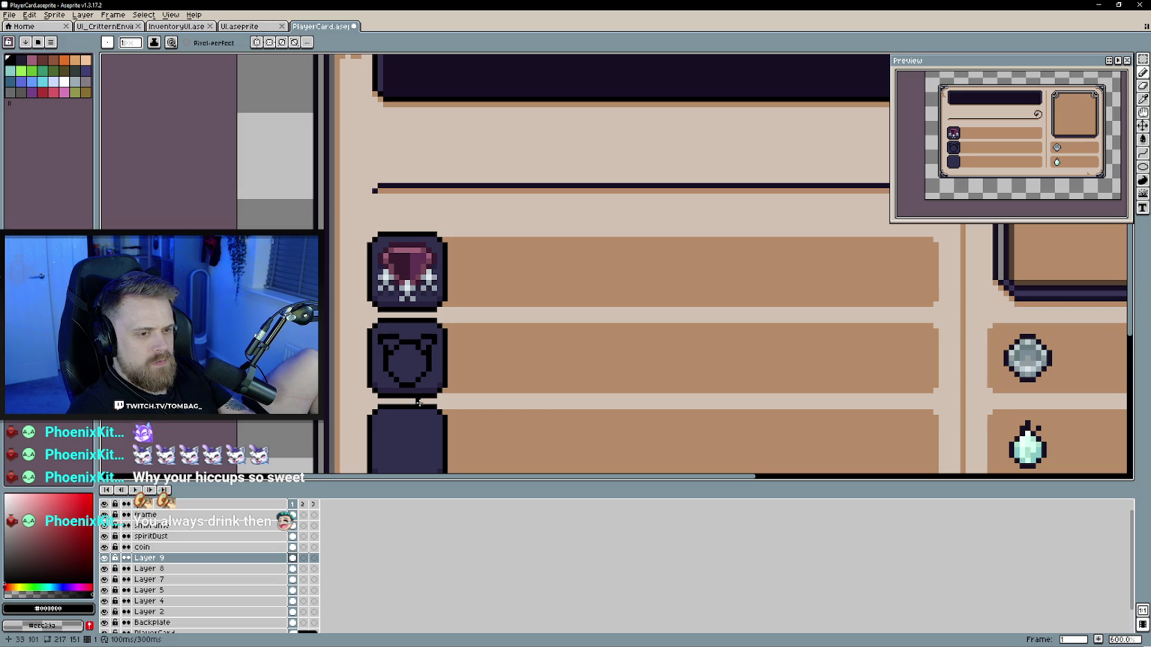
{"action": "scroll", "coordinate": [404, 374], "scroll_direction": "up", "scroll_amount": 1}
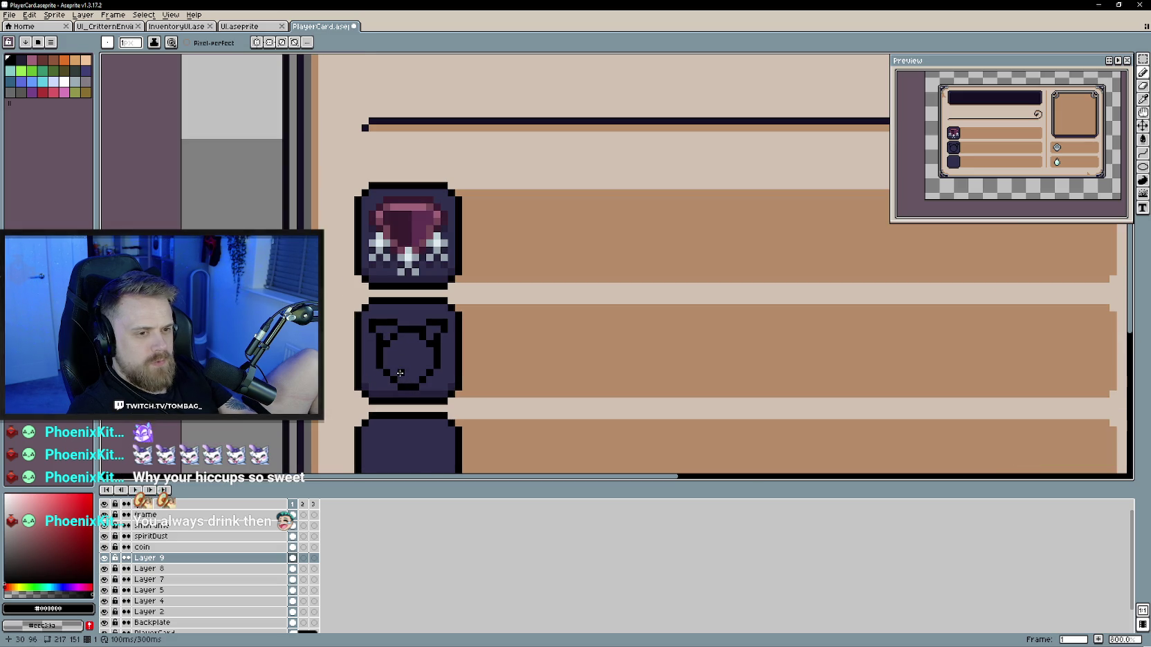
{"action": "key", "text": "e"}
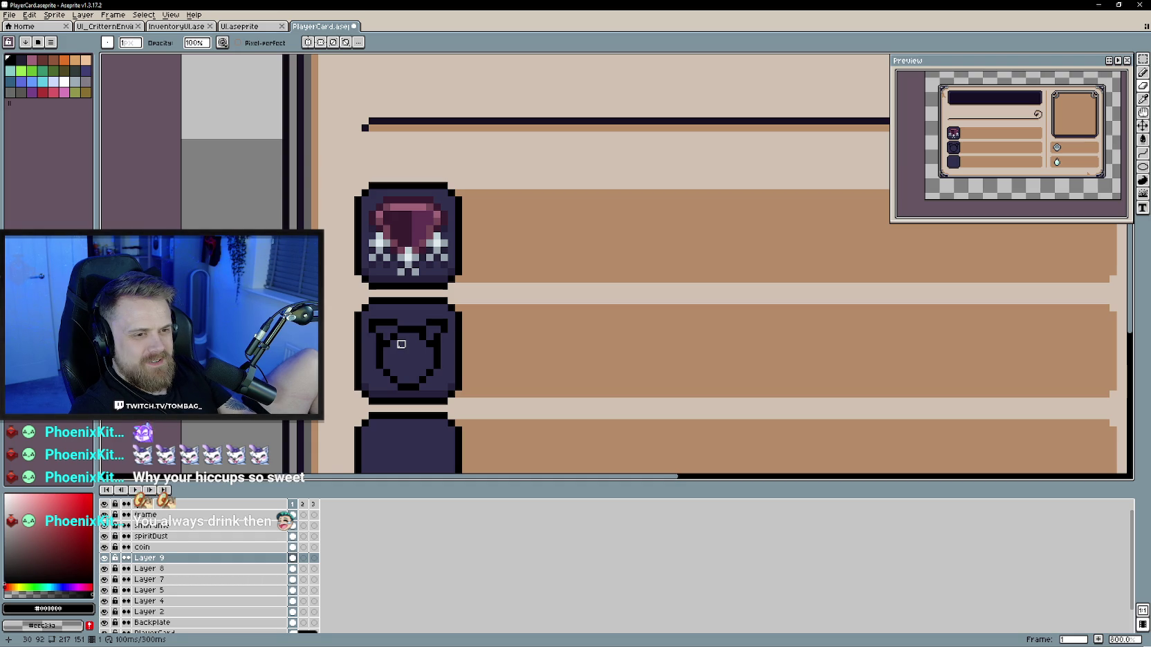
{"action": "scroll", "coordinate": [401, 344], "scroll_direction": "up", "scroll_amount": 2}
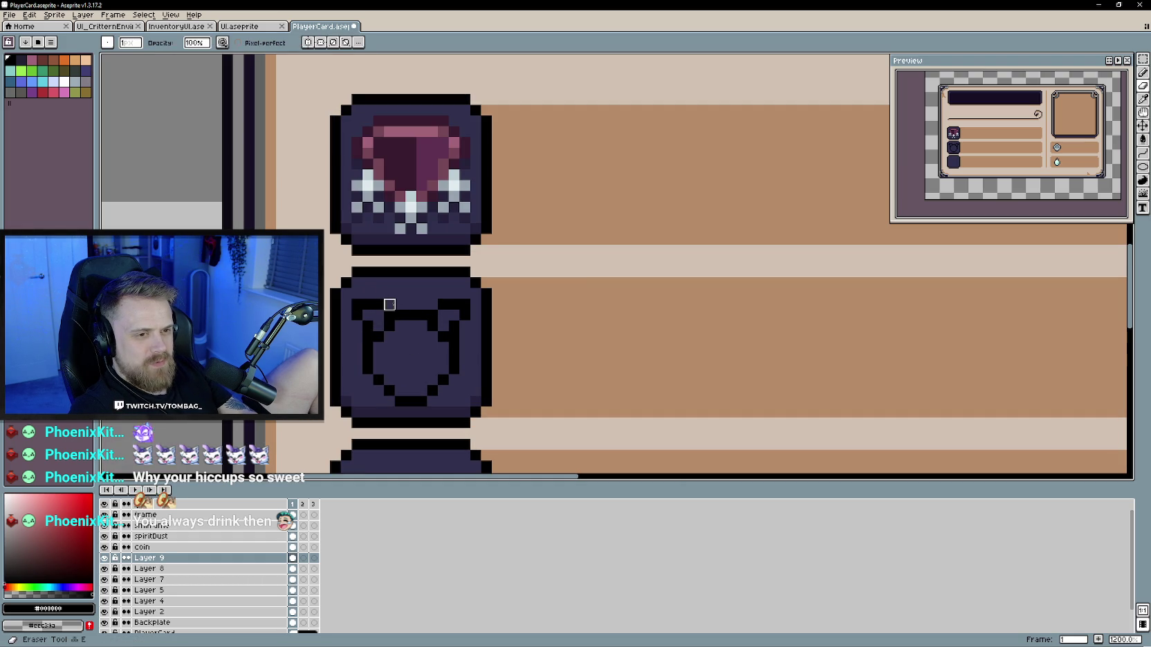
{"action": "scroll", "coordinate": [419, 372], "scroll_direction": "down", "scroll_amount": 3}
{"action": "scroll", "coordinate": [419, 371], "scroll_direction": "up", "scroll_amount": 1}
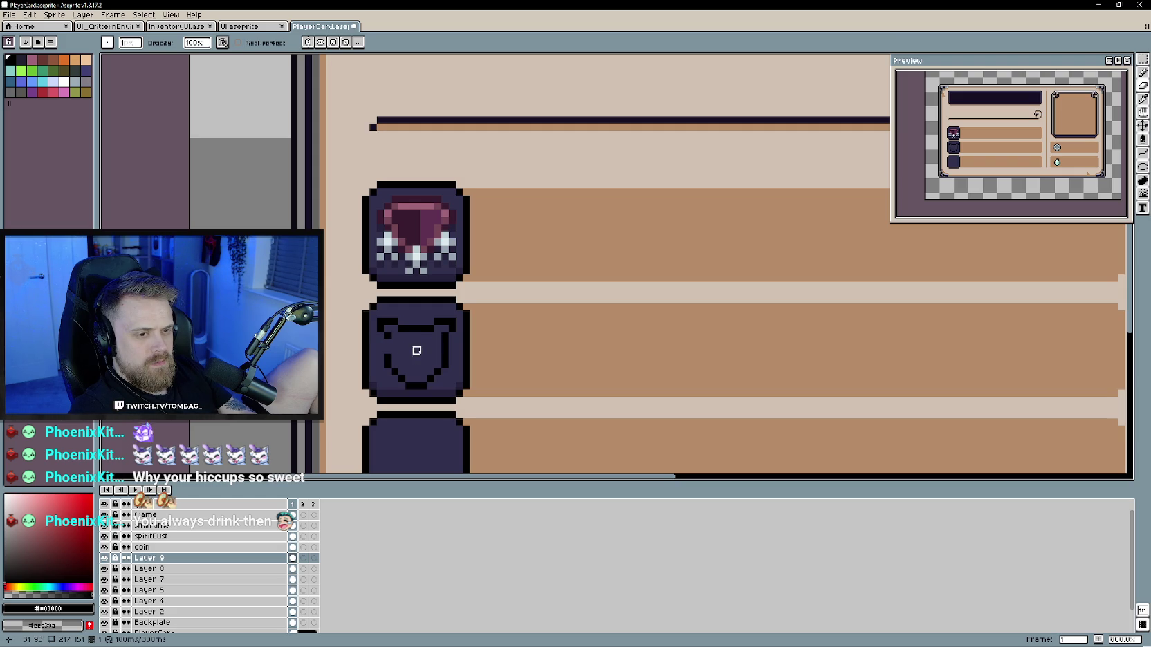
Step: Touch up the cat outline, nudge it up one pixel, and erase pixels to round the chin
{"action": "left_click", "coordinate": [451, 342]}
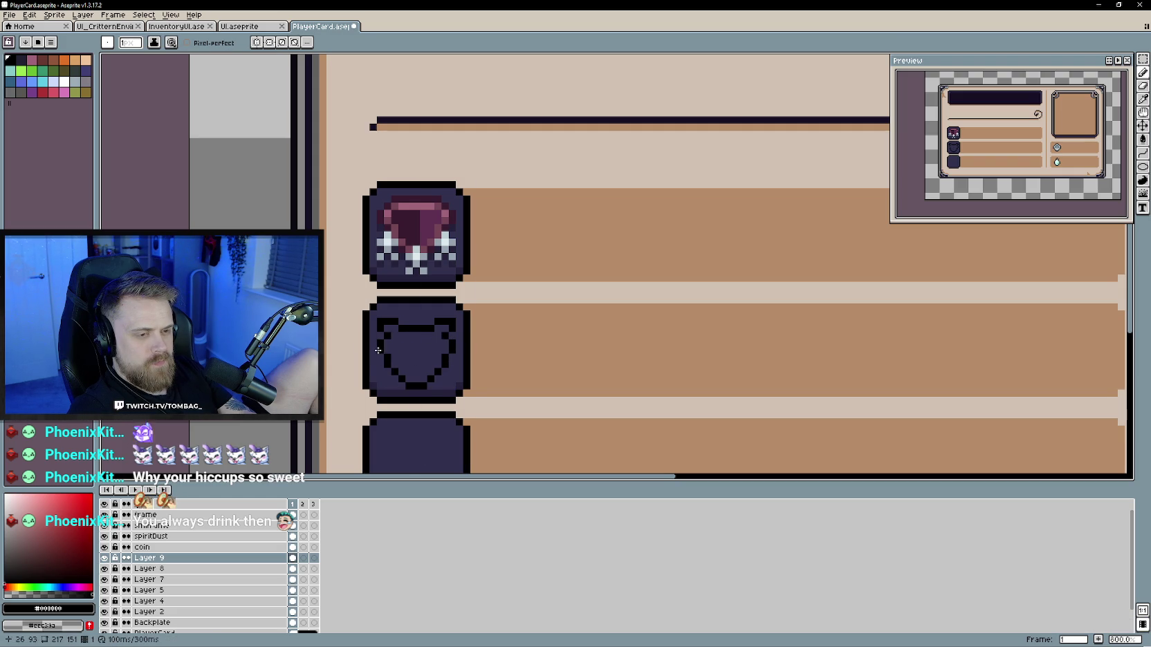
{"action": "scroll", "coordinate": [506, 386], "scroll_direction": "down", "scroll_amount": 1}
{"action": "scroll", "coordinate": [524, 403], "scroll_direction": "down", "scroll_amount": 2}
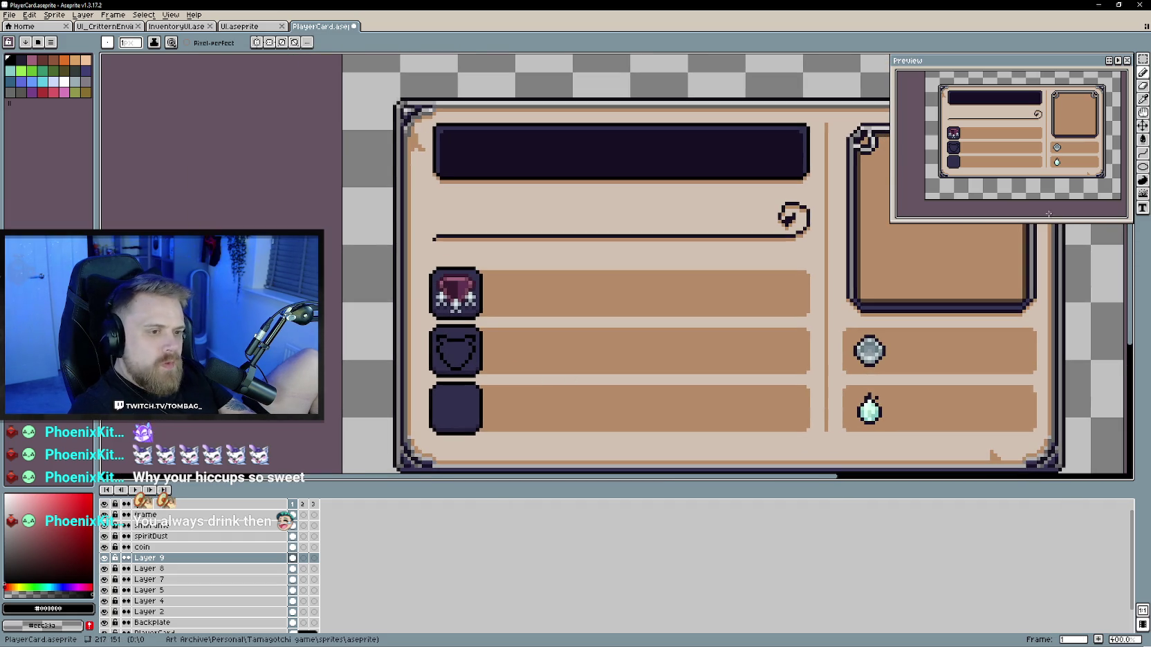
{"action": "key", "text": "v"}
{"action": "left_click_drag", "start_coordinate": [467, 368], "coordinate": [467, 367]}
{"action": "key", "text": "b"}
{"action": "scroll", "coordinate": [463, 365], "scroll_direction": "up", "scroll_amount": 3}
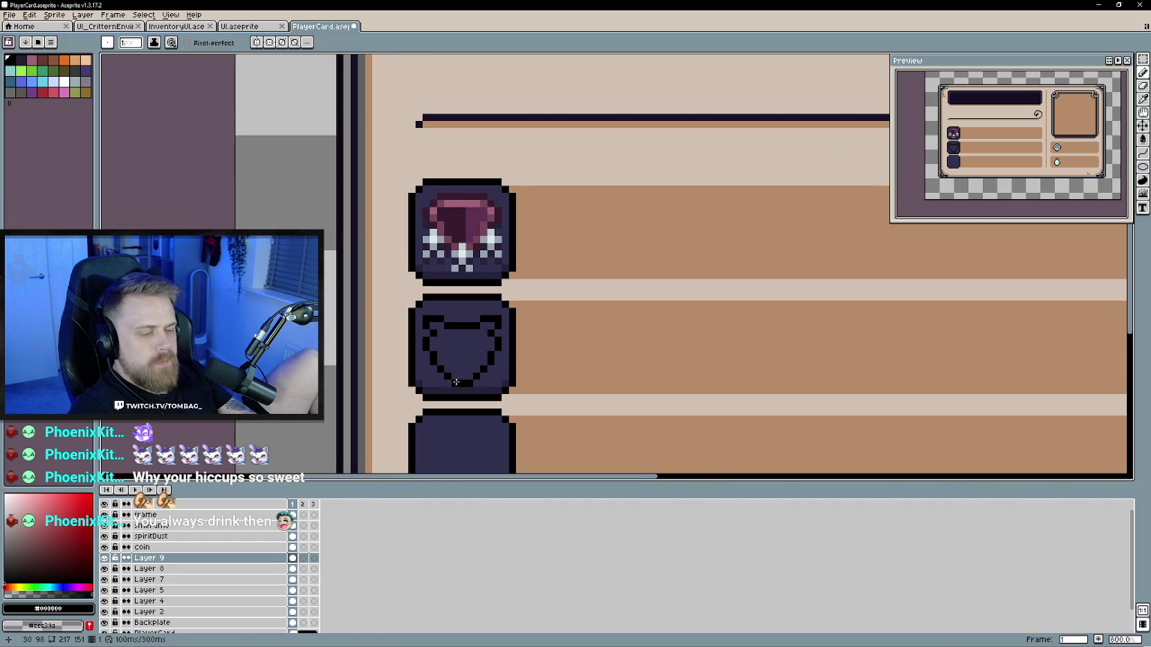
{"action": "key", "text": "e"}
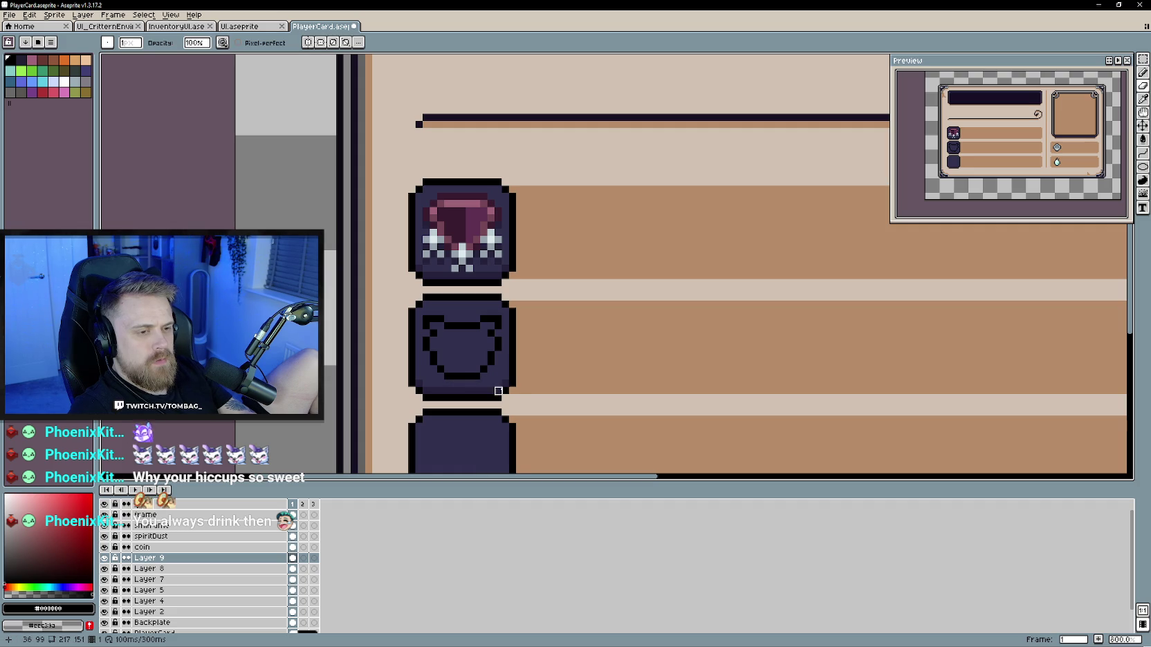
{"action": "scroll", "coordinate": [498, 391], "scroll_direction": "down", "scroll_amount": 1}
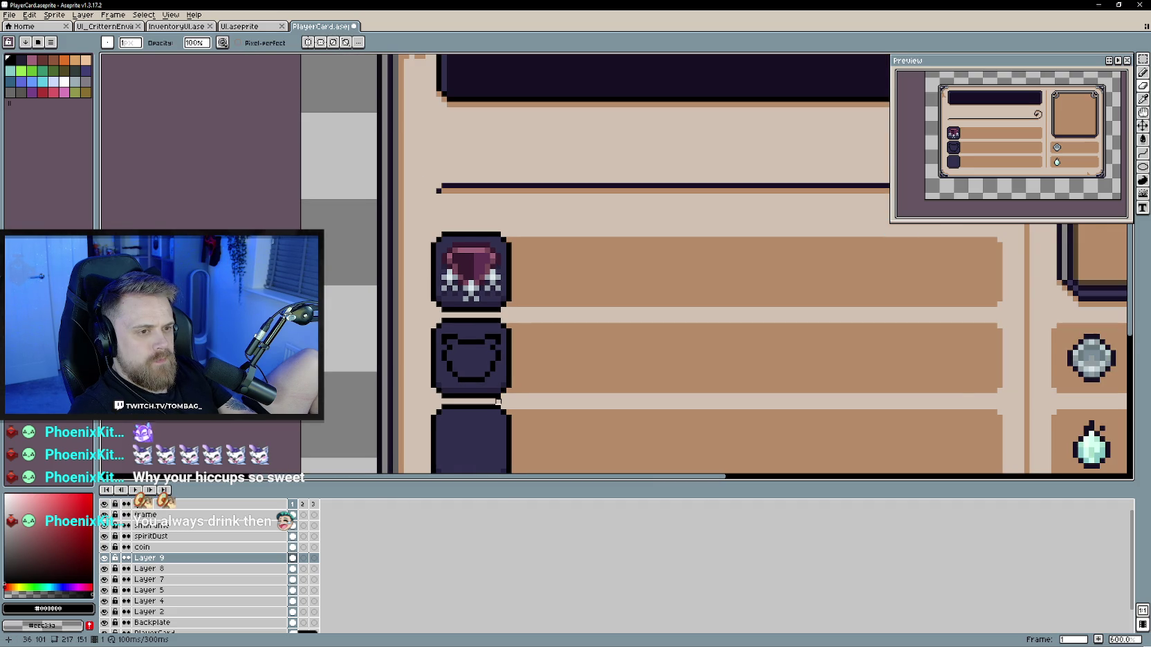
{"action": "scroll", "coordinate": [498, 400], "scroll_direction": "down", "scroll_amount": 1}
{"action": "scroll", "coordinate": [485, 388], "scroll_direction": "down", "scroll_amount": 1}
{"action": "scroll", "coordinate": [454, 365], "scroll_direction": "up", "scroll_amount": 3}
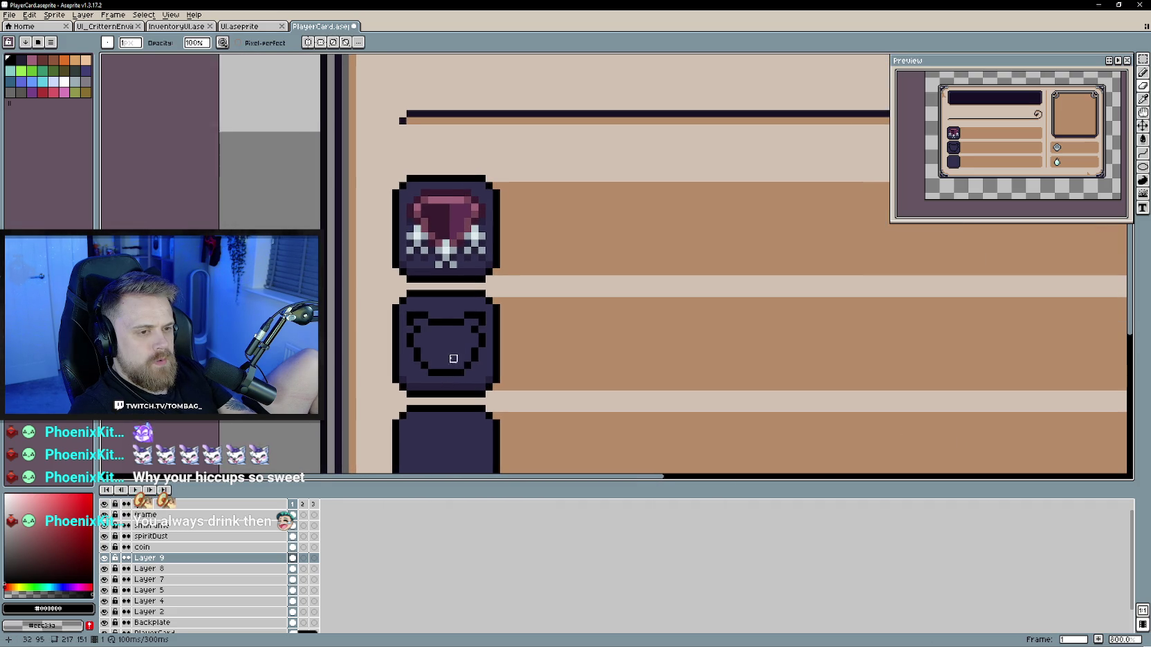
Step: Draw eyes and a small mouth on the cat head, then choose the face's fill colour
{"action": "key", "text": "e"}
{"action": "left_click", "coordinate": [431, 338]}
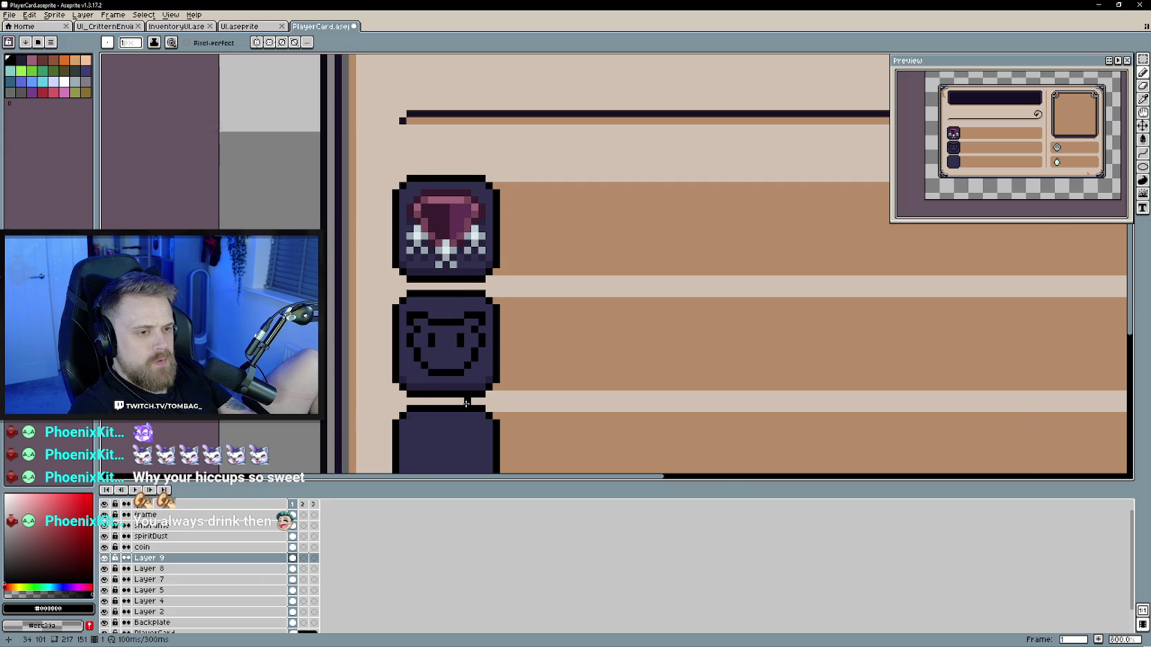
{"action": "scroll", "coordinate": [450, 370], "scroll_direction": "down", "scroll_amount": 2}
{"action": "scroll", "coordinate": [454, 371], "scroll_direction": "down", "scroll_amount": 1}
{"action": "scroll", "coordinate": [443, 353], "scroll_direction": "up", "scroll_amount": 3}
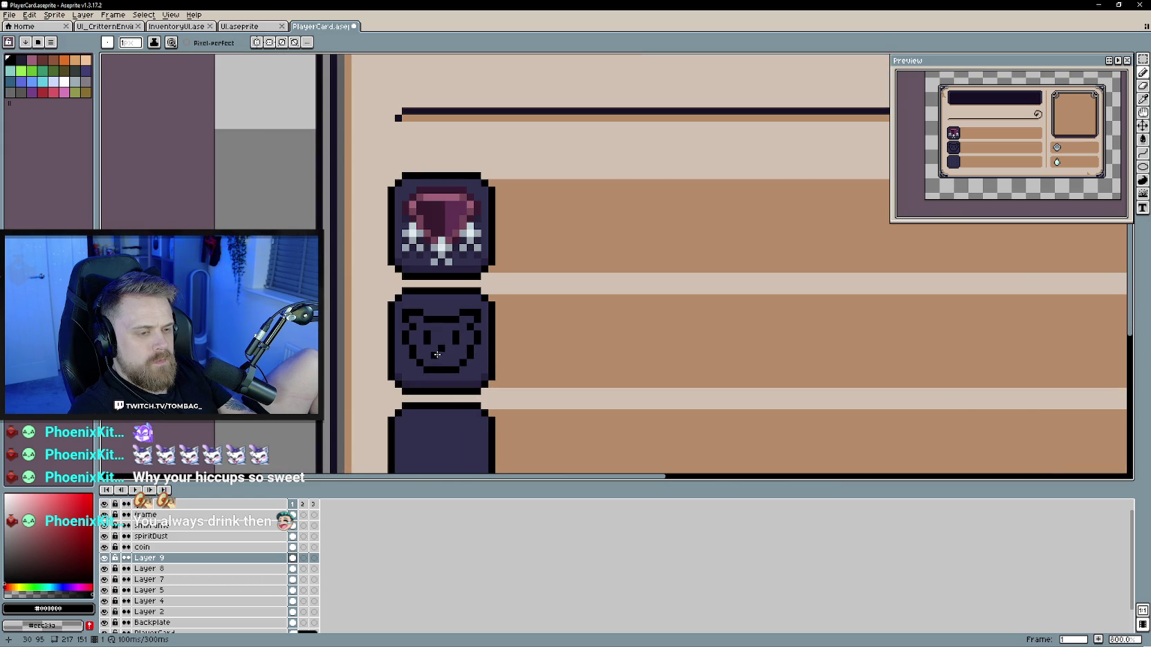
{"action": "scroll", "coordinate": [557, 427], "scroll_direction": "down", "scroll_amount": 3}
{"action": "scroll", "coordinate": [524, 419], "scroll_direction": "down", "scroll_amount": 1}
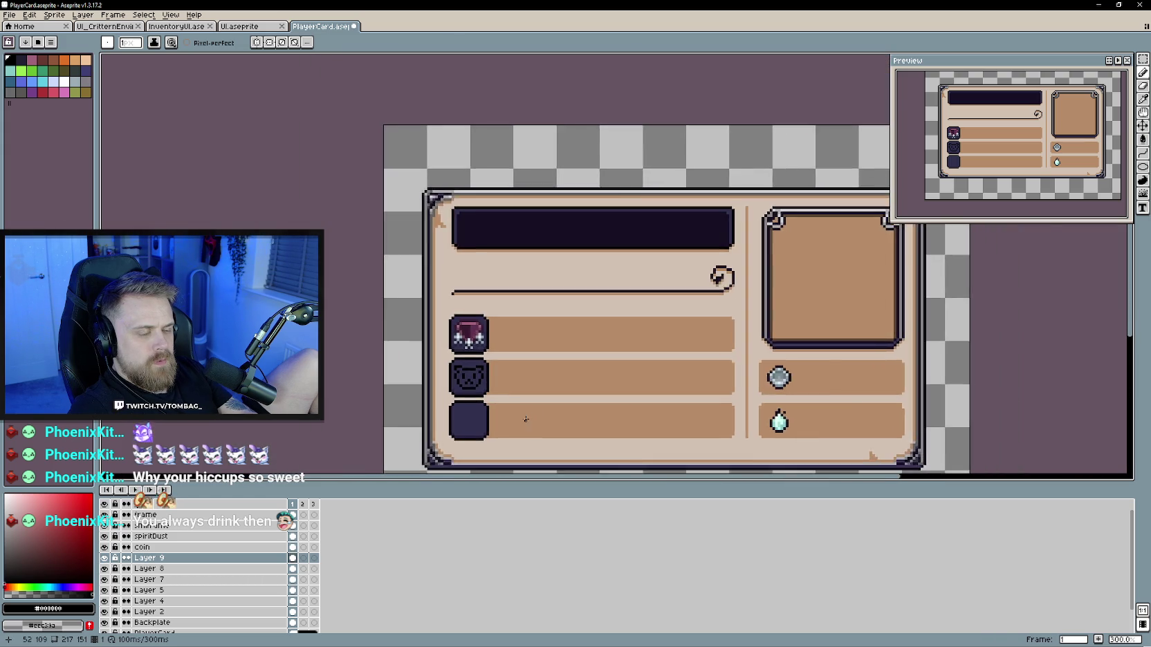
{"action": "scroll", "coordinate": [451, 390], "scroll_direction": "up", "scroll_amount": 3}
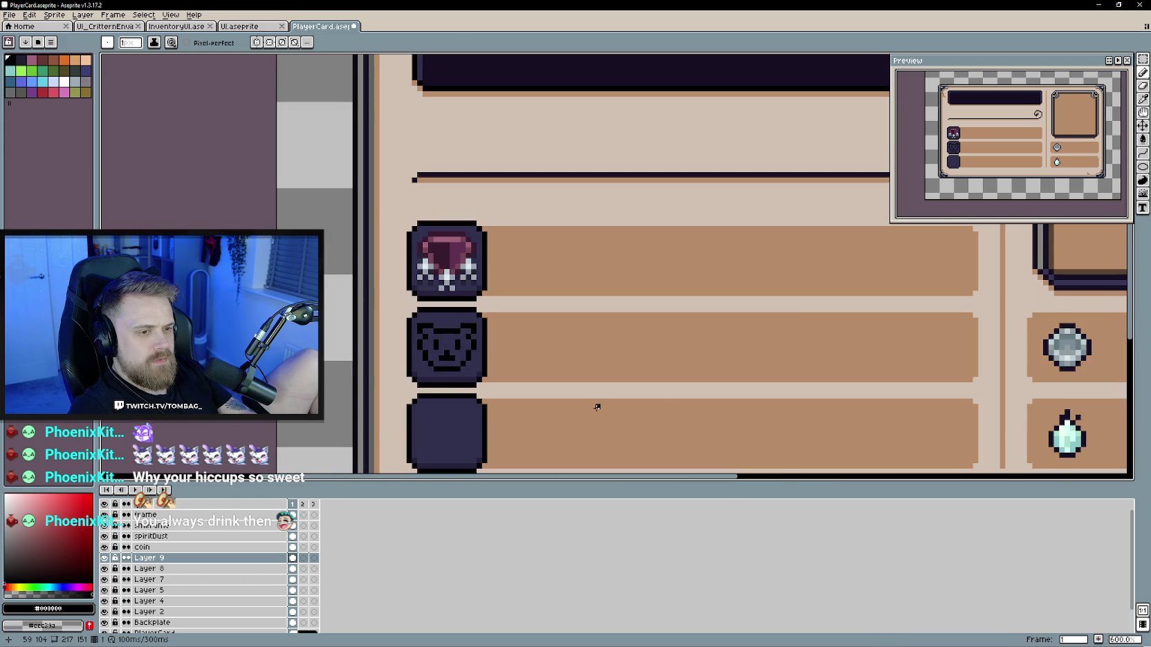
{"action": "scroll", "coordinate": [597, 407], "scroll_direction": "down", "scroll_amount": 2}
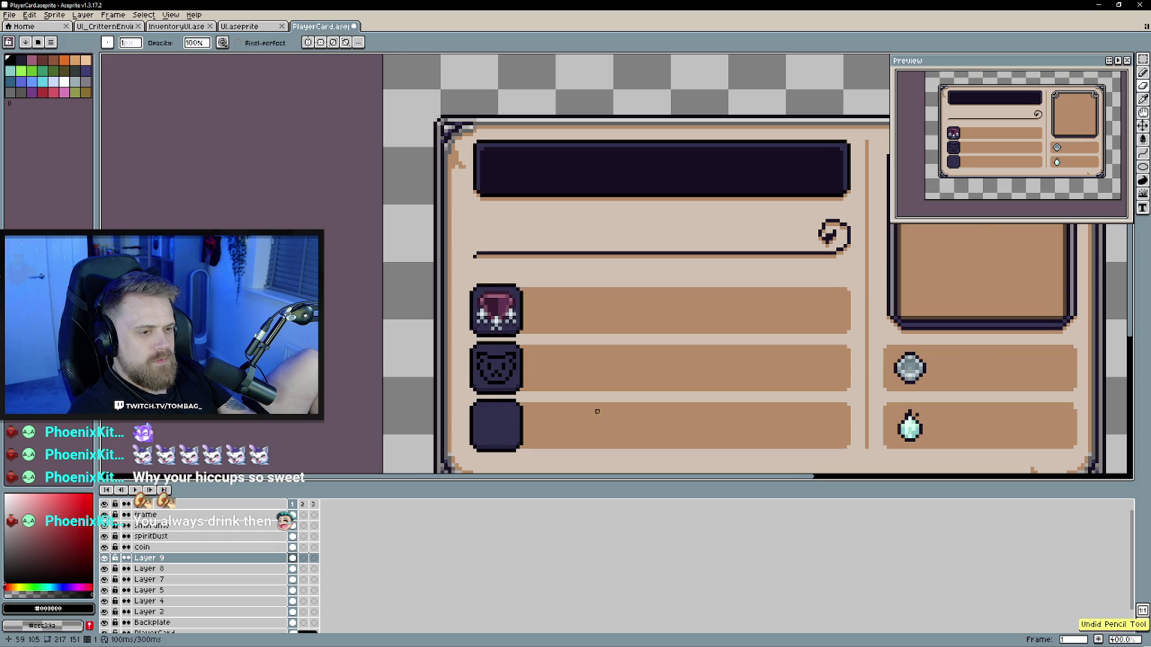
{"action": "scroll", "coordinate": [597, 411], "scroll_direction": "up", "scroll_amount": 1}
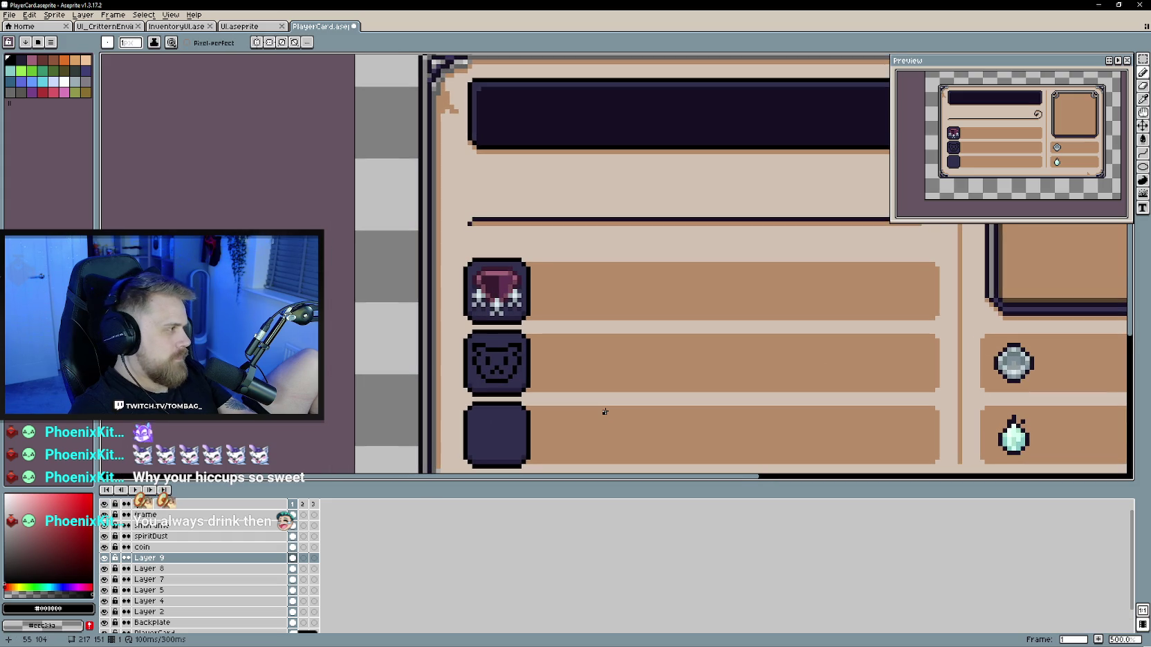
{"action": "scroll", "coordinate": [604, 412], "scroll_direction": "up", "scroll_amount": 2}
{"action": "scroll", "coordinate": [433, 338], "scroll_direction": "up", "scroll_amount": 2}
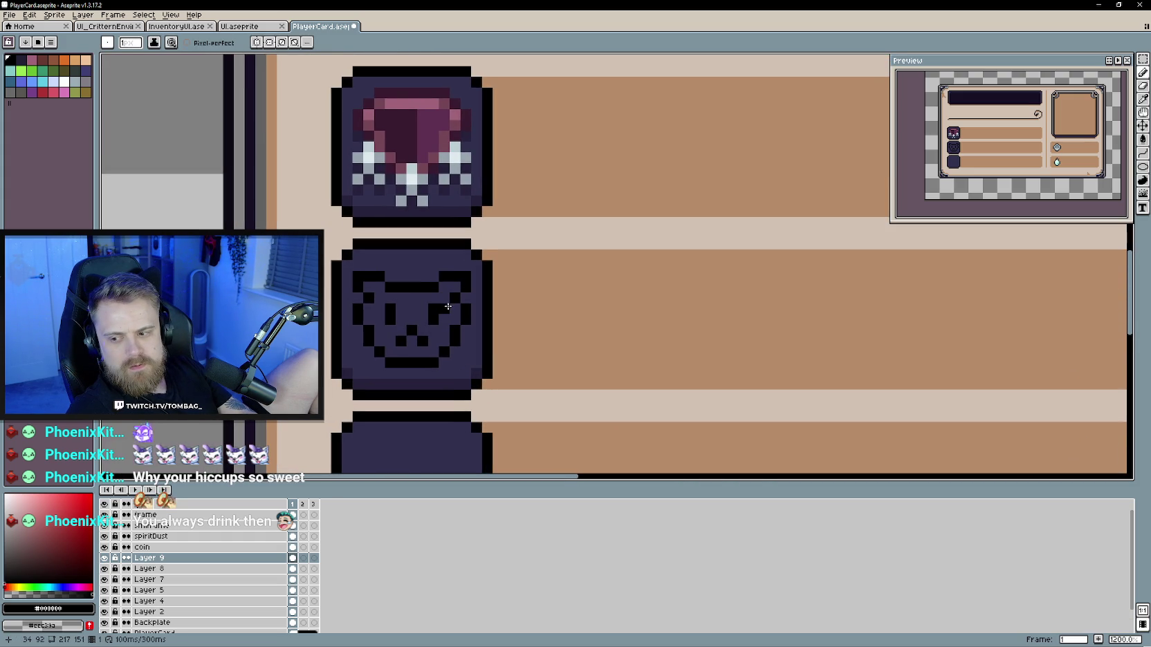
{"action": "scroll", "coordinate": [410, 356], "scroll_direction": "down", "scroll_amount": 4}
{"action": "scroll", "coordinate": [410, 355], "scroll_direction": "up", "scroll_amount": 1}
{"action": "scroll", "coordinate": [410, 356], "scroll_direction": "up", "scroll_amount": 1}
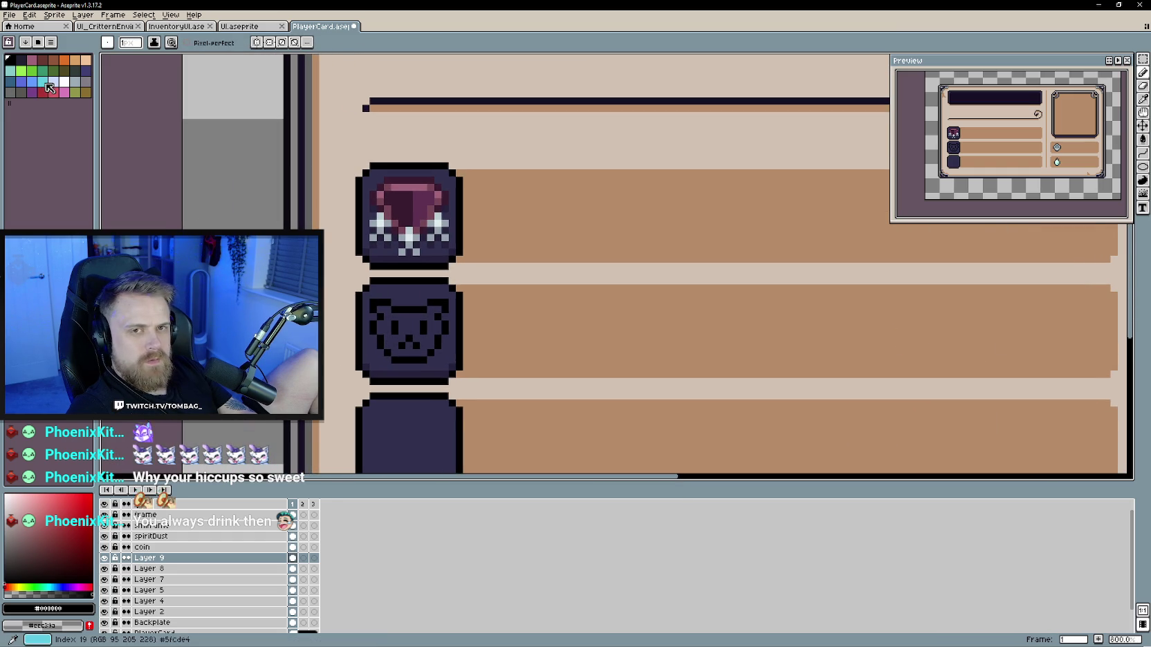
{"action": "left_click", "coordinate": [86, 70]}
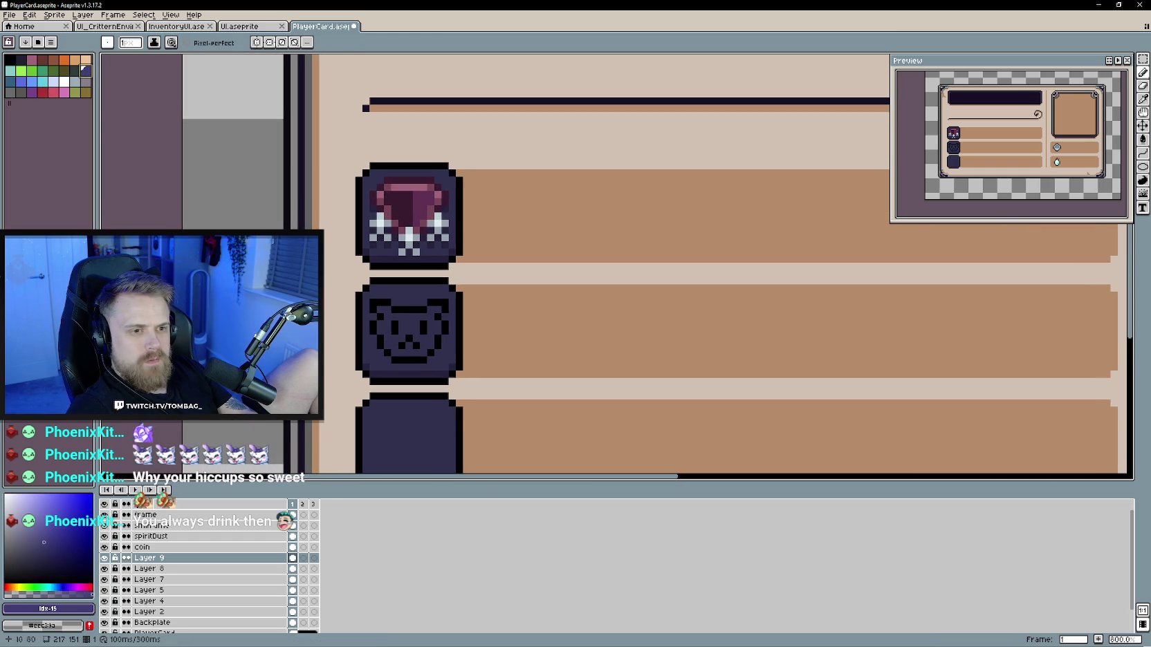
Step: Fill the inside of the cat face with muted purple
{"action": "key", "text": "g"}
{"action": "left_click", "coordinate": [408, 325]}
{"action": "scroll", "coordinate": [451, 372], "scroll_direction": "down", "scroll_amount": 4}
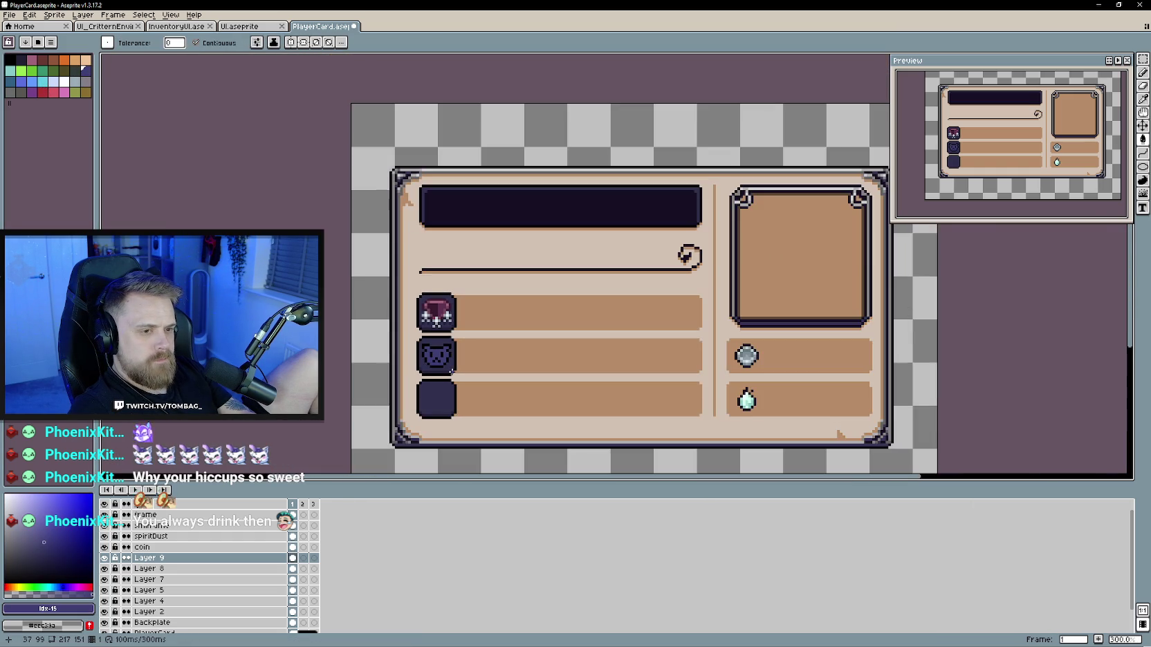
{"action": "scroll", "coordinate": [451, 372], "scroll_direction": "up", "scroll_amount": 4}
{"action": "scroll", "coordinate": [451, 360], "scroll_direction": "up", "scroll_amount": 2}
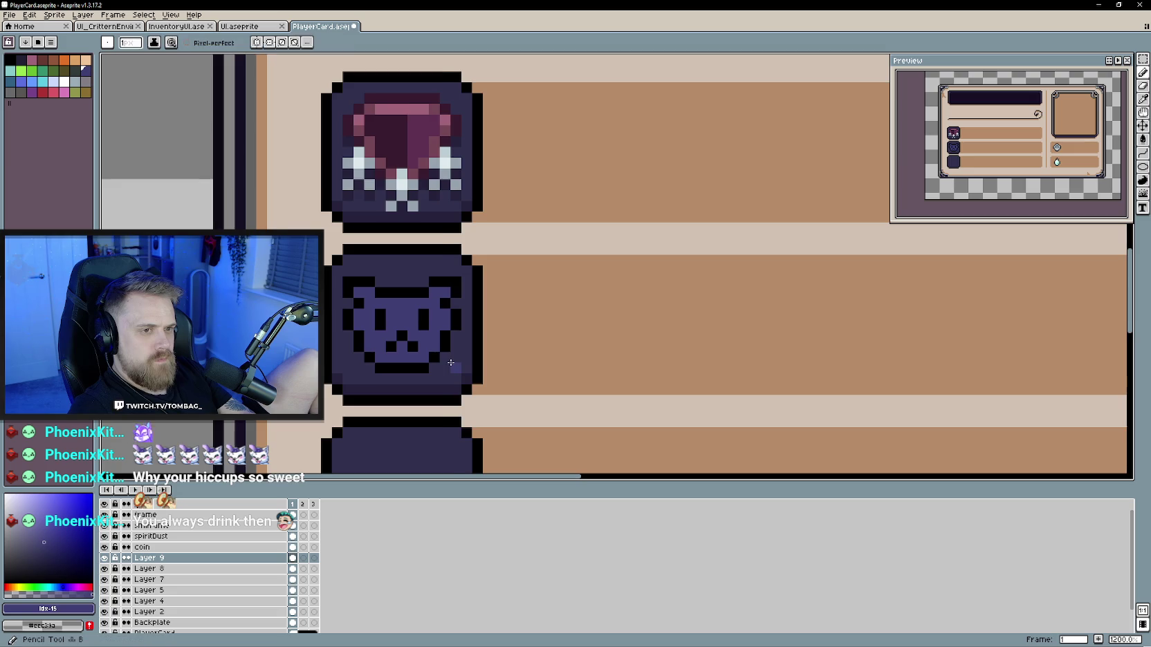
Step: Sample the dark navy from the artwork and return to the pencil
{"action": "key", "text": "i"}
{"action": "left_click", "coordinate": [457, 386]}
{"action": "key", "text": "b"}
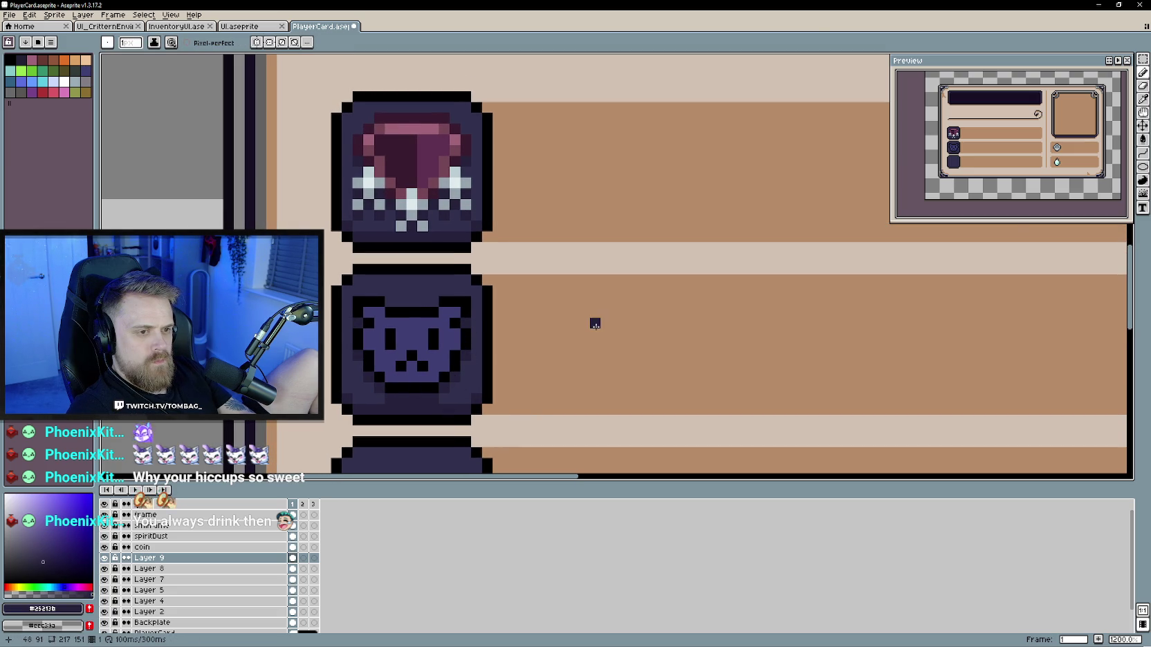
{"action": "scroll", "coordinate": [592, 328], "scroll_direction": "down", "scroll_amount": 1}
{"action": "scroll", "coordinate": [588, 338], "scroll_direction": "down", "scroll_amount": 1}
{"action": "scroll", "coordinate": [595, 342], "scroll_direction": "down", "scroll_amount": 1}
{"action": "scroll", "coordinate": [561, 332], "scroll_direction": "up", "scroll_amount": 2}
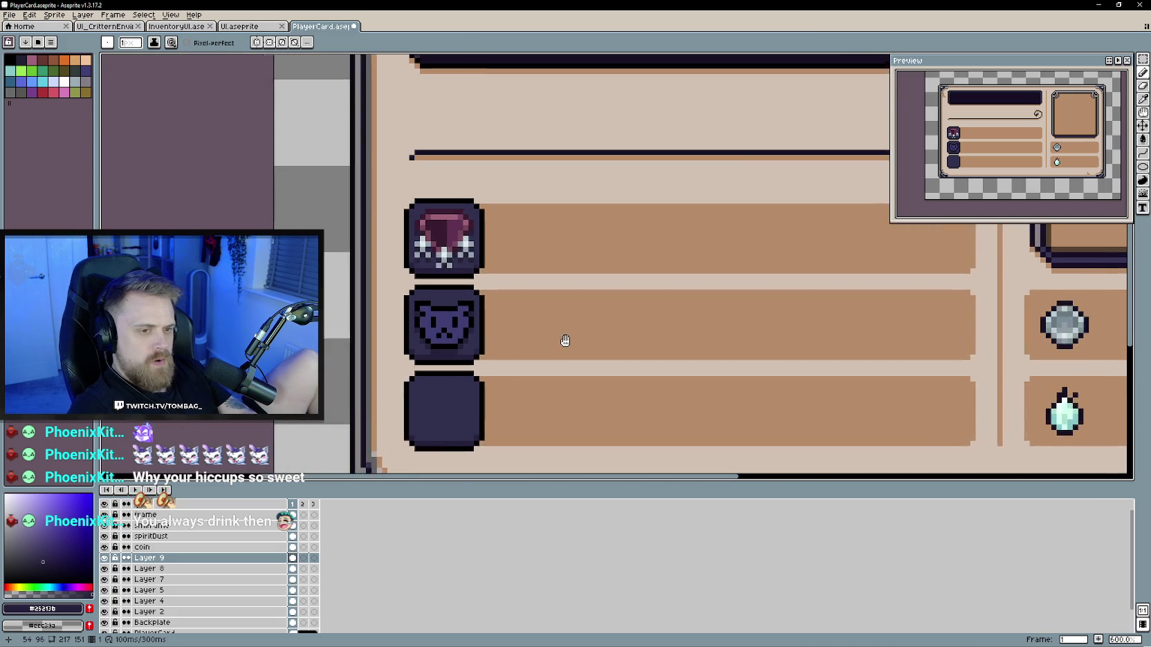
{"action": "scroll", "coordinate": [543, 334], "scroll_direction": "up", "scroll_amount": 1}
{"action": "scroll", "coordinate": [547, 330], "scroll_direction": "up", "scroll_amount": 1}
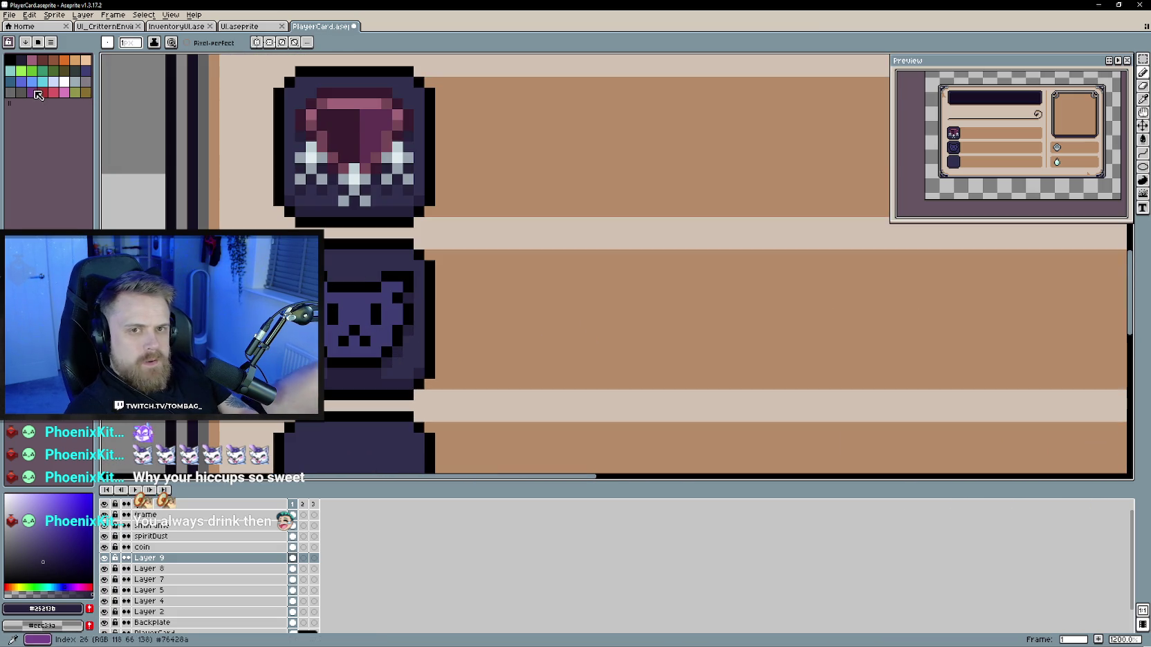
Step: Try red and maroon for the cat's cheeks, undo a stroke, and settle on pink
{"action": "left_click", "coordinate": [42, 92]}
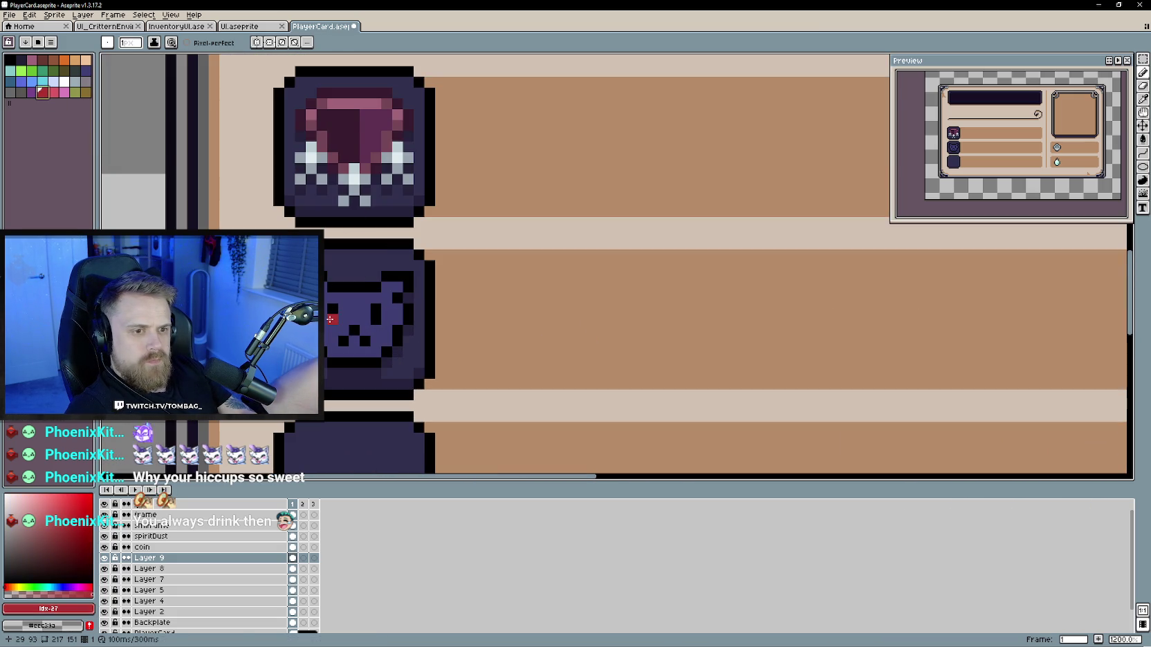
{"action": "left_click", "coordinate": [324, 337], "text": "alt"}
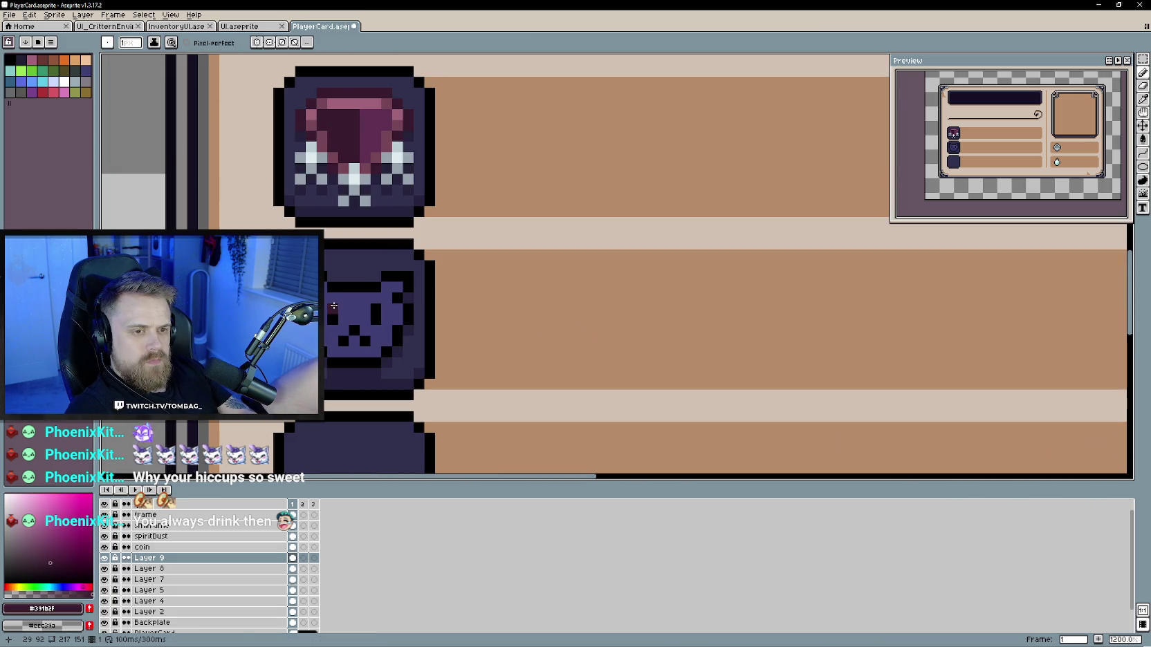
{"action": "scroll", "coordinate": [562, 334], "scroll_direction": "down", "scroll_amount": 4}
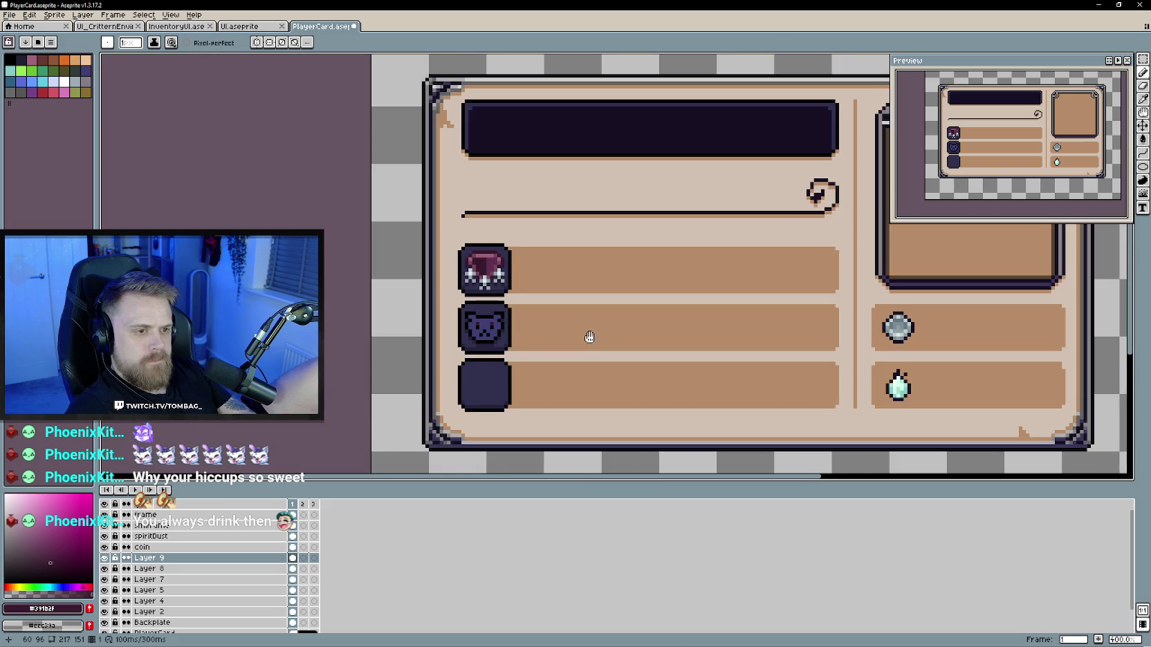
{"action": "scroll", "coordinate": [587, 338], "scroll_direction": "up", "scroll_amount": 1}
{"action": "scroll", "coordinate": [624, 344], "scroll_direction": "up", "scroll_amount": 1}
{"action": "key", "text": "ctrl+z"}
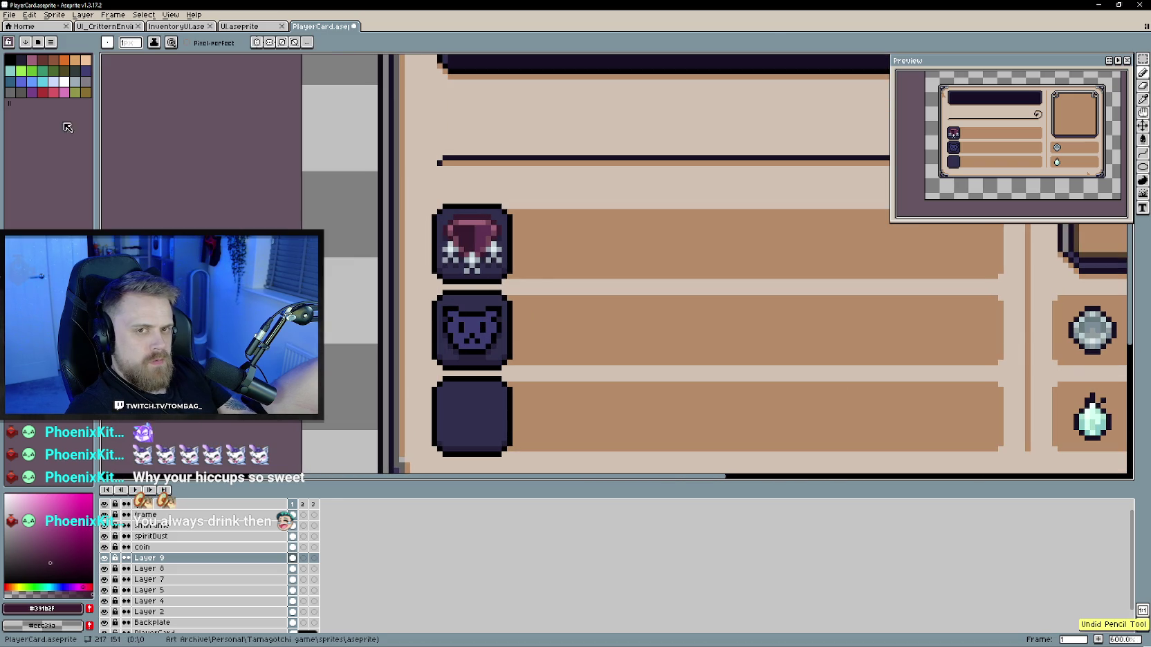
{"action": "scroll", "coordinate": [532, 349], "scroll_direction": "up", "scroll_amount": 3}
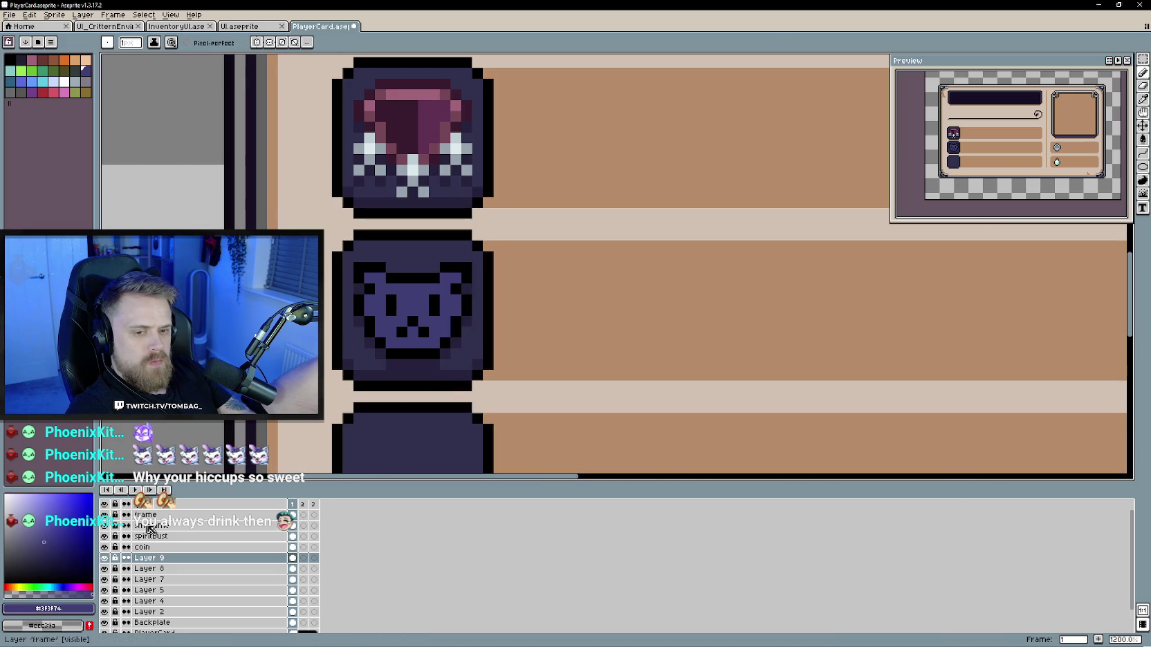
{"action": "left_click", "coordinate": [409, 458], "text": "alt"}
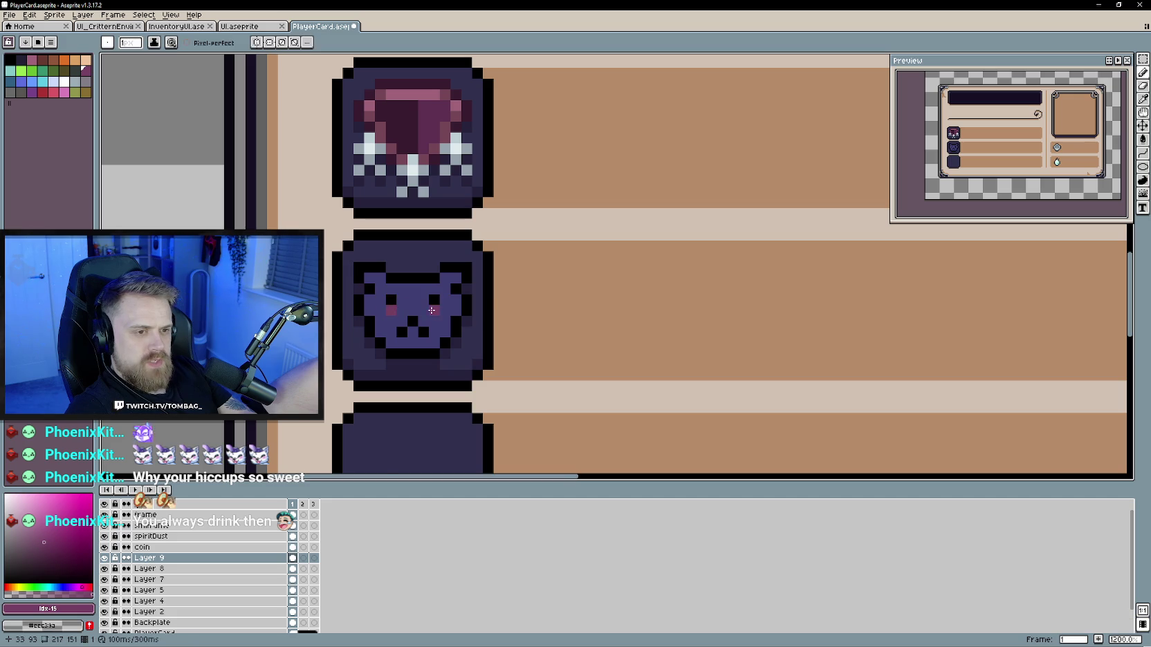
Step: Eyedropper (I) the cat icon's dark navy-blue pixel as the foreground colour
{"action": "scroll", "coordinate": [470, 332], "scroll_direction": "down", "scroll_amount": 3}
{"action": "scroll", "coordinate": [512, 336], "scroll_direction": "down", "scroll_amount": 1}
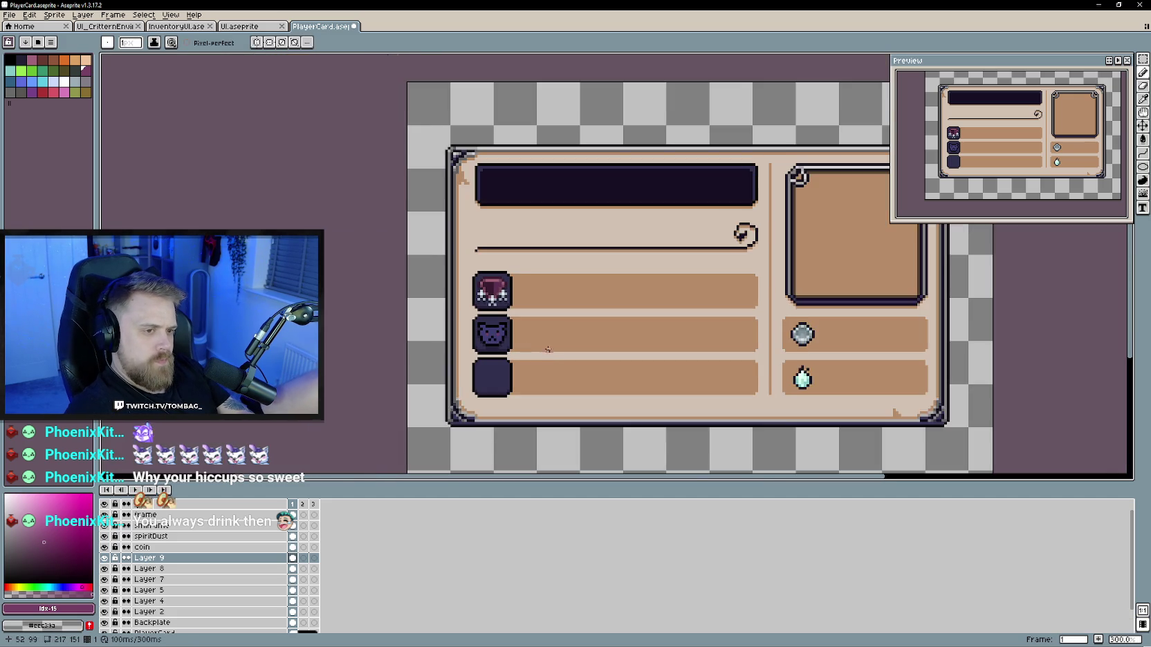
{"action": "scroll", "coordinate": [539, 337], "scroll_direction": "up", "scroll_amount": 2}
{"action": "scroll", "coordinate": [539, 337], "scroll_direction": "up", "scroll_amount": 1}
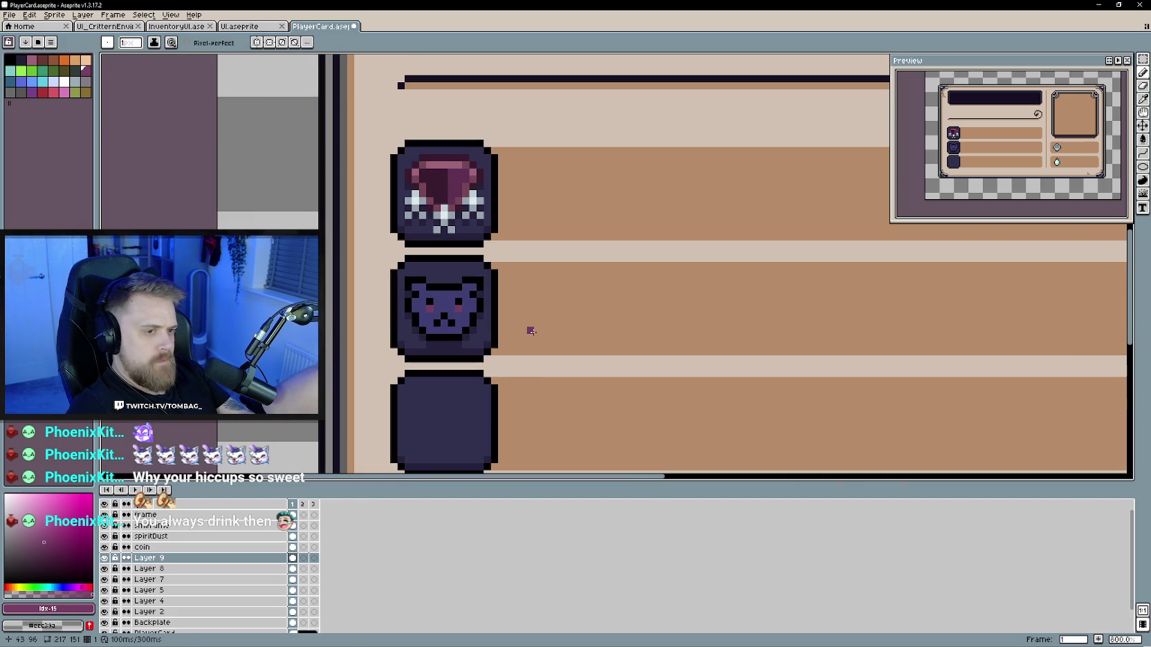
{"action": "scroll", "coordinate": [531, 332], "scroll_direction": "up", "scroll_amount": 2}
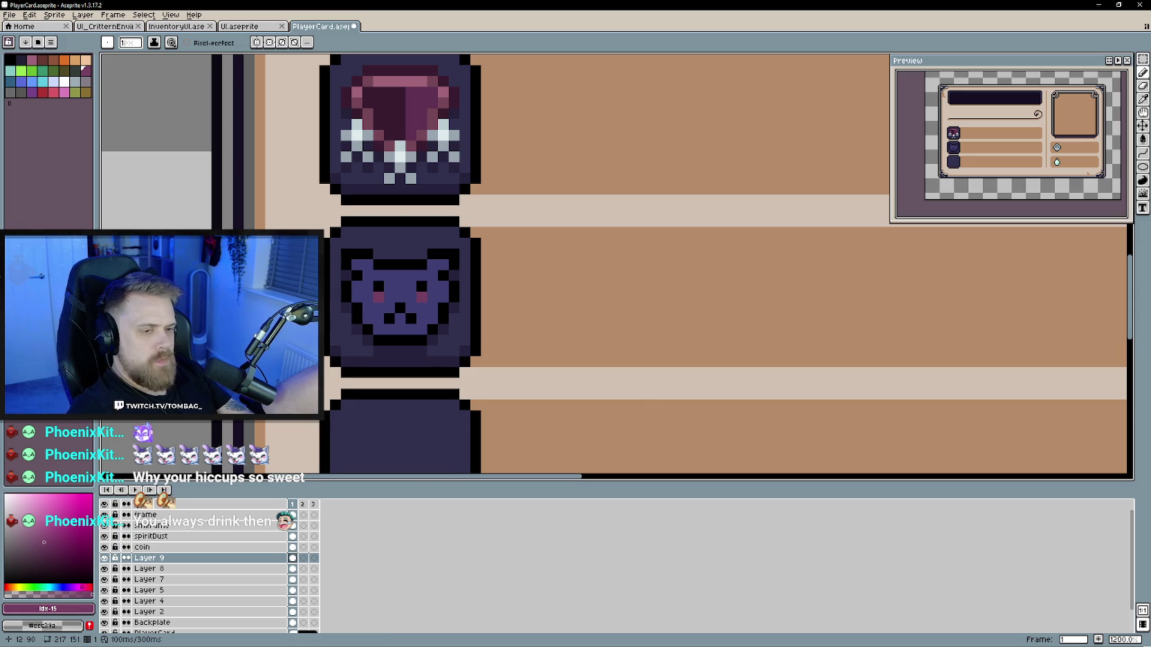
{"action": "left_click_drag", "start_coordinate": [404, 323], "coordinate": [407, 351]}
{"action": "key", "text": "i"}
{"action": "left_click", "coordinate": [407, 351], "text": "alt"}
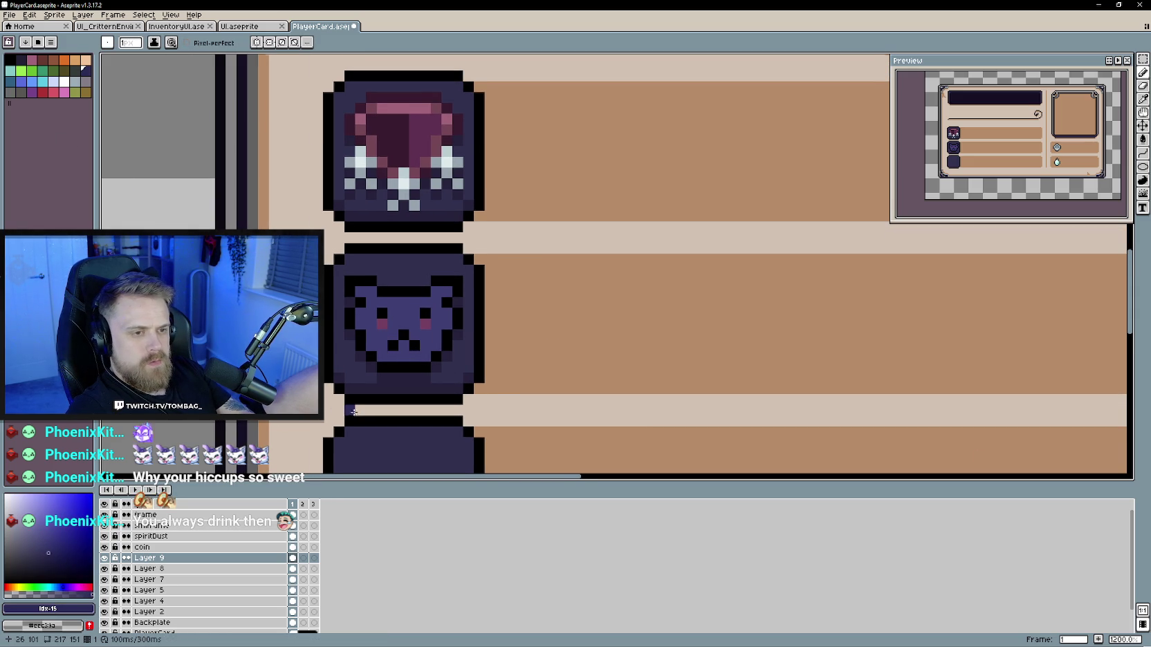
{"action": "scroll", "coordinate": [356, 415], "scroll_direction": "up", "scroll_amount": 1}
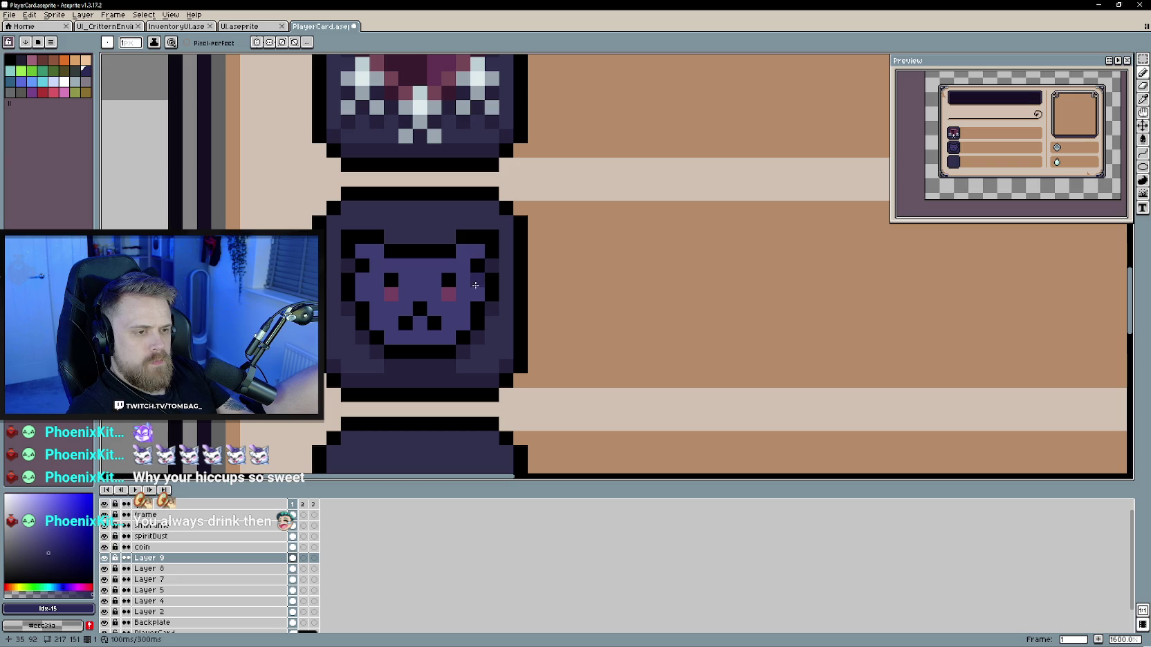
Step: Add darker shading along the cat face's left edge and below its left blush
{"action": "left_click", "coordinate": [363, 295]}
{"action": "left_click", "coordinate": [391, 309]}
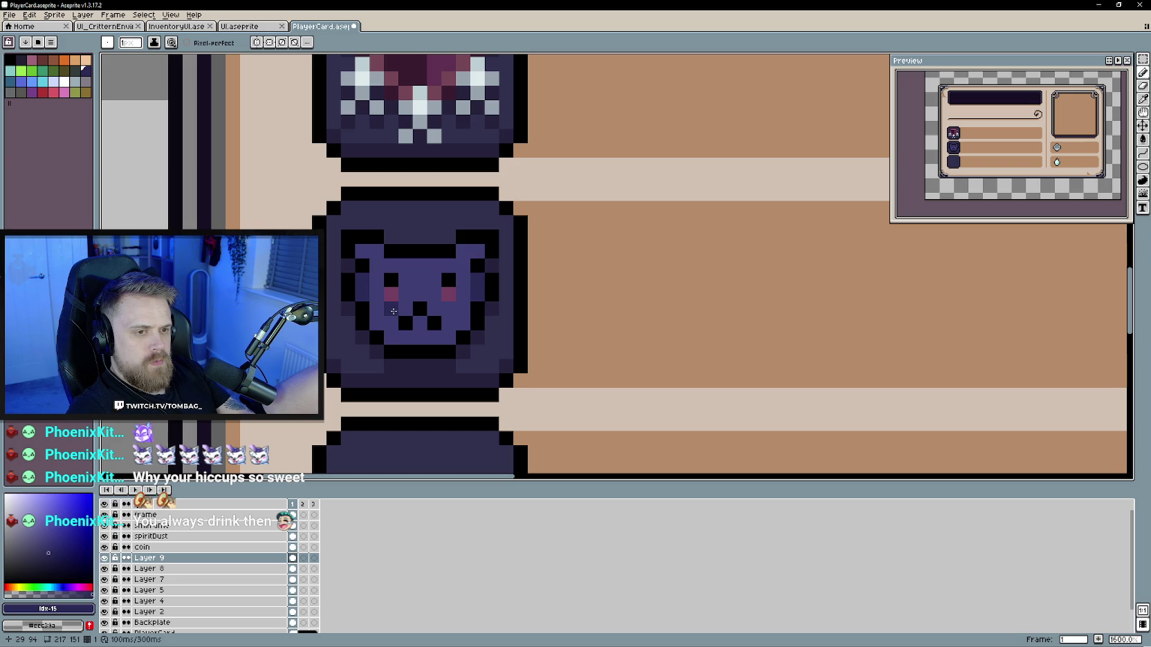
{"action": "scroll", "coordinate": [425, 380], "scroll_direction": "down", "scroll_amount": 4}
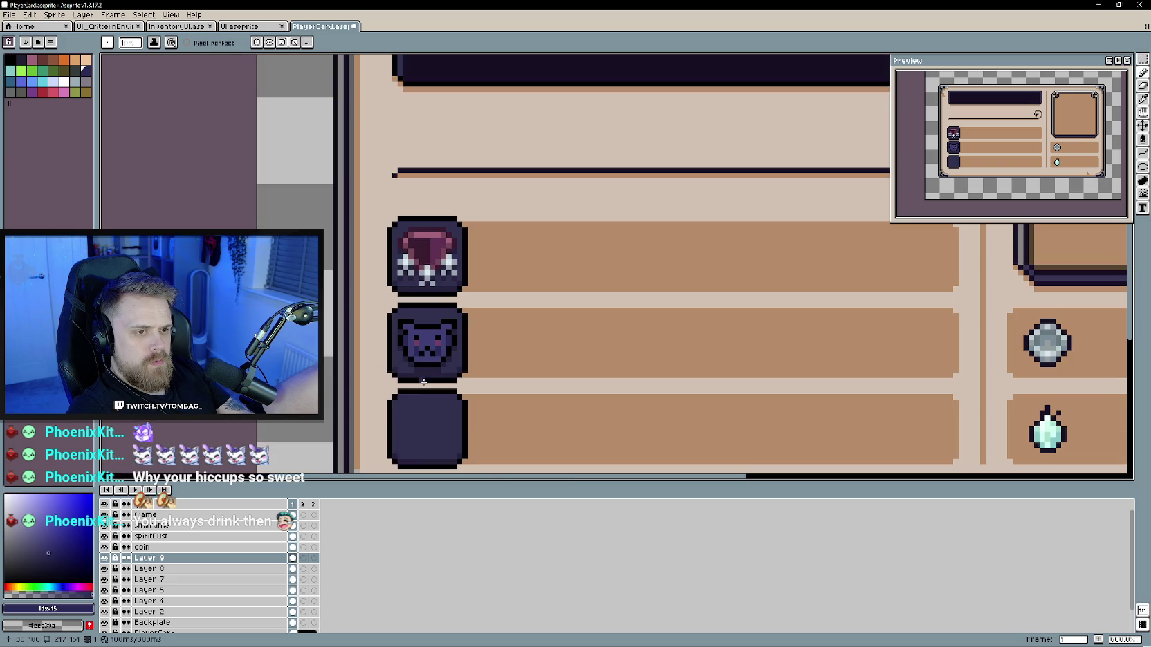
{"action": "scroll", "coordinate": [420, 352], "scroll_direction": "up", "scroll_amount": 3}
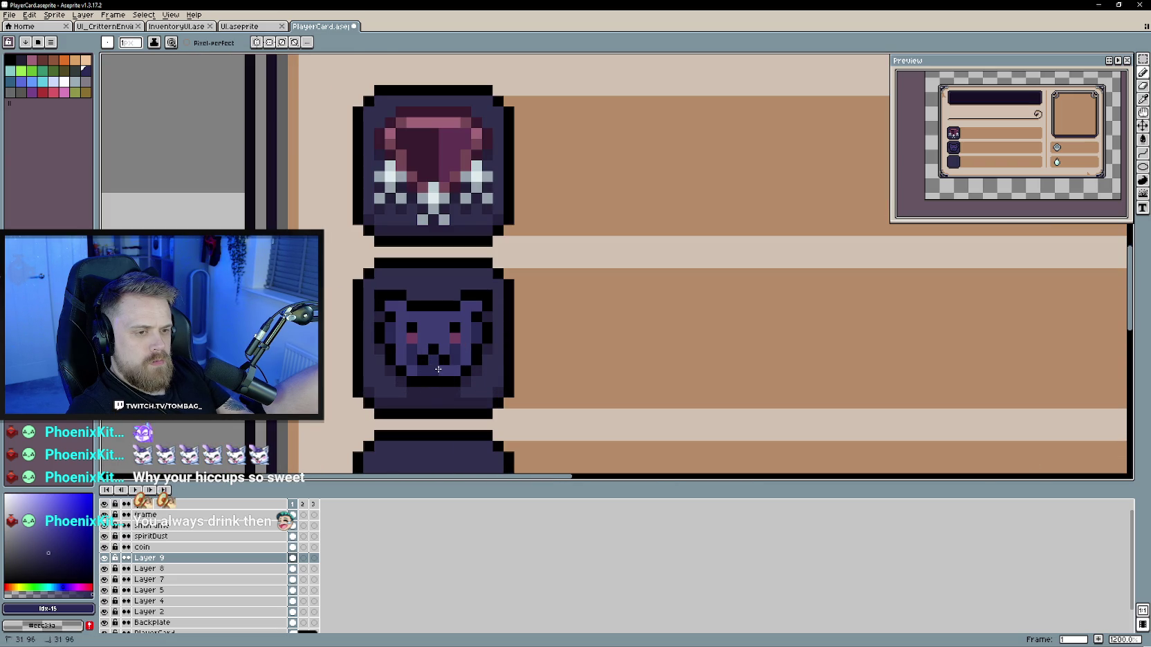
{"action": "scroll", "coordinate": [443, 373], "scroll_direction": "down", "scroll_amount": 3}
{"action": "scroll", "coordinate": [440, 387], "scroll_direction": "up", "scroll_amount": 1}
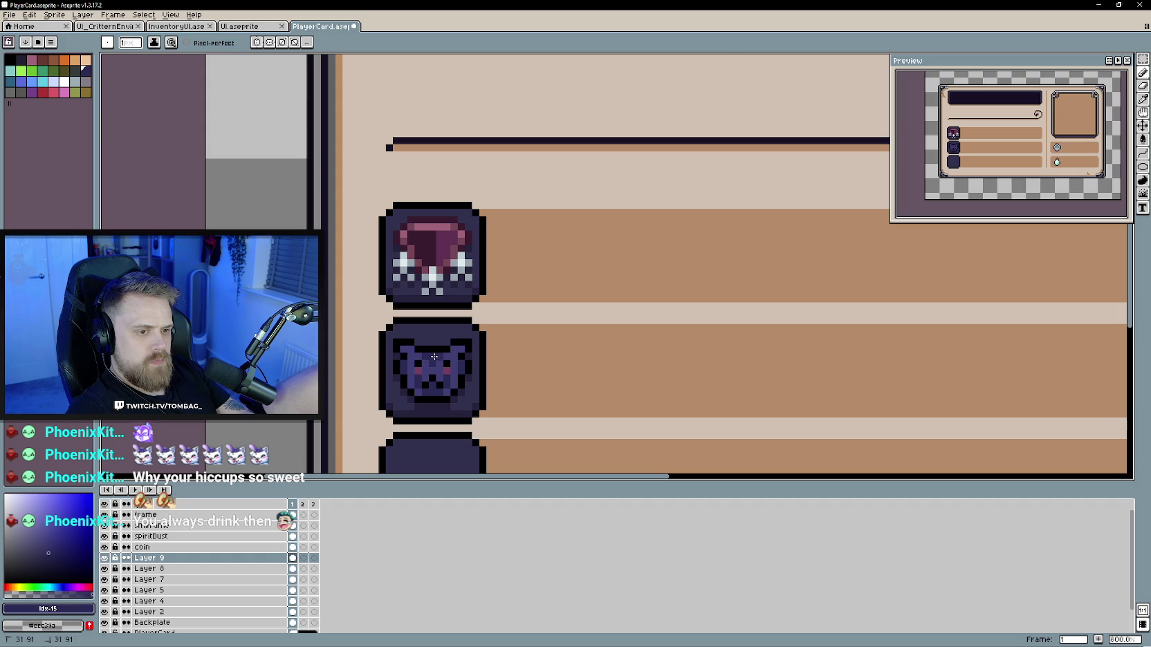
{"action": "scroll", "coordinate": [433, 355], "scroll_direction": "down", "scroll_amount": 3}
{"action": "scroll", "coordinate": [478, 424], "scroll_direction": "up", "scroll_amount": 1}
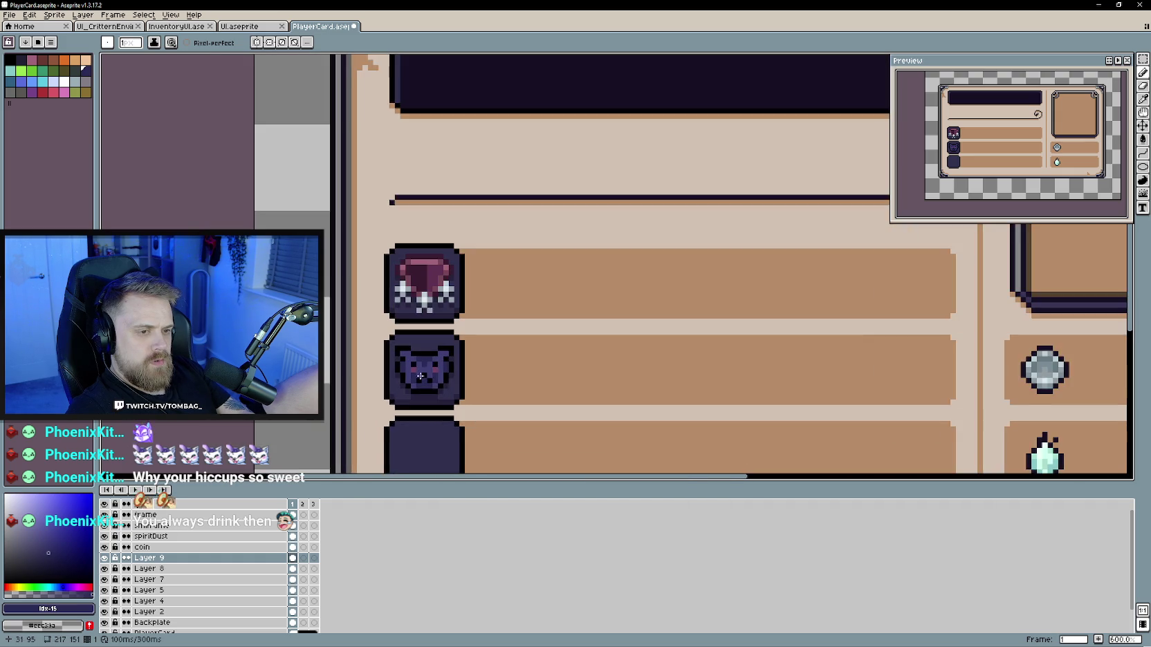
{"action": "scroll", "coordinate": [456, 413], "scroll_direction": "up", "scroll_amount": 1}
{"action": "scroll", "coordinate": [453, 411], "scroll_direction": "up", "scroll_amount": 2}
{"action": "scroll", "coordinate": [453, 412], "scroll_direction": "up", "scroll_amount": 1}
Step: Add a light-purple highlight to the cat's right ear
{"action": "left_click", "coordinate": [65, 81]}
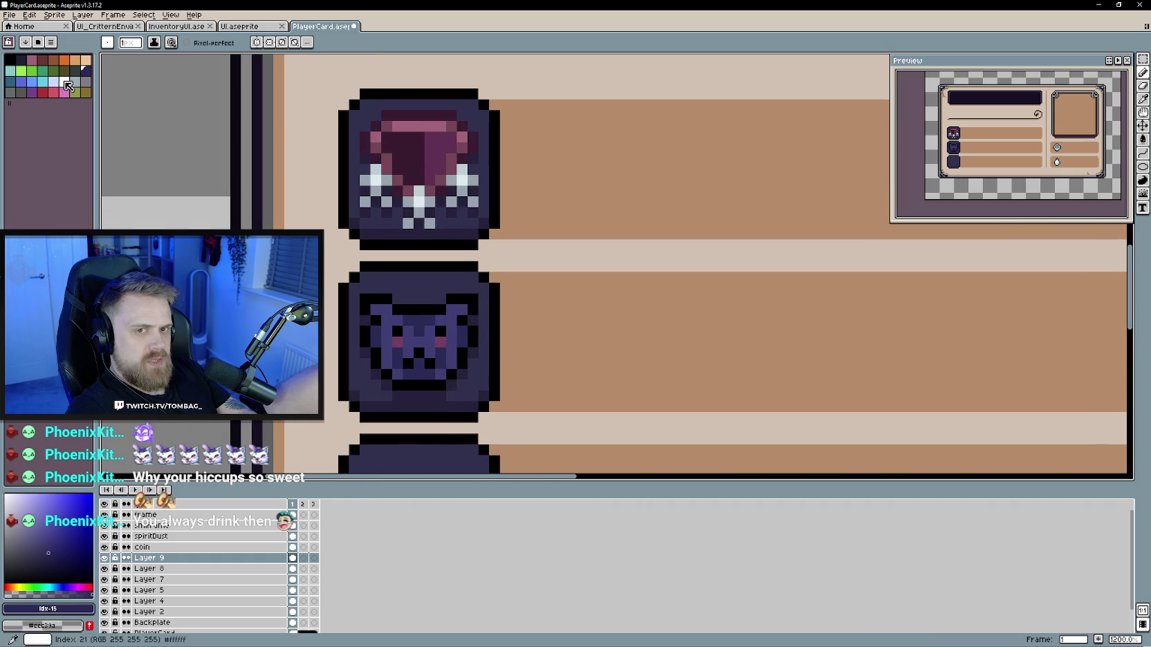
{"action": "left_click", "coordinate": [451, 308]}
{"action": "scroll", "coordinate": [460, 310], "scroll_direction": "down", "scroll_amount": 1}
{"action": "scroll", "coordinate": [484, 313], "scroll_direction": "down", "scroll_amount": 1}
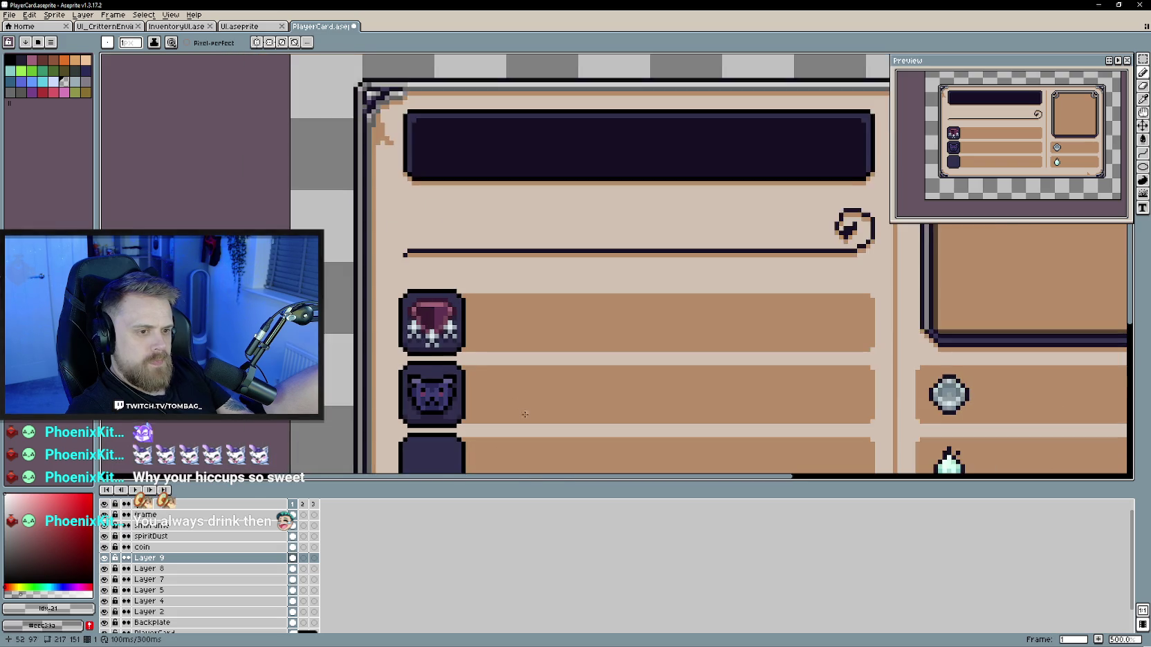
{"action": "scroll", "coordinate": [505, 314], "scroll_direction": "down", "scroll_amount": 1}
{"action": "scroll", "coordinate": [519, 317], "scroll_direction": "down", "scroll_amount": 1}
{"action": "scroll", "coordinate": [519, 317], "scroll_direction": "up", "scroll_amount": 4}
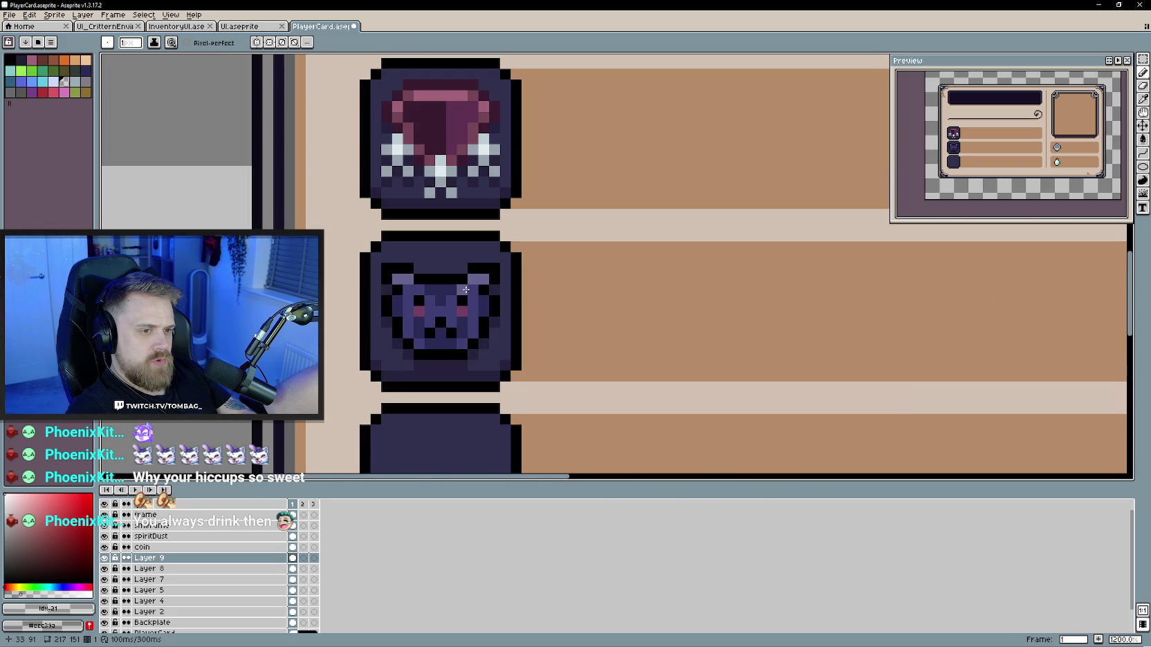
{"action": "scroll", "coordinate": [540, 355], "scroll_direction": "down", "scroll_amount": 4}
{"action": "scroll", "coordinate": [610, 388], "scroll_direction": "up", "scroll_amount": 1}
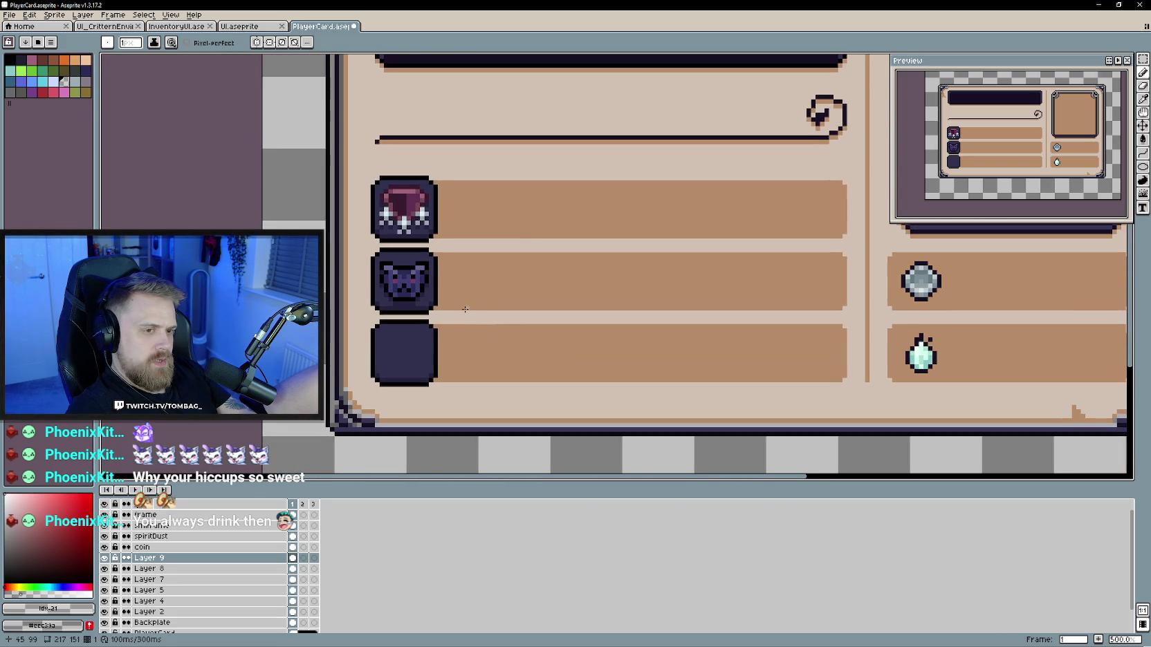
{"action": "scroll", "coordinate": [526, 346], "scroll_direction": "up", "scroll_amount": 1}
{"action": "scroll", "coordinate": [493, 311], "scroll_direction": "up", "scroll_amount": 1}
{"action": "scroll", "coordinate": [425, 290], "scroll_direction": "up", "scroll_amount": 2}
Step: Paint a dark pixel atop the cat's head, then sample navy #2a2a55 and black
{"action": "left_click", "coordinate": [425, 278], "text": "alt"}
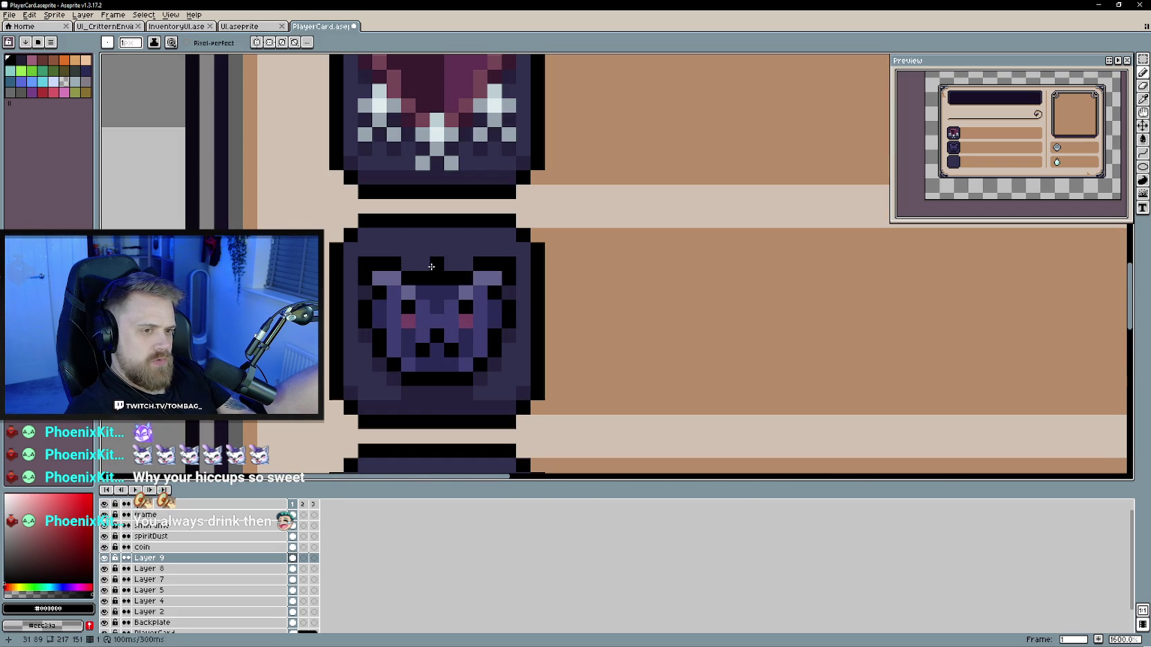
{"action": "left_click", "coordinate": [436, 283], "text": "alt"}
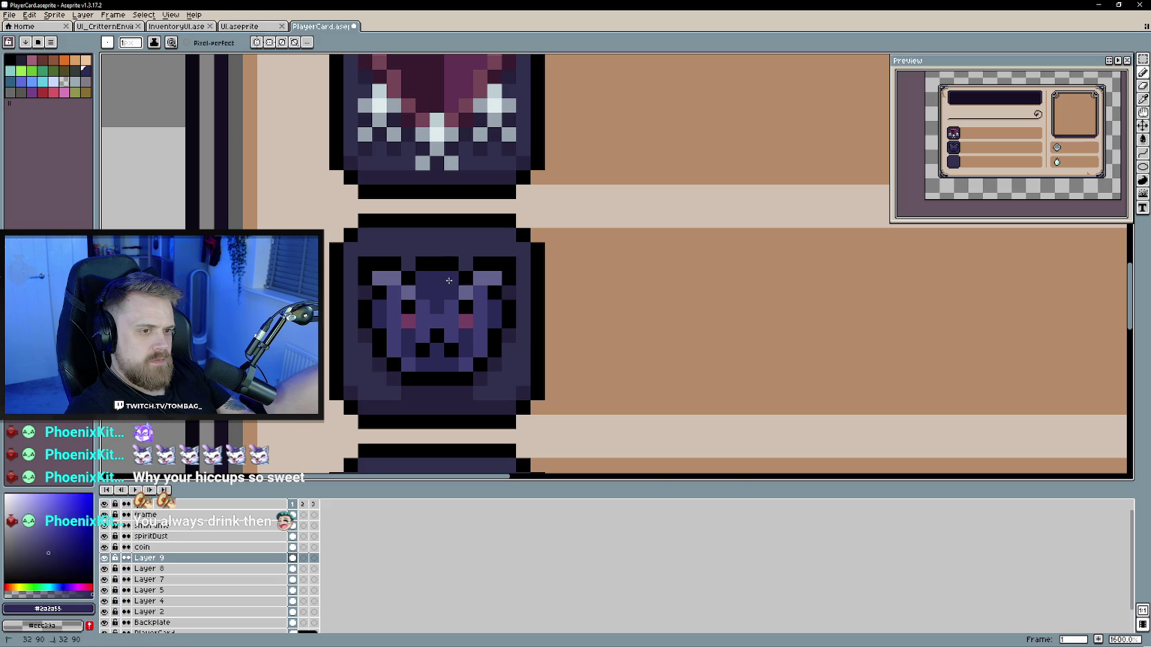
{"action": "scroll", "coordinate": [424, 321], "scroll_direction": "down", "scroll_amount": 4}
{"action": "scroll", "coordinate": [443, 325], "scroll_direction": "up", "scroll_amount": 2}
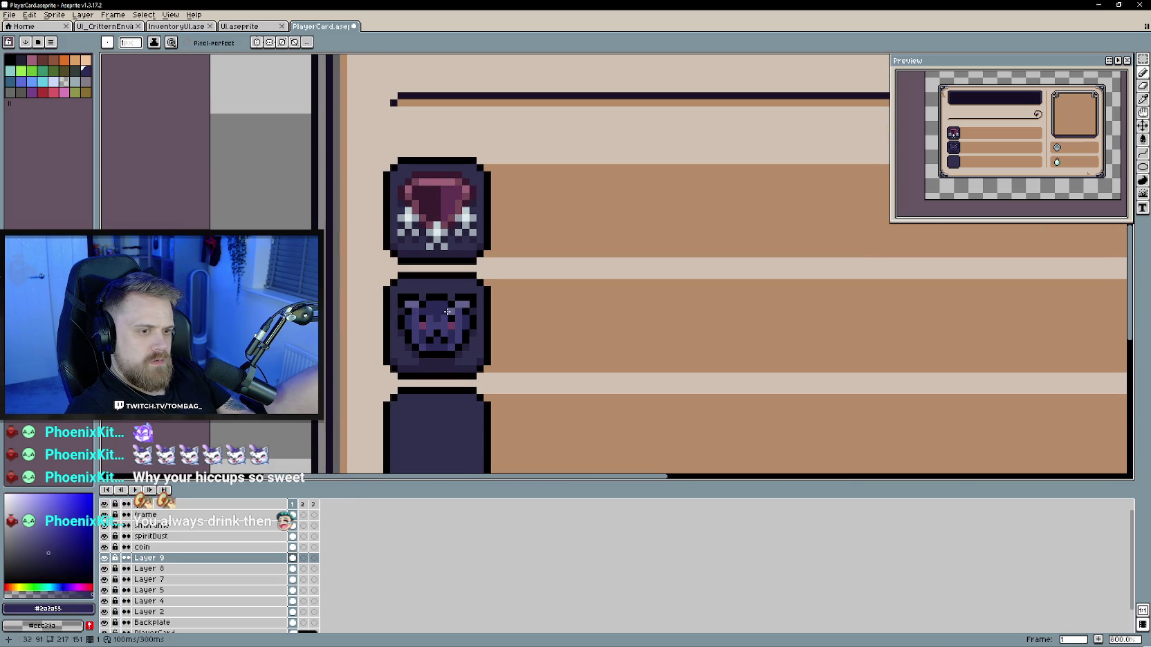
{"action": "scroll", "coordinate": [431, 314], "scroll_direction": "down", "scroll_amount": 2}
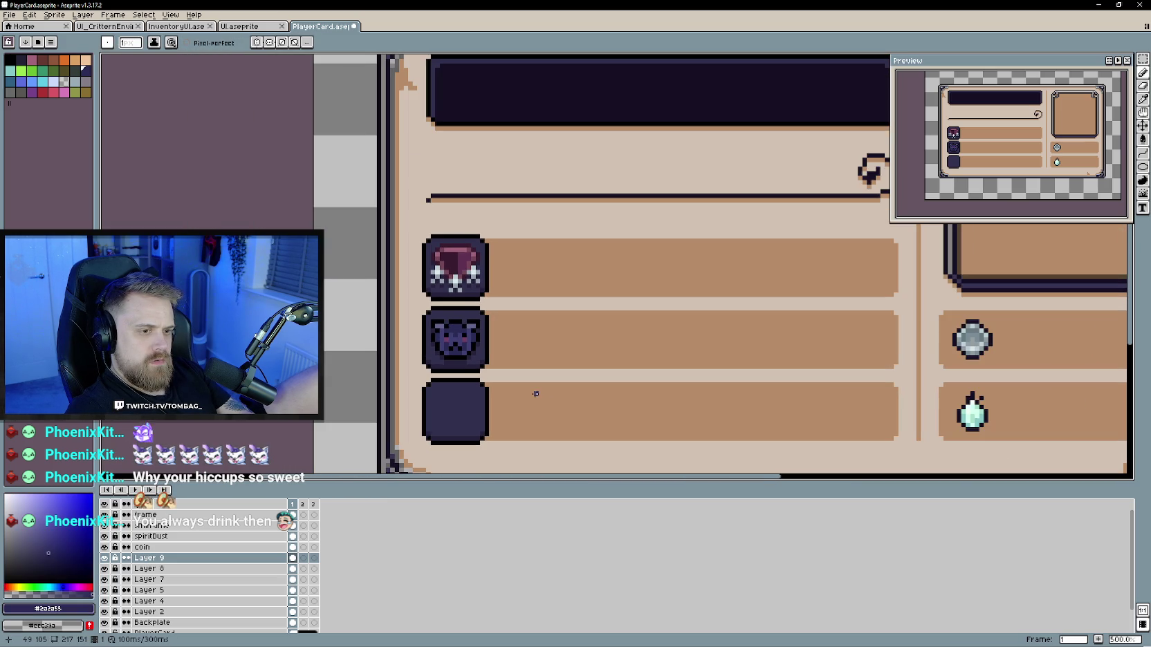
{"action": "scroll", "coordinate": [523, 393], "scroll_direction": "up", "scroll_amount": 2}
{"action": "scroll", "coordinate": [503, 317], "scroll_direction": "up", "scroll_amount": 2}
{"action": "left_click", "coordinate": [503, 317], "text": "alt"}
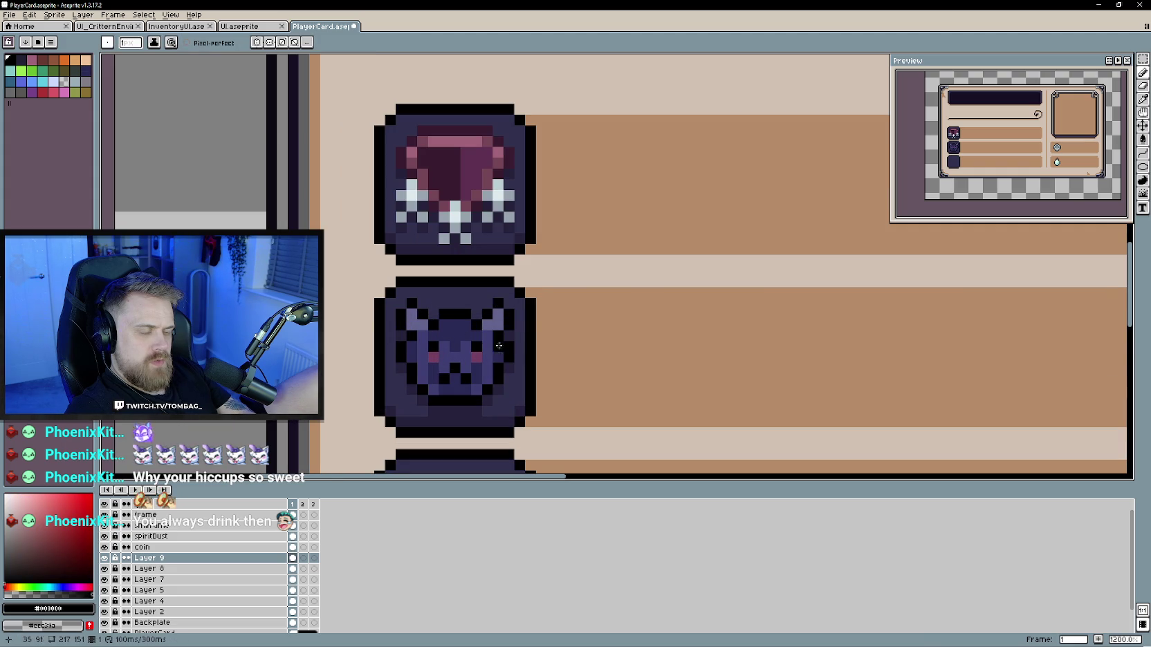
{"action": "scroll", "coordinate": [498, 326], "scroll_direction": "down", "scroll_amount": 4}
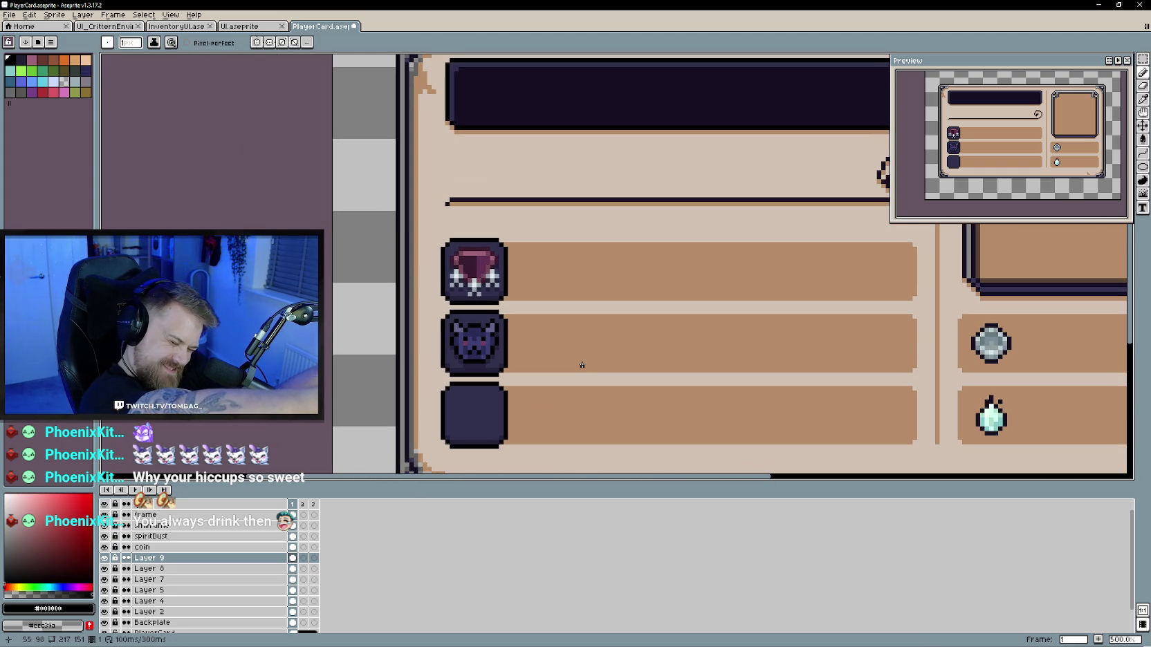
{"action": "scroll", "coordinate": [515, 339], "scroll_direction": "up", "scroll_amount": 1}
{"action": "scroll", "coordinate": [477, 345], "scroll_direction": "up", "scroll_amount": 1}
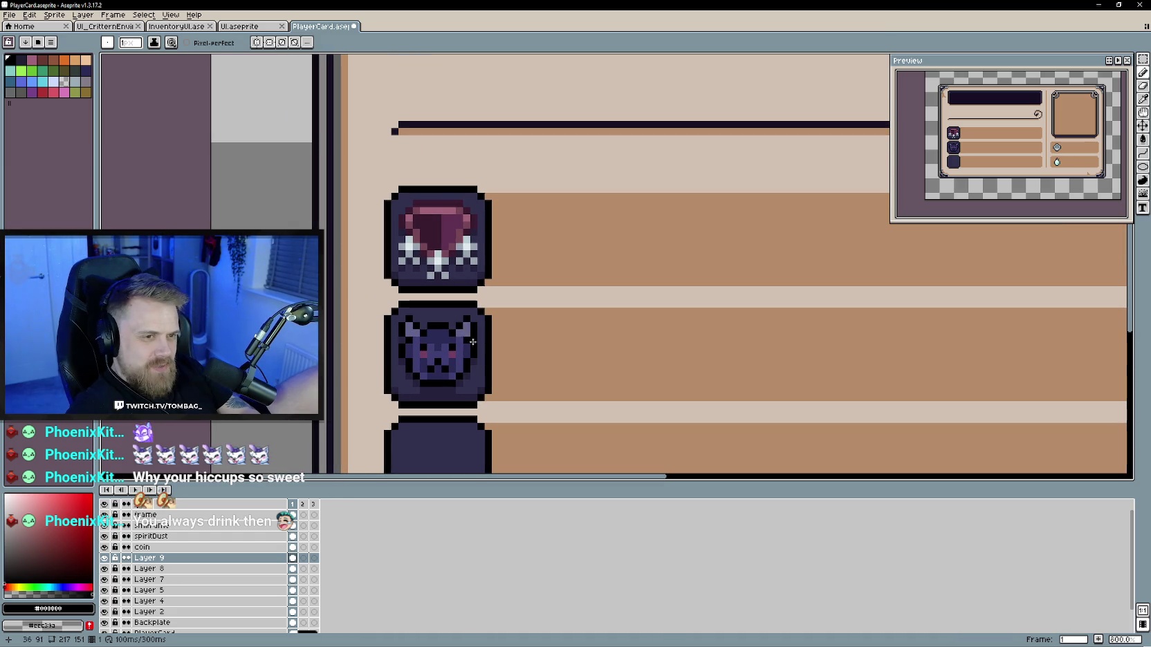
Step: Try mid purple #63638e, a darker purple and #3F3F74, undoing one stroke
{"action": "left_click", "coordinate": [467, 327], "text": "alt"}
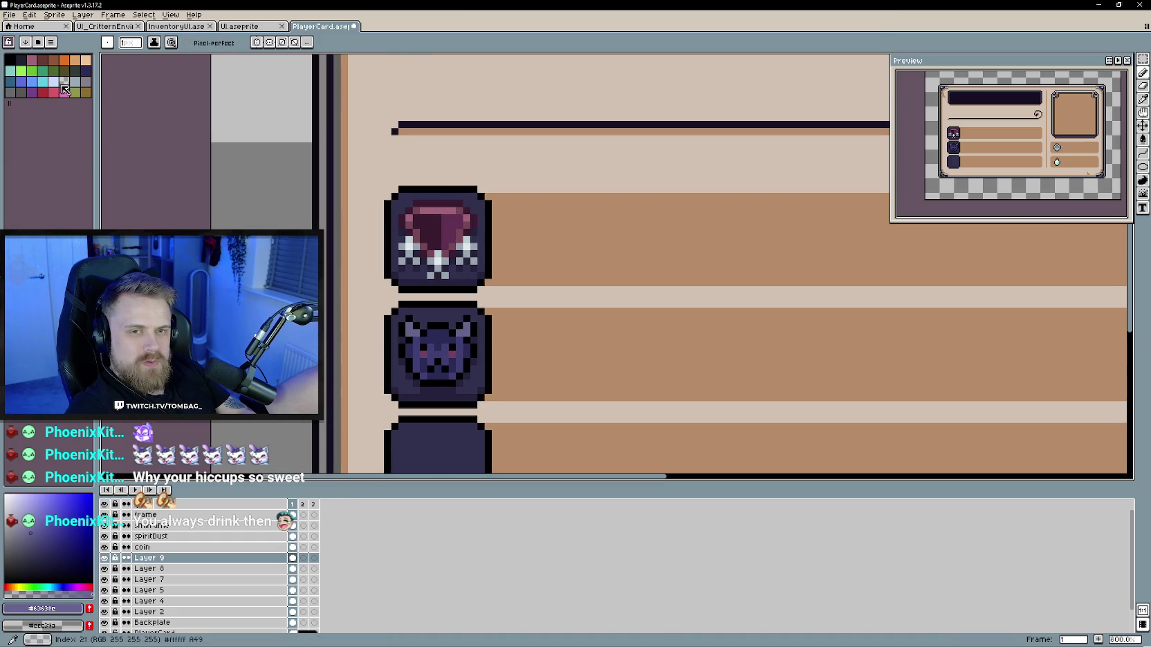
{"action": "left_click", "coordinate": [34, 542]}
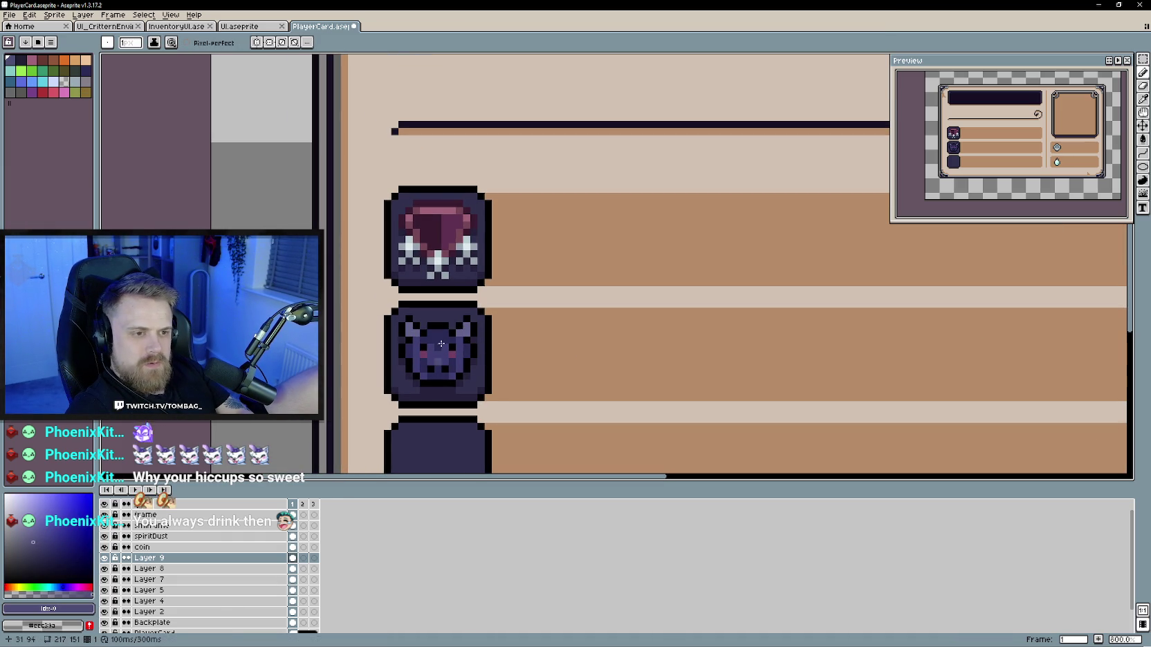
{"action": "scroll", "coordinate": [405, 336], "scroll_direction": "down", "scroll_amount": 4}
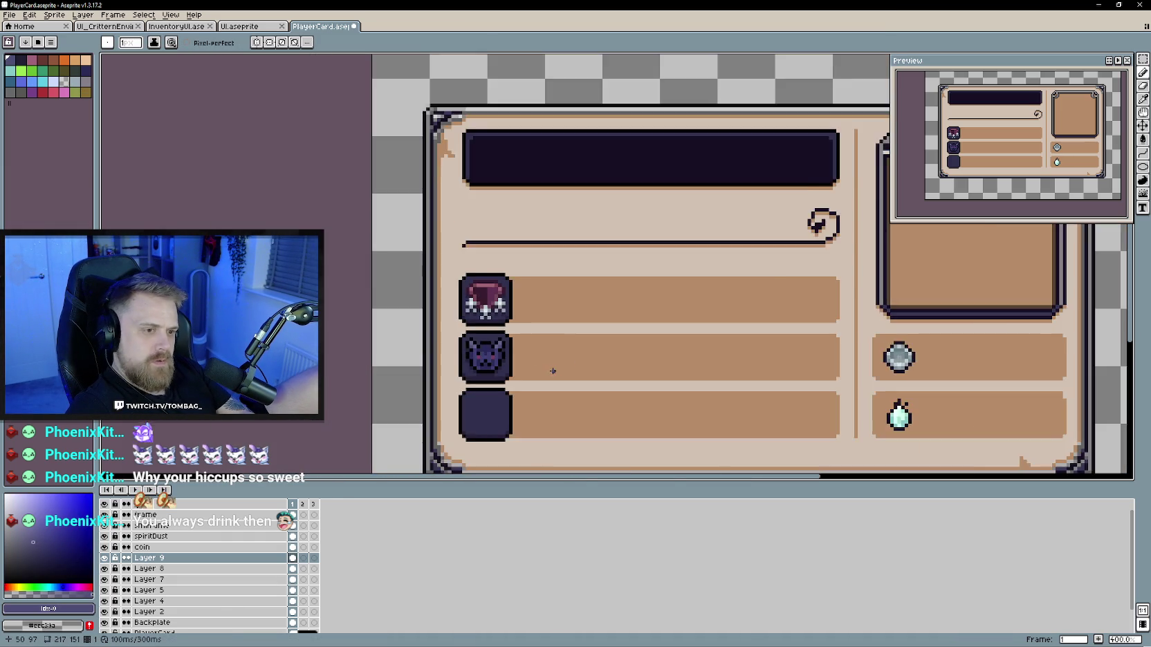
{"action": "scroll", "coordinate": [573, 370], "scroll_direction": "down", "scroll_amount": 1}
{"action": "left_click_drag", "start_coordinate": [574, 370], "coordinate": [507, 345]}
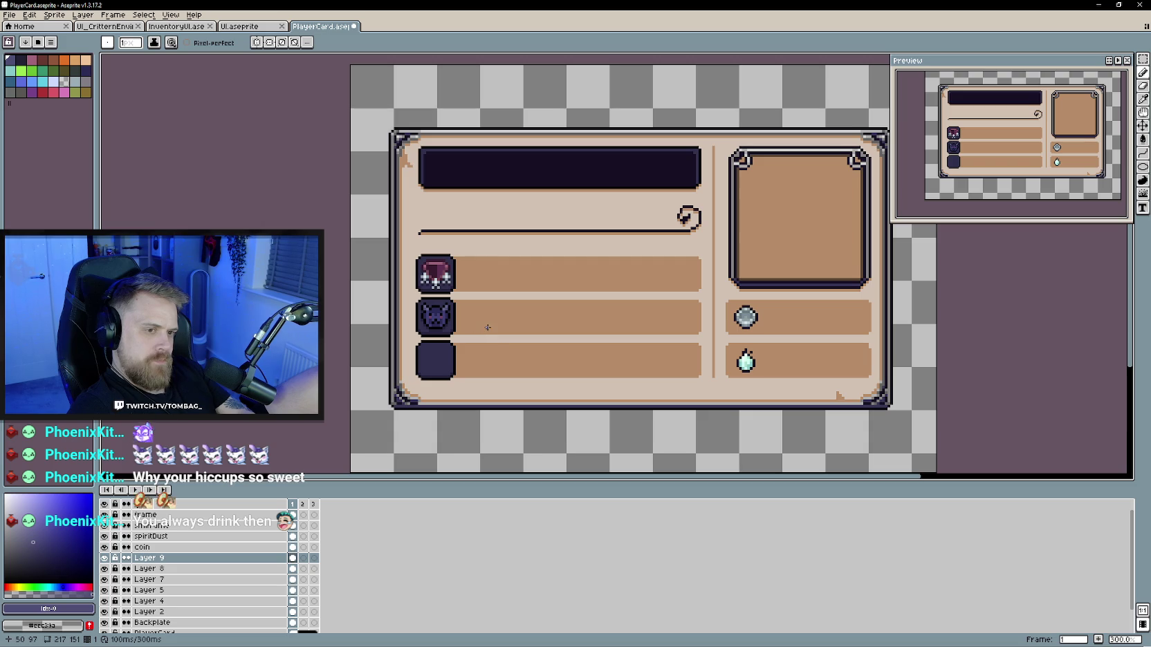
{"action": "scroll", "coordinate": [479, 322], "scroll_direction": "up", "scroll_amount": 3}
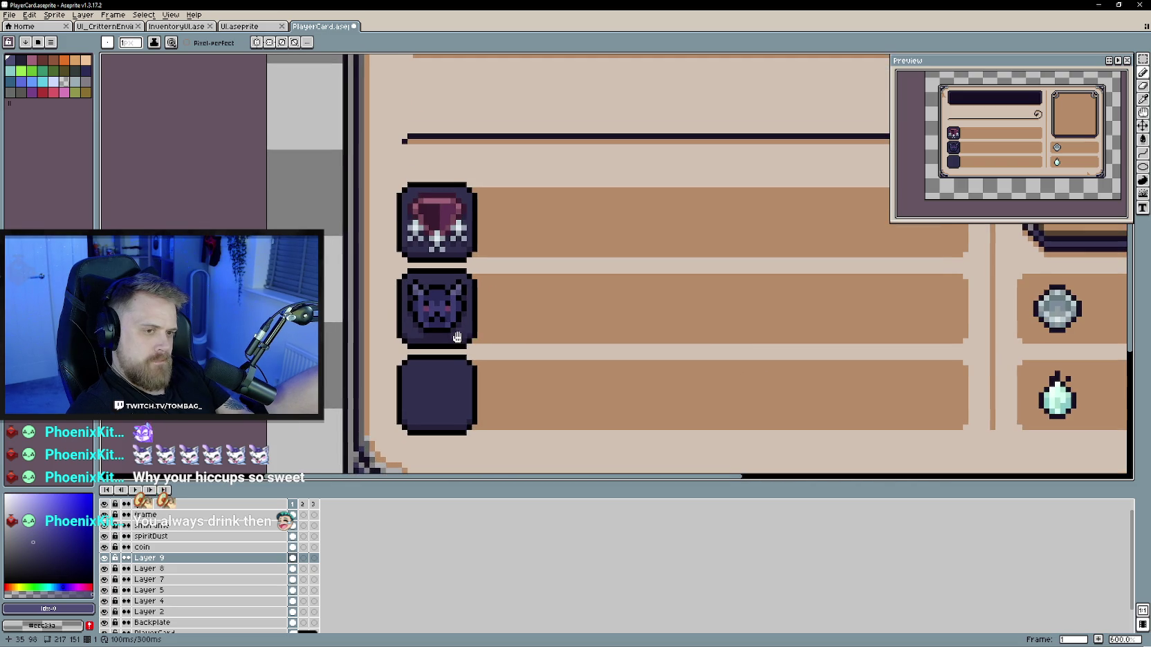
{"action": "scroll", "coordinate": [446, 312], "scroll_direction": "up", "scroll_amount": 3}
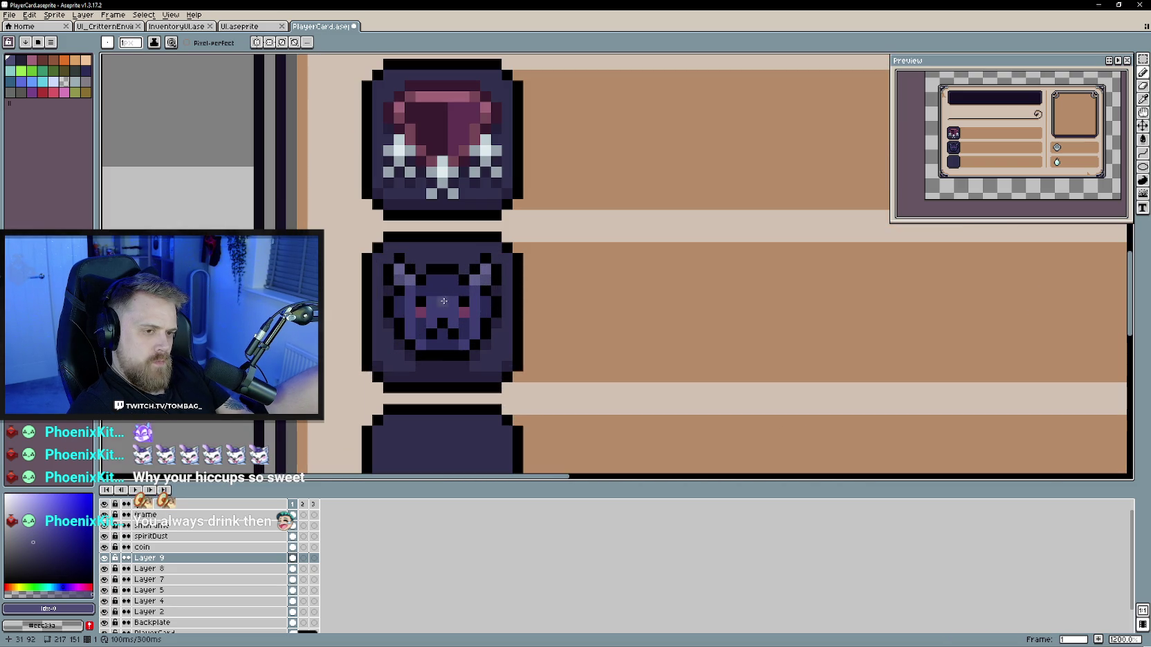
{"action": "left_click", "coordinate": [453, 314], "text": "alt"}
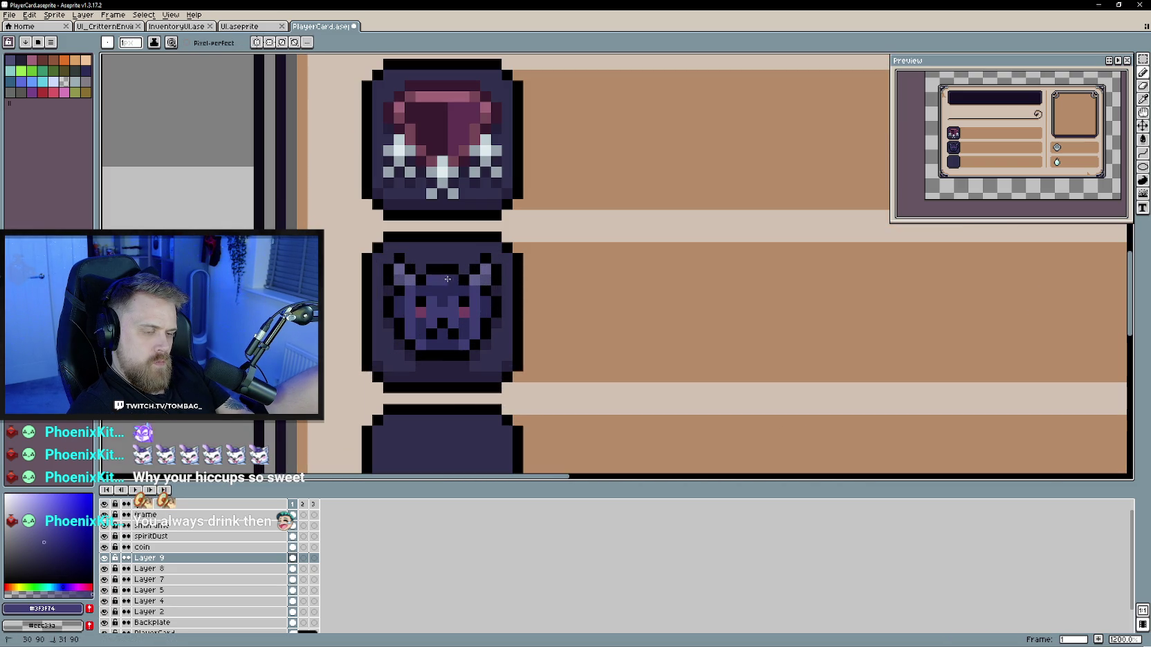
{"action": "scroll", "coordinate": [520, 371], "scroll_direction": "down", "scroll_amount": 4}
{"action": "left_click_drag", "start_coordinate": [638, 391], "coordinate": [509, 355]}
{"action": "key", "text": "ctrl+z"}
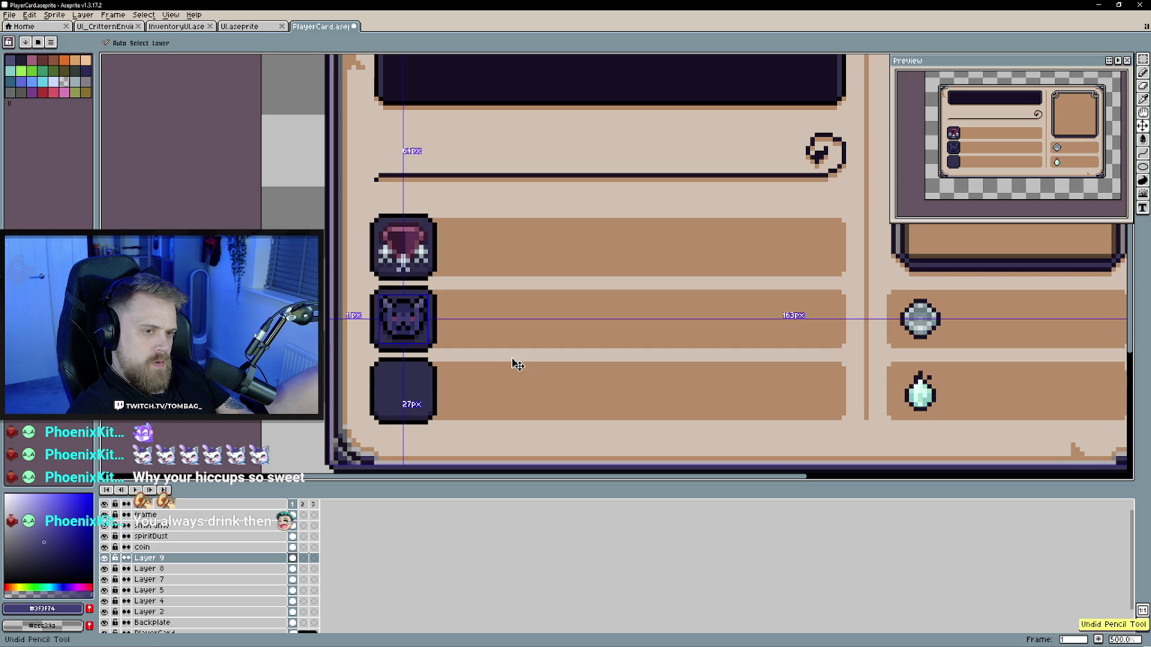
{"action": "scroll", "coordinate": [397, 316], "scroll_direction": "up", "scroll_amount": 2}
Step: Sample #4C4C74 and #2D2D55, adjust the shade, and draw a short stroke near the cat
{"action": "left_click", "coordinate": [390, 287], "text": "alt"}
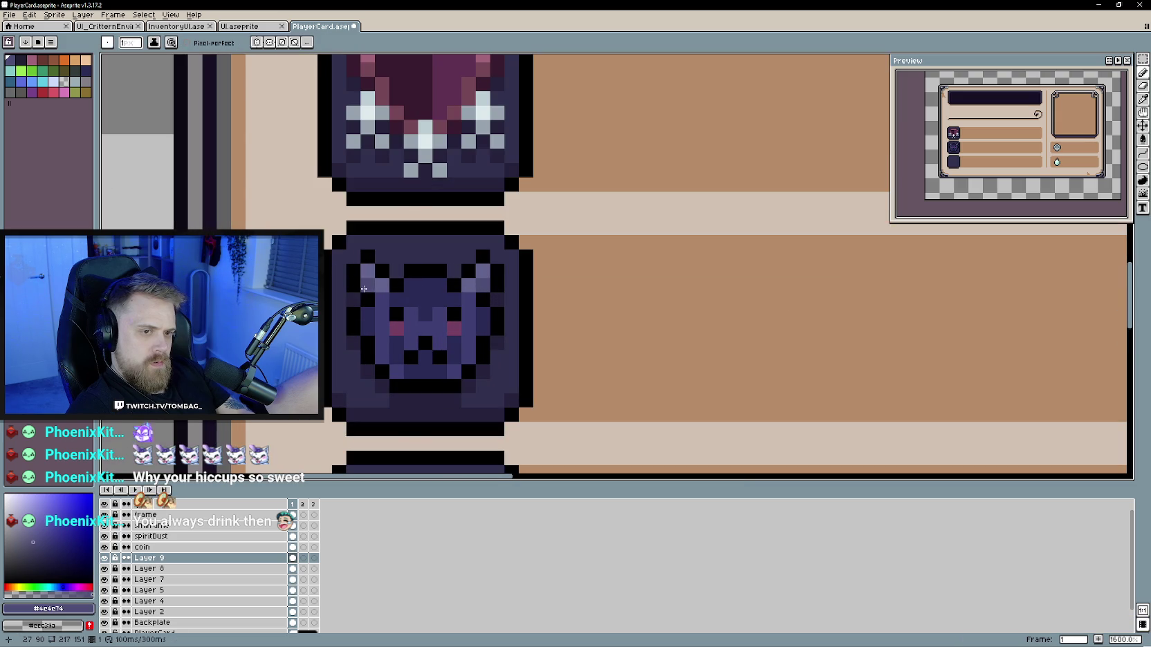
{"action": "scroll", "coordinate": [727, 334], "scroll_direction": "down", "scroll_amount": 2}
{"action": "left_click_drag", "start_coordinate": [727, 334], "coordinate": [553, 334]}
{"action": "scroll", "coordinate": [478, 319], "scroll_direction": "down", "scroll_amount": 2}
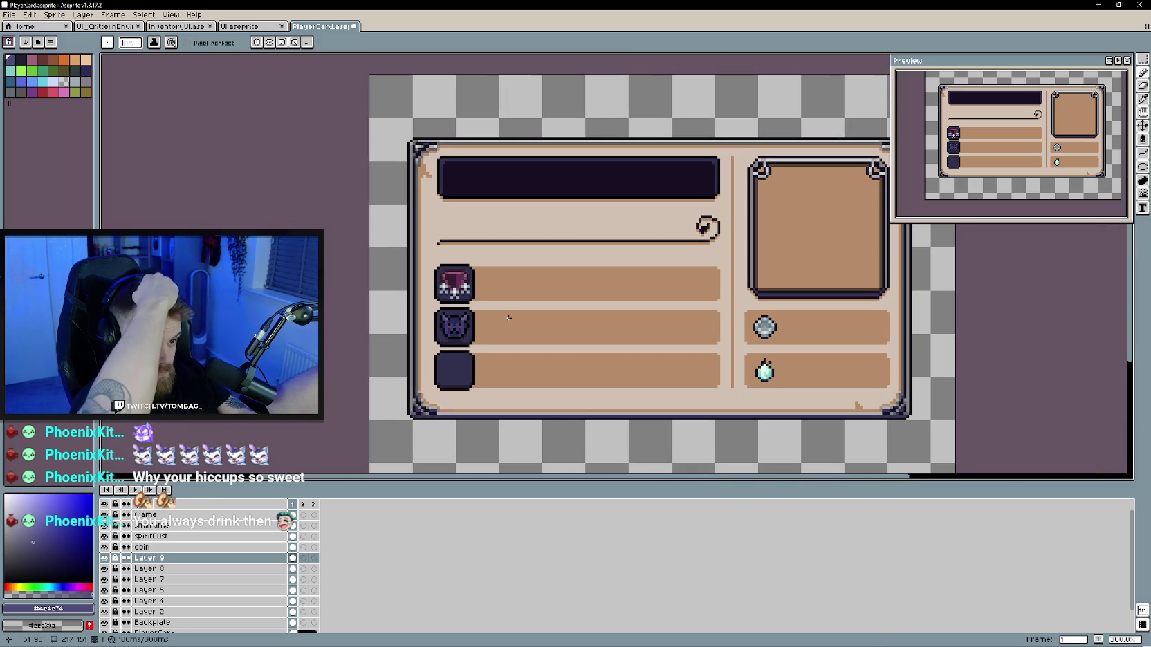
{"action": "scroll", "coordinate": [500, 319], "scroll_direction": "up", "scroll_amount": 3}
{"action": "scroll", "coordinate": [565, 363], "scroll_direction": "up", "scroll_amount": 2}
{"action": "scroll", "coordinate": [568, 370], "scroll_direction": "up", "scroll_amount": 1}
{"action": "scroll", "coordinate": [561, 367], "scroll_direction": "down", "scroll_amount": 2}
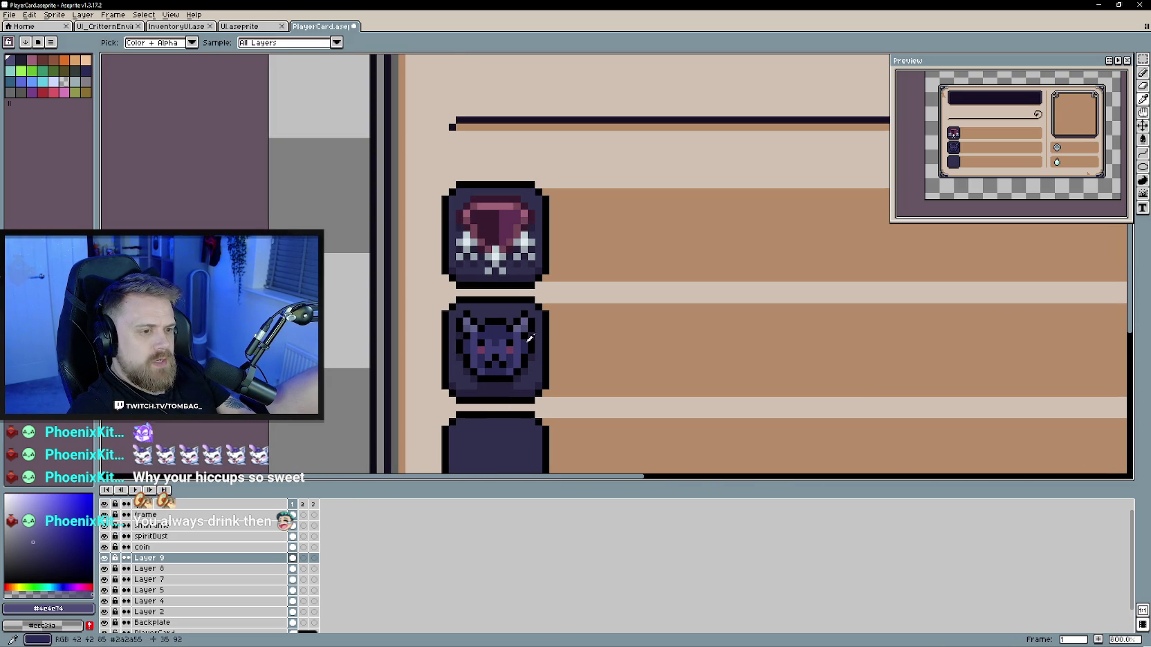
{"action": "left_click", "coordinate": [49, 554]}
{"action": "left_click", "coordinate": [58, 560]}
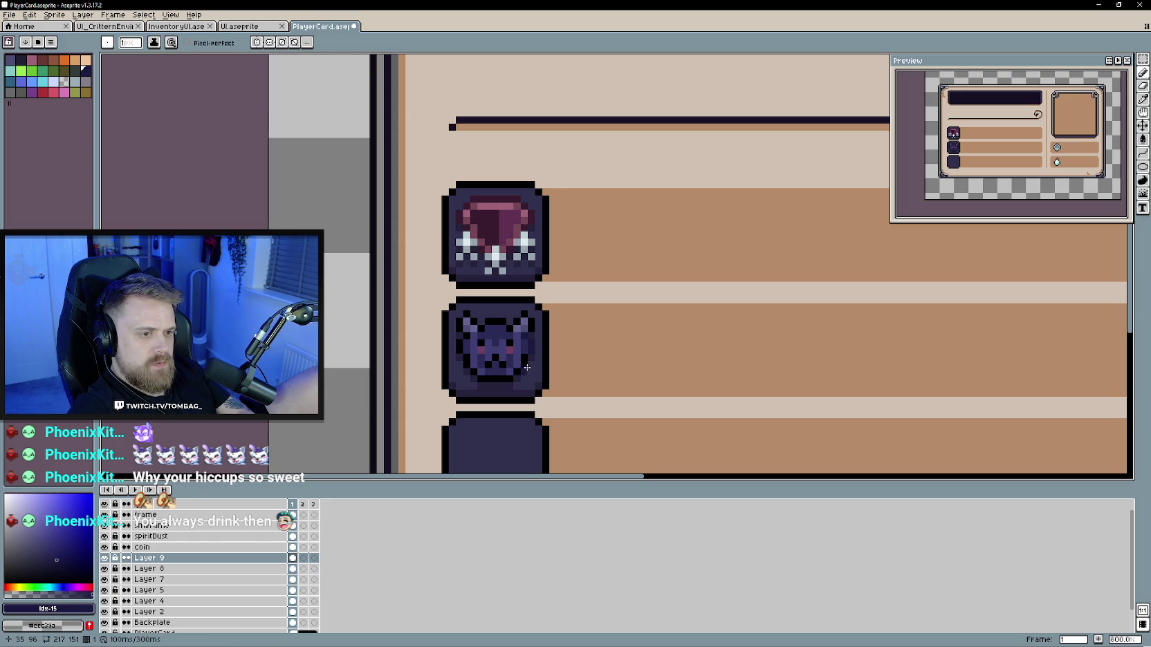
{"action": "left_click_drag", "start_coordinate": [503, 378], "coordinate": [479, 378]}
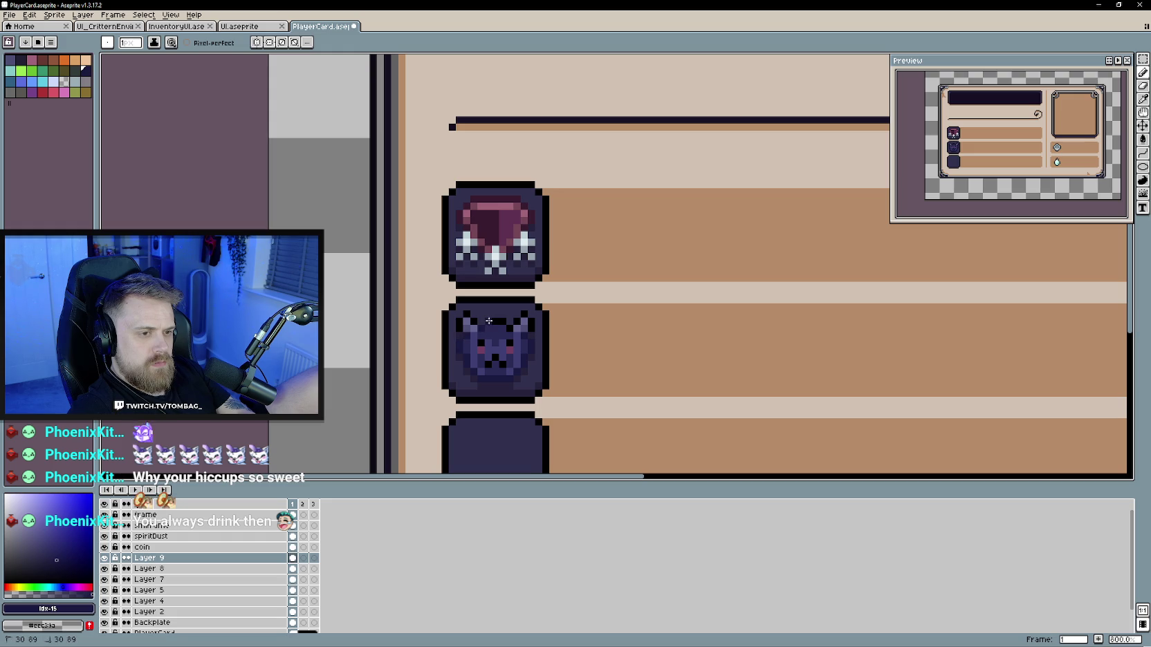
Step: Pick the dark navy from the sprite's icon art as the drawing colour
{"action": "scroll", "coordinate": [496, 347], "scroll_direction": "up", "scroll_amount": 2}
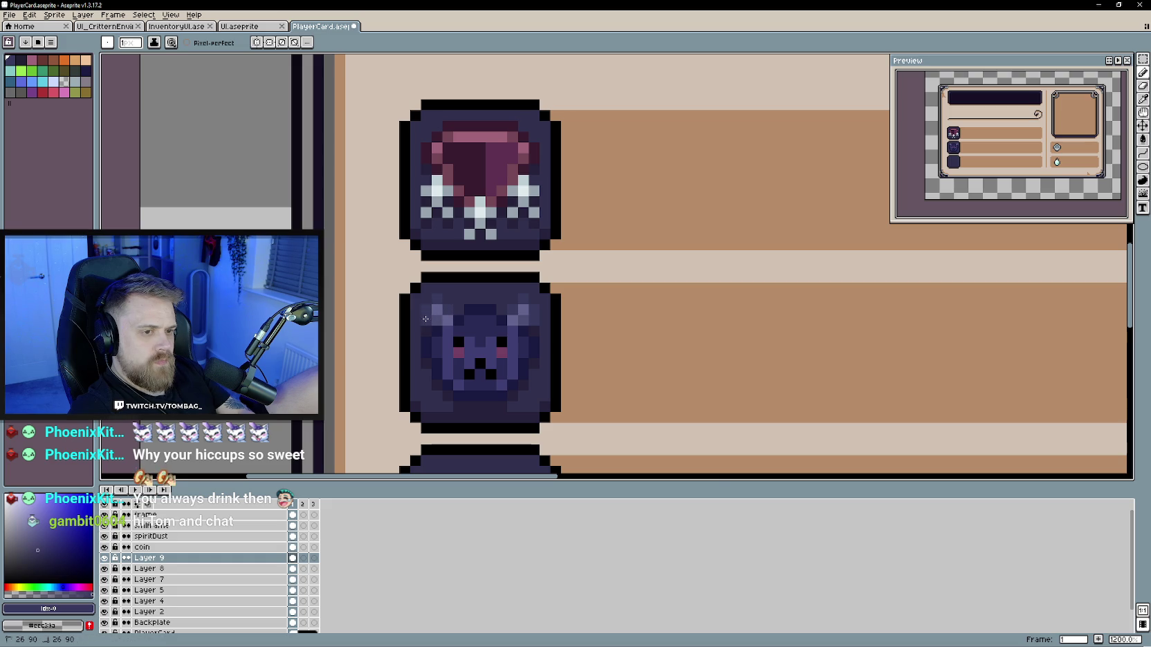
{"action": "scroll", "coordinate": [587, 415], "scroll_direction": "down", "scroll_amount": 4}
{"action": "scroll", "coordinate": [583, 347], "scroll_direction": "up", "scroll_amount": 1}
{"action": "scroll", "coordinate": [474, 345], "scroll_direction": "up", "scroll_amount": 1}
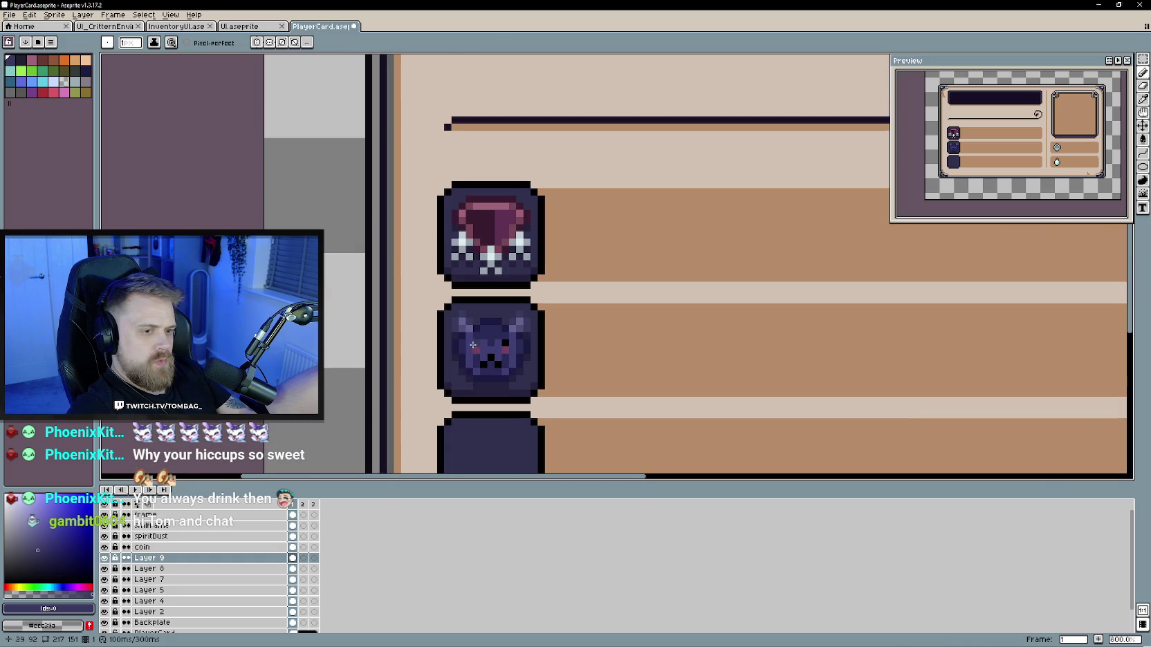
{"action": "scroll", "coordinate": [446, 328], "scroll_direction": "up", "scroll_amount": 1}
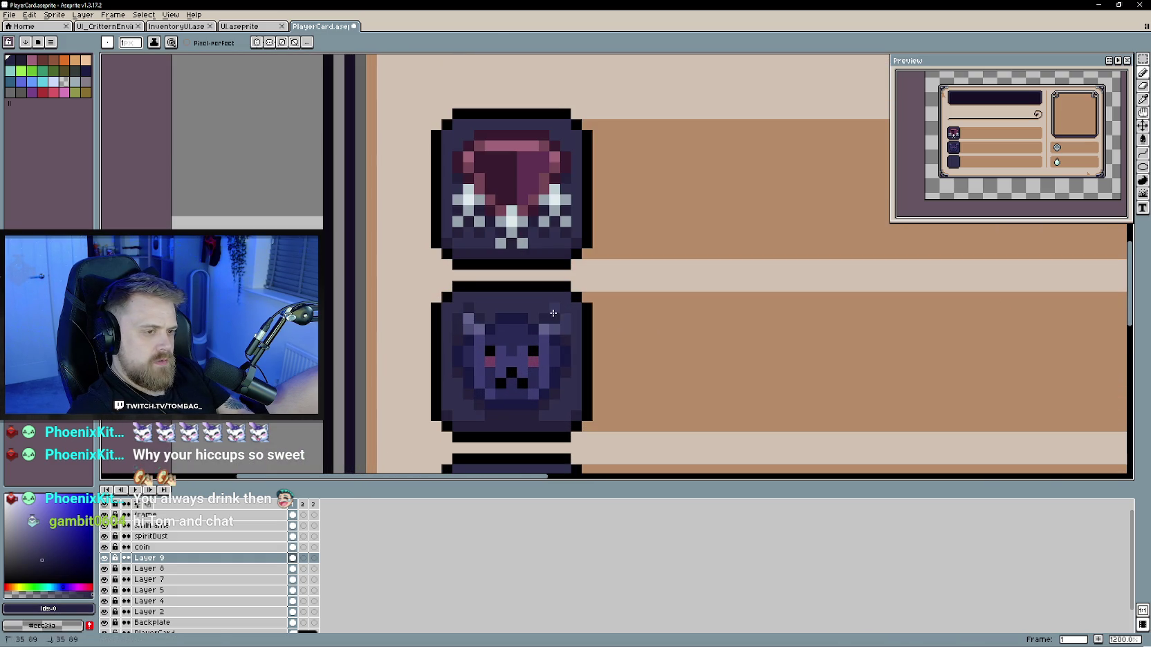
{"action": "scroll", "coordinate": [572, 329], "scroll_direction": "down", "scroll_amount": 3}
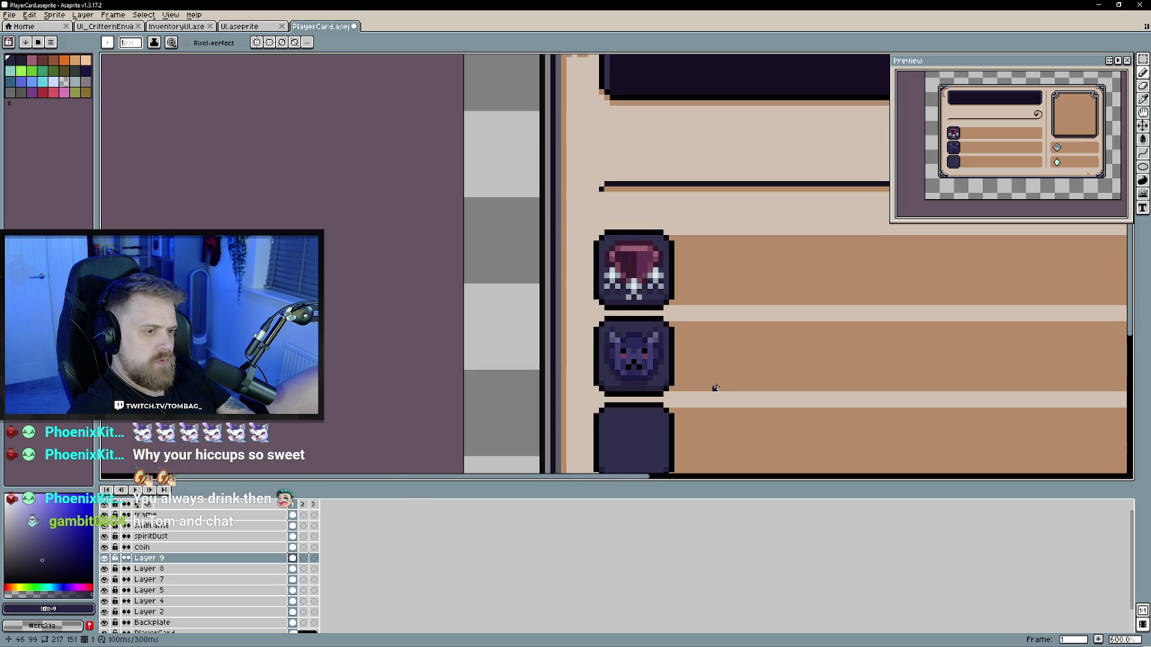
{"action": "scroll", "coordinate": [558, 359], "scroll_direction": "down", "scroll_amount": 1}
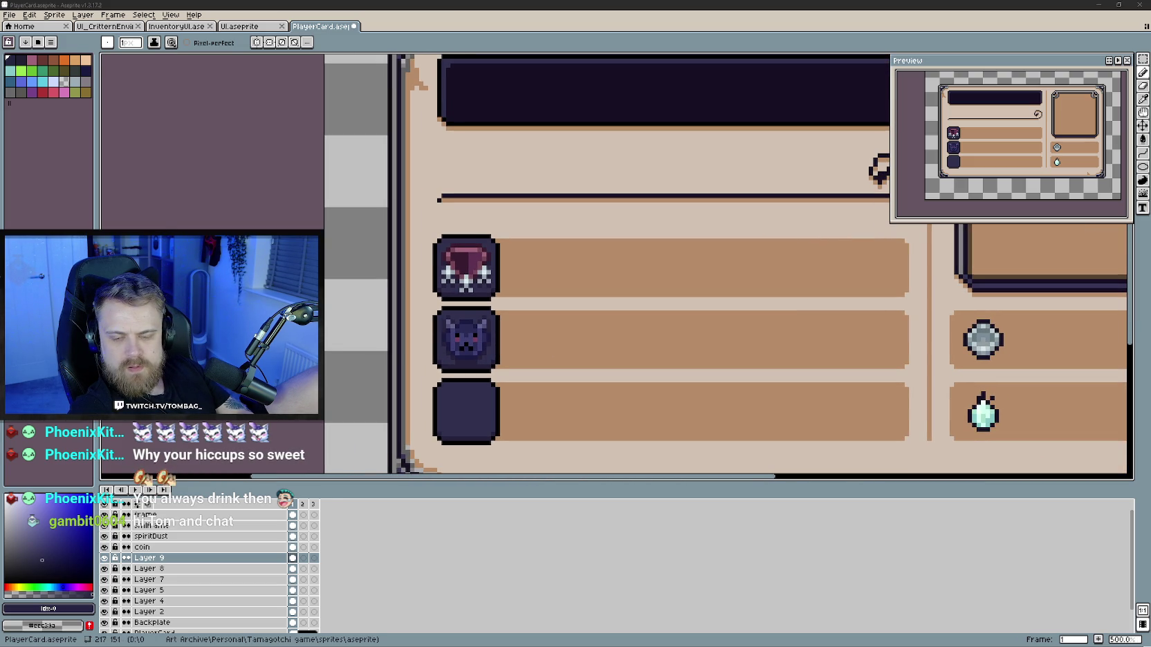
{"action": "scroll", "coordinate": [501, 349], "scroll_direction": "up", "scroll_amount": 2}
{"action": "scroll", "coordinate": [473, 364], "scroll_direction": "up", "scroll_amount": 2}
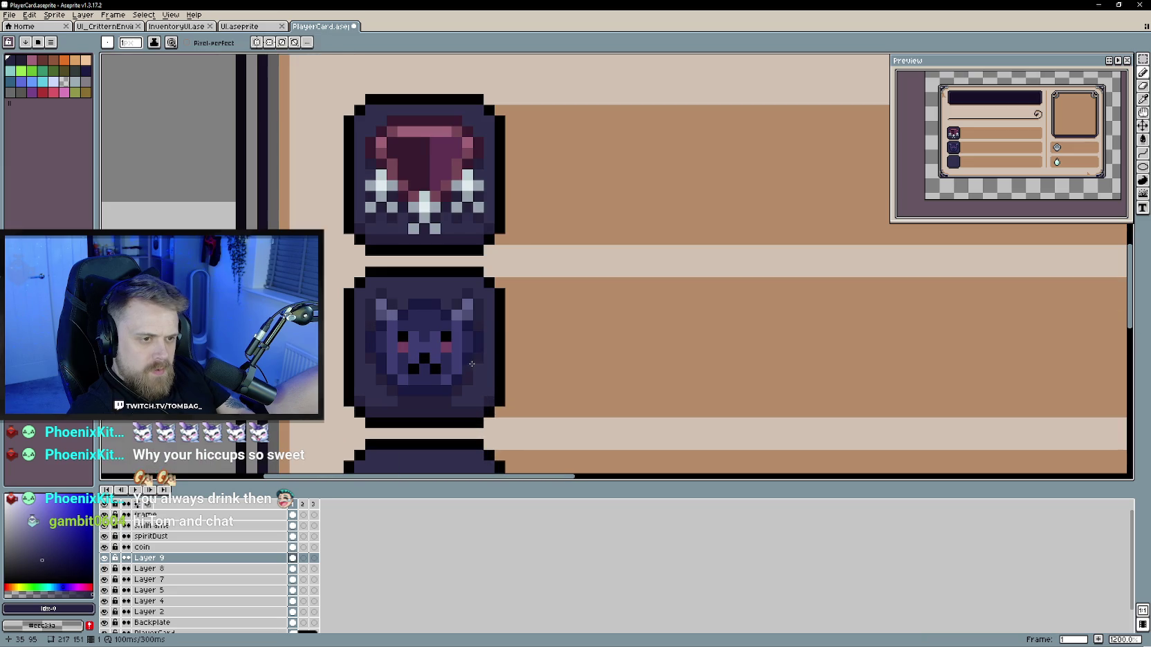
{"action": "left_click", "coordinate": [8, 587]}
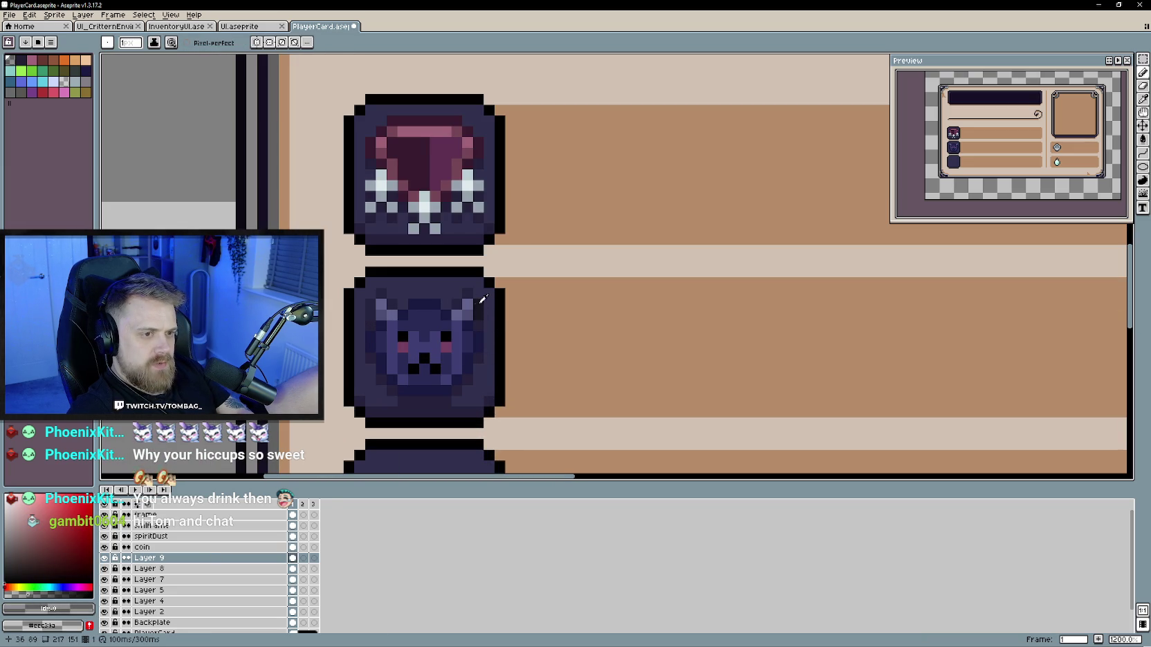
{"action": "left_click", "coordinate": [467, 291], "text": "alt"}
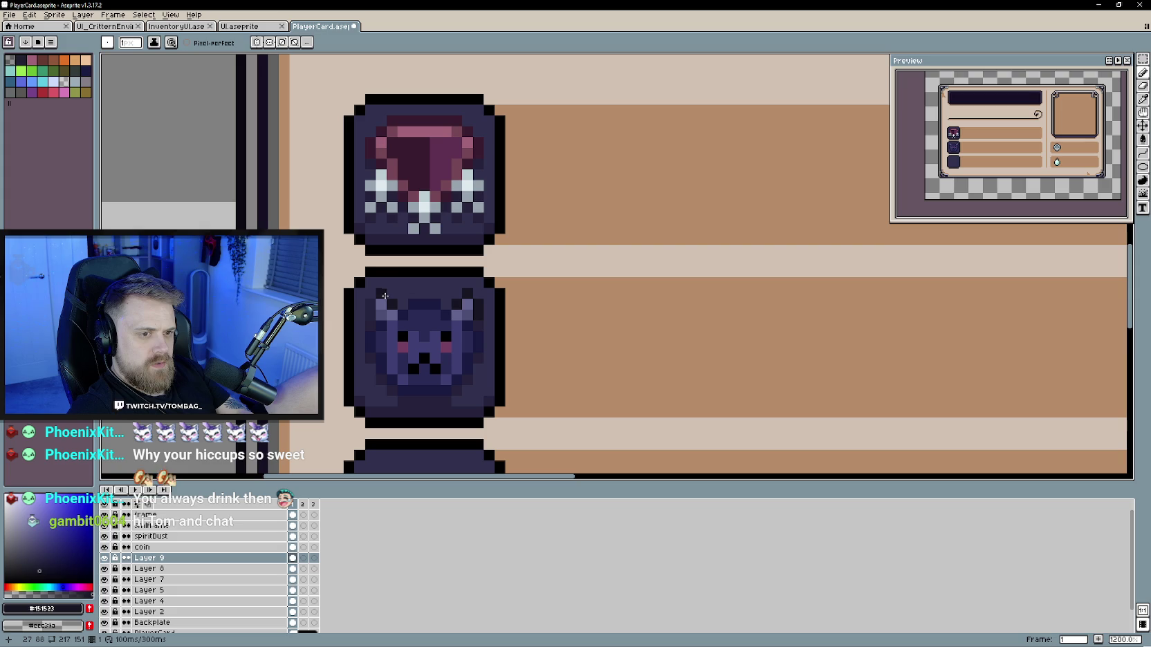
Step: Briefly hide Layer 9 to compare the whole player card
{"action": "scroll", "coordinate": [575, 358], "scroll_direction": "down", "scroll_amount": 4}
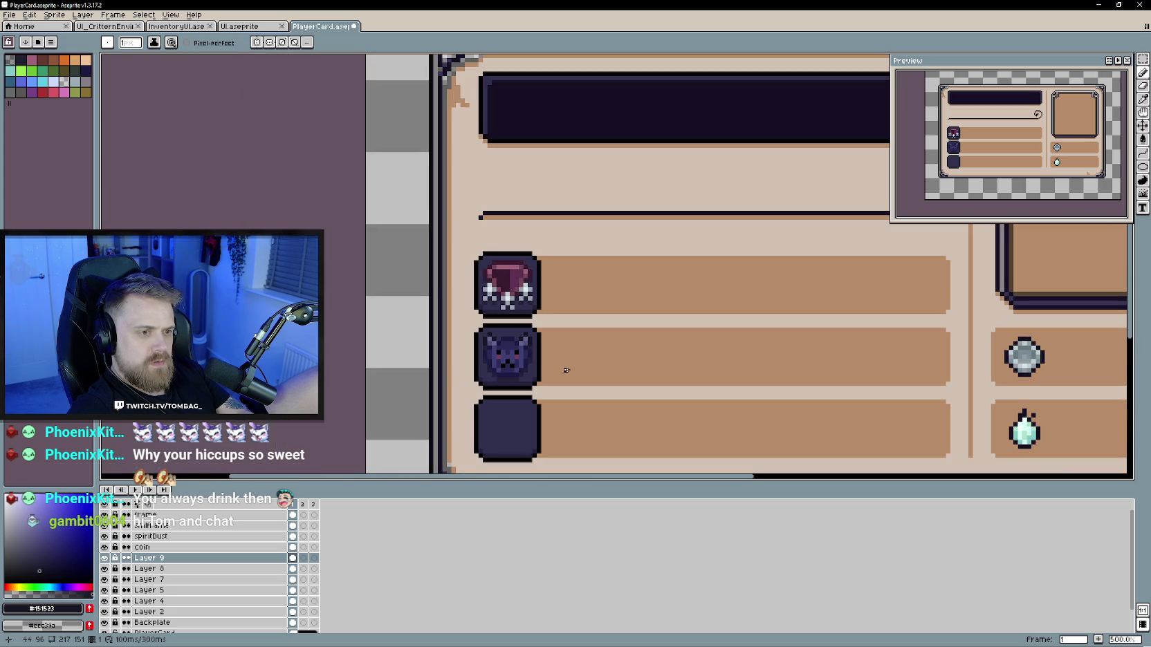
{"action": "scroll", "coordinate": [562, 362], "scroll_direction": "down", "scroll_amount": 1}
{"action": "scroll", "coordinate": [485, 313], "scroll_direction": "down", "scroll_amount": 1}
{"action": "scroll", "coordinate": [547, 343], "scroll_direction": "down", "scroll_amount": 1}
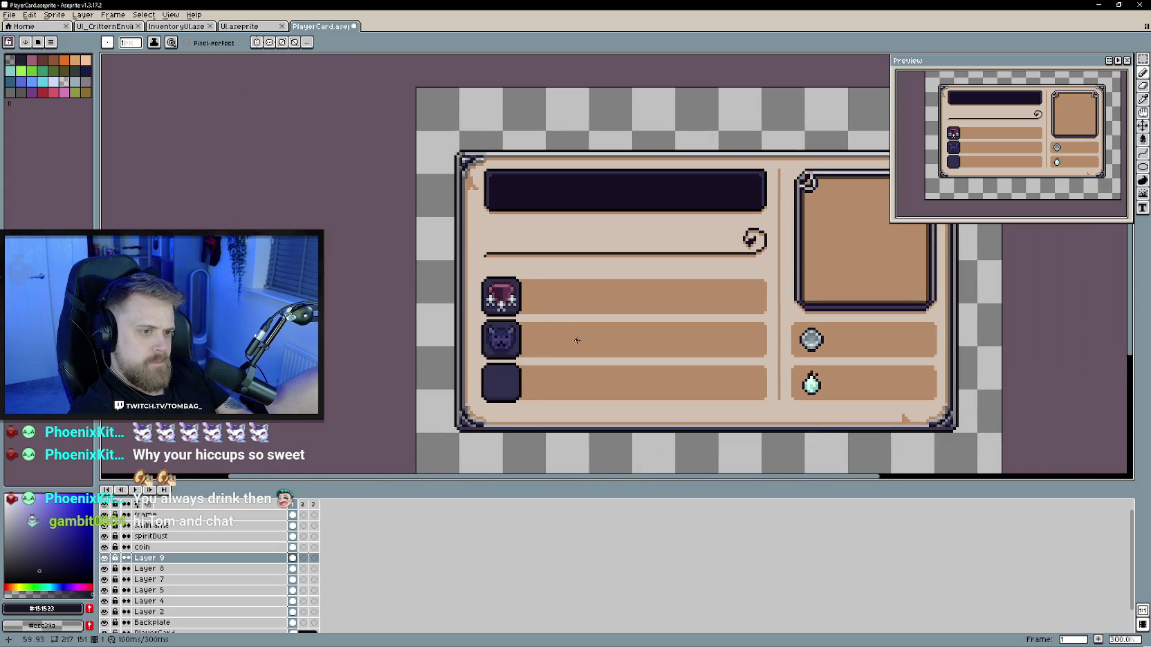
{"action": "left_click_drag", "start_coordinate": [546, 344], "coordinate": [520, 340]}
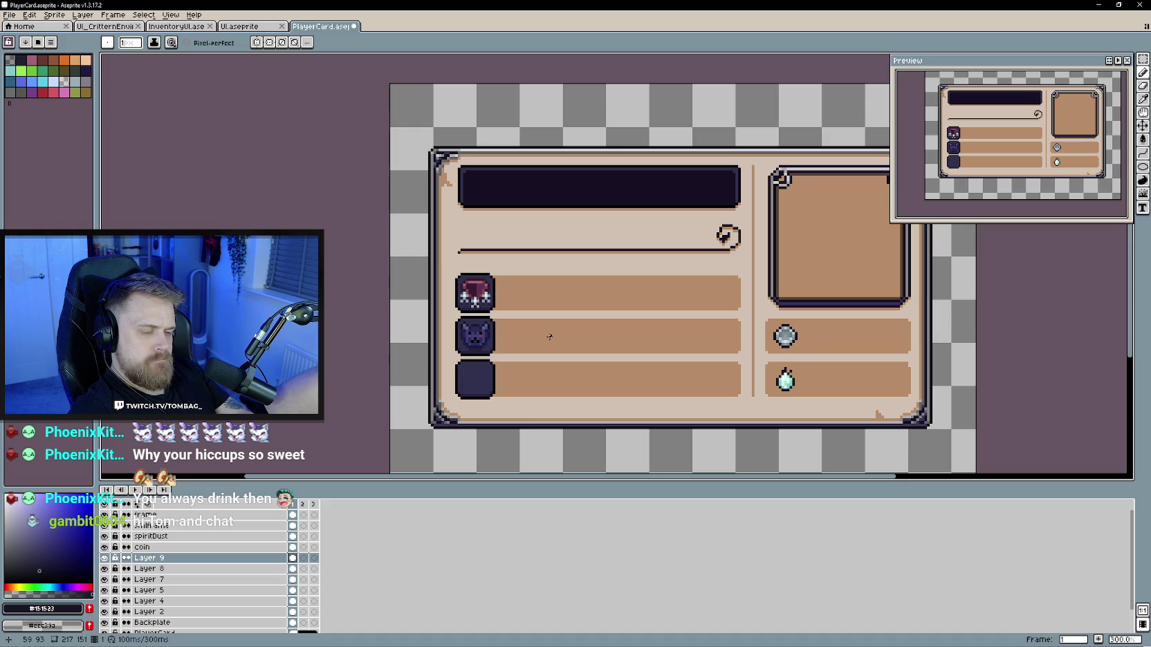
{"action": "left_click", "coordinate": [104, 558]}
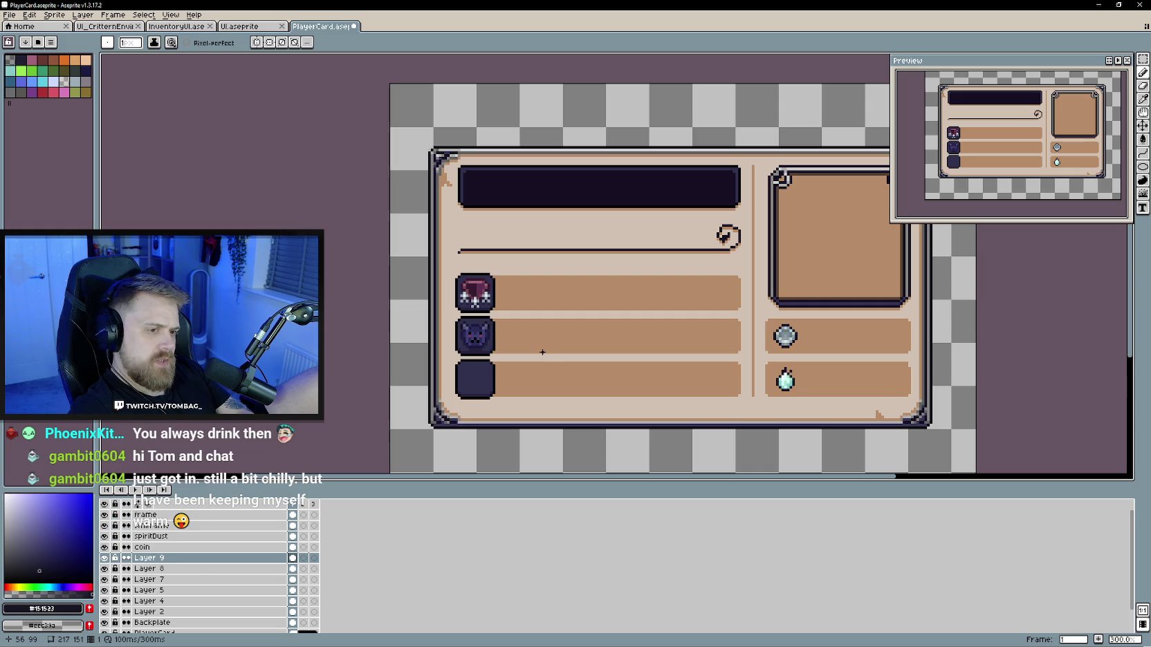
Step: Raise the cat icon's brightness (V) to 15 in Hue/Saturation and apply it
{"action": "key", "text": "v"}
{"action": "key", "text": "ctrl+u"}
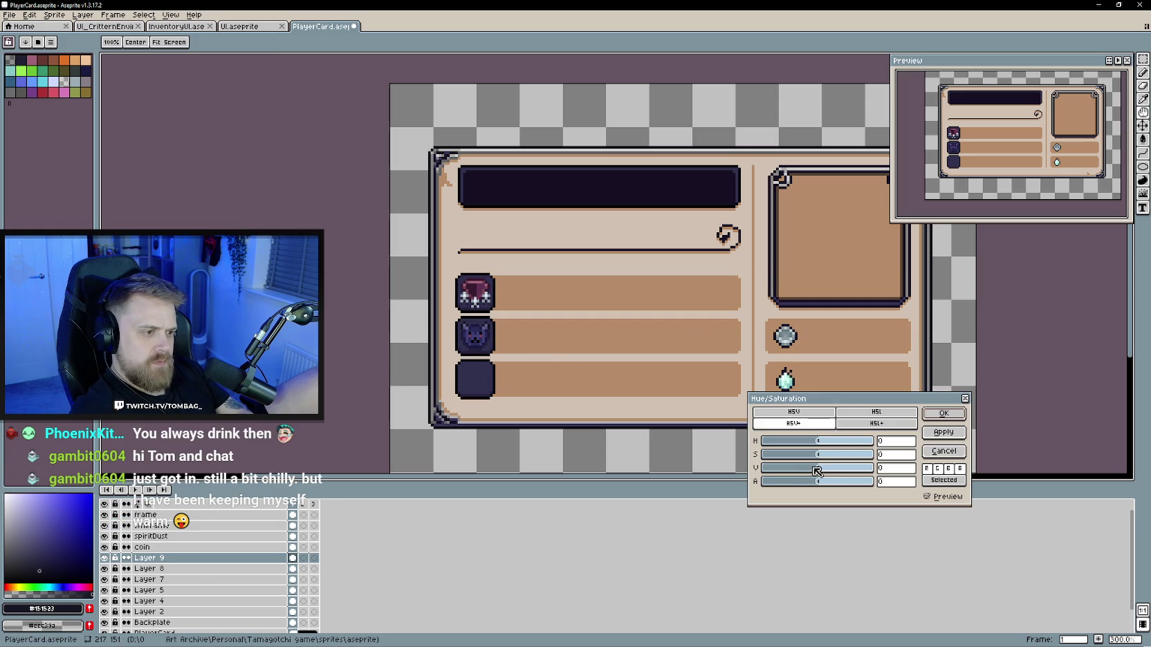
{"action": "left_click_drag", "start_coordinate": [821, 471], "coordinate": [830, 473]}
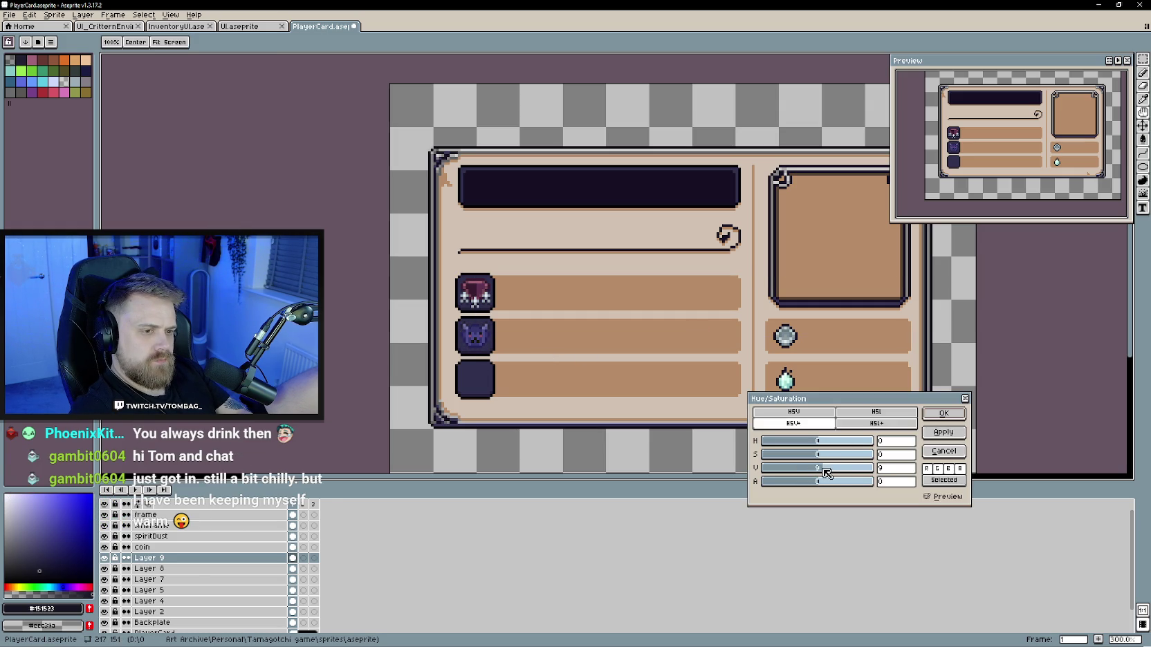
{"action": "left_click", "coordinate": [944, 413]}
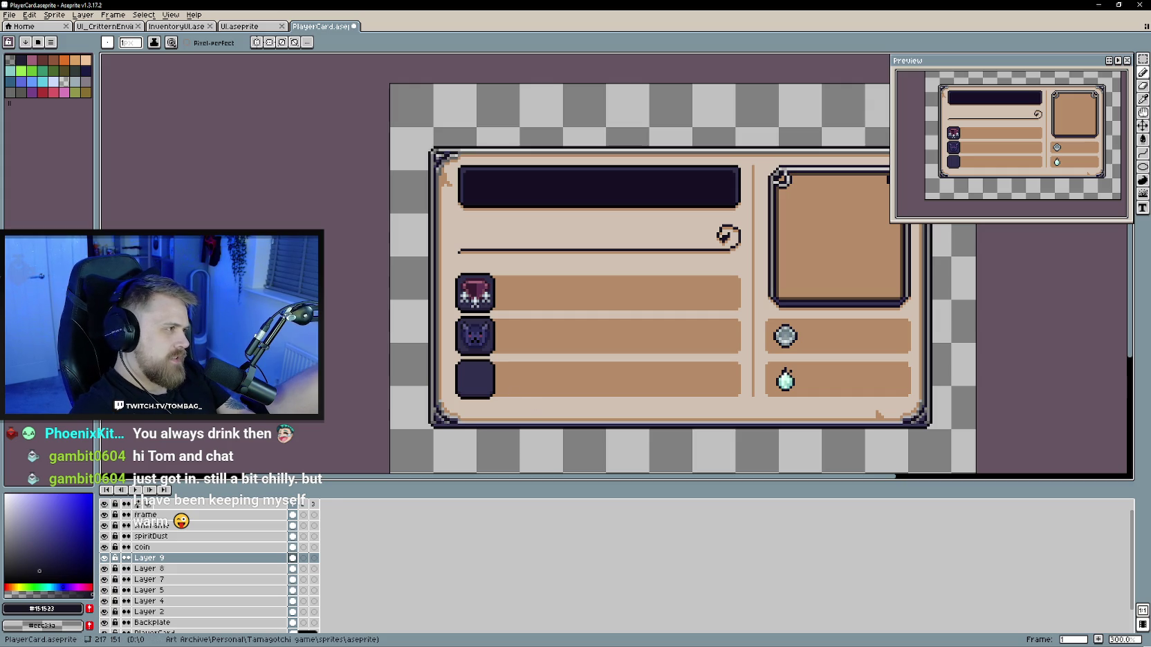
Step: Check the Unity editor briefly, then recentre the whole player card in view
{"action": "scroll", "coordinate": [475, 381], "scroll_direction": "up", "scroll_amount": 1}
{"action": "scroll", "coordinate": [475, 381], "scroll_direction": "up", "scroll_amount": 1}
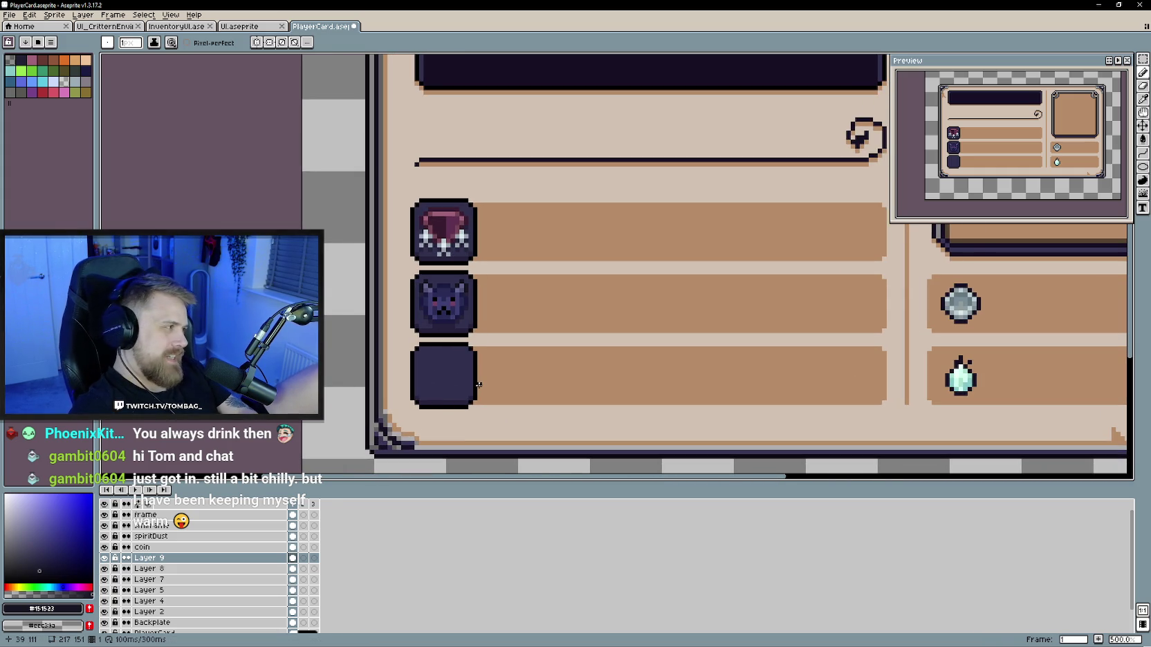
{"action": "key", "text": "alt+Tab"}
{"action": "key", "text": "alt+Tab"}
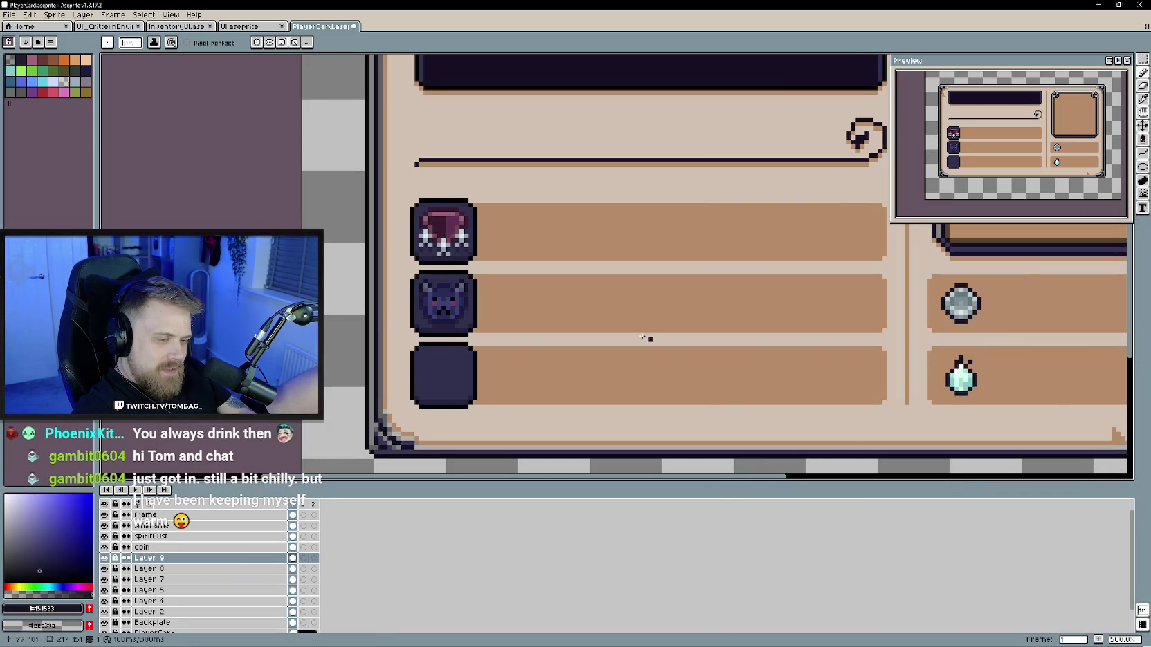
{"action": "left_click_drag", "start_coordinate": [534, 376], "coordinate": [536, 381]}
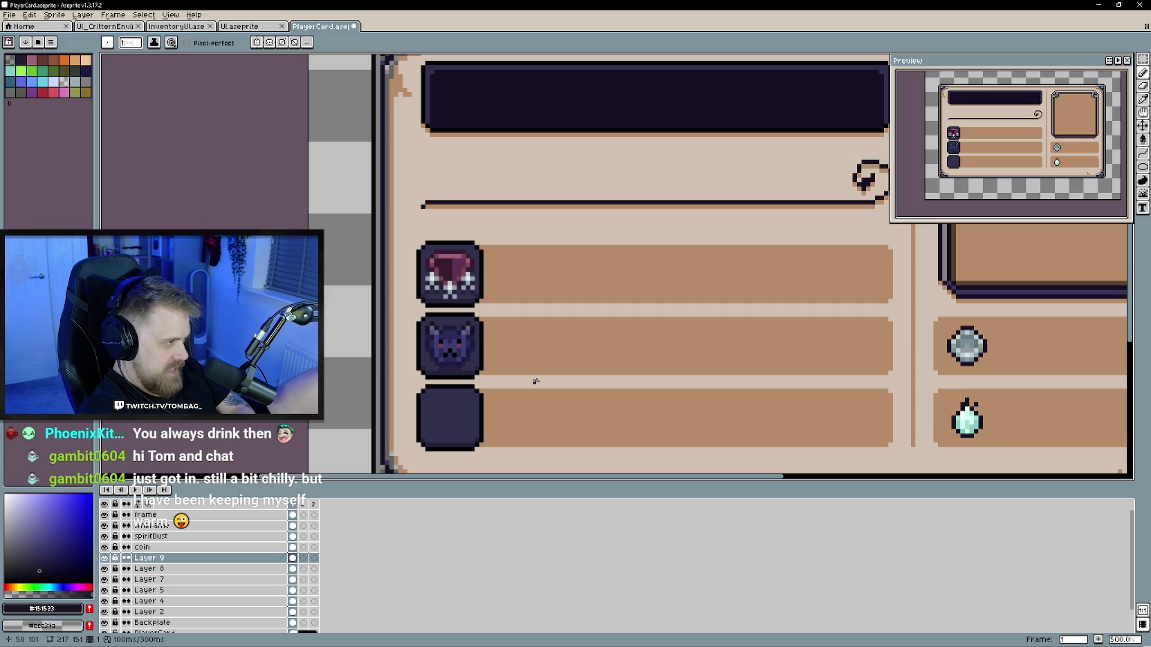
{"action": "scroll", "coordinate": [533, 380], "scroll_direction": "down", "scroll_amount": 1}
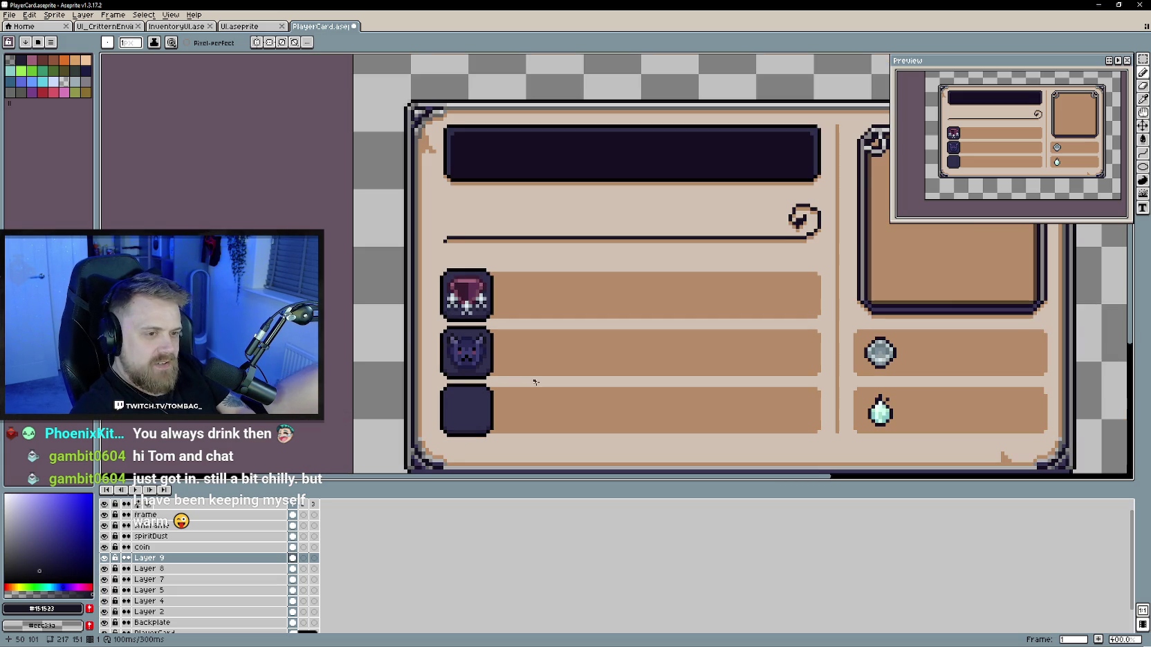
{"action": "scroll", "coordinate": [508, 378], "scroll_direction": "up", "scroll_amount": 1}
{"action": "scroll", "coordinate": [515, 385], "scroll_direction": "up", "scroll_amount": 3}
{"action": "scroll", "coordinate": [519, 385], "scroll_direction": "down", "scroll_amount": 2}
{"action": "scroll", "coordinate": [536, 384], "scroll_direction": "down", "scroll_amount": 2}
{"action": "scroll", "coordinate": [557, 384], "scroll_direction": "down", "scroll_amount": 2}
{"action": "mouse_move", "coordinate": [556, 385]}
{"action": "left_mouse_down"}
{"action": "mouse_move", "coordinate": [415, 350]}
{"action": "mouse_move", "coordinate": [511, 386]}
{"action": "left_mouse_up"}
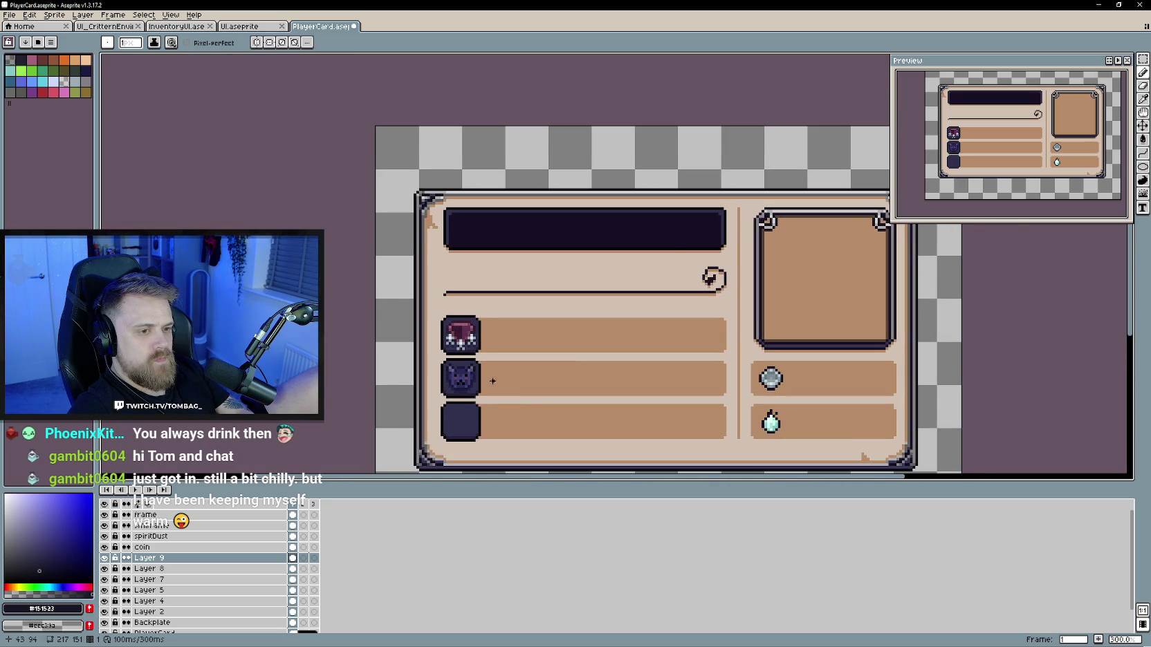
{"action": "scroll", "coordinate": [496, 381], "scroll_direction": "up", "scroll_amount": 2}
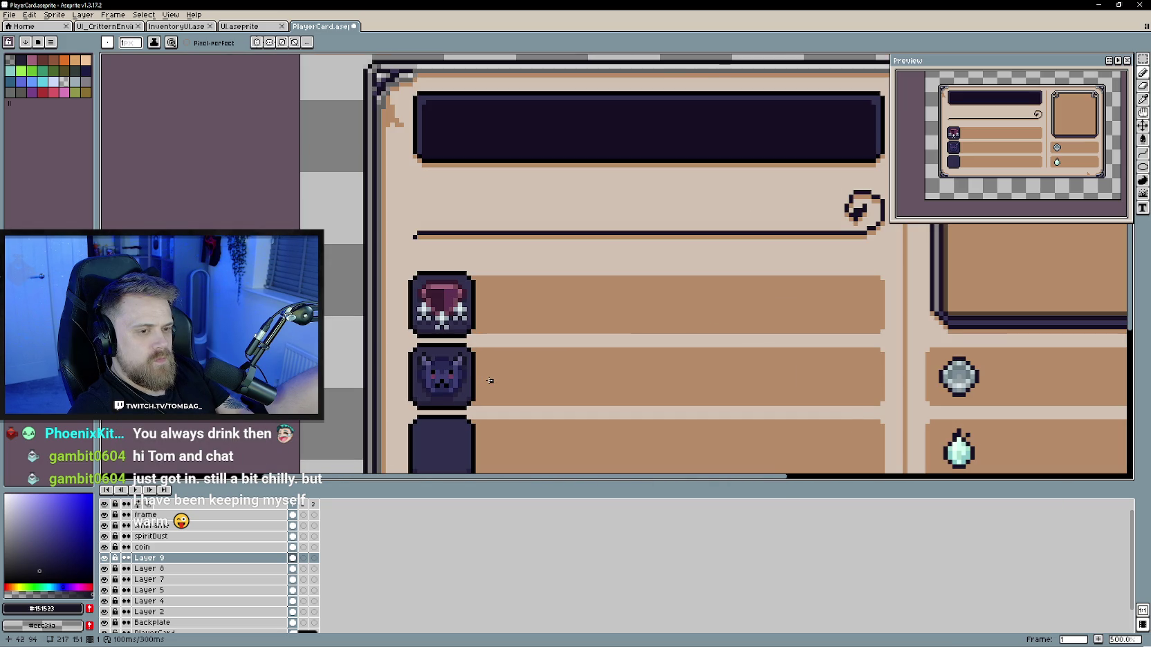
{"action": "left_click", "coordinate": [461, 117], "text": "alt"}
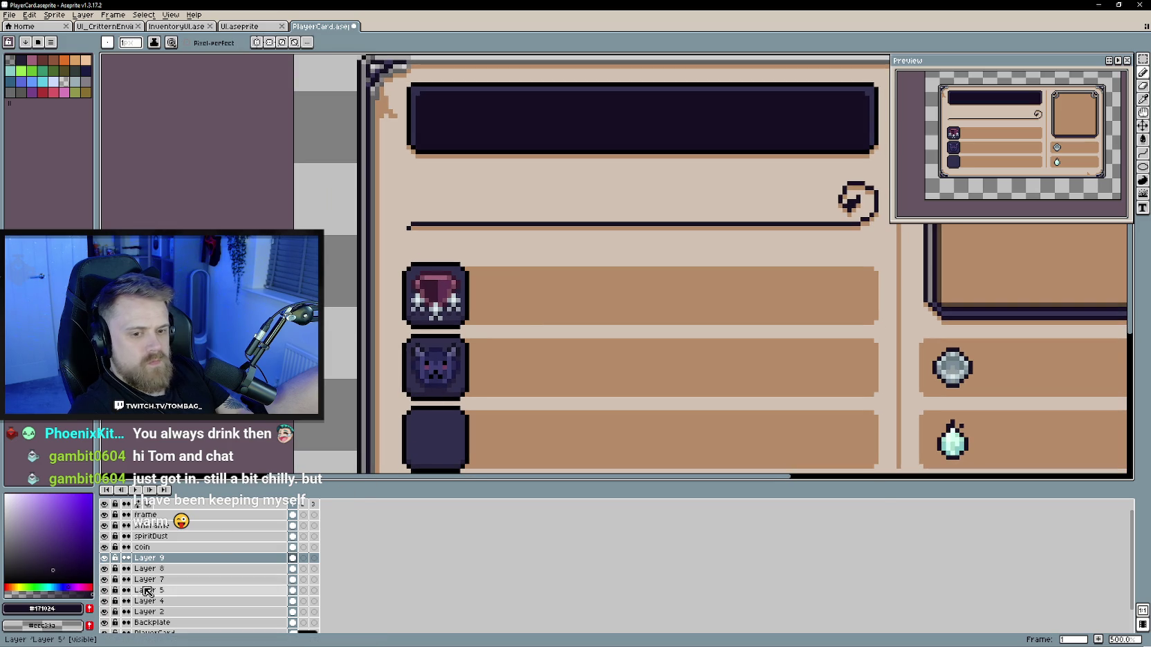
{"action": "left_click", "coordinate": [148, 580]}
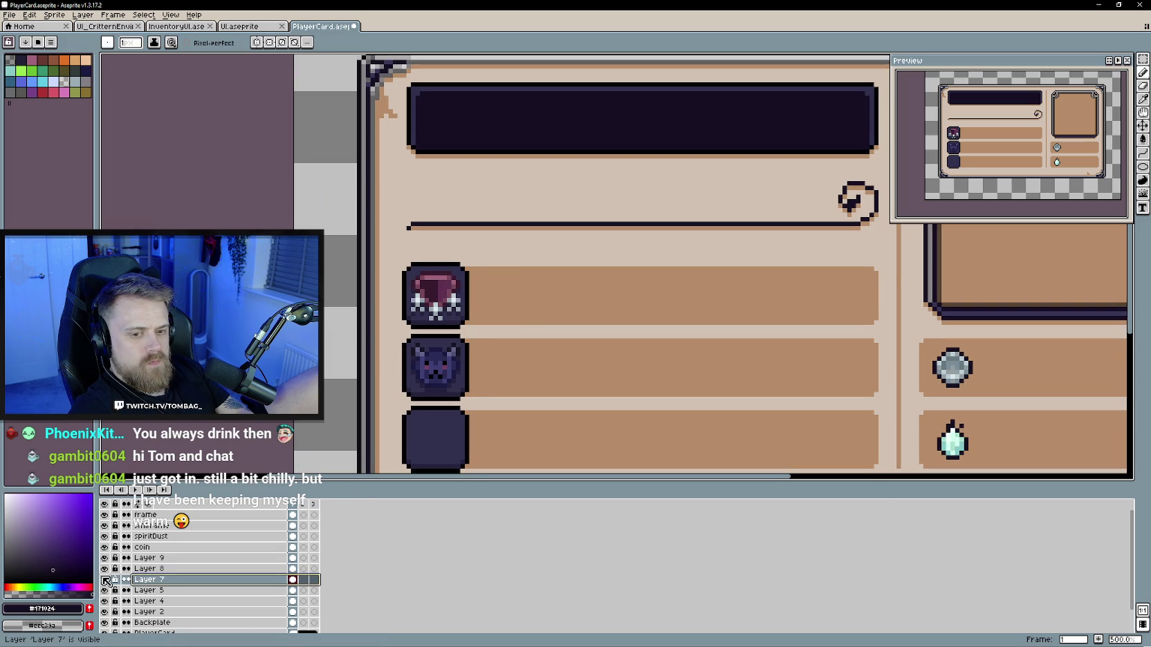
{"action": "key", "text": "g"}
{"action": "left_click", "coordinate": [433, 337]}
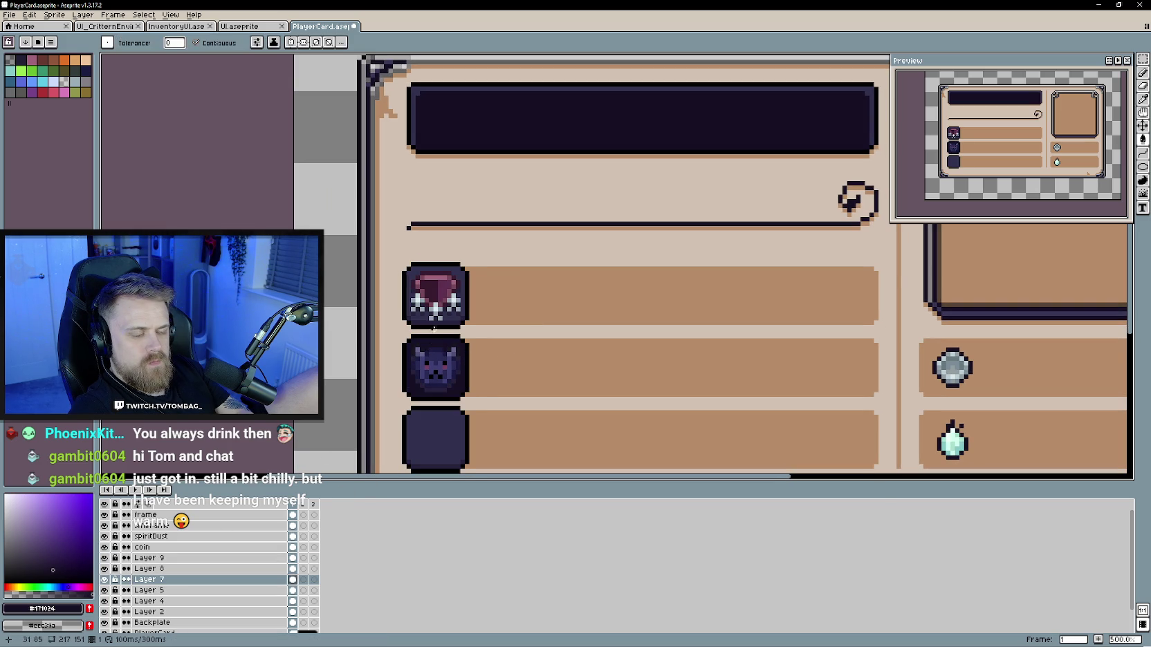
{"action": "left_click", "coordinate": [443, 276]}
{"action": "left_click", "coordinate": [447, 408]}
{"action": "scroll", "coordinate": [544, 428], "scroll_direction": "down", "scroll_amount": 1}
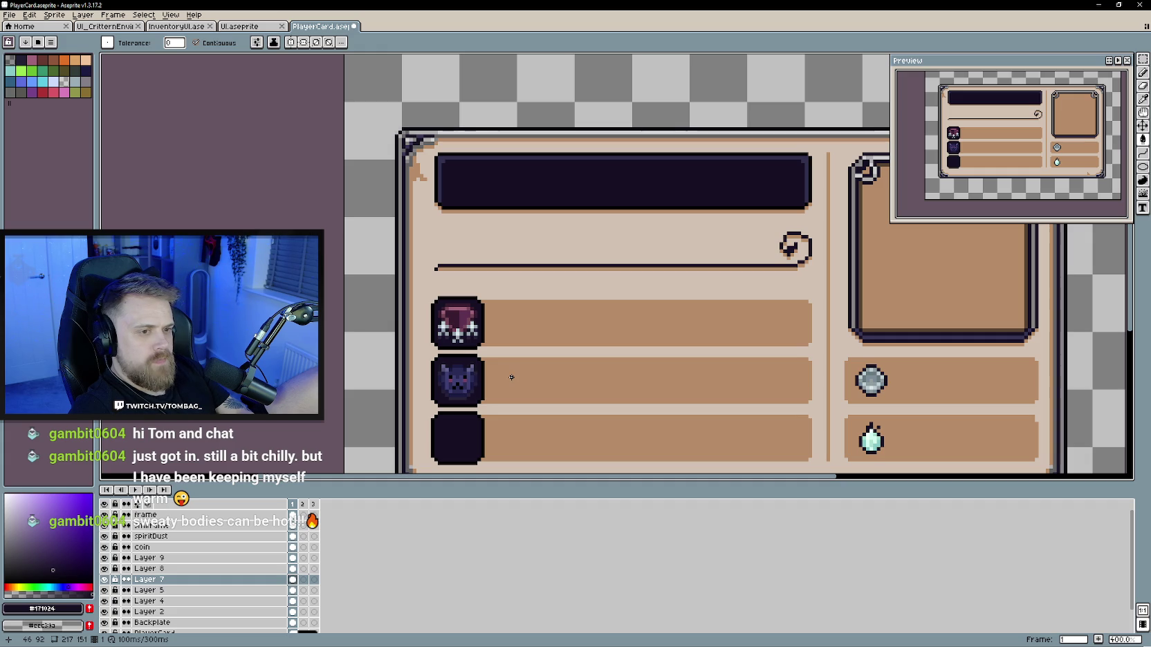
{"action": "mouse_move", "coordinate": [511, 377]}
{"action": "left_mouse_down"}
{"action": "mouse_move", "coordinate": [511, 358]}
{"action": "mouse_move", "coordinate": [507, 368]}
{"action": "left_mouse_up"}
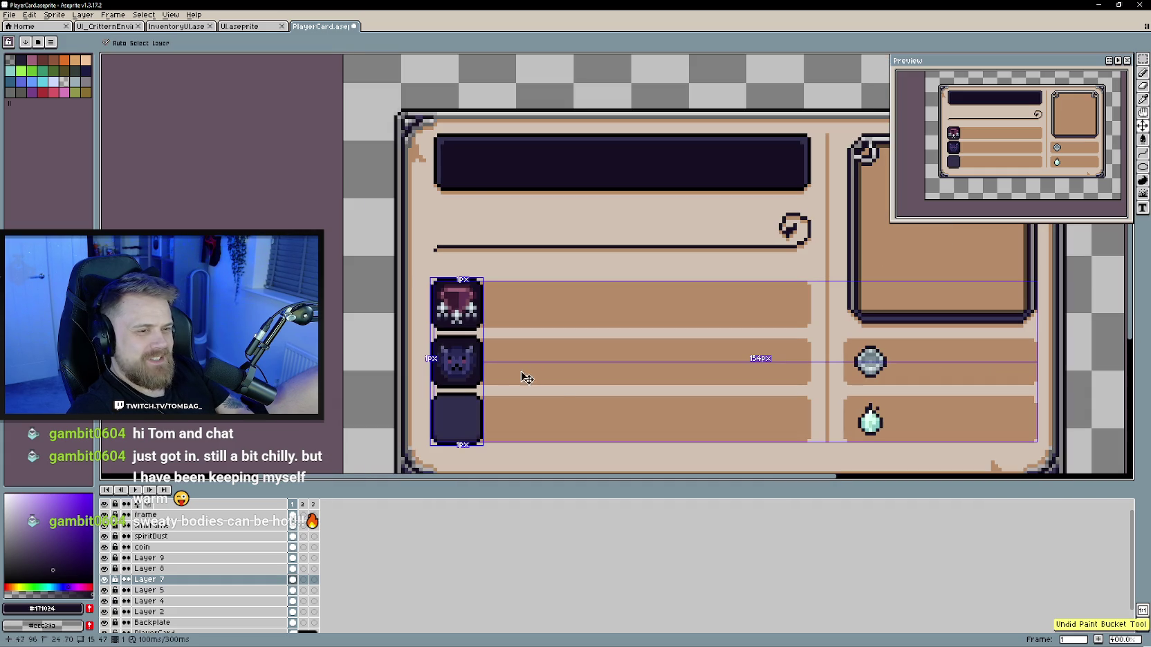
{"action": "left_click_drag", "start_coordinate": [546, 387], "coordinate": [506, 385]}
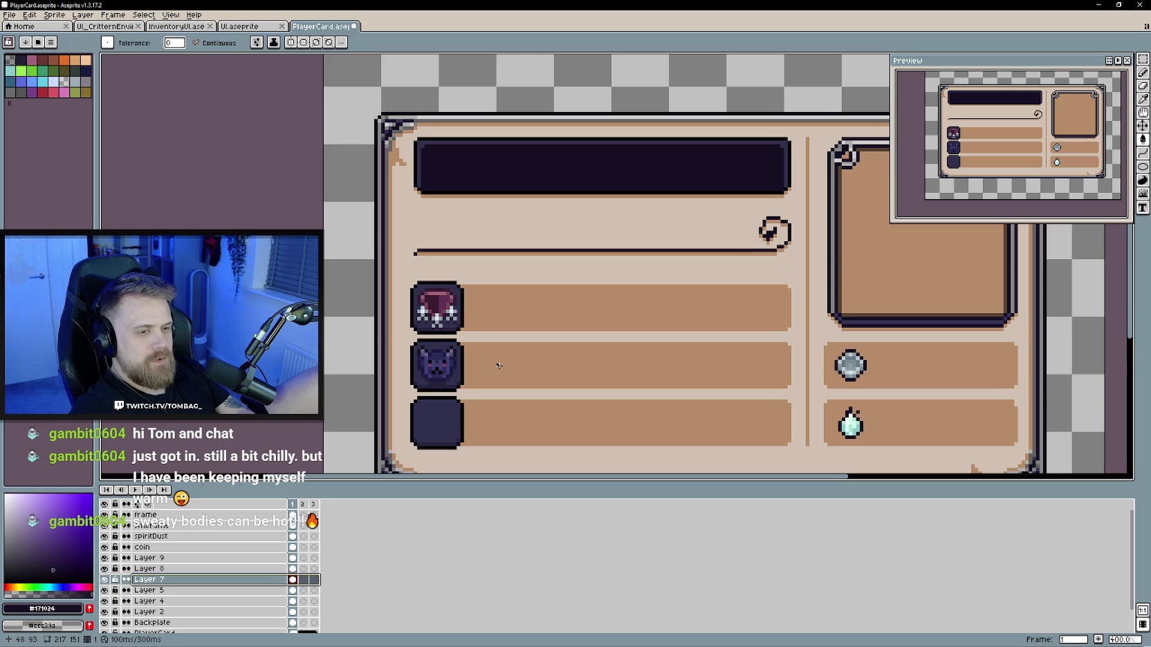
{"action": "scroll", "coordinate": [443, 318], "scroll_direction": "down", "scroll_amount": 1}
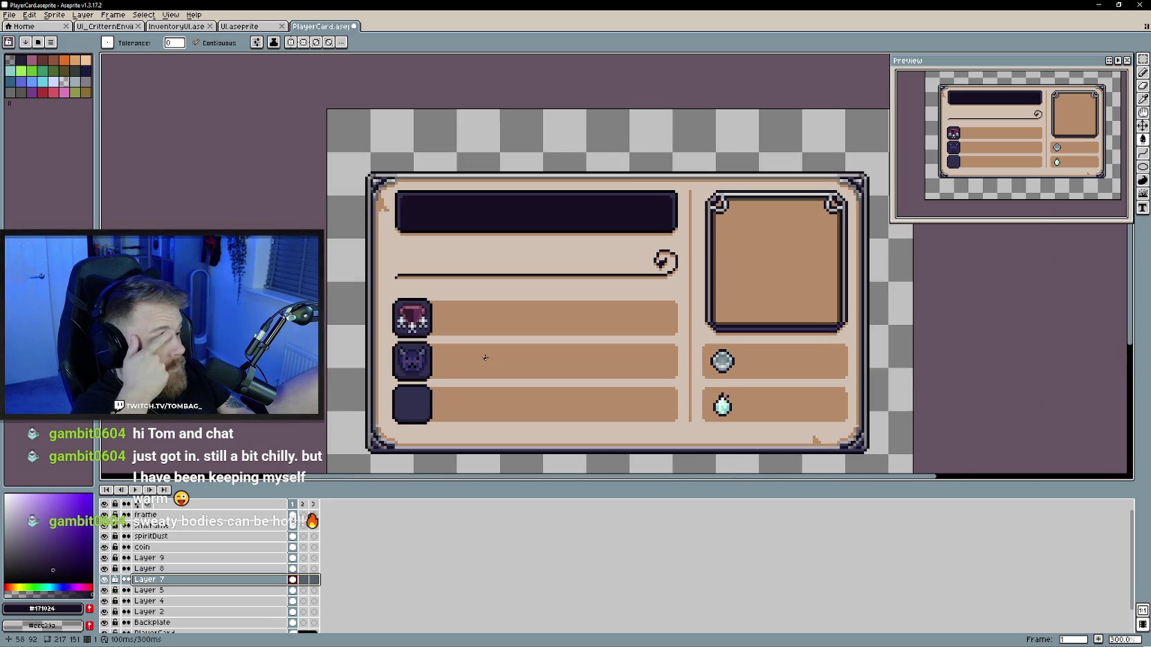
{"action": "scroll", "coordinate": [485, 358], "scroll_direction": "up", "scroll_amount": 1}
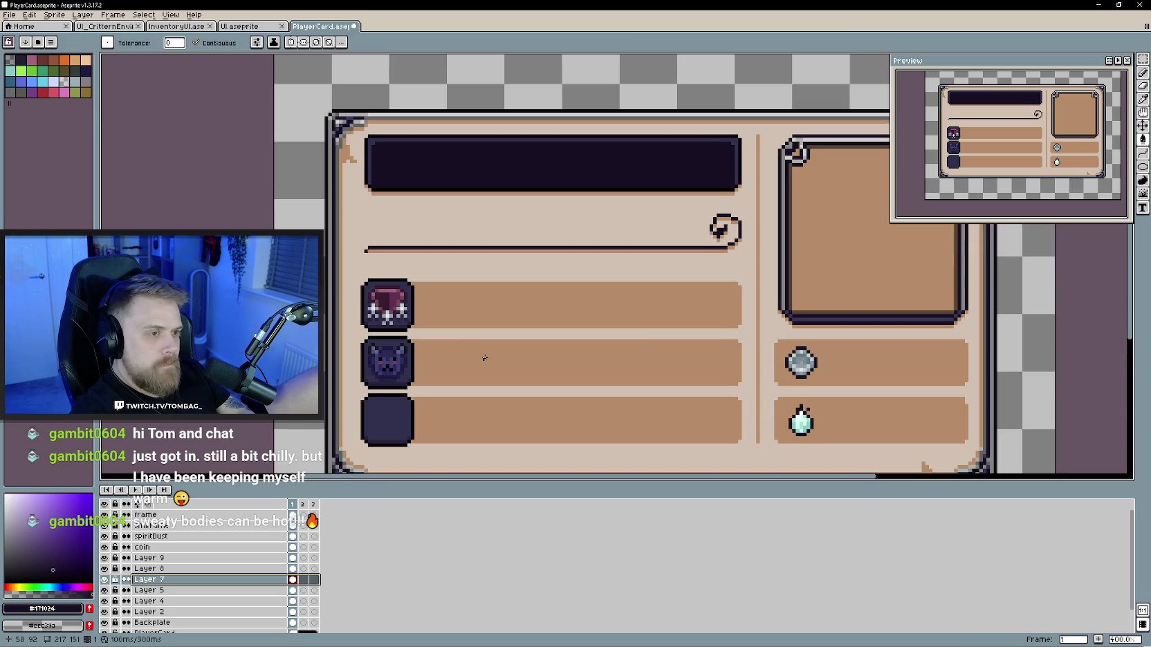
{"action": "left_click_drag", "start_coordinate": [485, 358], "coordinate": [505, 354]}
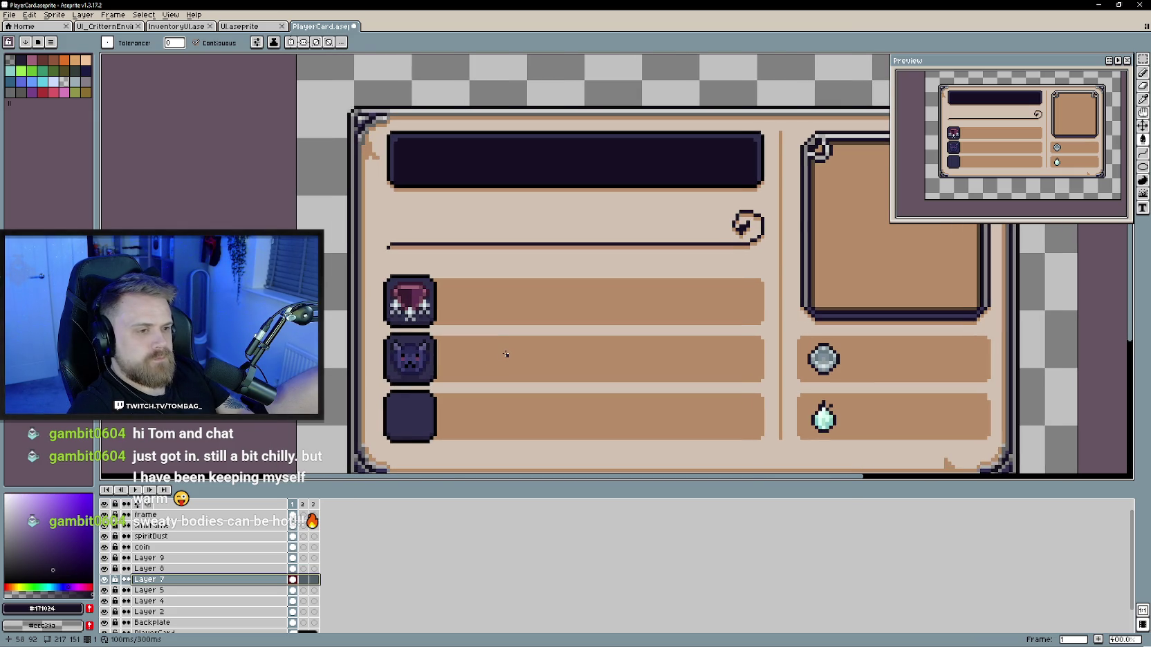
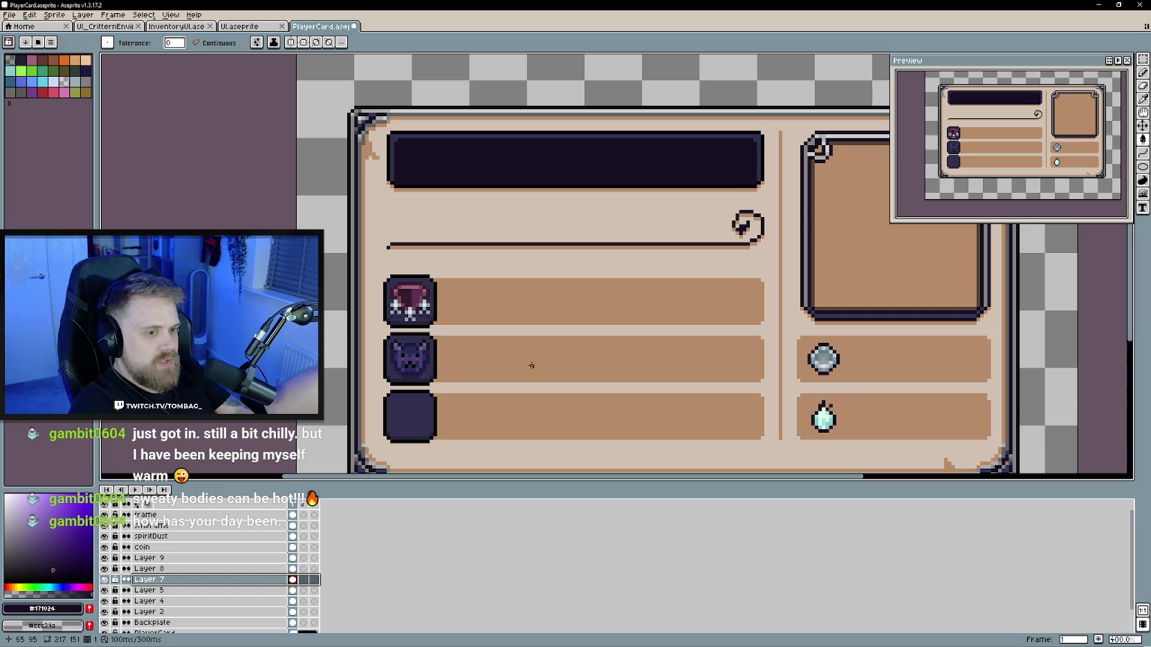
Step: Hide and re-show Layer 8 to check its content, then bring up Layer 9's layer options
{"action": "scroll", "coordinate": [561, 377], "scroll_direction": "down", "scroll_amount": 1}
{"action": "mouse_move", "coordinate": [586, 339]}
{"action": "left_mouse_down"}
{"action": "mouse_move", "coordinate": [527, 339]}
{"action": "mouse_move", "coordinate": [552, 334]}
{"action": "mouse_move", "coordinate": [538, 337]}
{"action": "left_mouse_up"}
{"action": "scroll", "coordinate": [522, 348], "scroll_direction": "up", "scroll_amount": 1}
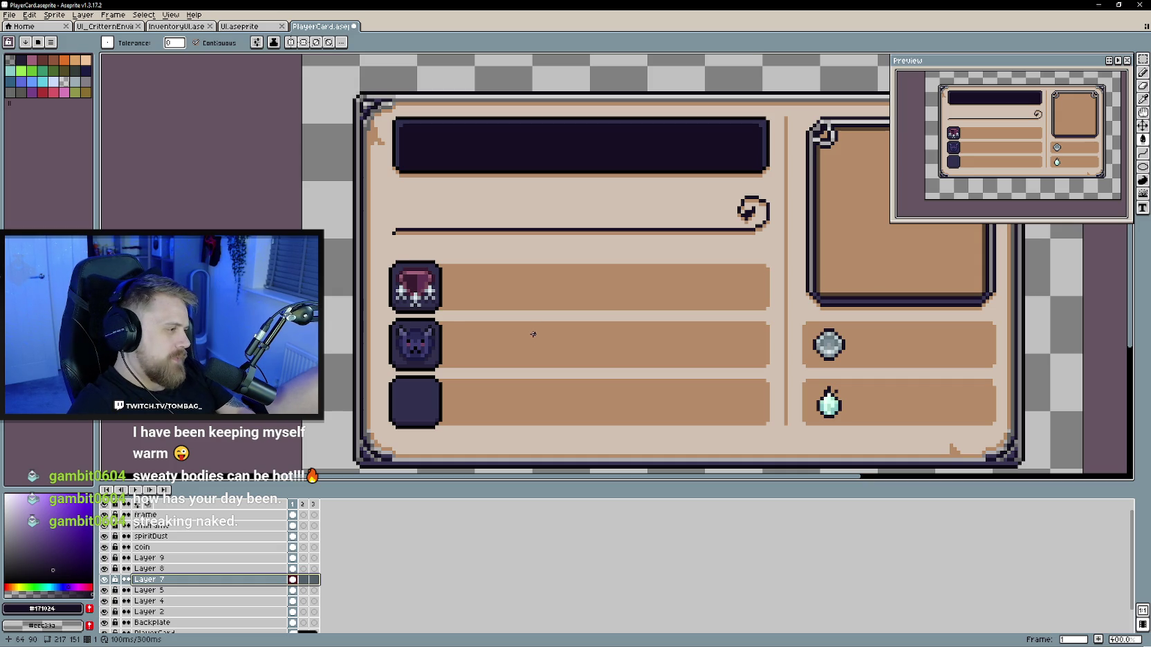
{"action": "mouse_move", "coordinate": [527, 330]}
{"action": "left_mouse_down"}
{"action": "mouse_move", "coordinate": [509, 341]}
{"action": "mouse_move", "coordinate": [519, 360]}
{"action": "mouse_move", "coordinate": [476, 376]}
{"action": "left_mouse_up"}
{"action": "scroll", "coordinate": [509, 342], "scroll_direction": "down", "scroll_amount": 1}
{"action": "scroll", "coordinate": [509, 341], "scroll_direction": "up", "scroll_amount": 1}
{"action": "scroll", "coordinate": [502, 364], "scroll_direction": "up", "scroll_amount": 1}
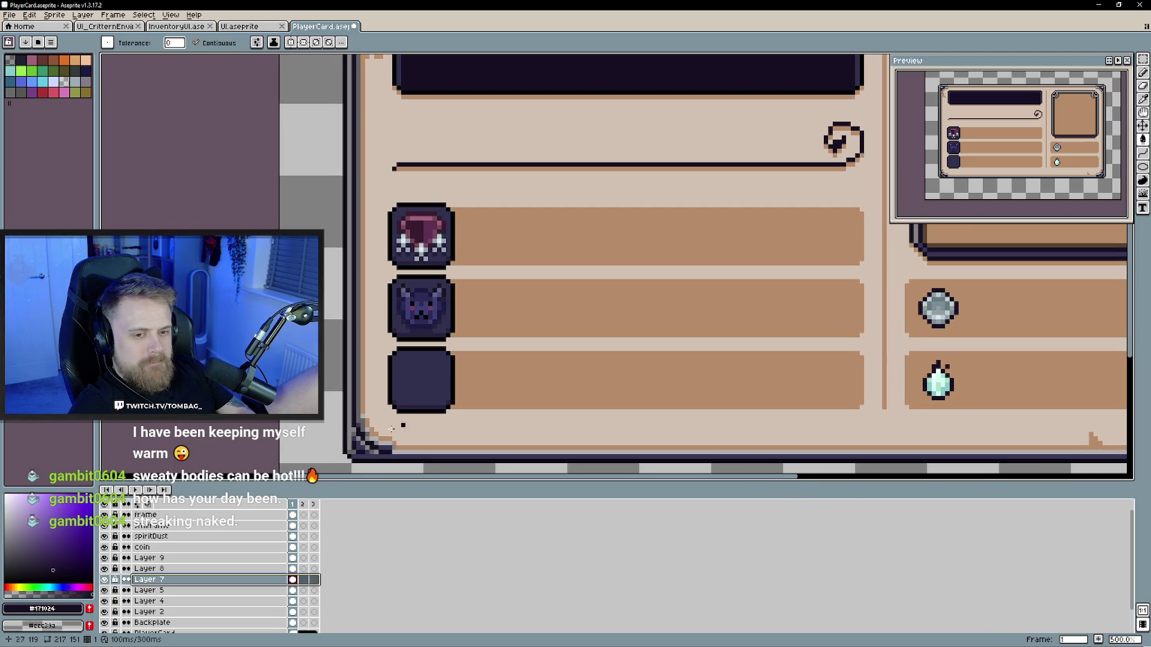
{"action": "left_click", "coordinate": [106, 572]}
{"action": "left_click", "coordinate": [105, 570]}
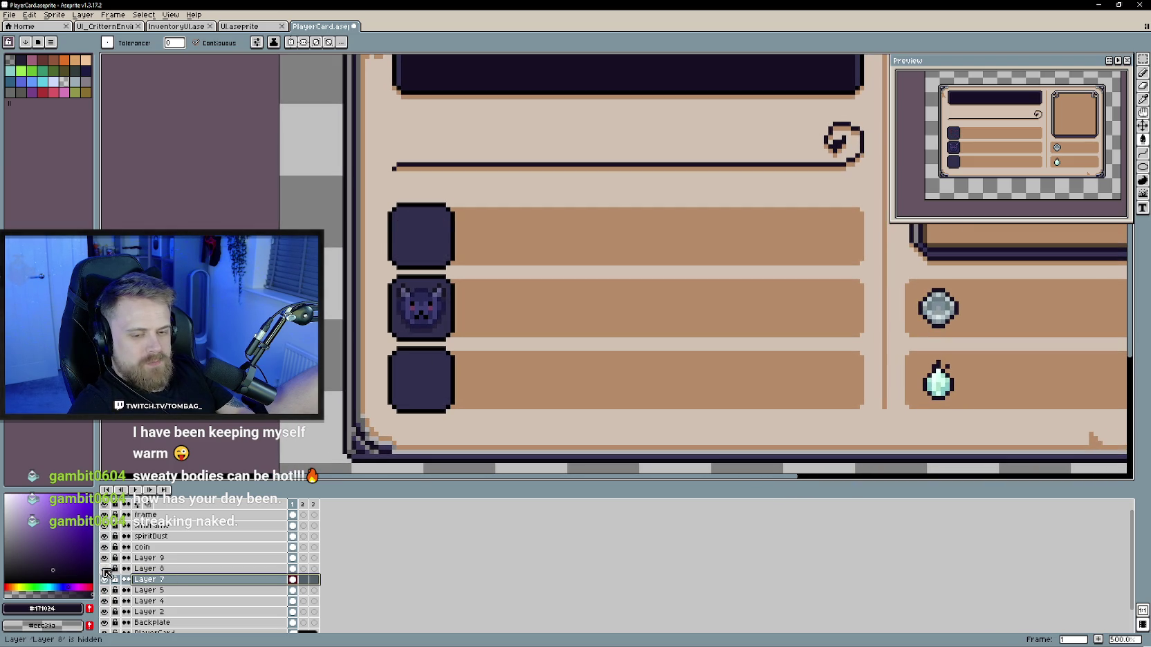
{"action": "right_click", "coordinate": [207, 558]}
{"action": "mouse_move", "coordinate": [229, 573]}
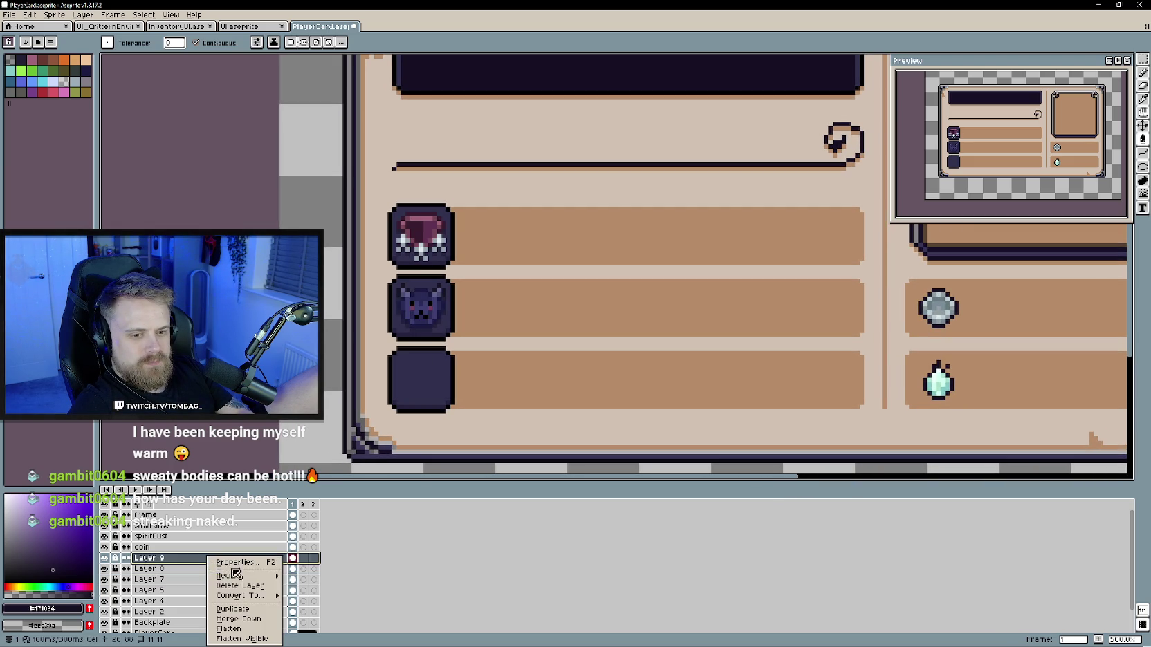
Step: Add a new Layer 10 above Layer 9 and zoom in on the icon slots
{"action": "left_click", "coordinate": [311, 578]}
{"action": "scroll", "coordinate": [522, 415], "scroll_direction": "up", "scroll_amount": 2}
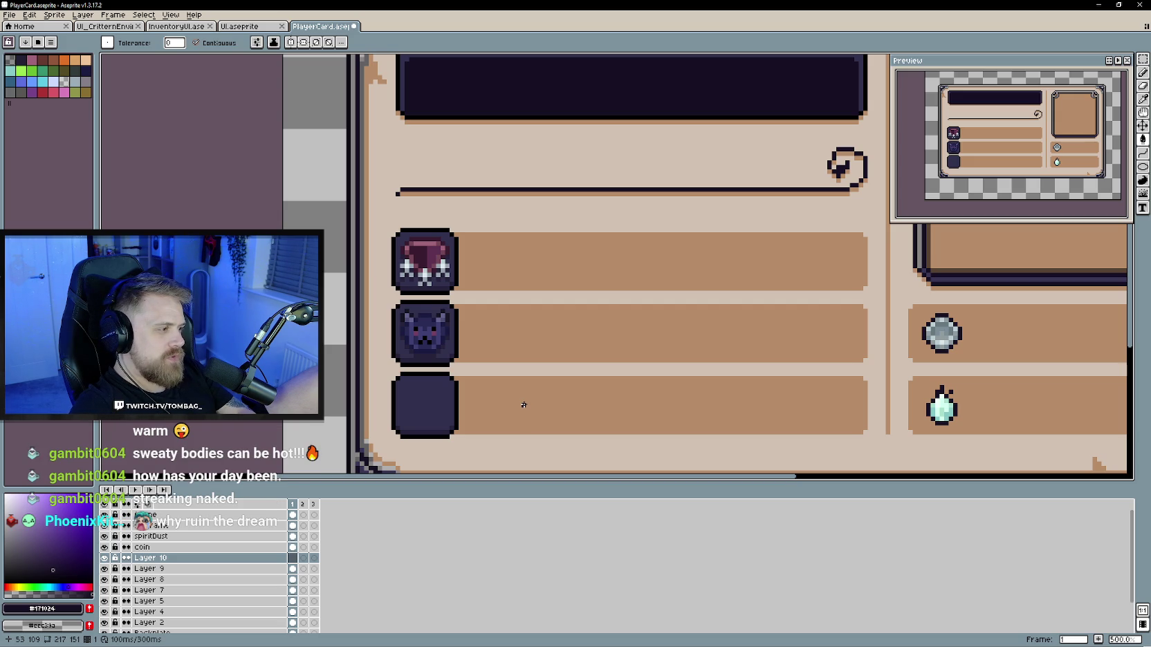
{"action": "scroll", "coordinate": [488, 404], "scroll_direction": "up", "scroll_amount": 1}
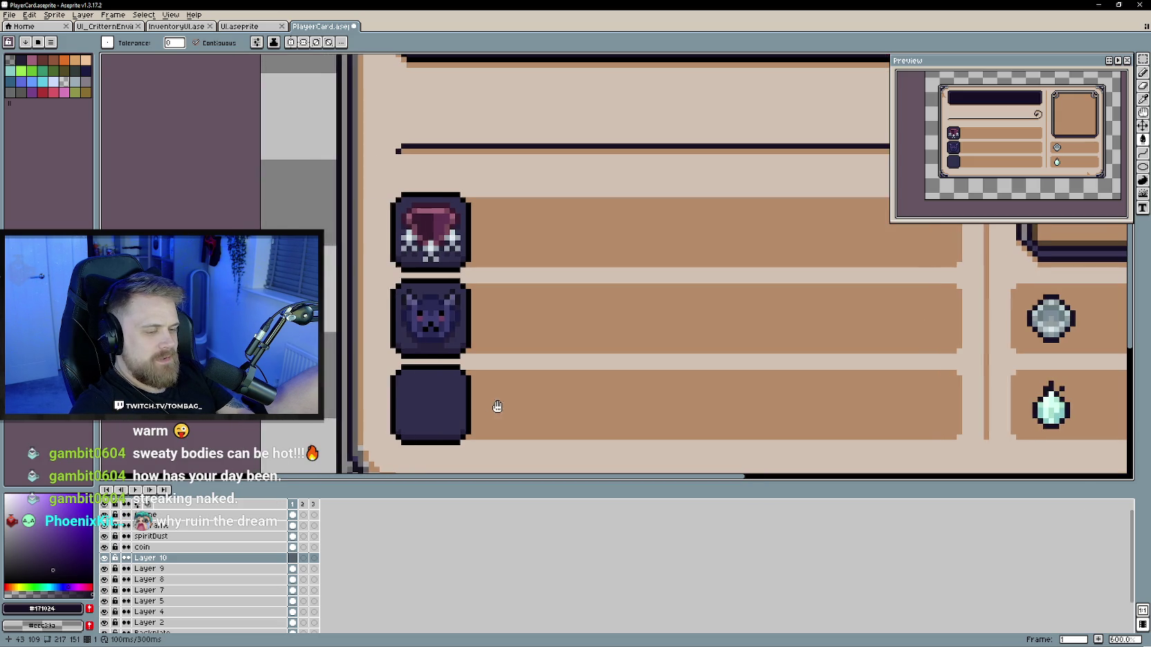
{"action": "scroll", "coordinate": [490, 403], "scroll_direction": "up", "scroll_amount": 1}
{"action": "left_click_drag", "start_coordinate": [491, 401], "coordinate": [503, 415]}
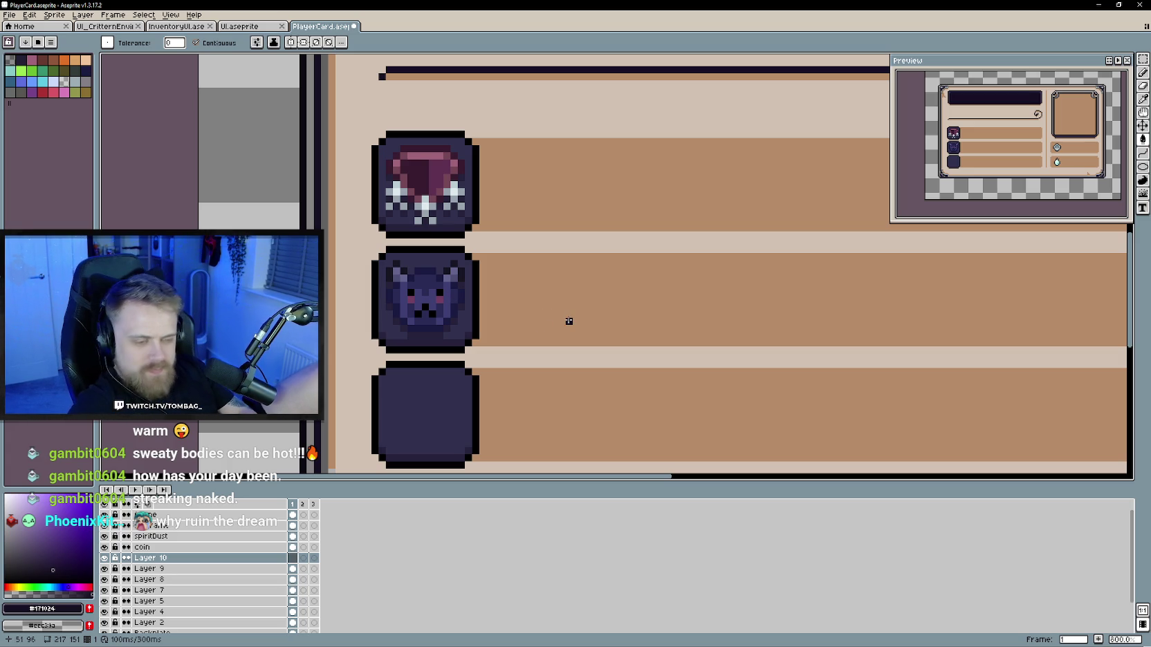
{"action": "scroll", "coordinate": [553, 349], "scroll_direction": "down", "scroll_amount": 1}
Step: Select the pencil and sample the pale grey-blue #bdced3 from the canvas
{"action": "key", "text": "b"}
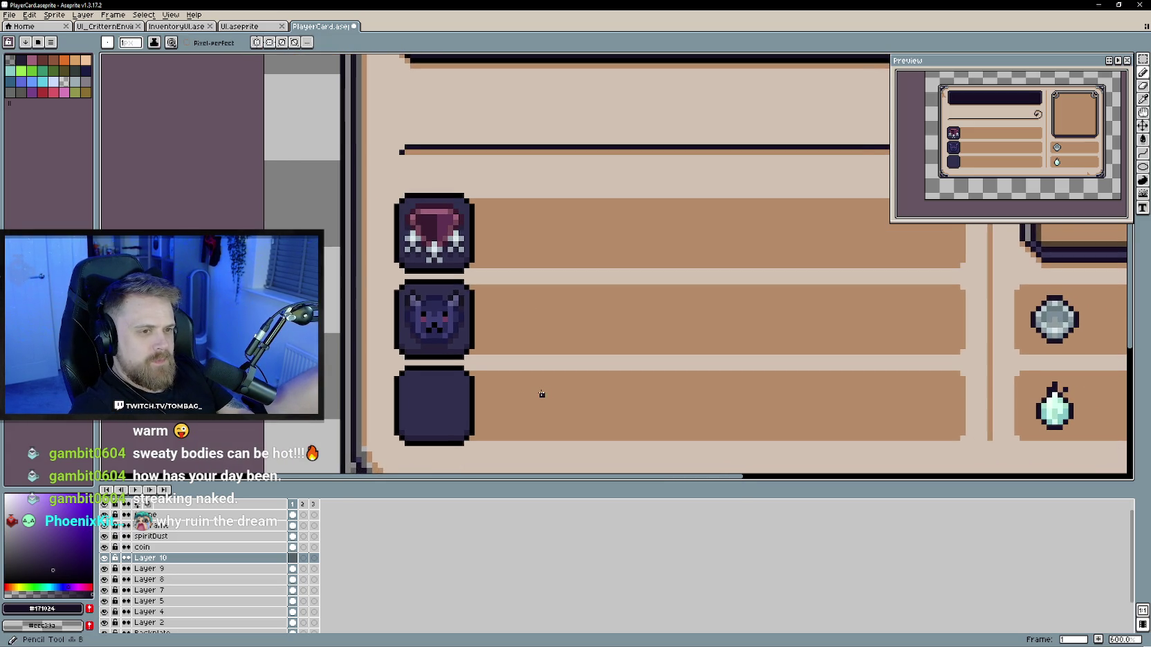
{"action": "scroll", "coordinate": [543, 395], "scroll_direction": "down", "scroll_amount": 2}
{"action": "scroll", "coordinate": [541, 395], "scroll_direction": "up", "scroll_amount": 1}
{"action": "scroll", "coordinate": [543, 387], "scroll_direction": "down", "scroll_amount": 1}
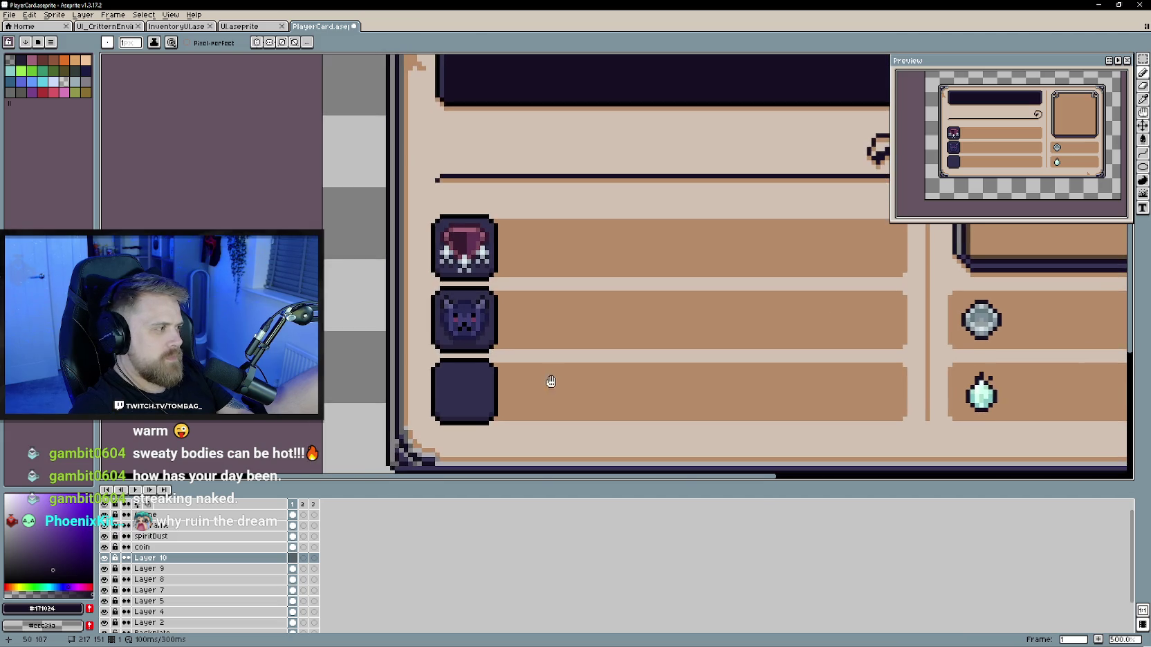
{"action": "scroll", "coordinate": [547, 380], "scroll_direction": "up", "scroll_amount": 1}
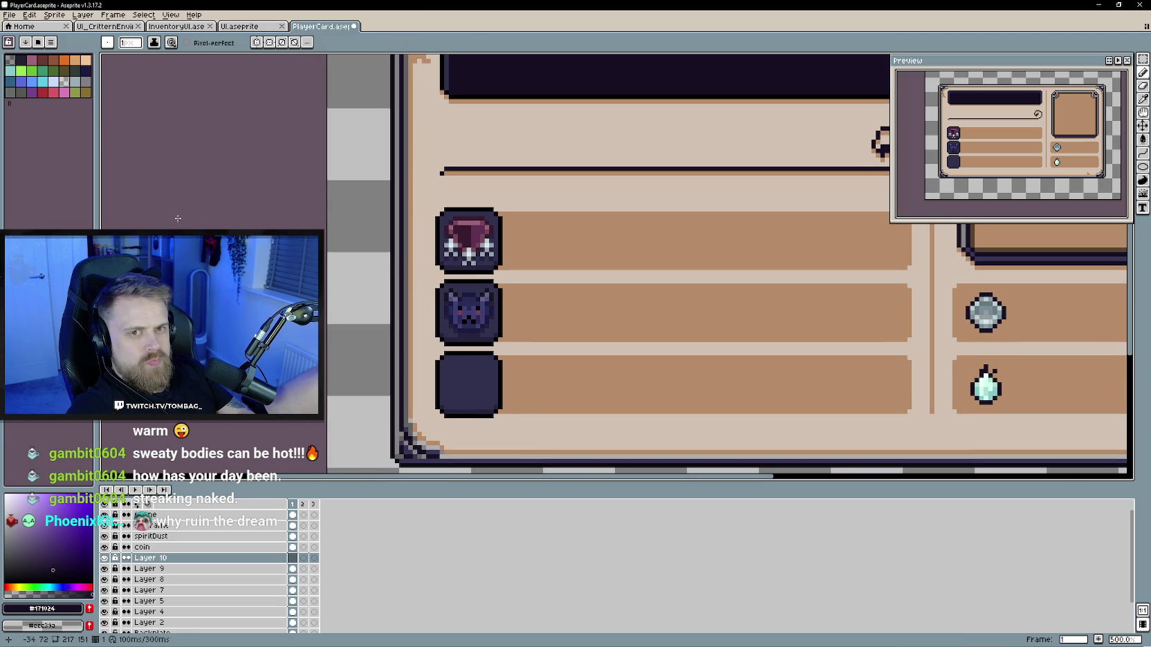
{"action": "scroll", "coordinate": [460, 349], "scroll_direction": "down", "scroll_amount": 1}
{"action": "scroll", "coordinate": [460, 350], "scroll_direction": "up", "scroll_amount": 1}
{"action": "left_click", "coordinate": [57, 84]}
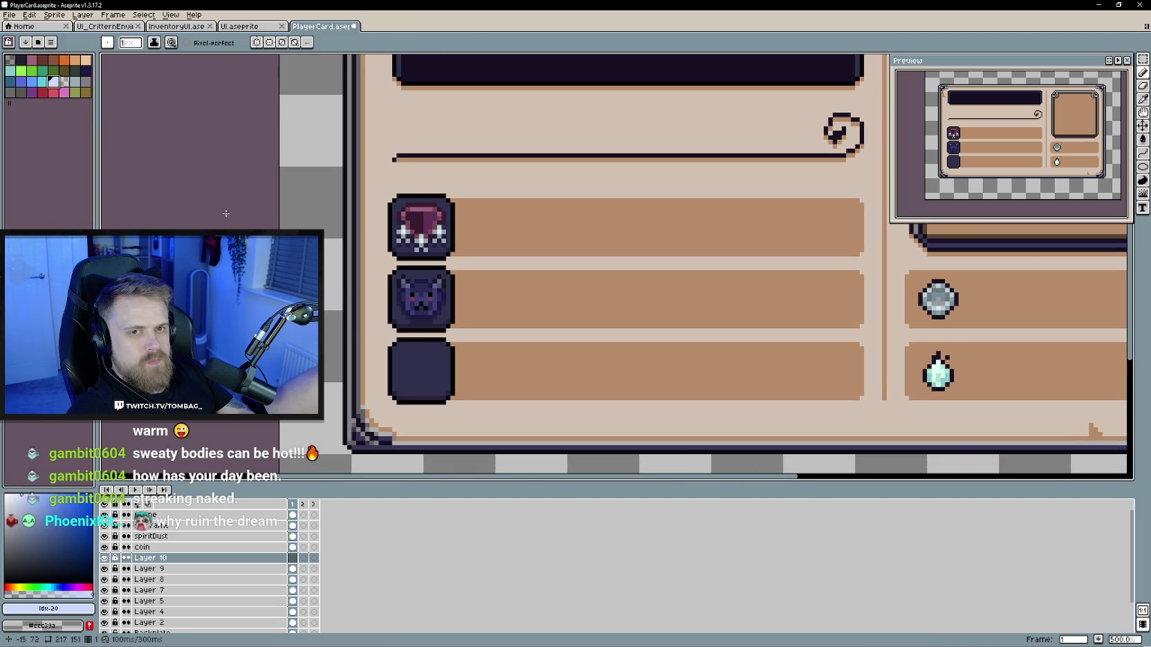
{"action": "scroll", "coordinate": [408, 216], "scroll_direction": "up", "scroll_amount": 1}
{"action": "key", "text": "i"}
{"action": "left_click", "coordinate": [408, 216]}
Step: Draw and fill a pale funnel shape with a one-pixel stem in the third slot
{"action": "key", "text": "b"}
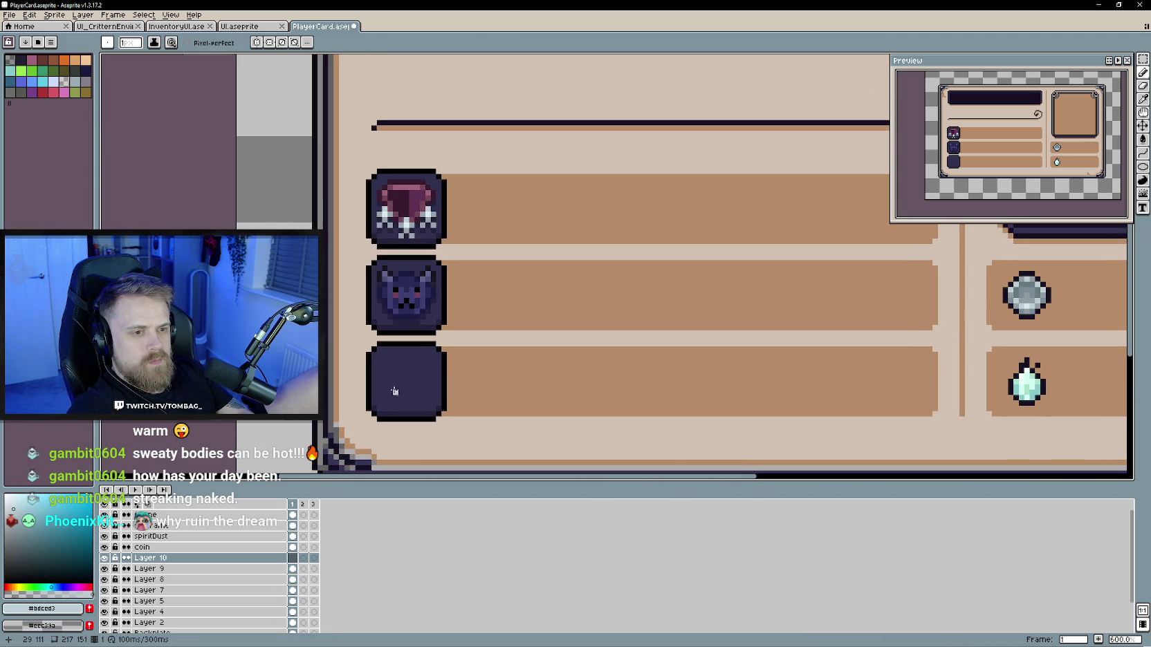
{"action": "scroll", "coordinate": [386, 348], "scroll_direction": "up", "scroll_amount": 1}
{"action": "mouse_move", "coordinate": [381, 342]}
{"action": "left_mouse_down"}
{"action": "mouse_move", "coordinate": [435, 341]}
{"action": "mouse_move", "coordinate": [429, 356]}
{"action": "mouse_move", "coordinate": [388, 359]}
{"action": "left_mouse_up"}
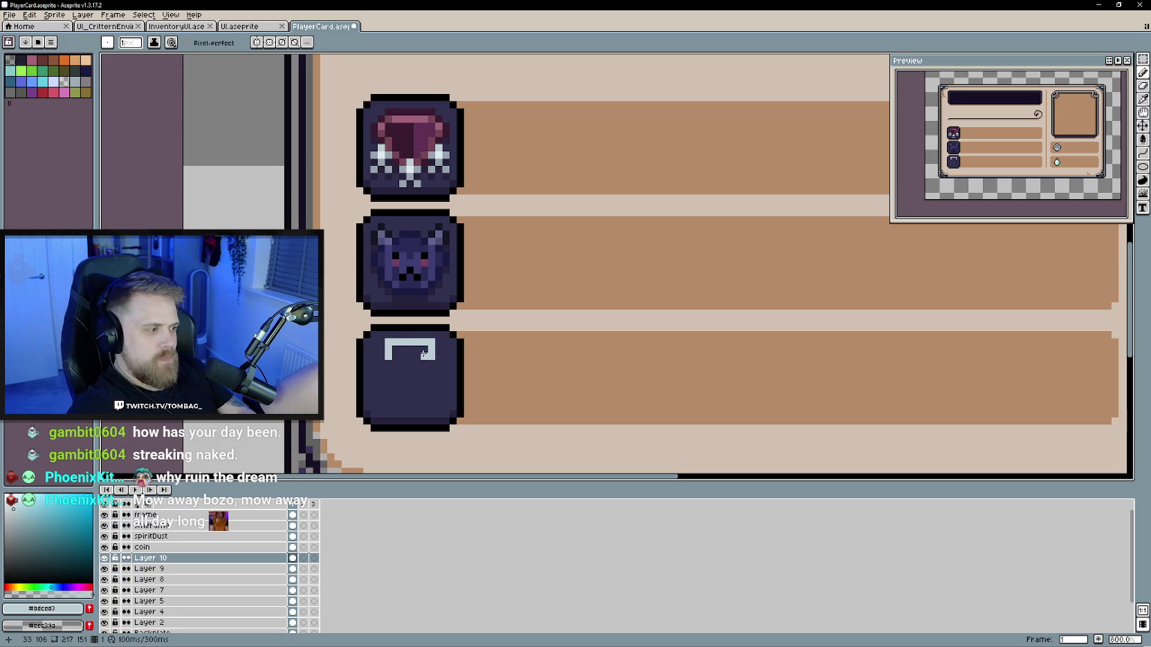
{"action": "mouse_move", "coordinate": [419, 350]}
{"action": "left_mouse_down"}
{"action": "mouse_move", "coordinate": [391, 356]}
{"action": "mouse_move", "coordinate": [396, 373]}
{"action": "mouse_move", "coordinate": [424, 373]}
{"action": "mouse_move", "coordinate": [401, 381]}
{"action": "mouse_move", "coordinate": [408, 387]}
{"action": "left_mouse_up"}
{"action": "left_click", "coordinate": [409, 392]}
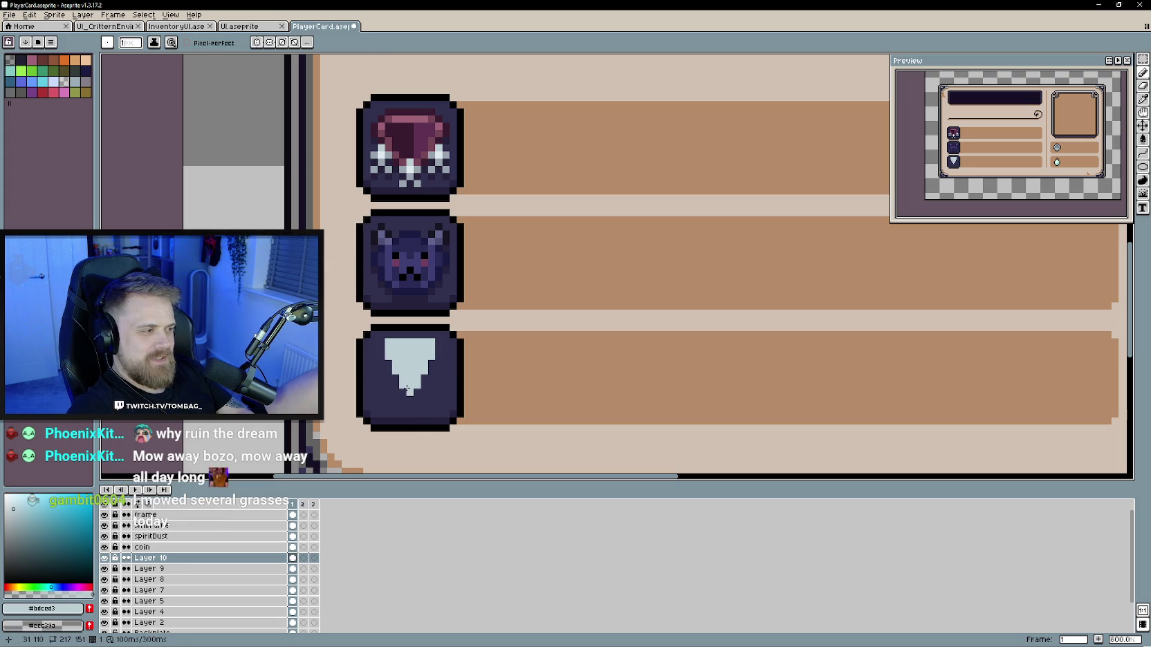
Step: Add mid-grey #97a3af shading lines across the shape's top and middle
{"action": "key", "text": "alt"}
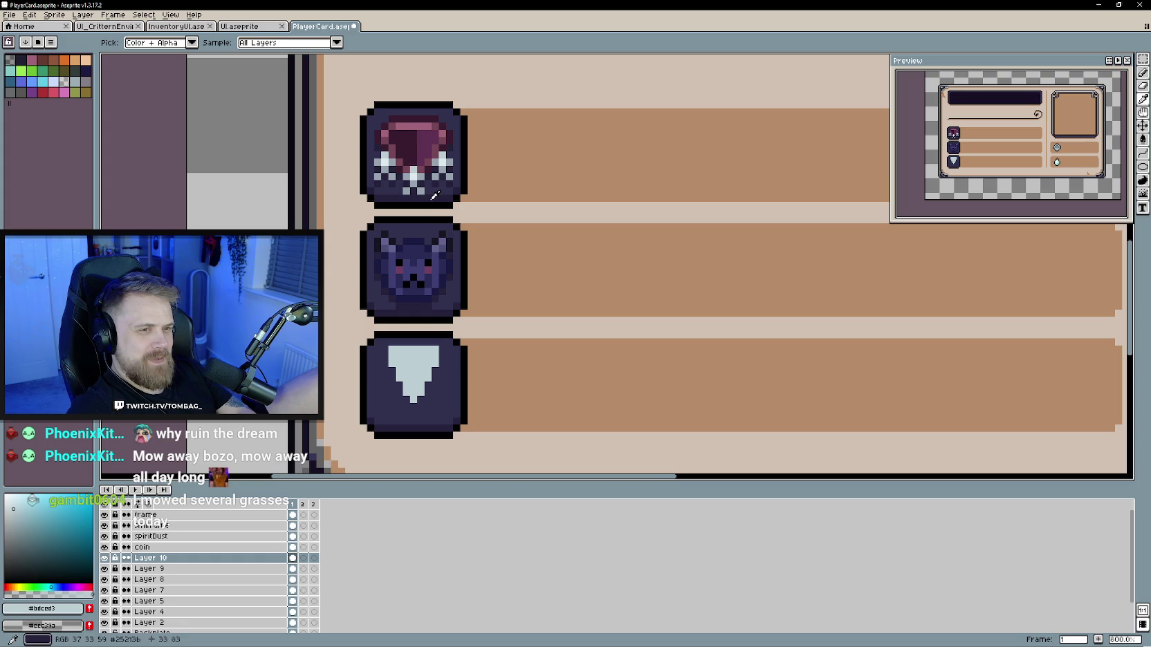
{"action": "left_click", "coordinate": [441, 234], "text": "alt"}
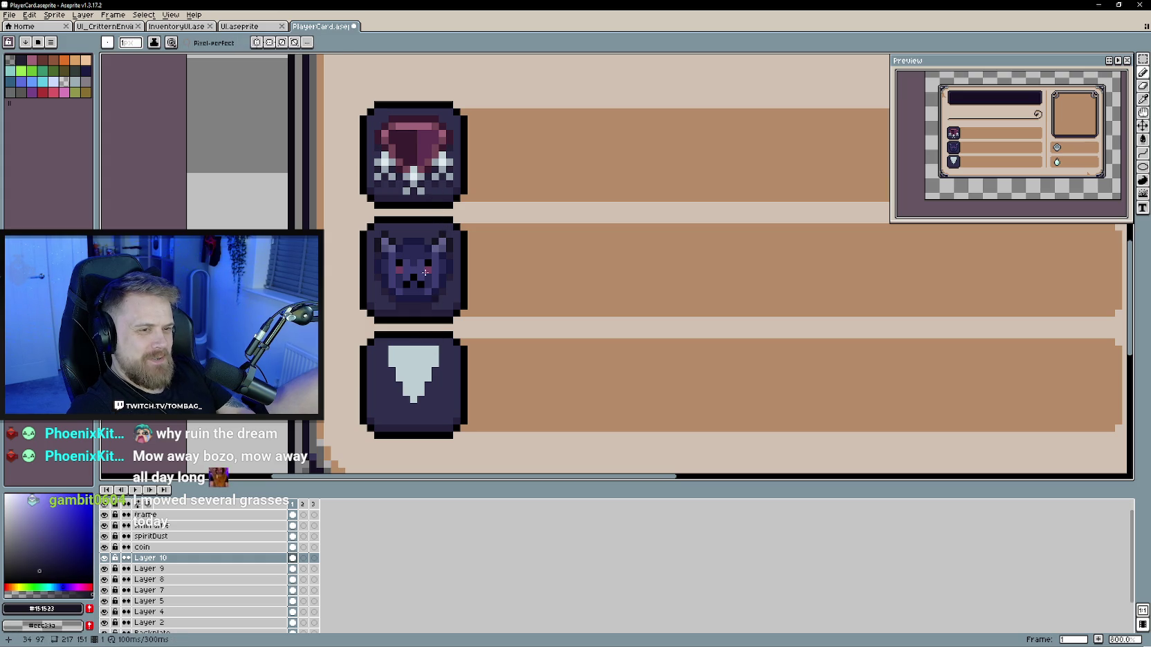
{"action": "left_click", "coordinate": [434, 348], "text": "alt"}
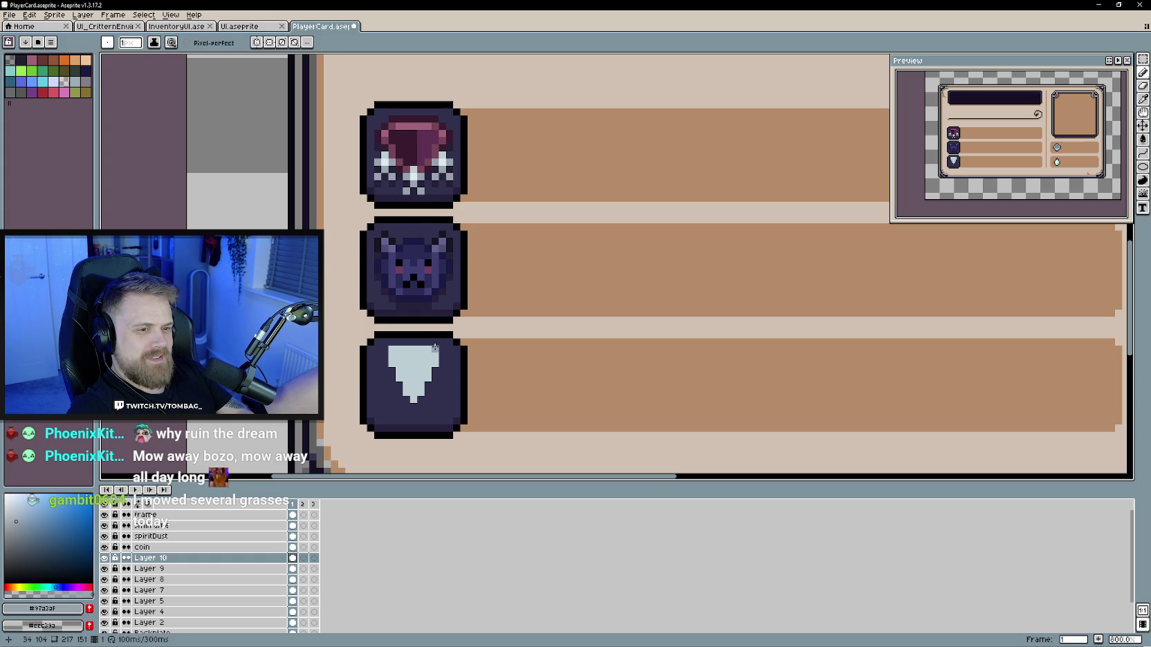
{"action": "left_click", "coordinate": [391, 350], "text": "shift"}
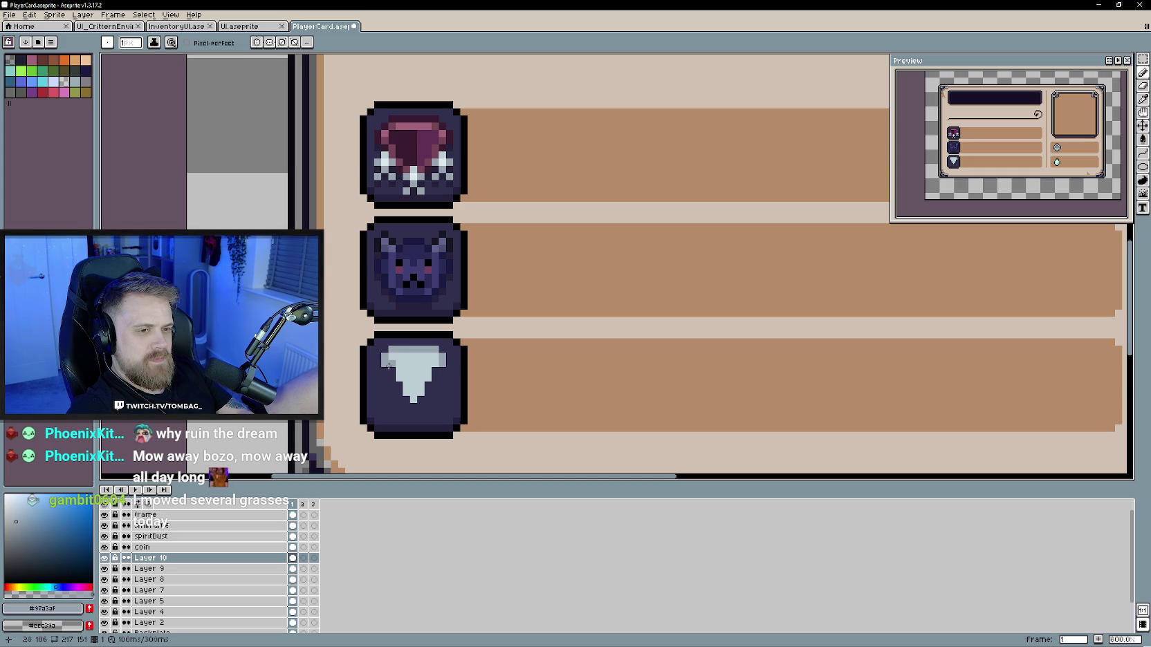
{"action": "left_click_drag", "start_coordinate": [392, 369], "coordinate": [404, 368]}
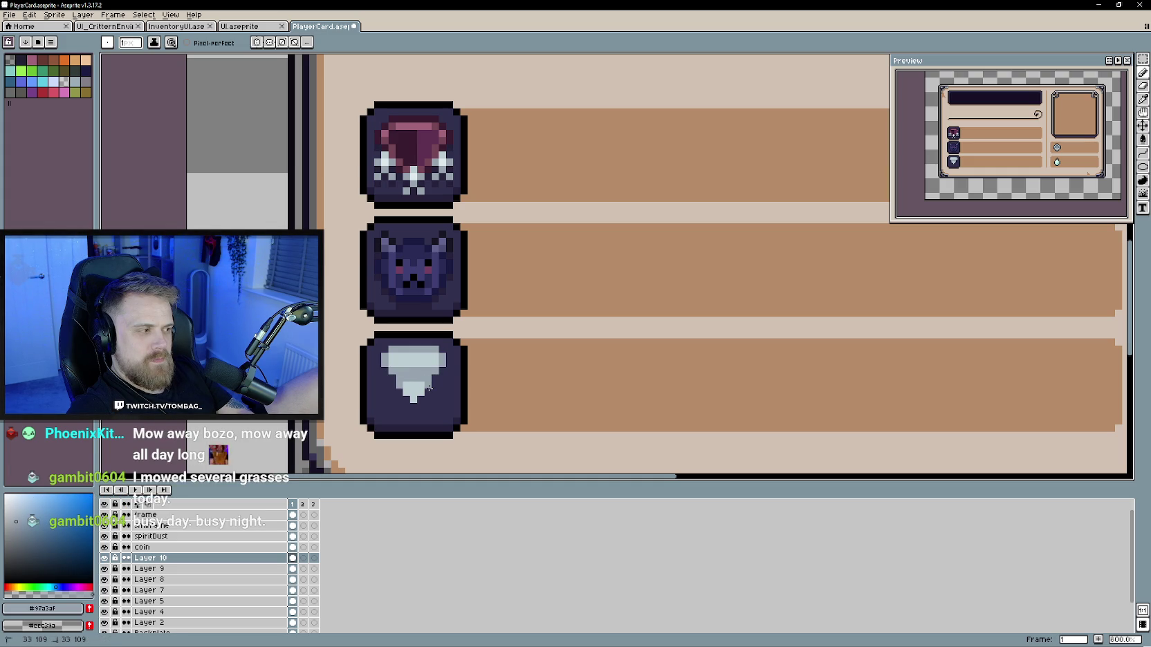
Step: Paint a dark #391b2f stroke across the lower part of the icon
{"action": "scroll", "coordinate": [387, 449], "scroll_direction": "down", "scroll_amount": 3}
{"action": "scroll", "coordinate": [387, 449], "scroll_direction": "up", "scroll_amount": 1}
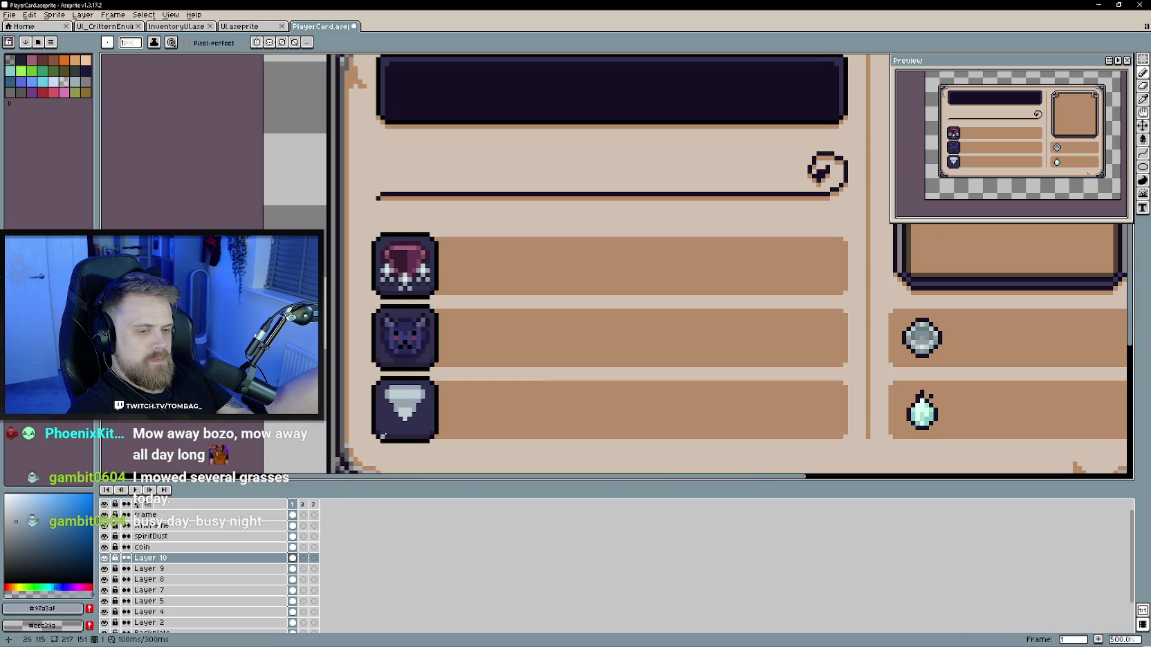
{"action": "left_click", "coordinate": [47, 62]}
{"action": "scroll", "coordinate": [377, 348], "scroll_direction": "up", "scroll_amount": 1}
{"action": "left_click", "coordinate": [377, 348], "text": "alt"}
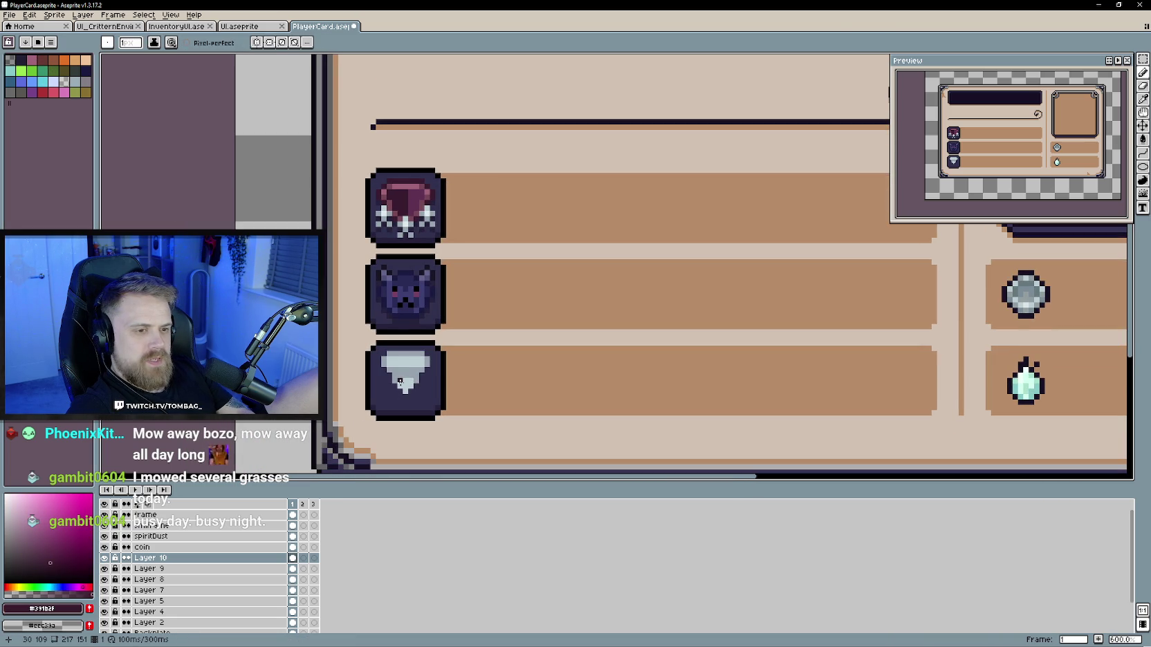
{"action": "left_click_drag", "start_coordinate": [400, 380], "coordinate": [406, 380]}
Step: Undo the misplaced dark stroke and paint a dark-red base under the icon
{"action": "key", "text": "ctrl+z"}
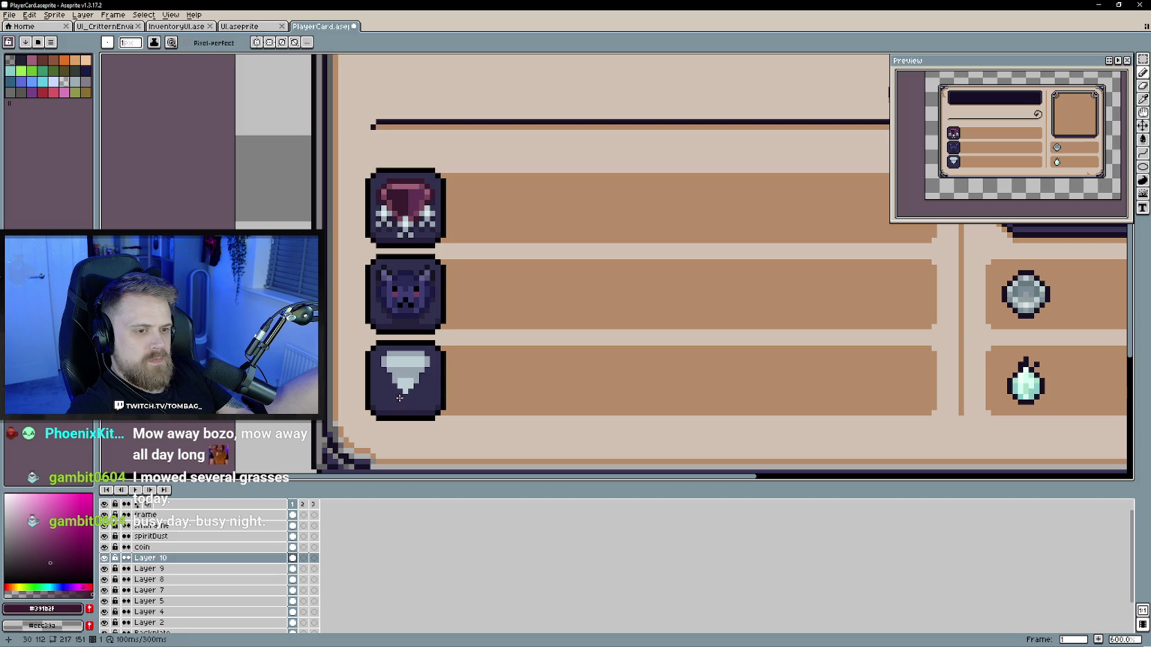
{"action": "left_click_drag", "start_coordinate": [390, 401], "coordinate": [413, 403]}
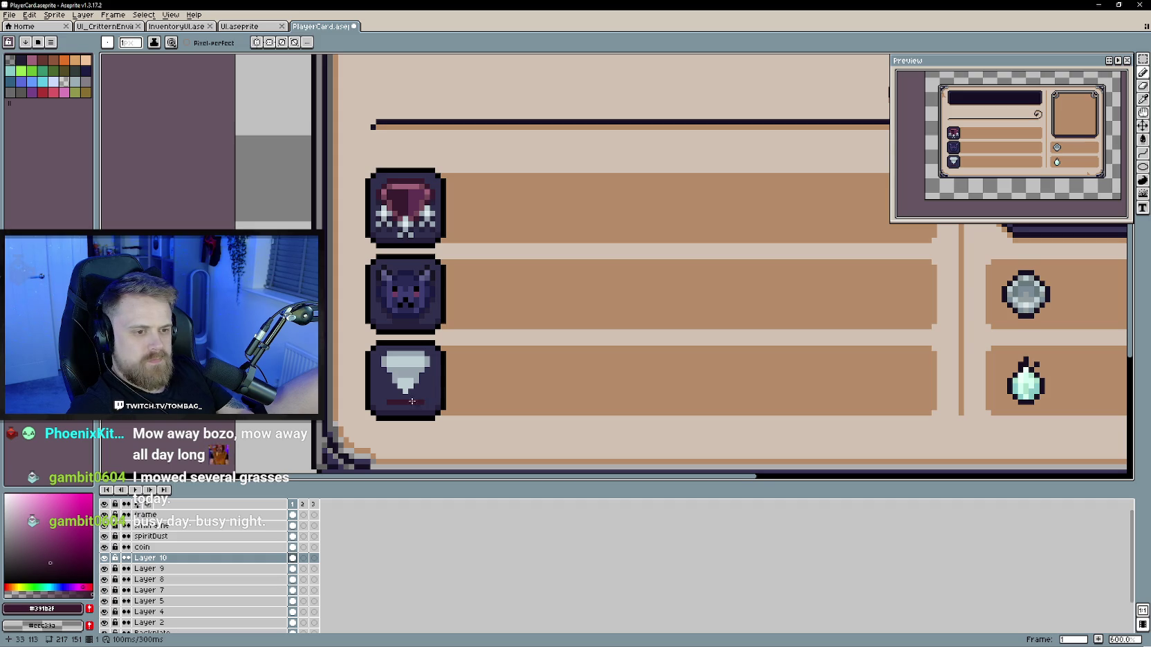
{"action": "left_click_drag", "start_coordinate": [380, 397], "coordinate": [398, 418]}
{"action": "scroll", "coordinate": [398, 419], "scroll_direction": "up", "scroll_amount": 1}
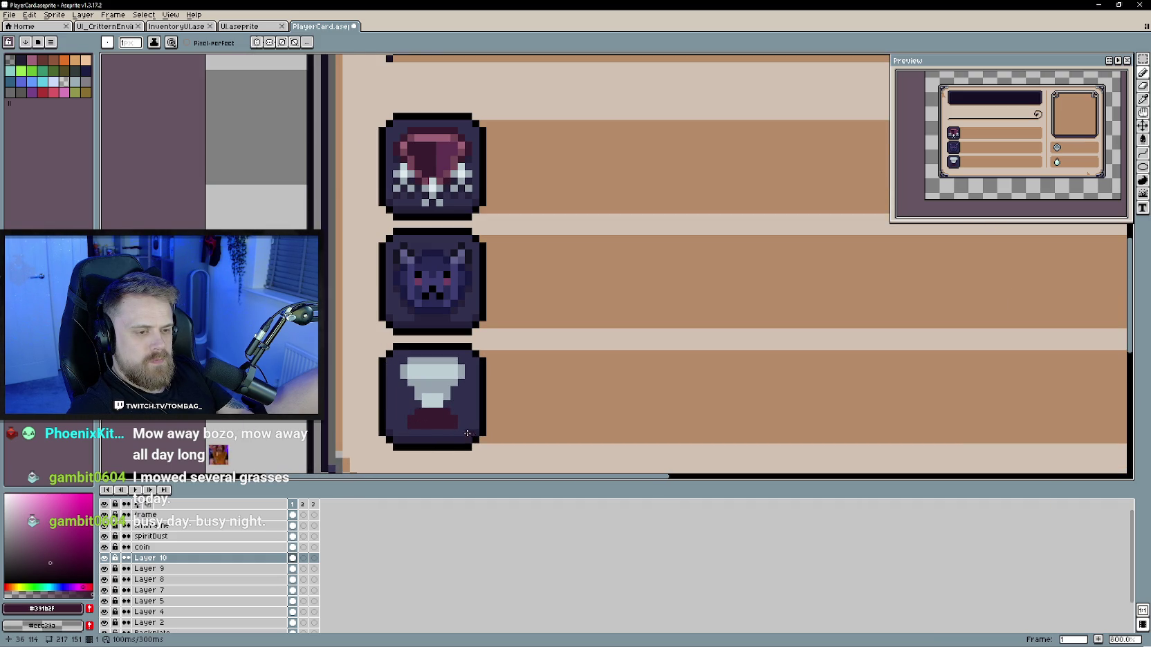
{"action": "scroll", "coordinate": [474, 441], "scroll_direction": "down", "scroll_amount": 2}
{"action": "scroll", "coordinate": [476, 446], "scroll_direction": "down", "scroll_amount": 1}
{"action": "scroll", "coordinate": [476, 447], "scroll_direction": "up", "scroll_amount": 2}
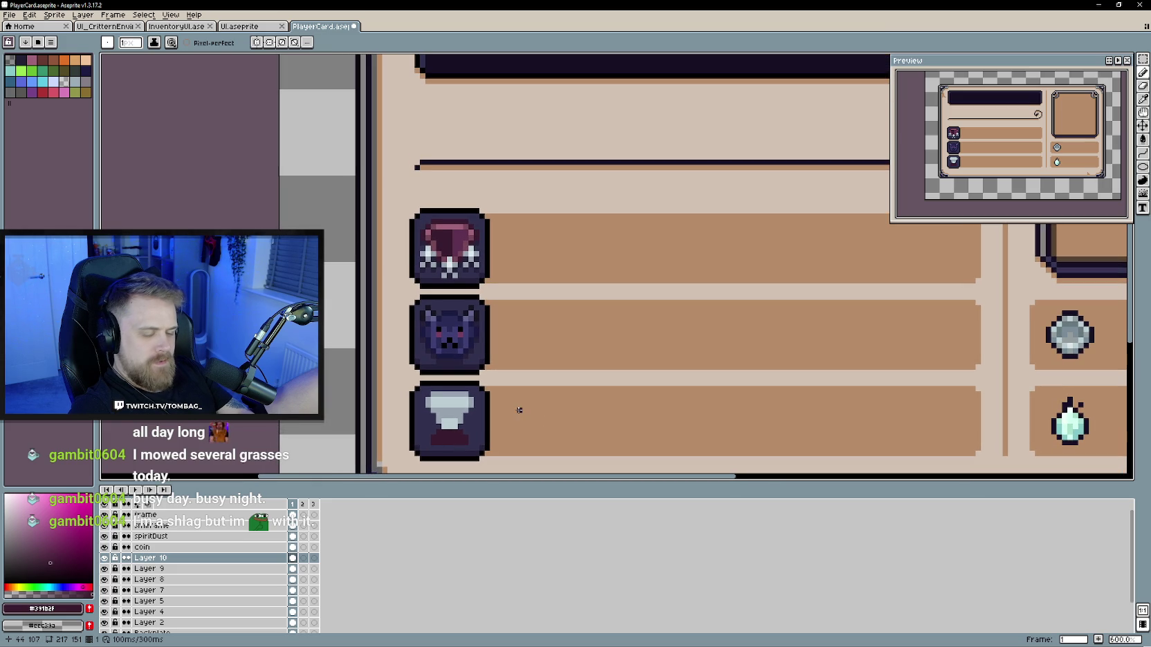
Step: Try painting the cup's top row dark navy #151523, then undo that stroke
{"action": "left_click", "coordinate": [492, 401], "text": "alt"}
{"action": "scroll", "coordinate": [490, 403], "scroll_direction": "up", "scroll_amount": 1}
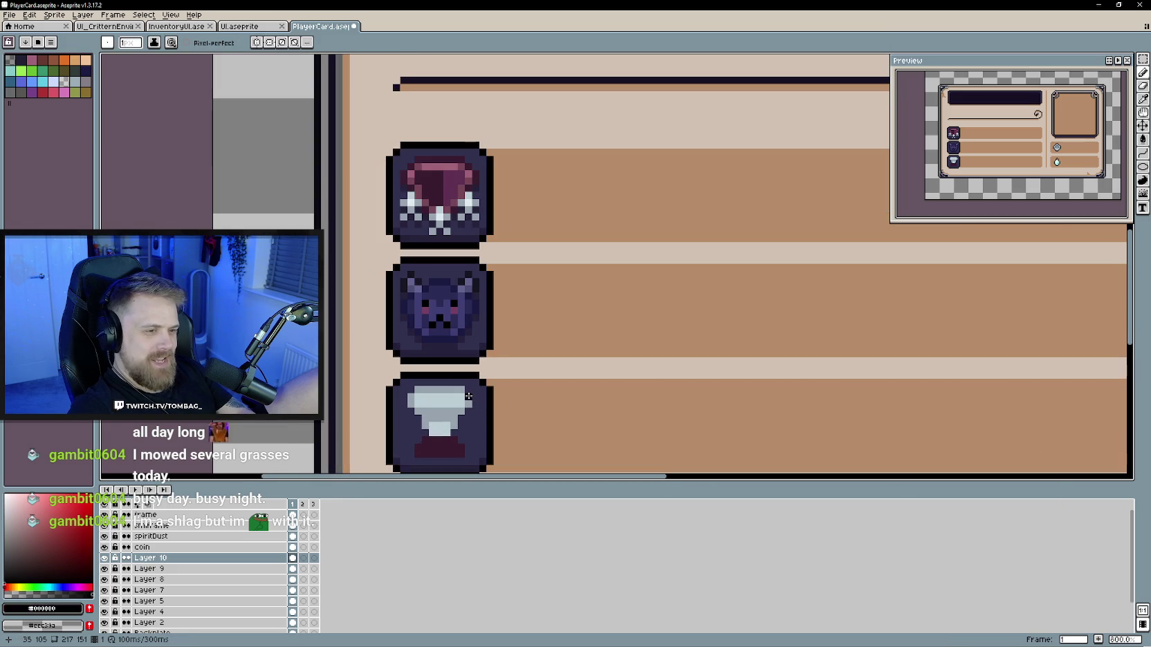
{"action": "left_click", "coordinate": [475, 363], "text": "alt"}
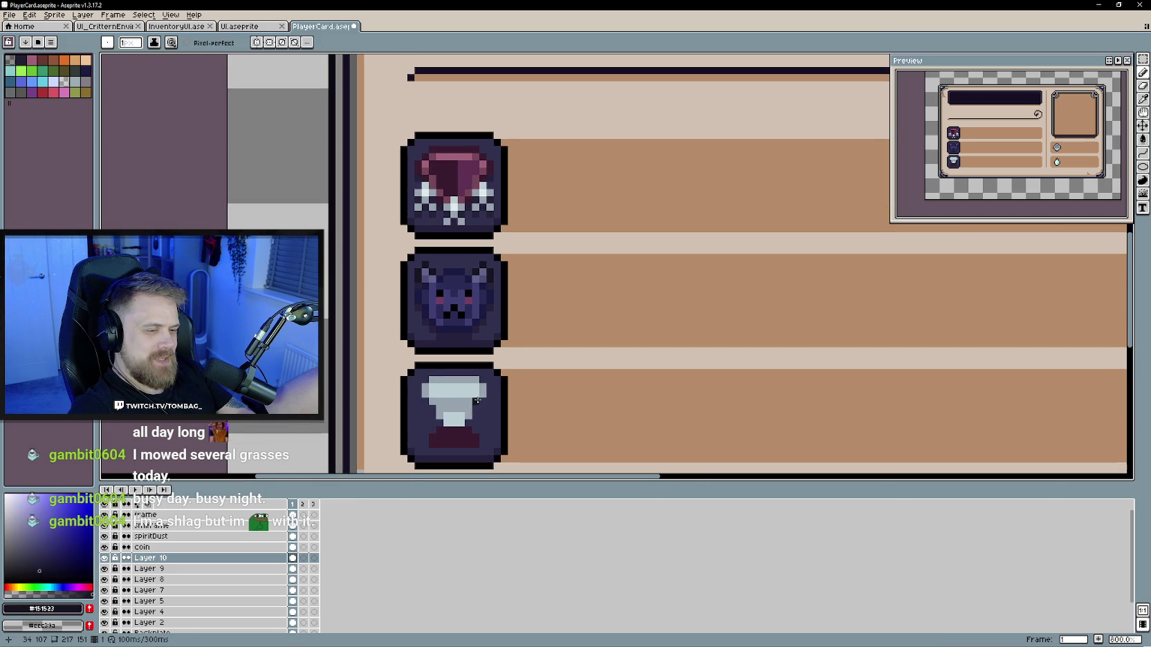
{"action": "left_click_drag", "start_coordinate": [482, 387], "coordinate": [424, 387]}
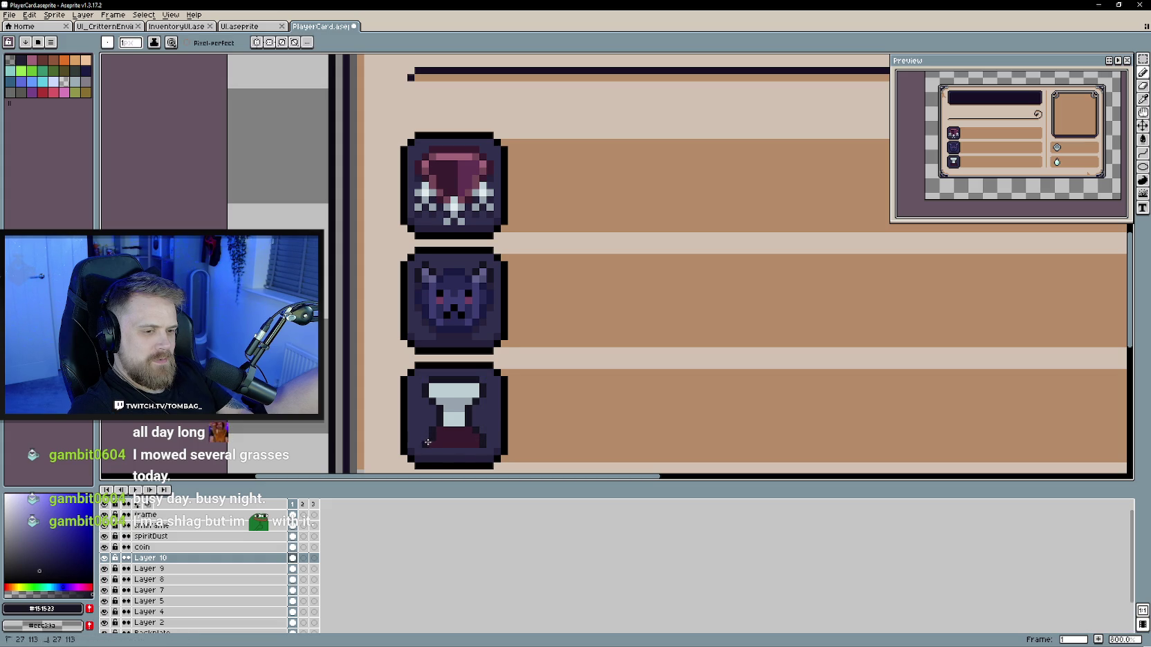
{"action": "left_click", "coordinate": [425, 438]}
{"action": "scroll", "coordinate": [479, 442], "scroll_direction": "down", "scroll_amount": 4}
{"action": "scroll", "coordinate": [484, 436], "scroll_direction": "up", "scroll_amount": 3}
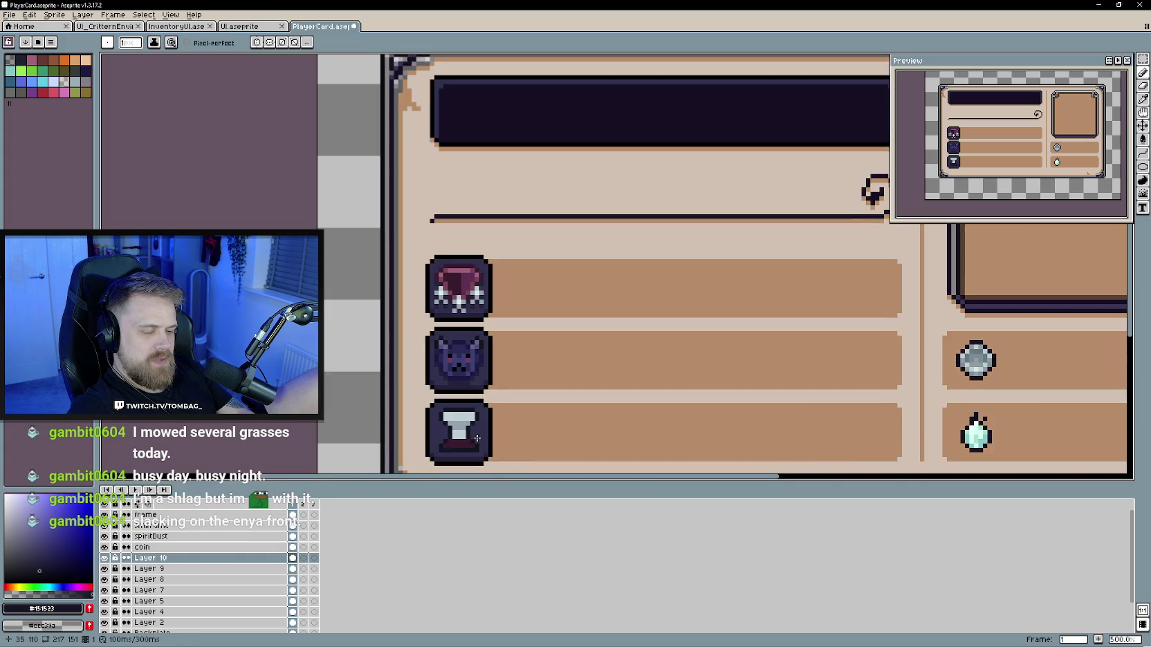
{"action": "scroll", "coordinate": [495, 429], "scroll_direction": "down", "scroll_amount": 1}
{"action": "scroll", "coordinate": [490, 415], "scroll_direction": "down", "scroll_amount": 1}
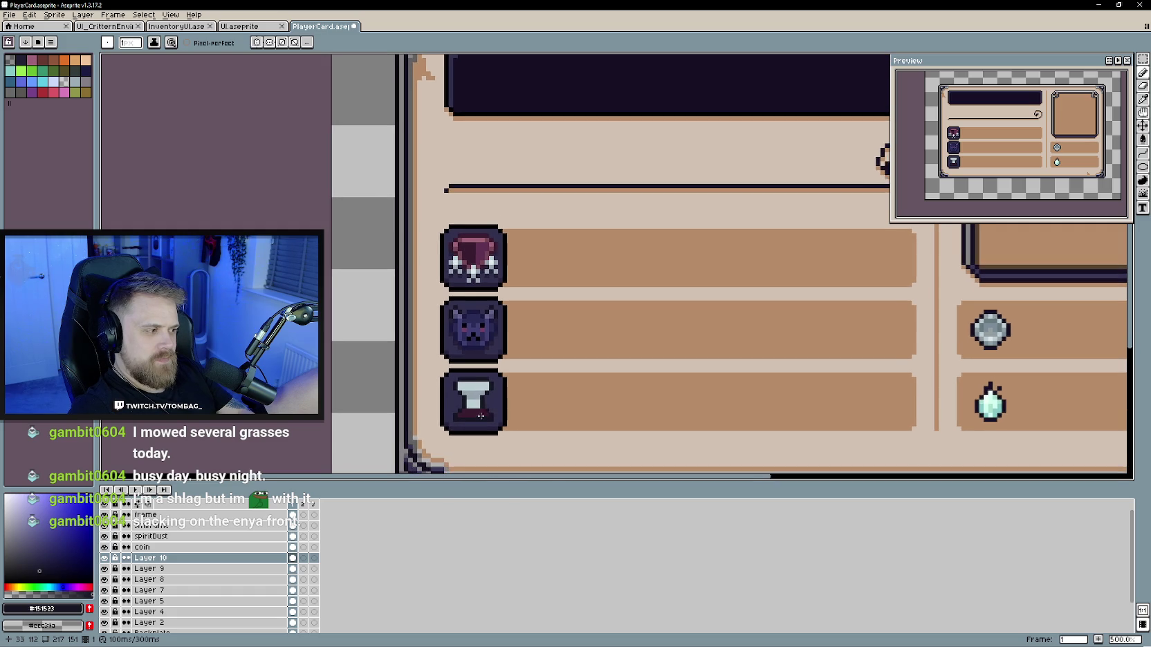
{"action": "scroll", "coordinate": [482, 400], "scroll_direction": "down", "scroll_amount": 1}
{"action": "scroll", "coordinate": [482, 401], "scroll_direction": "up", "scroll_amount": 1}
{"action": "key", "text": "ctrl+z"}
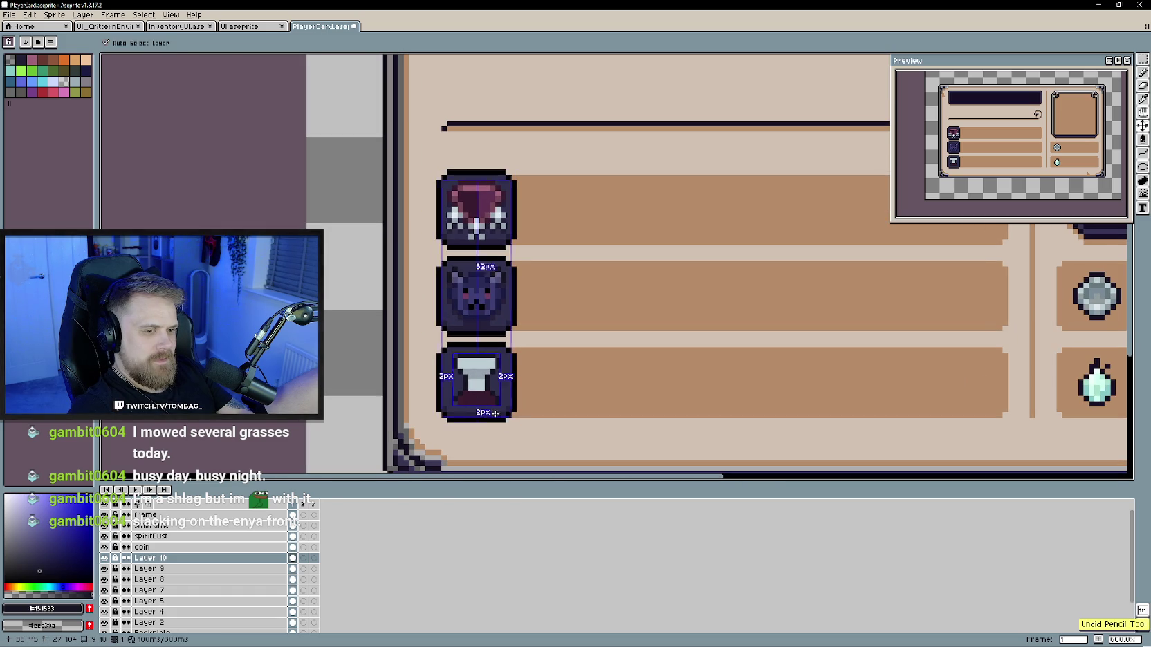
Step: Darken the goblet base's left and bottom edge and touch up grey pixels, removing a stray dark one
{"action": "scroll", "coordinate": [482, 423], "scroll_direction": "up", "scroll_amount": 3}
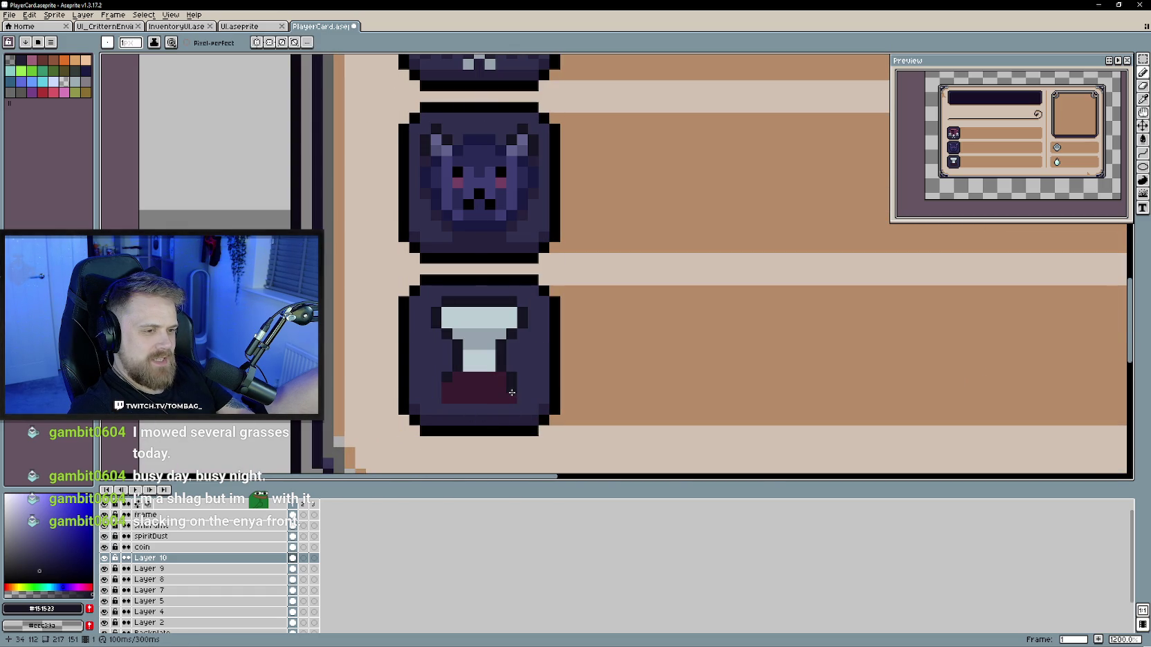
{"action": "mouse_move", "coordinate": [456, 395]}
{"action": "left_mouse_down"}
{"action": "mouse_move", "coordinate": [446, 386]}
{"action": "mouse_move", "coordinate": [499, 398]}
{"action": "left_mouse_up"}
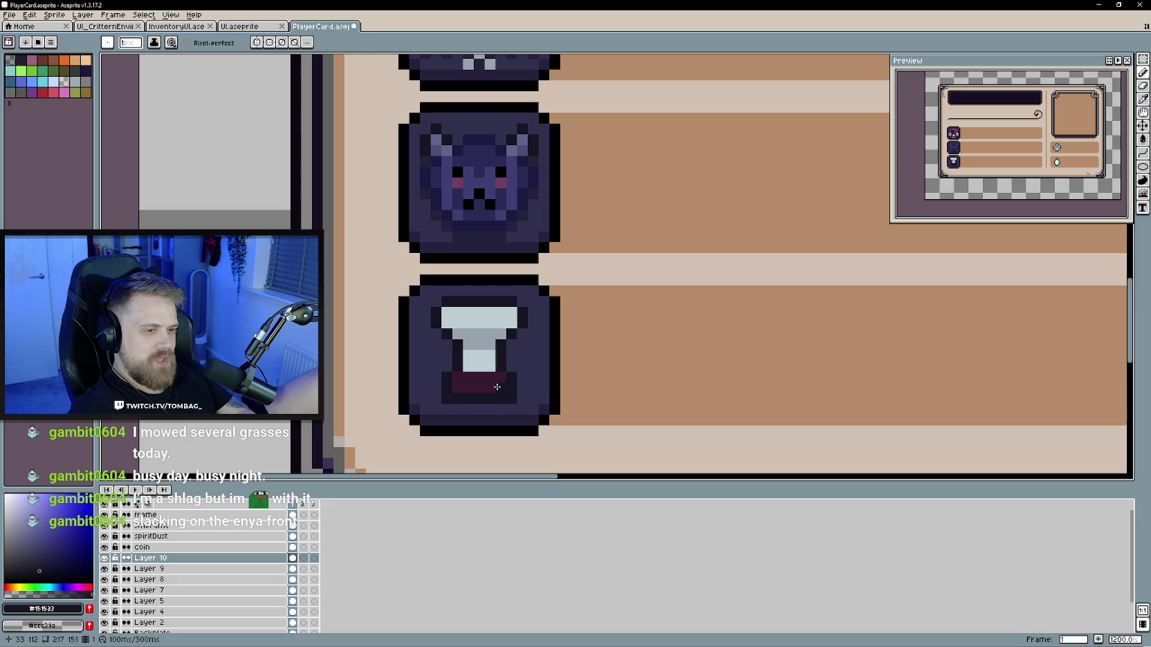
{"action": "key", "text": "b"}
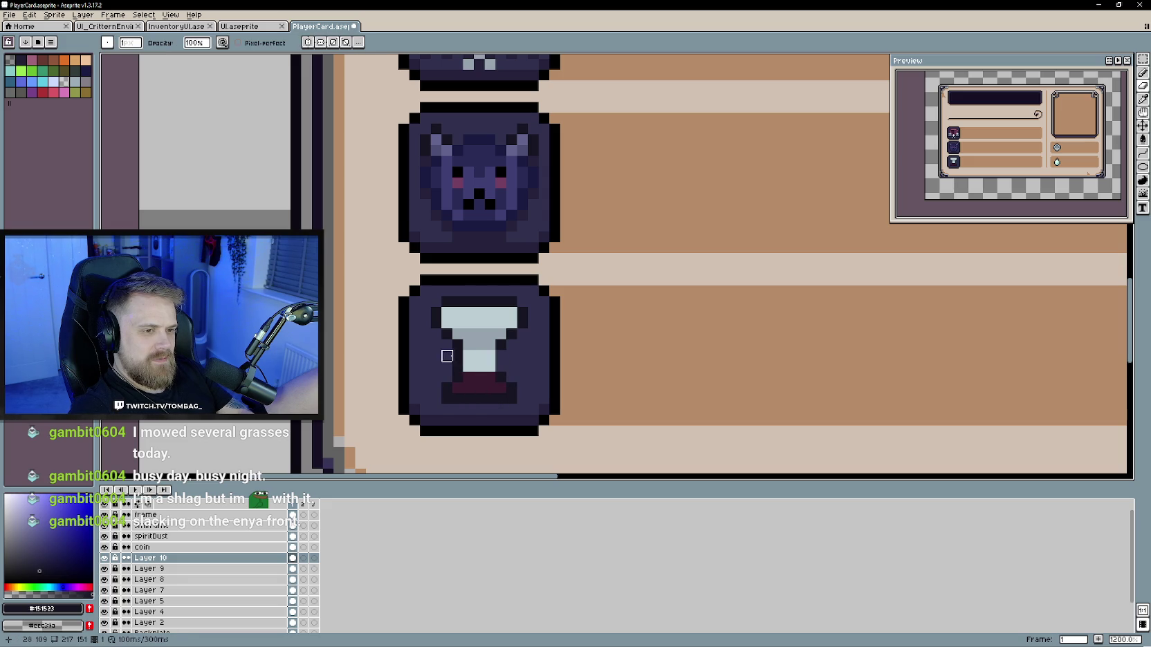
{"action": "key", "text": "e"}
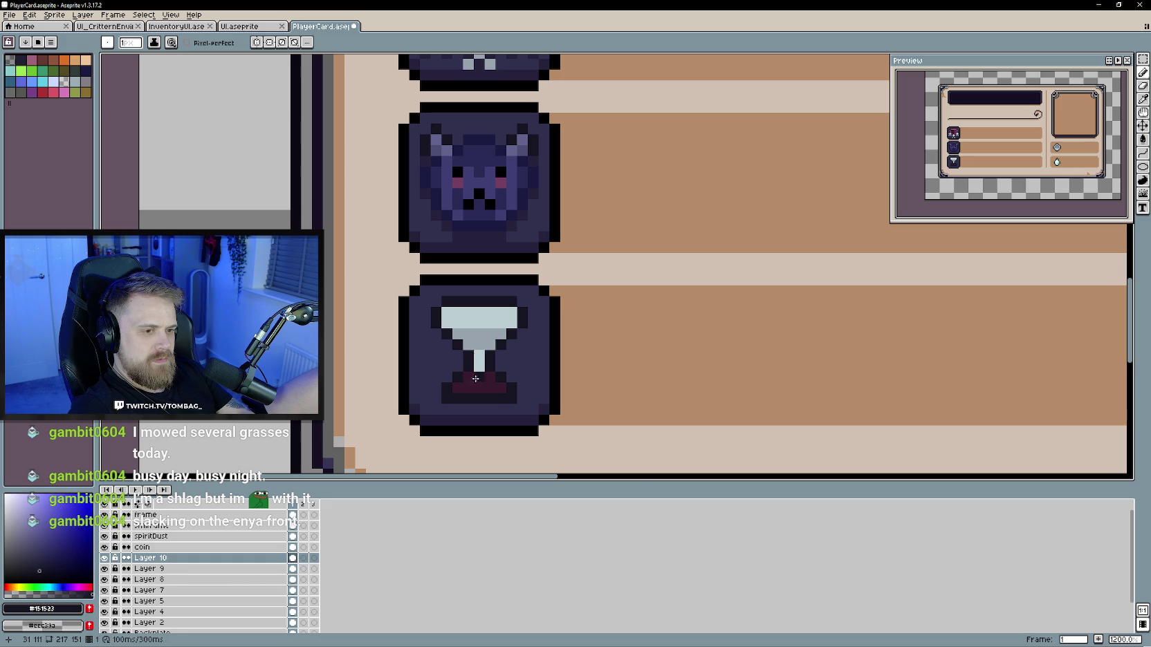
{"action": "scroll", "coordinate": [539, 415], "scroll_direction": "down", "scroll_amount": 3}
{"action": "scroll", "coordinate": [539, 421], "scroll_direction": "down", "scroll_amount": 1}
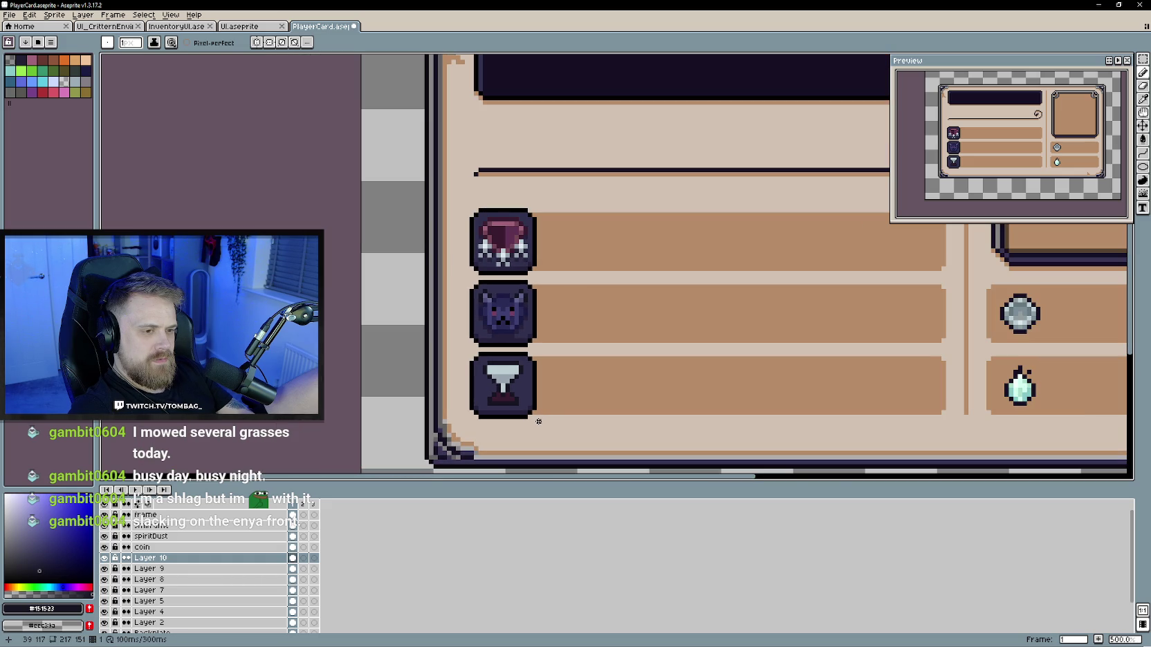
{"action": "scroll", "coordinate": [518, 397], "scroll_direction": "up", "scroll_amount": 2}
{"action": "scroll", "coordinate": [516, 377], "scroll_direction": "up", "scroll_amount": 2}
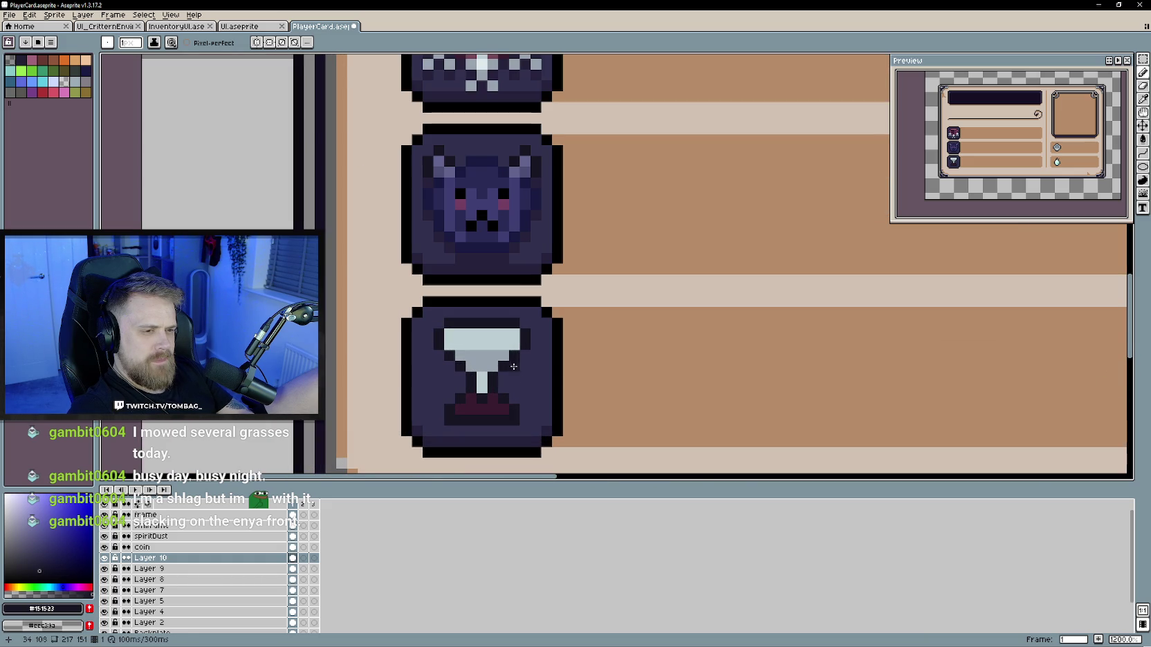
{"action": "left_click", "coordinate": [510, 353], "text": "alt"}
{"action": "left_click", "coordinate": [464, 361]}
{"action": "left_click", "coordinate": [450, 356], "text": "alt"}
{"action": "left_click", "coordinate": [516, 355]}
{"action": "key", "text": "ctrl+z"}
{"action": "scroll", "coordinate": [519, 415], "scroll_direction": "down", "scroll_amount": 4}
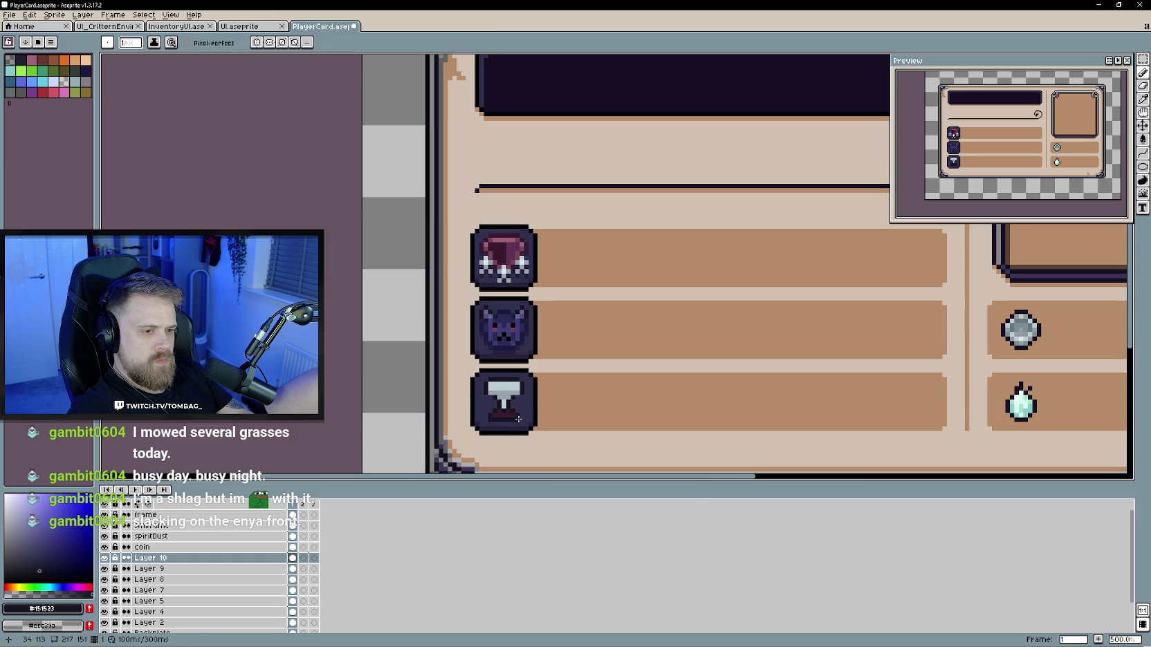
Step: Zoom in on the goblet and sample its light grey, mid grey and dark outline colours
{"action": "key", "text": "v"}
{"action": "scroll", "coordinate": [585, 415], "scroll_direction": "down", "scroll_amount": 1}
{"action": "key", "text": "z"}
{"action": "scroll", "coordinate": [557, 427], "scroll_direction": "down", "scroll_amount": 2}
{"action": "scroll", "coordinate": [558, 427], "scroll_direction": "up", "scroll_amount": 3}
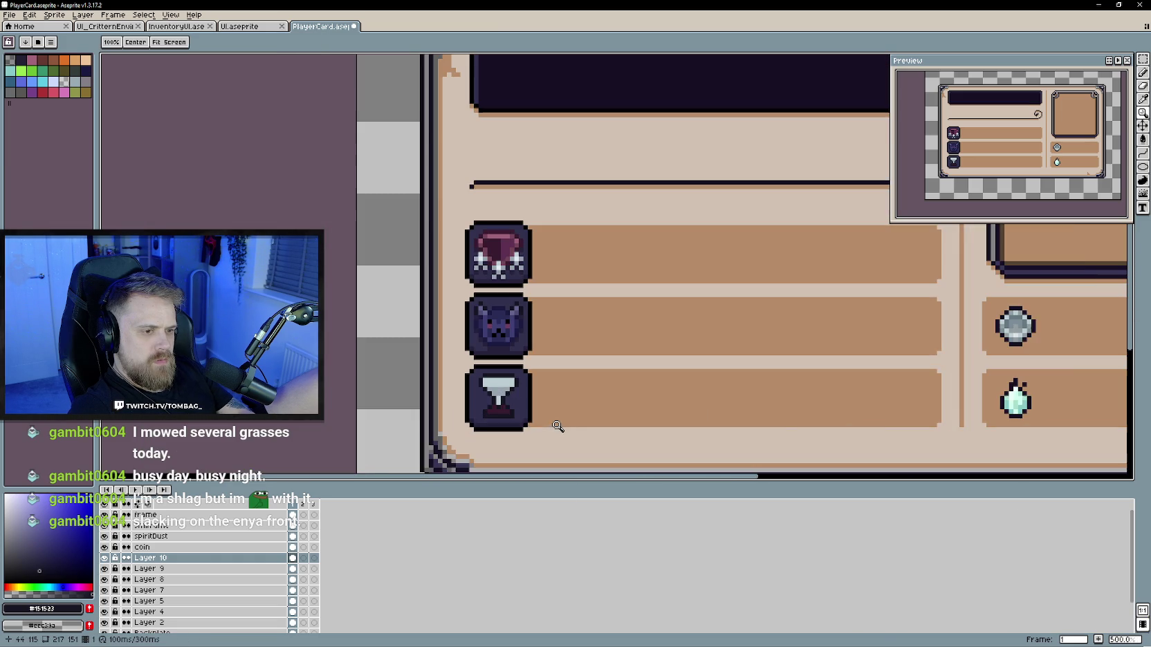
{"action": "scroll", "coordinate": [532, 410], "scroll_direction": "up", "scroll_amount": 1}
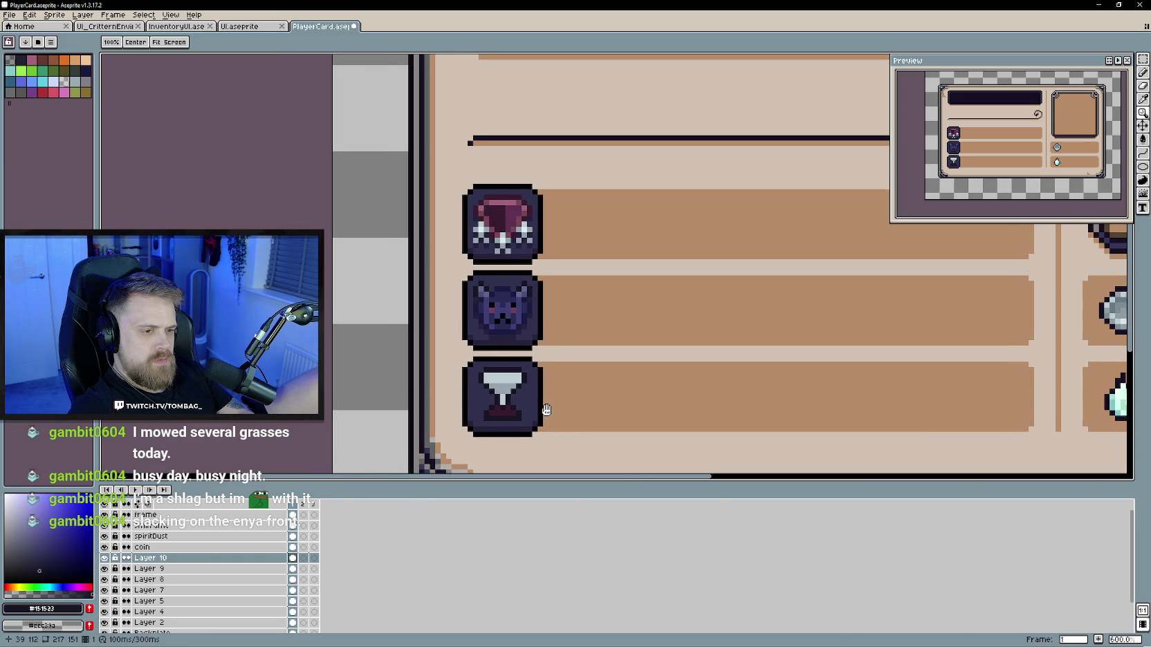
{"action": "scroll", "coordinate": [534, 410], "scroll_direction": "up", "scroll_amount": 1}
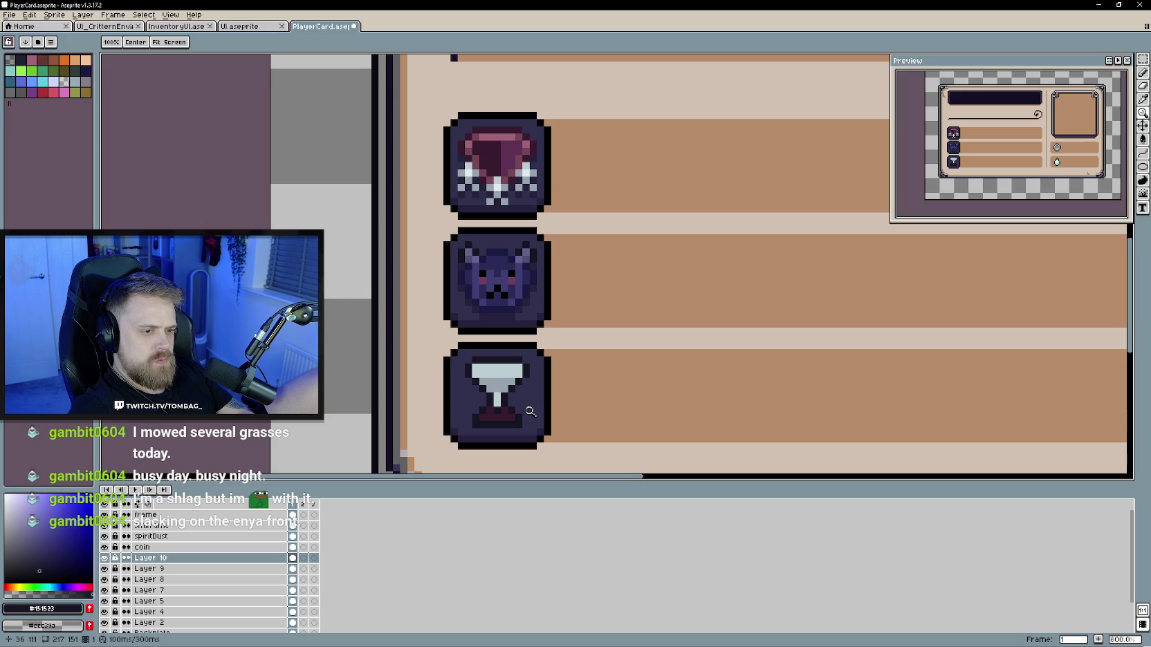
{"action": "key", "text": "b"}
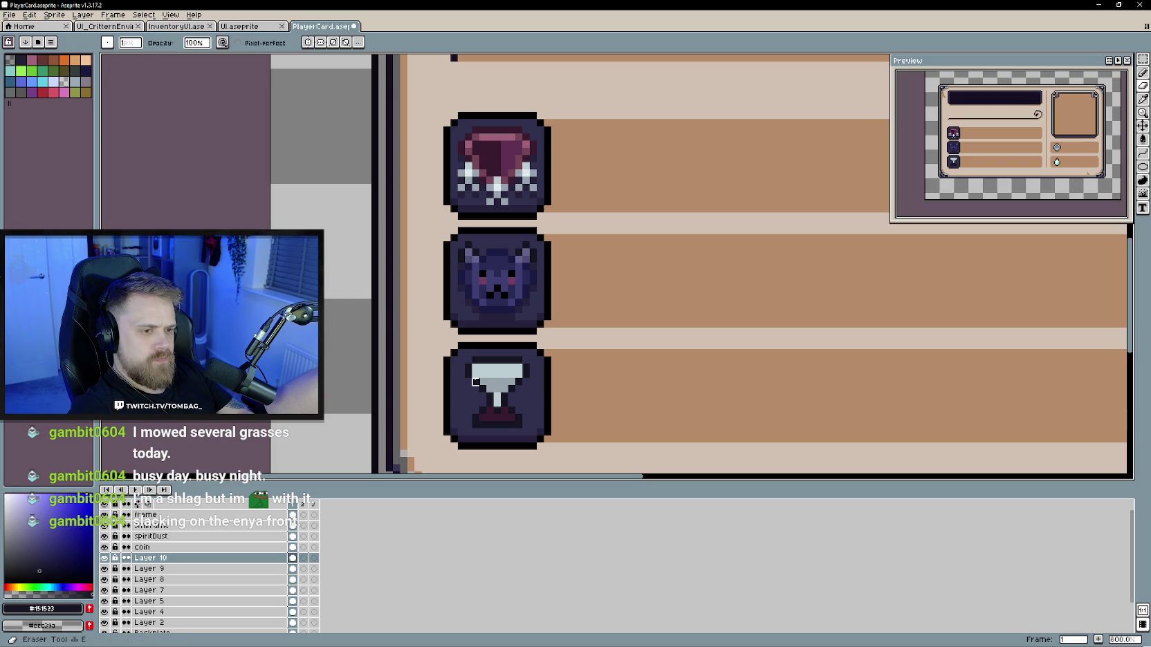
{"action": "left_click", "coordinate": [513, 380], "text": "alt"}
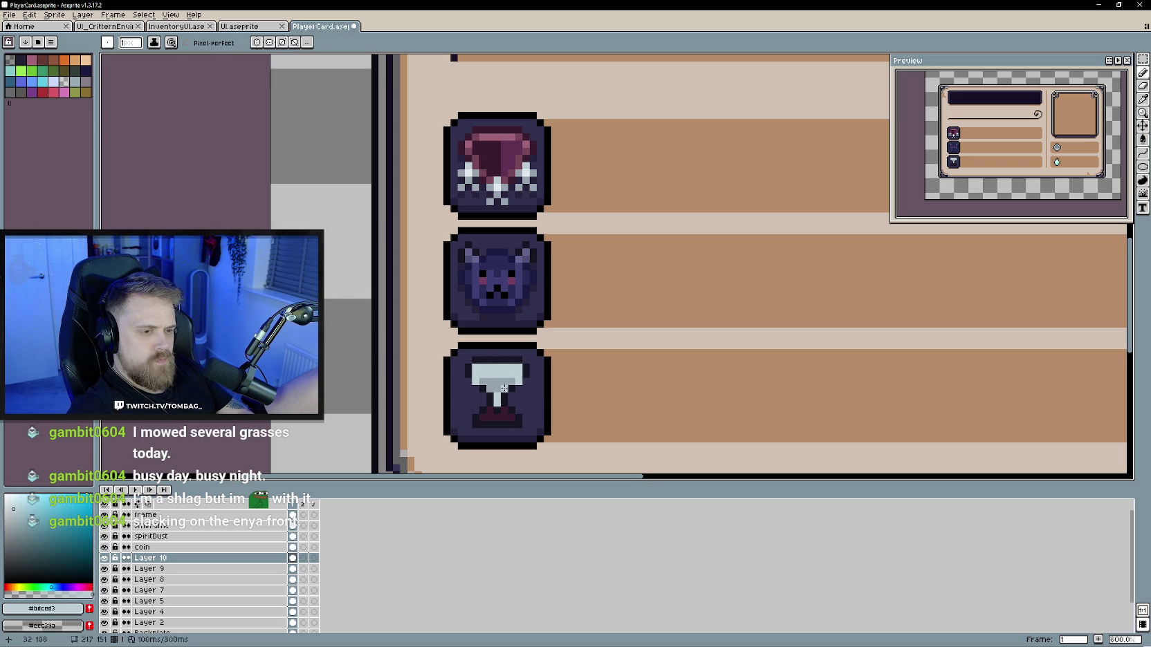
{"action": "left_click", "coordinate": [504, 384], "text": "alt"}
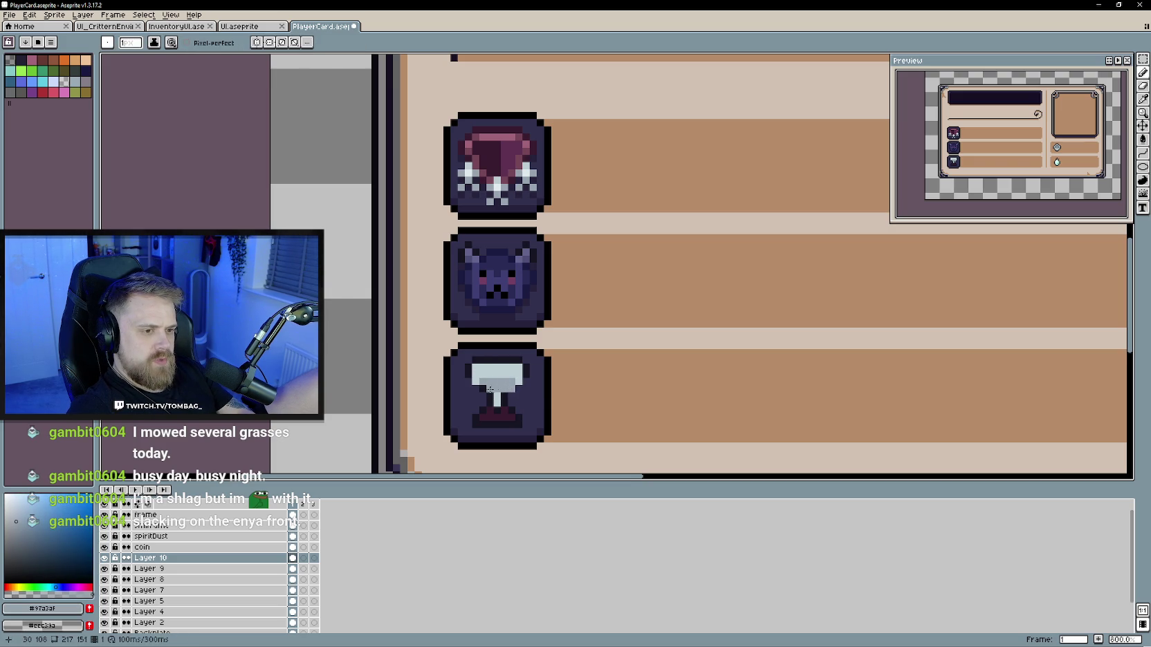
{"action": "left_click", "coordinate": [482, 394], "text": "alt"}
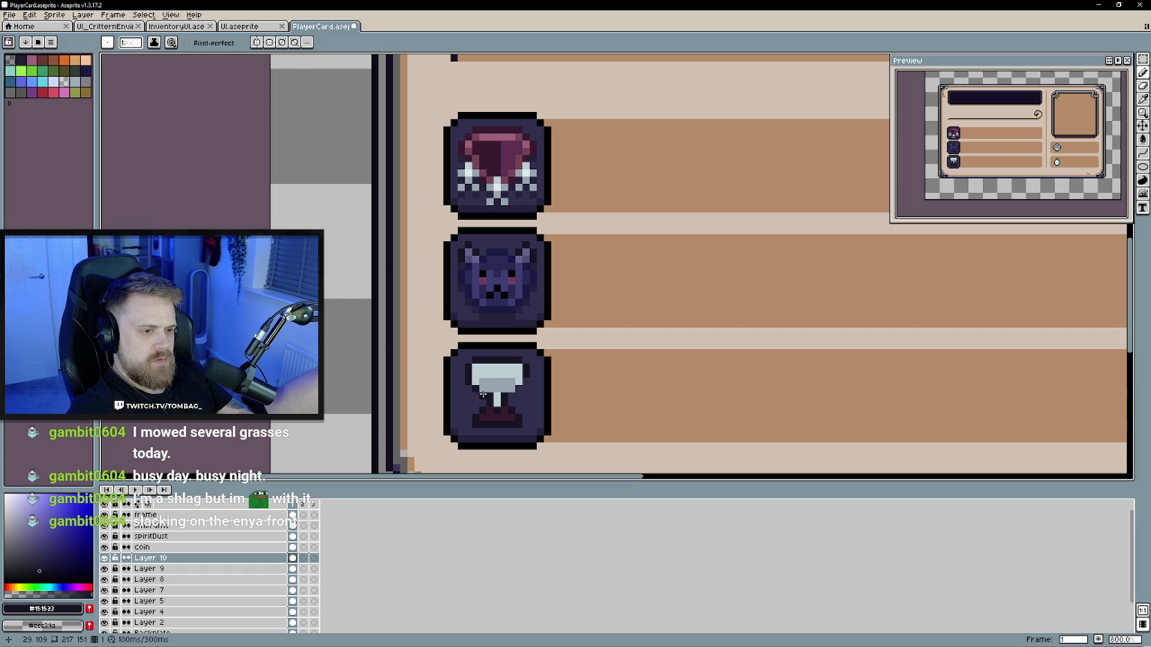
{"action": "scroll", "coordinate": [525, 384], "scroll_direction": "down", "scroll_amount": 2}
{"action": "scroll", "coordinate": [498, 380], "scroll_direction": "up", "scroll_amount": 1}
{"action": "left_click", "coordinate": [480, 370], "text": "alt"}
{"action": "scroll", "coordinate": [479, 369], "scroll_direction": "up", "scroll_amount": 1}
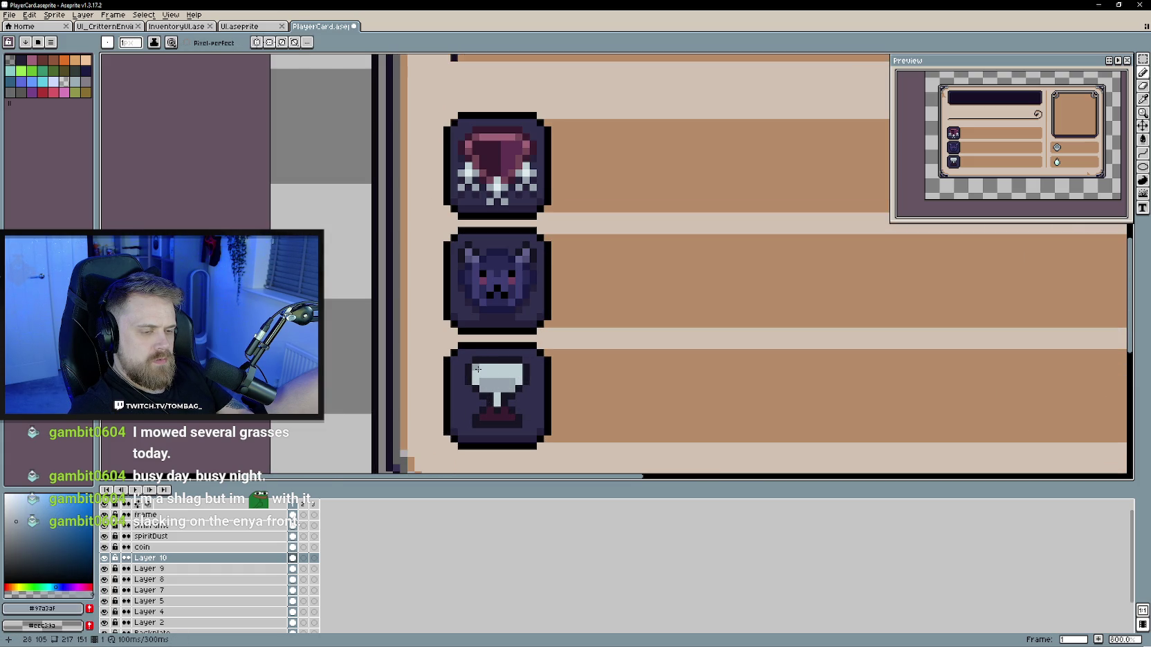
Step: Resample the goblet's light and mid greys from the canvas
{"action": "key", "text": "alt"}
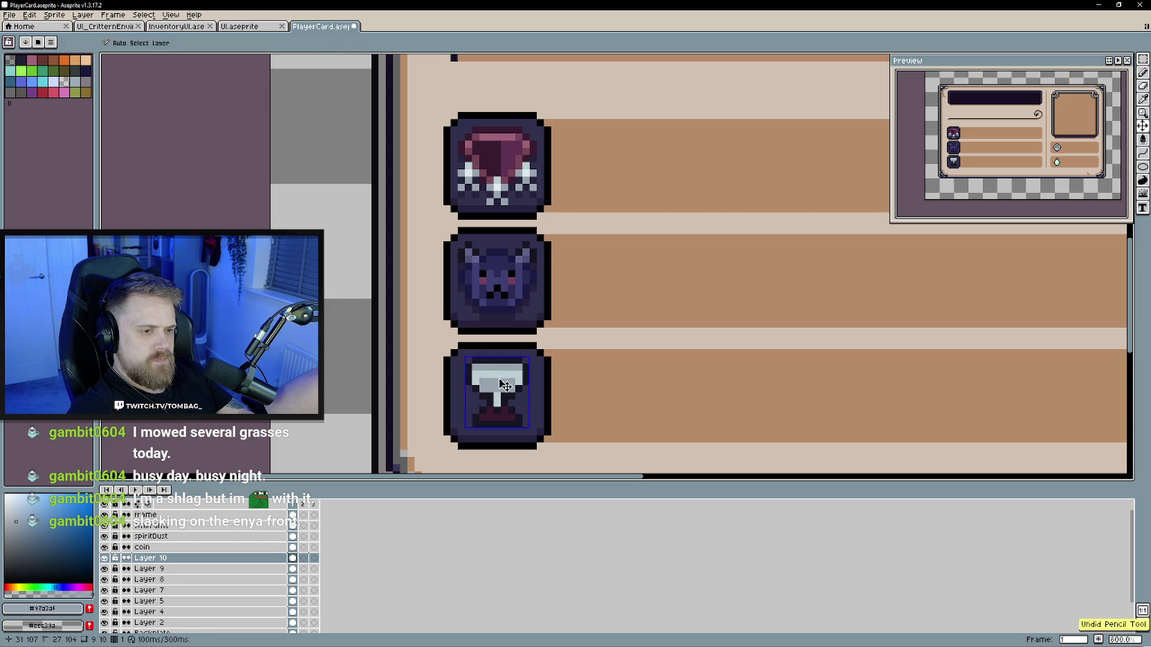
{"action": "left_click", "coordinate": [513, 375], "text": "alt"}
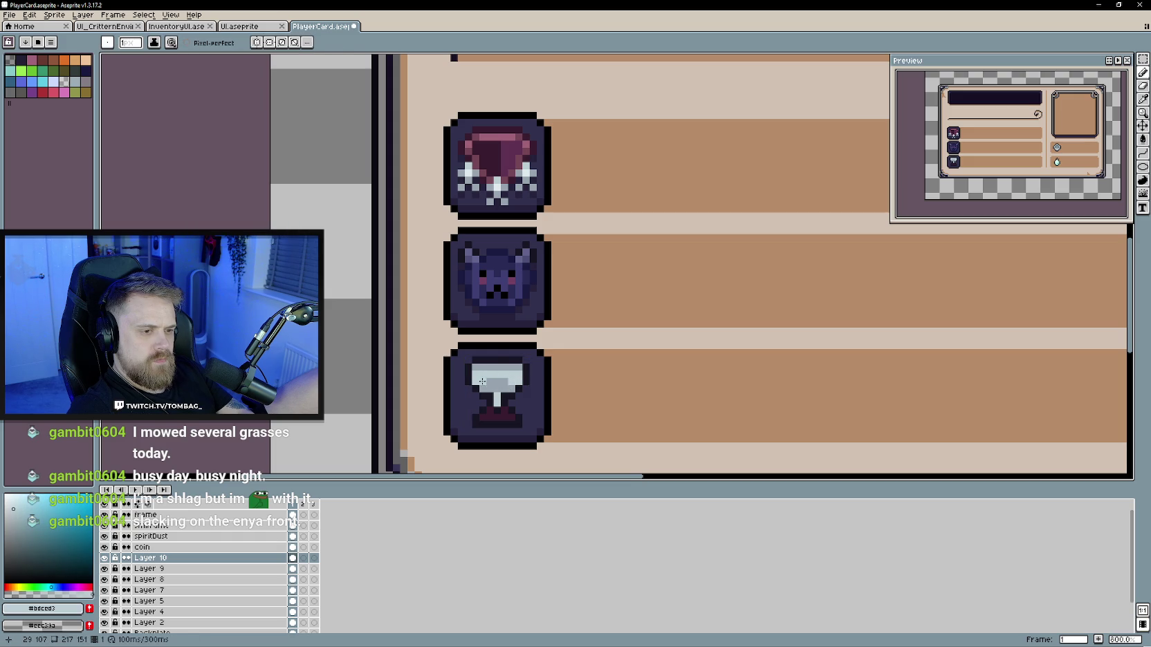
{"action": "scroll", "coordinate": [546, 425], "scroll_direction": "down", "scroll_amount": 2}
{"action": "scroll", "coordinate": [547, 428], "scroll_direction": "down", "scroll_amount": 2}
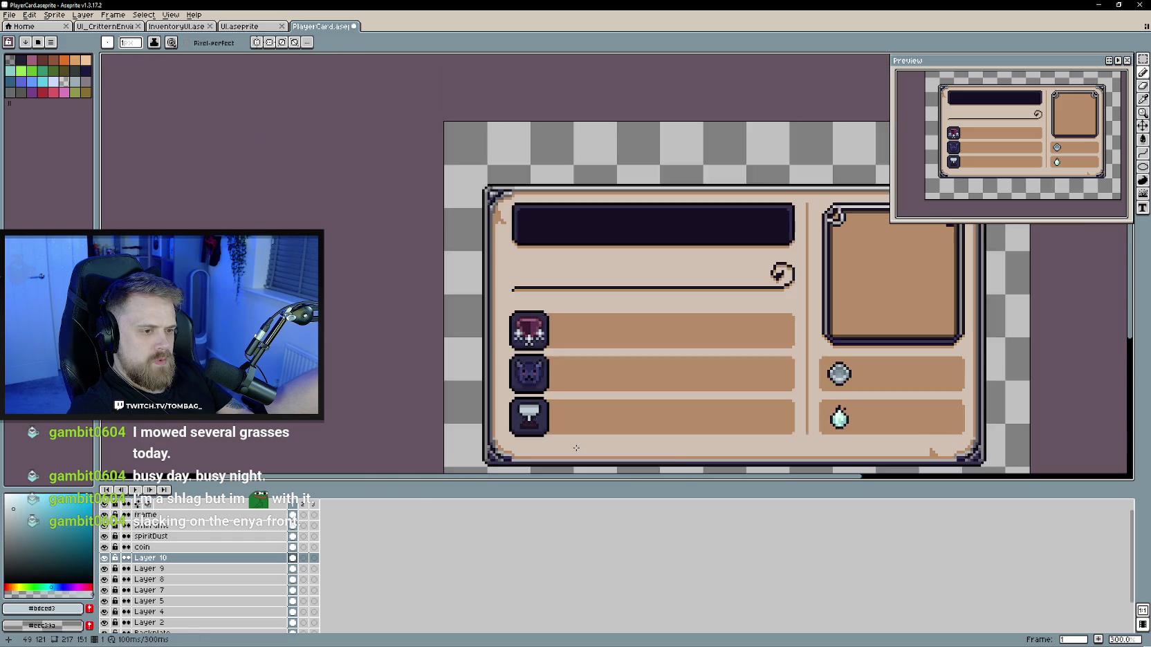
{"action": "scroll", "coordinate": [512, 387], "scroll_direction": "up", "scroll_amount": 3}
{"action": "scroll", "coordinate": [478, 366], "scroll_direction": "up", "scroll_amount": 2}
{"action": "scroll", "coordinate": [460, 354], "scroll_direction": "up", "scroll_amount": 1}
{"action": "left_click", "coordinate": [460, 354], "text": "alt"}
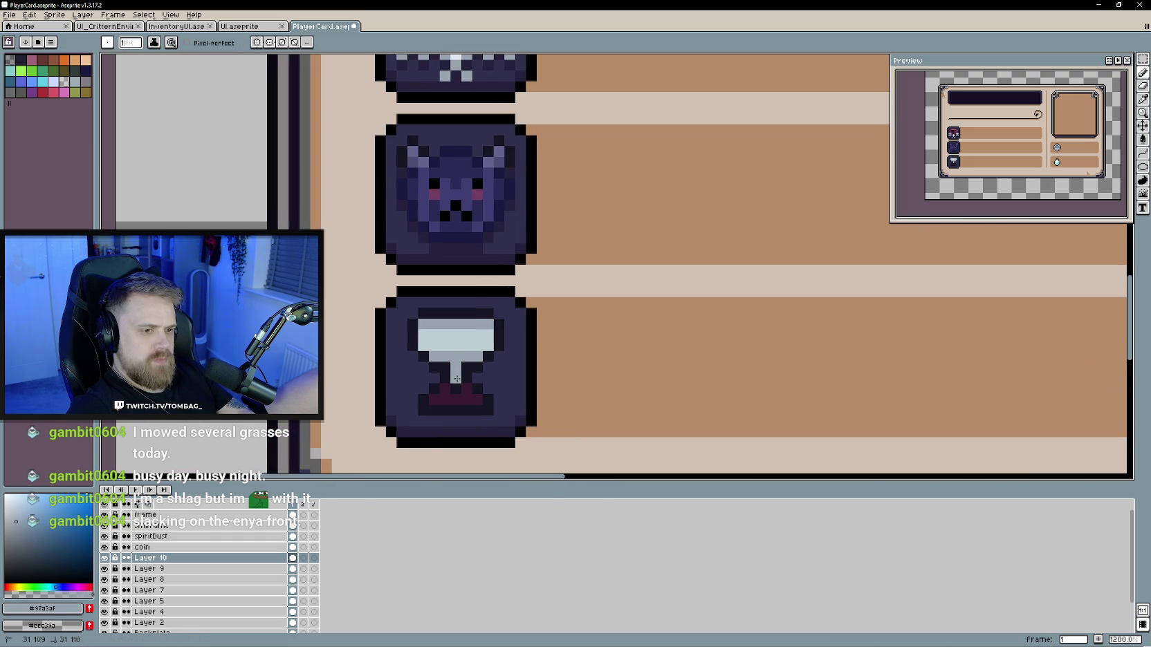
{"action": "scroll", "coordinate": [485, 349], "scroll_direction": "down", "scroll_amount": 2}
{"action": "left_click", "coordinate": [484, 348], "text": "alt"}
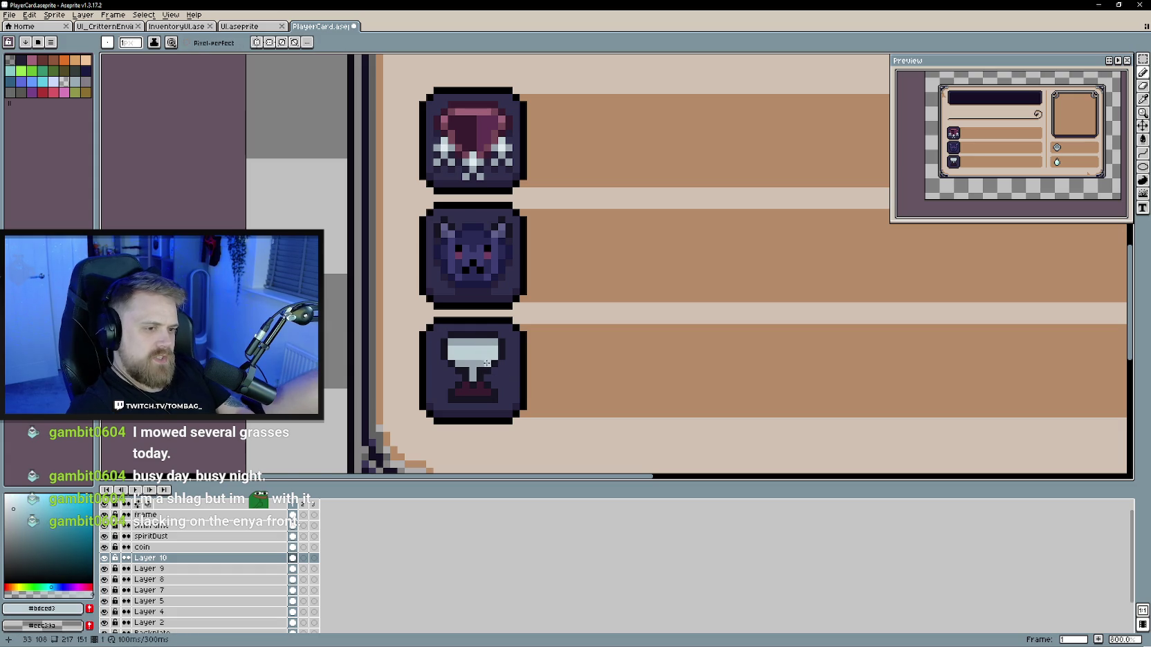
Step: Sample the icon's dark purple, then its light and highlight greys
{"action": "scroll", "coordinate": [491, 360], "scroll_direction": "down", "scroll_amount": 2}
{"action": "scroll", "coordinate": [519, 394], "scroll_direction": "up", "scroll_amount": 2}
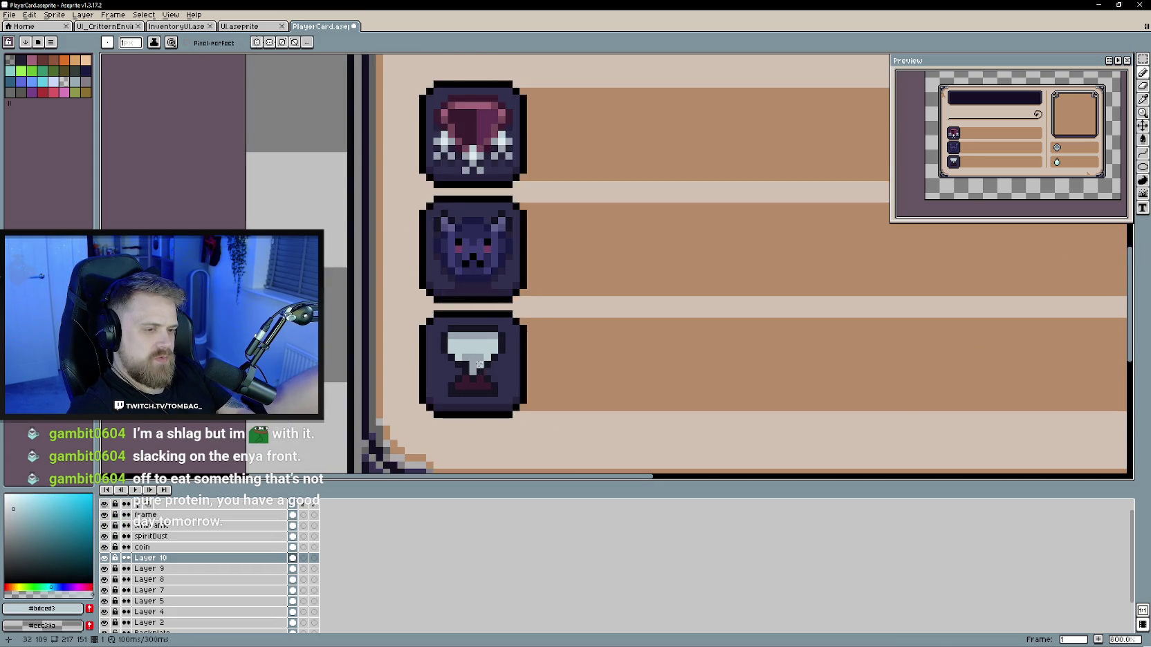
{"action": "scroll", "coordinate": [505, 381], "scroll_direction": "up", "scroll_amount": 2}
{"action": "scroll", "coordinate": [514, 383], "scroll_direction": "down", "scroll_amount": 4}
{"action": "scroll", "coordinate": [514, 383], "scroll_direction": "down", "scroll_amount": 2}
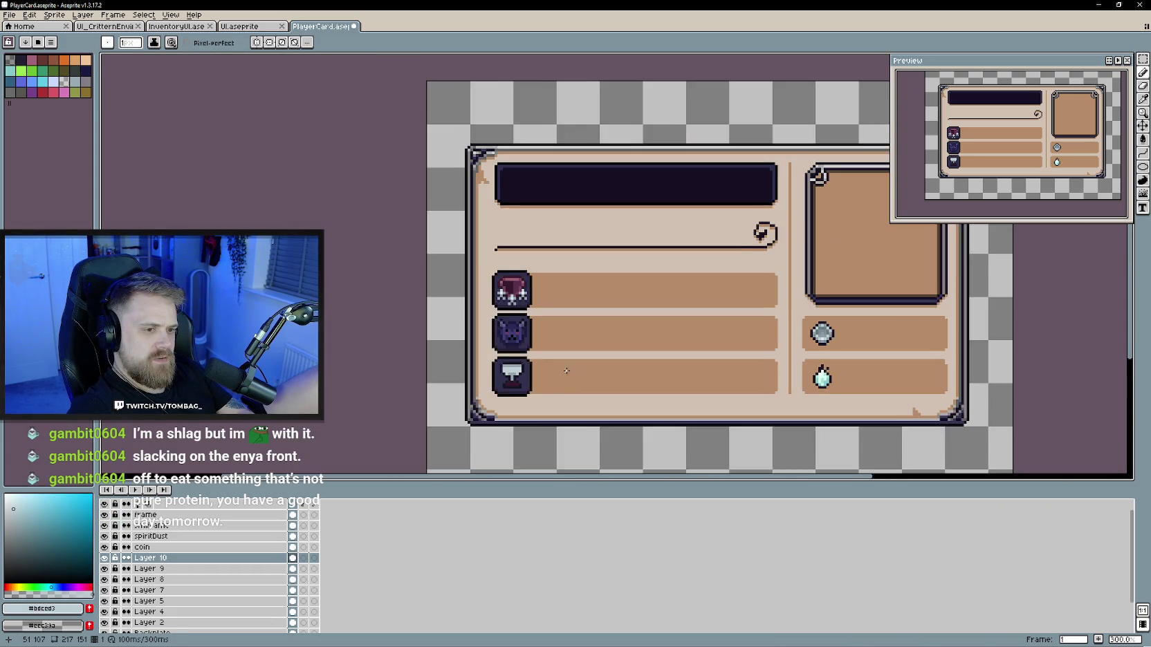
{"action": "scroll", "coordinate": [530, 394], "scroll_direction": "up", "scroll_amount": 2}
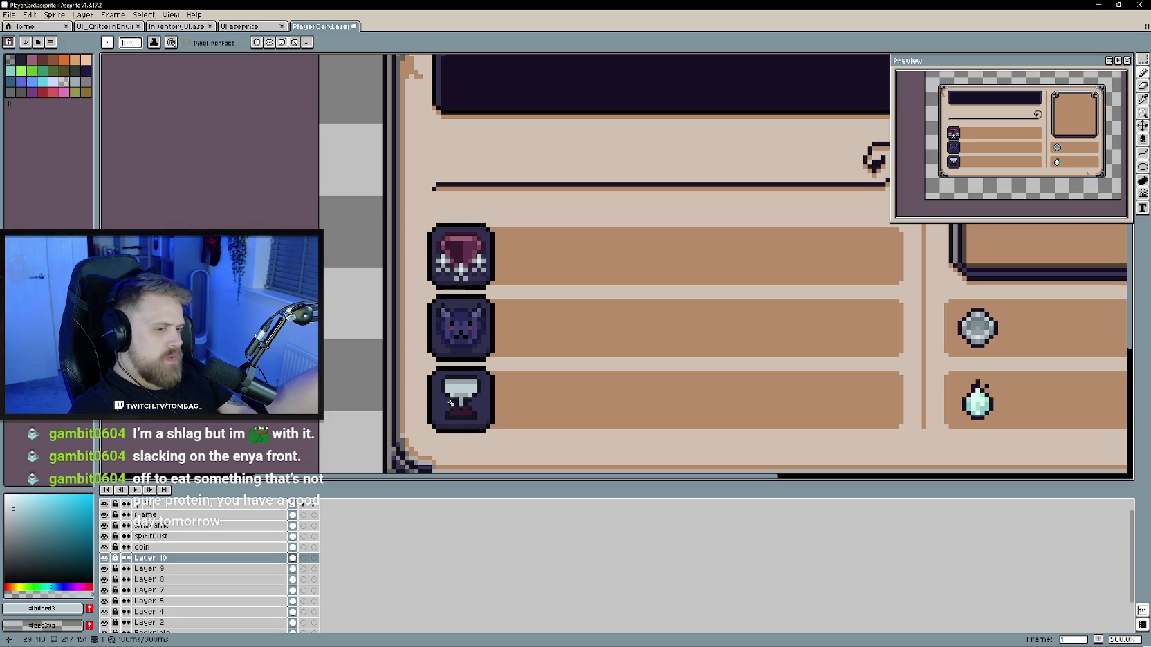
{"action": "scroll", "coordinate": [500, 391], "scroll_direction": "up", "scroll_amount": 1}
{"action": "scroll", "coordinate": [477, 408], "scroll_direction": "up", "scroll_amount": 1}
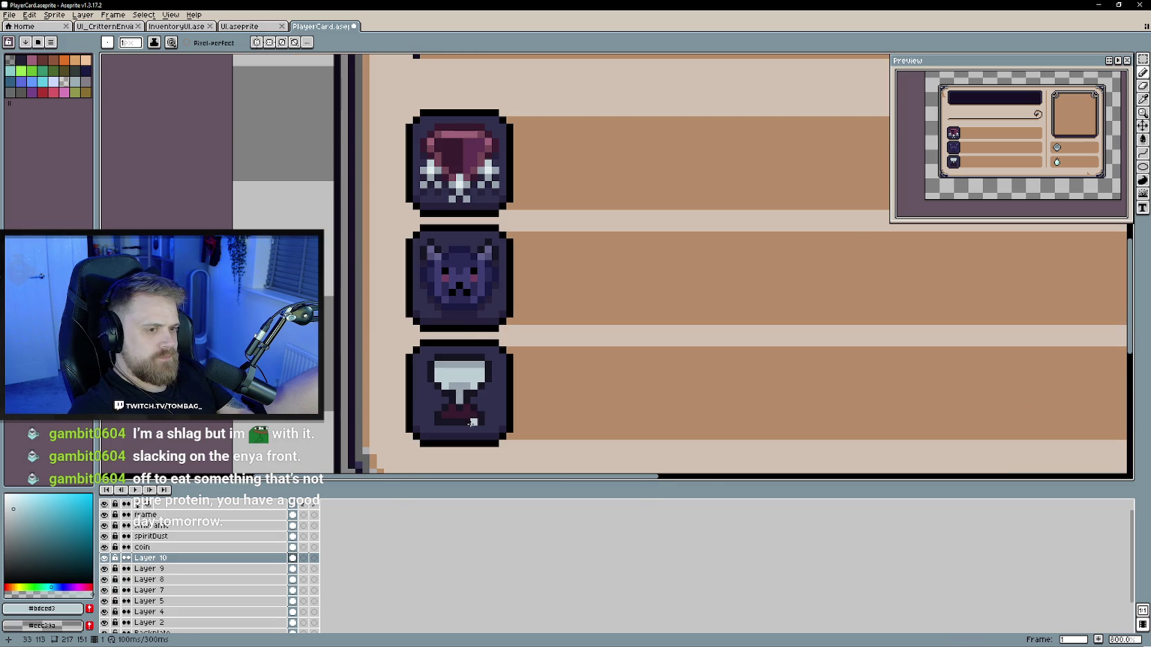
{"action": "left_click", "coordinate": [484, 308], "text": "alt"}
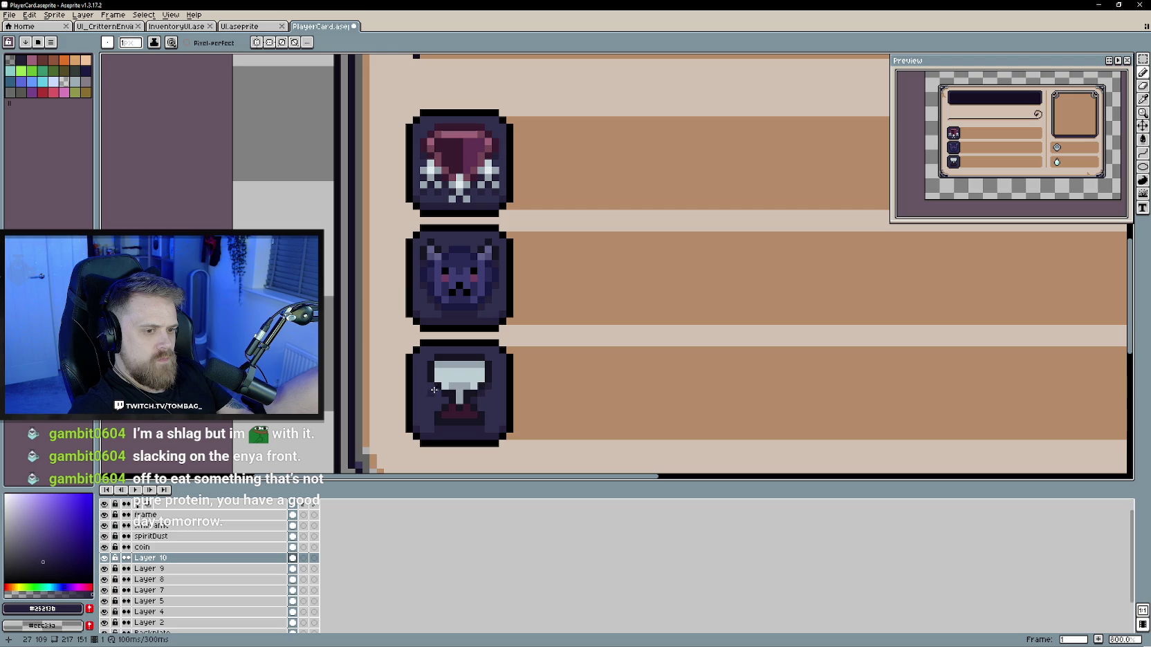
{"action": "scroll", "coordinate": [437, 465], "scroll_direction": "down", "scroll_amount": 3}
{"action": "scroll", "coordinate": [443, 415], "scroll_direction": "up", "scroll_amount": 3}
{"action": "left_click", "coordinate": [468, 380], "text": "alt"}
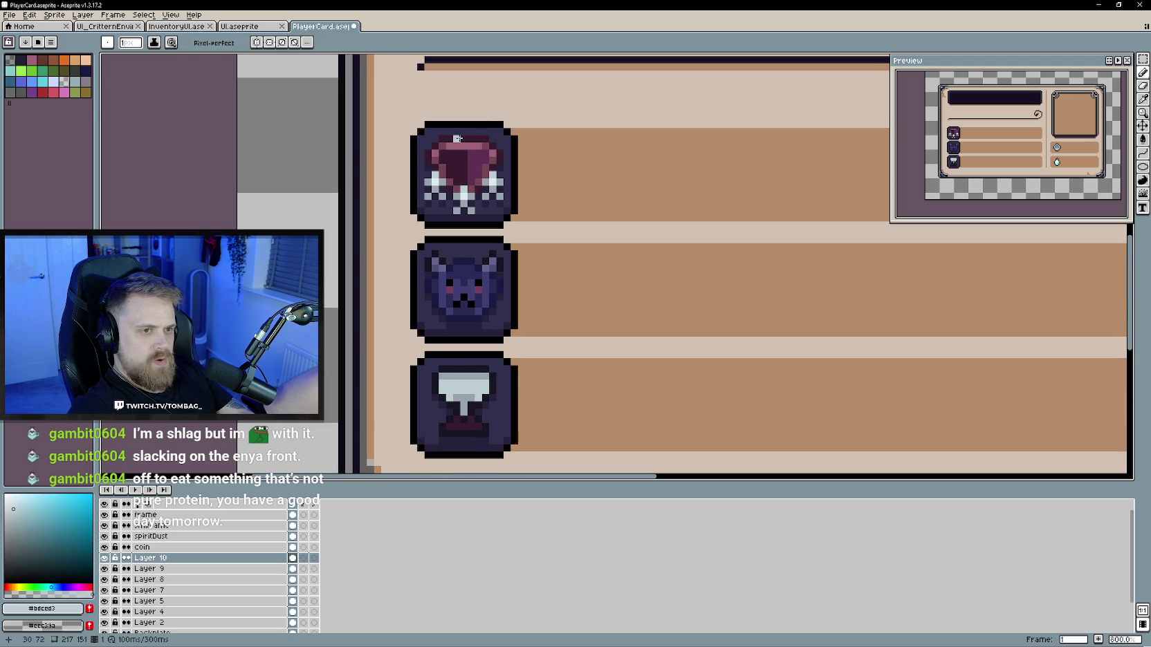
{"action": "left_click", "coordinate": [465, 387], "text": "alt"}
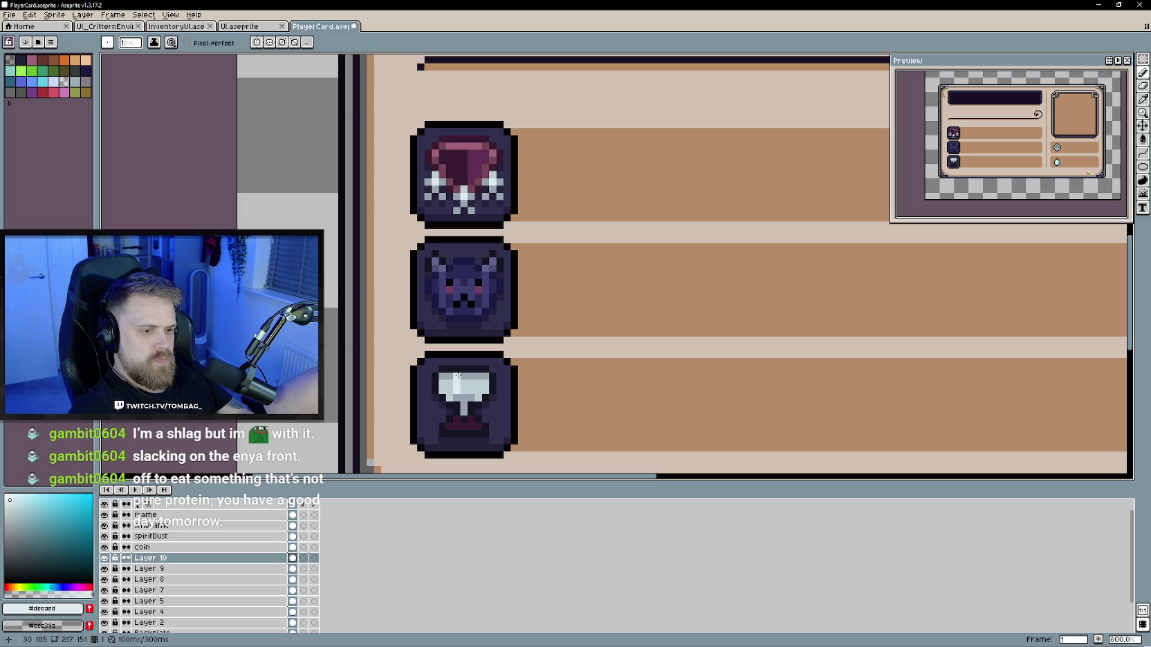
Step: Pick the goblet's mid and lightest greys, then a dark palette colour for drawing
{"action": "key", "text": "alt"}
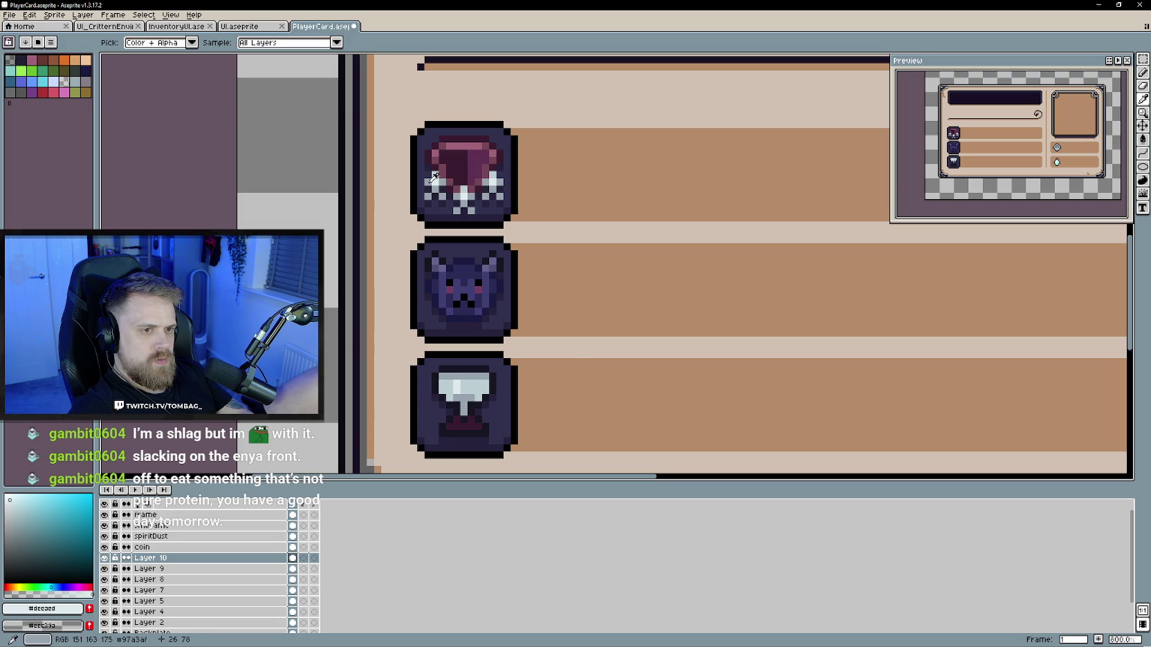
{"action": "left_click", "coordinate": [448, 381], "text": "alt"}
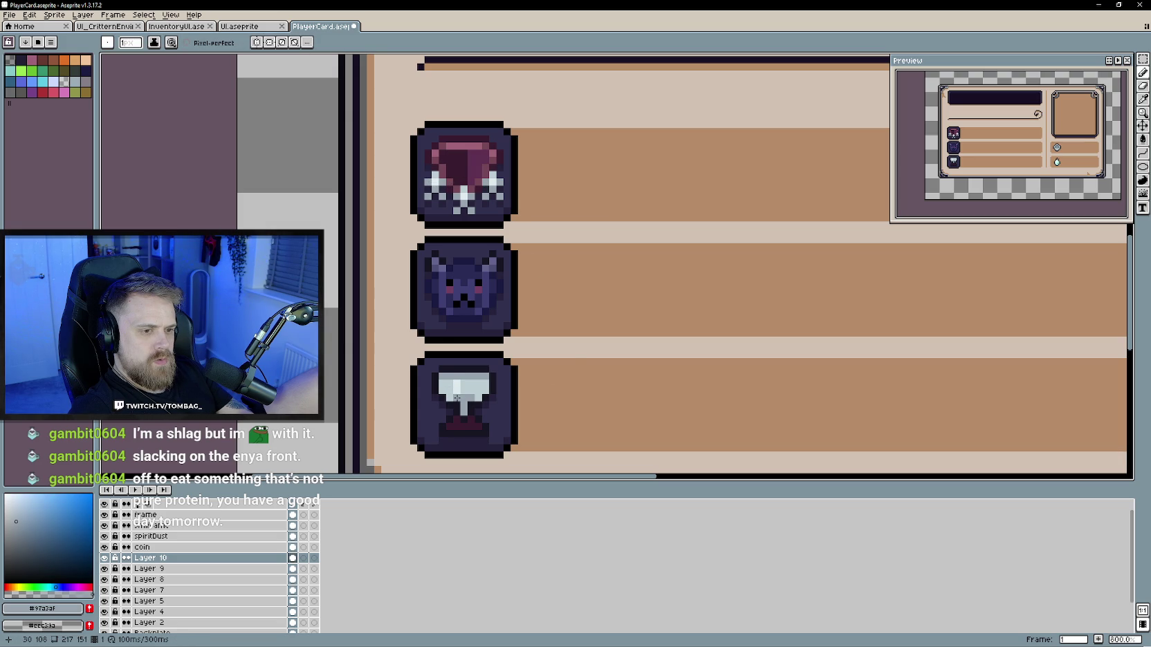
{"action": "left_click", "coordinate": [470, 197], "text": "alt"}
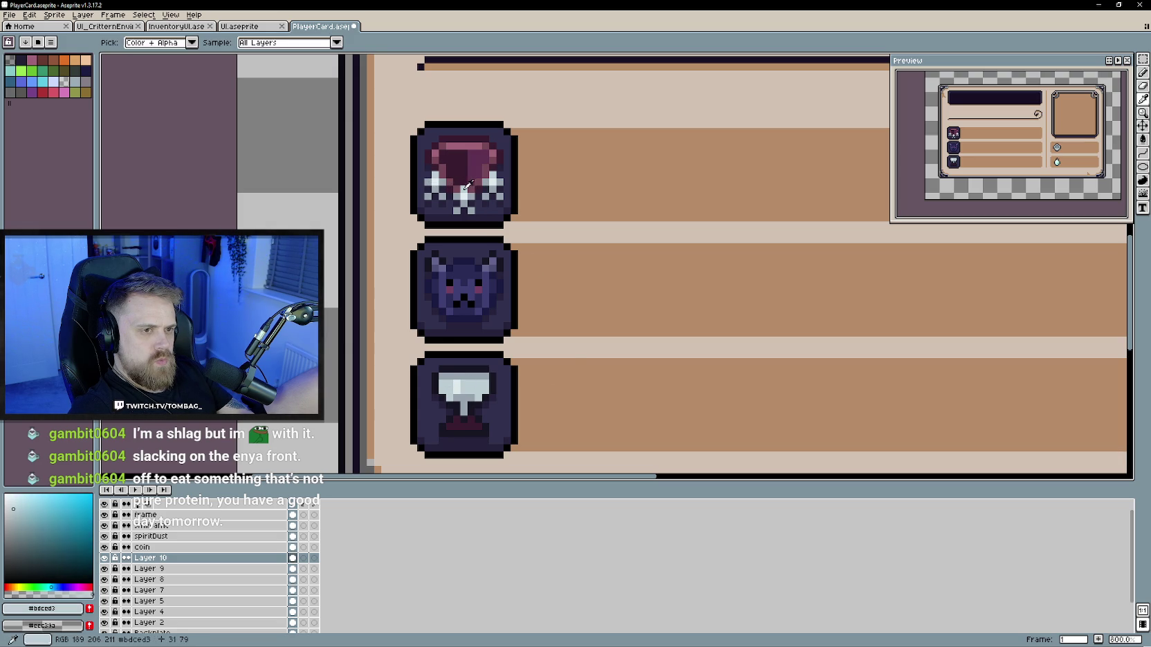
{"action": "key", "text": "alt"}
{"action": "left_click", "coordinate": [458, 377], "text": "alt"}
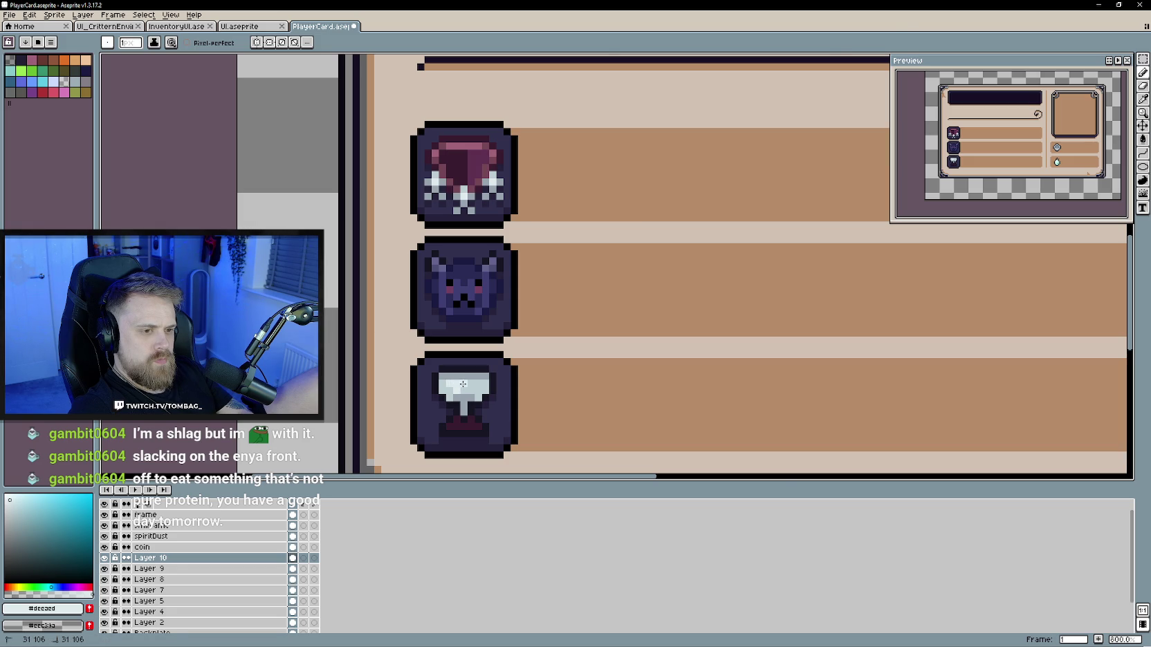
{"action": "scroll", "coordinate": [453, 383], "scroll_direction": "down", "scroll_amount": 2}
{"action": "scroll", "coordinate": [491, 407], "scroll_direction": "down", "scroll_amount": 2}
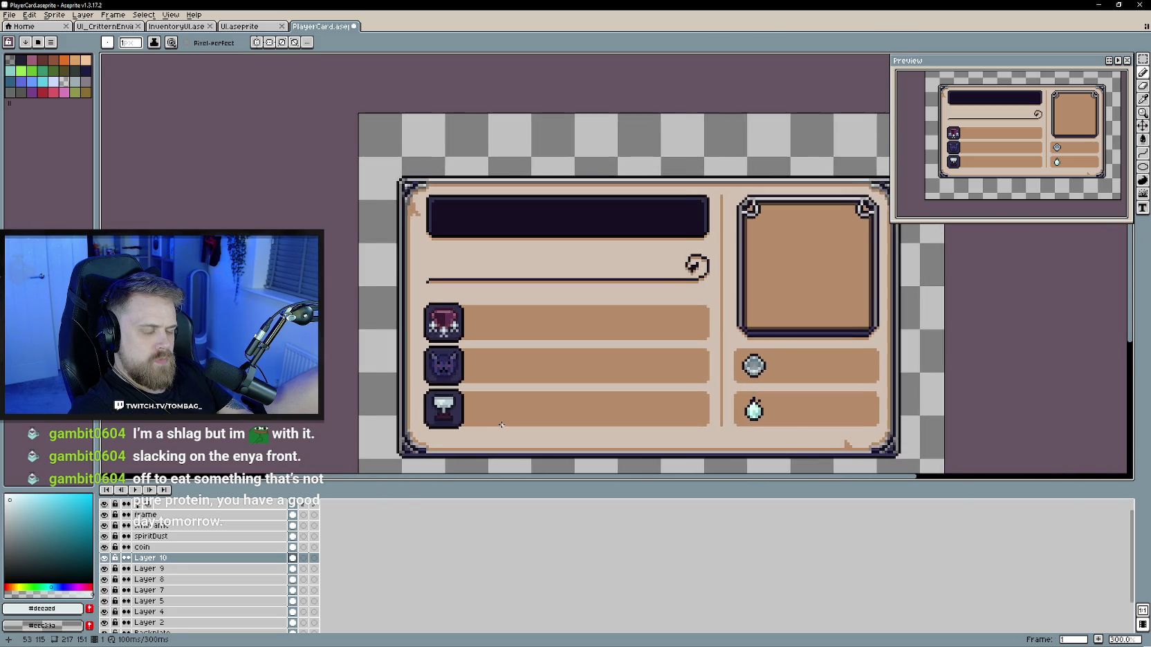
{"action": "scroll", "coordinate": [484, 401], "scroll_direction": "up", "scroll_amount": 4}
{"action": "key", "text": "alt"}
{"action": "left_click", "coordinate": [439, 382], "text": "alt"}
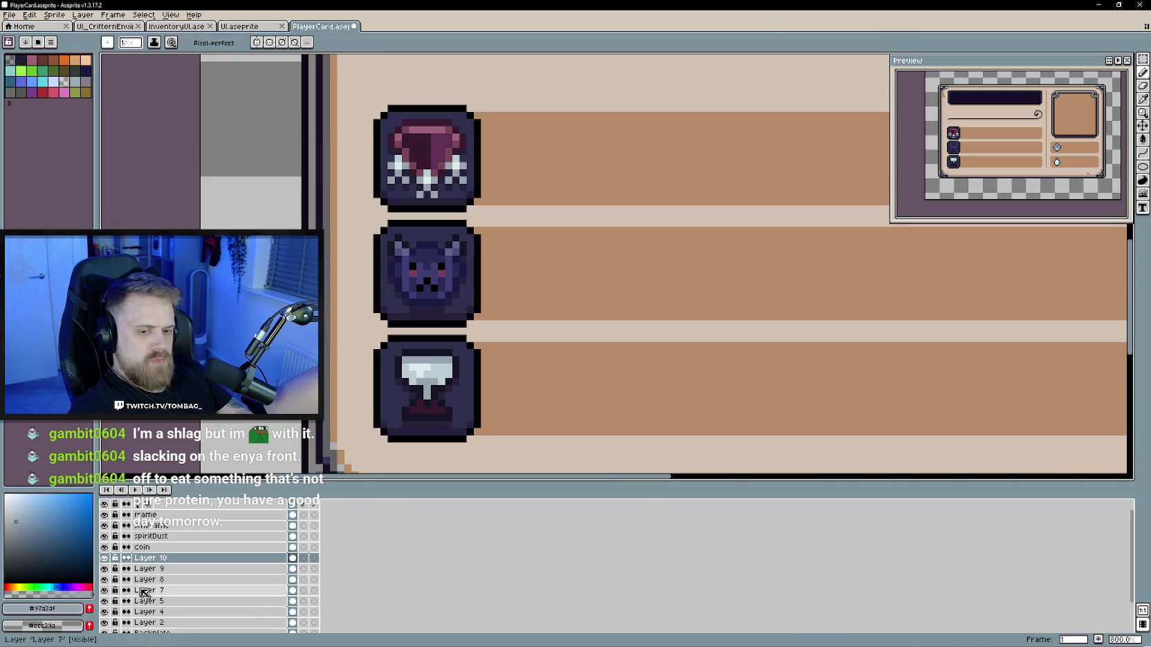
{"action": "scroll", "coordinate": [440, 391], "scroll_direction": "up", "scroll_amount": 3}
{"action": "left_click", "coordinate": [382, 365]}
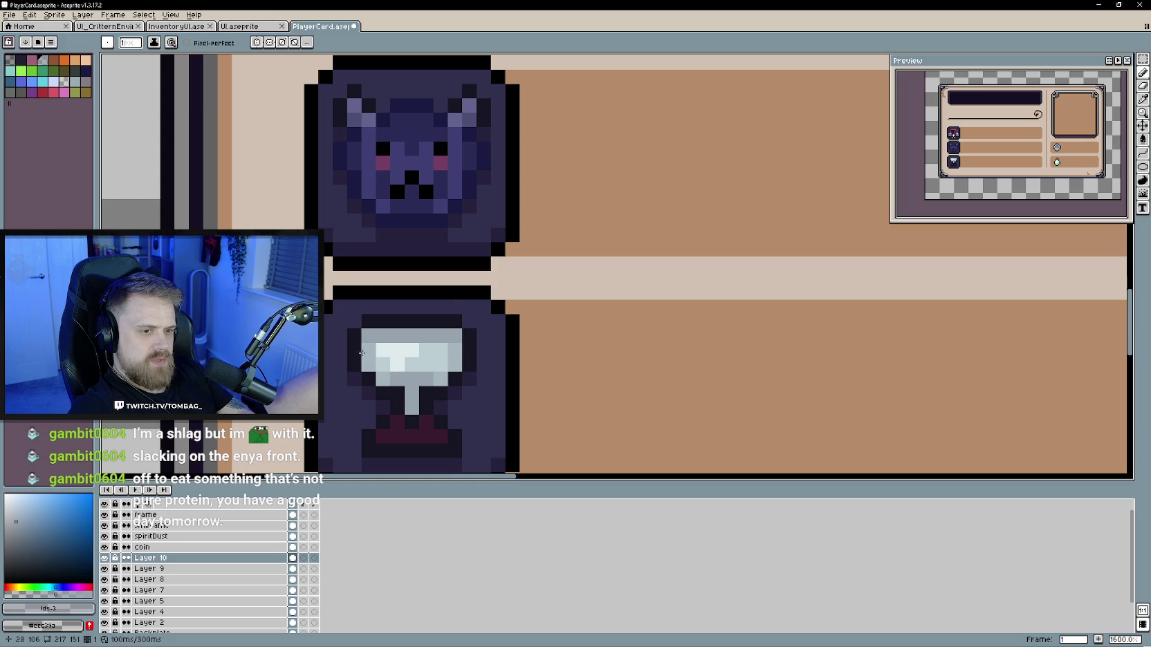
{"action": "scroll", "coordinate": [361, 353], "scroll_direction": "down", "scroll_amount": 4}
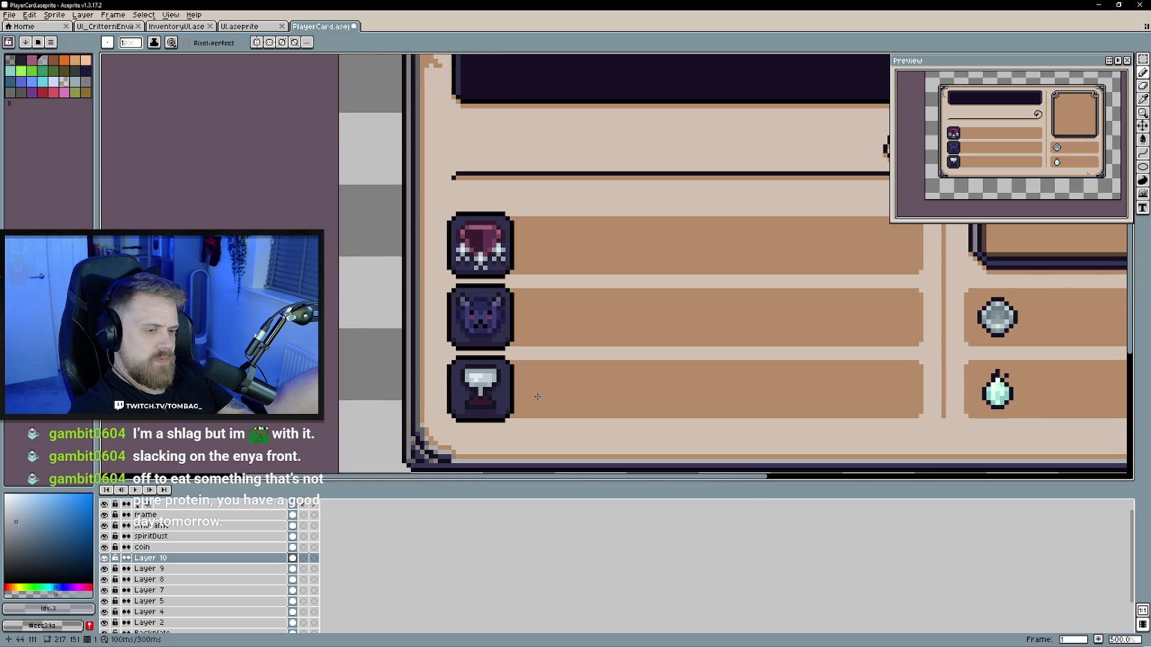
{"action": "scroll", "coordinate": [537, 397], "scroll_direction": "up", "scroll_amount": 2}
{"action": "scroll", "coordinate": [477, 391], "scroll_direction": "up", "scroll_amount": 2}
{"action": "left_click", "coordinate": [471, 360], "text": "alt"}
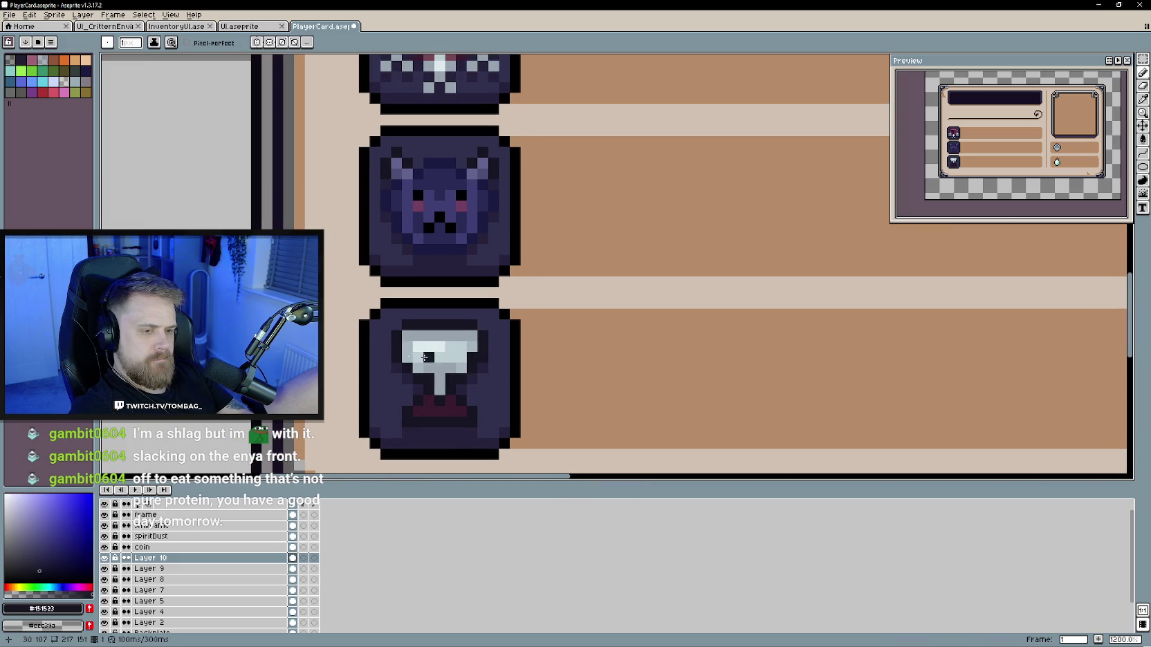
{"action": "mouse_move", "coordinate": [417, 358]}
{"action": "left_mouse_down"}
{"action": "mouse_move", "coordinate": [468, 364]}
{"action": "mouse_move", "coordinate": [513, 406]}
{"action": "left_mouse_up"}
{"action": "scroll", "coordinate": [579, 431], "scroll_direction": "down", "scroll_amount": 3}
{"action": "scroll", "coordinate": [546, 415], "scroll_direction": "down", "scroll_amount": 1}
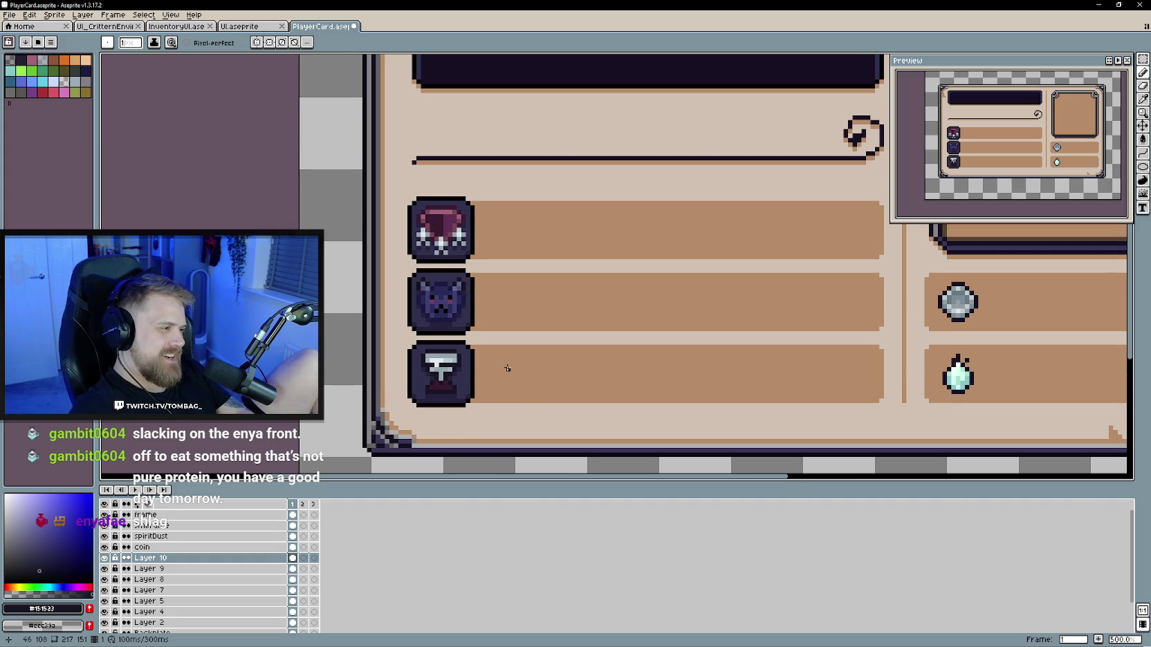
{"action": "key", "text": "ctrl+z"}
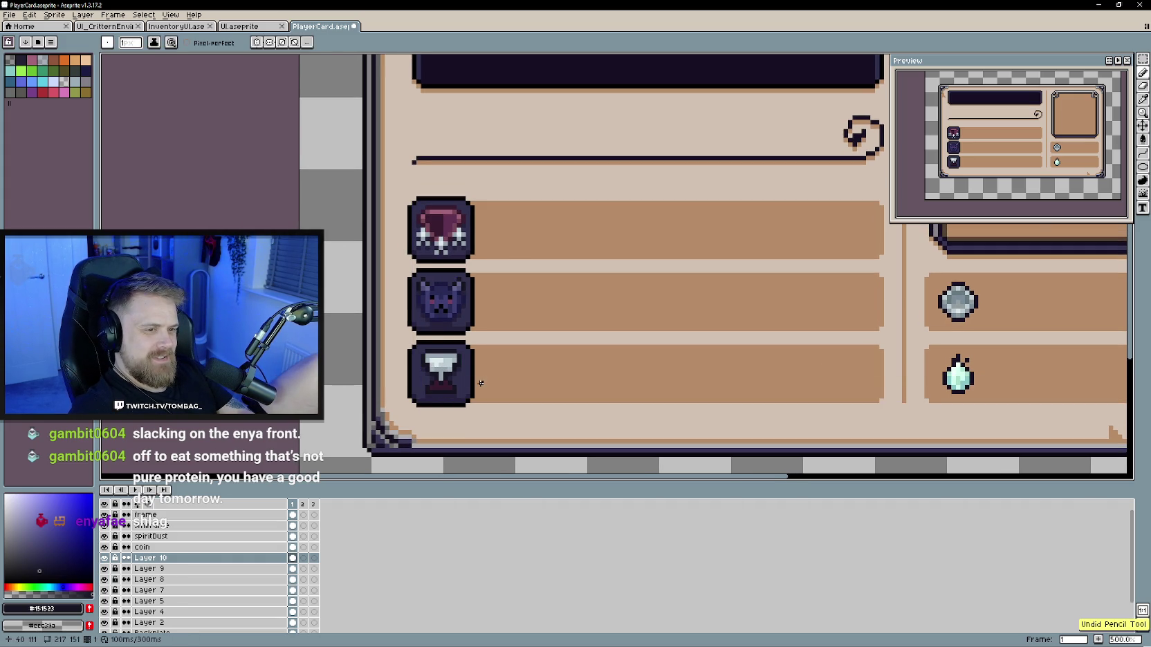
{"action": "scroll", "coordinate": [481, 382], "scroll_direction": "up", "scroll_amount": 2}
{"action": "scroll", "coordinate": [475, 378], "scroll_direction": "up", "scroll_amount": 2}
{"action": "left_click", "coordinate": [460, 357]}
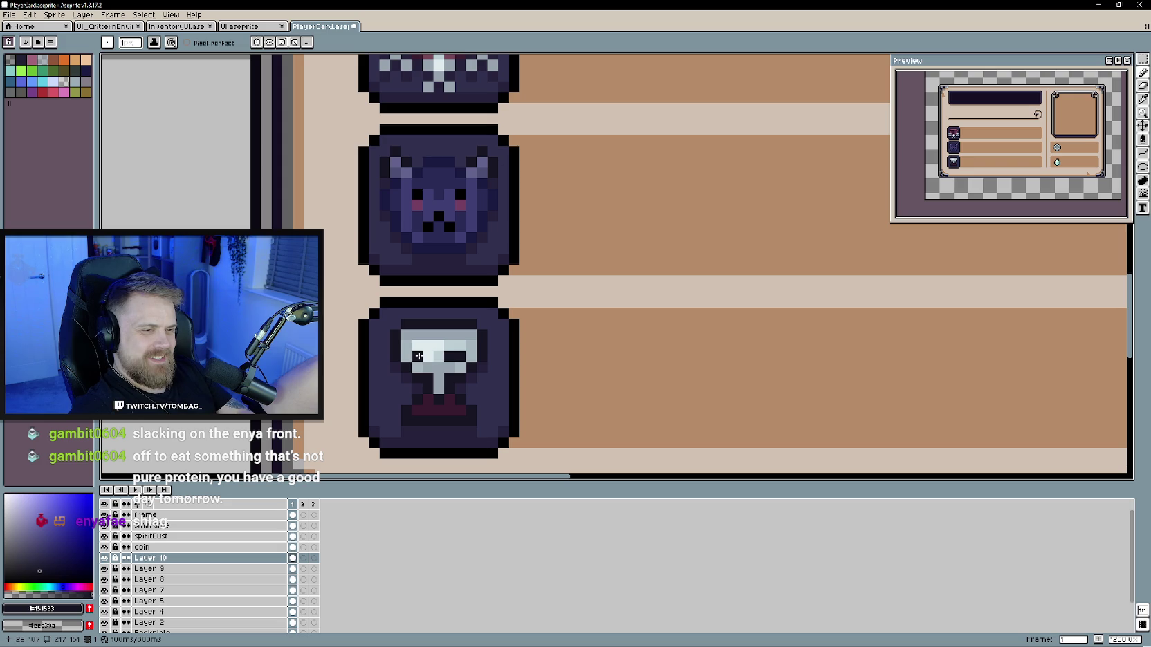
{"action": "key", "text": "ctrl+z"}
{"action": "key", "text": "ctrl+z"}
{"action": "scroll", "coordinate": [419, 355], "scroll_direction": "down", "scroll_amount": 5}
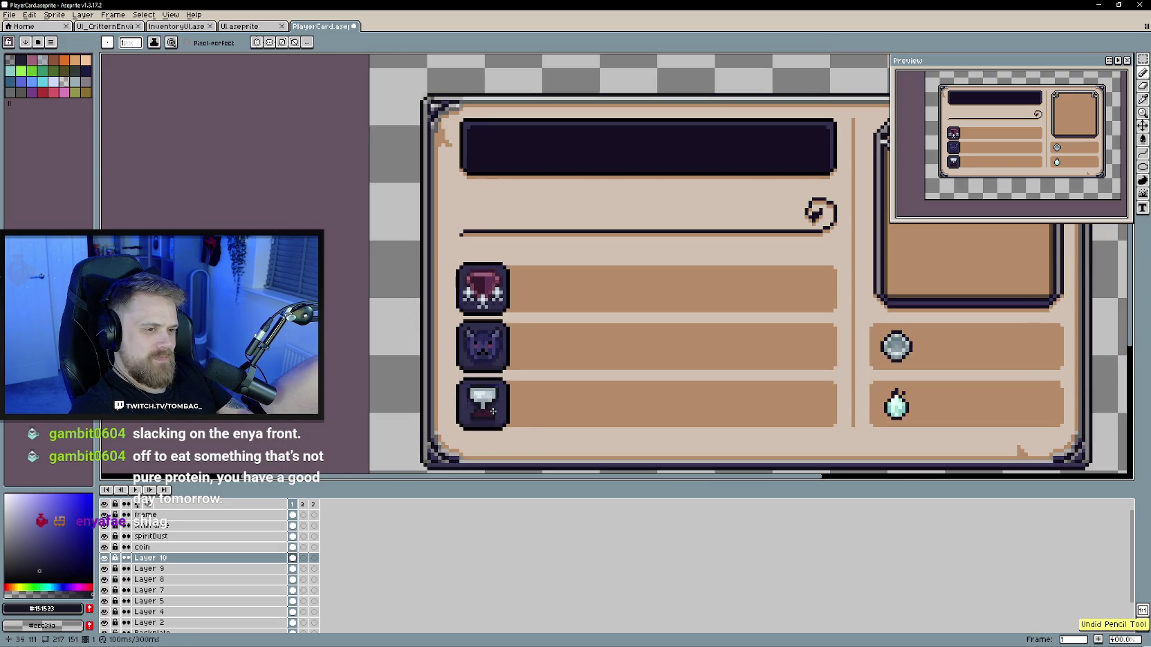
{"action": "scroll", "coordinate": [484, 401], "scroll_direction": "up", "scroll_amount": 5}
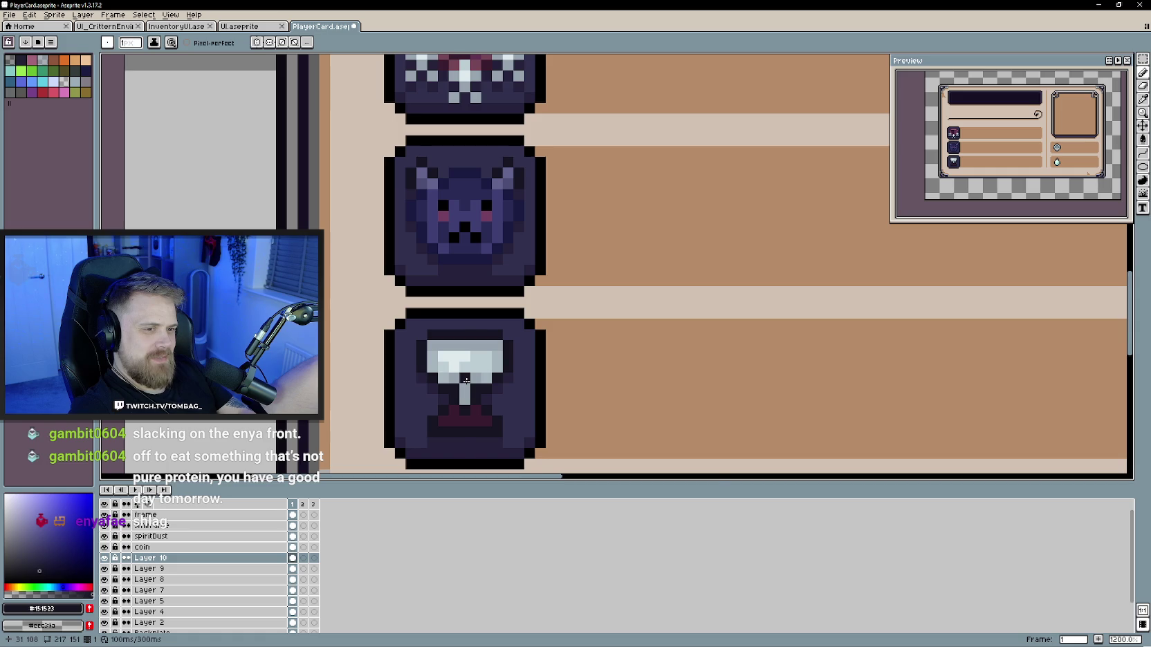
{"action": "scroll", "coordinate": [503, 437], "scroll_direction": "down", "scroll_amount": 3}
{"action": "scroll", "coordinate": [476, 403], "scroll_direction": "up", "scroll_amount": 1}
{"action": "key", "text": "ctrl+z"}
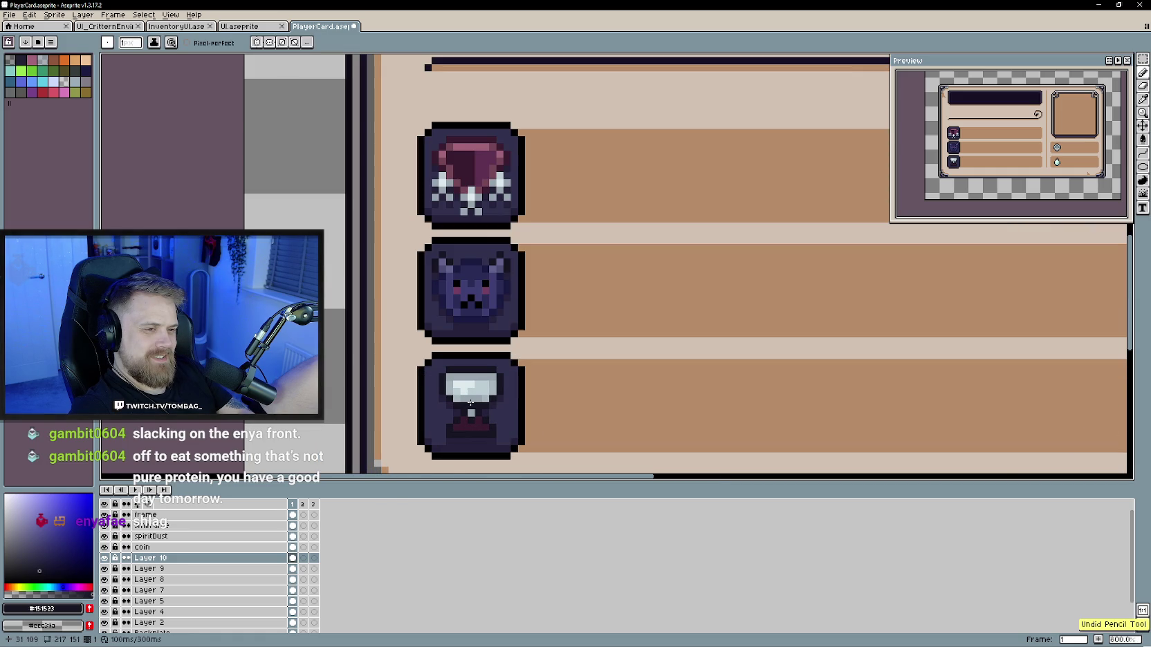
{"action": "scroll", "coordinate": [622, 434], "scroll_direction": "down", "scroll_amount": 3}
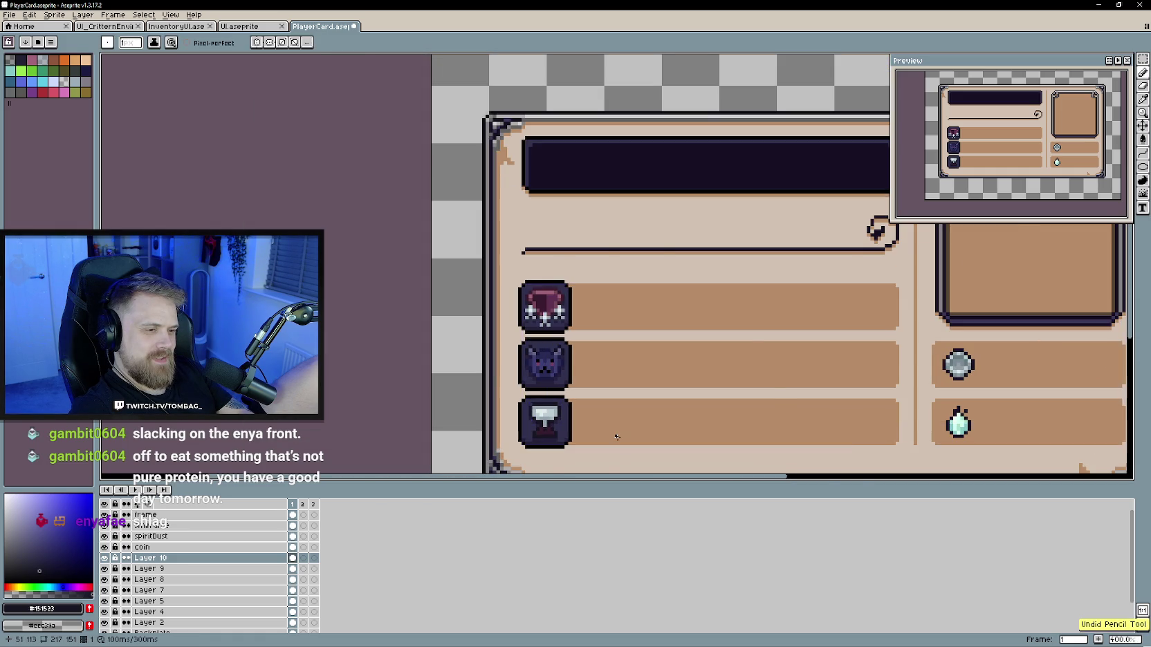
{"action": "scroll", "coordinate": [489, 415], "scroll_direction": "down", "scroll_amount": 2}
{"action": "scroll", "coordinate": [488, 415], "scroll_direction": "up", "scroll_amount": 4}
{"action": "scroll", "coordinate": [470, 388], "scroll_direction": "up", "scroll_amount": 4}
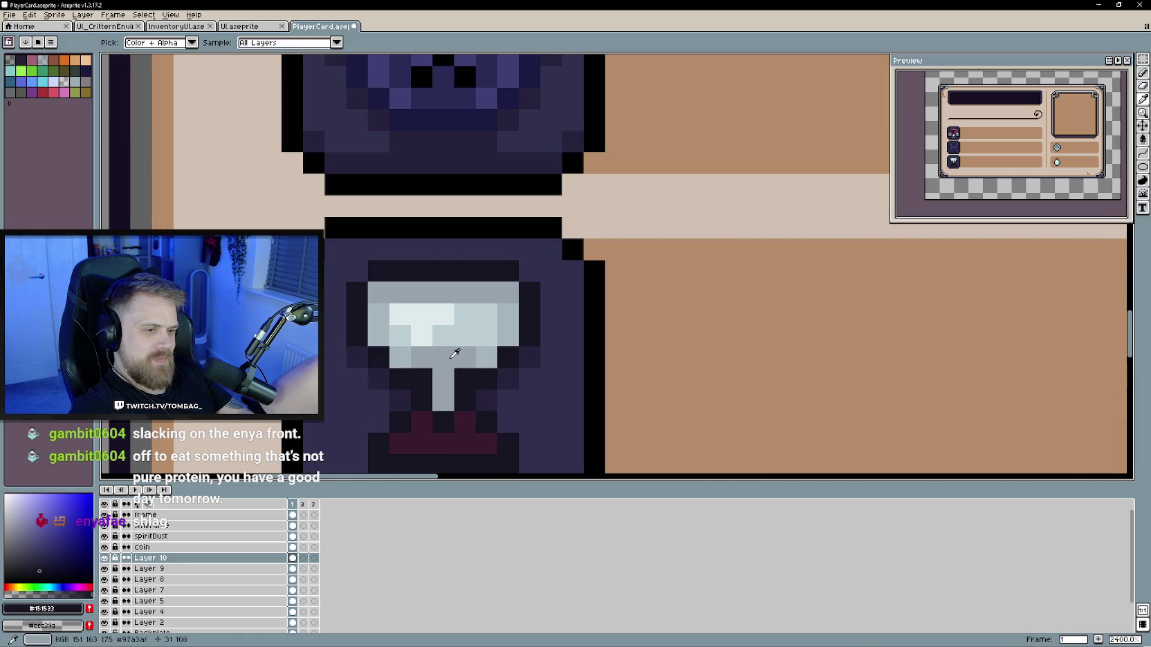
{"action": "left_click", "coordinate": [454, 352], "text": "alt"}
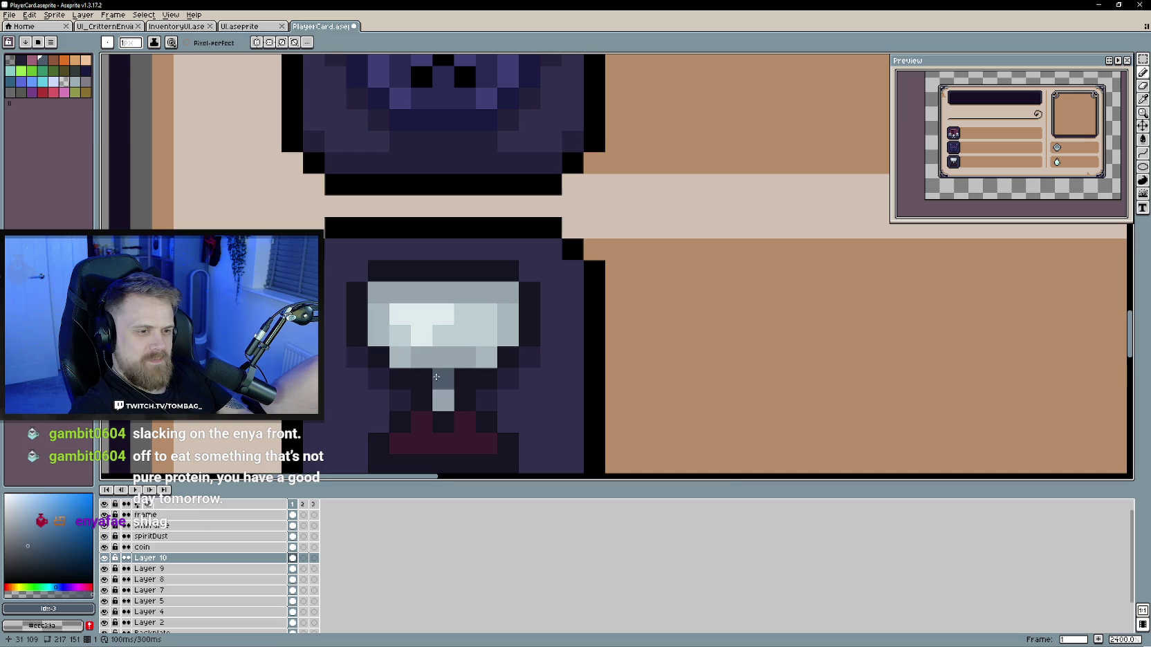
{"action": "scroll", "coordinate": [476, 421], "scroll_direction": "down", "scroll_amount": 5}
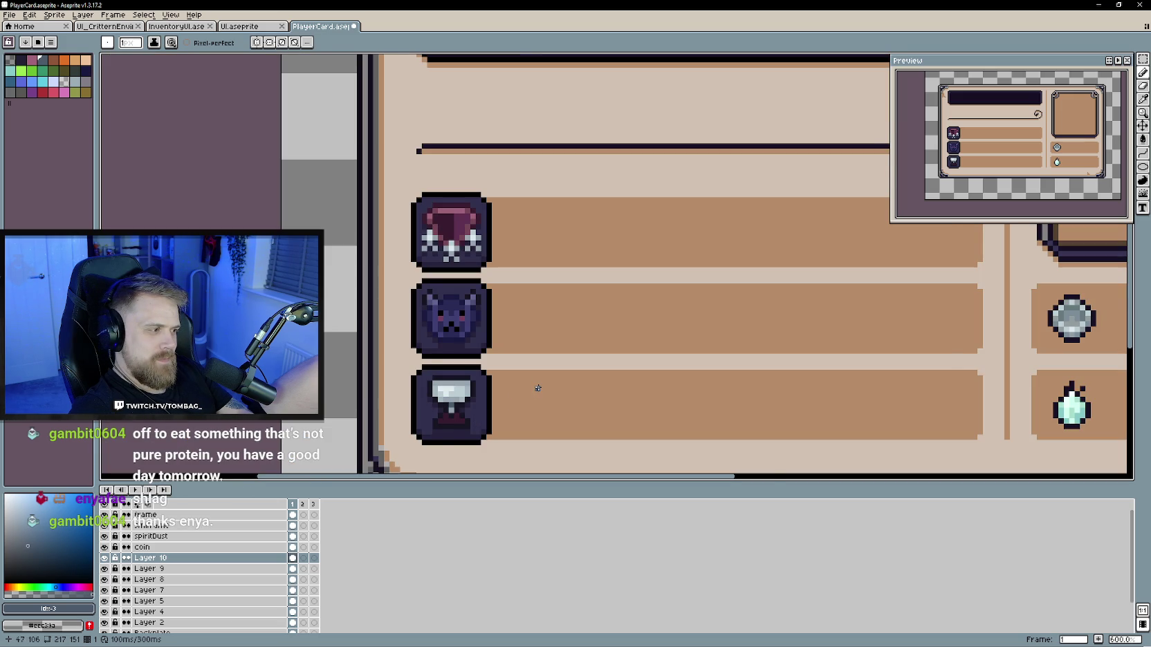
{"action": "scroll", "coordinate": [534, 388], "scroll_direction": "up", "scroll_amount": 1}
{"action": "scroll", "coordinate": [476, 395], "scroll_direction": "up", "scroll_amount": 3}
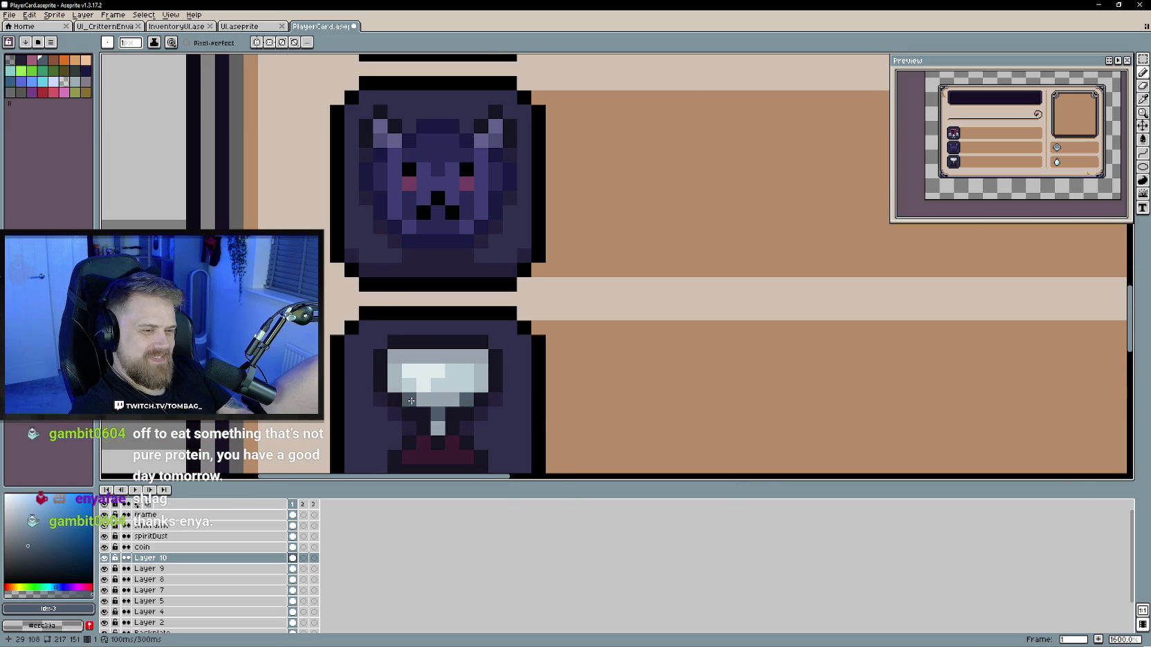
{"action": "scroll", "coordinate": [560, 420], "scroll_direction": "down", "scroll_amount": 4}
{"action": "scroll", "coordinate": [563, 399], "scroll_direction": "down", "scroll_amount": 1}
{"action": "scroll", "coordinate": [581, 401], "scroll_direction": "down", "scroll_amount": 1}
{"action": "scroll", "coordinate": [537, 397], "scroll_direction": "down", "scroll_amount": 1}
{"action": "scroll", "coordinate": [505, 390], "scroll_direction": "up", "scroll_amount": 3}
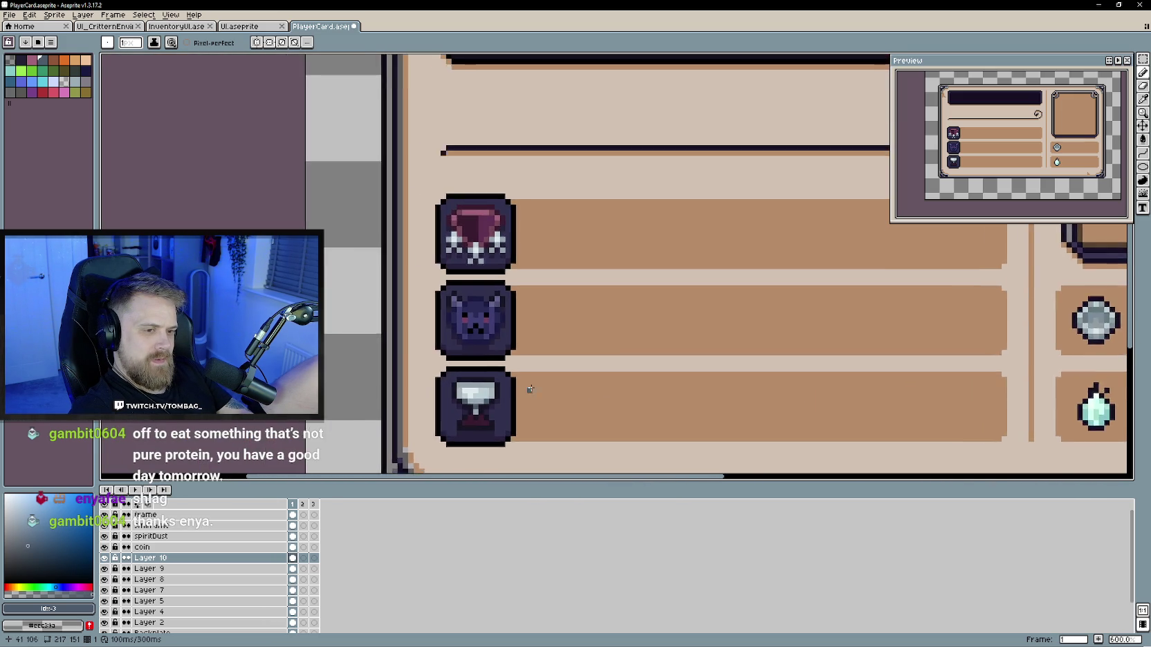
{"action": "scroll", "coordinate": [495, 381], "scroll_direction": "up", "scroll_amount": 2}
{"action": "scroll", "coordinate": [489, 373], "scroll_direction": "up", "scroll_amount": 1}
{"action": "key", "text": "b"}
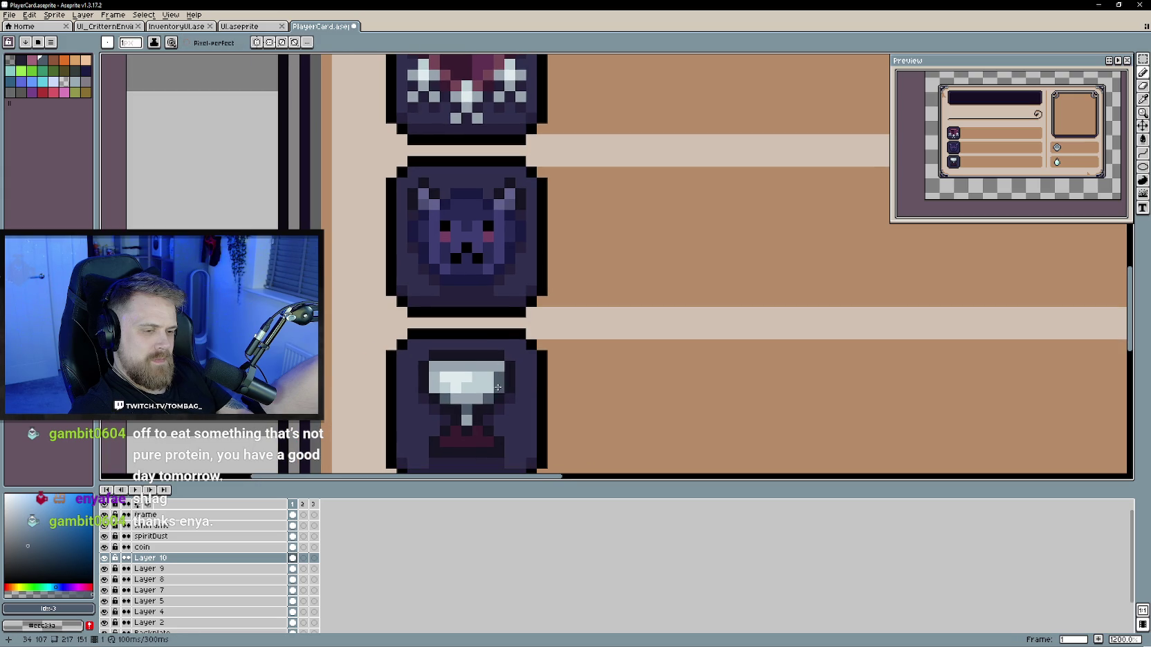
{"action": "left_click", "coordinate": [487, 381], "text": "alt"}
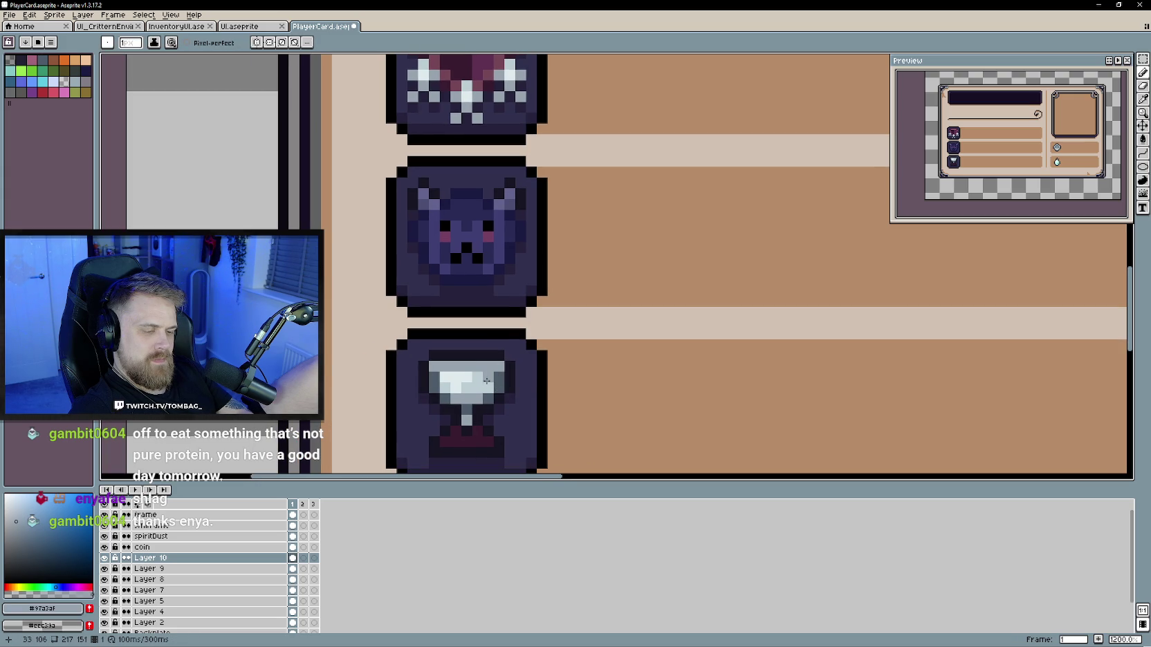
{"action": "scroll", "coordinate": [483, 381], "scroll_direction": "down", "scroll_amount": 4}
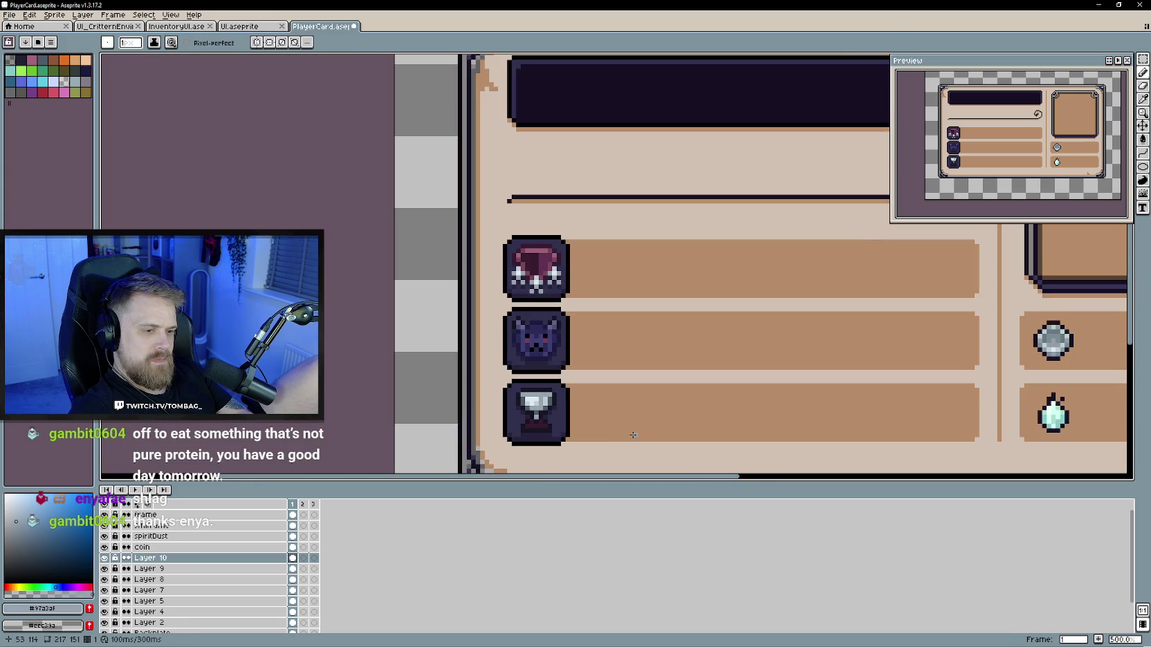
{"action": "scroll", "coordinate": [588, 426], "scroll_direction": "down", "scroll_amount": 1}
{"action": "scroll", "coordinate": [574, 422], "scroll_direction": "down", "scroll_amount": 1}
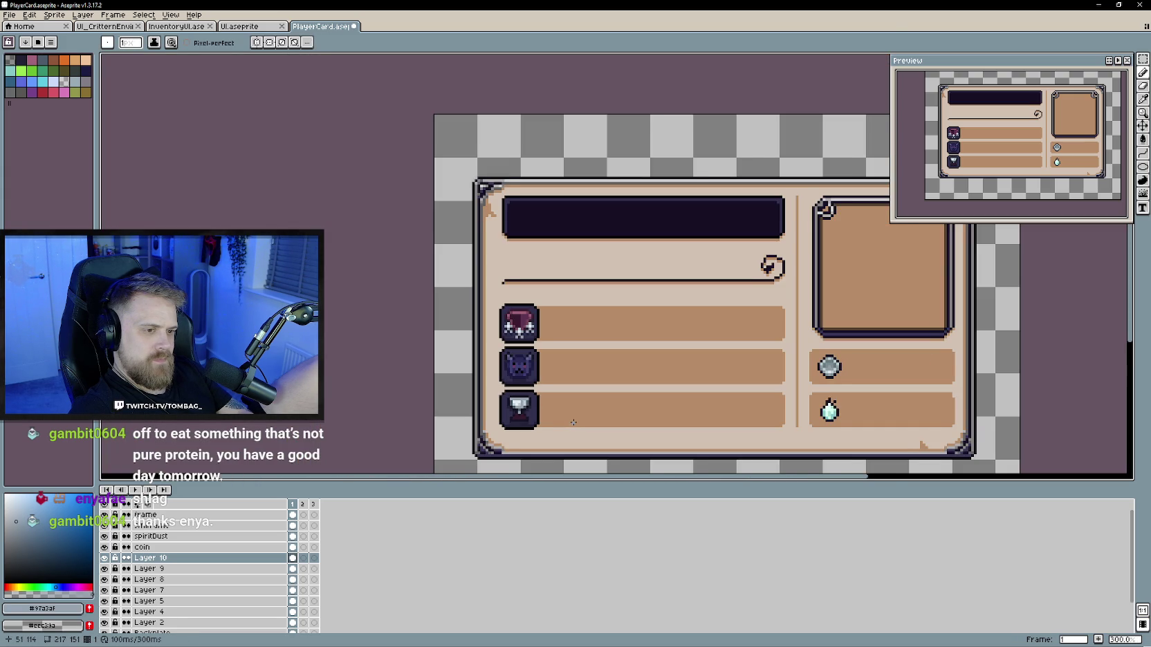
{"action": "scroll", "coordinate": [522, 401], "scroll_direction": "up", "scroll_amount": 3}
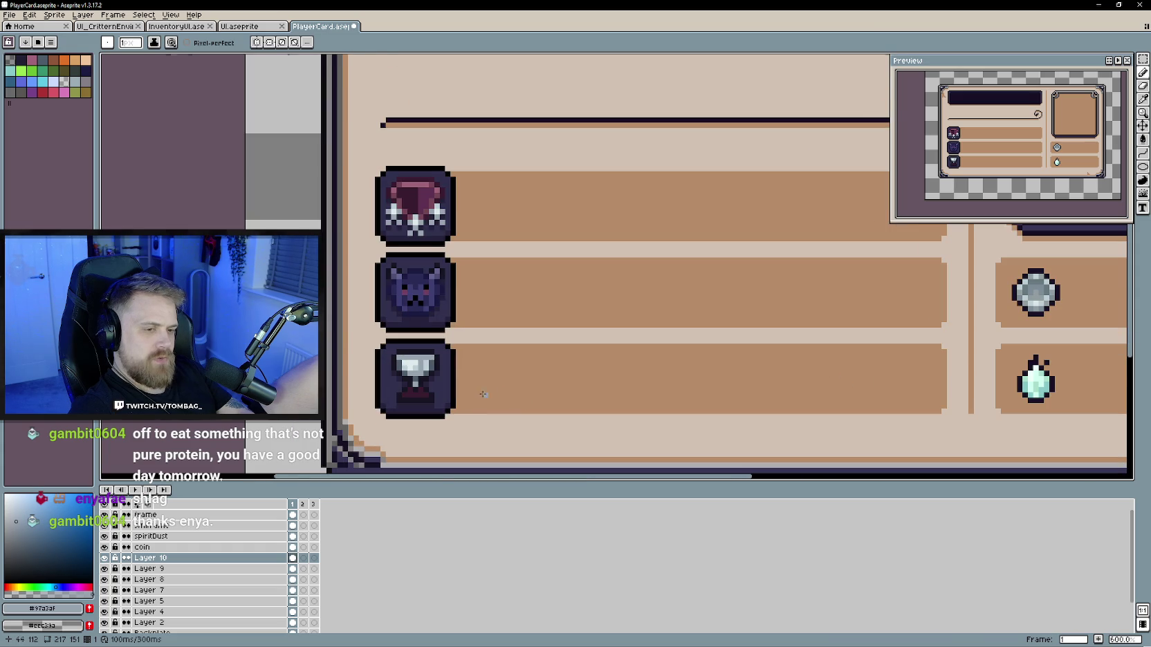
{"action": "scroll", "coordinate": [490, 394], "scroll_direction": "up", "scroll_amount": 2}
{"action": "scroll", "coordinate": [413, 359], "scroll_direction": "up", "scroll_amount": 2}
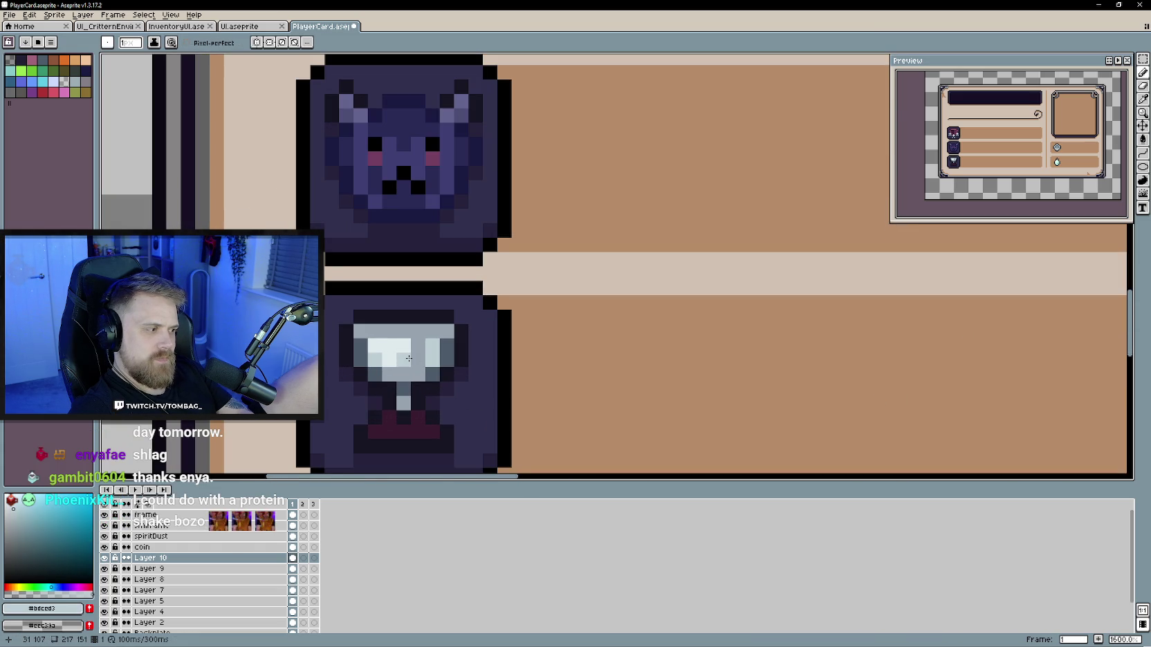
{"action": "left_click_drag", "start_coordinate": [417, 347], "coordinate": [447, 333]}
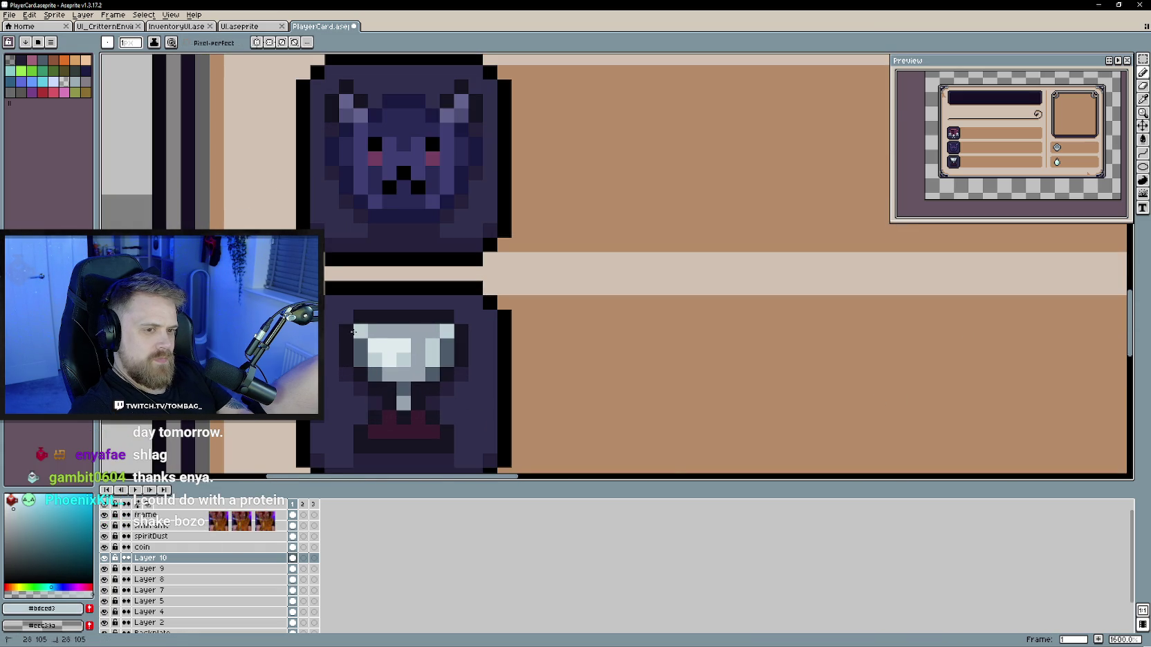
{"action": "scroll", "coordinate": [470, 427], "scroll_direction": "down", "scroll_amount": 3}
{"action": "scroll", "coordinate": [537, 401], "scroll_direction": "down", "scroll_amount": 1}
{"action": "scroll", "coordinate": [536, 402], "scroll_direction": "down", "scroll_amount": 2}
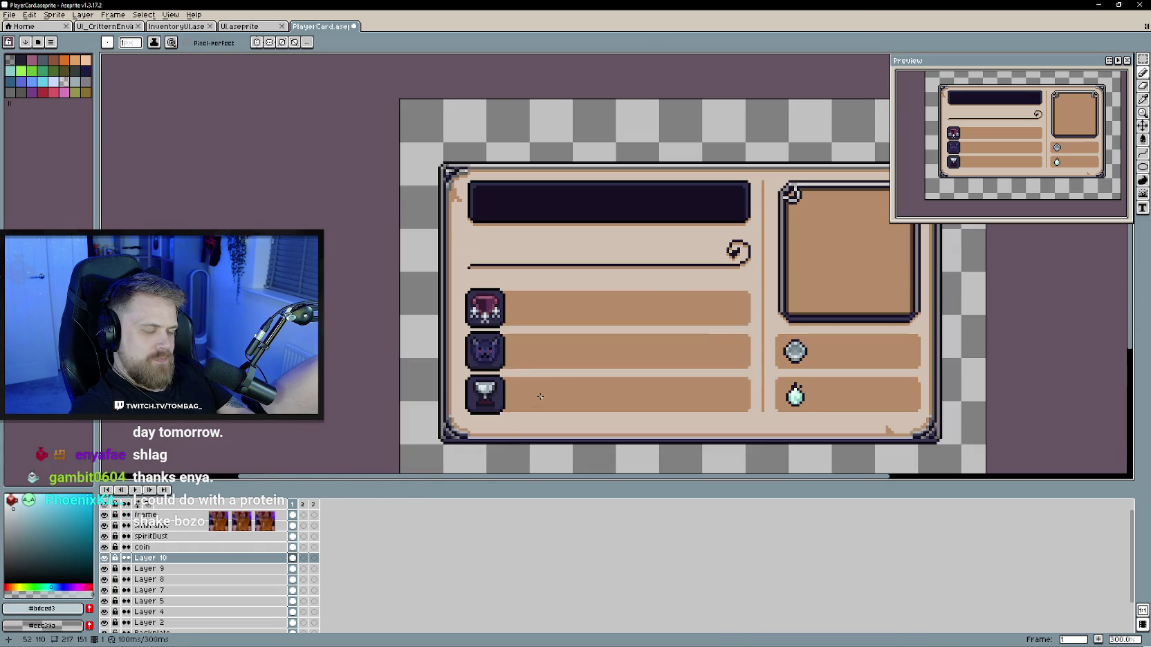
{"action": "scroll", "coordinate": [541, 396], "scroll_direction": "up", "scroll_amount": 4}
{"action": "scroll", "coordinate": [450, 377], "scroll_direction": "up", "scroll_amount": 2}
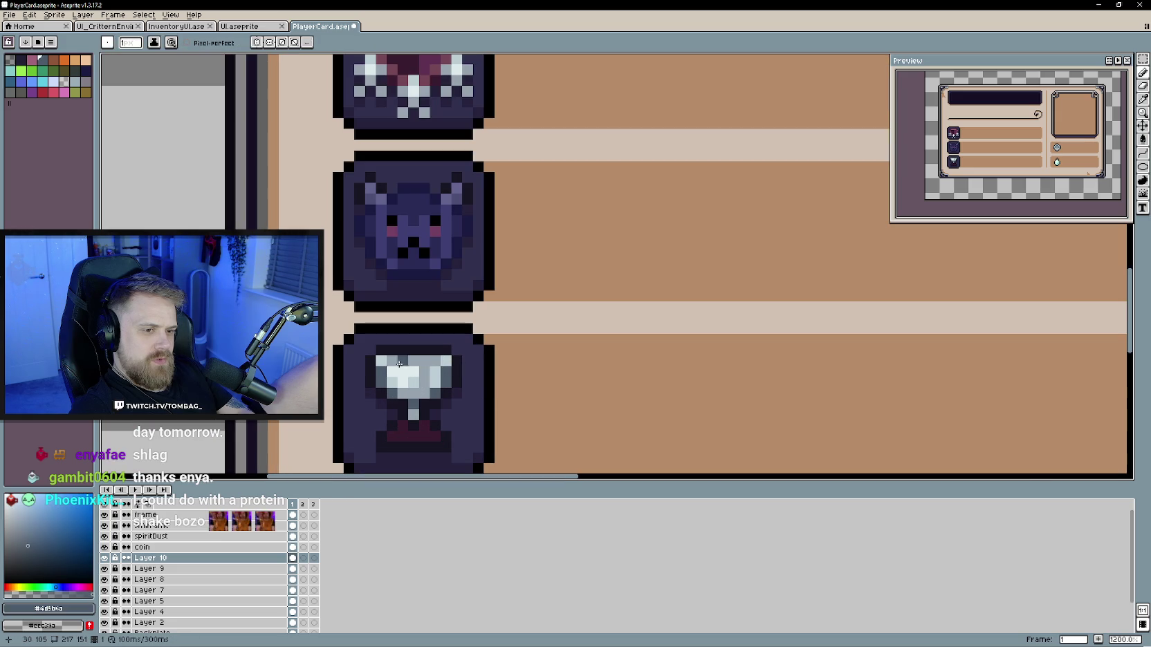
{"action": "scroll", "coordinate": [512, 373], "scroll_direction": "down", "scroll_amount": 5}
{"action": "scroll", "coordinate": [510, 370], "scroll_direction": "down", "scroll_amount": 1}
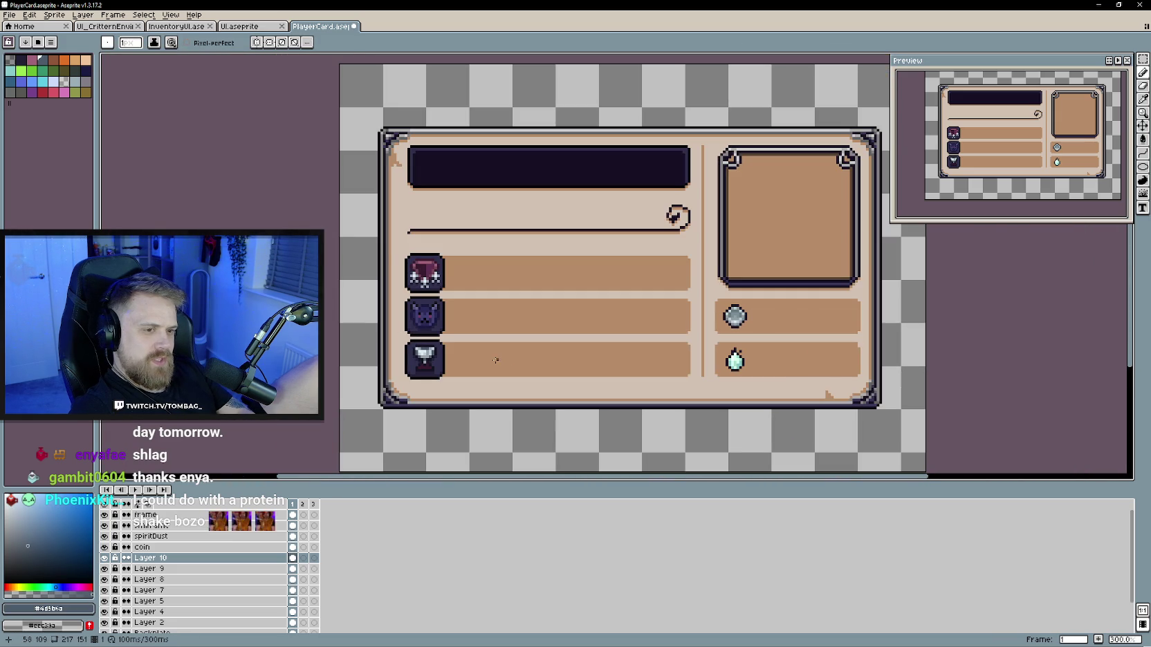
{"action": "scroll", "coordinate": [502, 360], "scroll_direction": "up", "scroll_amount": 1}
{"action": "scroll", "coordinate": [487, 366], "scroll_direction": "up", "scroll_amount": 1}
{"action": "scroll", "coordinate": [472, 375], "scroll_direction": "up", "scroll_amount": 2}
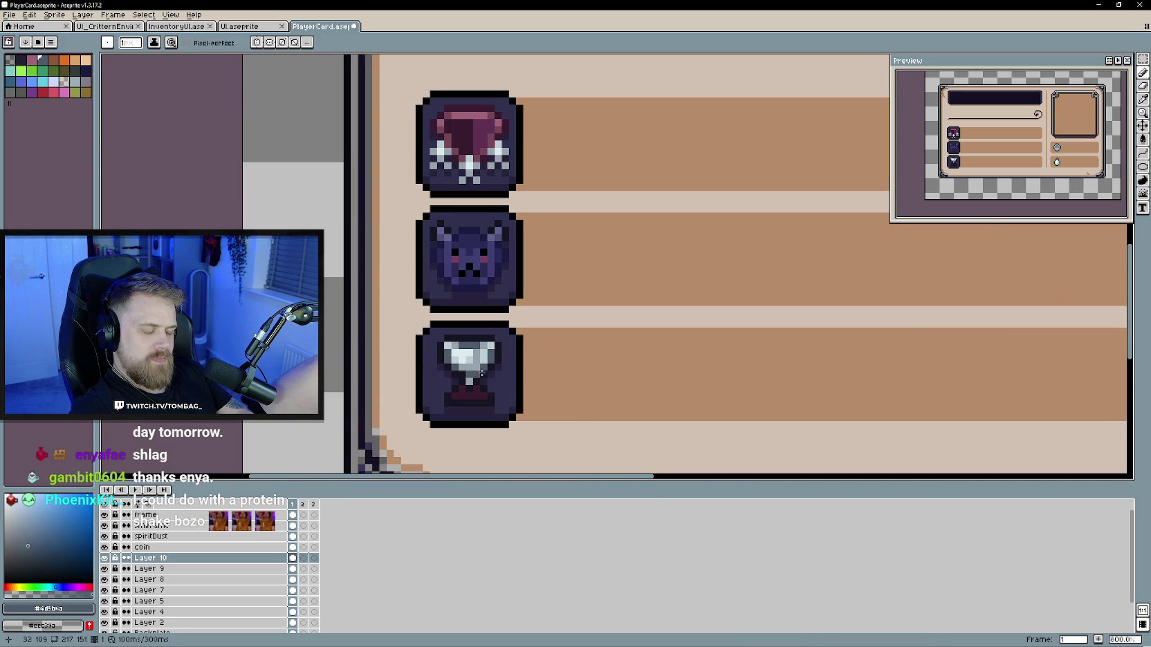
{"action": "scroll", "coordinate": [505, 381], "scroll_direction": "up", "scroll_amount": 2}
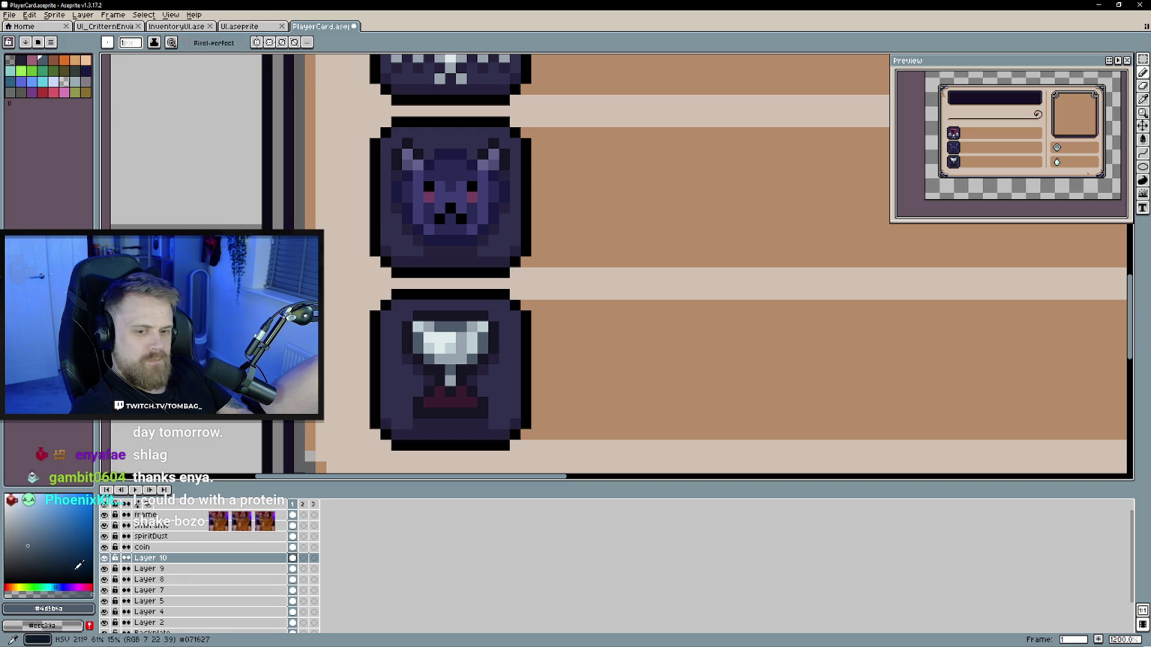
{"action": "left_click", "coordinate": [442, 357], "text": "alt"}
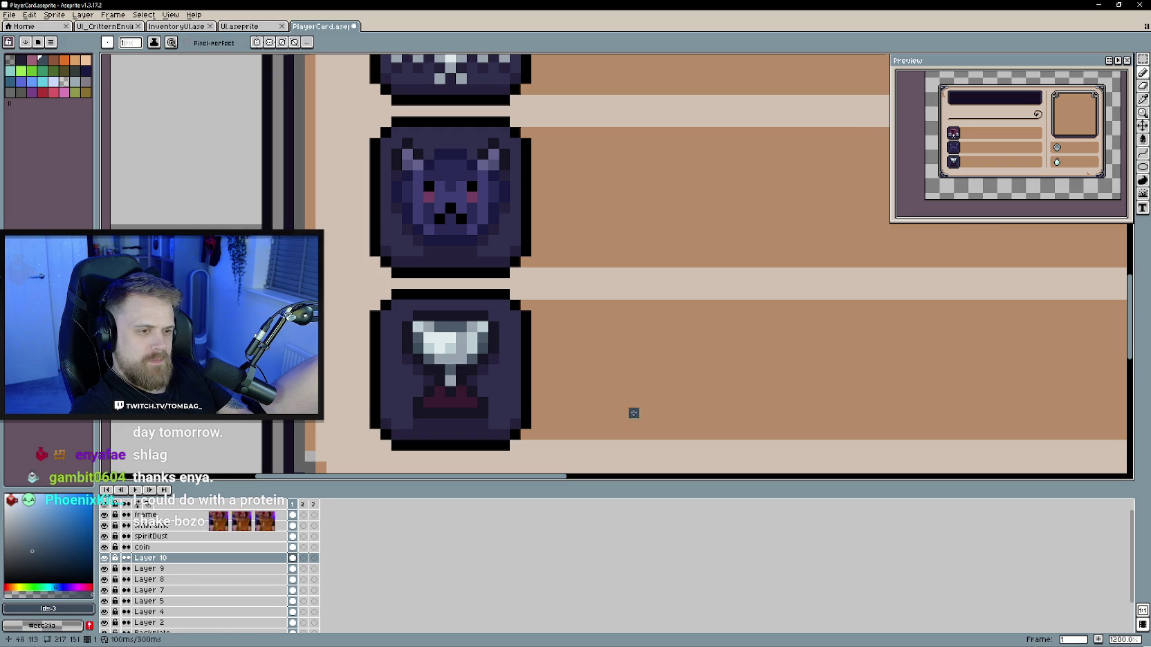
{"action": "scroll", "coordinate": [633, 413], "scroll_direction": "down", "scroll_amount": 4}
{"action": "scroll", "coordinate": [567, 395], "scroll_direction": "down", "scroll_amount": 2}
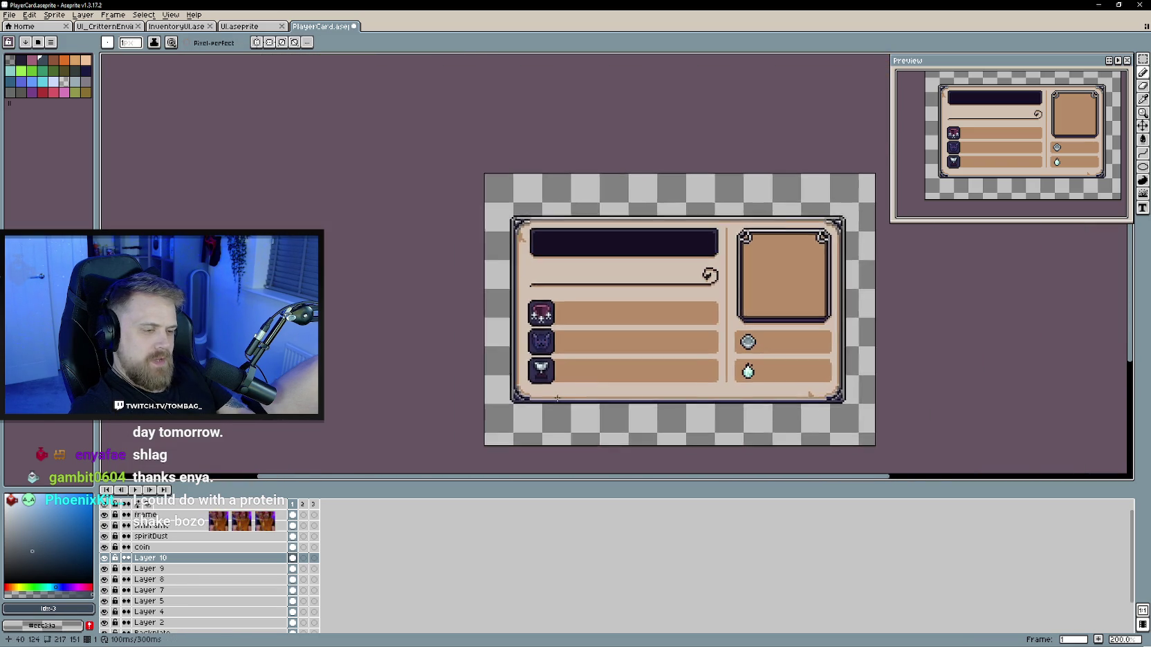
{"action": "scroll", "coordinate": [516, 391], "scroll_direction": "up", "scroll_amount": 2}
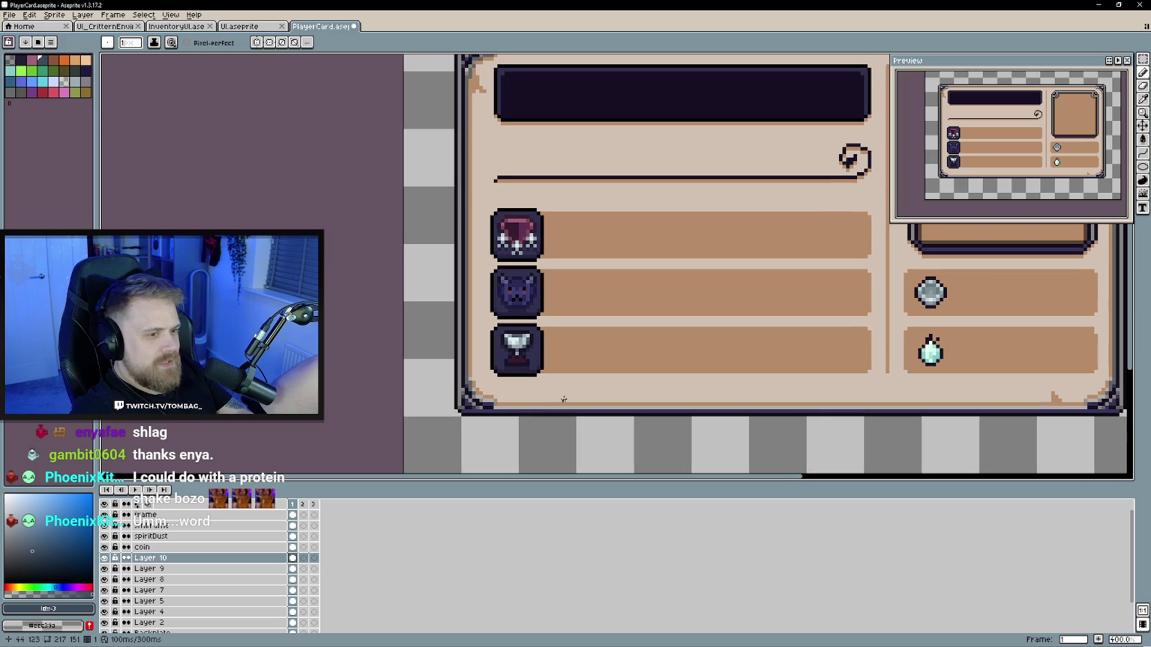
{"action": "scroll", "coordinate": [557, 394], "scroll_direction": "up", "scroll_amount": 3}
{"action": "scroll", "coordinate": [526, 372], "scroll_direction": "up", "scroll_amount": 2}
{"action": "left_click", "coordinate": [528, 370], "text": "alt"}
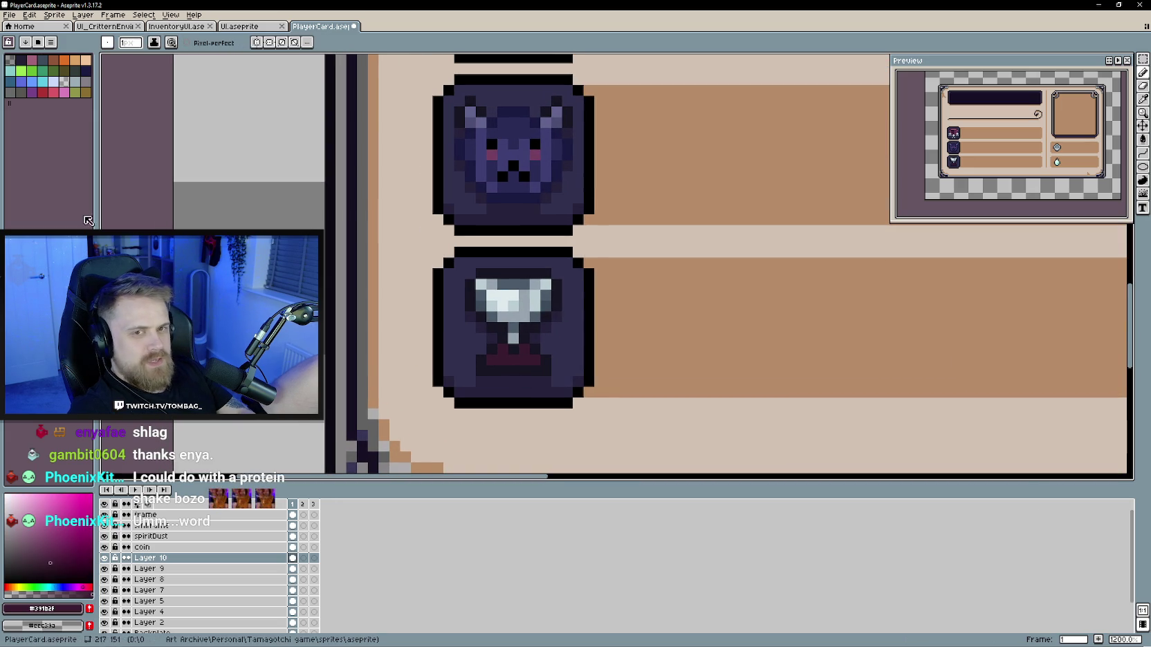
{"action": "scroll", "coordinate": [544, 406], "scroll_direction": "down", "scroll_amount": 4}
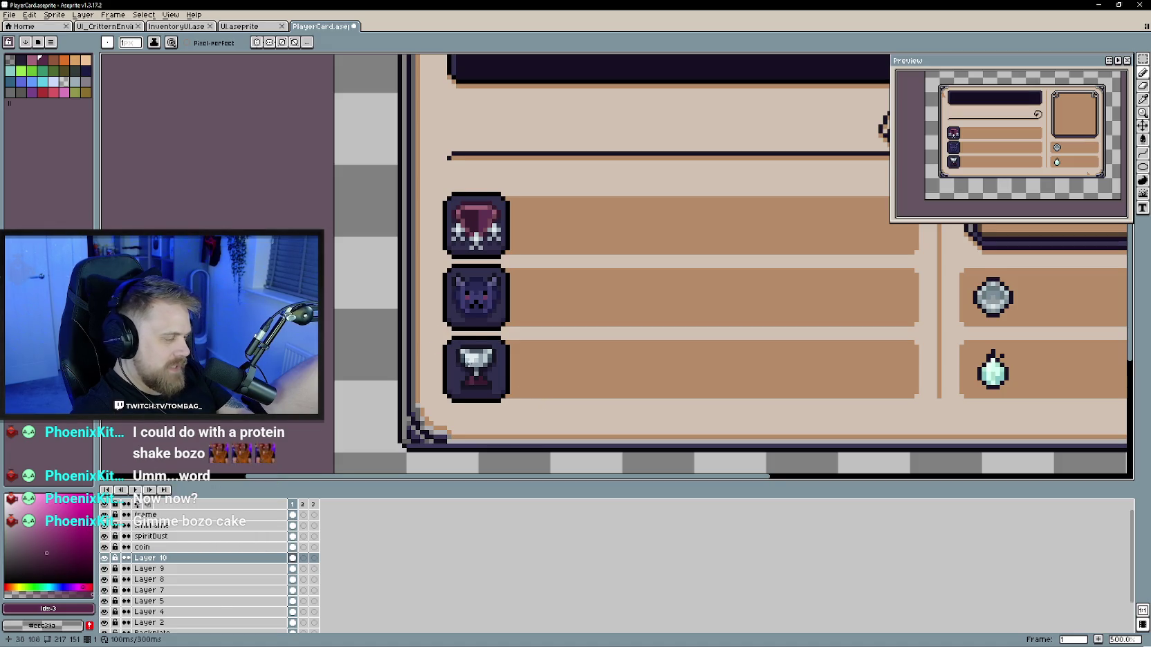
{"action": "scroll", "coordinate": [441, 396], "scroll_direction": "up", "scroll_amount": 2}
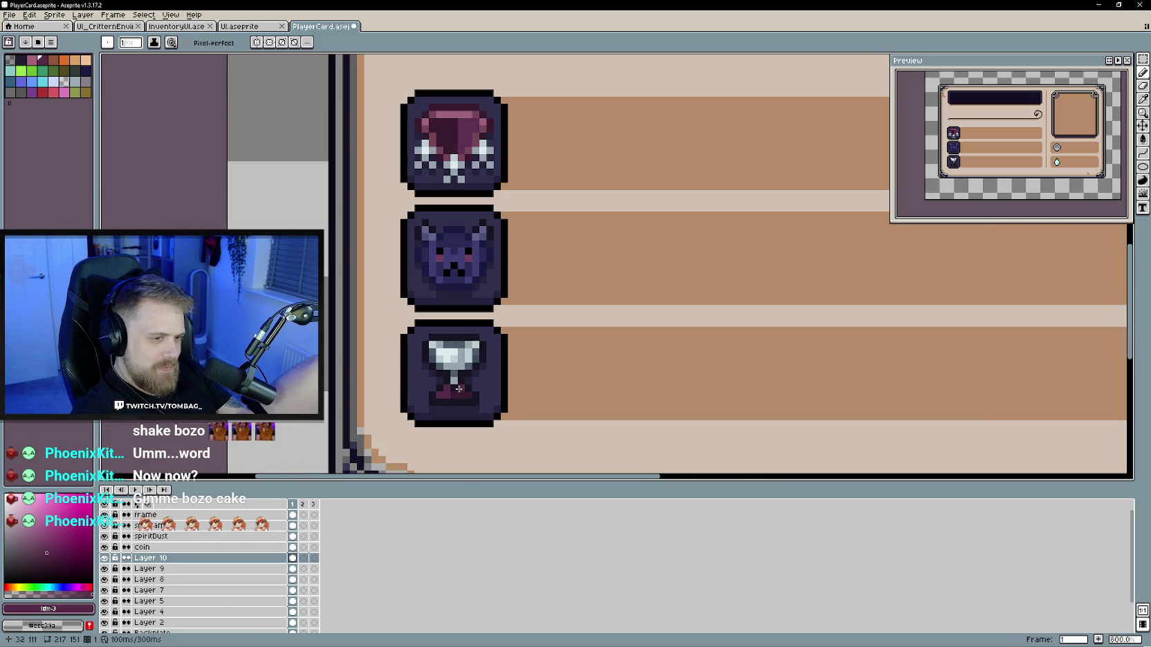
{"action": "scroll", "coordinate": [483, 387], "scroll_direction": "down", "scroll_amount": 3}
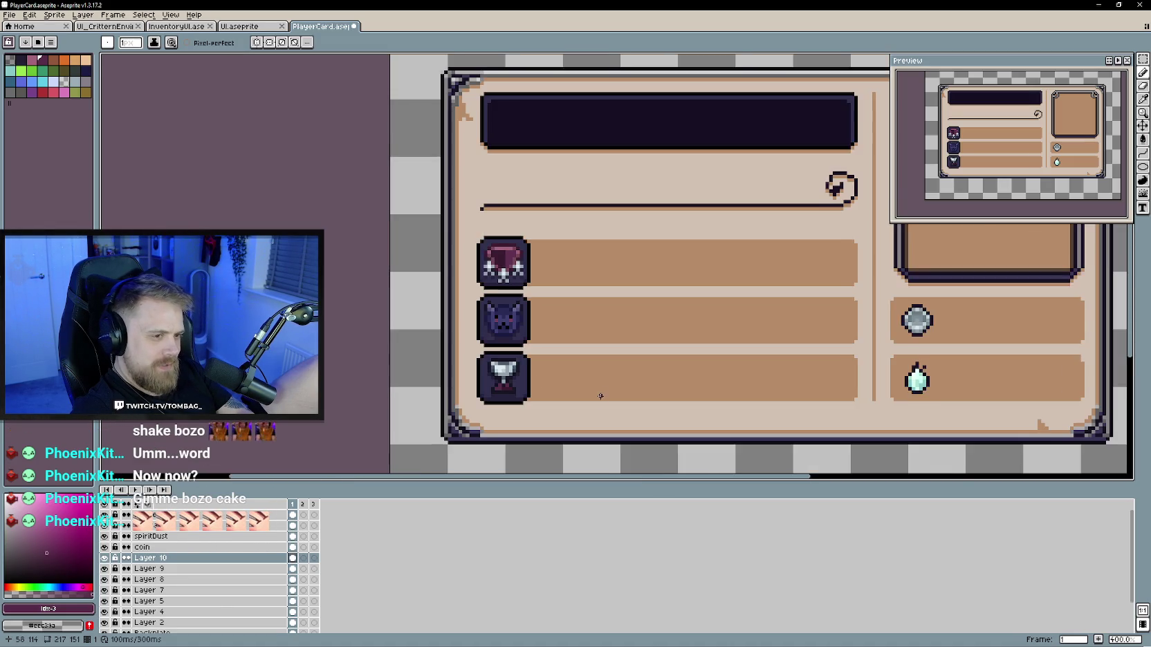
{"action": "scroll", "coordinate": [495, 383], "scroll_direction": "down", "scroll_amount": 1}
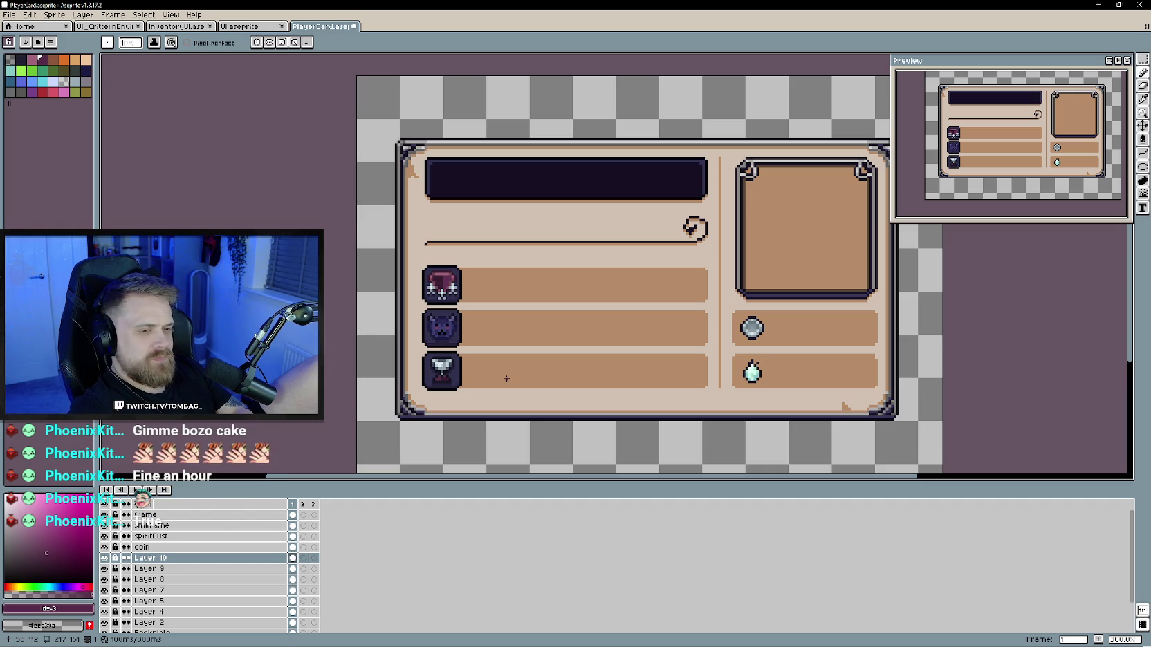
{"action": "scroll", "coordinate": [506, 378], "scroll_direction": "up", "scroll_amount": 1}
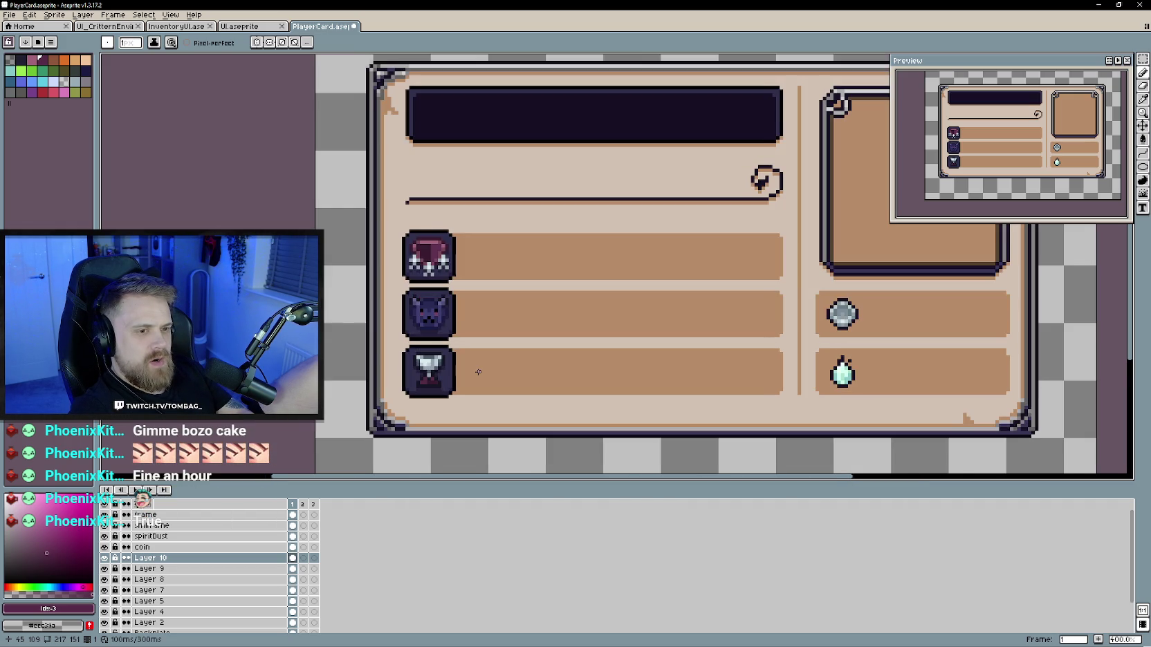
Step: Toggle the trophy icon layer to check it and make Layer 8 active
{"action": "scroll", "coordinate": [495, 383], "scroll_direction": "up", "scroll_amount": 1}
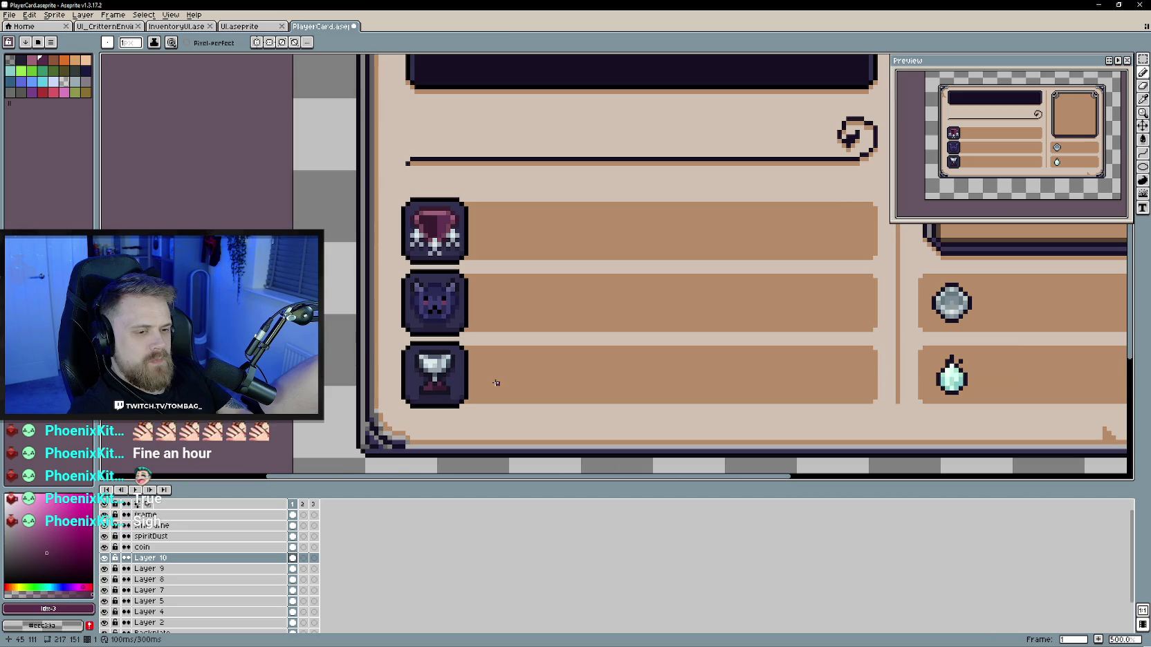
{"action": "left_click", "coordinate": [106, 579]}
{"action": "left_click", "coordinate": [138, 580]}
{"action": "key", "text": "i"}
{"action": "key", "text": "b"}
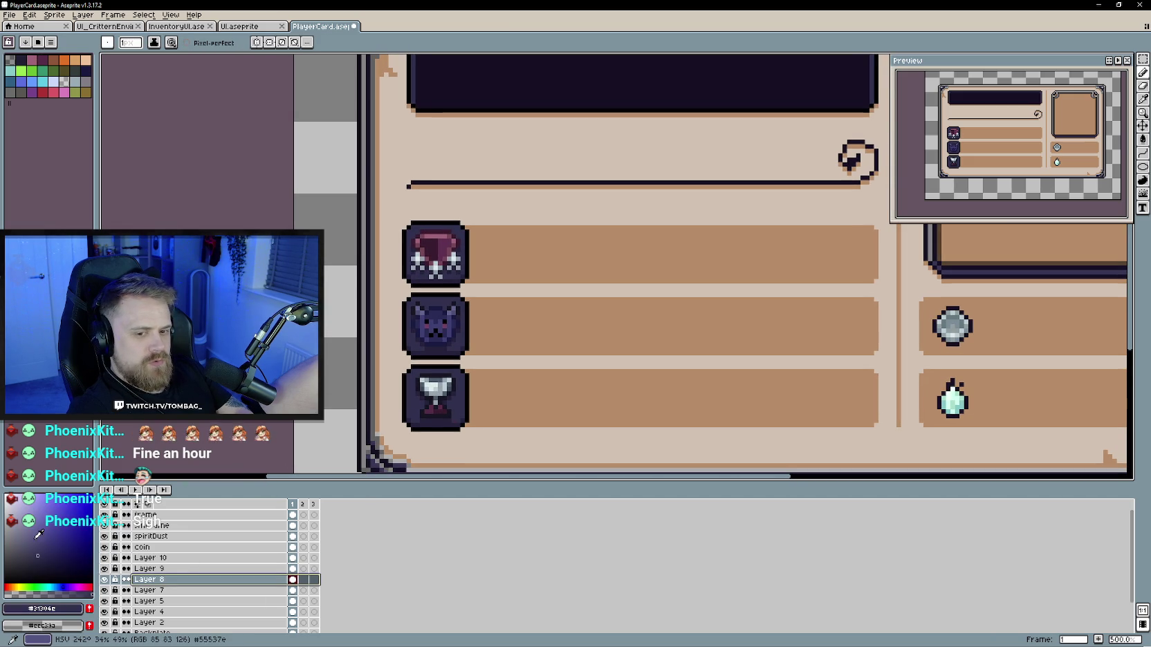
{"action": "scroll", "coordinate": [437, 337], "scroll_direction": "up", "scroll_amount": 2}
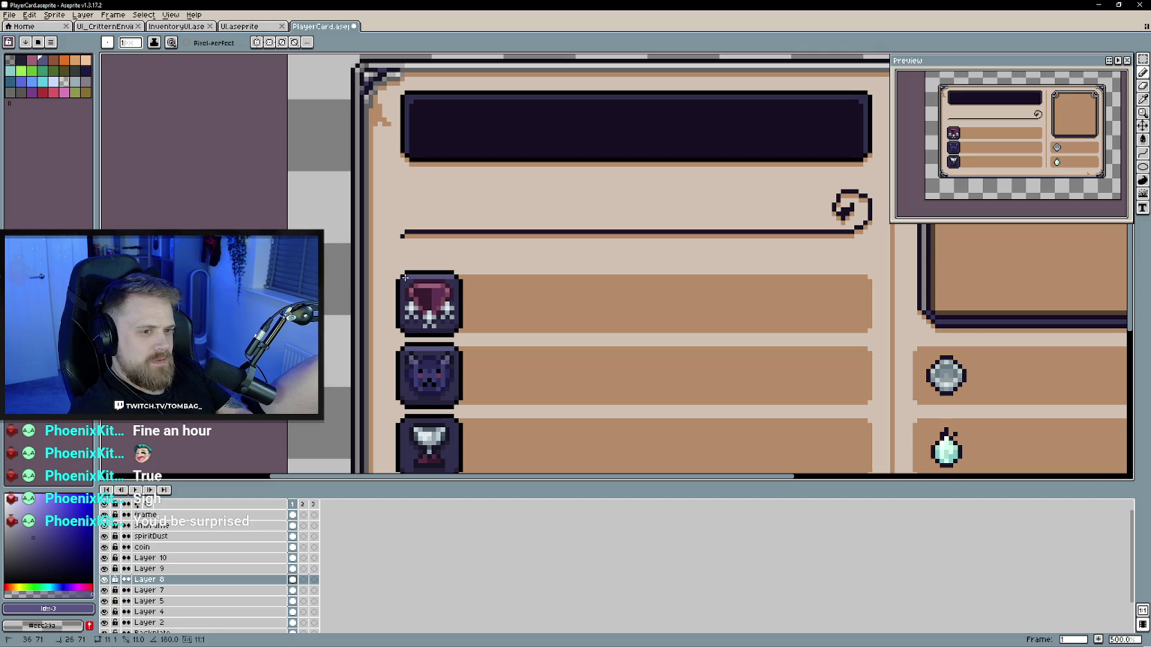
{"action": "scroll", "coordinate": [565, 337], "scroll_direction": "down", "scroll_amount": 2}
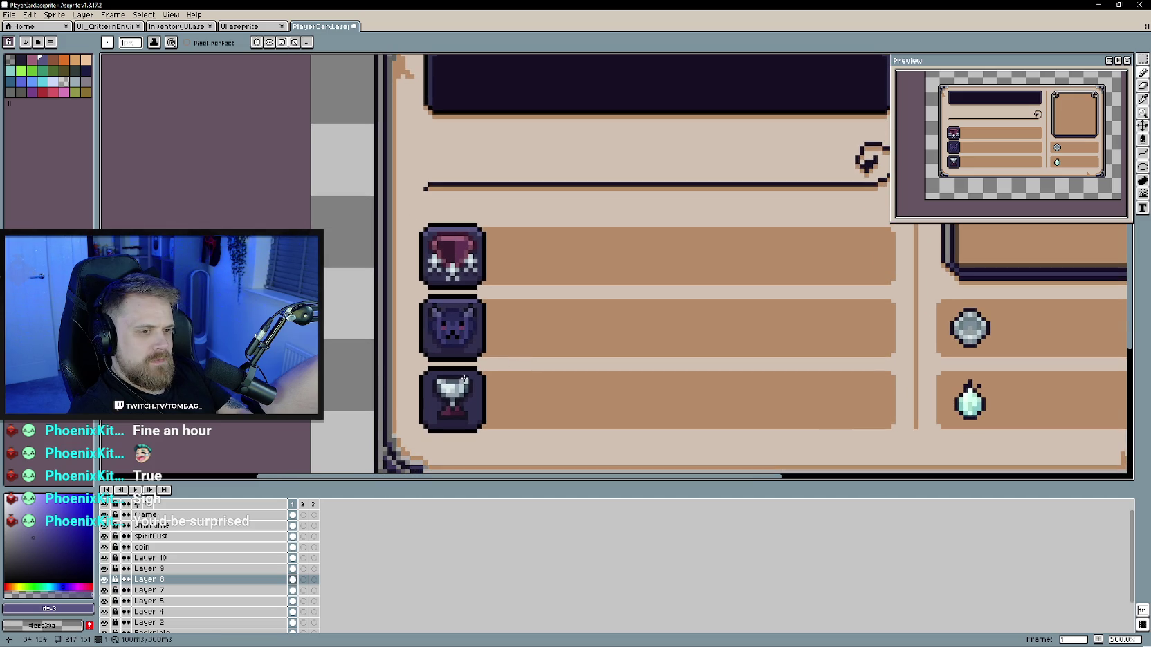
Step: Reframe the view on the card and eyedrop the card's brown colour for the Pencil
{"action": "left_click_drag", "start_coordinate": [474, 373], "coordinate": [430, 375]}
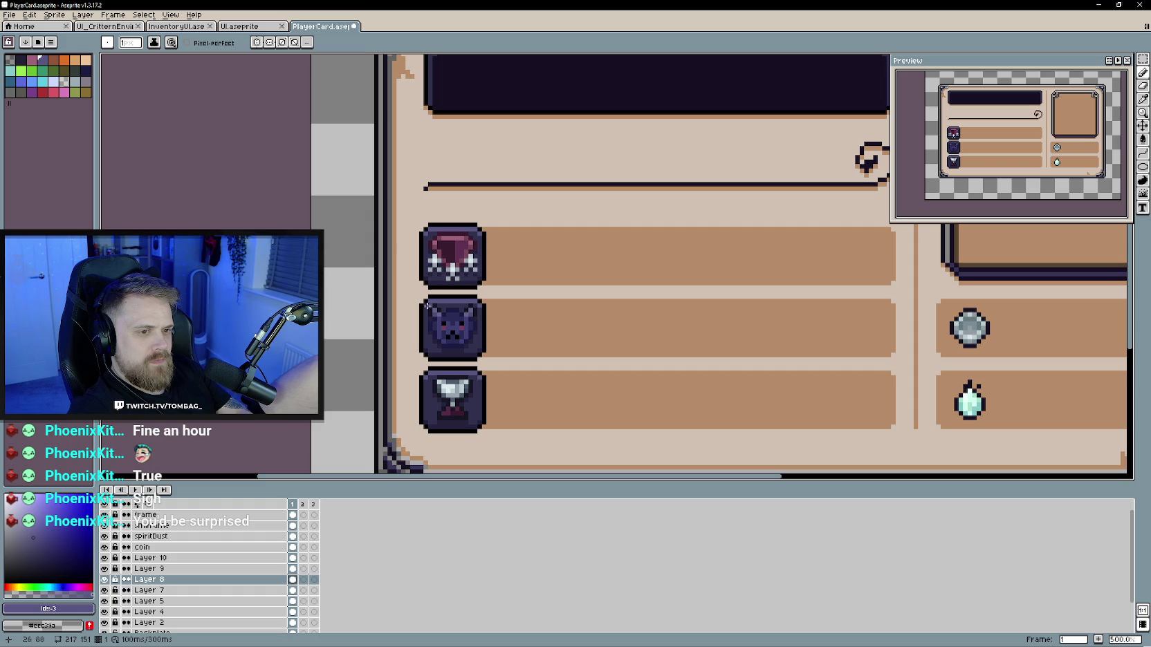
{"action": "scroll", "coordinate": [569, 378], "scroll_direction": "down", "scroll_amount": 3}
{"action": "mouse_move", "coordinate": [569, 378]}
{"action": "left_mouse_down"}
{"action": "mouse_move", "coordinate": [503, 335]}
{"action": "mouse_move", "coordinate": [480, 335]}
{"action": "left_mouse_up"}
{"action": "scroll", "coordinate": [503, 335], "scroll_direction": "up", "scroll_amount": 1}
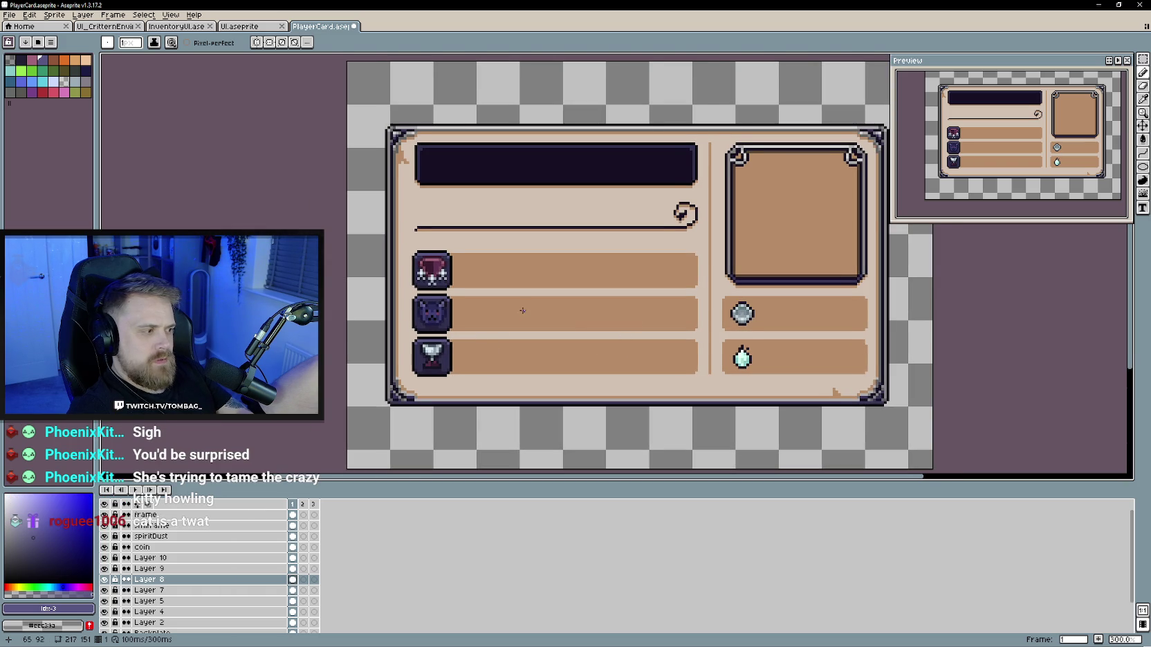
{"action": "left_click_drag", "start_coordinate": [515, 284], "coordinate": [544, 327]}
{"action": "key", "text": "i"}
{"action": "left_click", "coordinate": [491, 354]}
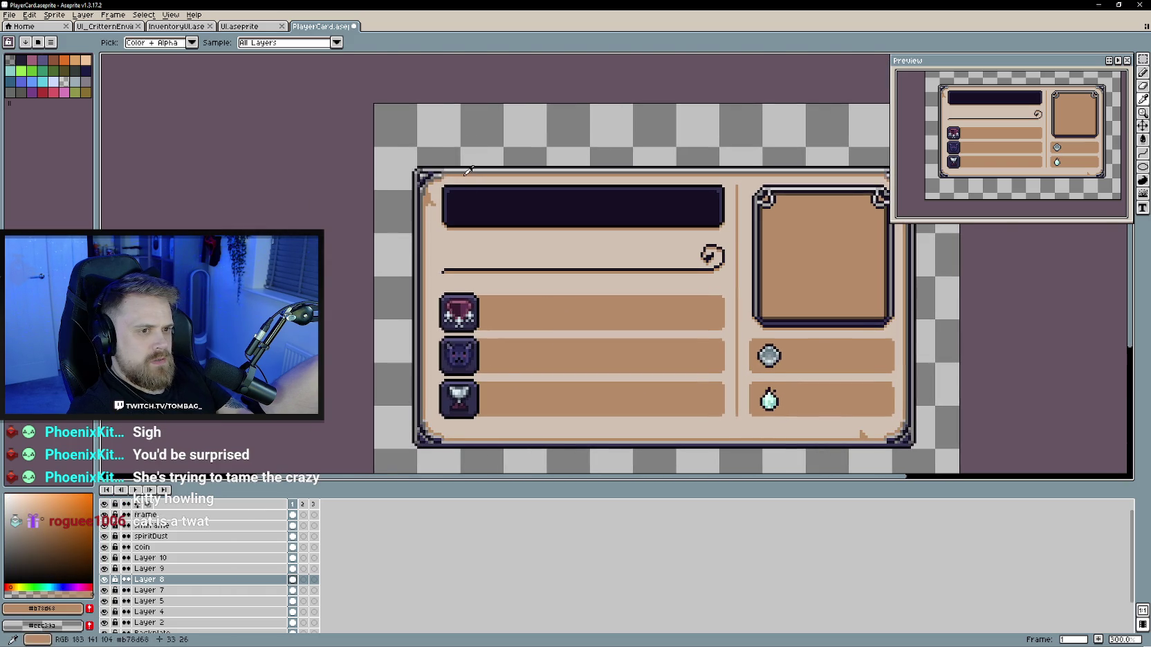
{"action": "key", "text": "b"}
{"action": "scroll", "coordinate": [491, 355], "scroll_direction": "up", "scroll_amount": 2}
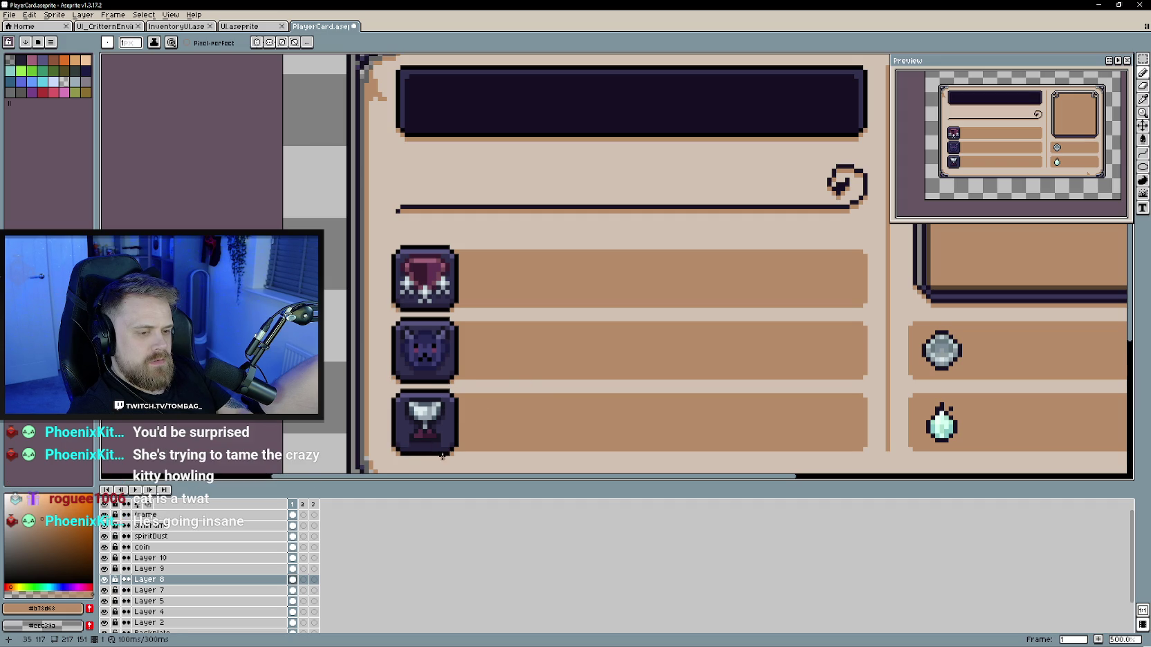
Step: Draw a short brown line filling the gap between the first and second icons
{"action": "left_click_drag", "start_coordinate": [443, 458], "coordinate": [405, 456]}
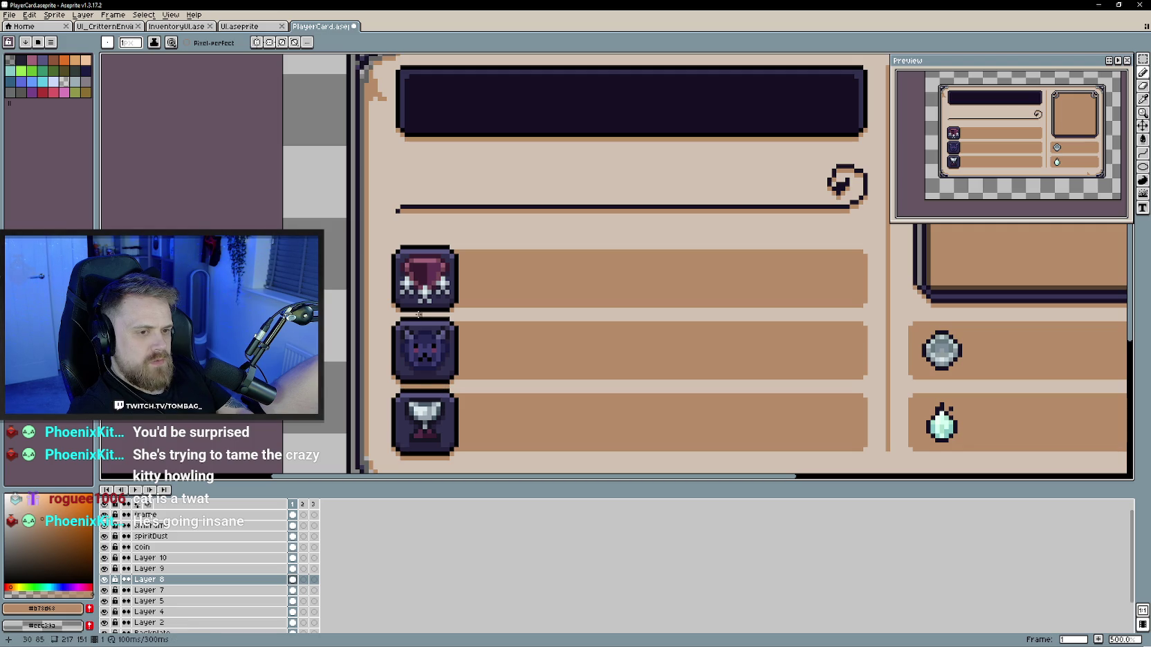
{"action": "left_click_drag", "start_coordinate": [401, 316], "coordinate": [443, 315]}
{"action": "scroll", "coordinate": [474, 345], "scroll_direction": "down", "scroll_amount": 2}
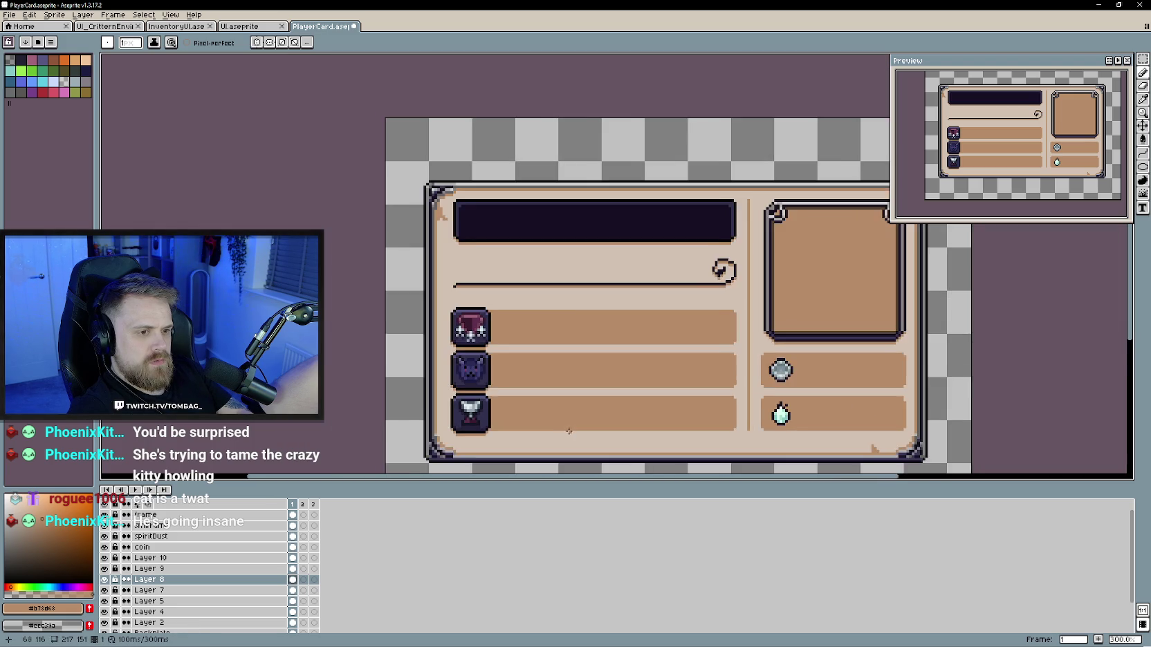
{"action": "scroll", "coordinate": [475, 345], "scroll_direction": "down", "scroll_amount": 1}
{"action": "scroll", "coordinate": [478, 360], "scroll_direction": "down", "scroll_amount": 1}
{"action": "scroll", "coordinate": [485, 387], "scroll_direction": "up", "scroll_amount": 2}
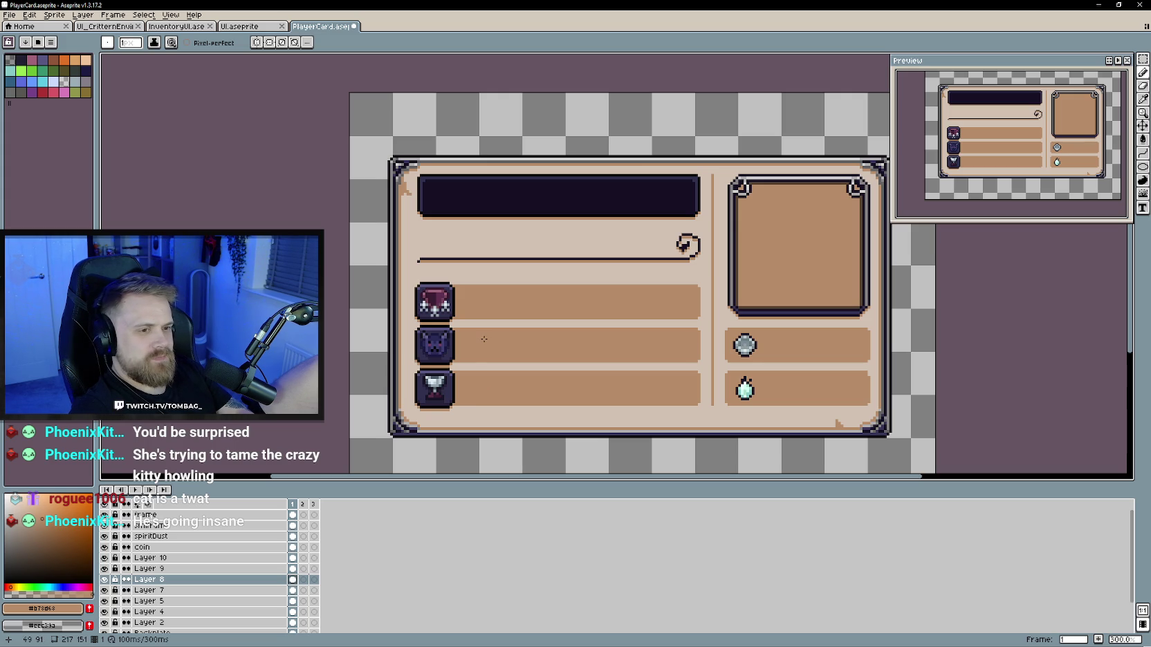
{"action": "scroll", "coordinate": [483, 335], "scroll_direction": "down", "scroll_amount": 2}
Step: Save the touched-up PlayerCard.aseprite with Ctrl+S
{"action": "key", "text": "ctrl+s"}
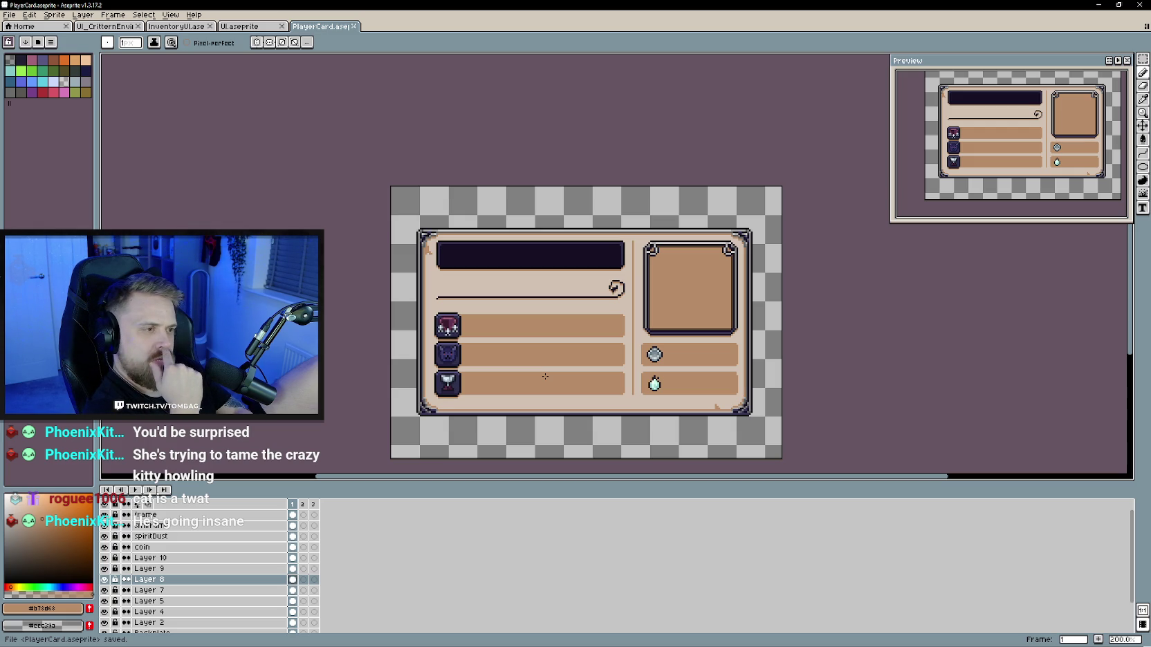
Step: Toggle the portrait frame layer on and off to compare, leaving it hidden
{"action": "left_click", "coordinate": [104, 515]}
{"action": "left_click", "coordinate": [104, 515]}
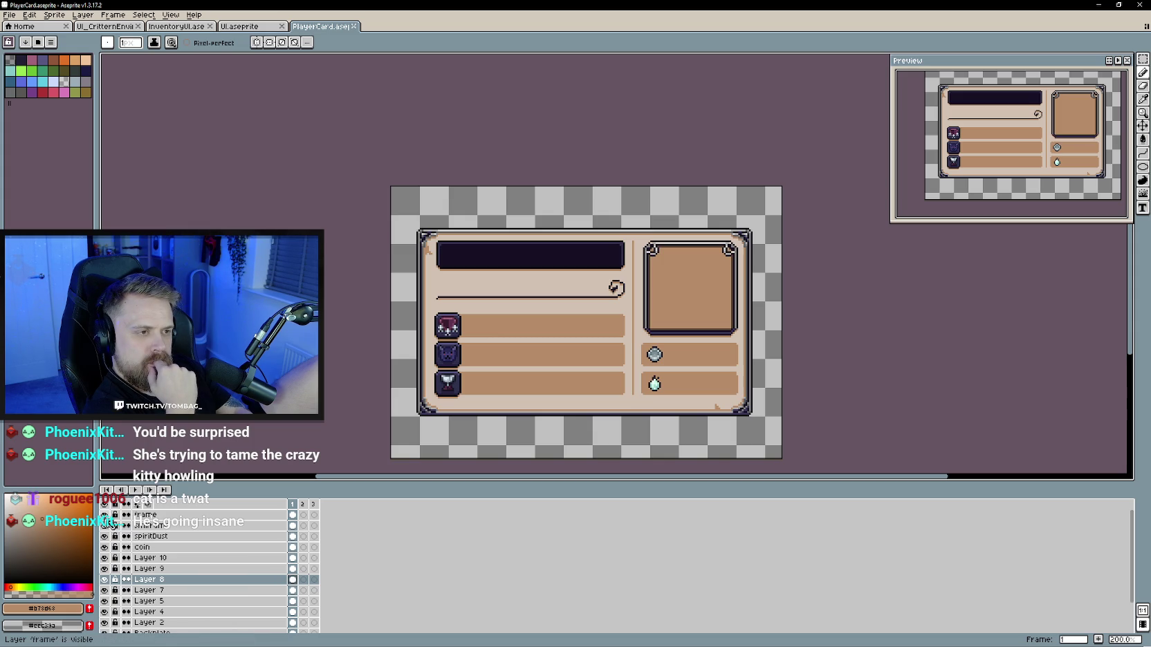
{"action": "double_click", "coordinate": [105, 515]}
{"action": "double_click", "coordinate": [105, 515]}
{"action": "left_click", "coordinate": [104, 515]}
{"action": "left_click", "coordinate": [105, 514]}
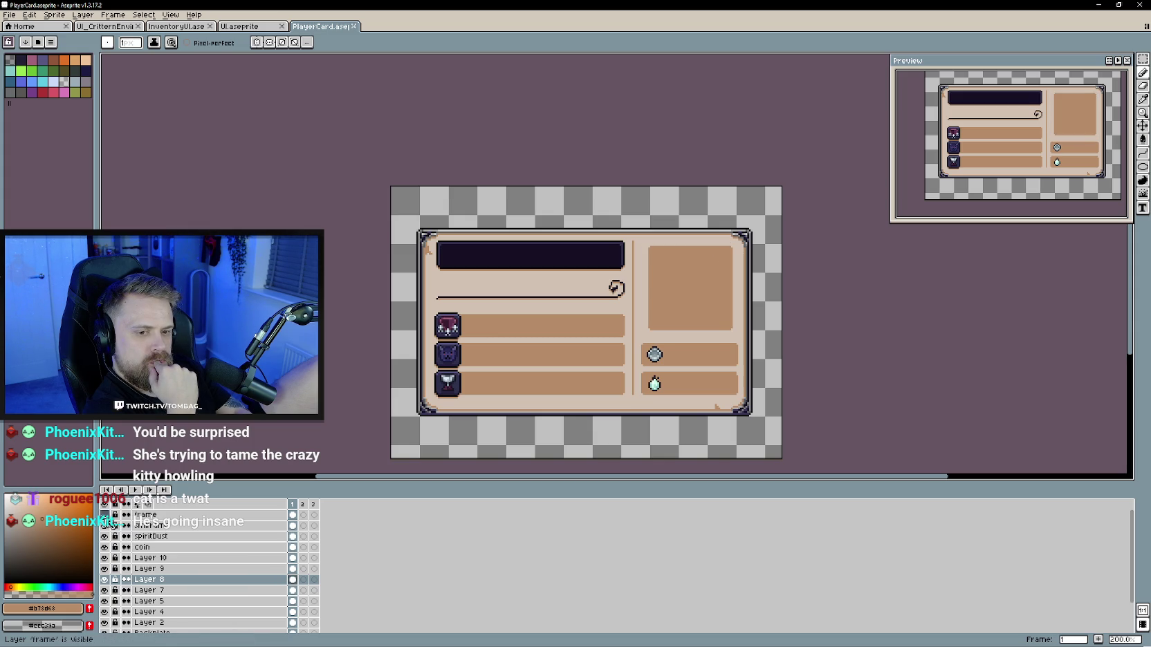
Step: Select the PlayerCard layer and extend the selection up through Layer 10
{"action": "left_click", "coordinate": [171, 537]}
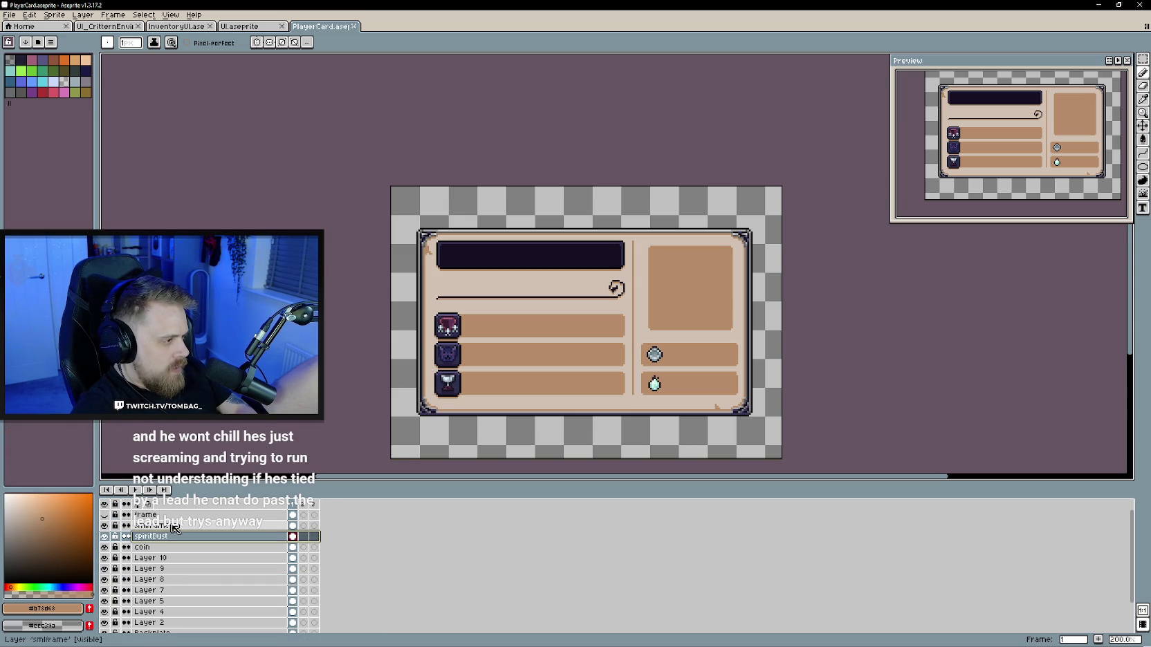
{"action": "scroll", "coordinate": [185, 584], "scroll_direction": "down", "scroll_amount": 2}
{"action": "left_click", "coordinate": [179, 606]}
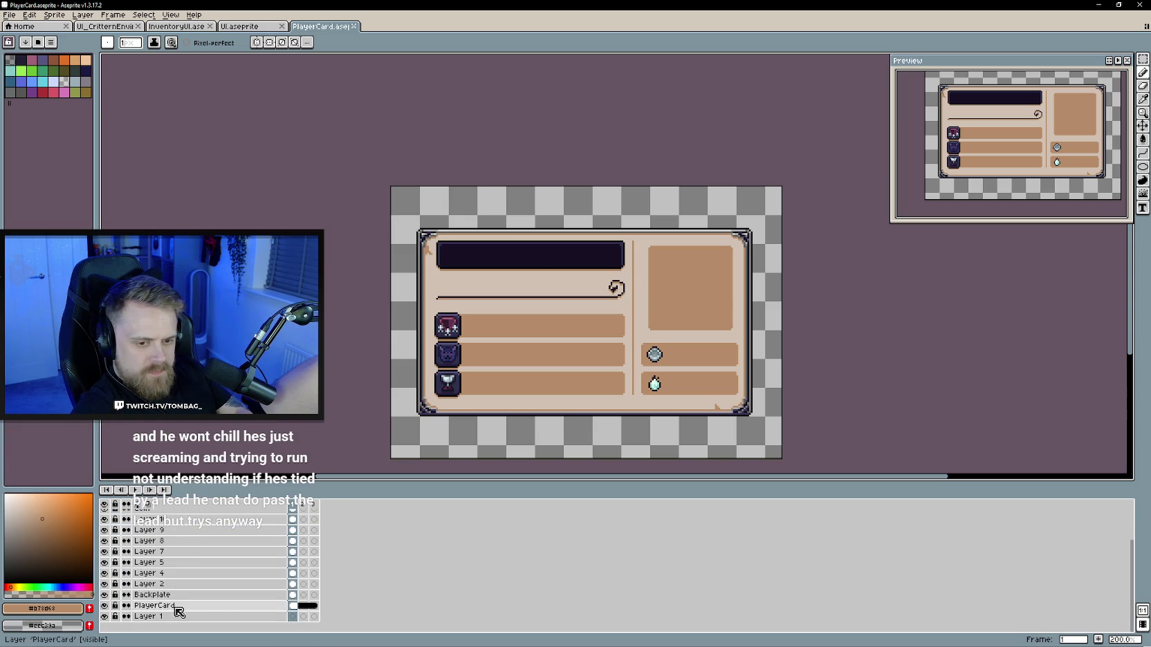
{"action": "left_click_drag", "start_coordinate": [178, 616], "coordinate": [178, 574]}
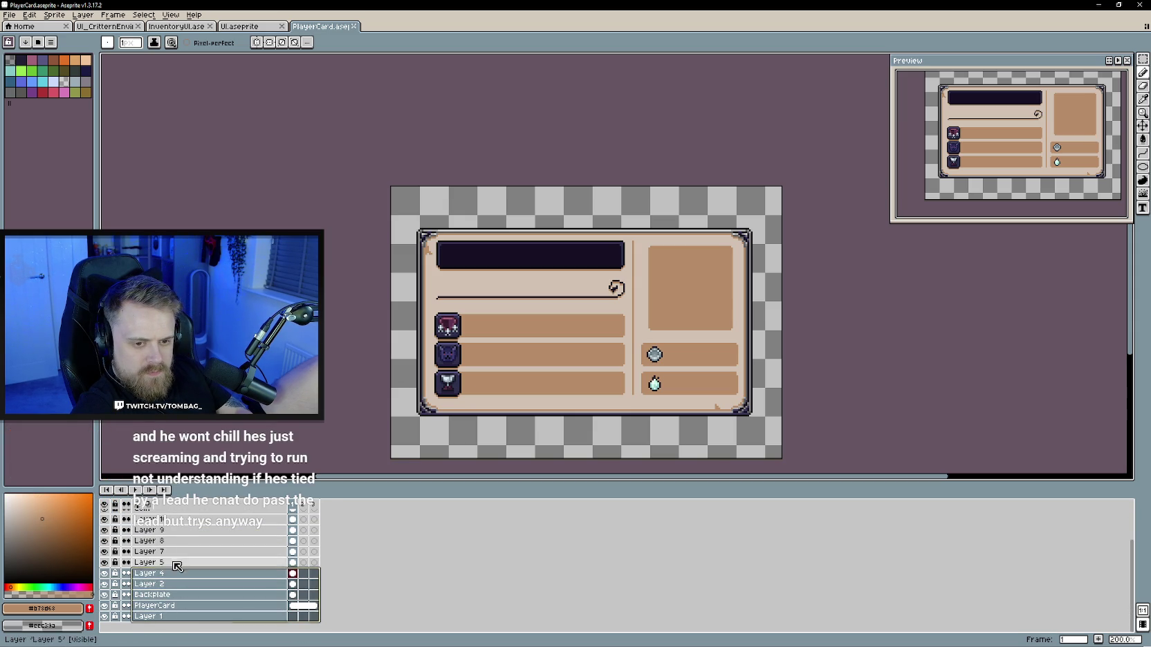
{"action": "left_click_drag", "start_coordinate": [178, 574], "coordinate": [174, 541]}
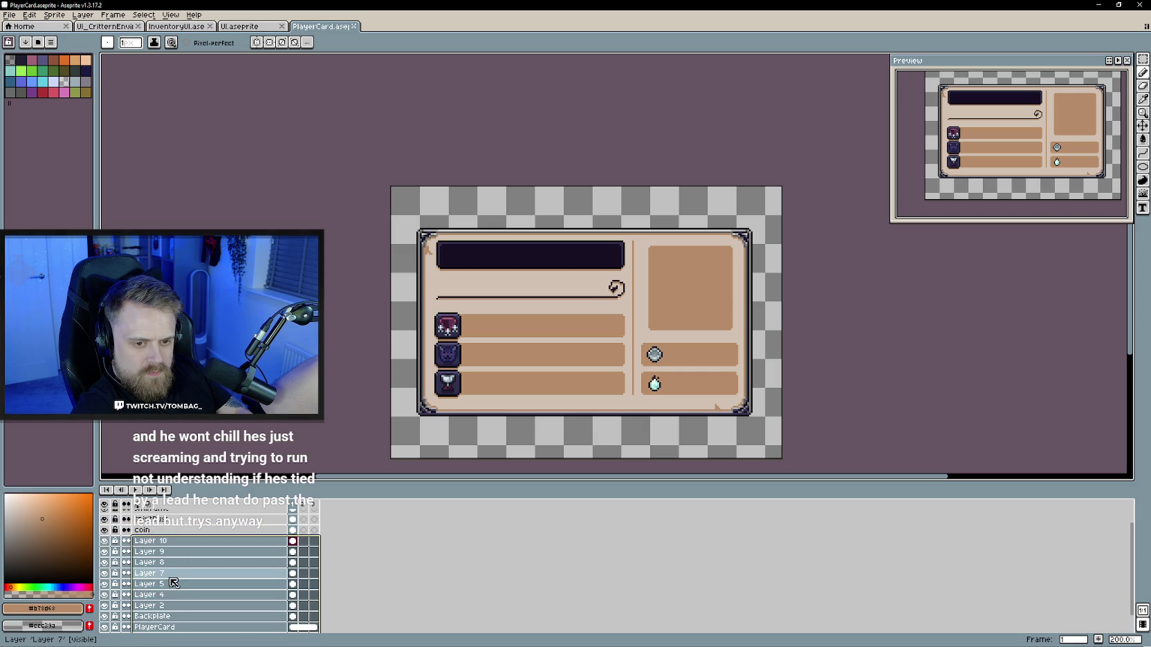
Step: Group the selected layers, move smlframe into the group, and name it 'card'
{"action": "right_click", "coordinate": [170, 557]}
{"action": "mouse_move", "coordinate": [203, 574]}
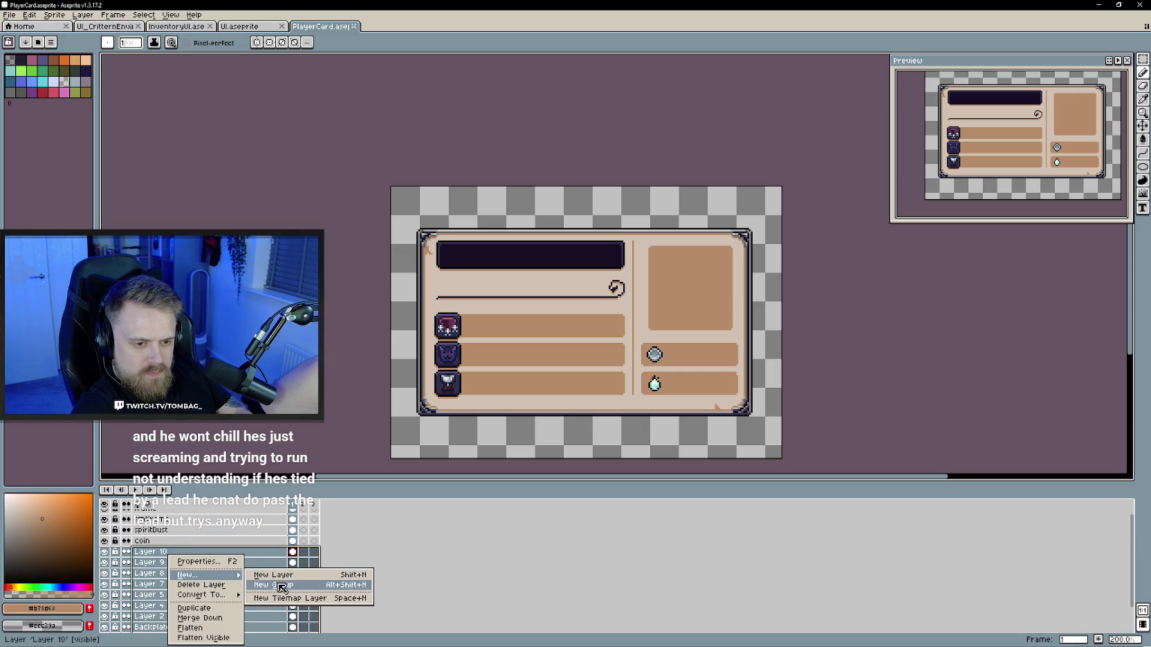
{"action": "left_click", "coordinate": [282, 589]}
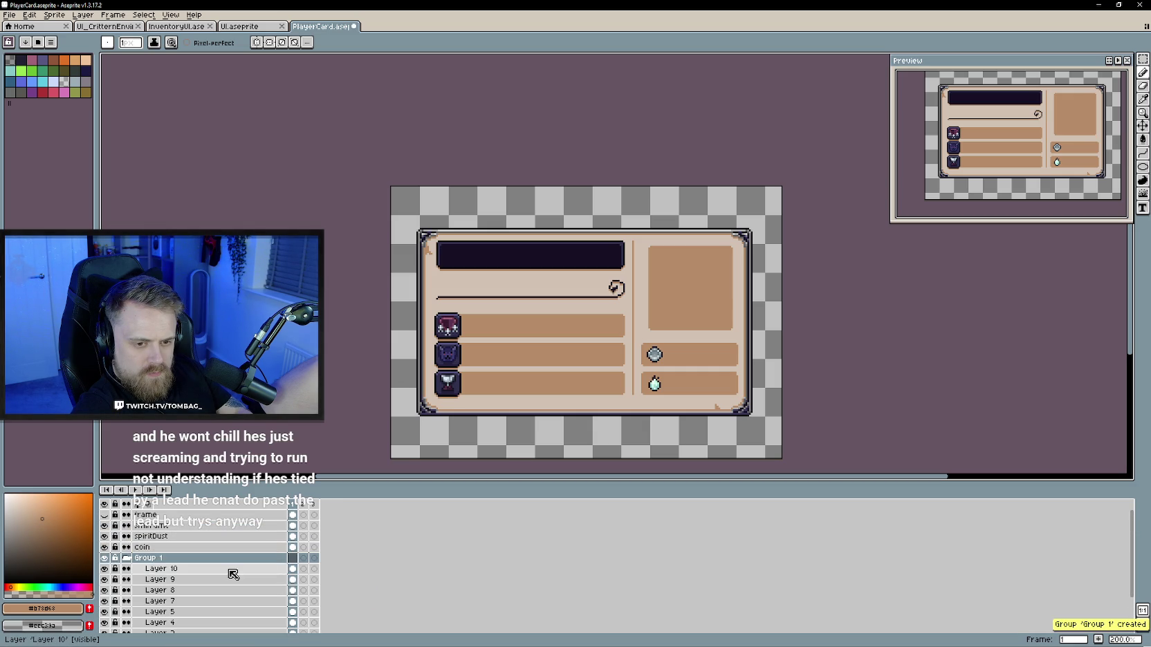
{"action": "left_click", "coordinate": [104, 559]}
{"action": "double_click", "coordinate": [166, 558]}
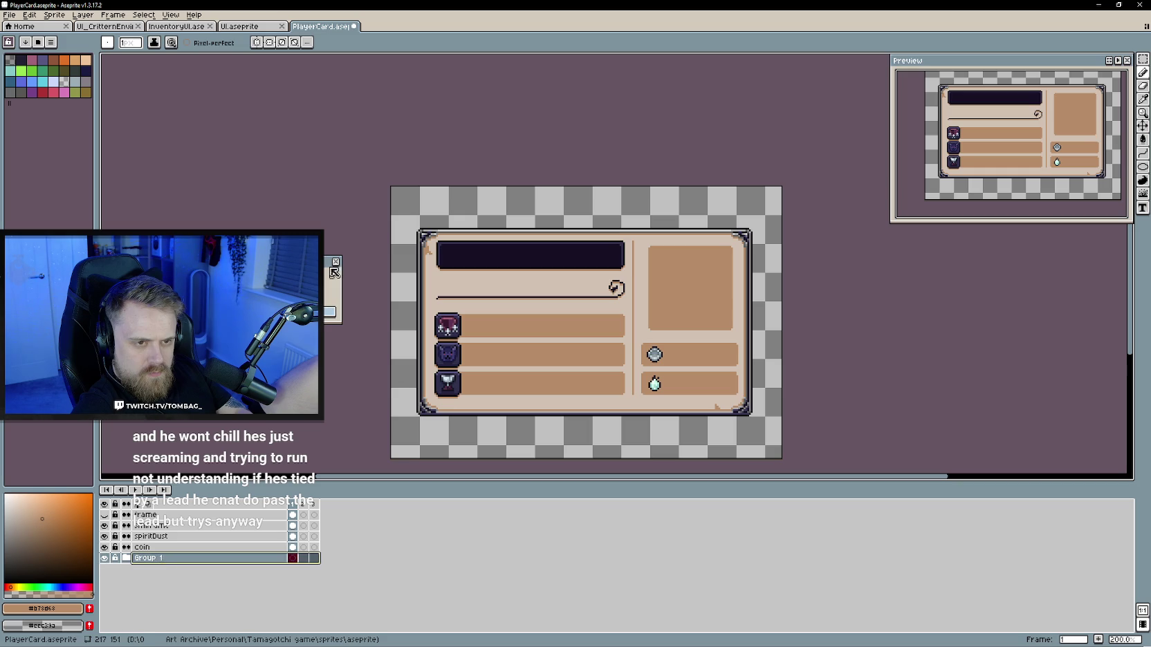
{"action": "left_click", "coordinate": [126, 559]}
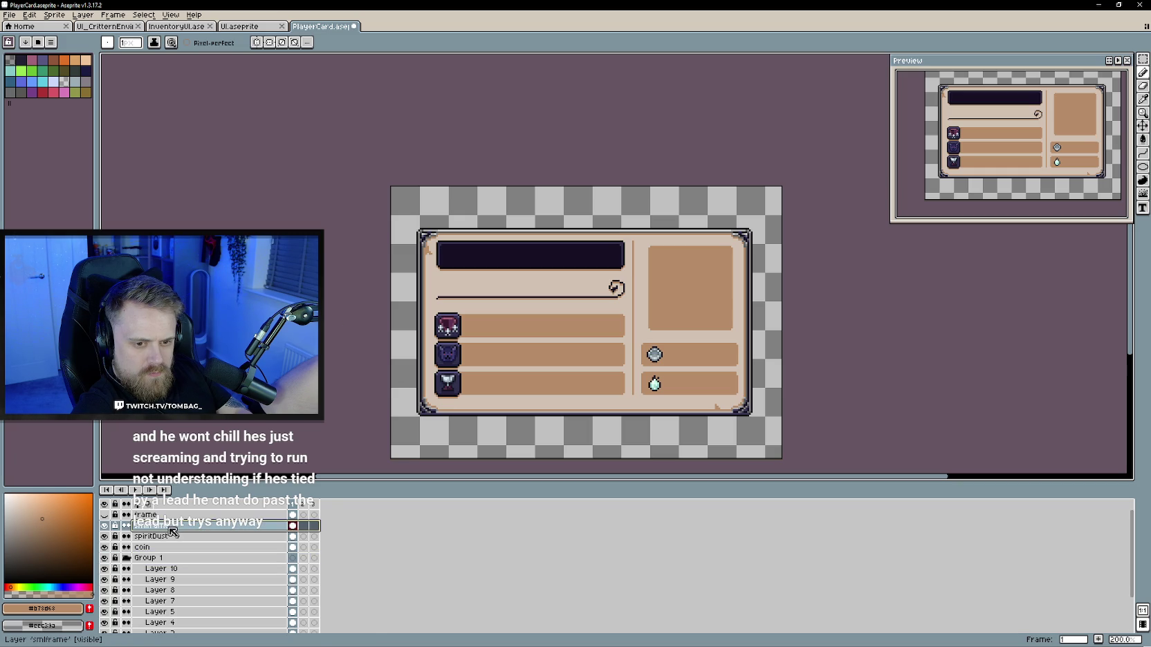
{"action": "left_click_drag", "start_coordinate": [173, 526], "coordinate": [171, 567]}
{"action": "left_click", "coordinate": [127, 547]}
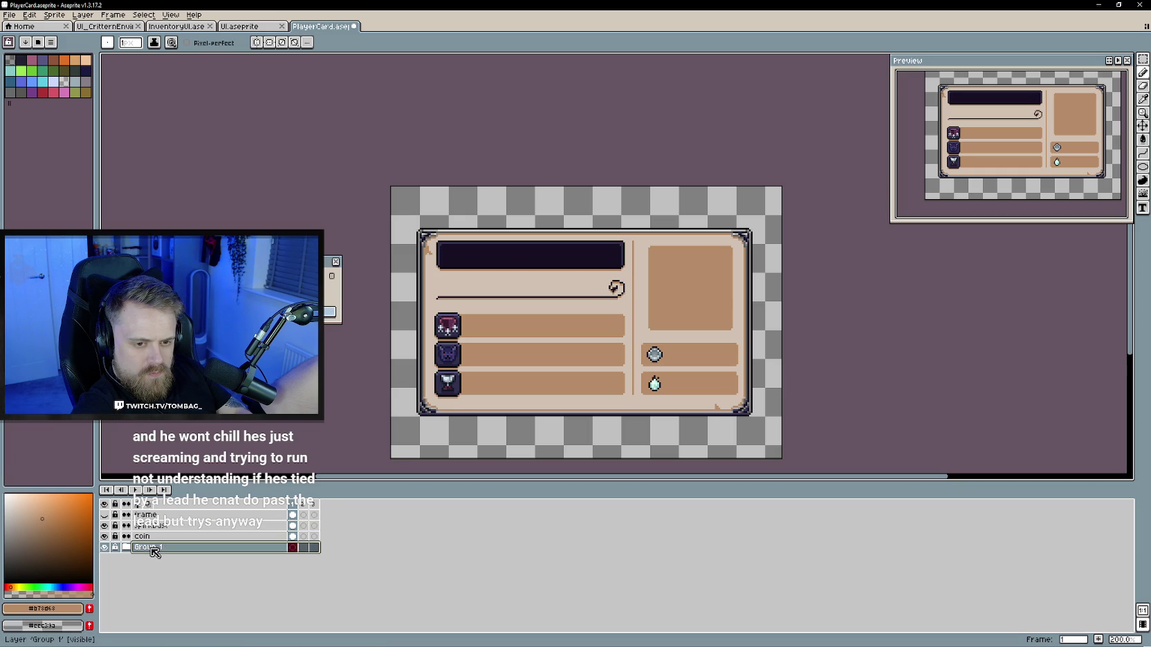
{"action": "double_click", "coordinate": [152, 548]}
{"action": "type", "text": "card"}
{"action": "key", "text": "Return"}
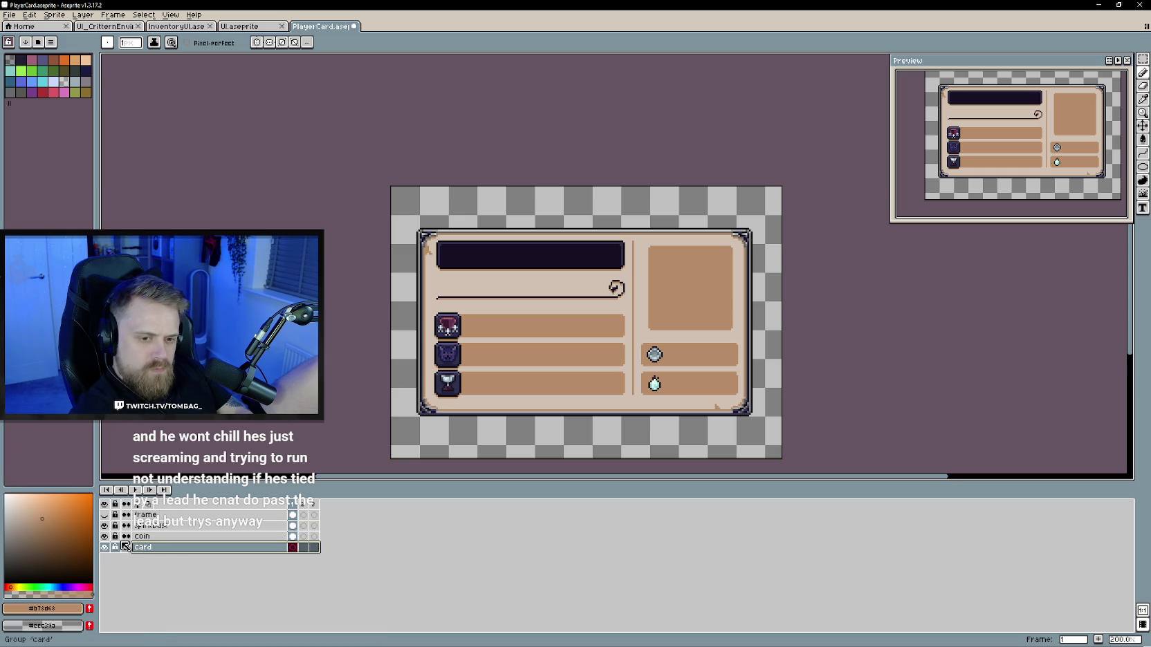
Step: Rename the proframe layer to 'profileframe'
{"action": "left_click", "coordinate": [207, 515]}
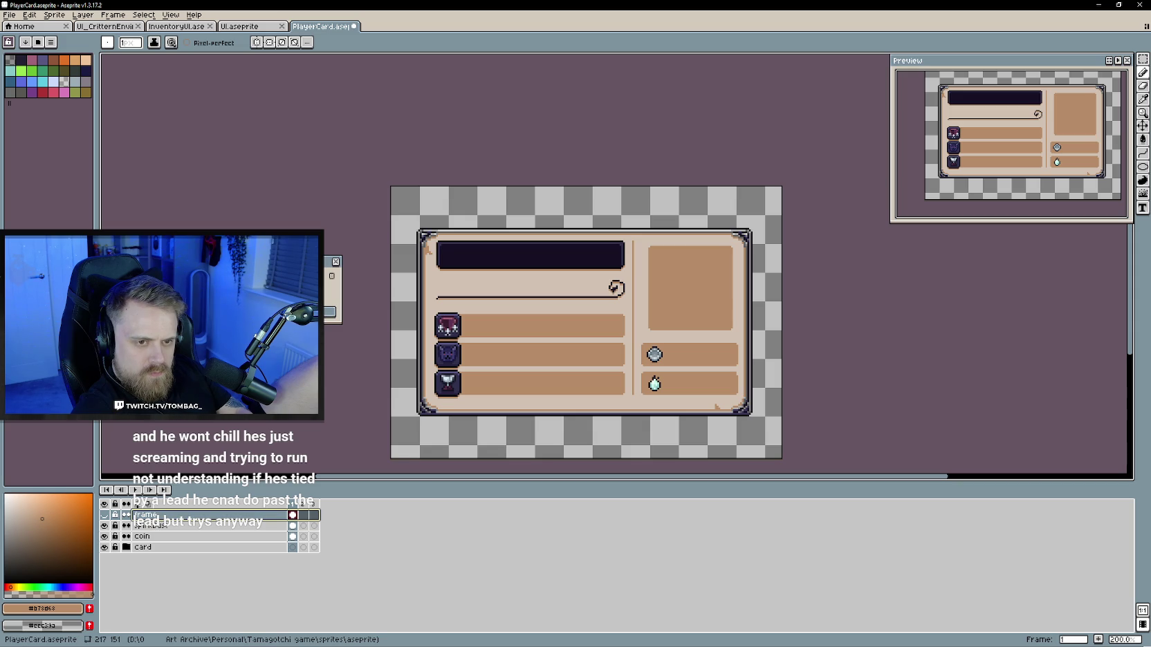
{"action": "type", "text": "file"}
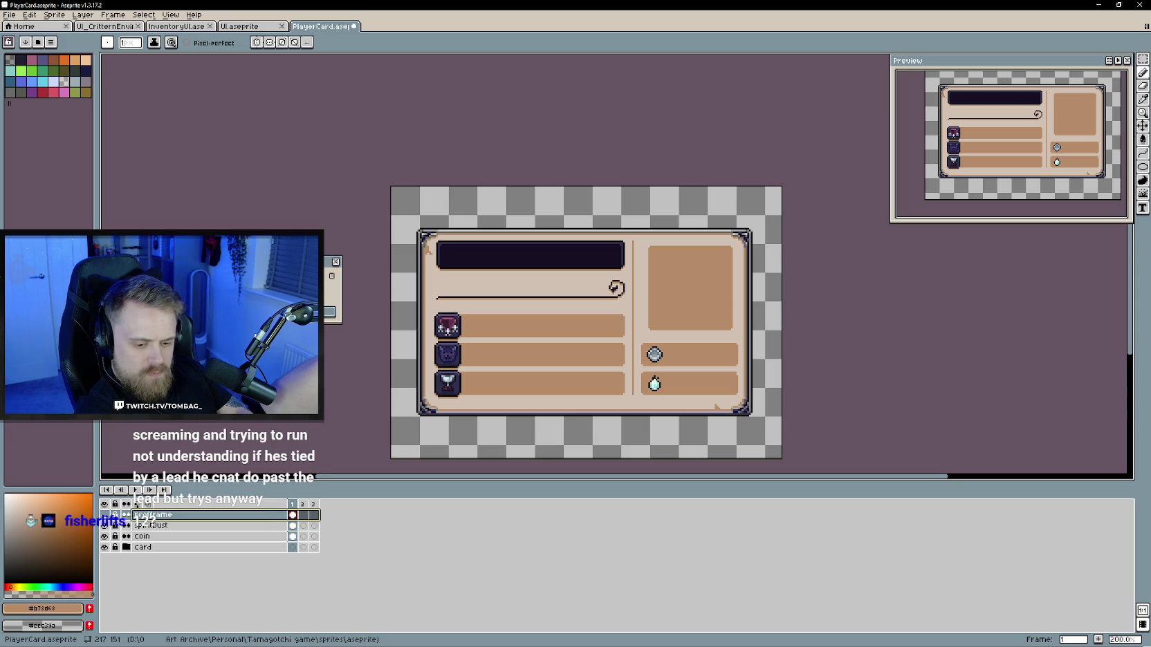
{"action": "key", "text": "Return"}
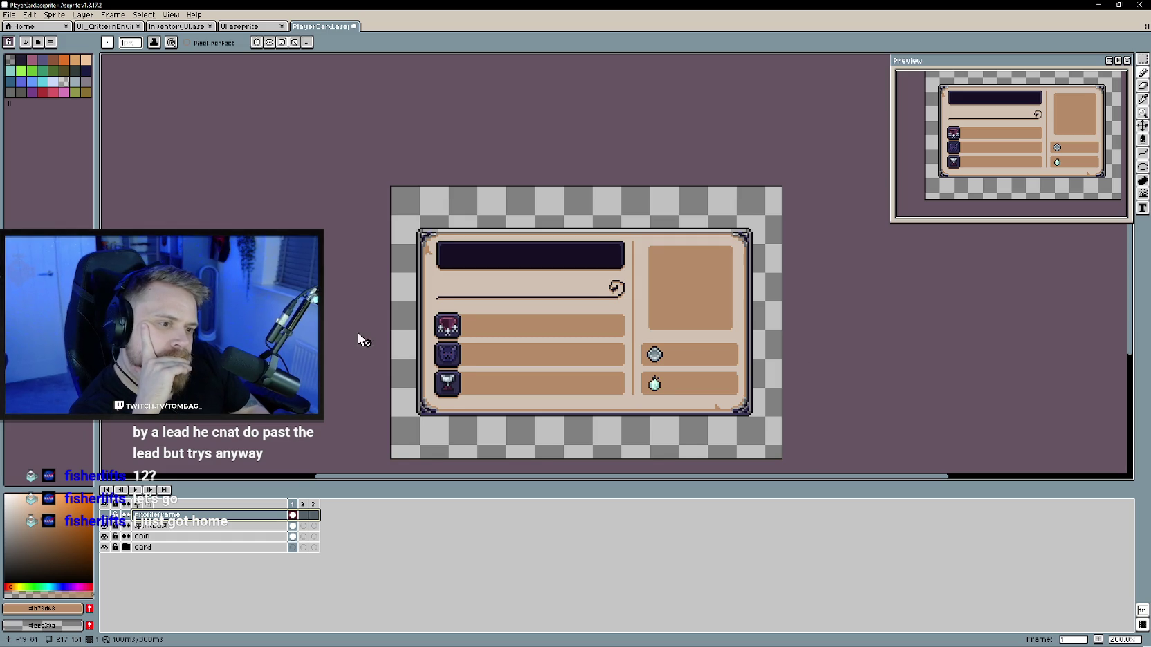
{"action": "left_click_drag", "start_coordinate": [358, 332], "coordinate": [354, 324]}
{"action": "left_click", "coordinate": [104, 515]}
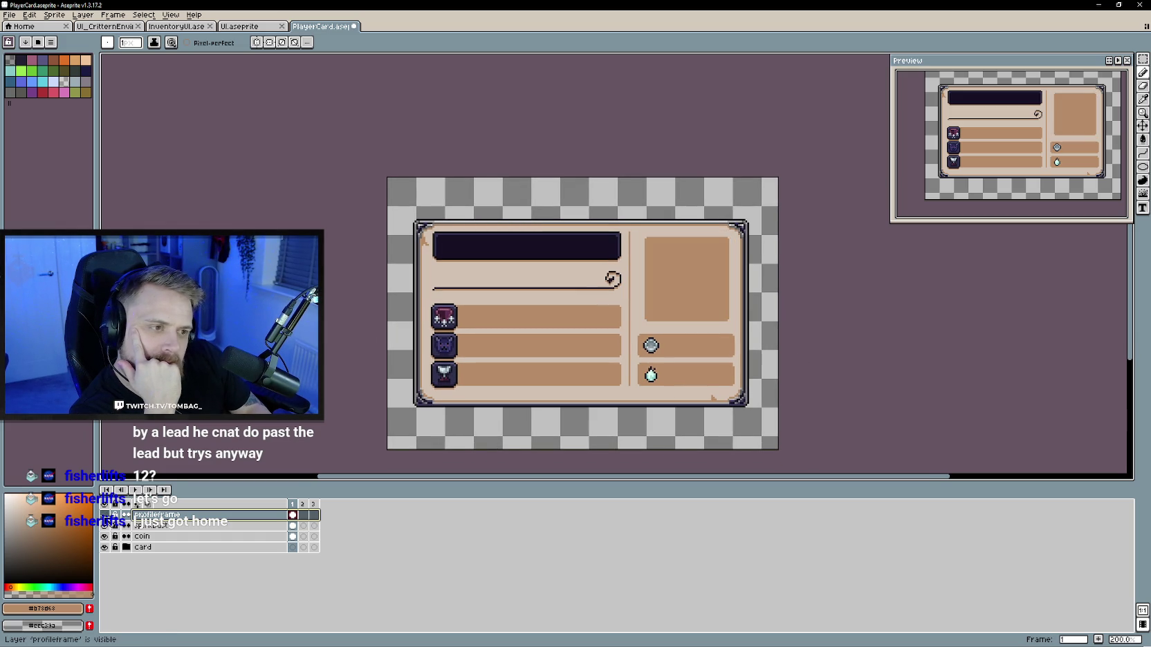
{"action": "left_click", "coordinate": [9, 14]}
{"action": "mouse_move", "coordinate": [35, 103]}
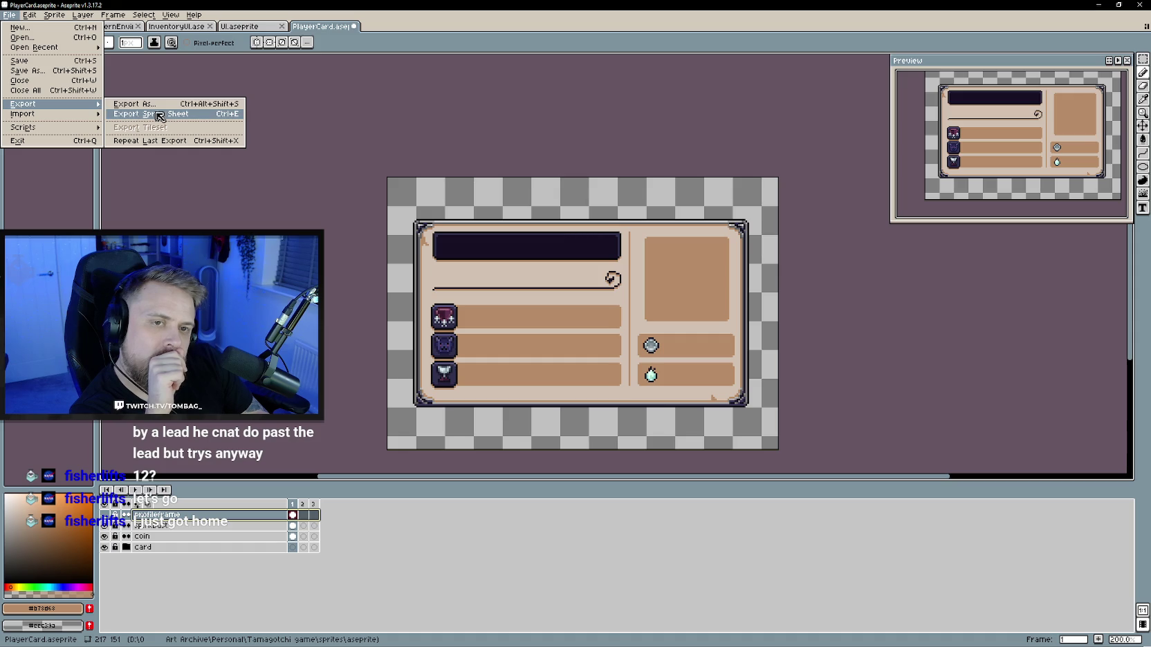
Step: In Export Sprite Sheet, set the Layers source to Group: card
{"action": "left_click", "coordinate": [158, 115]}
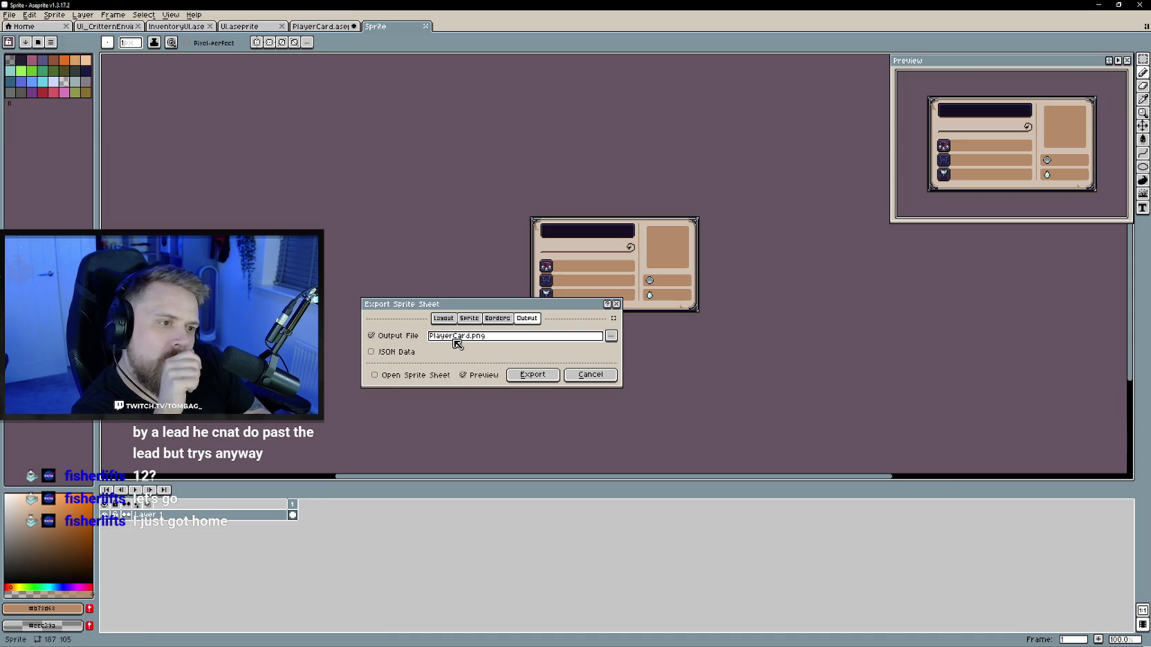
{"action": "left_click", "coordinate": [468, 318]}
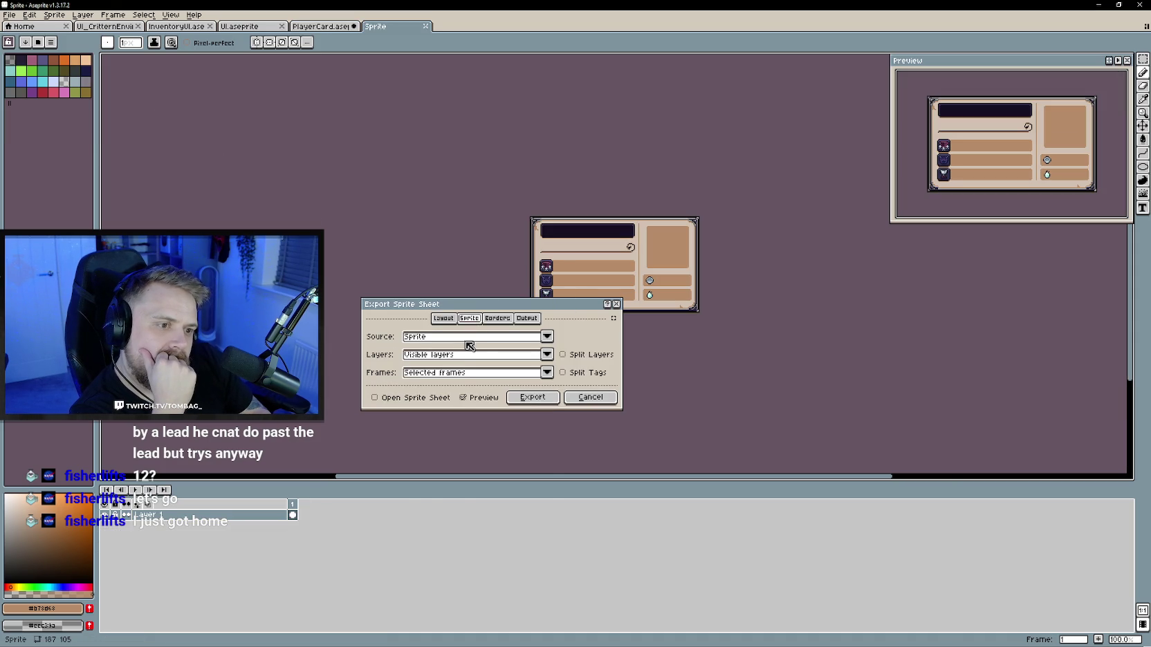
{"action": "left_click", "coordinate": [465, 355]}
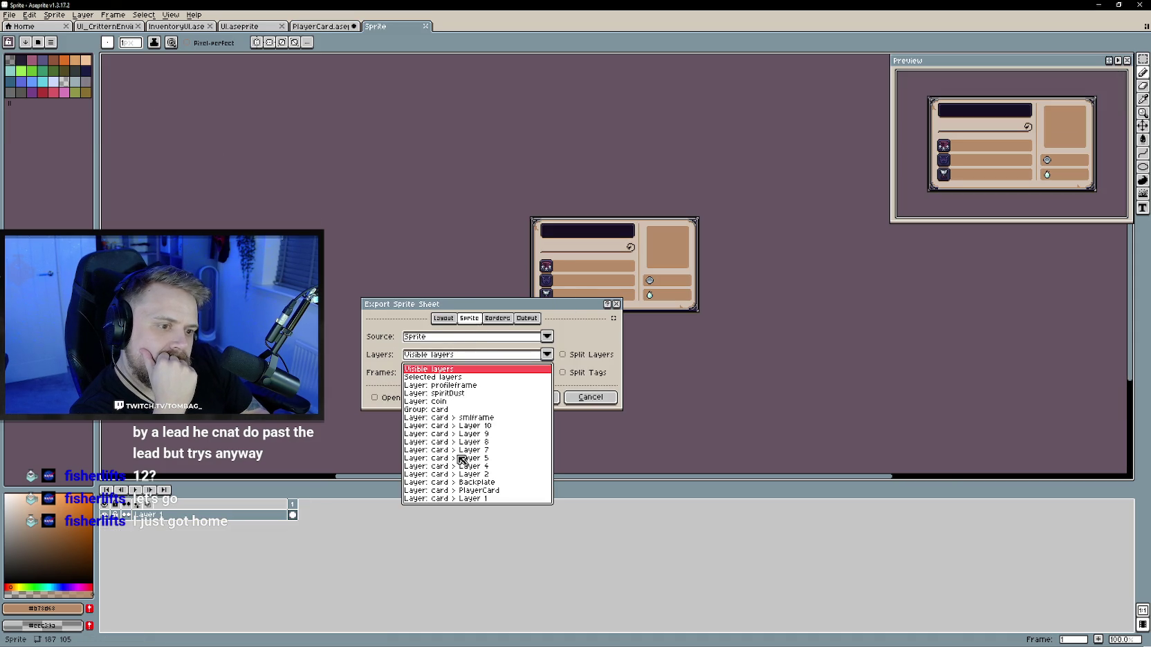
{"action": "left_click", "coordinate": [454, 409]}
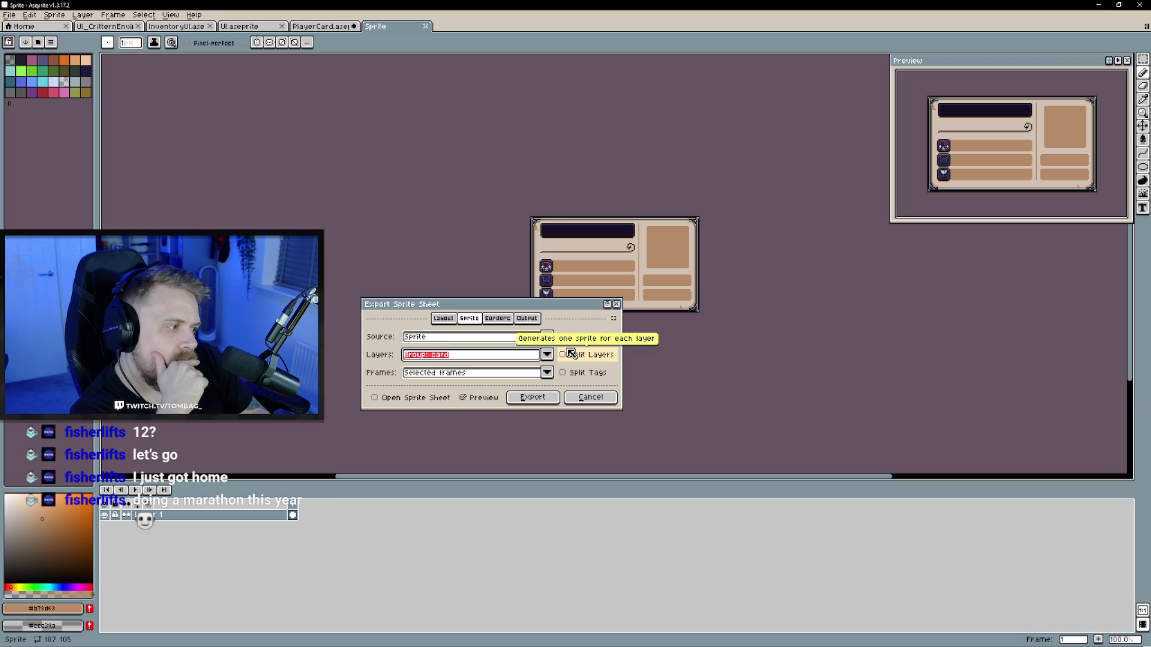
{"action": "left_click", "coordinate": [443, 318]}
{"action": "left_click", "coordinate": [527, 319]}
Step: Set the output file to sprites/UI/PlayerCard.png, confirm the overwrite, and export the sheet
{"action": "left_click", "coordinate": [611, 335]}
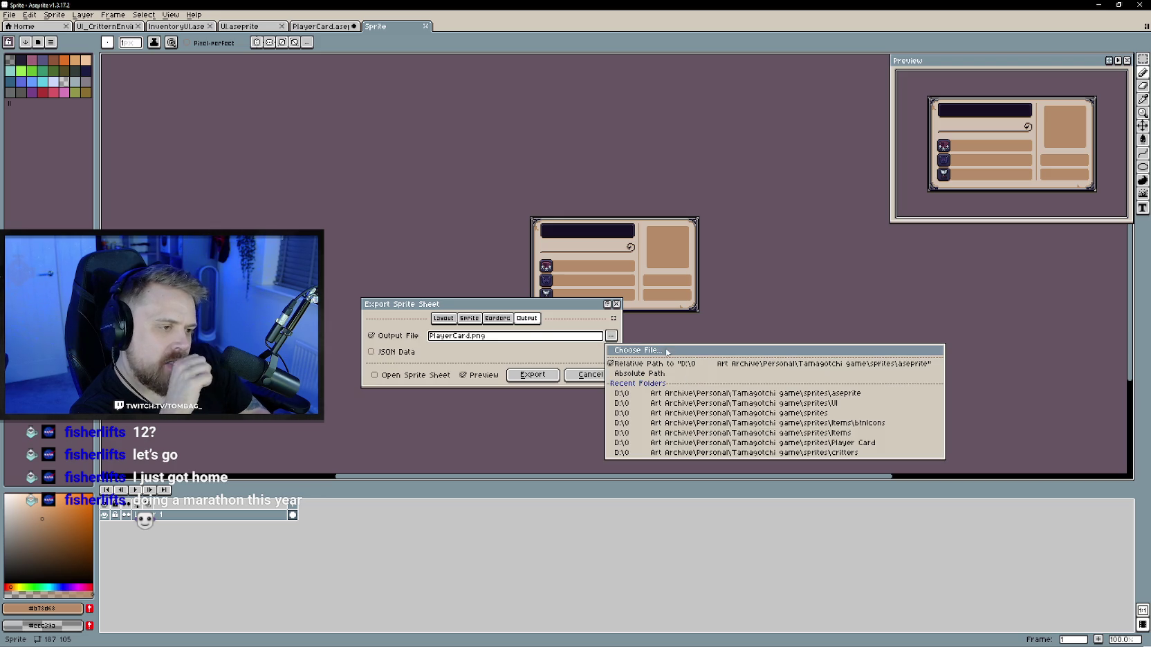
{"action": "left_click", "coordinate": [668, 350]}
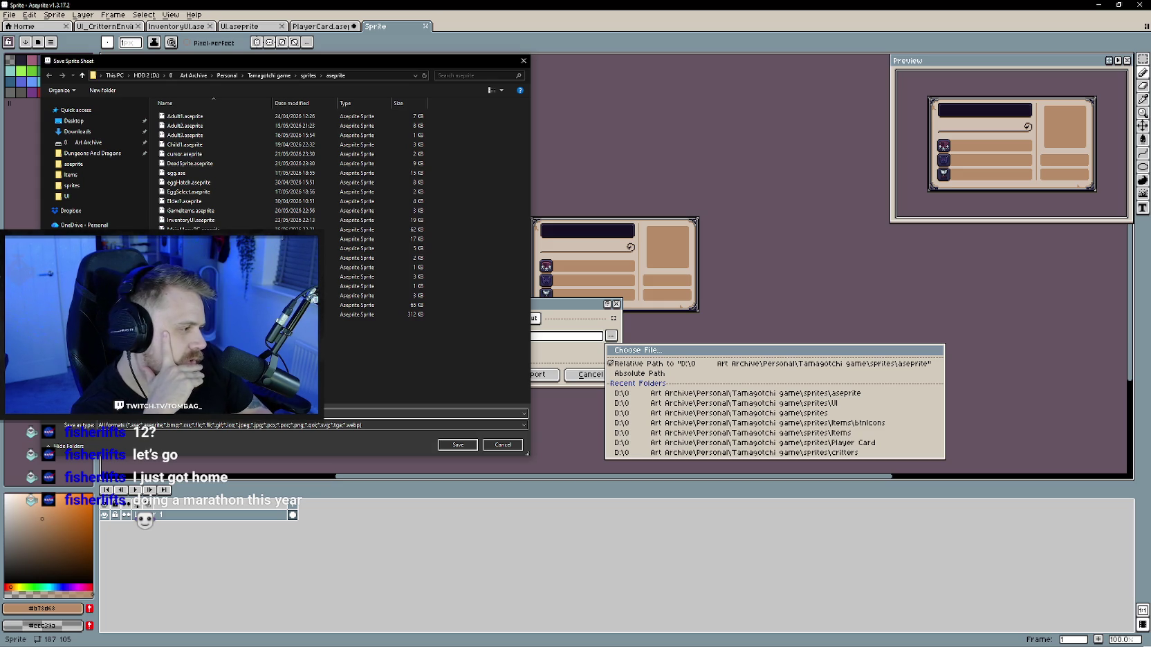
{"action": "left_click", "coordinate": [308, 75]}
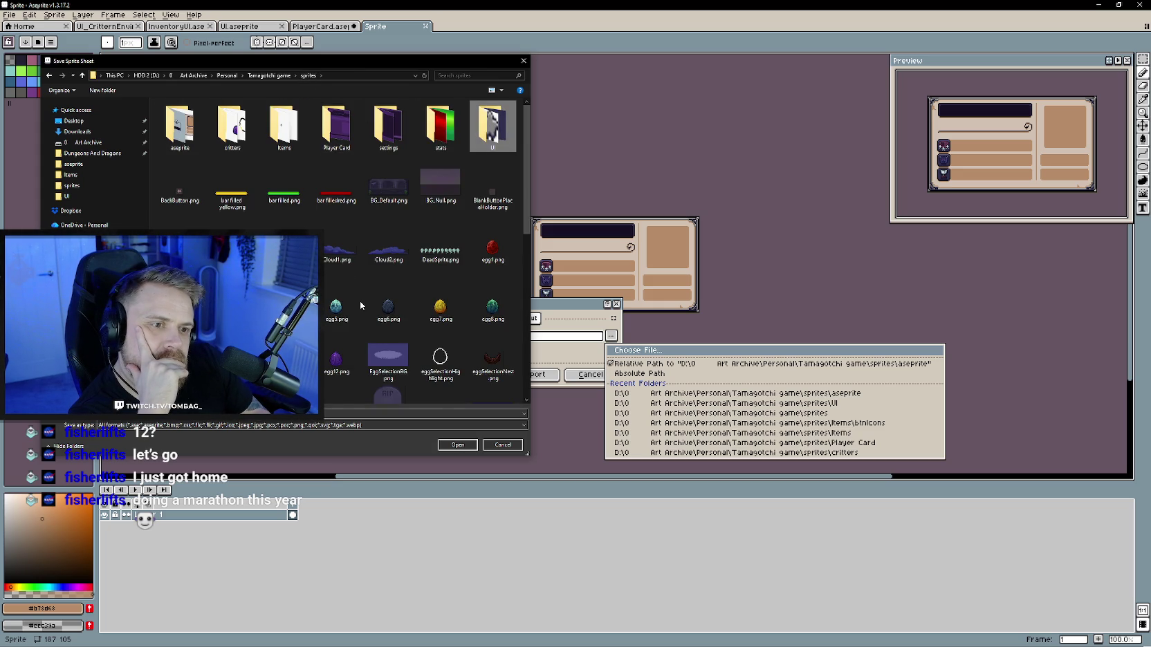
{"action": "key", "text": "Return"}
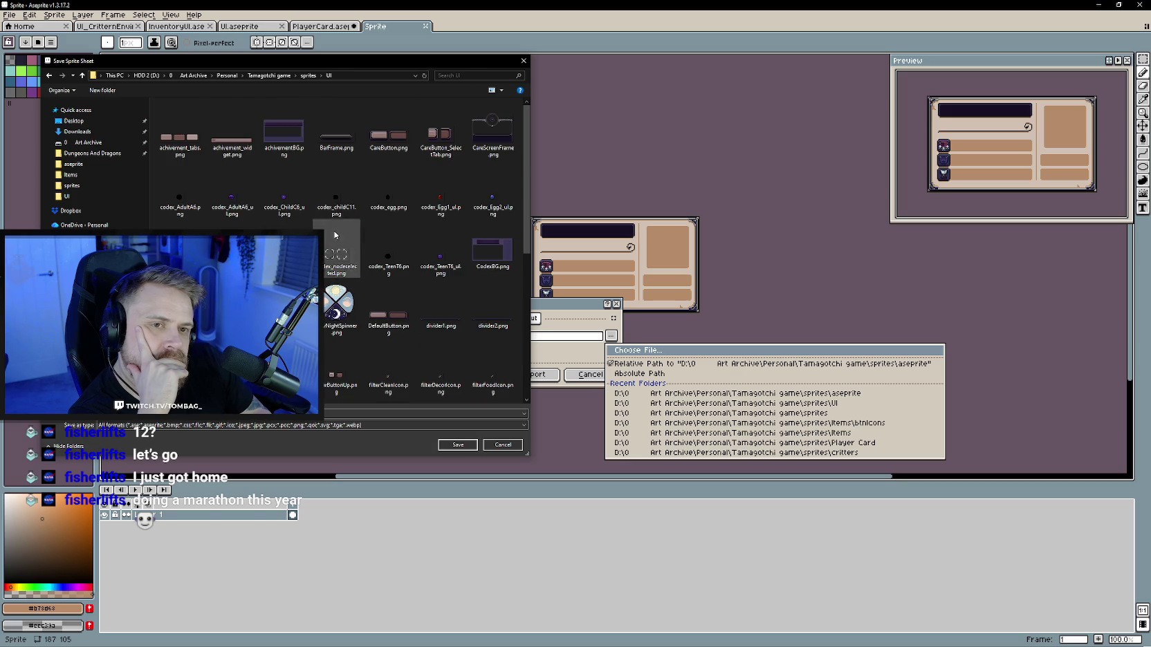
{"action": "scroll", "coordinate": [366, 277], "scroll_direction": "down", "scroll_amount": 5}
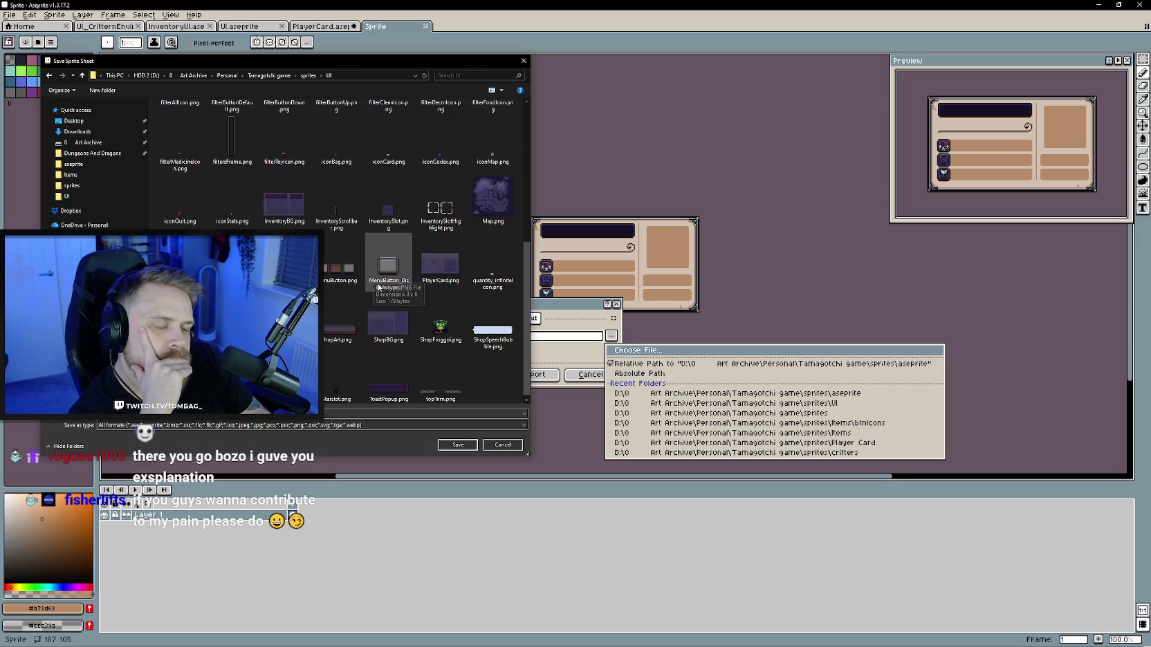
{"action": "left_click", "coordinate": [442, 266]}
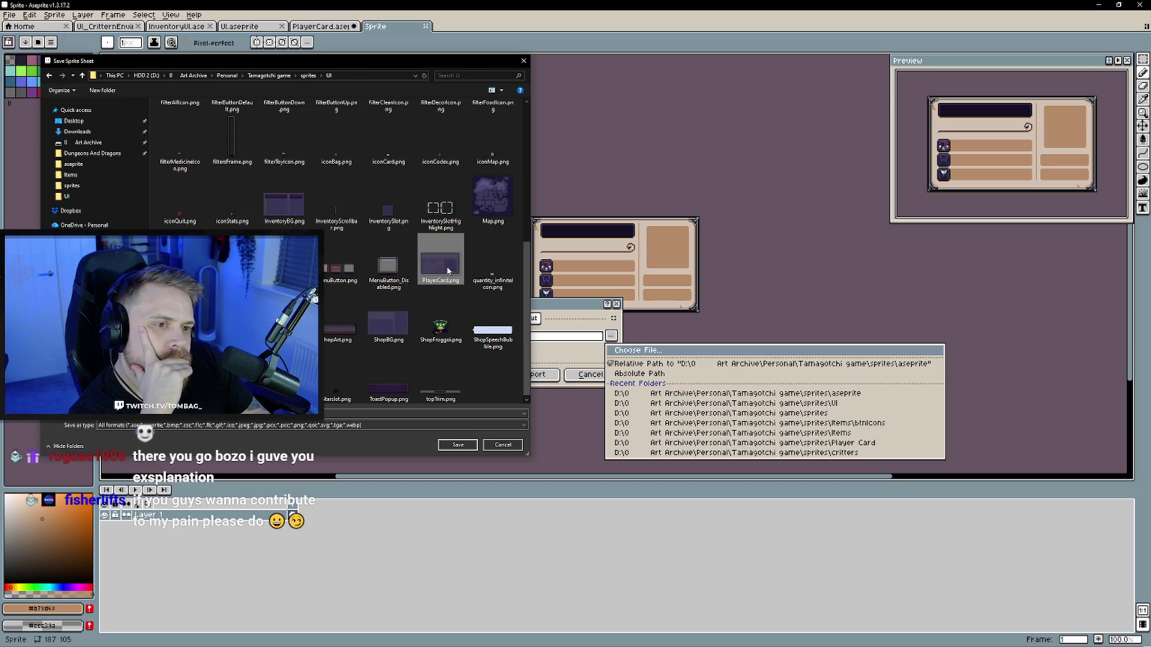
{"action": "left_click", "coordinate": [440, 444]}
{"action": "left_click", "coordinate": [597, 329]}
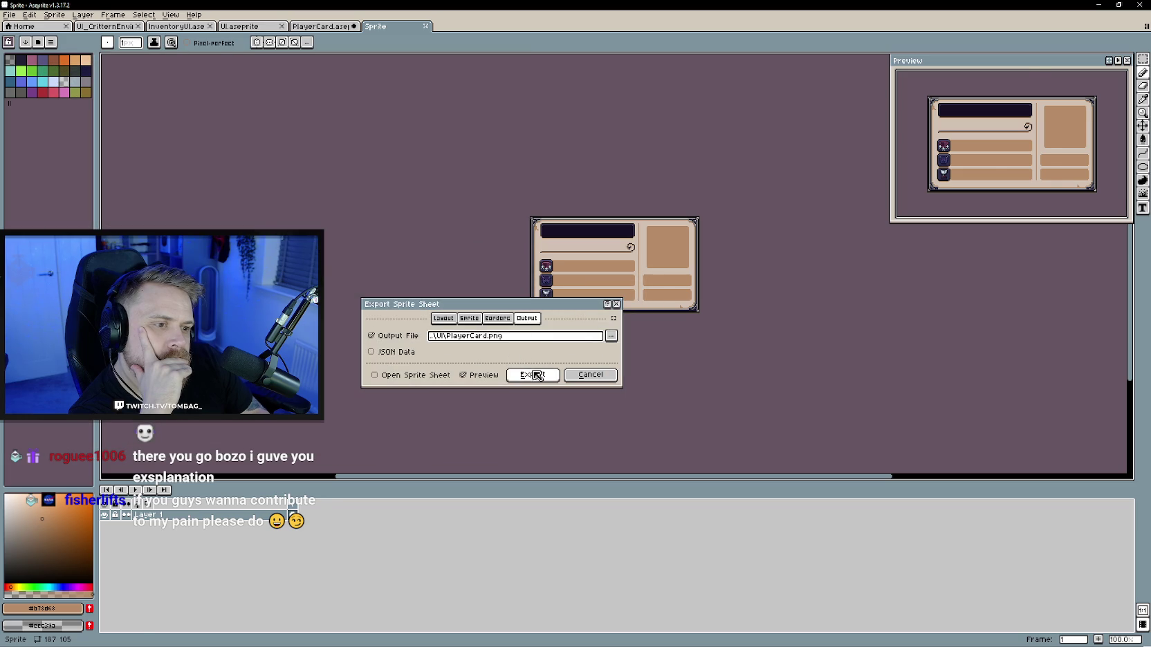
{"action": "left_click", "coordinate": [535, 375]}
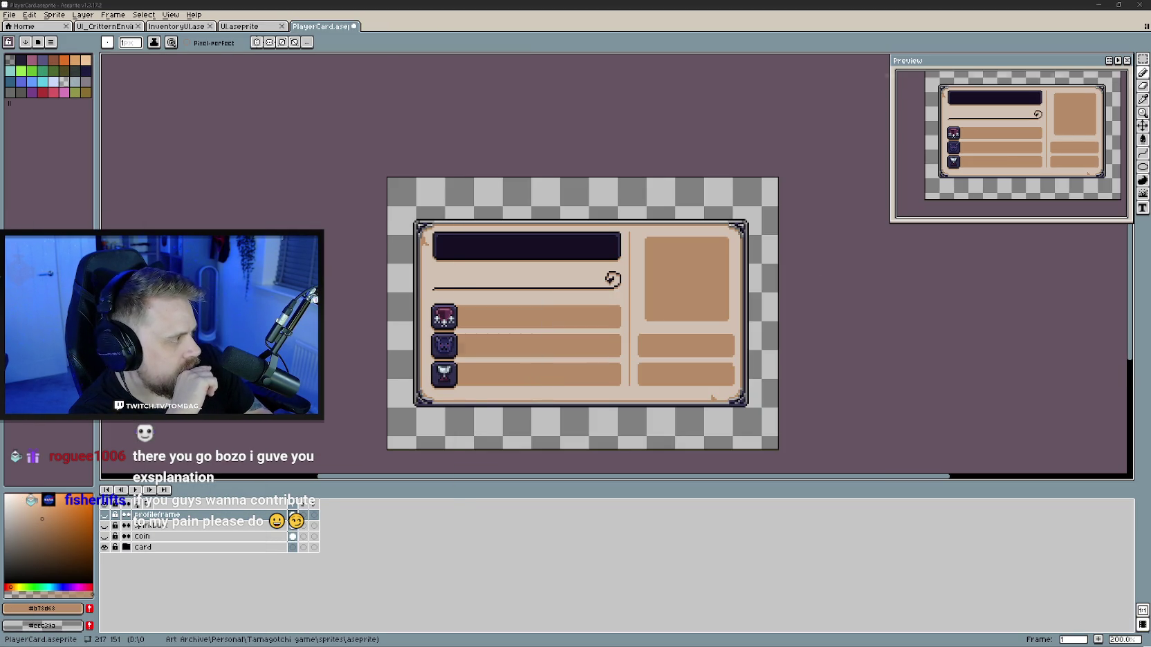
{"action": "key", "text": "alt+Tab"}
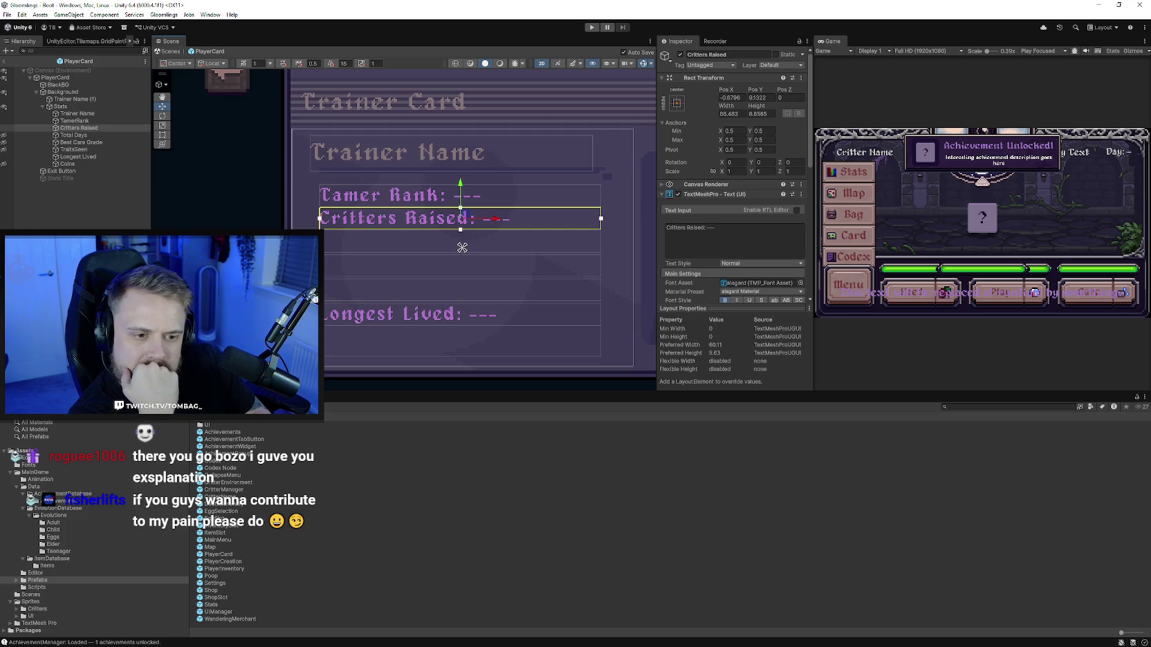
Step: Locate the Background's PlayerCard sprite asset and reveal it in the file explorer
{"action": "left_click", "coordinate": [552, 220]}
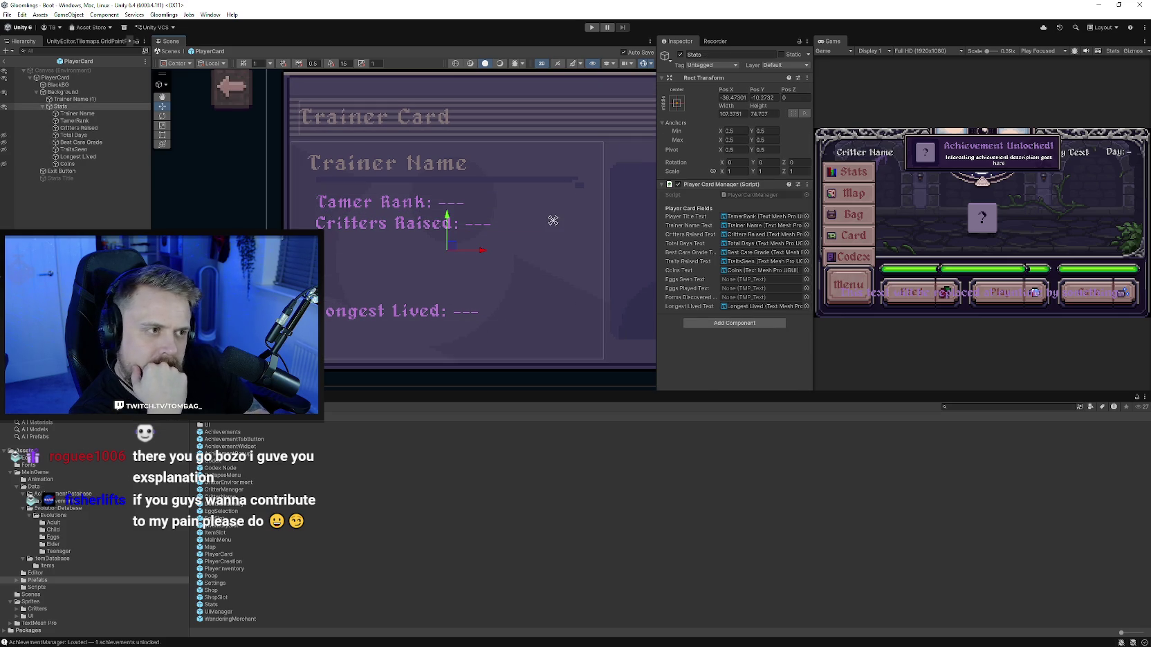
{"action": "left_click", "coordinate": [553, 275]}
{"action": "left_click", "coordinate": [754, 205]}
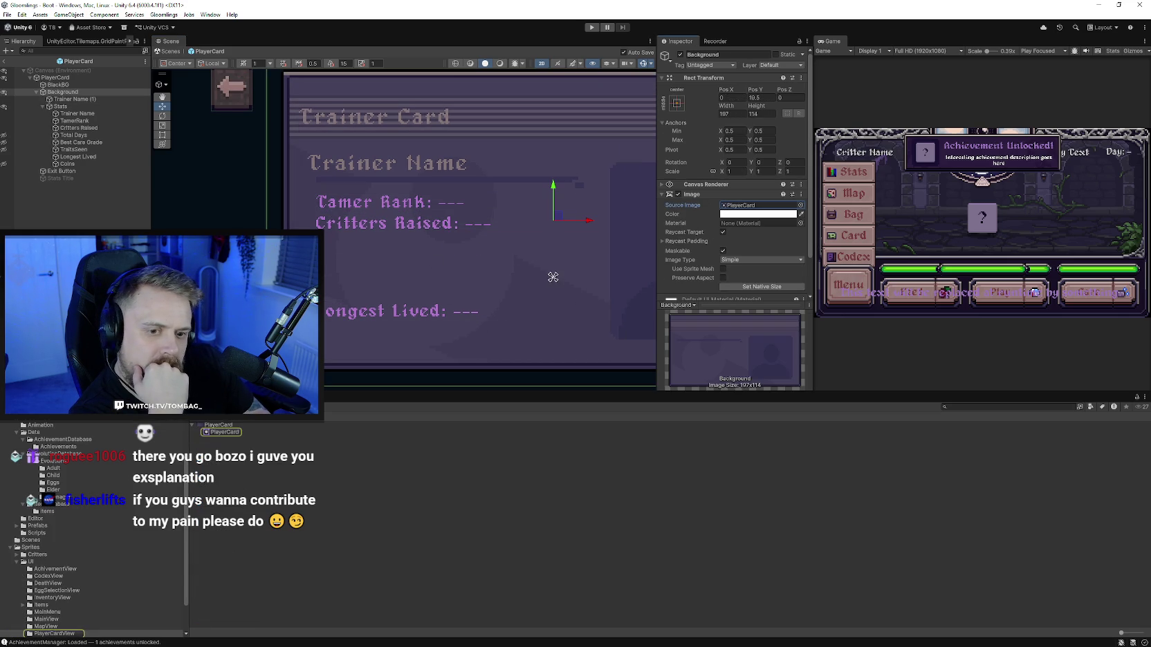
{"action": "left_click", "coordinate": [218, 432]}
{"action": "right_click", "coordinate": [218, 429]}
{"action": "left_click", "coordinate": [255, 186]}
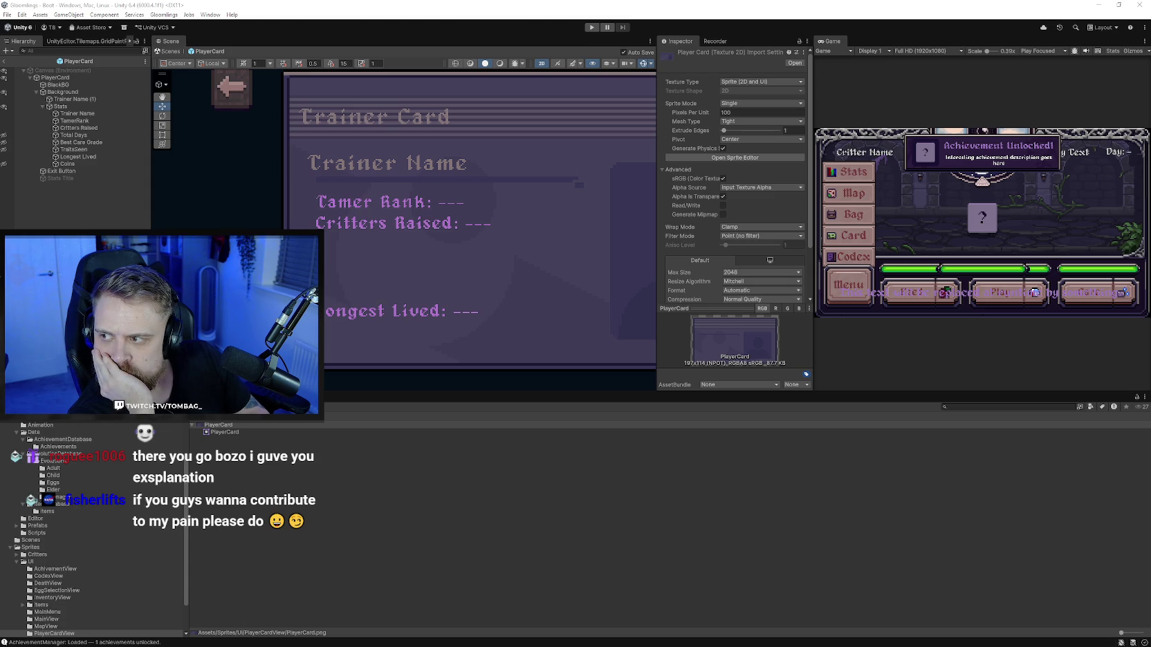
Step: Pan and zoom the Scene view to frame the refreshed pixel-art card
{"action": "scroll", "coordinate": [453, 264], "scroll_direction": "down", "scroll_amount": 2}
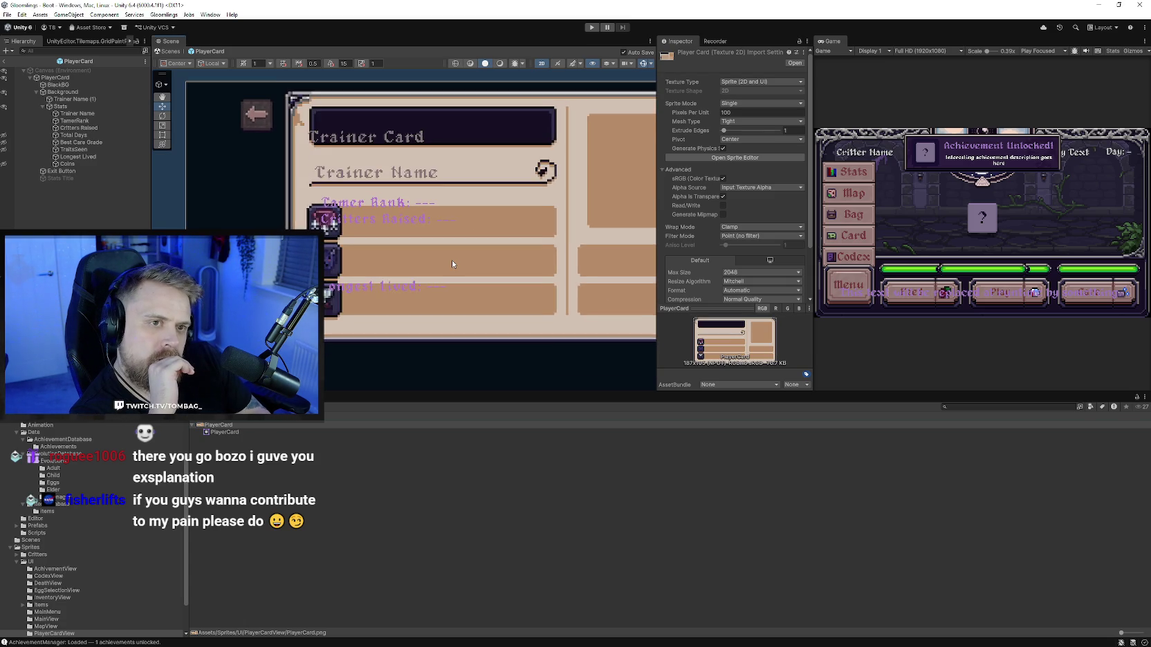
{"action": "scroll", "coordinate": [452, 263], "scroll_direction": "down", "scroll_amount": 1}
{"action": "scroll", "coordinate": [719, 276], "scroll_direction": "down", "scroll_amount": 1}
{"action": "scroll", "coordinate": [723, 273], "scroll_direction": "down", "scroll_amount": 1}
{"action": "scroll", "coordinate": [722, 227], "scroll_direction": "up", "scroll_amount": 1}
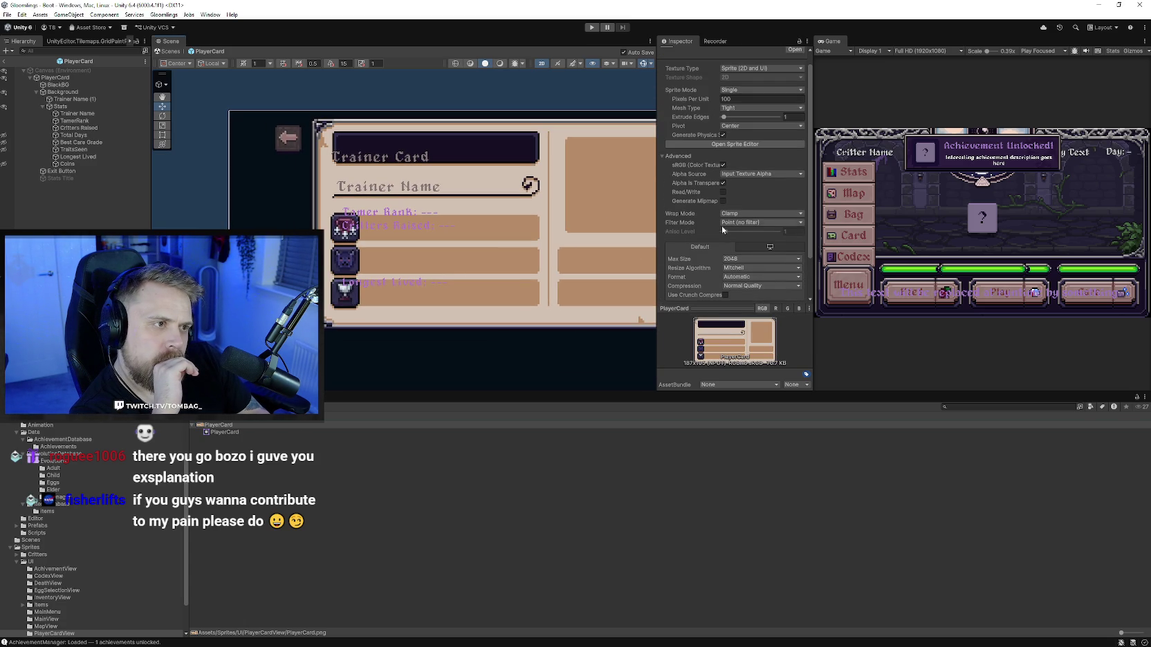
{"action": "scroll", "coordinate": [701, 247], "scroll_direction": "up", "scroll_amount": 1}
{"action": "left_click_drag", "start_coordinate": [512, 204], "coordinate": [438, 213]}
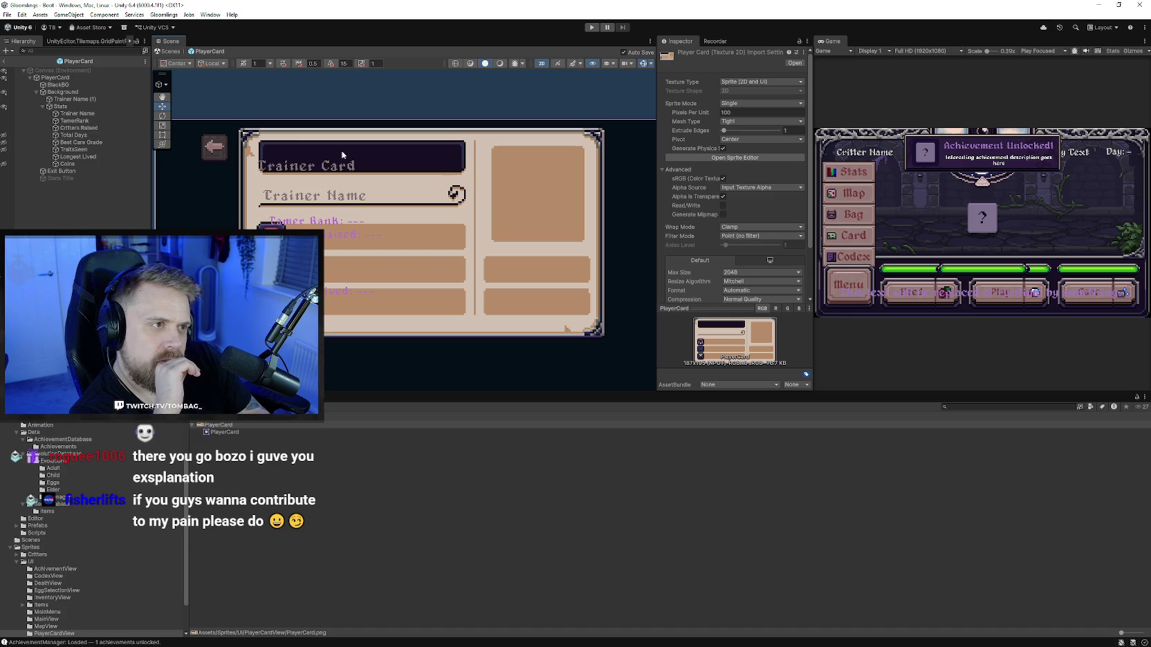
{"action": "scroll", "coordinate": [256, 215], "scroll_direction": "down", "scroll_amount": 1}
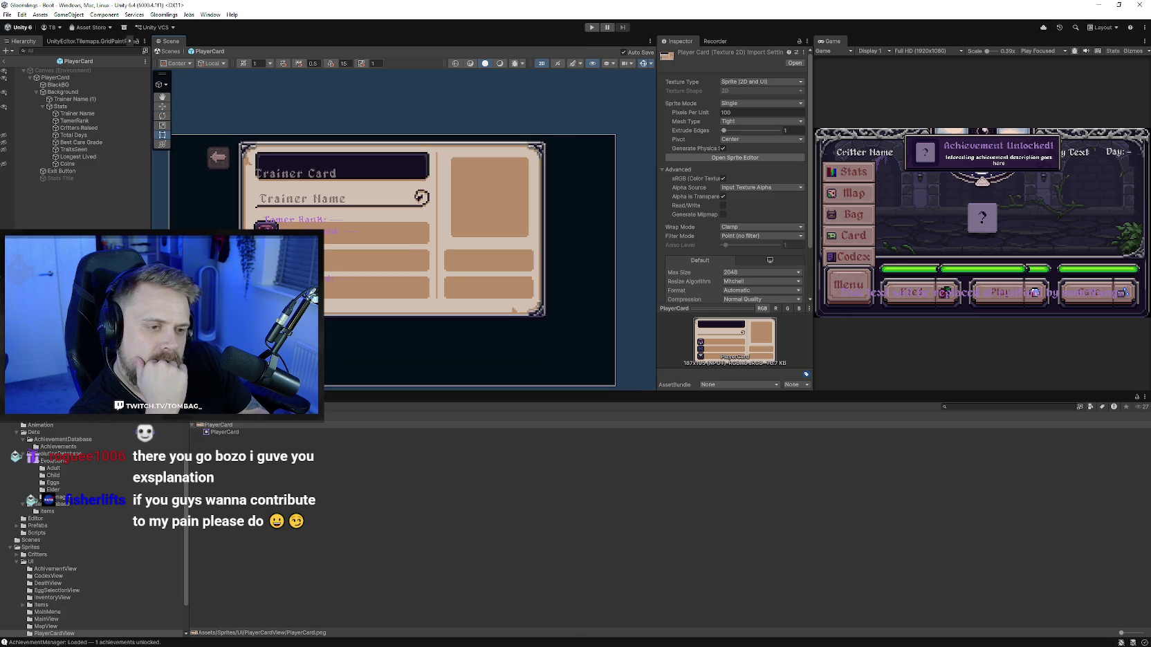
{"action": "left_click_drag", "start_coordinate": [277, 311], "coordinate": [307, 308]}
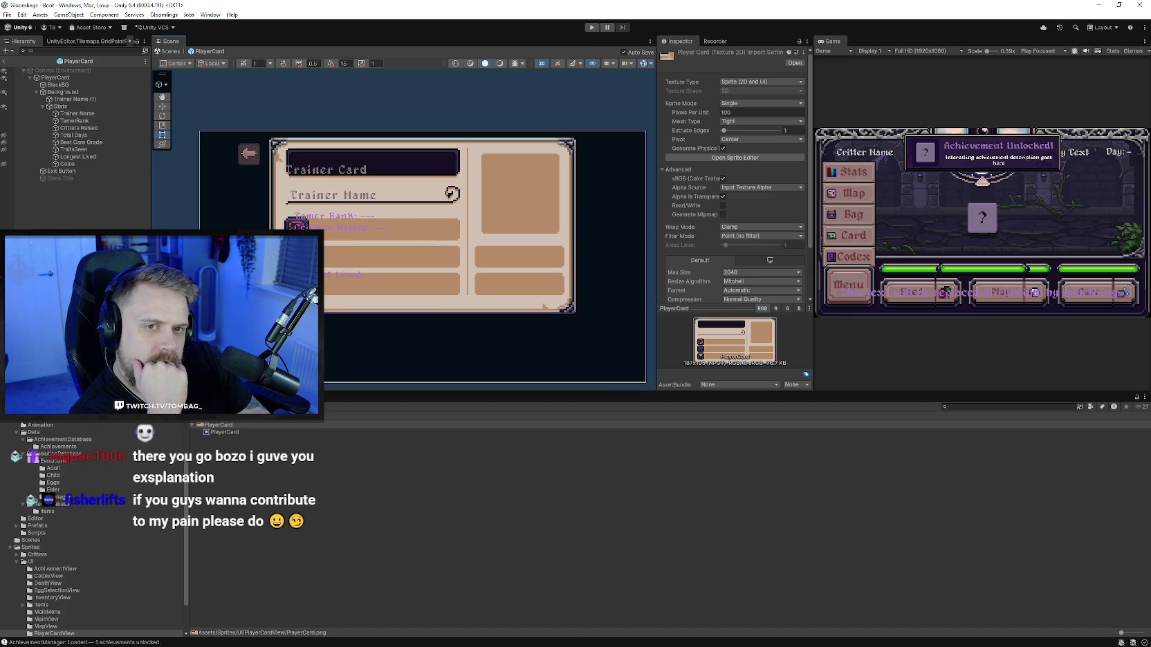
Step: Reset the card Background image to its native 187x105 size
{"action": "left_click", "coordinate": [64, 91]}
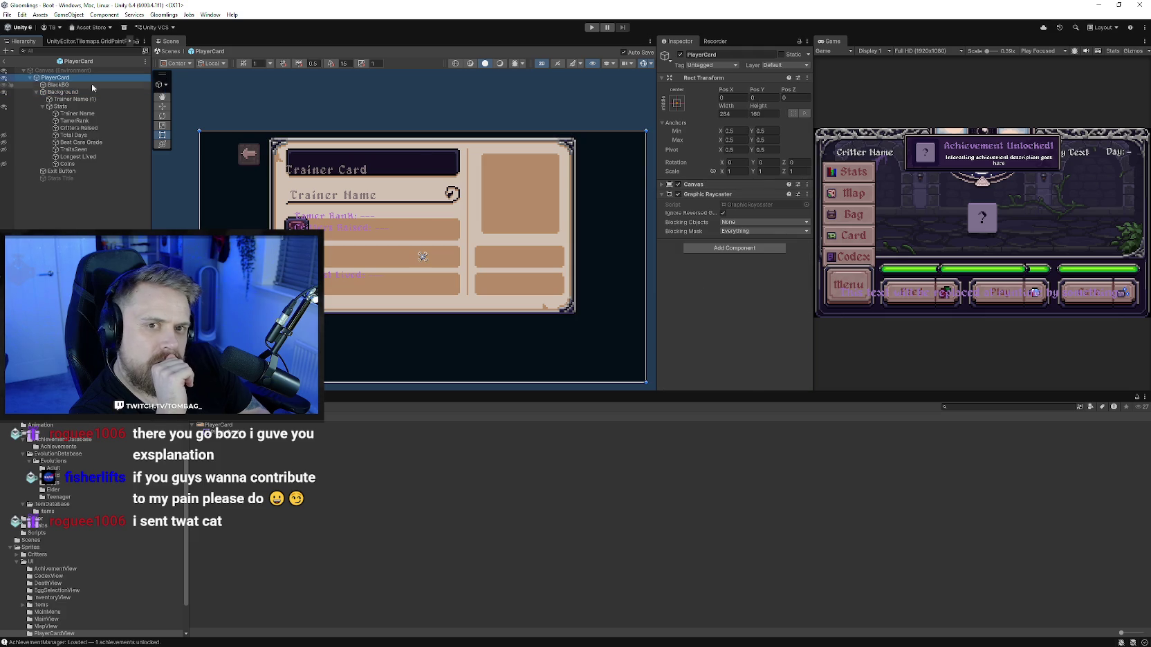
{"action": "left_click", "coordinate": [62, 91]}
{"action": "scroll", "coordinate": [754, 208], "scroll_direction": "down", "scroll_amount": 1}
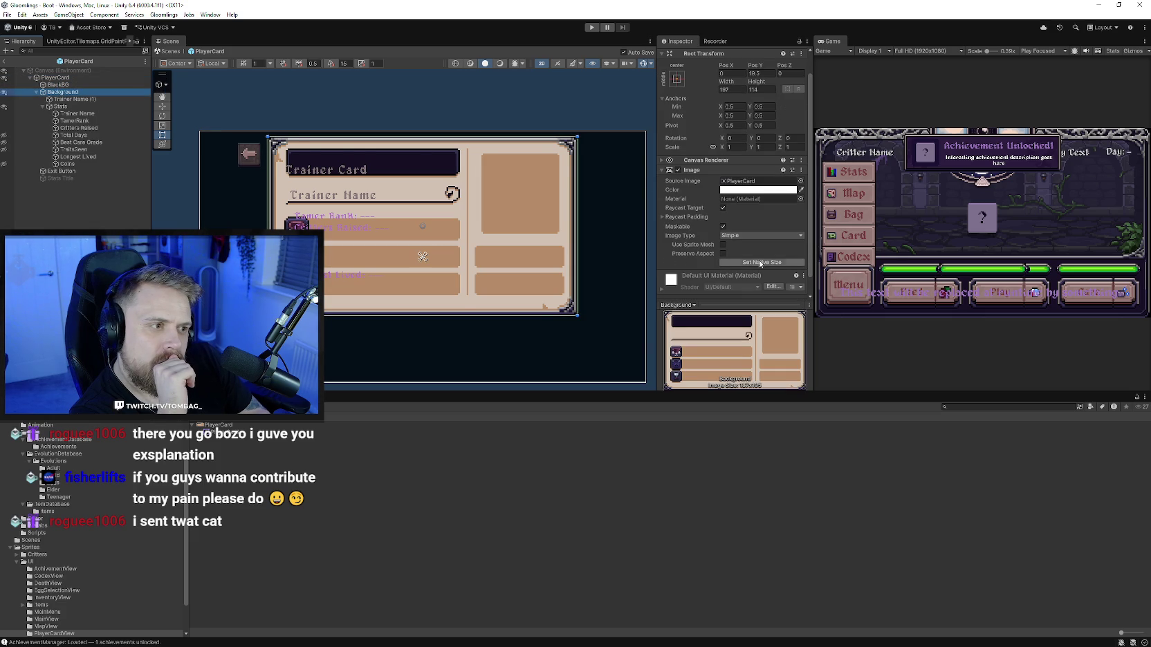
{"action": "left_click", "coordinate": [762, 263]}
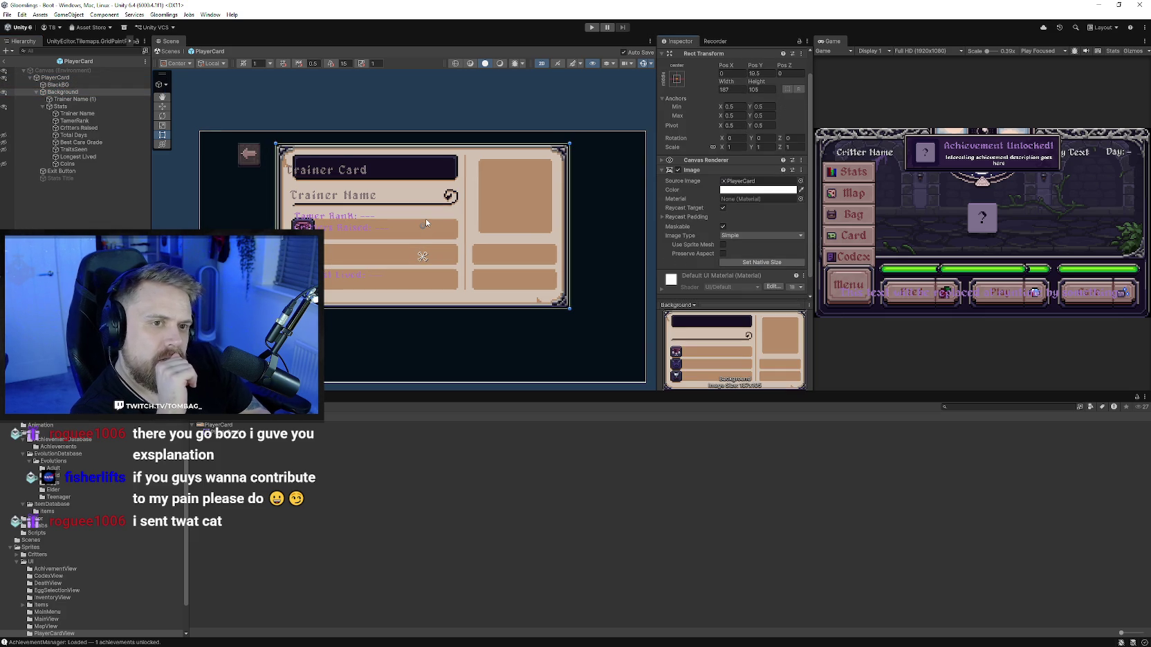
{"action": "scroll", "coordinate": [426, 223], "scroll_direction": "up", "scroll_amount": 1}
{"action": "scroll", "coordinate": [416, 223], "scroll_direction": "up", "scroll_amount": 1}
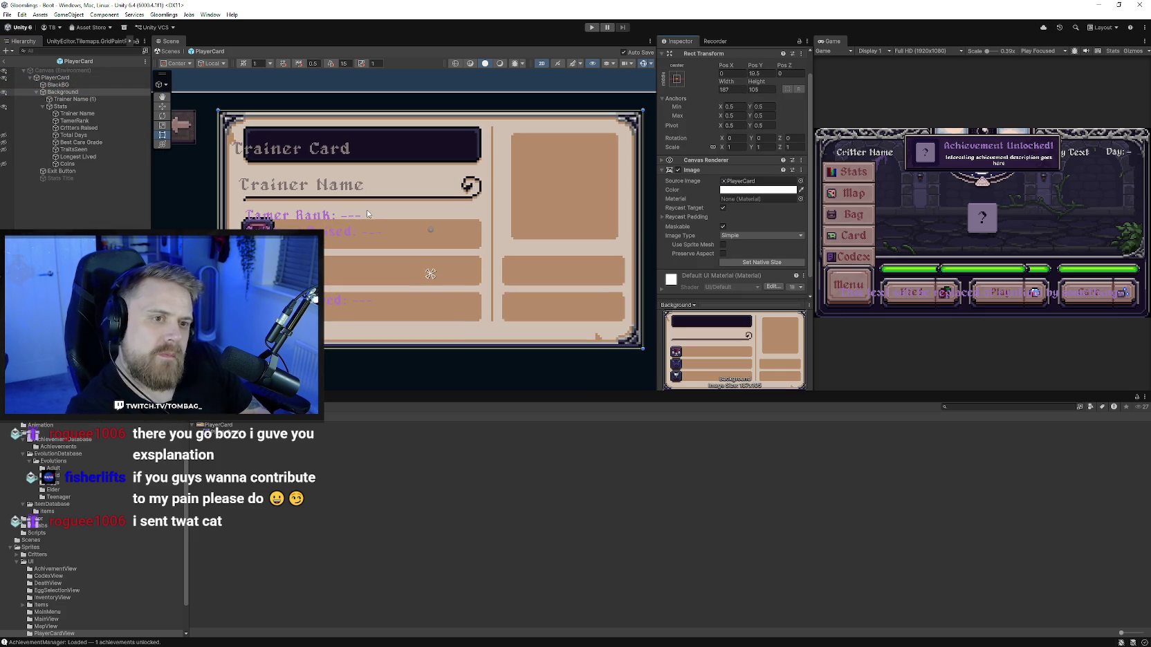
{"action": "left_click", "coordinate": [315, 218]}
Step: Deactivate the Total Days, Best Care Grade and TraitsSeen stat texts
{"action": "left_click", "coordinate": [75, 121]}
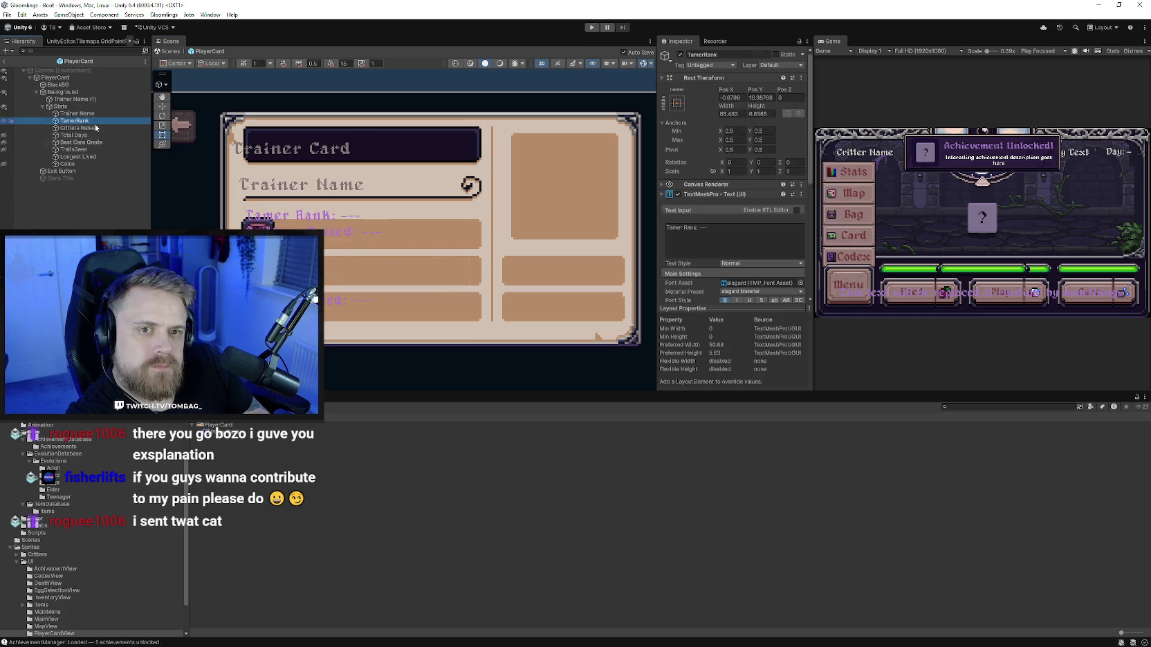
{"action": "left_click", "coordinate": [161, 107]}
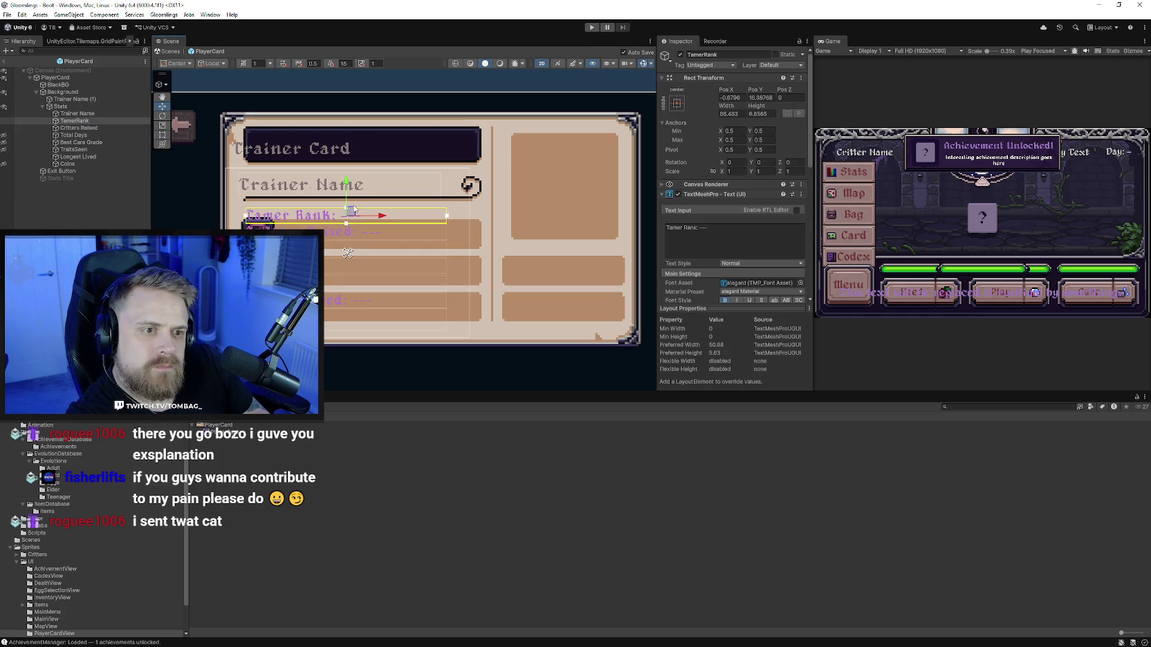
{"action": "left_click", "coordinate": [73, 135]}
{"action": "left_click", "coordinate": [71, 142], "text": "ctrl"}
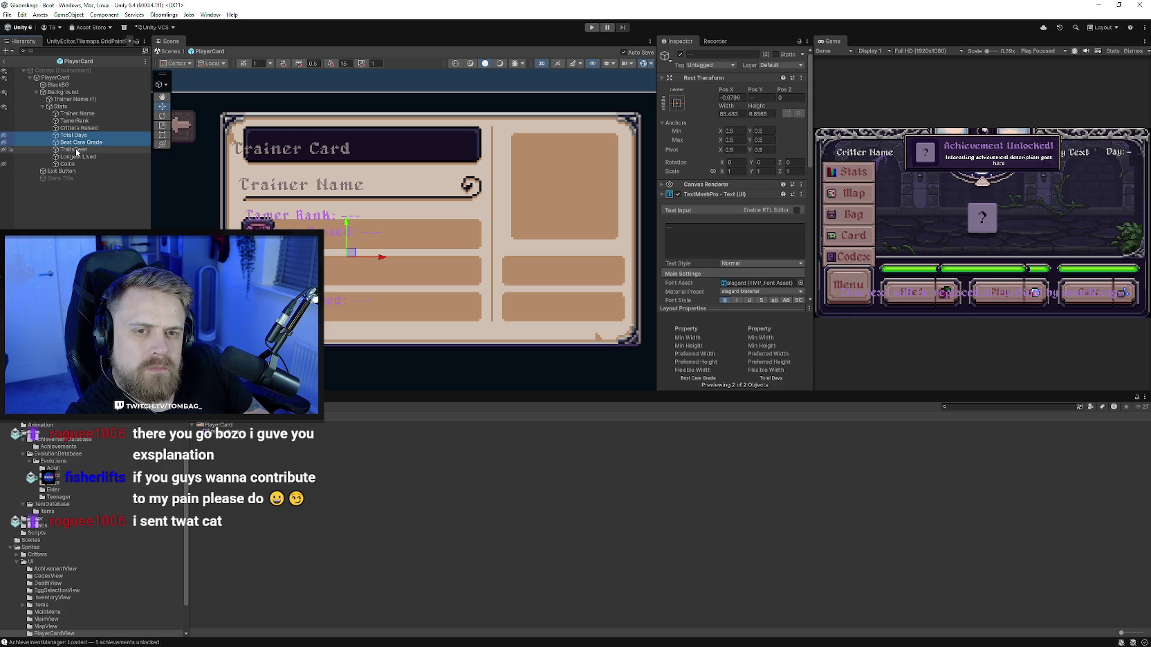
{"action": "left_click", "coordinate": [76, 151], "text": "ctrl"}
{"action": "key", "text": "alt+shift+a"}
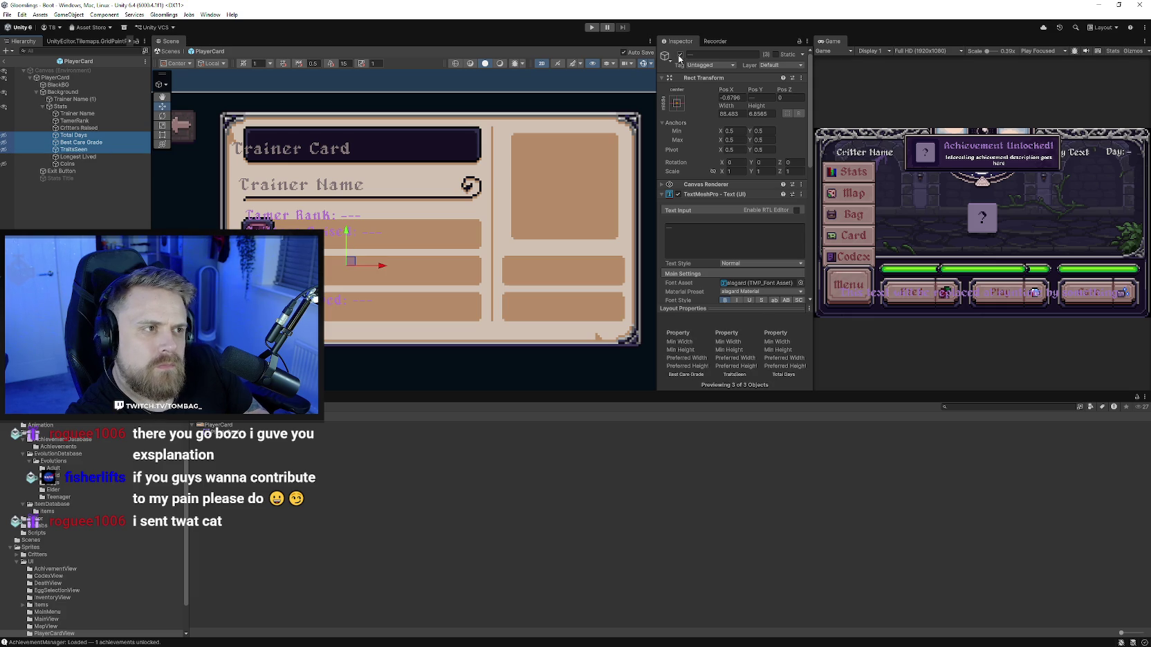
{"action": "left_click", "coordinate": [75, 99]}
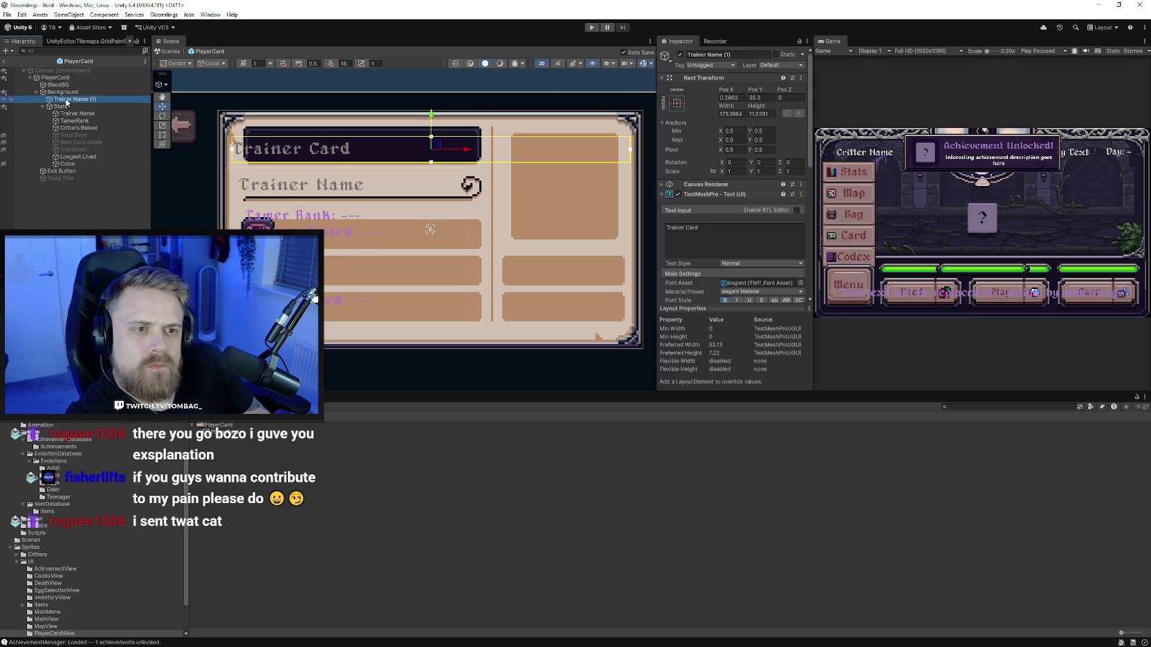
Step: Resize the Trainer Card title box to 95.77 × 13.88 inside the dark banner
{"action": "left_click", "coordinate": [162, 135]}
{"action": "left_click_drag", "start_coordinate": [231, 141], "coordinate": [284, 126]}
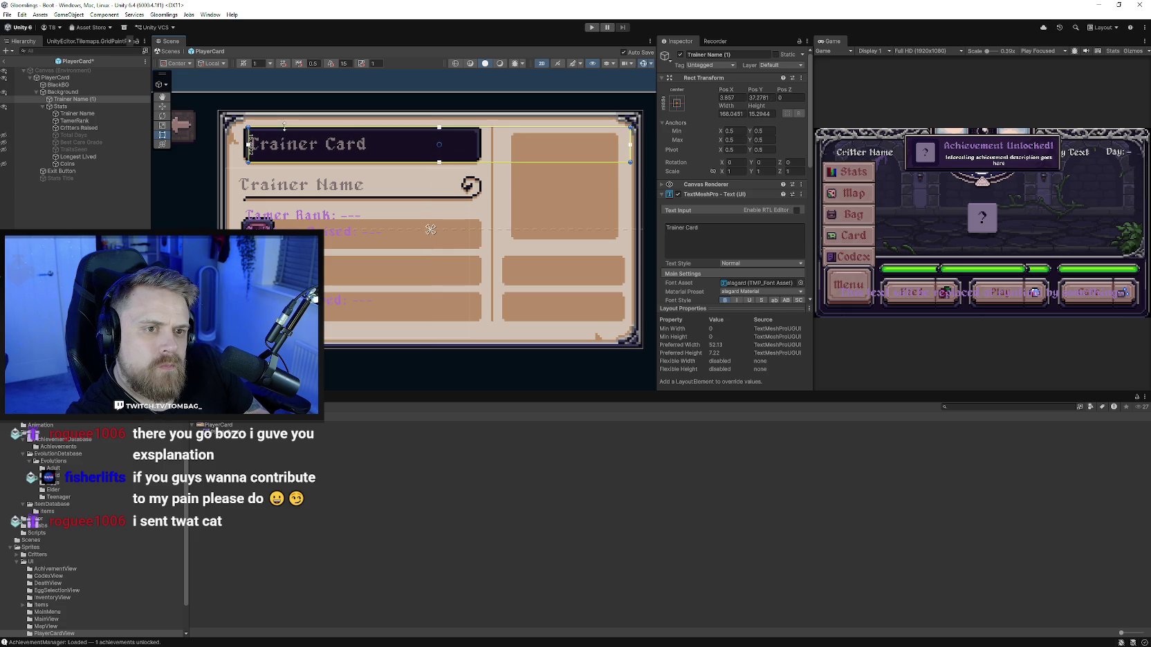
{"action": "left_click_drag", "start_coordinate": [631, 127], "coordinate": [480, 128]}
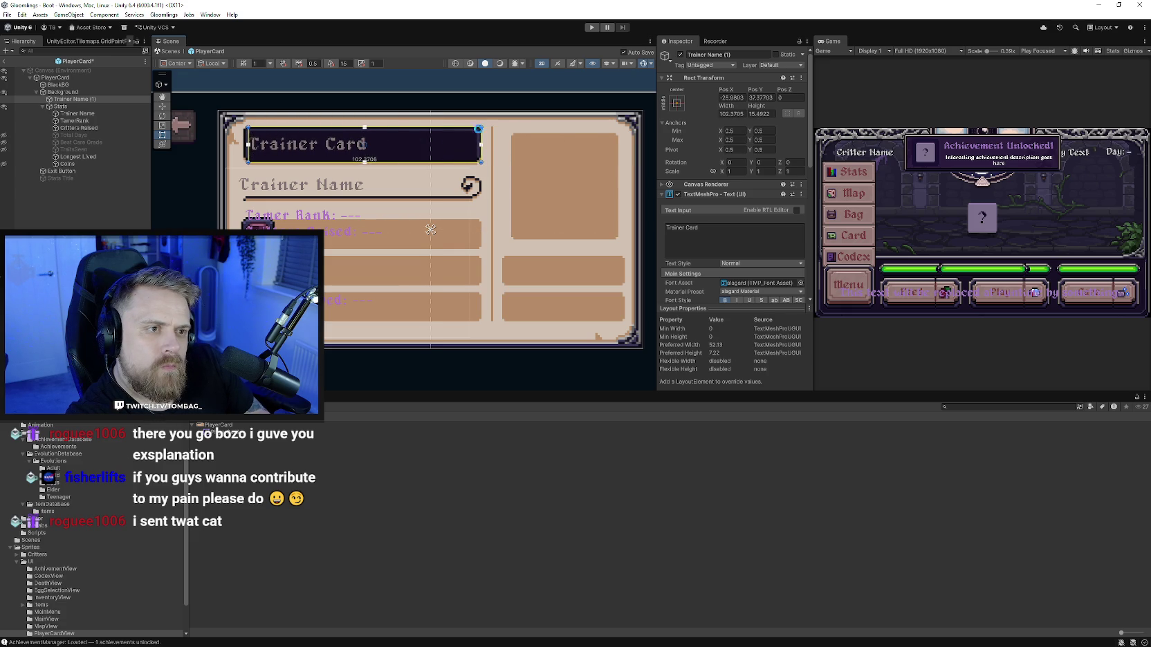
{"action": "scroll", "coordinate": [430, 230], "scroll_direction": "up", "scroll_amount": 1}
{"action": "scroll", "coordinate": [359, 221], "scroll_direction": "up", "scroll_amount": 3}
{"action": "scroll", "coordinate": [359, 221], "scroll_direction": "up", "scroll_amount": 2}
{"action": "left_click_drag", "start_coordinate": [493, 238], "coordinate": [493, 234]}
{"action": "left_click_drag", "start_coordinate": [296, 166], "coordinate": [299, 168]}
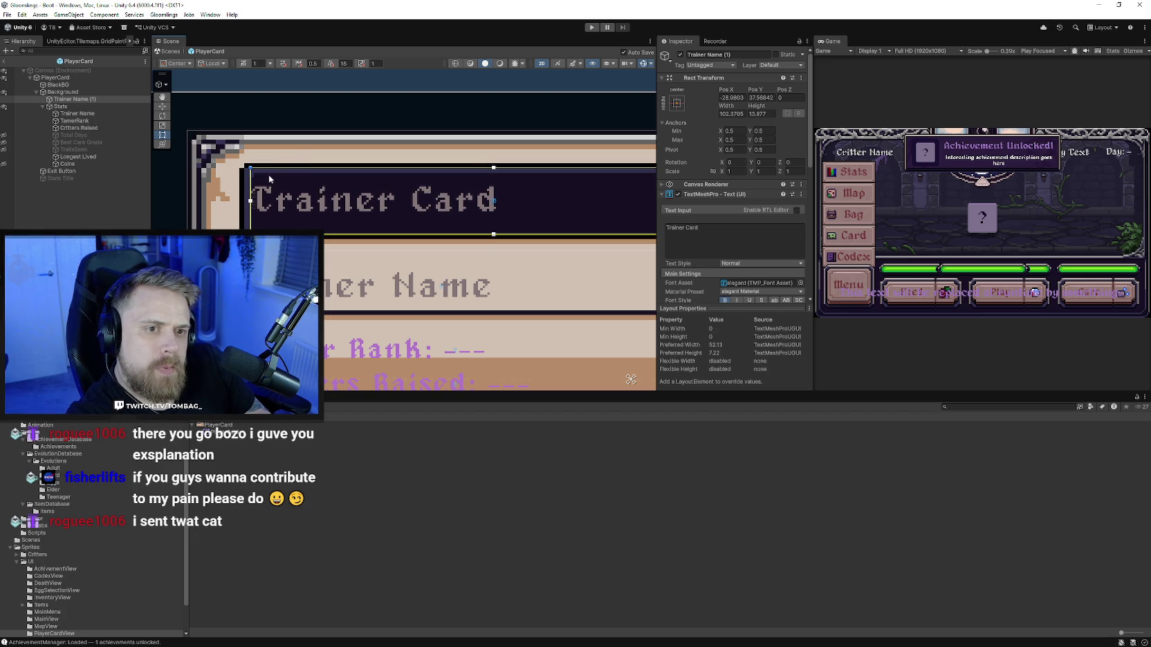
{"action": "left_click_drag", "start_coordinate": [252, 181], "coordinate": [253, 181]}
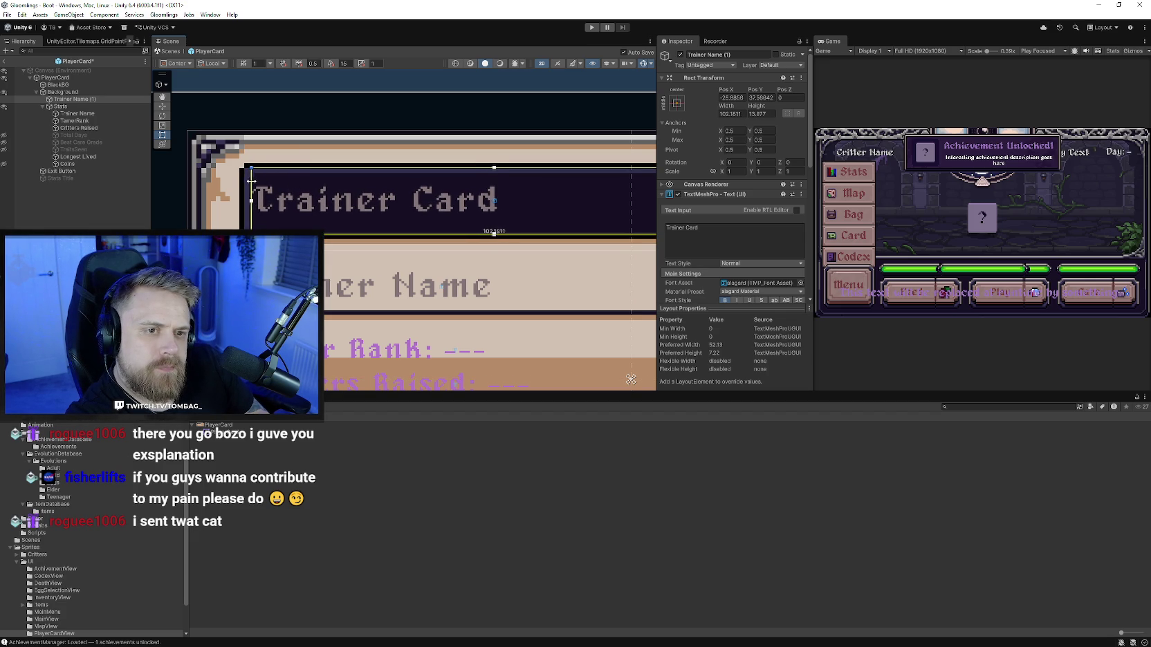
{"action": "key", "text": "Right"}
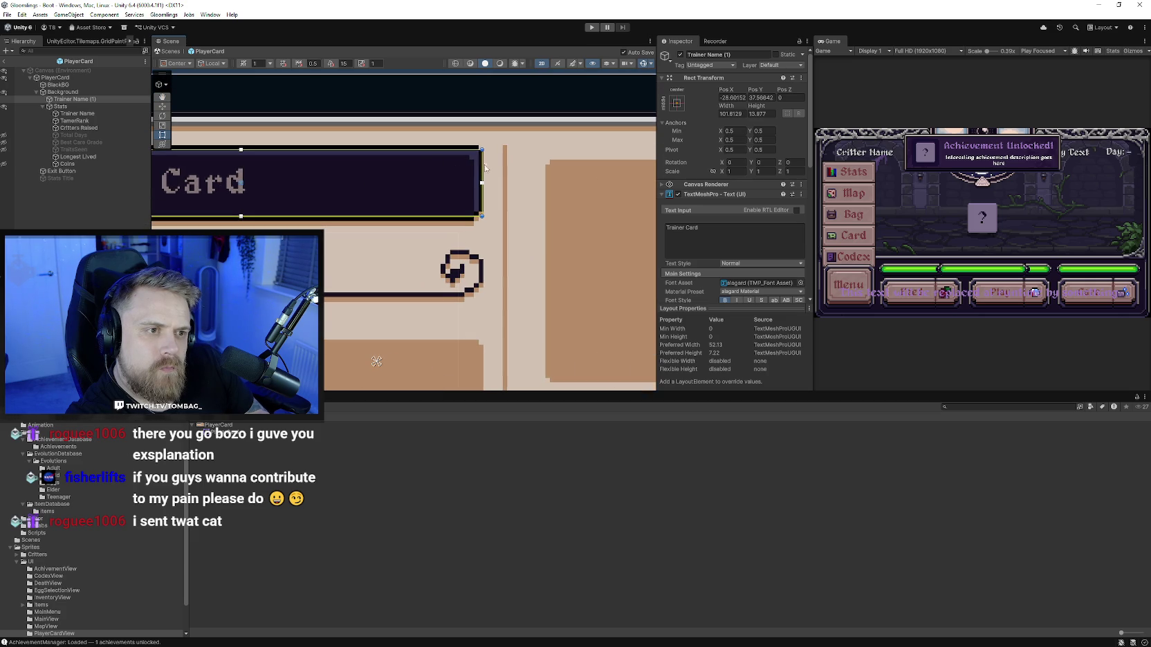
{"action": "left_click_drag", "start_coordinate": [483, 161], "coordinate": [469, 167]}
{"action": "scroll", "coordinate": [238, 173], "scroll_direction": "down", "scroll_amount": 2}
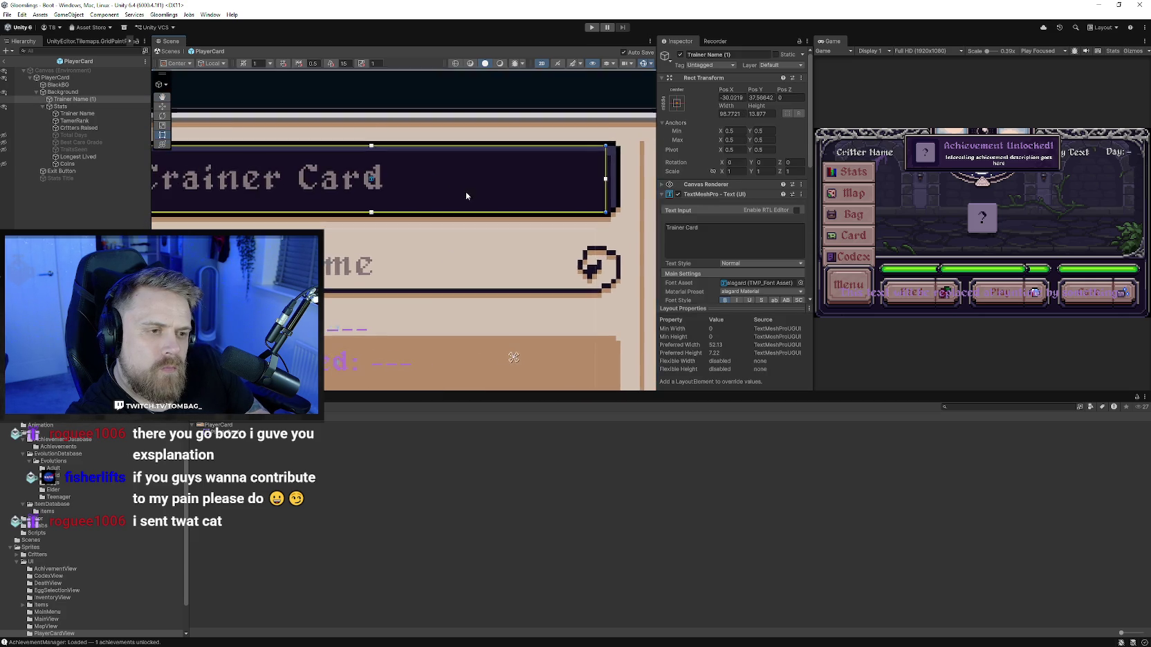
{"action": "scroll", "coordinate": [238, 173], "scroll_direction": "down", "scroll_amount": 1}
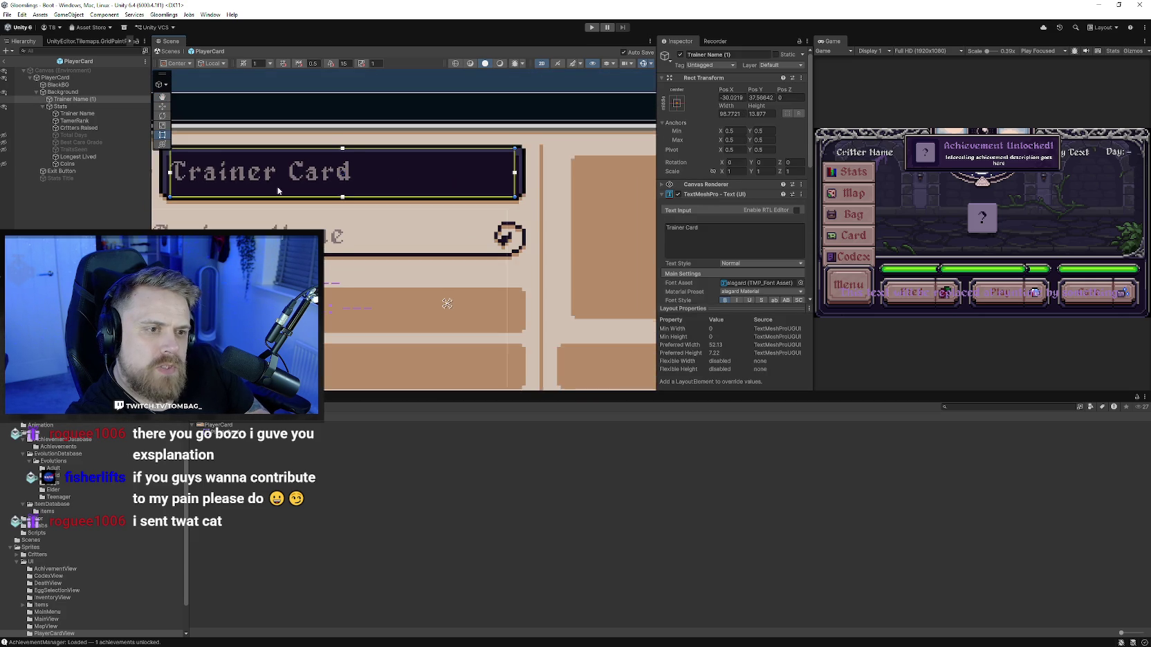
{"action": "scroll", "coordinate": [238, 173], "scroll_direction": "down", "scroll_amount": 1}
{"action": "scroll", "coordinate": [732, 264], "scroll_direction": "down", "scroll_amount": 3}
Step: Colour the title text purple using a colour eyedropped from the Game view
{"action": "left_click", "coordinate": [802, 259]}
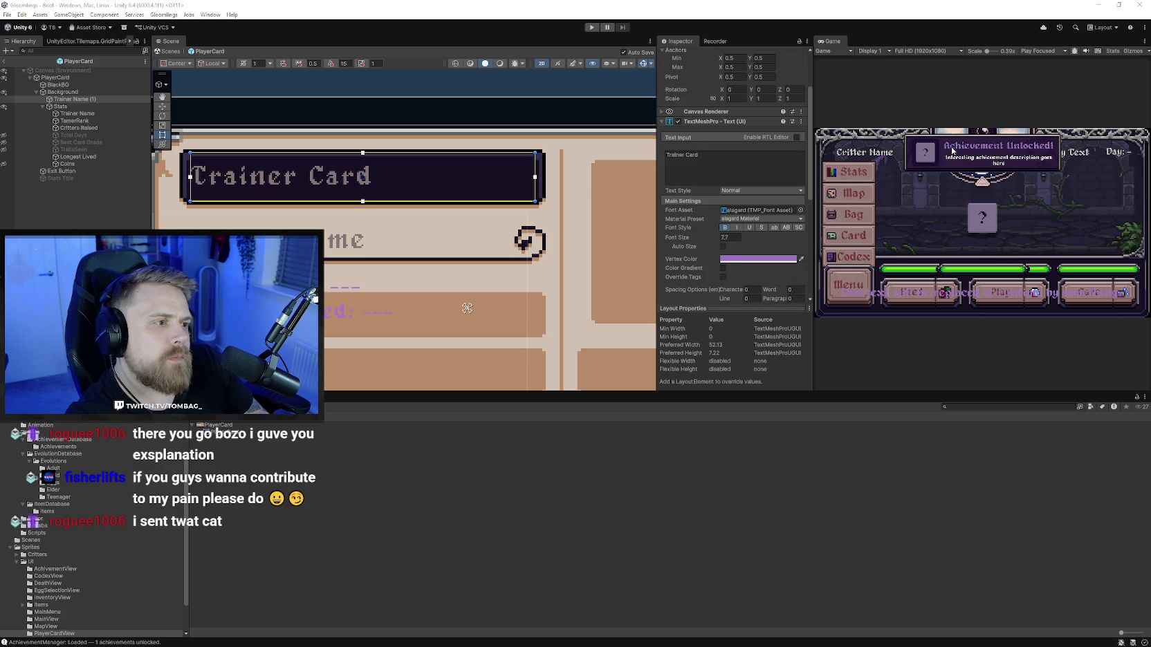
{"action": "left_click_drag", "start_coordinate": [281, 230], "coordinate": [371, 235]}
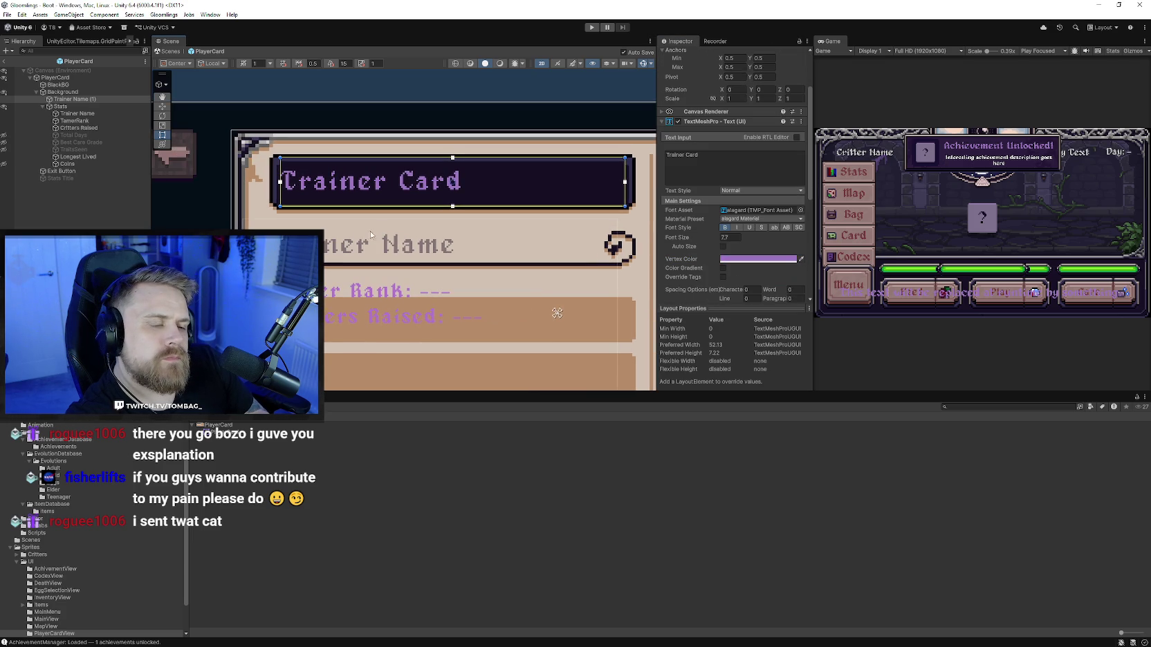
{"action": "left_click", "coordinate": [259, 207]}
{"action": "scroll", "coordinate": [416, 246], "scroll_direction": "down", "scroll_amount": 1}
{"action": "scroll", "coordinate": [417, 247], "scroll_direction": "down", "scroll_amount": 1}
{"action": "left_click", "coordinate": [339, 202]}
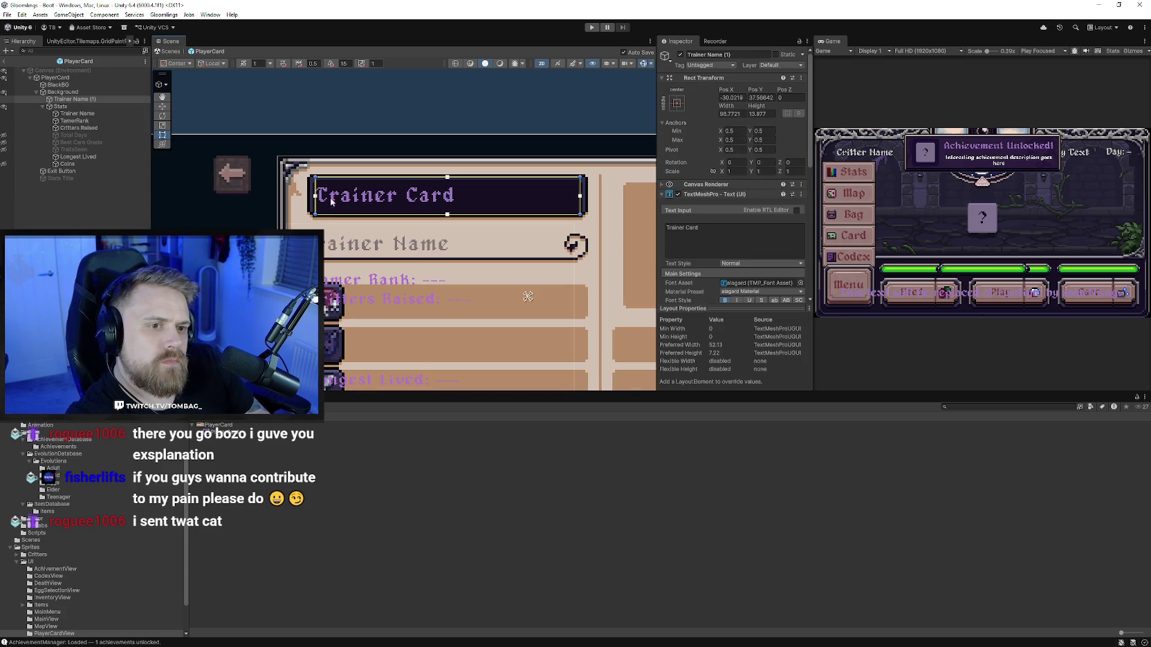
{"action": "scroll", "coordinate": [314, 183], "scroll_direction": "up", "scroll_amount": 1}
{"action": "scroll", "coordinate": [312, 185], "scroll_direction": "up", "scroll_amount": 1}
{"action": "scroll", "coordinate": [311, 188], "scroll_direction": "up", "scroll_amount": 1}
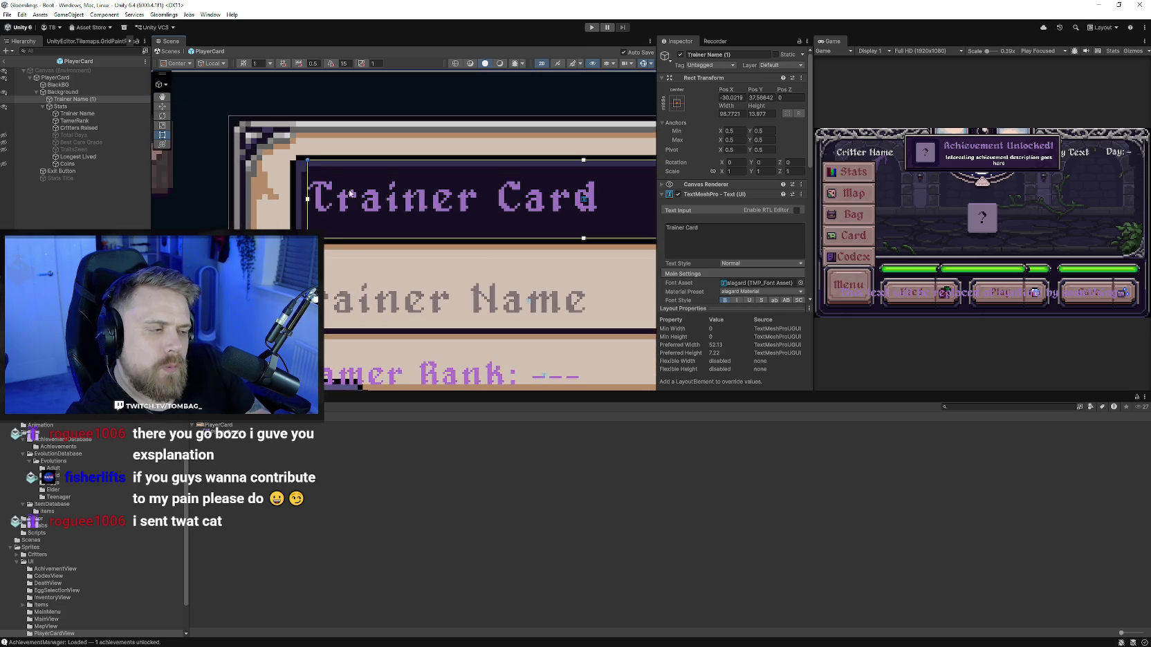
{"action": "scroll", "coordinate": [310, 190], "scroll_direction": "up", "scroll_amount": 1}
{"action": "scroll", "coordinate": [328, 200], "scroll_direction": "down", "scroll_amount": 1}
{"action": "scroll", "coordinate": [328, 200], "scroll_direction": "down", "scroll_amount": 1}
{"action": "scroll", "coordinate": [331, 206], "scroll_direction": "down", "scroll_amount": 1}
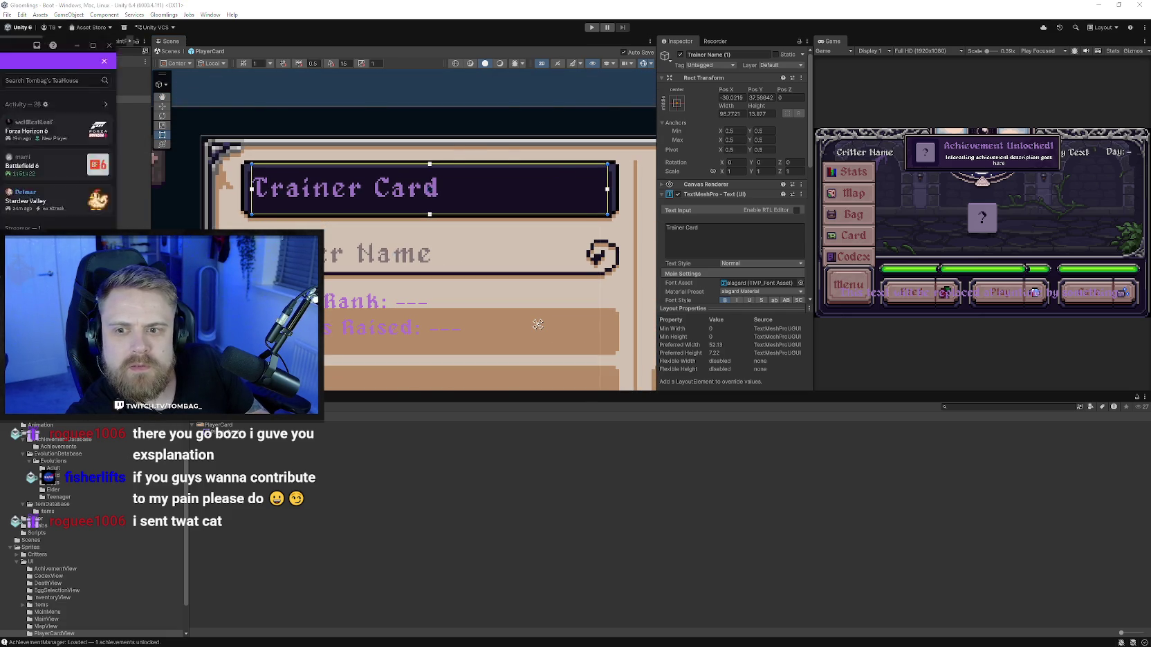
Step: Switch to Discord and open the shared cat video
{"action": "key", "text": "alt+Tab"}
{"action": "left_click_drag", "start_coordinate": [433, 88], "coordinate": [457, 86]}
{"action": "left_click", "coordinate": [530, 297]}
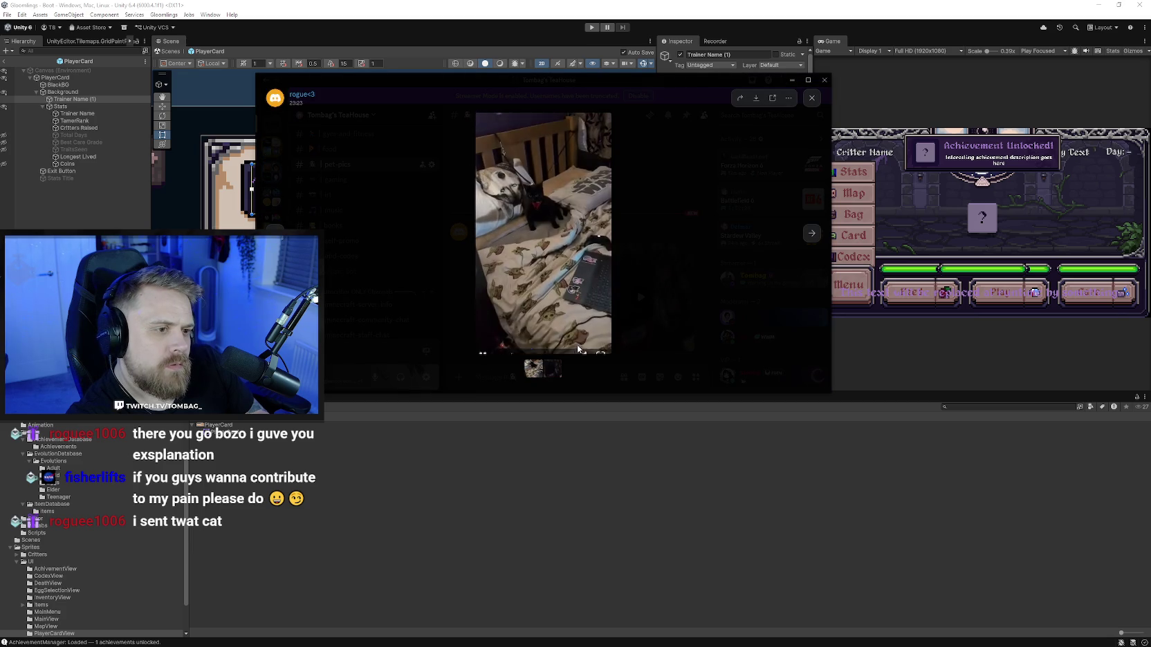
Step: Watch both cat videos fullscreen in Discord, then close the media viewer
{"action": "left_click", "coordinate": [598, 348]}
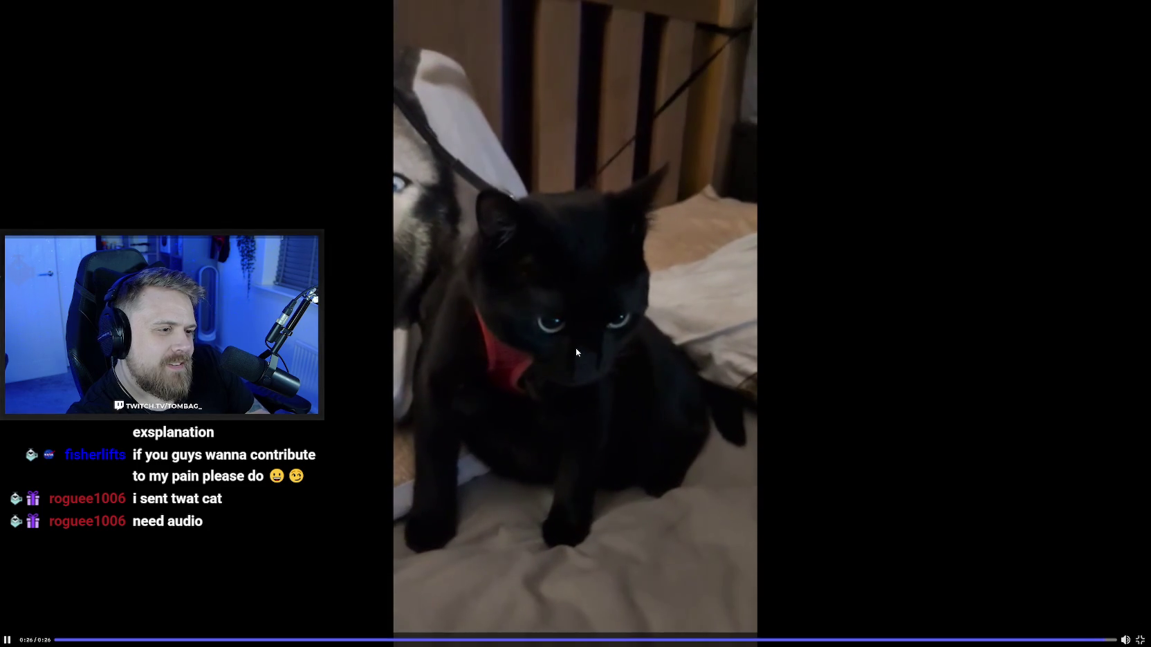
{"action": "left_click", "coordinate": [1140, 640]}
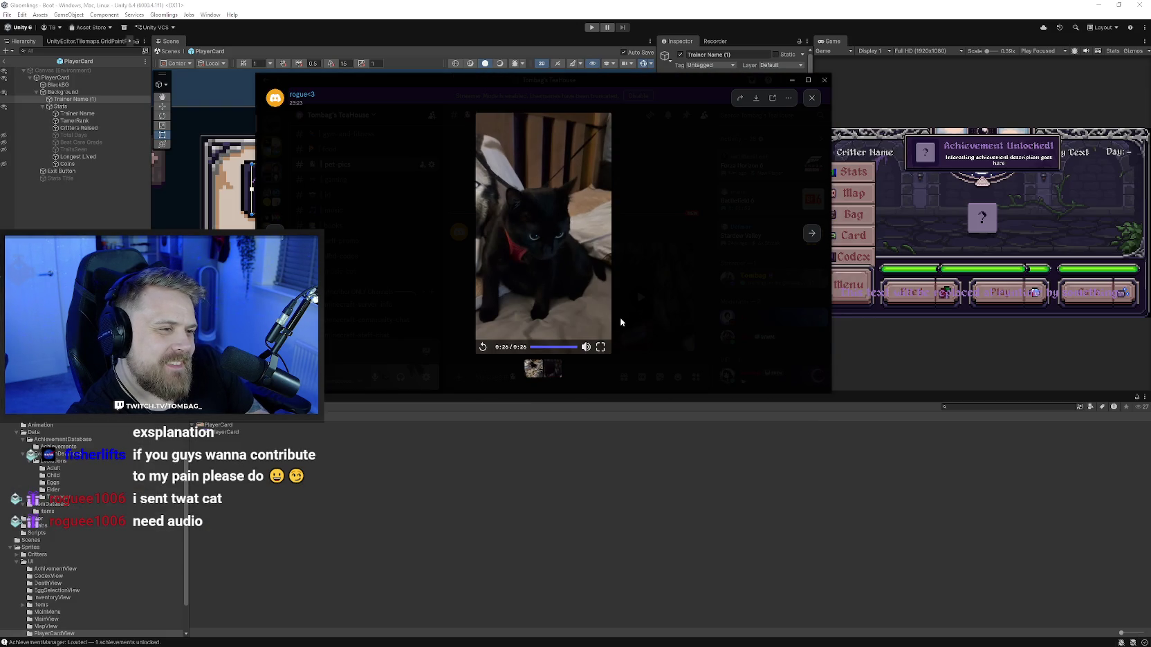
{"action": "left_click", "coordinate": [653, 182]}
{"action": "left_click", "coordinate": [664, 280]}
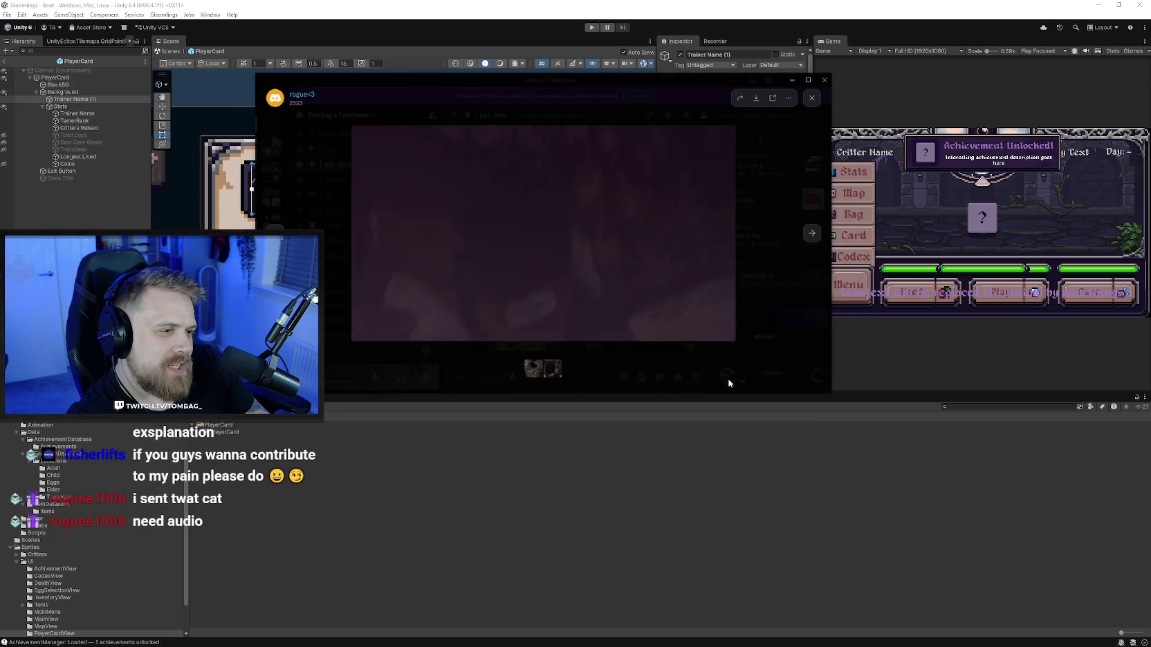
{"action": "left_click", "coordinate": [725, 334]}
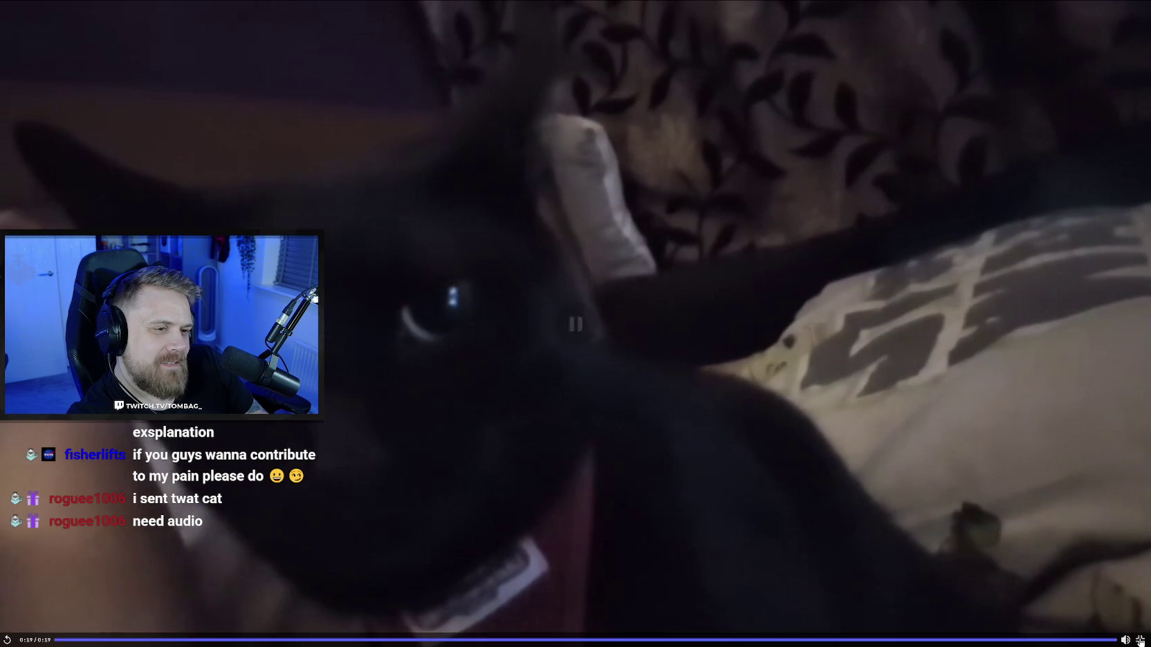
{"action": "left_click", "coordinate": [1134, 638]}
{"action": "left_click", "coordinate": [537, 324]}
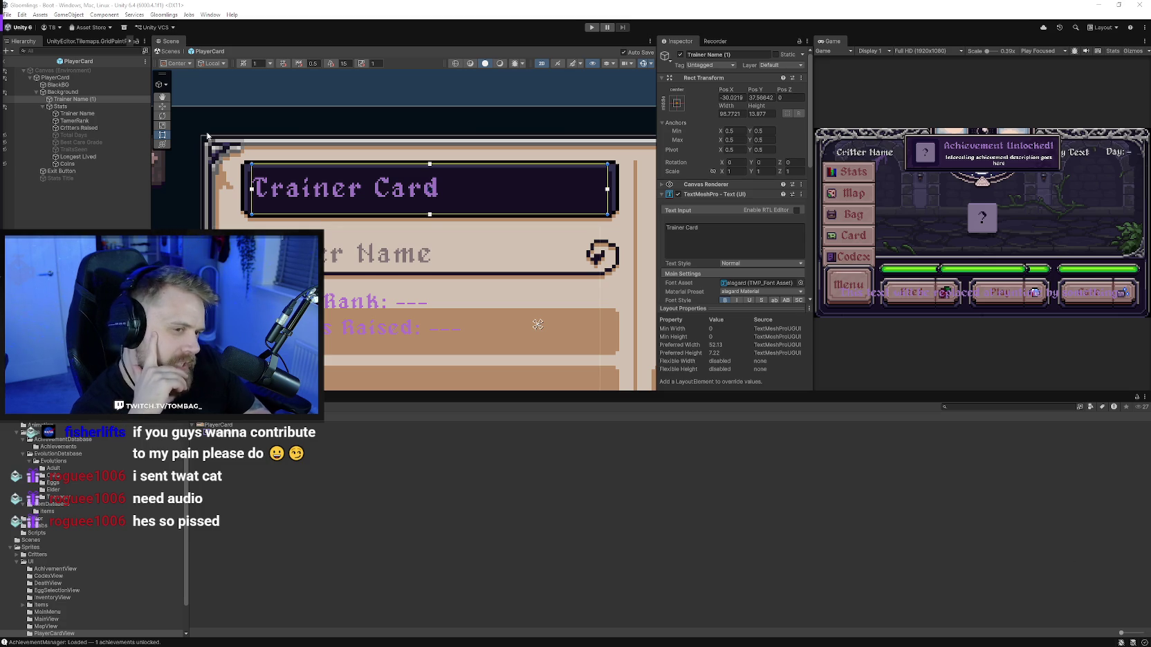
Step: Resize the TamerRank text box to fill the first stat row
{"action": "scroll", "coordinate": [269, 176], "scroll_direction": "down", "scroll_amount": 2}
{"action": "double_click", "coordinate": [76, 120]}
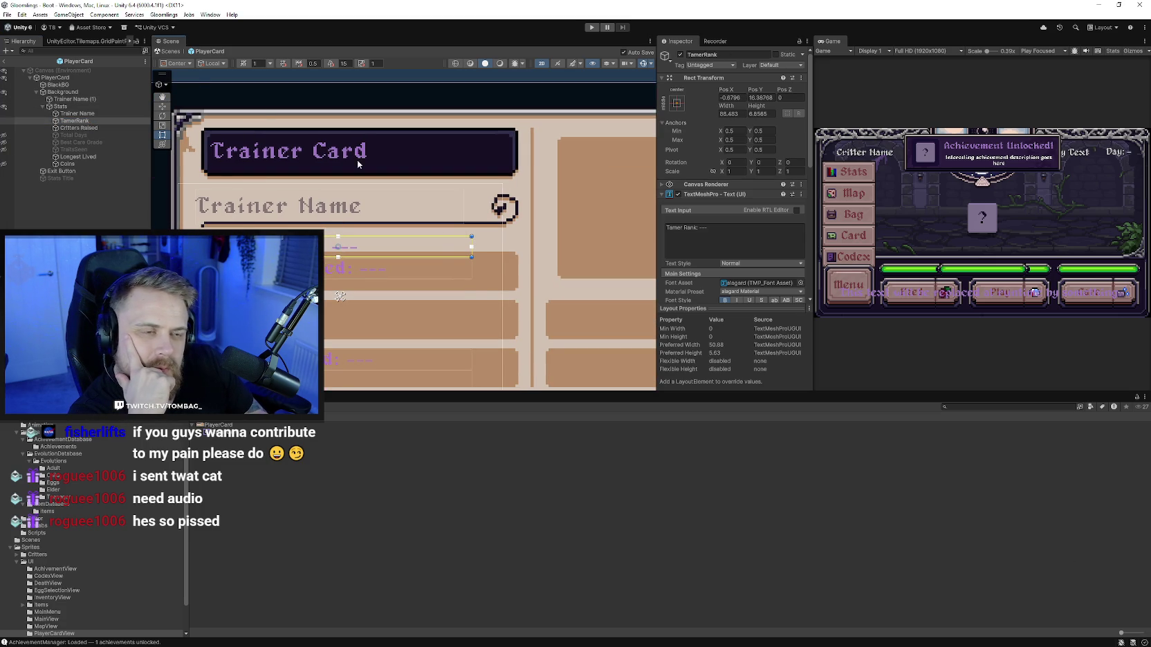
{"action": "left_click_drag", "start_coordinate": [430, 257], "coordinate": [430, 290]}
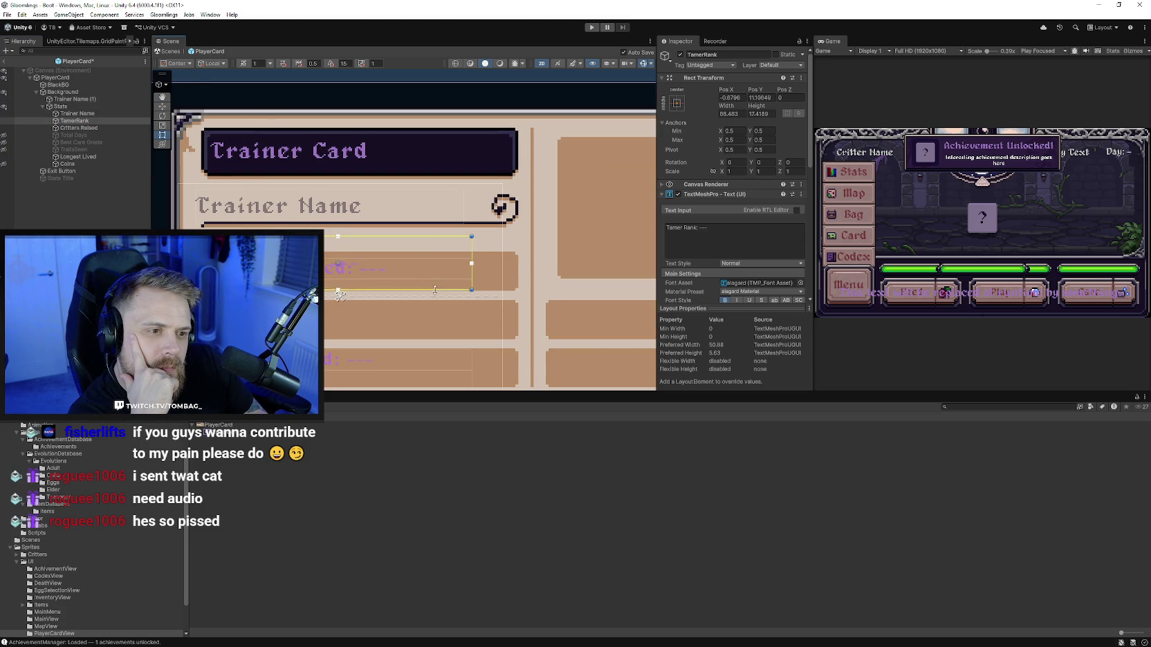
{"action": "mouse_move", "coordinate": [430, 237]}
{"action": "left_mouse_down"}
{"action": "mouse_move", "coordinate": [433, 255]}
{"action": "mouse_move", "coordinate": [516, 263]}
{"action": "left_mouse_up"}
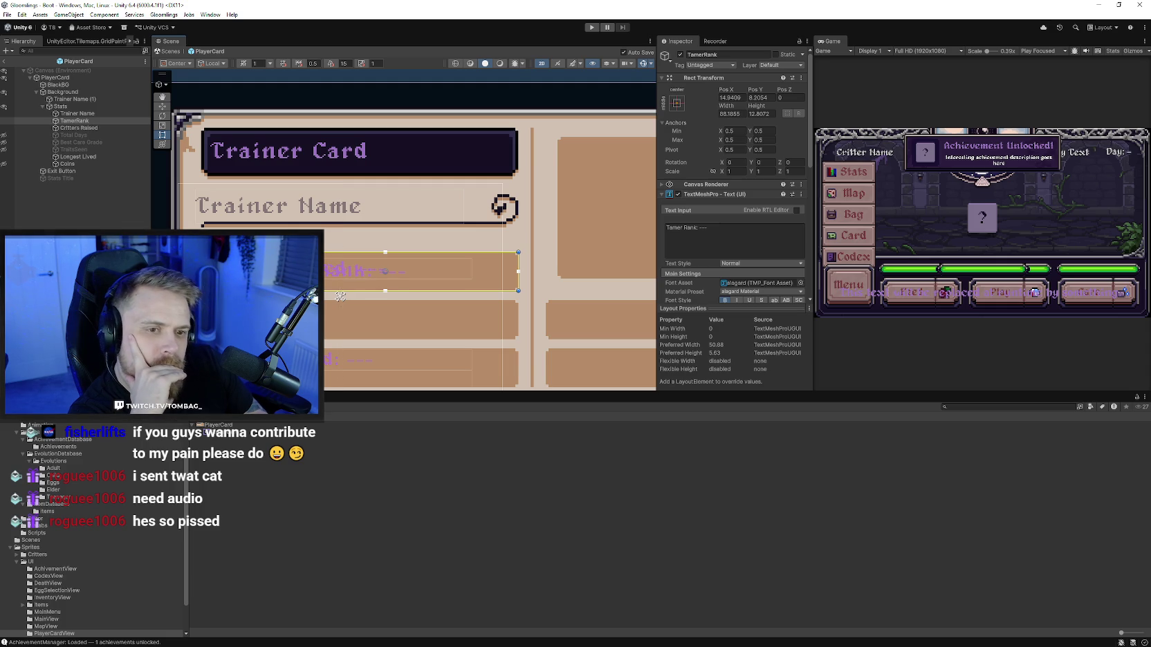
Step: Resize and widen the Critters Raised box, then move it down into the next row
{"action": "left_click", "coordinate": [340, 296]}
{"action": "left_click", "coordinate": [86, 129]}
{"action": "double_click", "coordinate": [86, 129]}
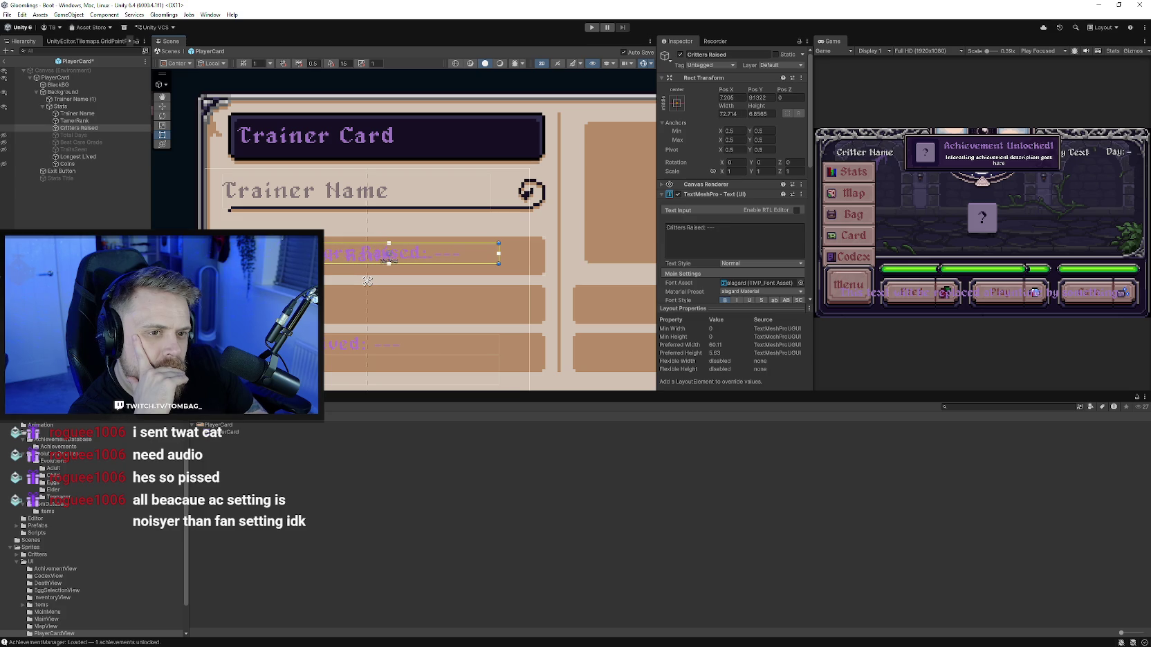
{"action": "left_click_drag", "start_coordinate": [366, 282], "coordinate": [366, 281]}
{"action": "left_click_drag", "start_coordinate": [415, 243], "coordinate": [415, 237]}
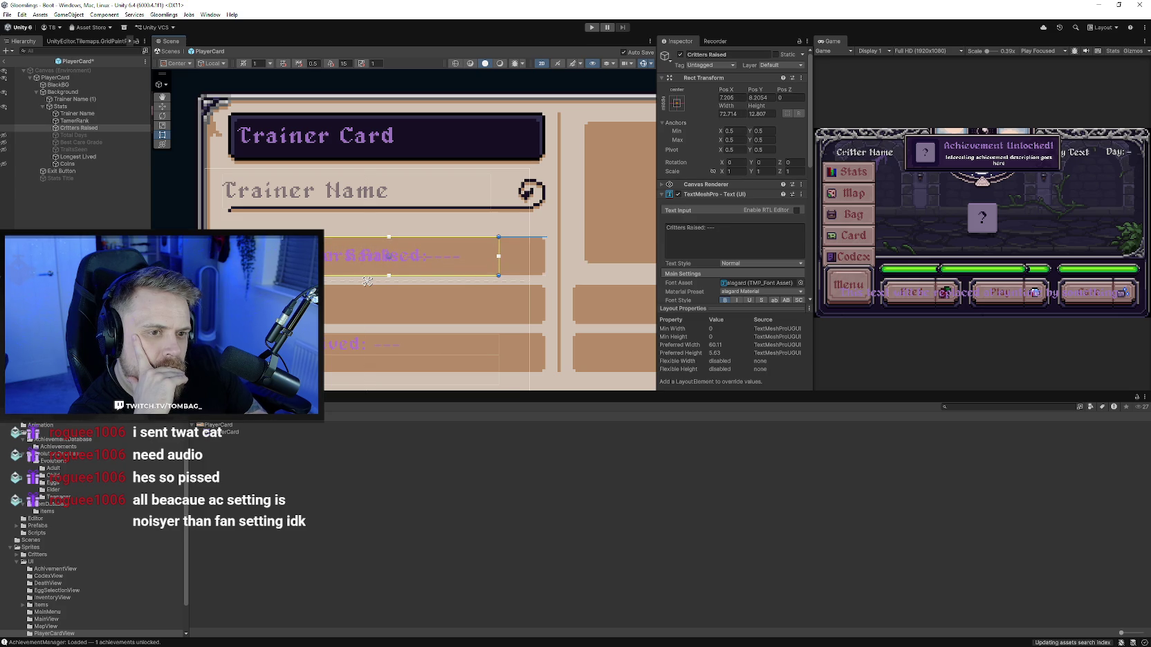
{"action": "left_click_drag", "start_coordinate": [499, 247], "coordinate": [539, 250]}
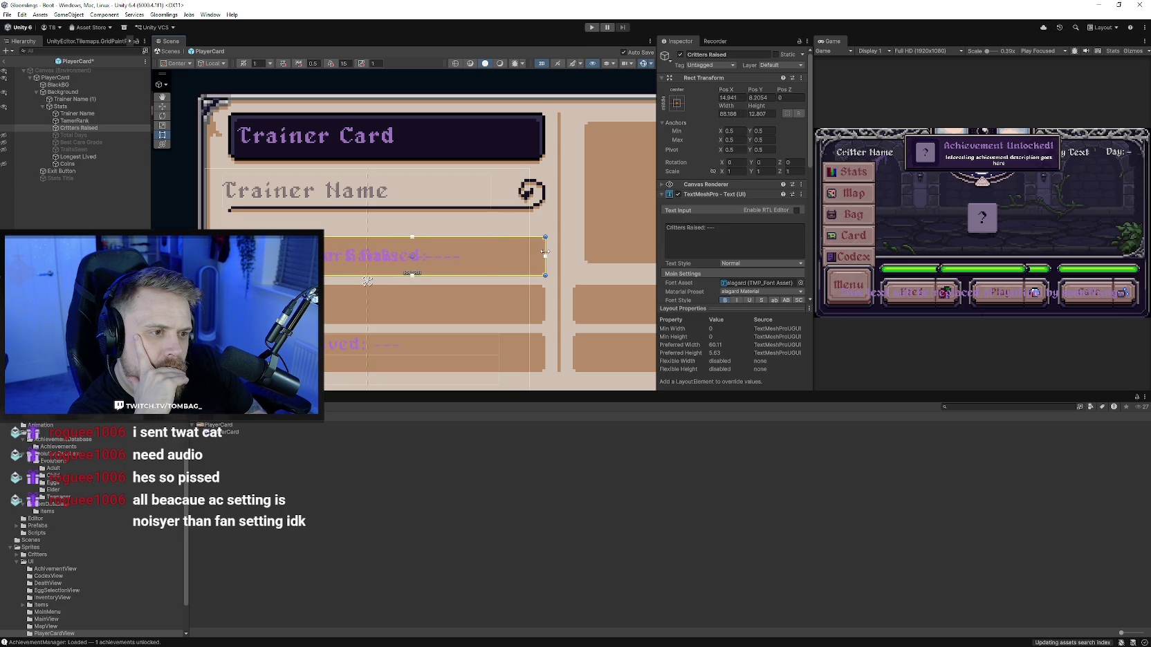
{"action": "left_click_drag", "start_coordinate": [416, 245], "coordinate": [421, 273]}
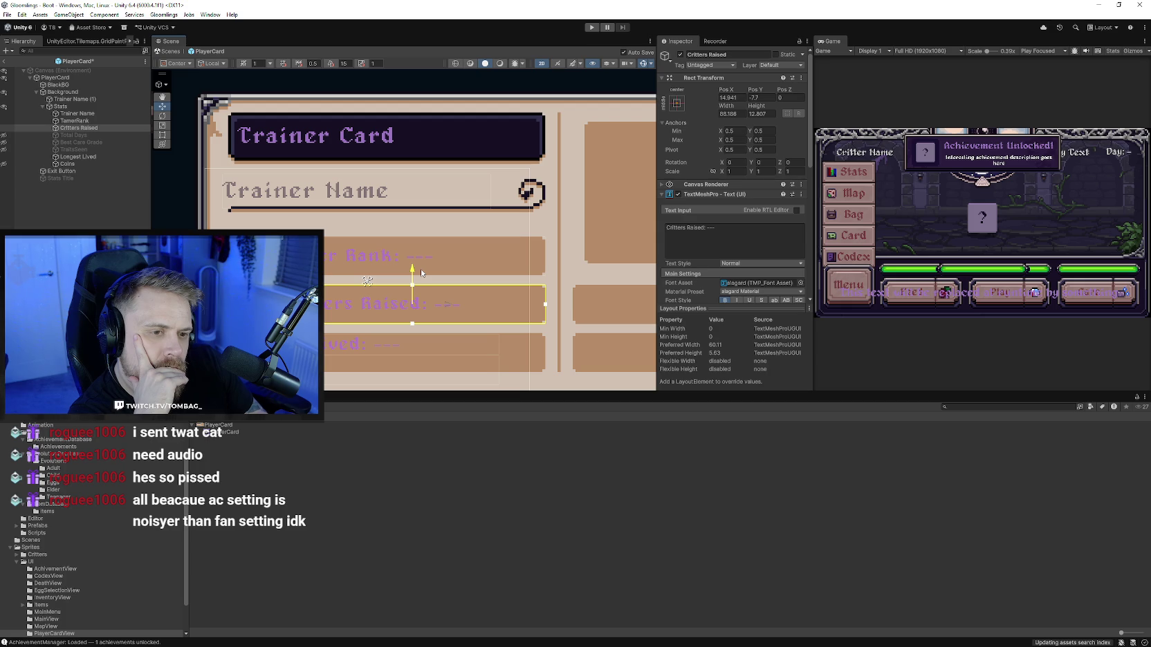
Step: Resize the Longest Lived box to 89.588 × 12.807 and move it into the bottom row
{"action": "left_click", "coordinate": [78, 157]}
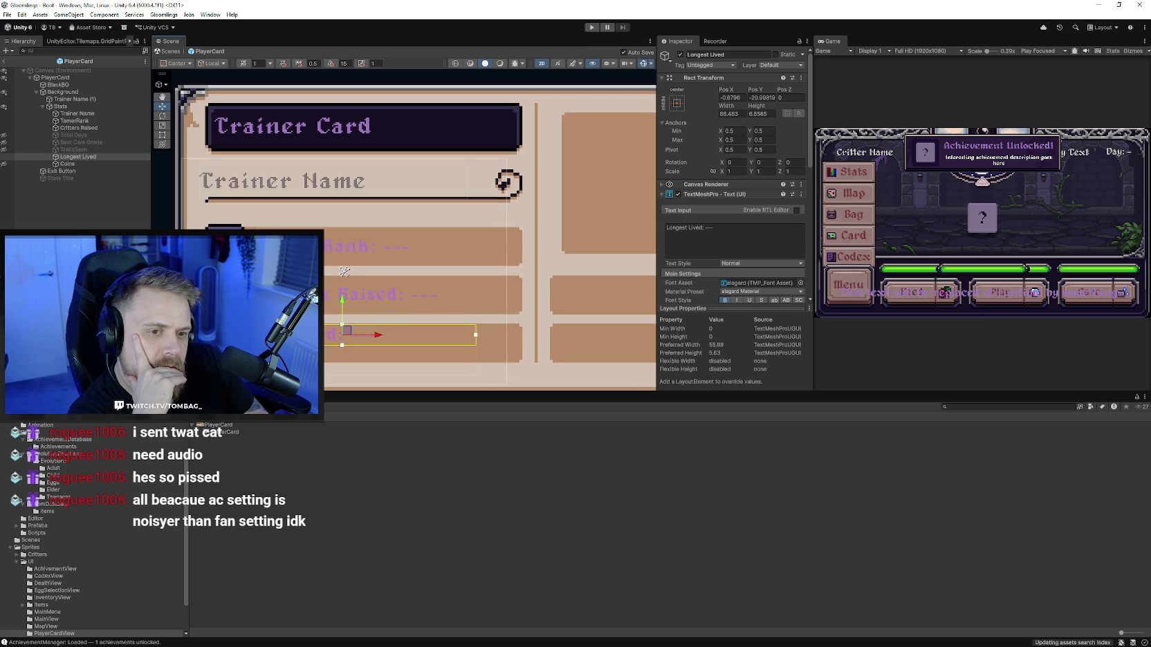
{"action": "left_click", "coordinate": [163, 136]}
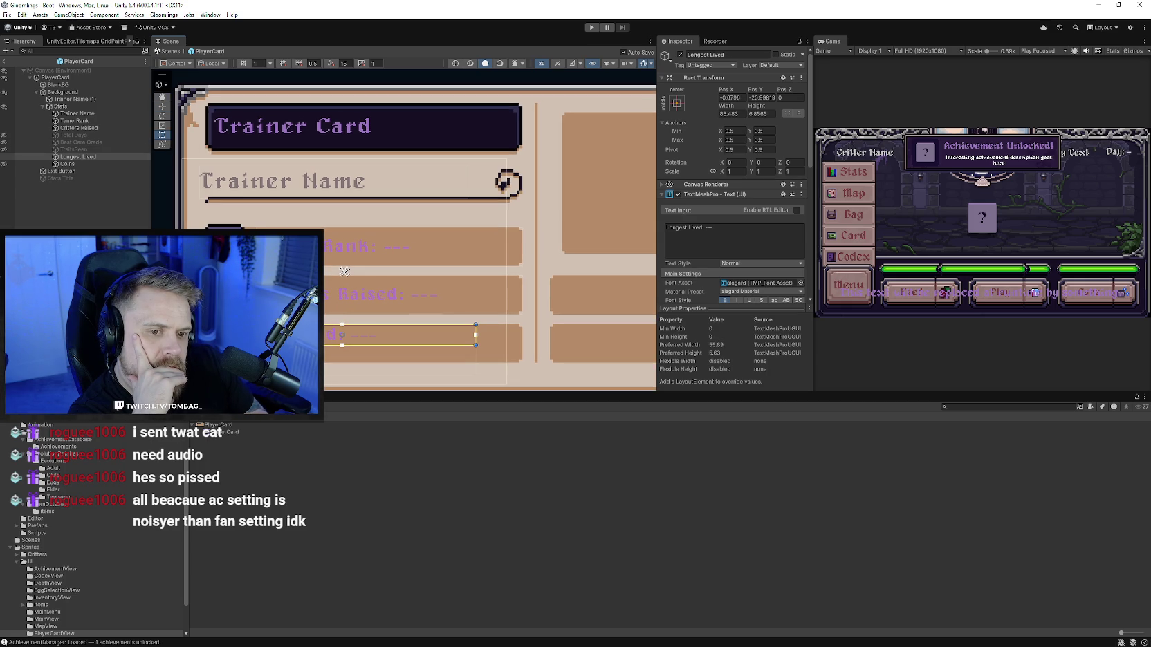
{"action": "left_click_drag", "start_coordinate": [341, 324], "coordinate": [345, 271]}
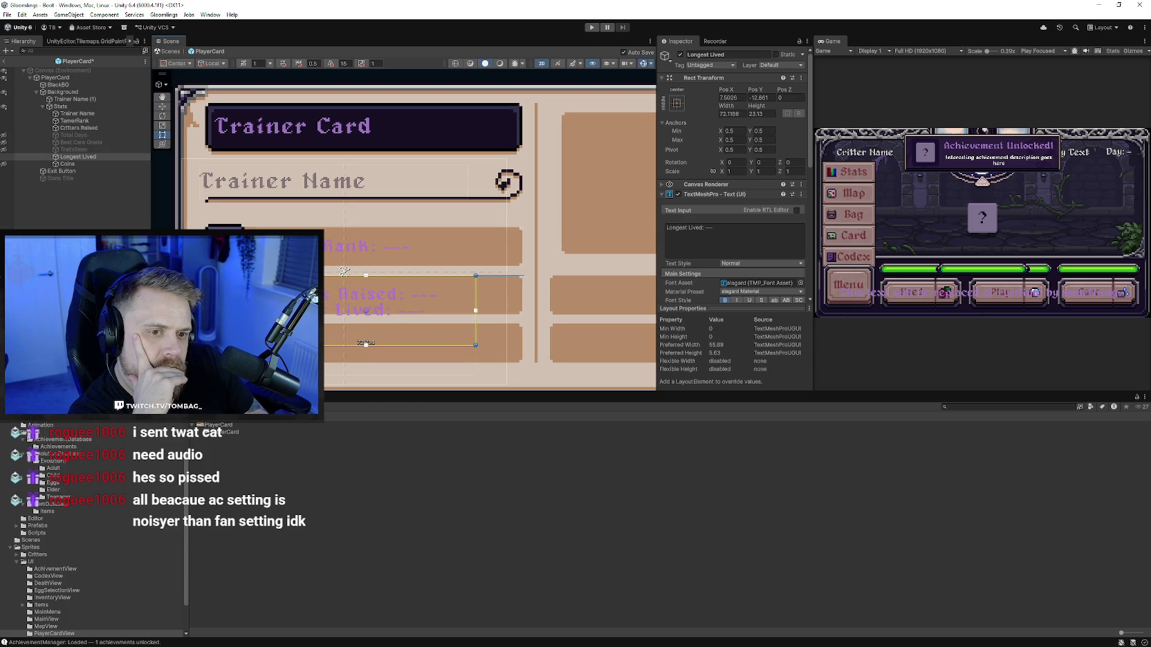
{"action": "left_click_drag", "start_coordinate": [366, 345], "coordinate": [367, 314]}
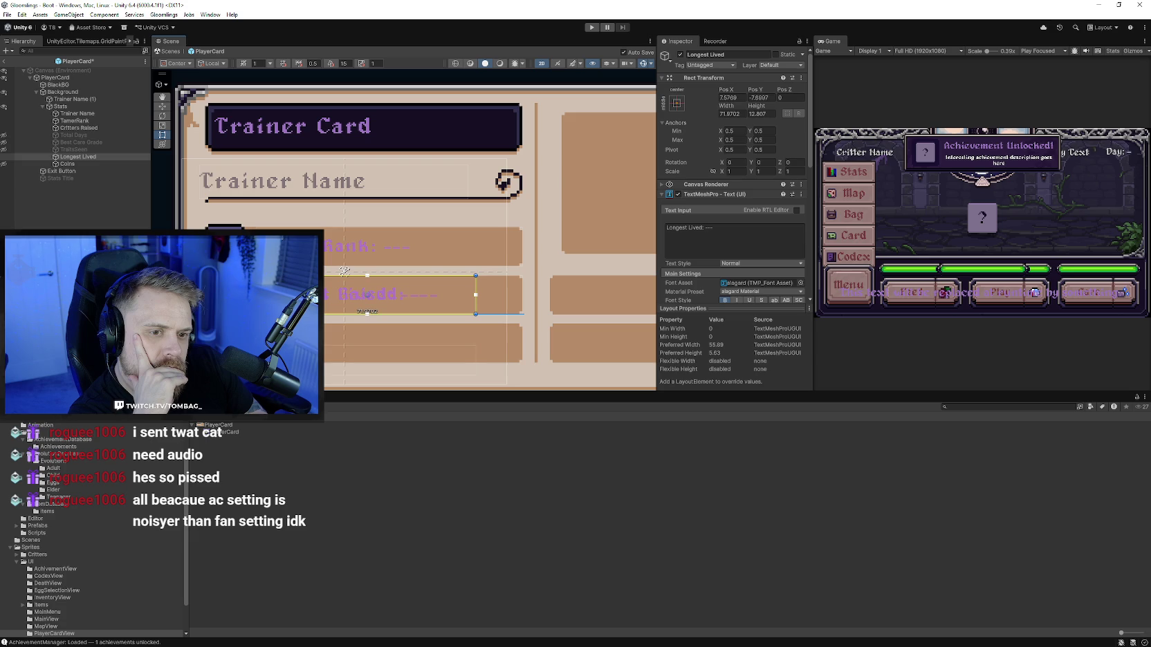
{"action": "left_click_drag", "start_coordinate": [475, 283], "coordinate": [518, 284]}
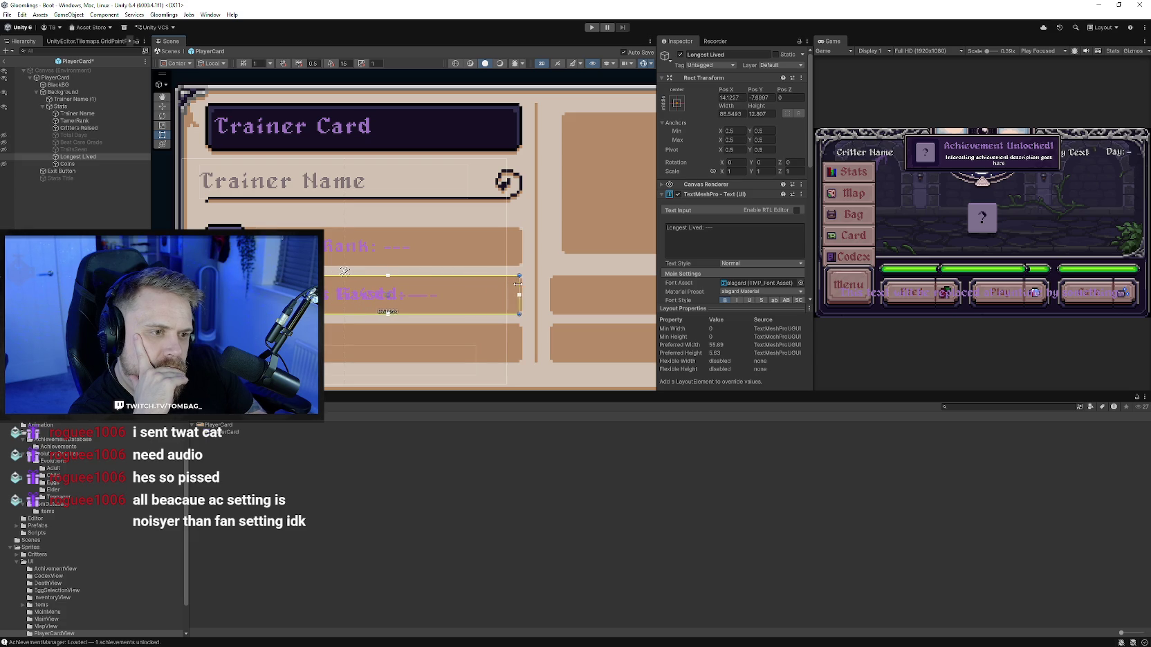
{"action": "left_click", "coordinate": [162, 107]}
{"action": "left_click_drag", "start_coordinate": [391, 266], "coordinate": [391, 307]}
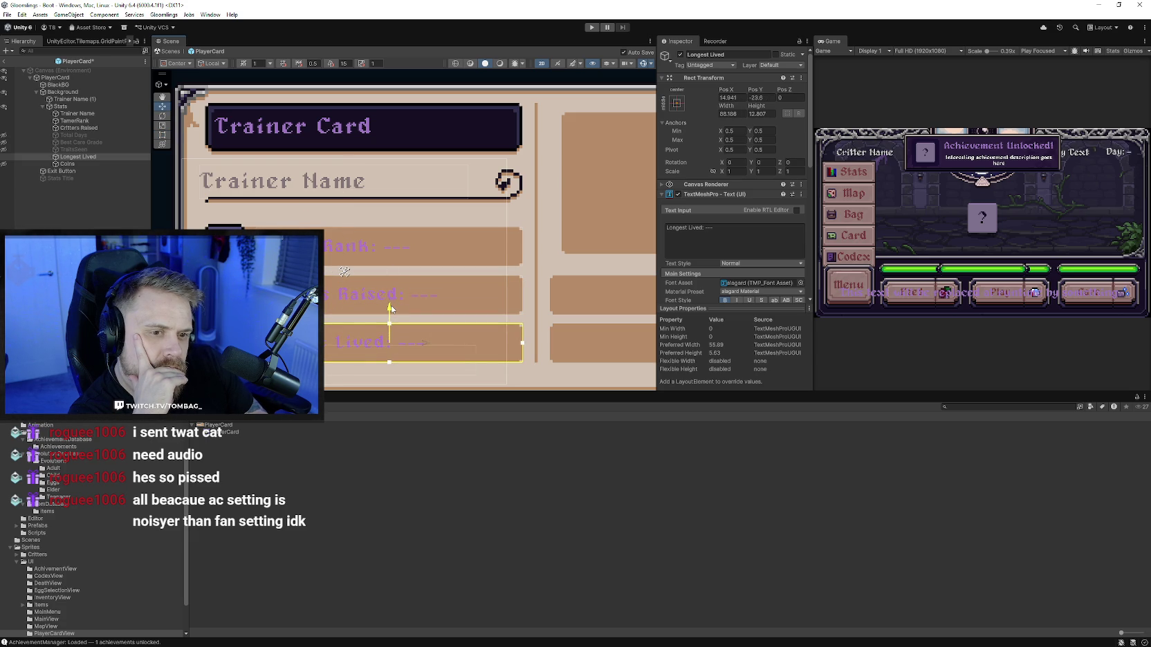
{"action": "scroll", "coordinate": [345, 271], "scroll_direction": "up", "scroll_amount": 1}
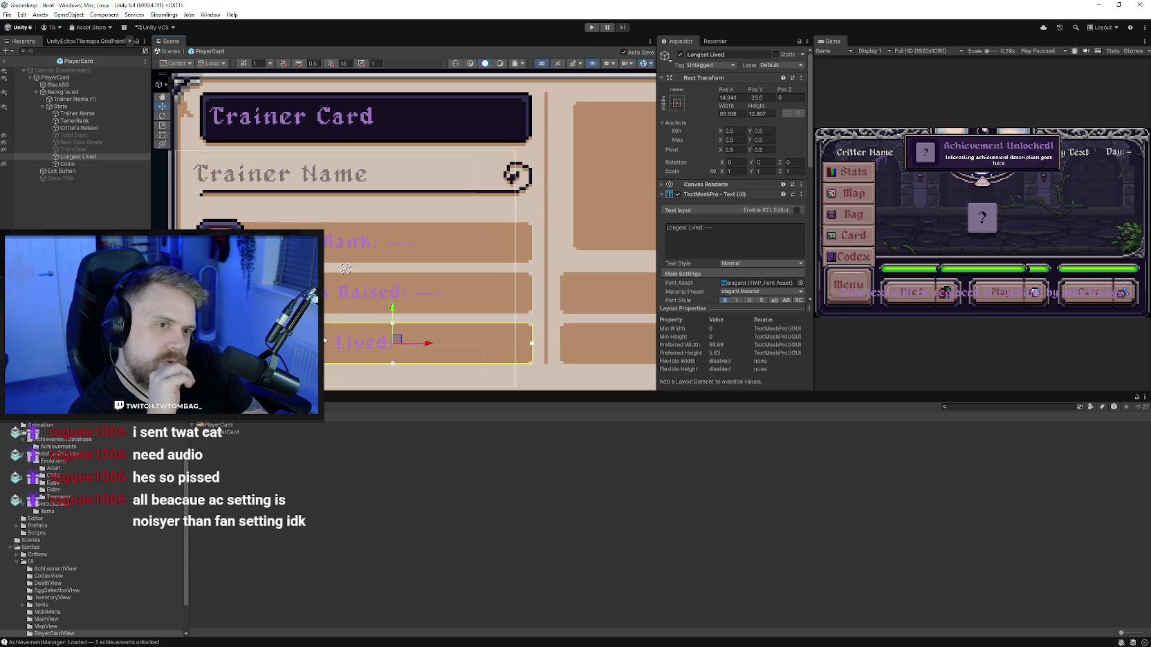
Step: Tint the Trainer Name text with the tan colour sampled from the card
{"action": "left_click", "coordinate": [273, 178]}
{"action": "left_click", "coordinate": [271, 178]}
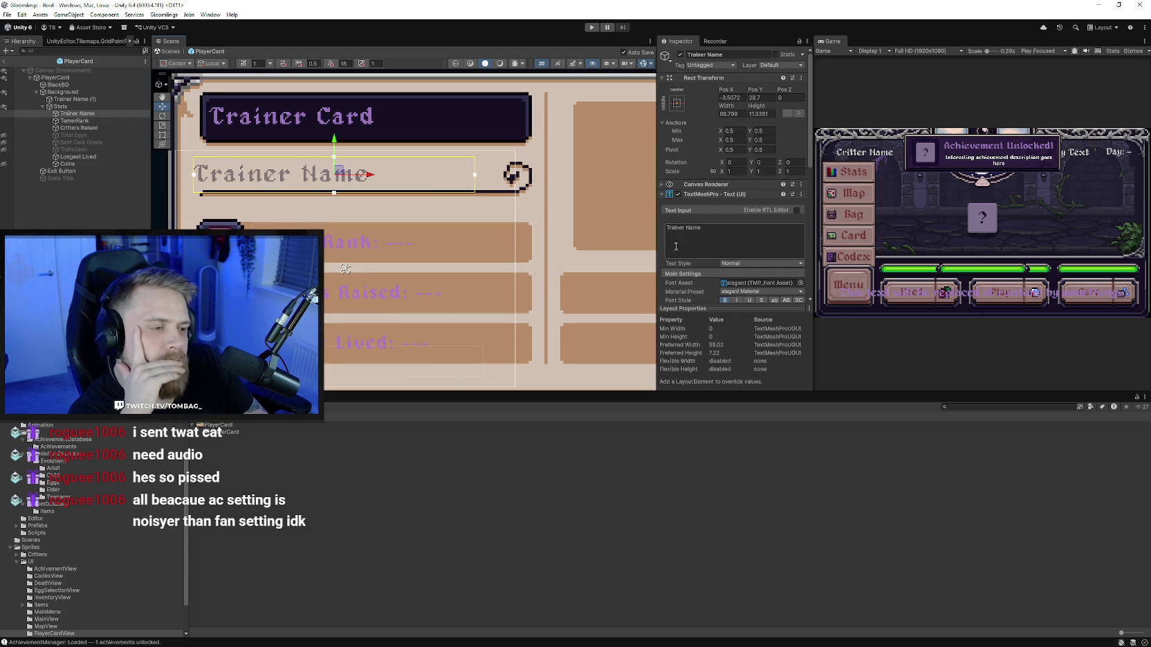
{"action": "scroll", "coordinate": [693, 247], "scroll_direction": "down", "scroll_amount": 3}
{"action": "scroll", "coordinate": [693, 248], "scroll_direction": "down", "scroll_amount": 2}
{"action": "left_click", "coordinate": [801, 235]}
{"action": "left_click", "coordinate": [485, 238]}
{"action": "scroll", "coordinate": [265, 206], "scroll_direction": "down", "scroll_amount": 2}
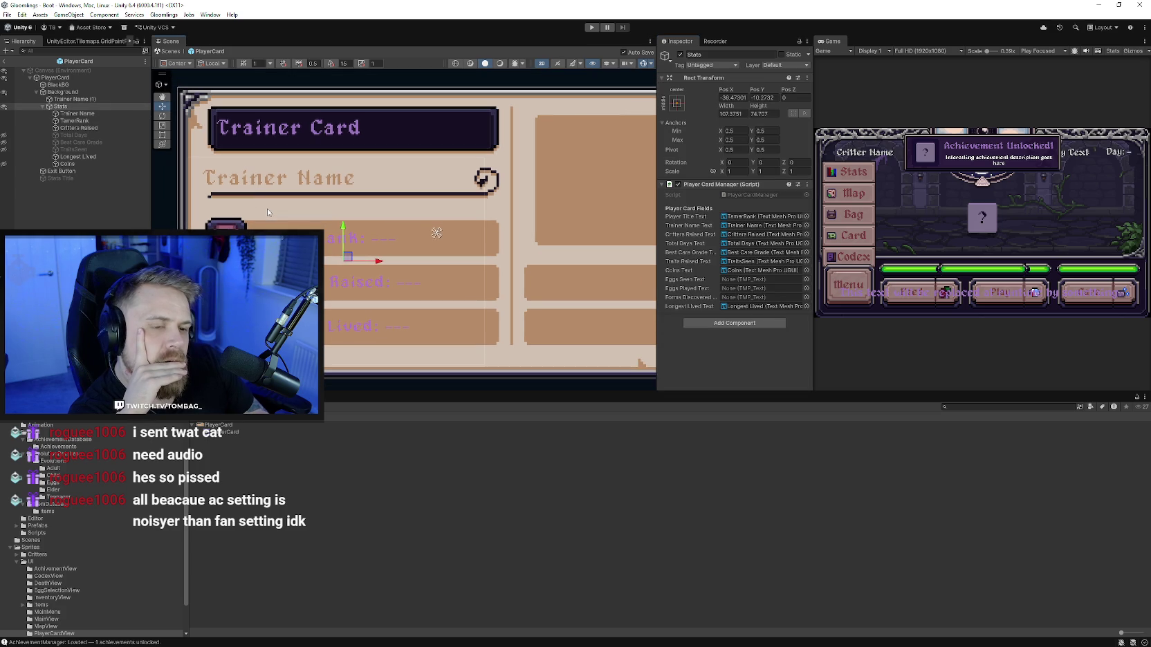
Step: Trim the Trainer Name box slightly inward from its left edge
{"action": "left_click", "coordinate": [163, 135]}
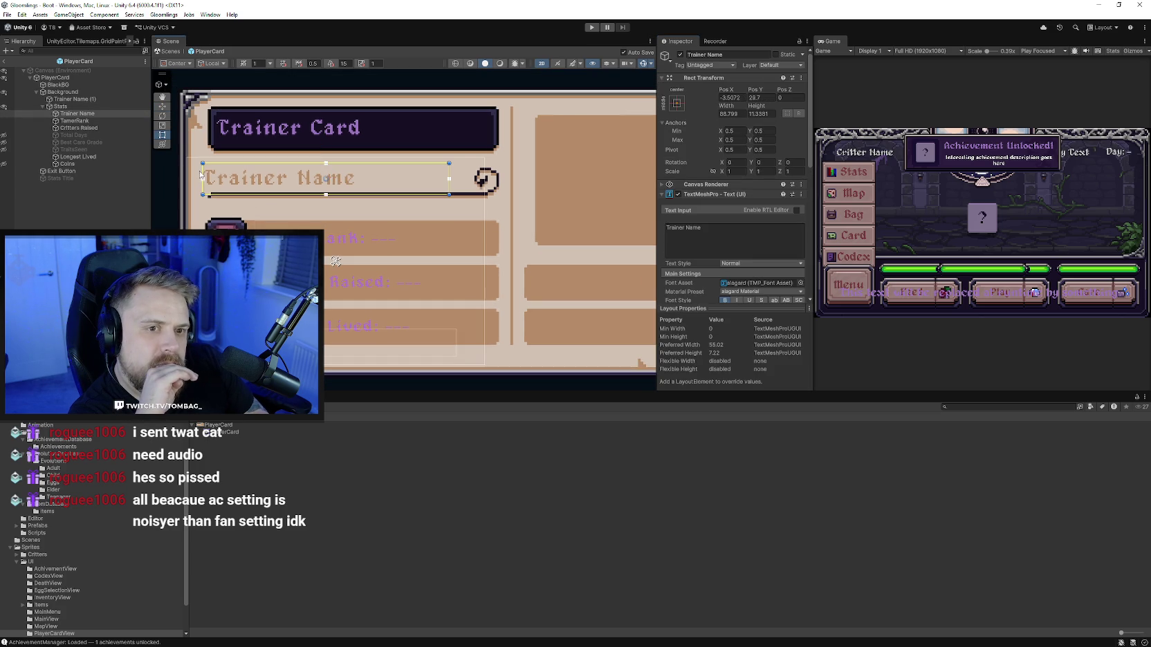
{"action": "left_click_drag", "start_coordinate": [203, 169], "coordinate": [211, 170]}
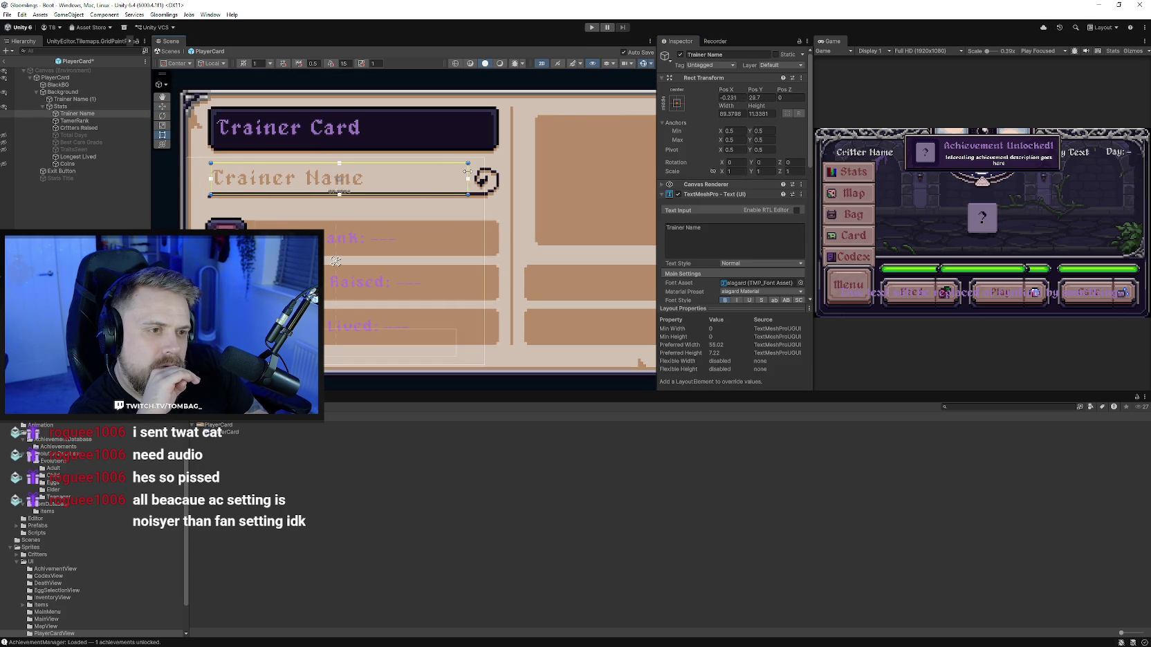
{"action": "left_click", "coordinate": [303, 223]}
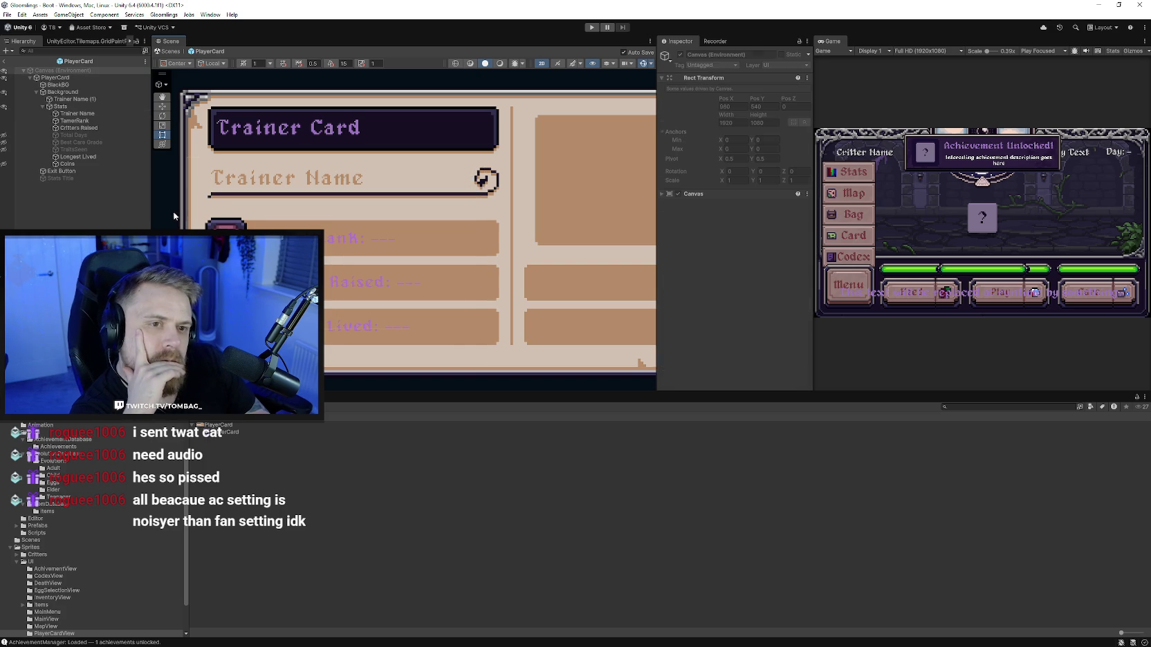
Step: Frame the whole card in view and select the Coins text for moving
{"action": "key", "text": "f"}
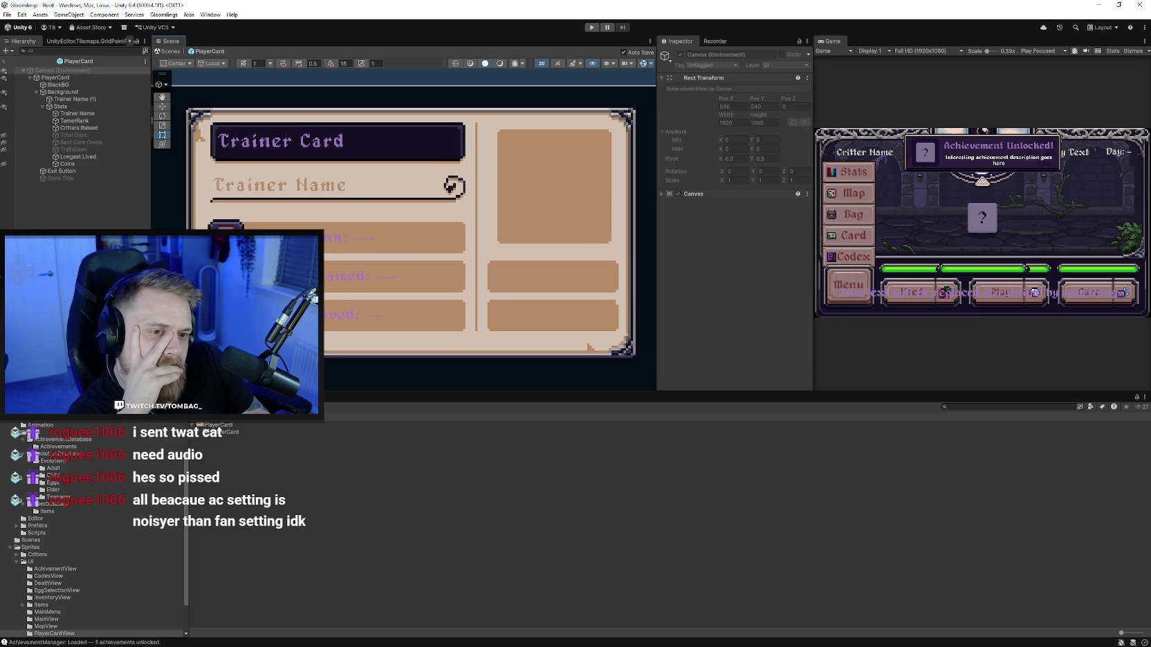
{"action": "left_click", "coordinate": [411, 280]}
{"action": "left_click", "coordinate": [411, 280]}
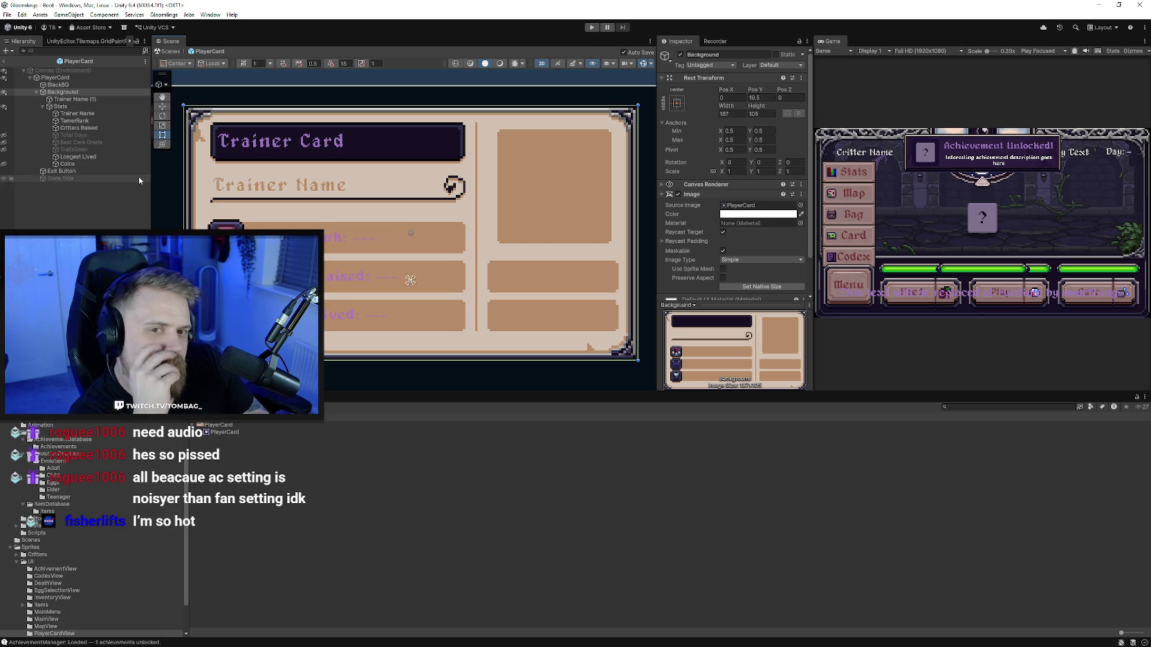
{"action": "left_click", "coordinate": [59, 165]}
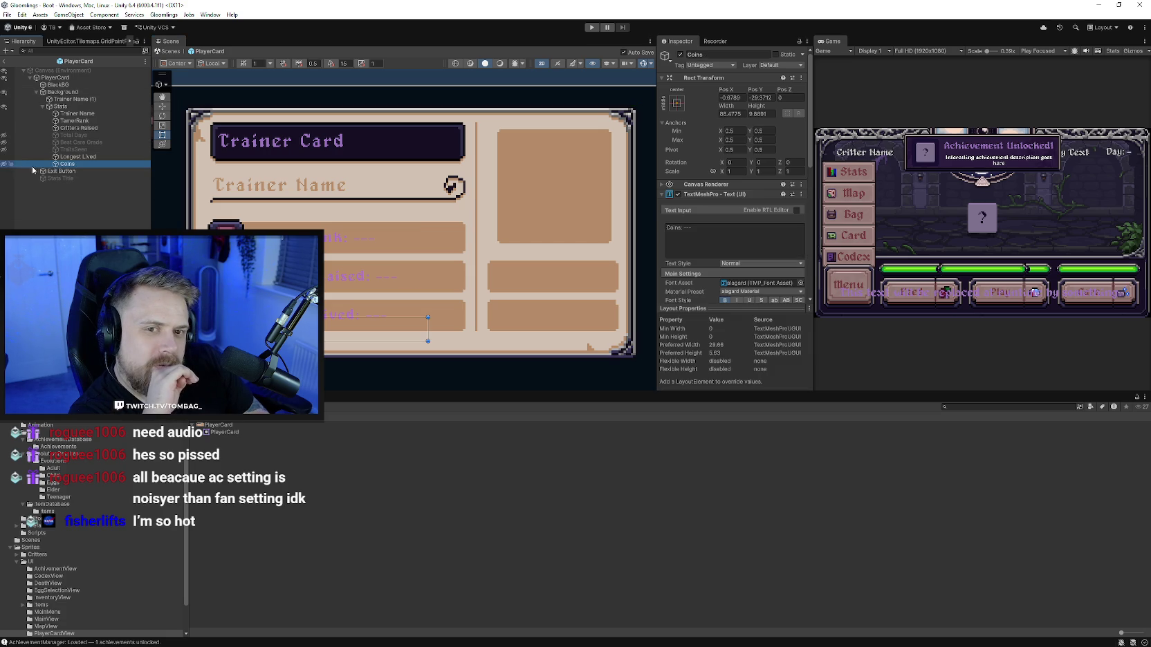
{"action": "mouse_move", "coordinate": [67, 164]}
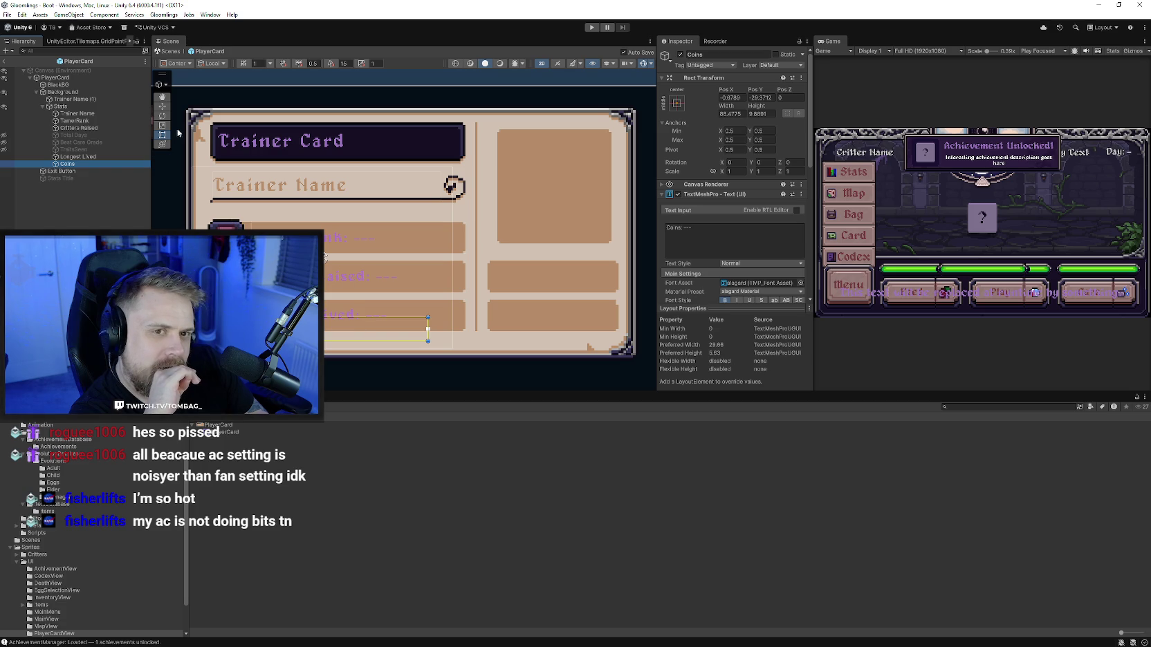
{"action": "left_click", "coordinate": [163, 107]}
Step: Move the Coins text into the middle right row and fine-tune its box size
{"action": "left_click_drag", "start_coordinate": [325, 329], "coordinate": [516, 272]}
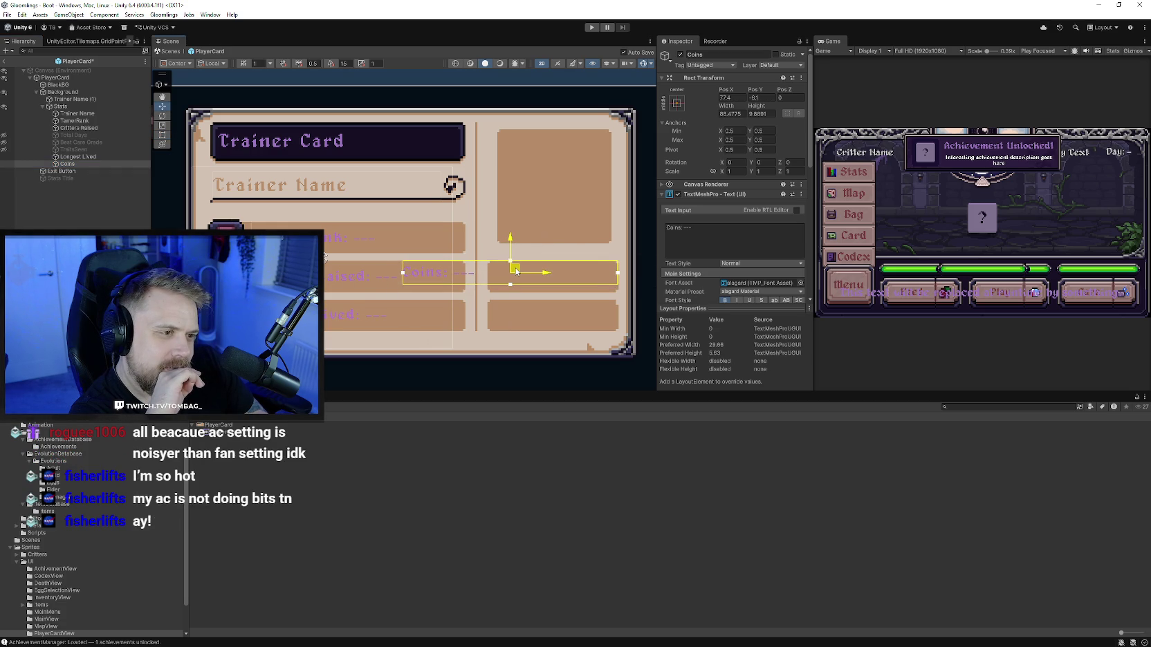
{"action": "scroll", "coordinate": [425, 339], "scroll_direction": "up", "scroll_amount": 2}
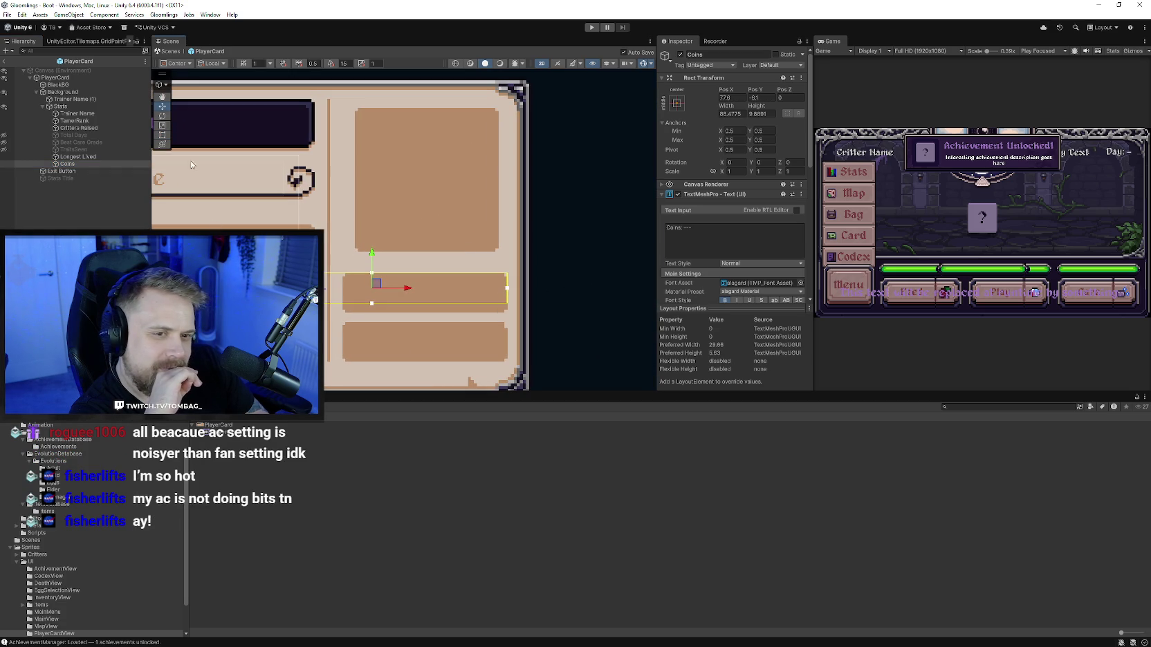
{"action": "left_click_drag", "start_coordinate": [235, 279], "coordinate": [346, 278]}
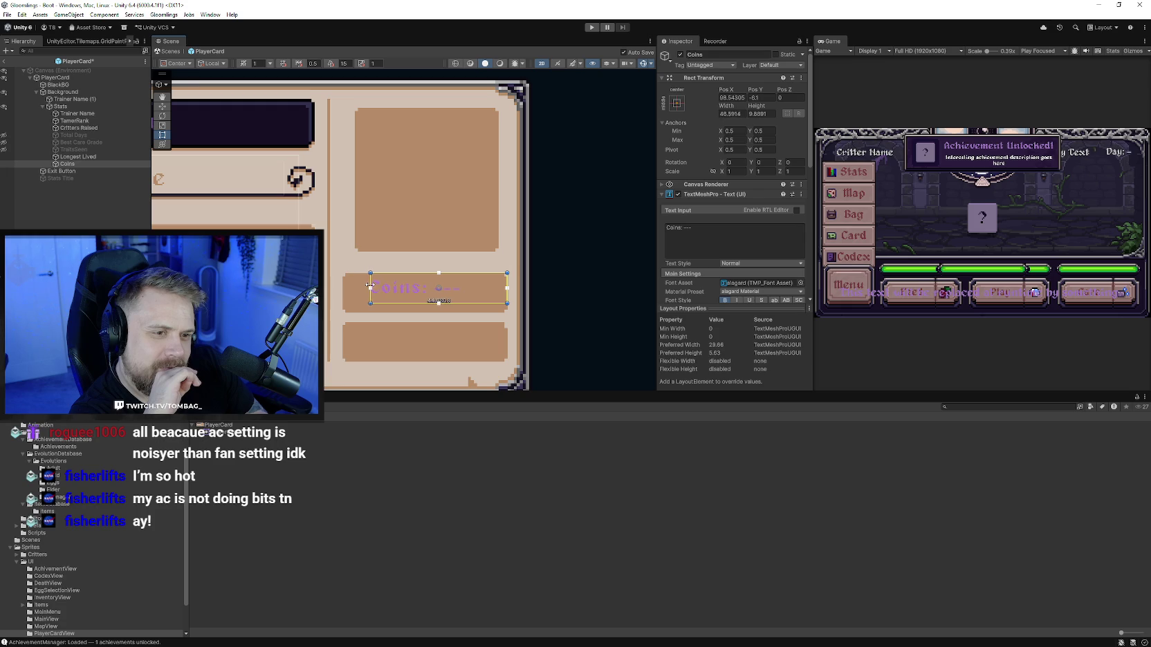
{"action": "left_click_drag", "start_coordinate": [426, 304], "coordinate": [424, 310]}
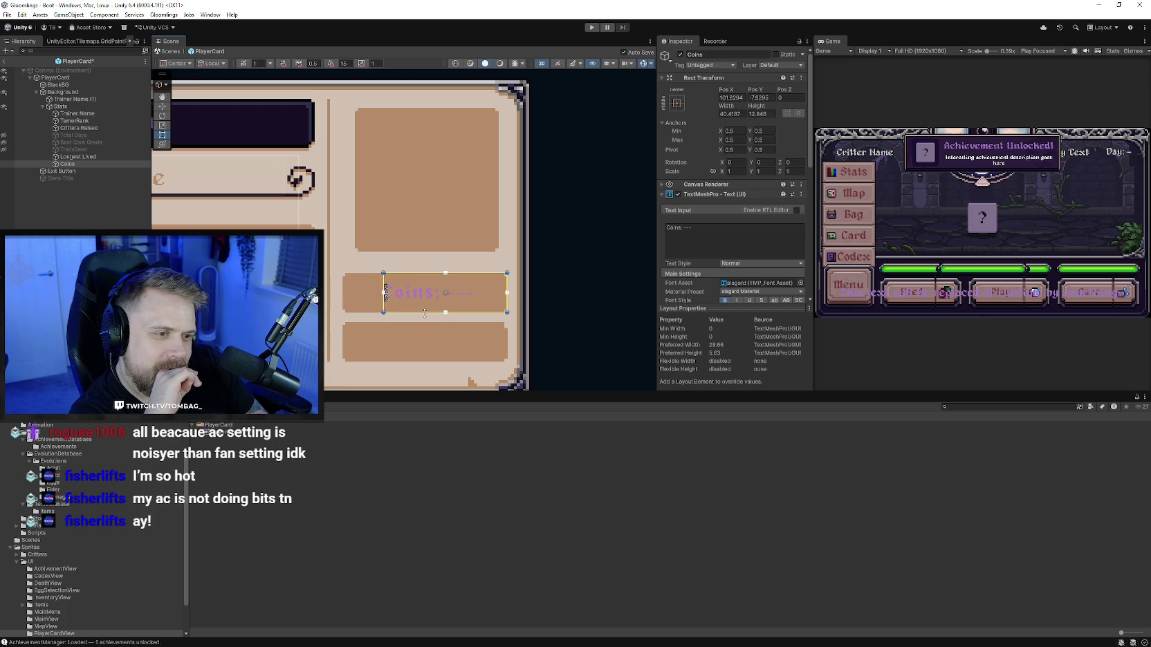
{"action": "scroll", "coordinate": [494, 295], "scroll_direction": "up", "scroll_amount": 2}
{"action": "left_click_drag", "start_coordinate": [516, 273], "coordinate": [512, 275]}
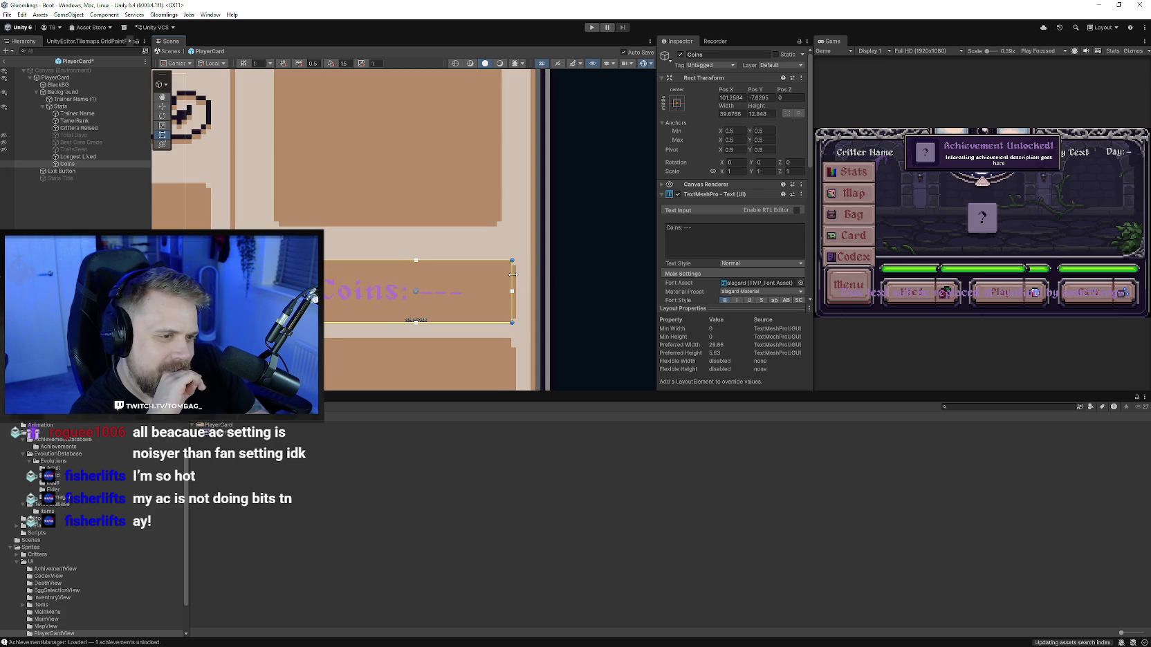
{"action": "scroll", "coordinate": [410, 285], "scroll_direction": "down", "scroll_amount": 3}
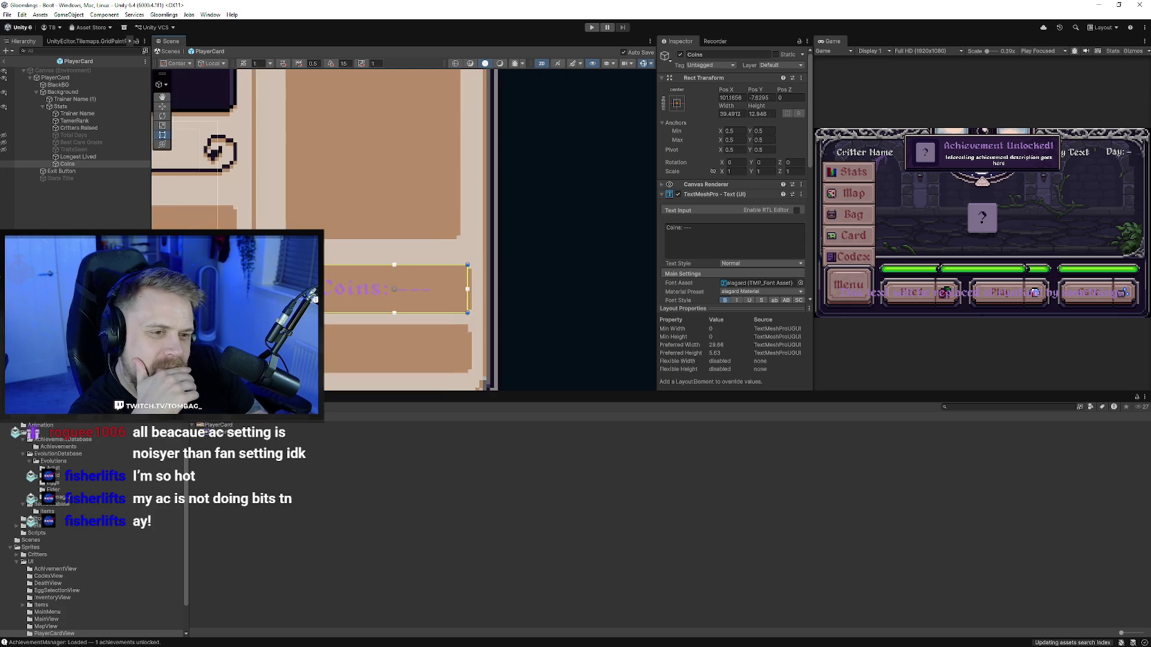
Step: Duplicate Coins into the lower right box and change the copy's label to 'Dust'
{"action": "left_click", "coordinate": [66, 163]}
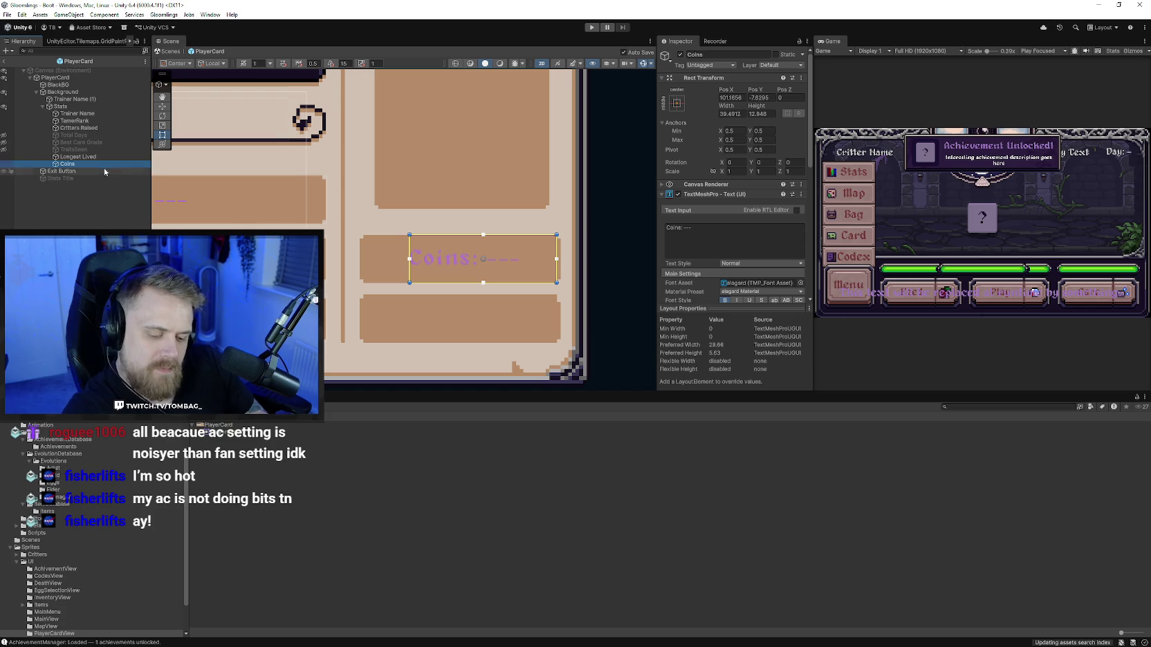
{"action": "key", "text": "ctrl+d"}
{"action": "key", "text": "ctrl+d"}
{"action": "left_click_drag", "start_coordinate": [484, 225], "coordinate": [493, 286]}
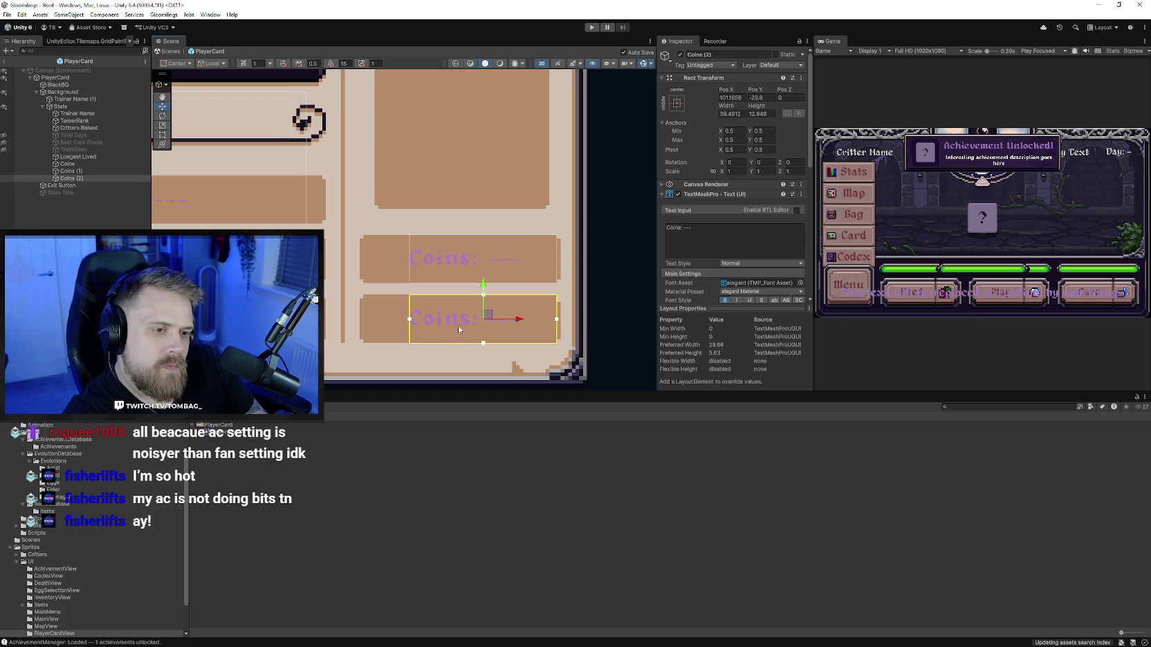
{"action": "left_click", "coordinate": [681, 229]}
{"action": "left_click", "coordinate": [681, 231]}
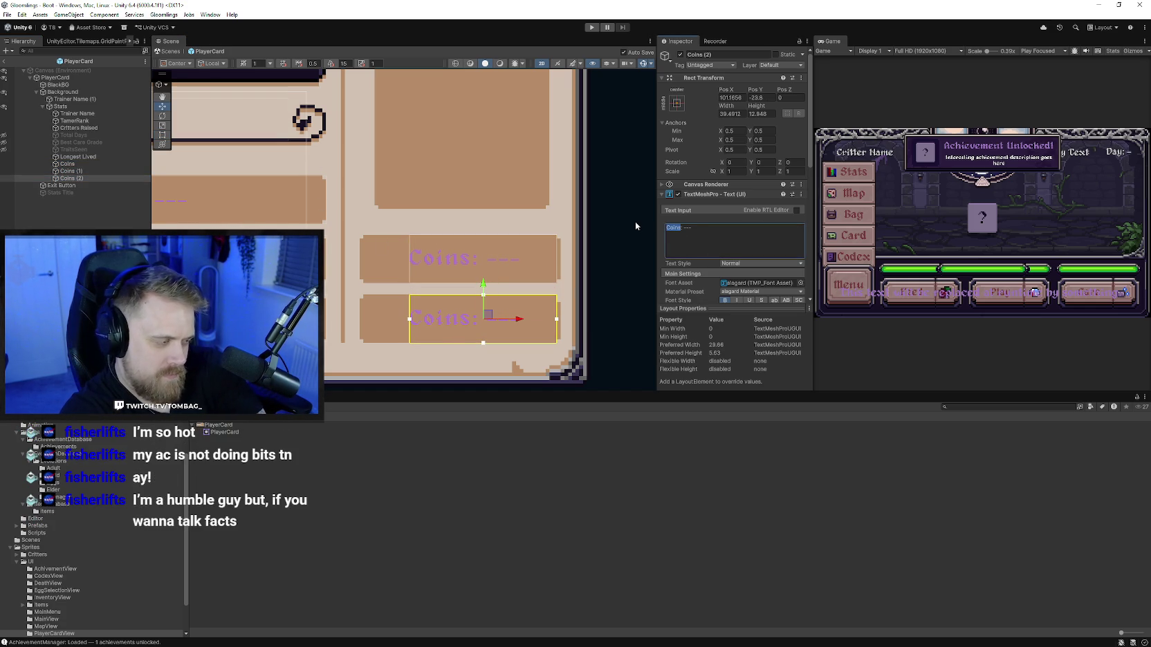
{"action": "type", "text": "Dust"}
{"action": "left_click", "coordinate": [628, 288]}
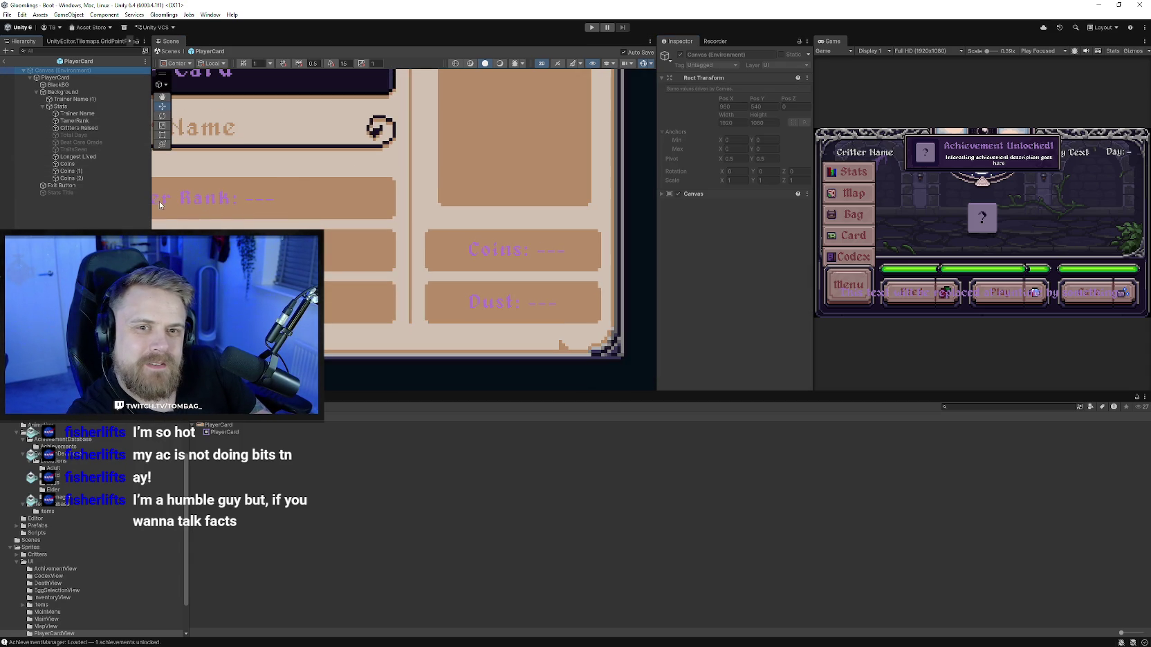
{"action": "scroll", "coordinate": [371, 285], "scroll_direction": "down", "scroll_amount": 3}
{"action": "scroll", "coordinate": [370, 285], "scroll_direction": "down", "scroll_amount": 3}
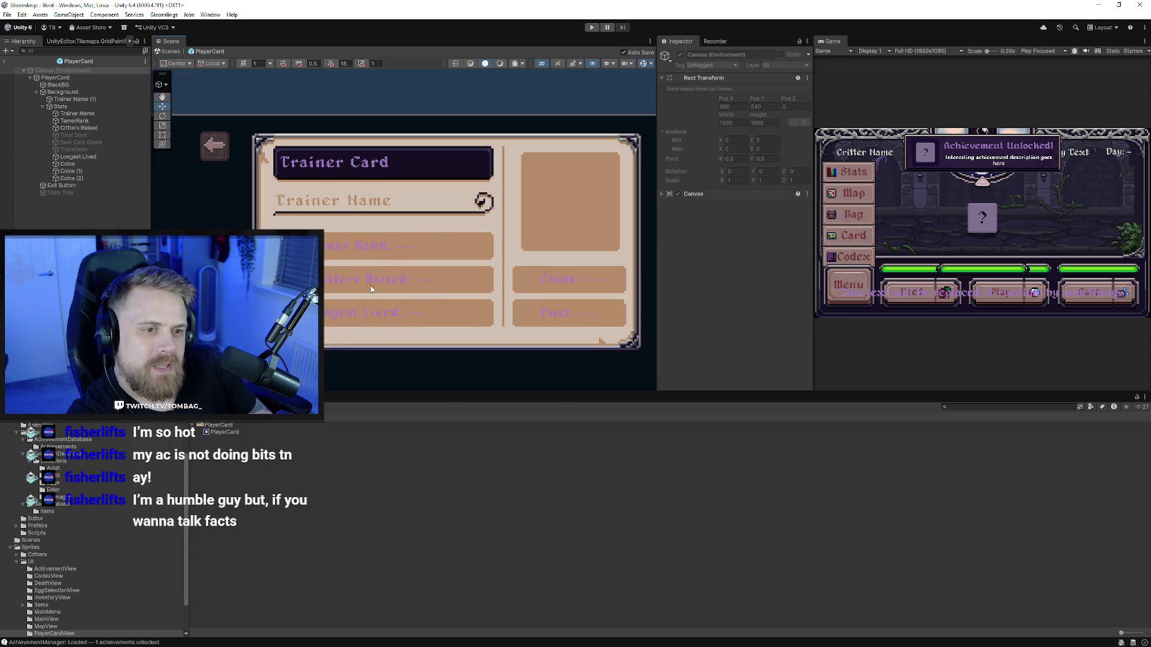
{"action": "left_click", "coordinate": [333, 242]}
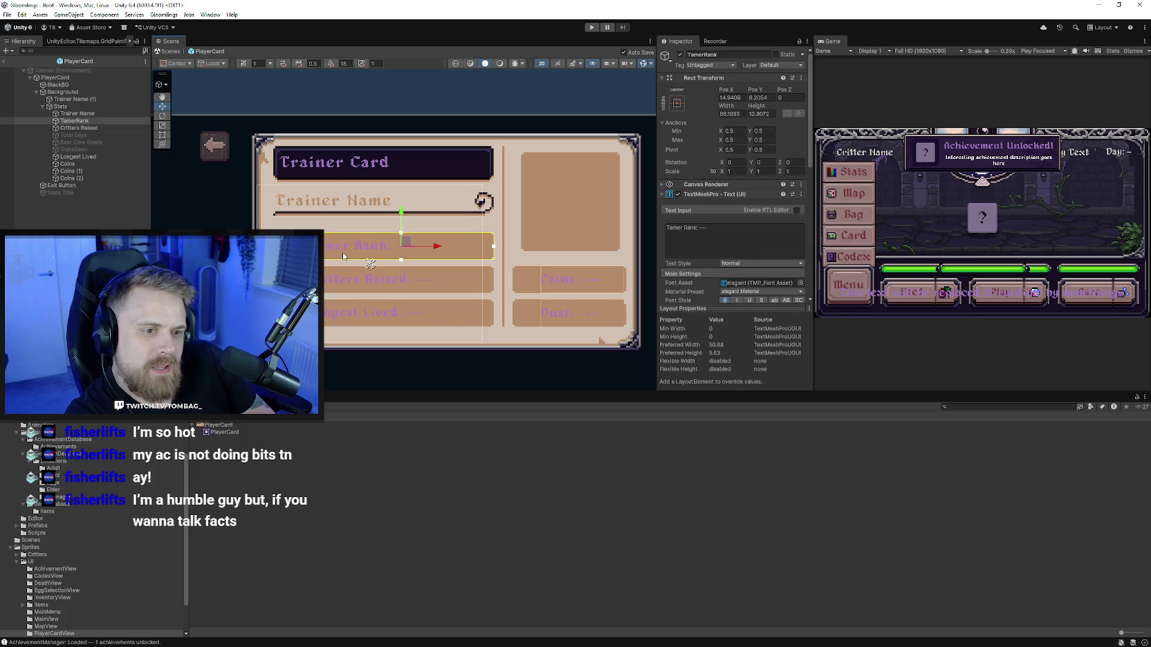
{"action": "left_click", "coordinate": [83, 120], "text": "shift"}
{"action": "left_click", "coordinate": [83, 128], "text": "ctrl"}
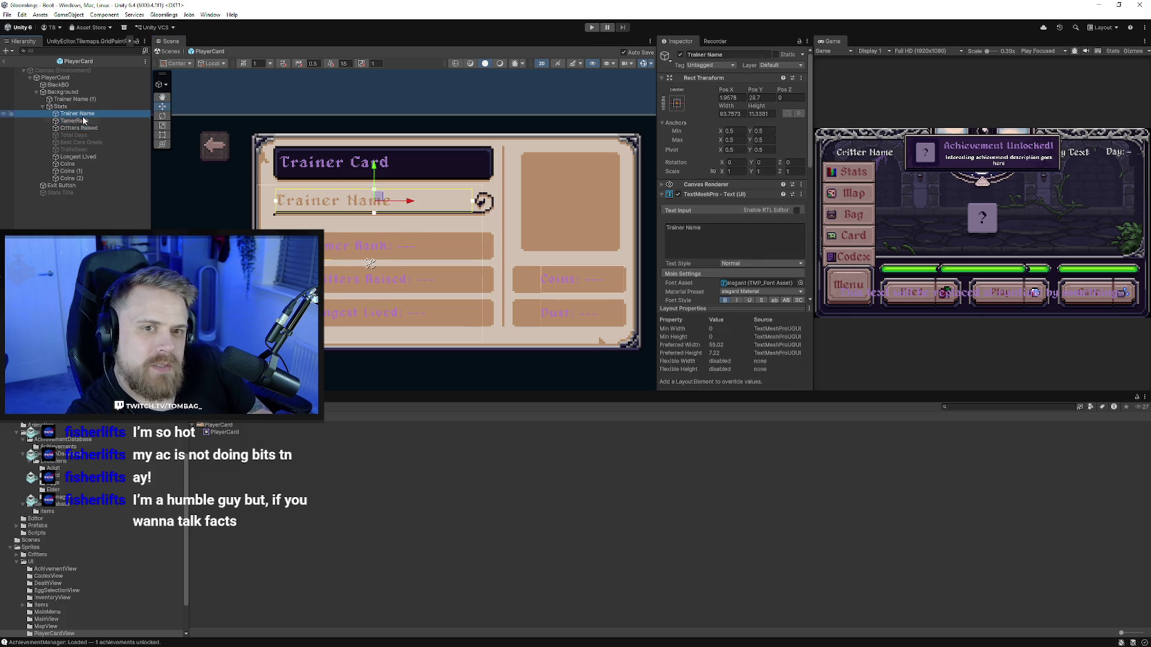
{"action": "left_click", "coordinate": [83, 128], "text": "ctrl"}
{"action": "left_click", "coordinate": [75, 156], "text": "ctrl"}
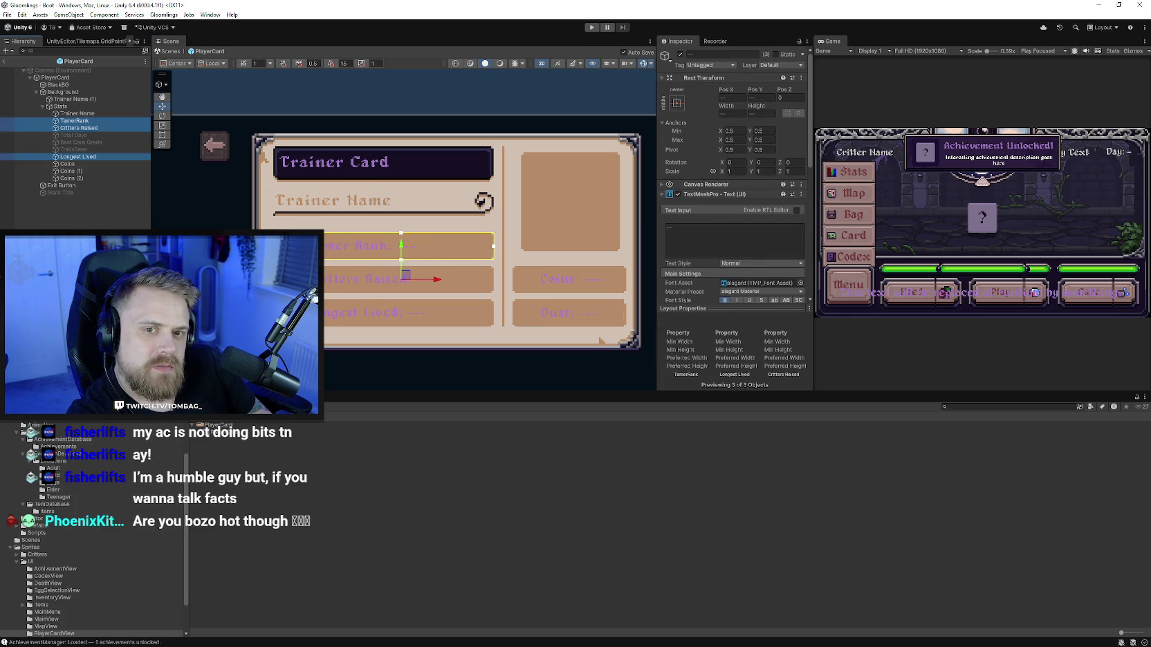
{"action": "left_click", "coordinate": [68, 164]}
{"action": "left_click", "coordinate": [70, 173]}
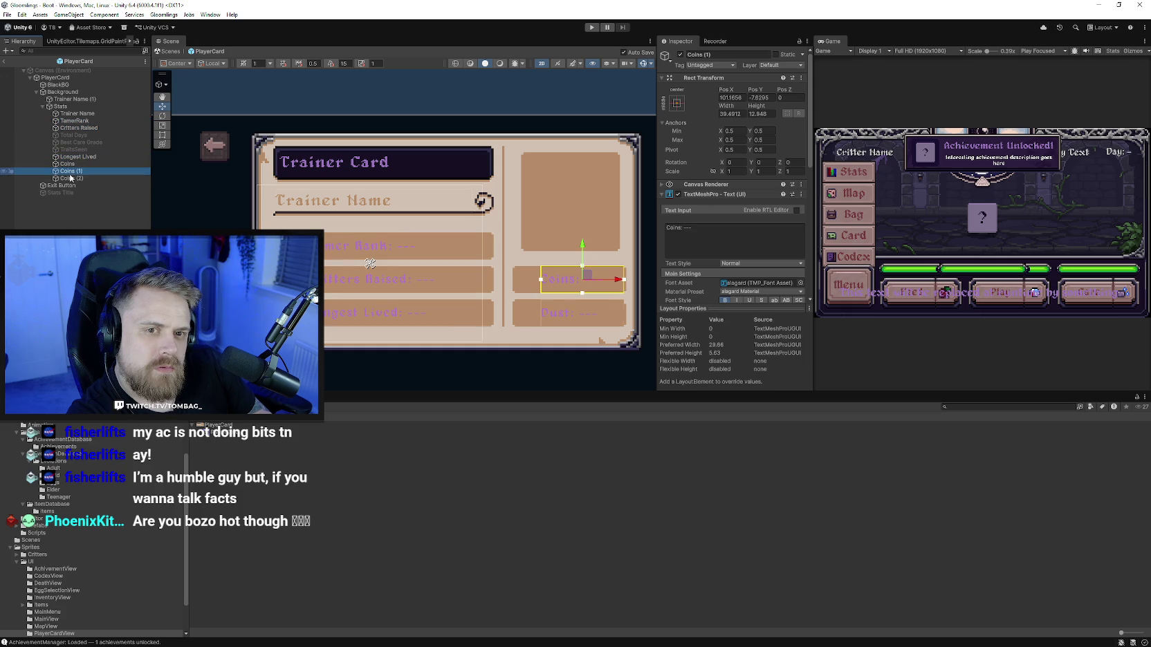
Step: Nudge the Coins text upward and delete the leftover Coins (1) duplicate
{"action": "left_click", "coordinate": [29, 164]}
{"action": "left_click_drag", "start_coordinate": [583, 253], "coordinate": [581, 225]}
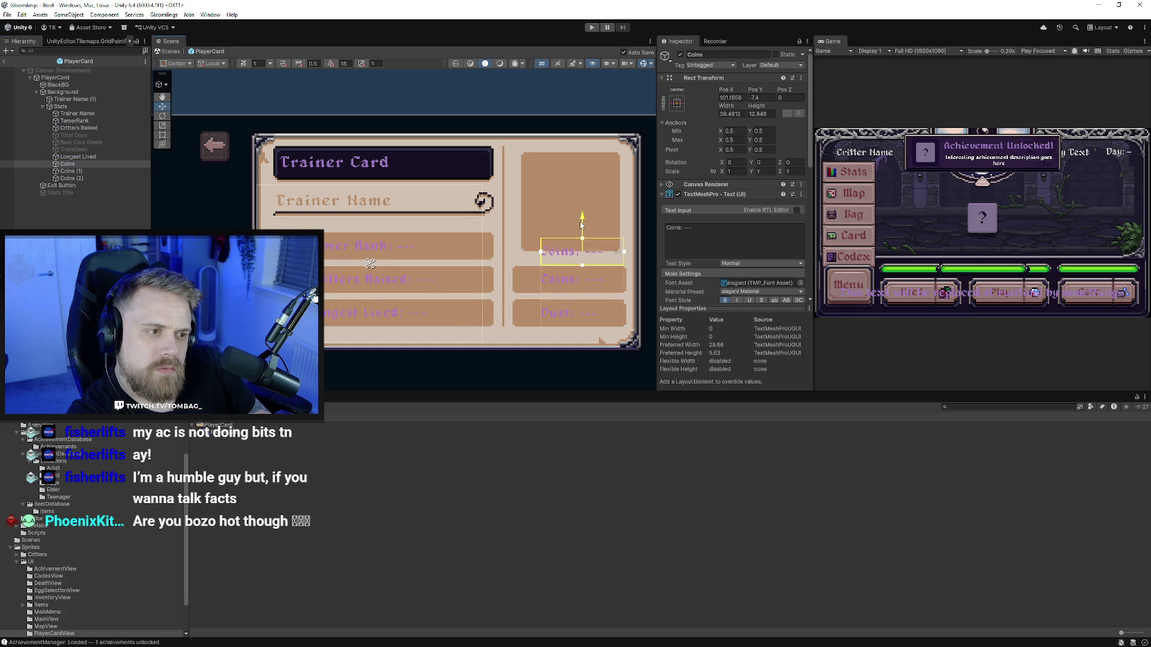
{"action": "left_click", "coordinate": [94, 171]}
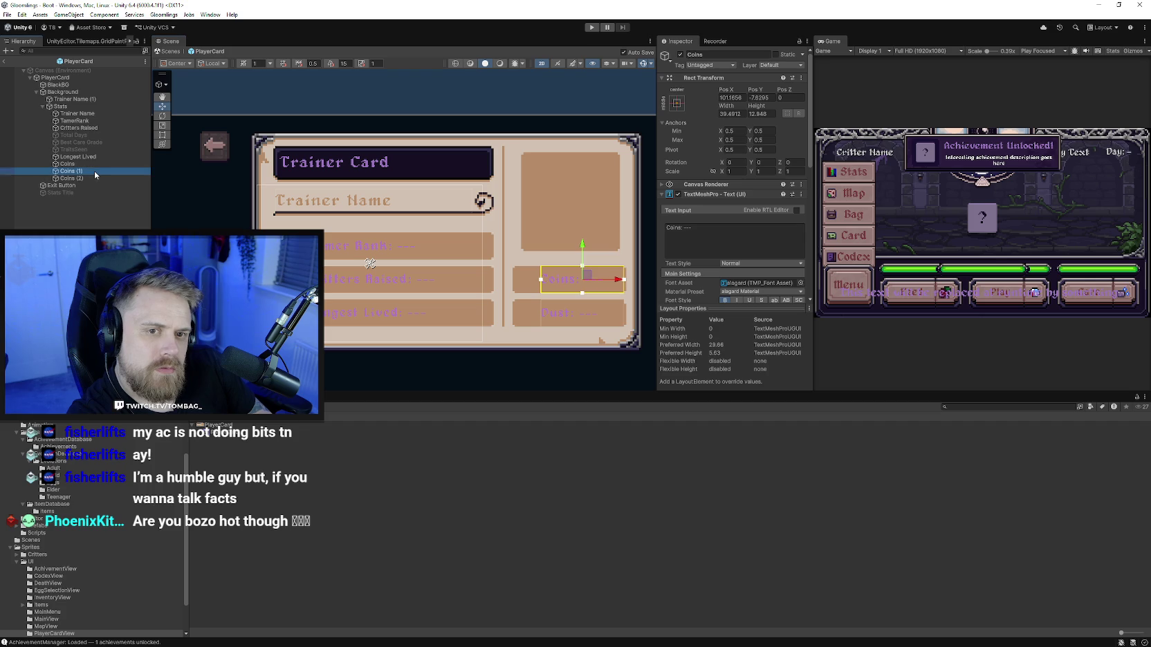
{"action": "right_click", "coordinate": [94, 171]}
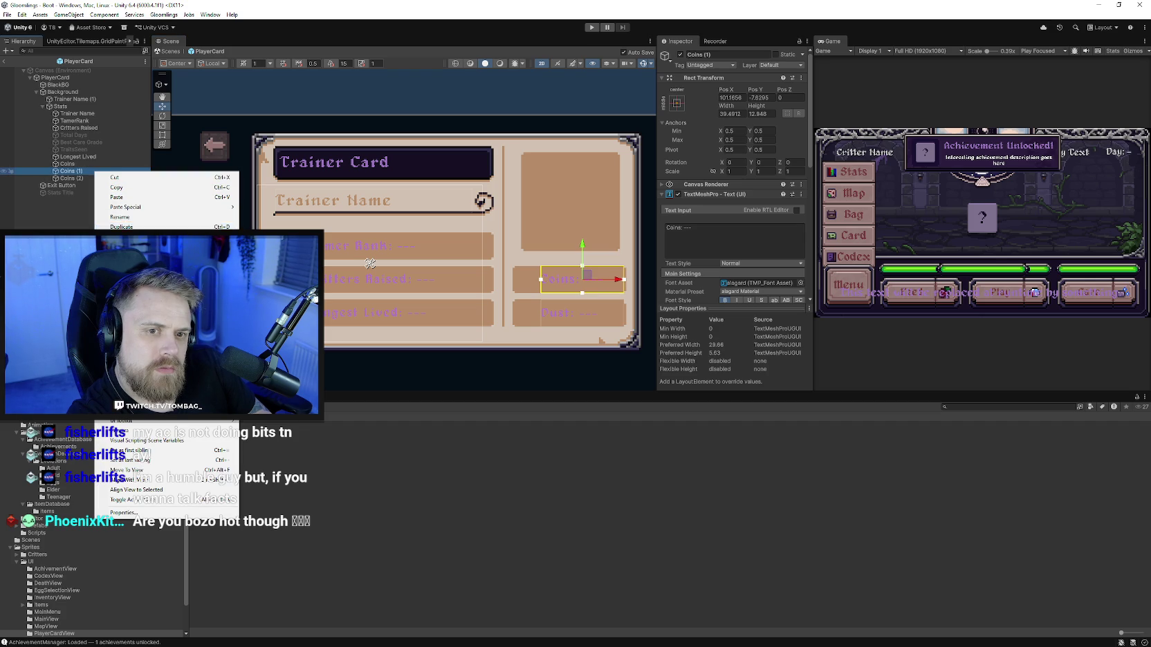
{"action": "left_click", "coordinate": [121, 237]}
{"action": "left_click", "coordinate": [71, 166]}
Step: Multi-select the stat texts: Coins (2), Critters Raised, TamerRank and Longest Lived
{"action": "left_click", "coordinate": [71, 171], "text": "ctrl"}
{"action": "left_click", "coordinate": [77, 128], "text": "ctrl"}
{"action": "left_click", "coordinate": [74, 121], "text": "ctrl"}
{"action": "left_click", "coordinate": [78, 156], "text": "ctrl"}
{"action": "scroll", "coordinate": [750, 264], "scroll_direction": "down", "scroll_amount": 3}
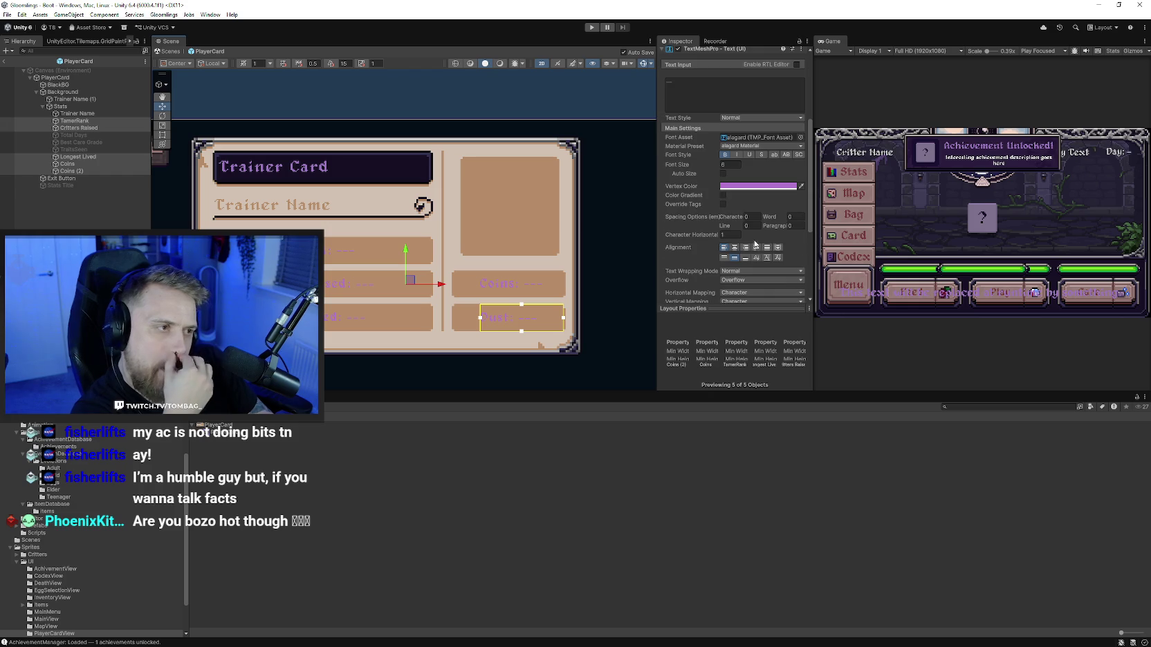
Step: Set the selected stat labels' Vertex Color to white and Font Size to 7
{"action": "left_click", "coordinate": [758, 187]}
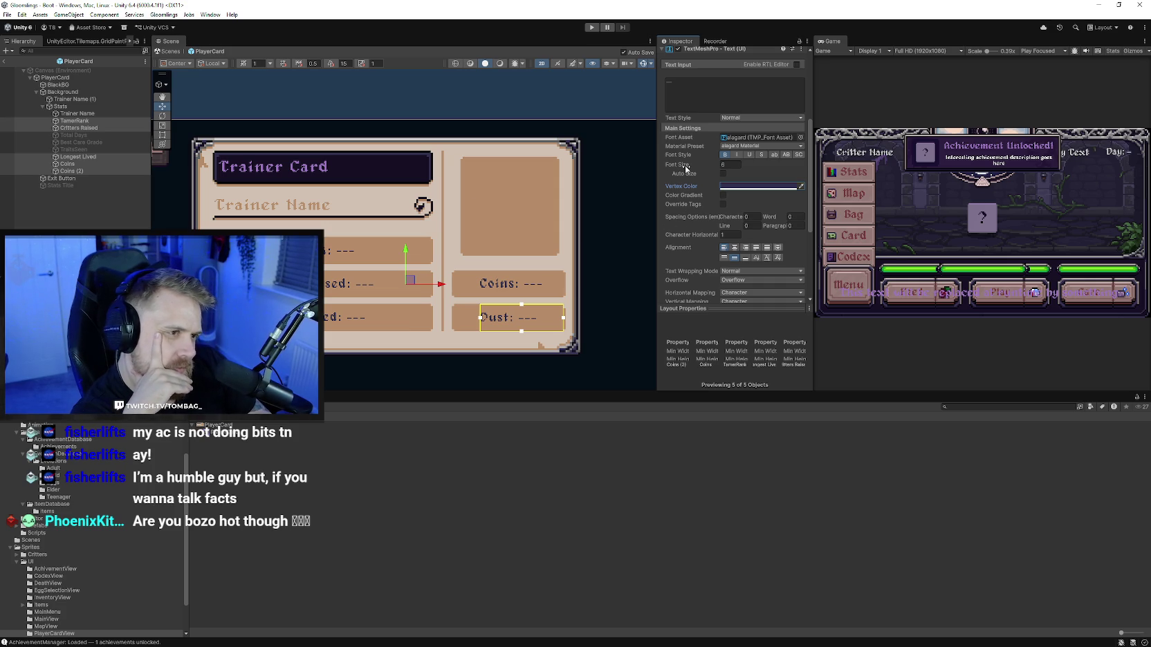
{"action": "mouse_move", "coordinate": [686, 168]}
{"action": "left_mouse_down"}
{"action": "mouse_move", "coordinate": [738, 171]}
{"action": "mouse_move", "coordinate": [729, 174]}
{"action": "left_mouse_up"}
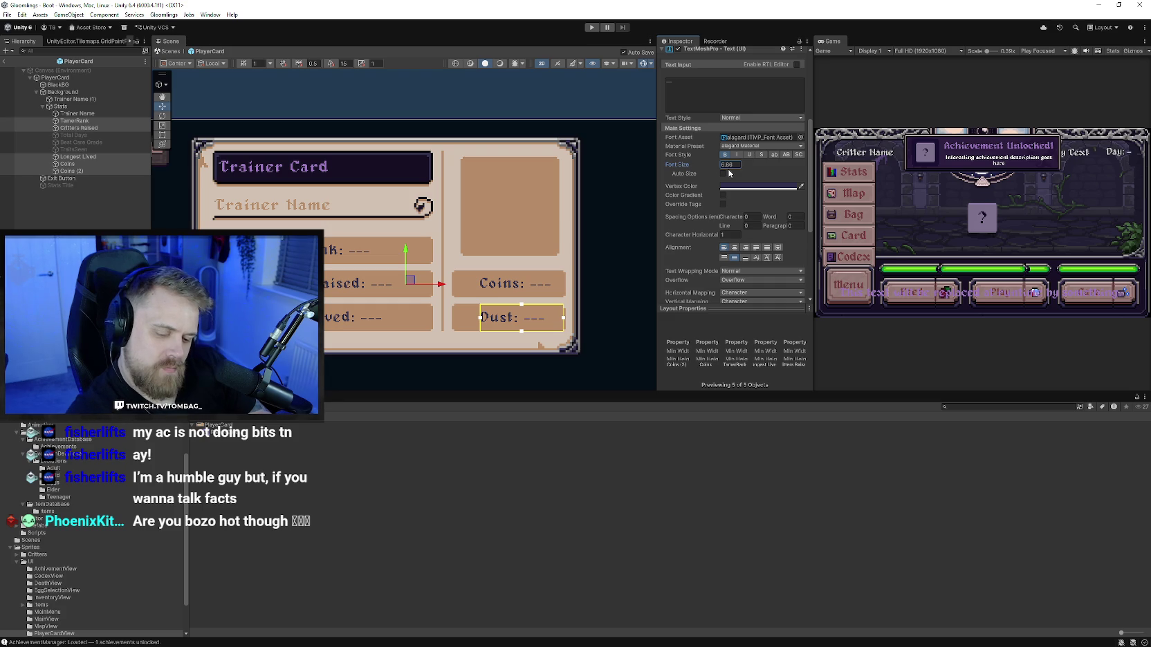
{"action": "double_click", "coordinate": [730, 165]}
{"action": "type", "text": "6"}
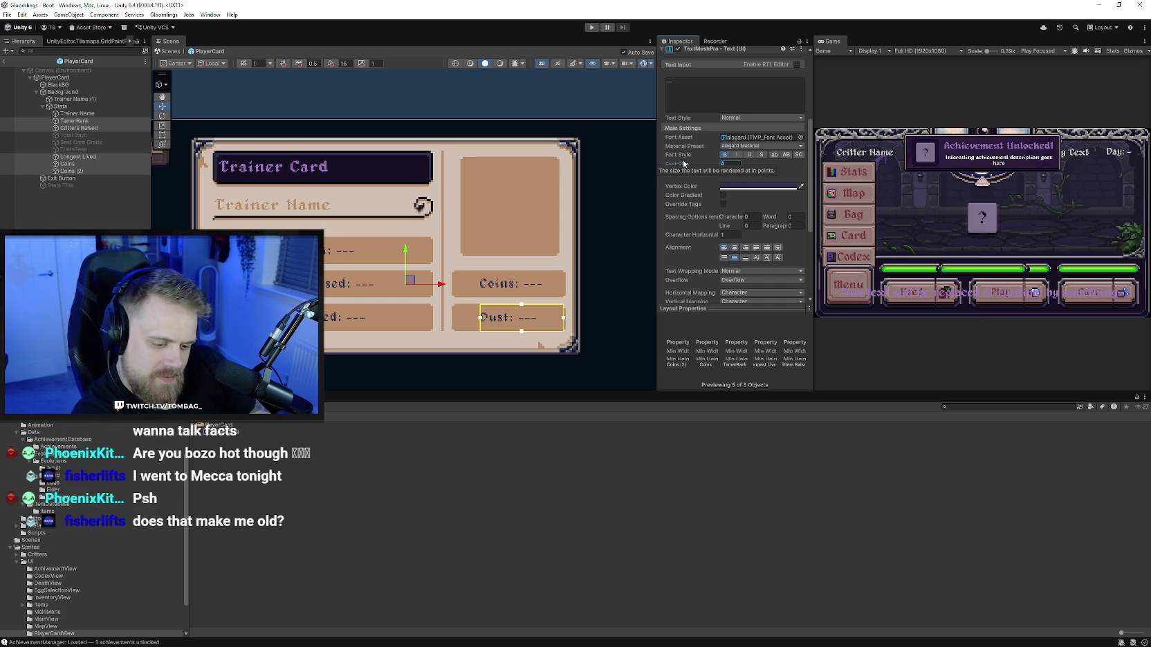
{"action": "type", "text": "7"}
{"action": "key", "text": "Return"}
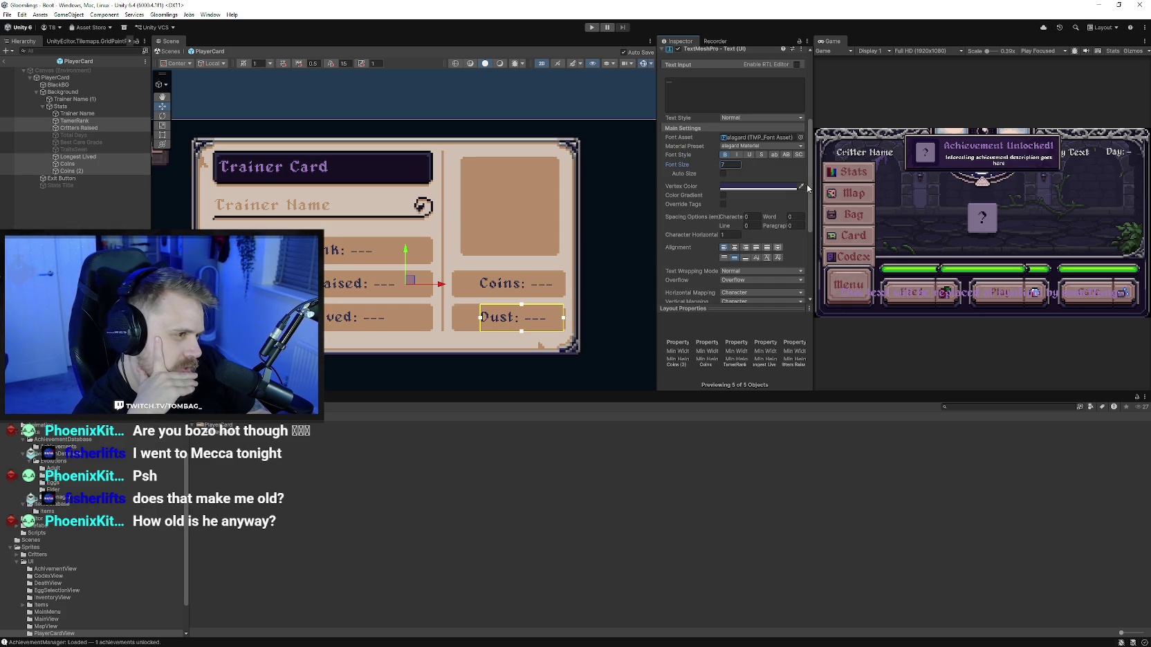
Step: Deselect to review the restyled card and switch back to the Move Tool
{"action": "scroll", "coordinate": [811, 214], "scroll_direction": "down", "scroll_amount": 3}
{"action": "scroll", "coordinate": [806, 268], "scroll_direction": "up", "scroll_amount": 4}
{"action": "scroll", "coordinate": [810, 111], "scroll_direction": "up", "scroll_amount": 4}
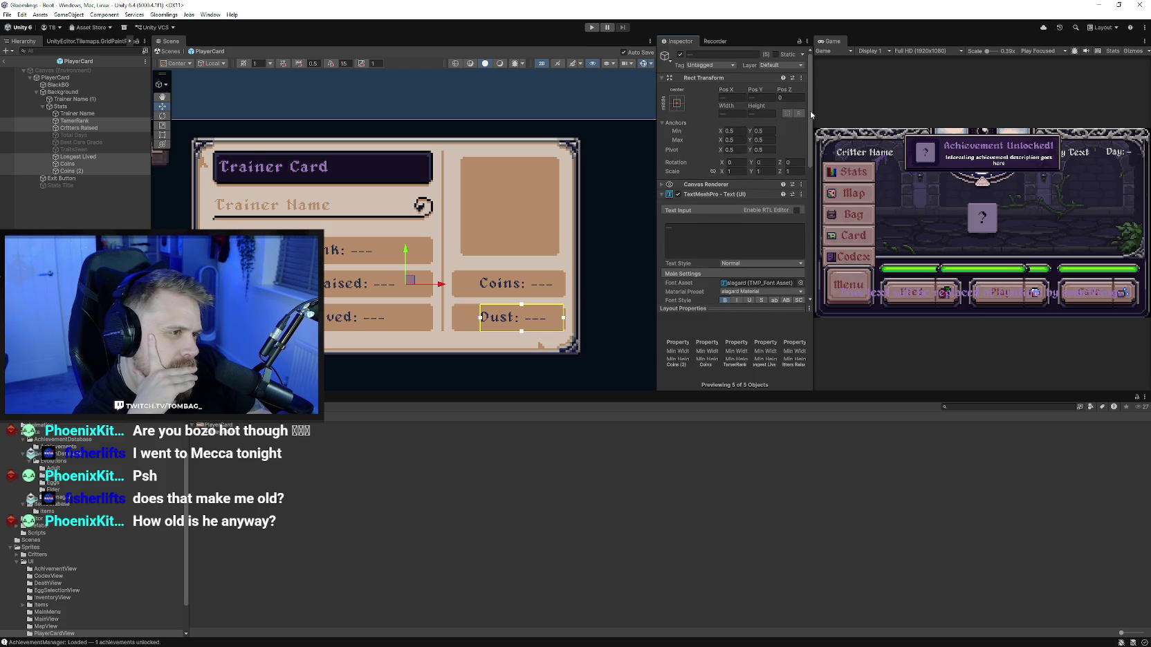
{"action": "scroll", "coordinate": [810, 111], "scroll_direction": "up", "scroll_amount": 2}
{"action": "scroll", "coordinate": [314, 221], "scroll_direction": "down", "scroll_amount": 1}
{"action": "scroll", "coordinate": [364, 233], "scroll_direction": "down", "scroll_amount": 2}
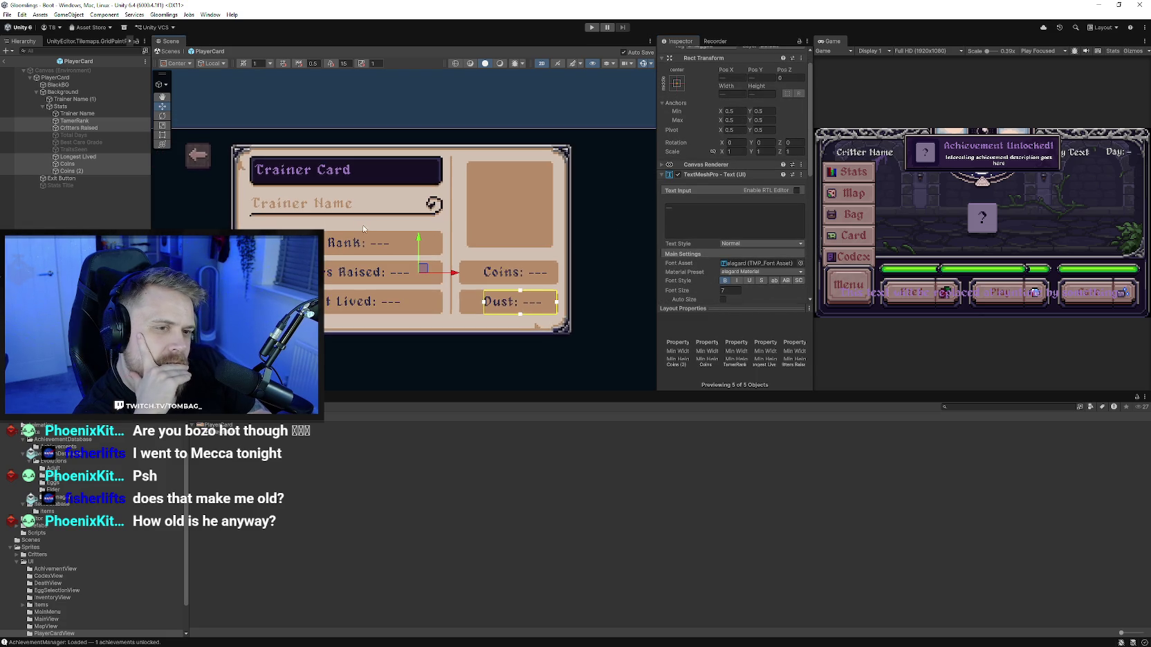
{"action": "scroll", "coordinate": [364, 233], "scroll_direction": "down", "scroll_amount": 2}
{"action": "left_click", "coordinate": [393, 132]}
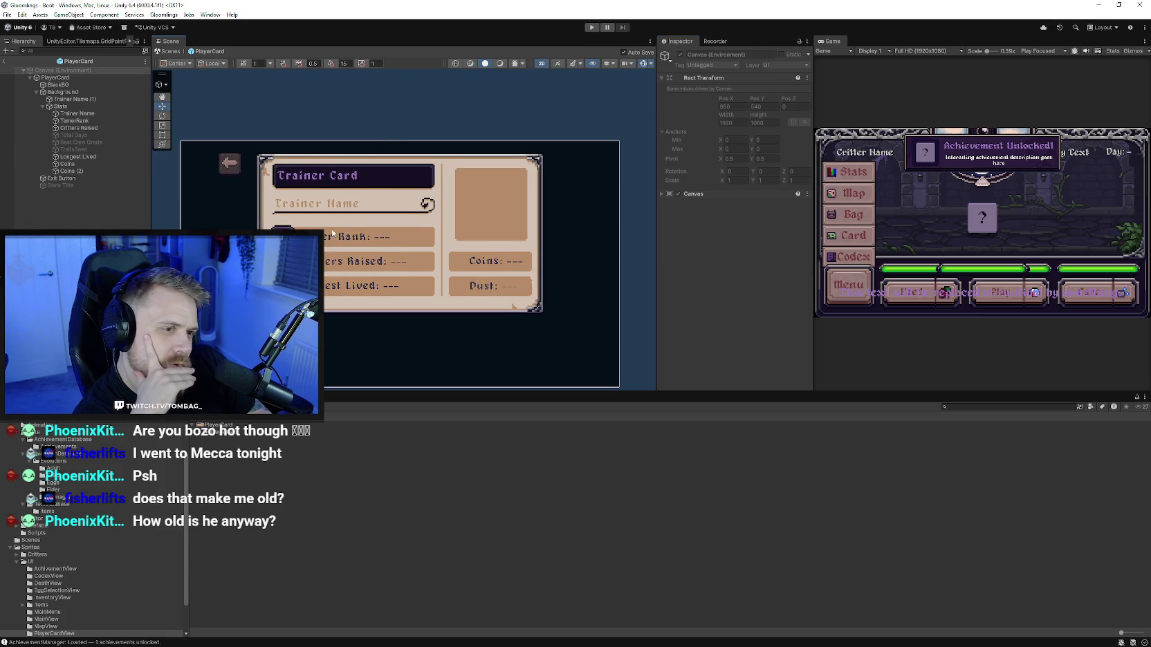
{"action": "scroll", "coordinate": [243, 203], "scroll_direction": "up", "scroll_amount": 1}
{"action": "scroll", "coordinate": [243, 204], "scroll_direction": "up", "scroll_amount": 1}
{"action": "key", "text": "w"}
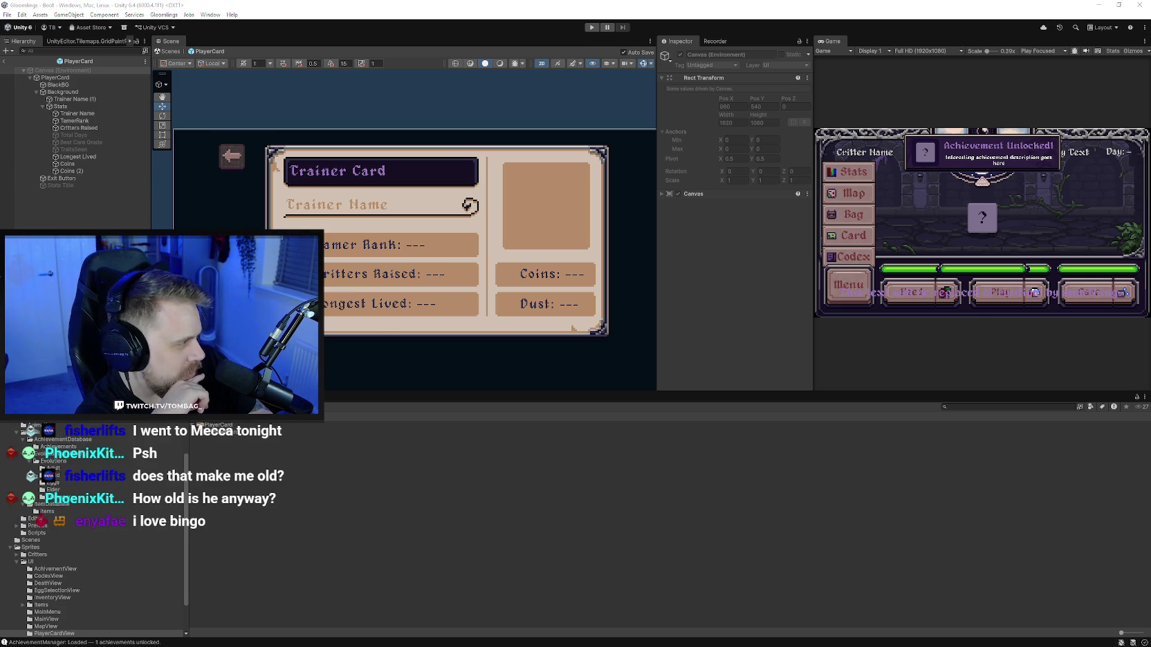
{"action": "key", "text": "alt+Tab"}
Step: Zoom in on the card artwork and toggle the spiritDust layer's visibility
{"action": "left_click_drag", "start_coordinate": [765, 418], "coordinate": [653, 380]}
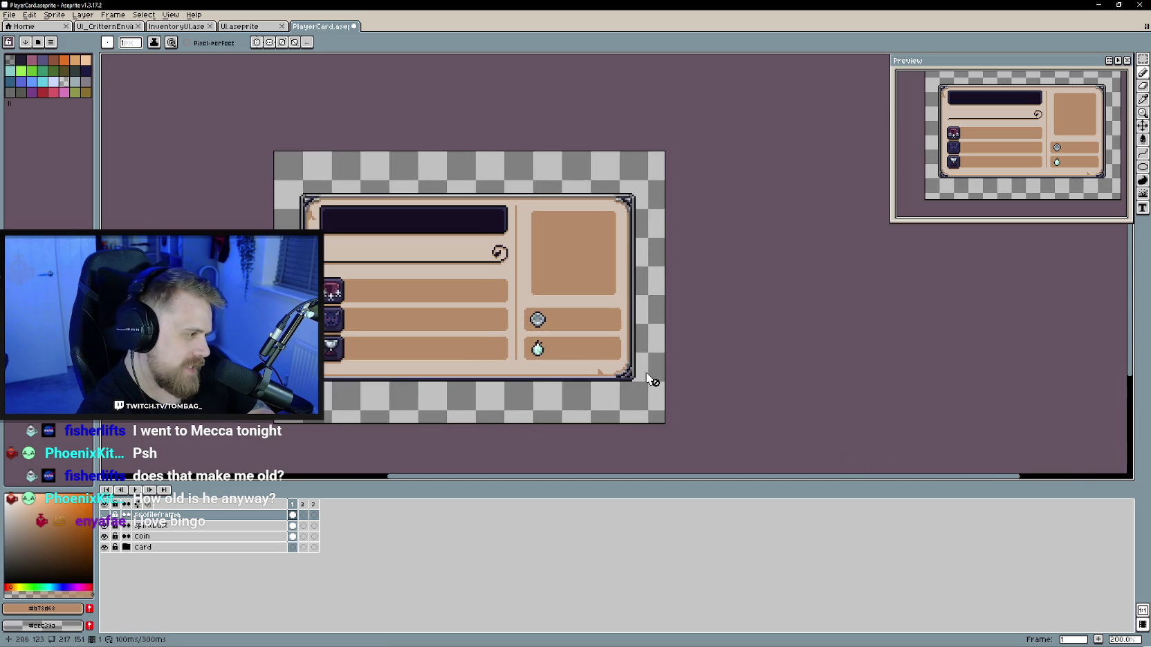
{"action": "scroll", "coordinate": [609, 354], "scroll_direction": "up", "scroll_amount": 1}
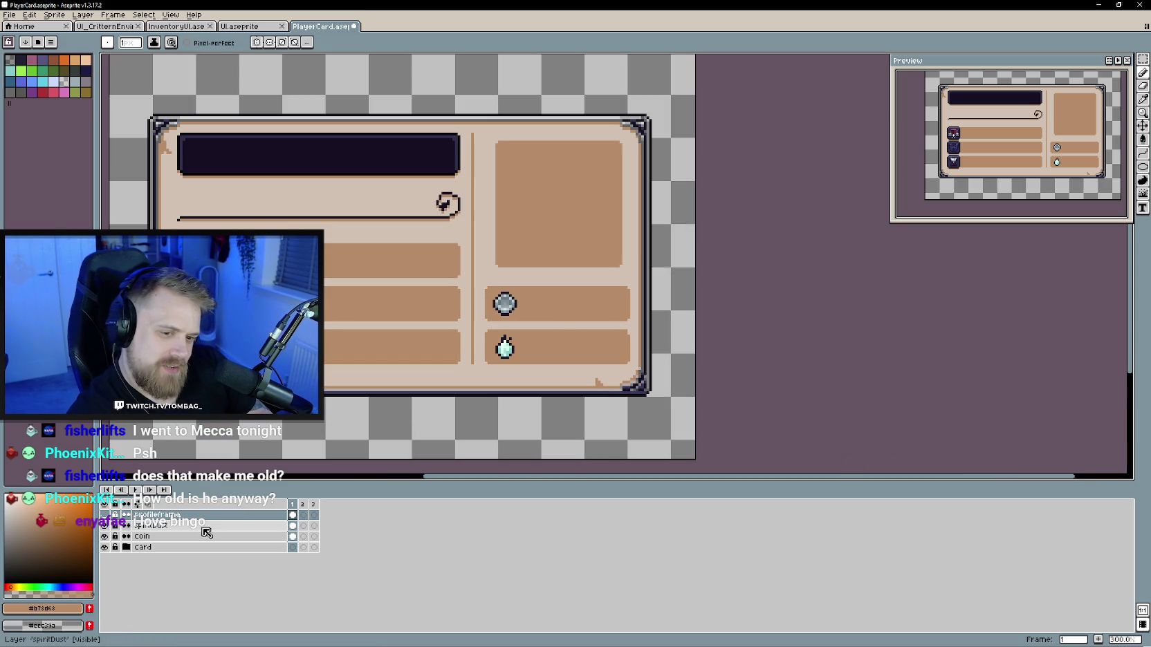
{"action": "left_click", "coordinate": [180, 525]}
{"action": "left_click", "coordinate": [105, 525]}
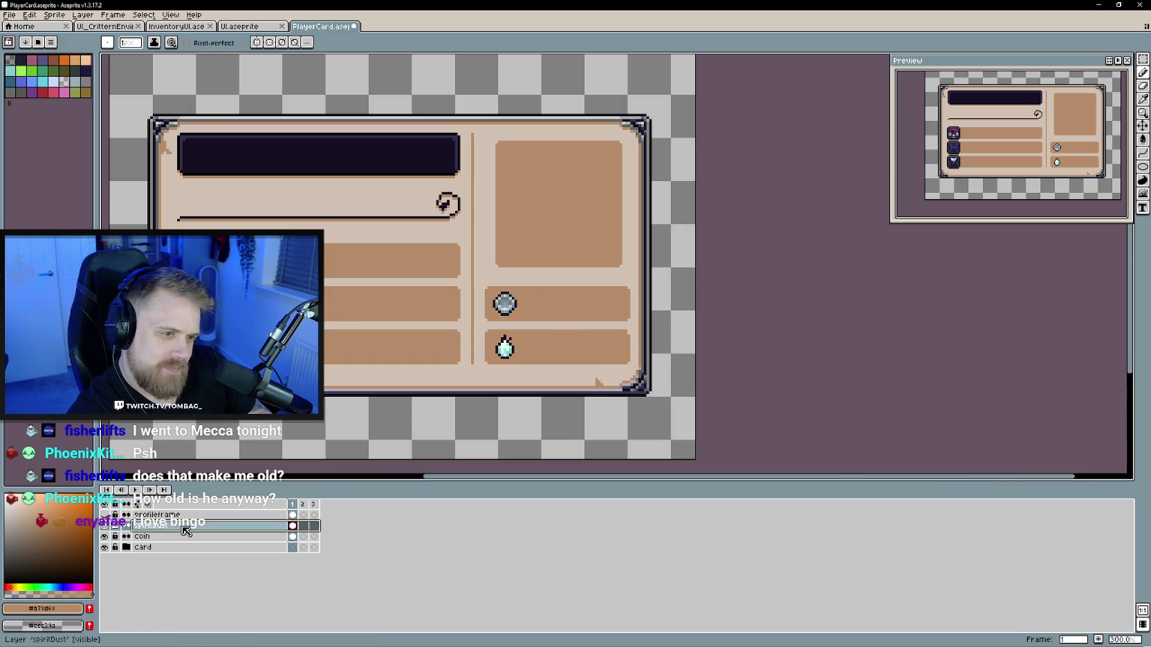
{"action": "left_click", "coordinate": [10, 15]}
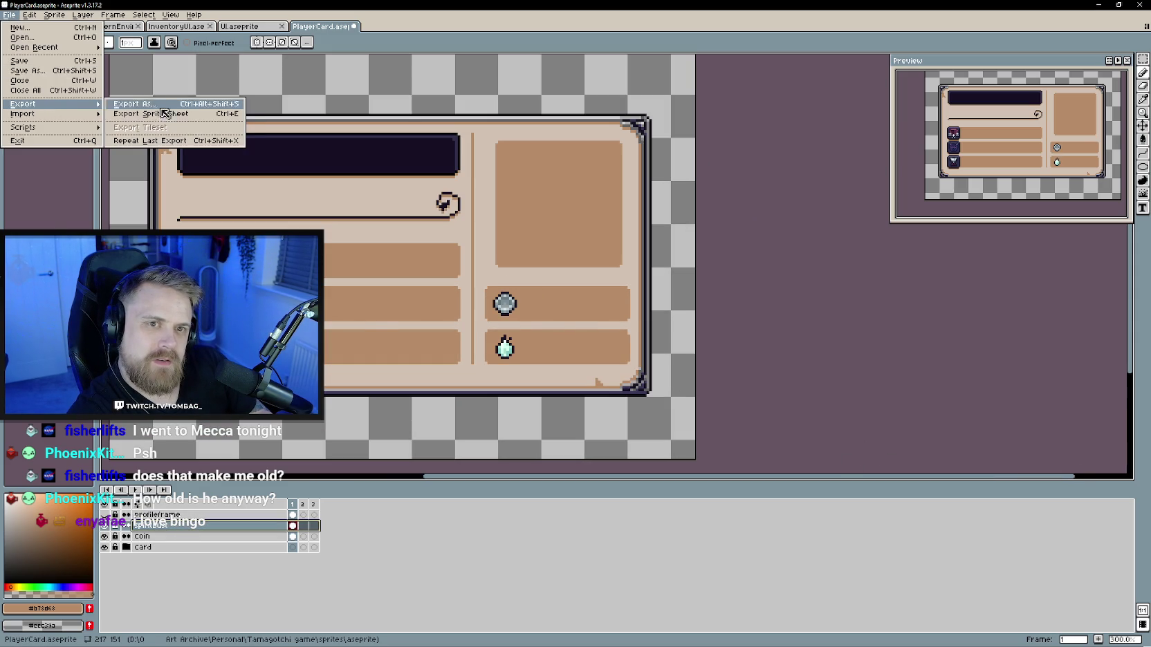
Step: Export only the coin layer as sprite sheet Currency_Coin.png into the UI folder
{"action": "mouse_move", "coordinate": [24, 103]}
{"action": "left_click", "coordinate": [138, 114]}
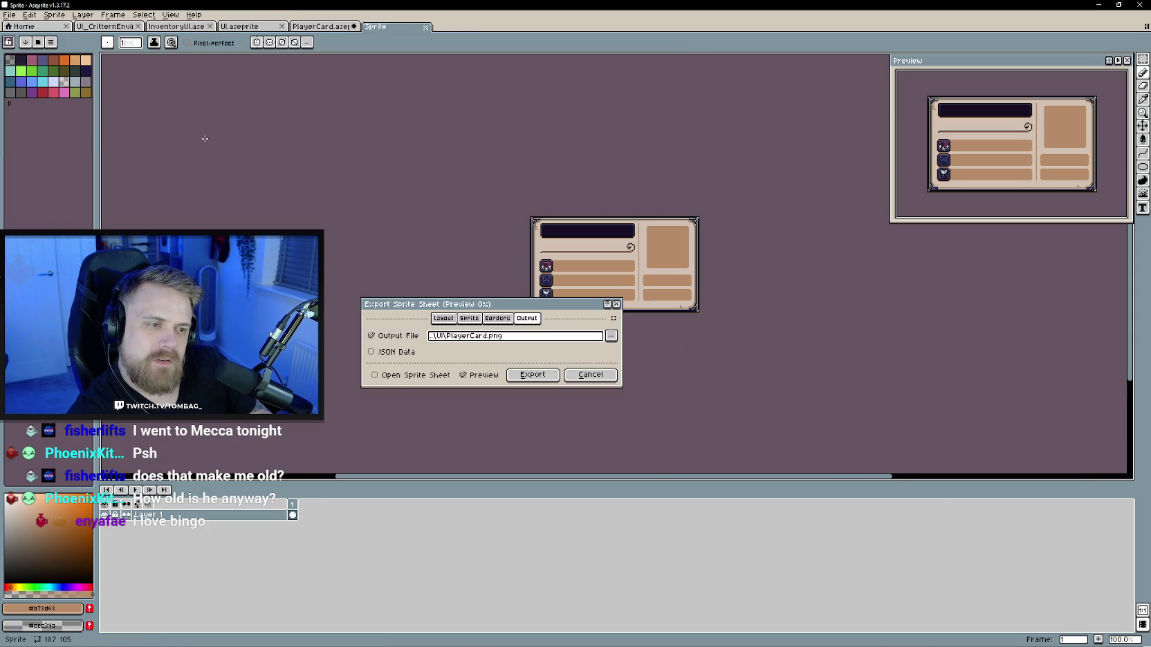
{"action": "left_click", "coordinate": [476, 318]}
{"action": "left_click", "coordinate": [455, 355]}
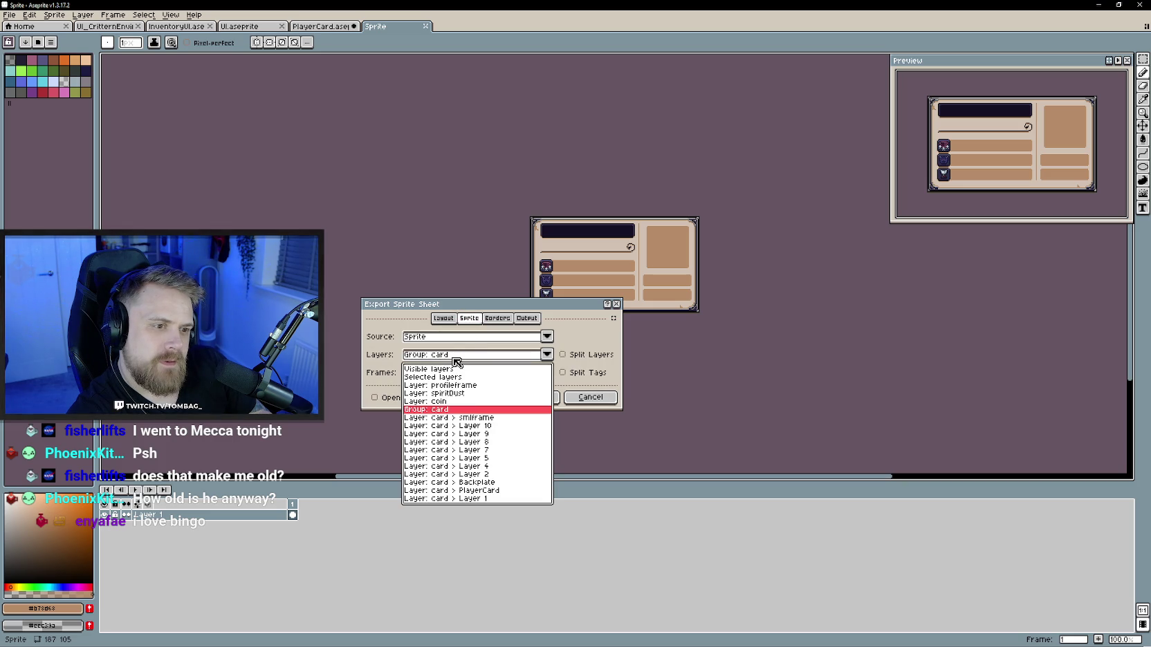
{"action": "left_click", "coordinate": [466, 401]}
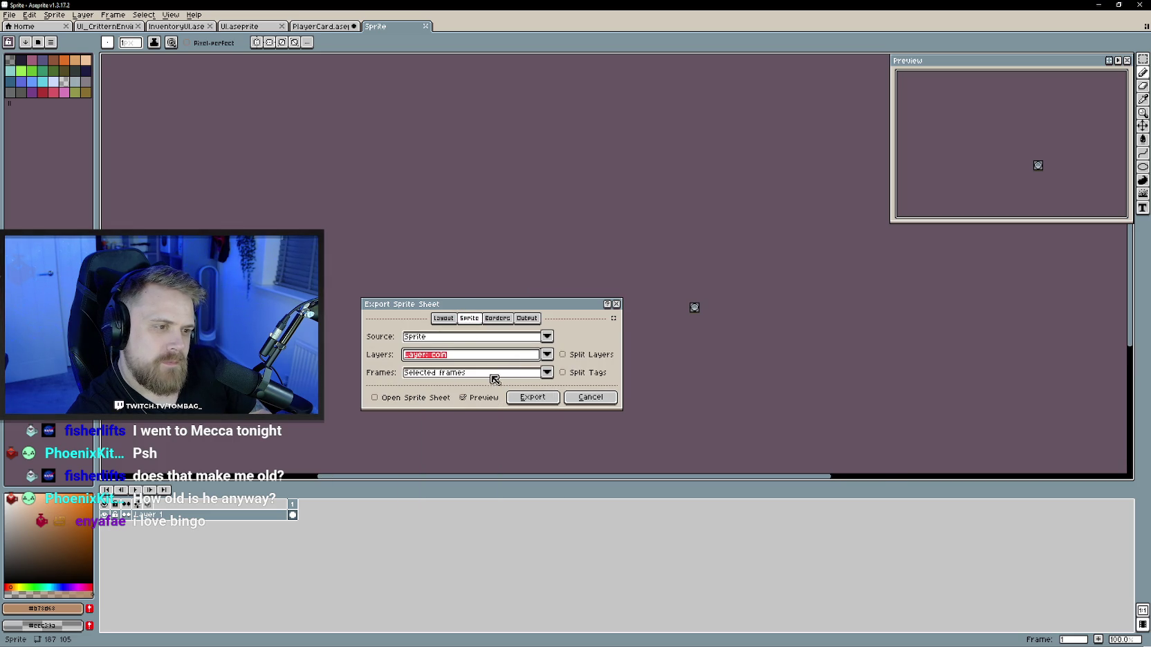
{"action": "left_click", "coordinate": [527, 318]}
{"action": "left_click", "coordinate": [610, 337]}
{"action": "left_click", "coordinate": [664, 352]}
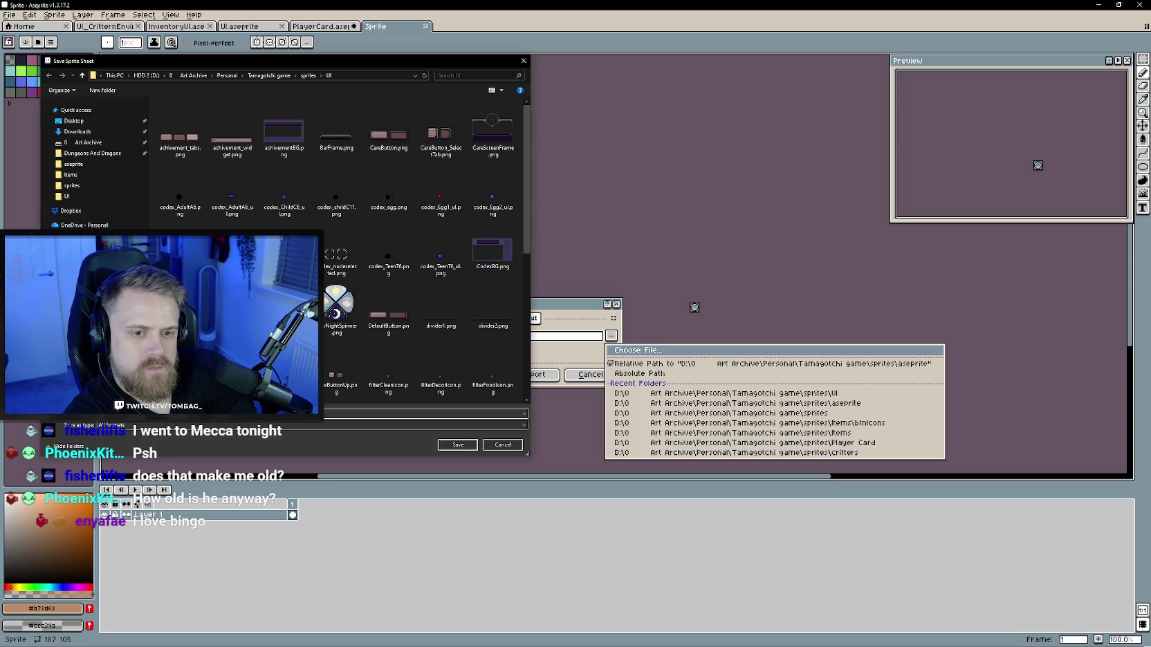
{"action": "key", "text": "Return"}
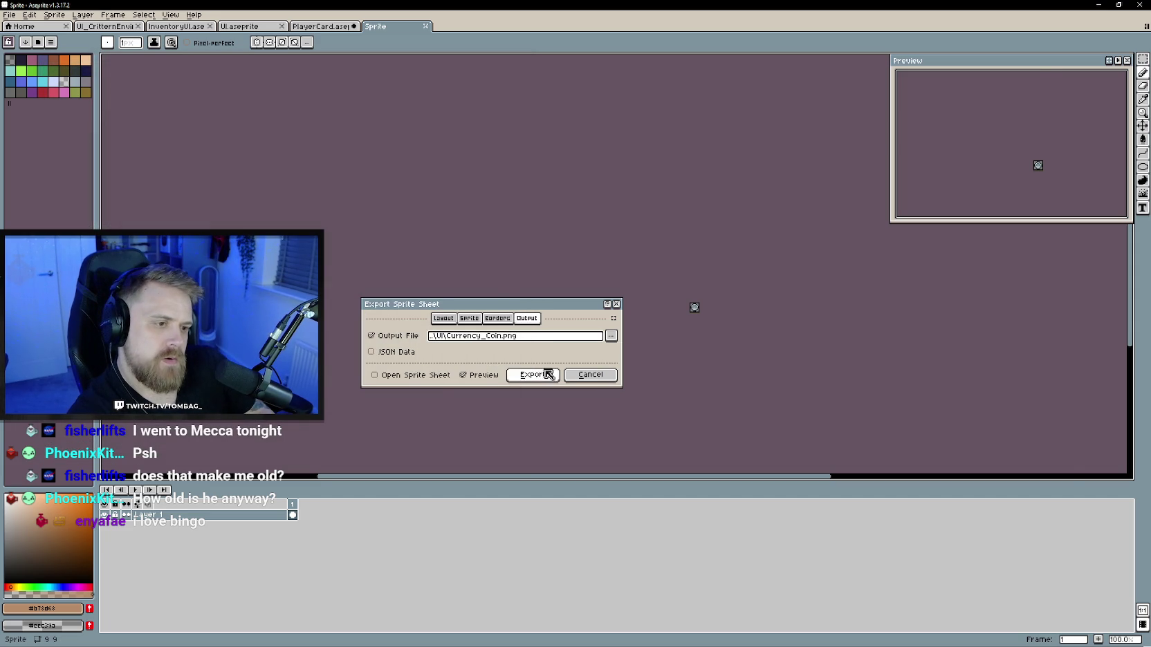
{"action": "left_click", "coordinate": [544, 374]}
{"action": "left_click", "coordinate": [9, 15]}
{"action": "mouse_move", "coordinate": [24, 103]}
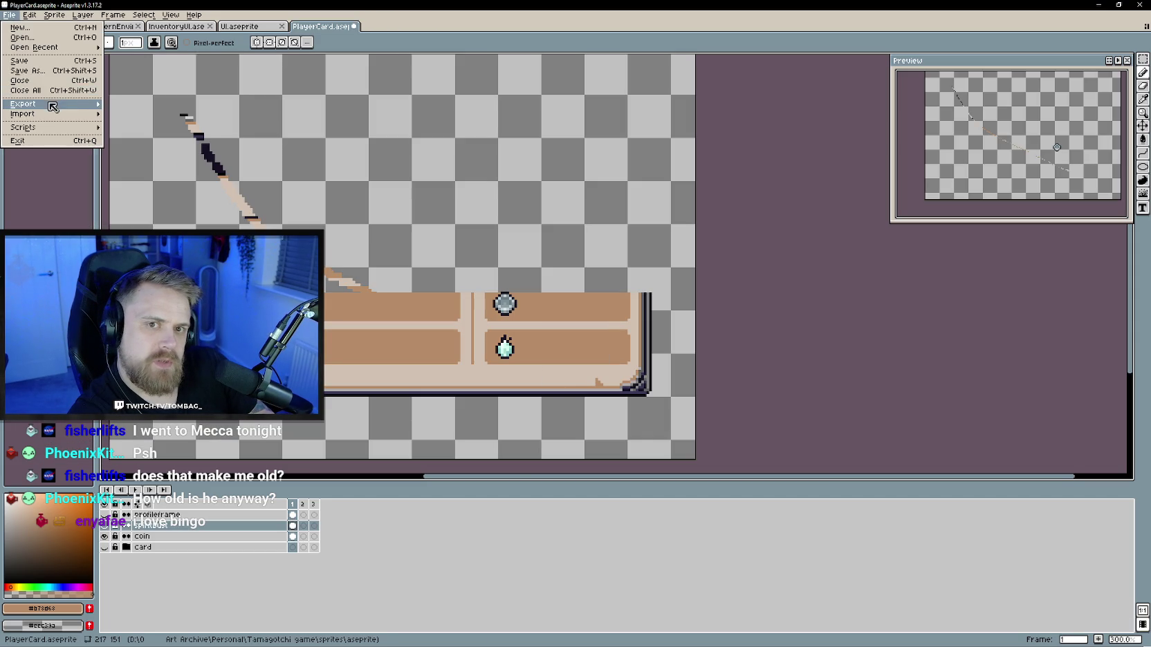
Step: Export only the spiritDust layer as sprite sheet Currency_Dust.png
{"action": "left_click", "coordinate": [166, 114]}
{"action": "left_click", "coordinate": [477, 320]}
{"action": "left_click", "coordinate": [460, 354]}
{"action": "left_click", "coordinate": [467, 392]}
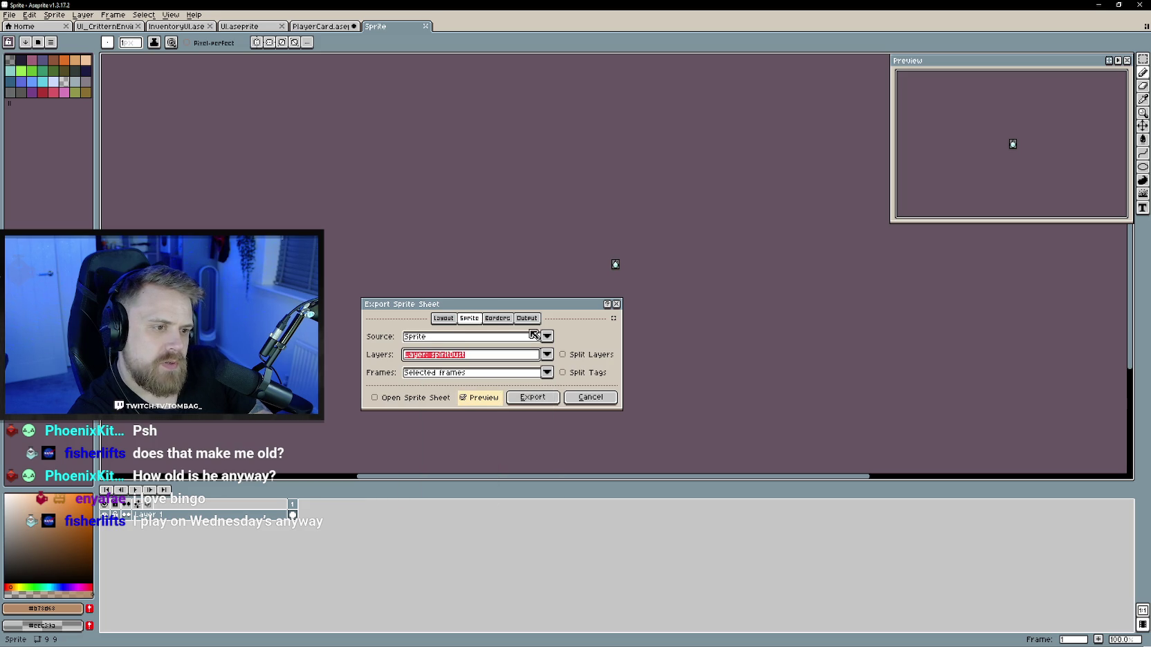
{"action": "left_click", "coordinate": [444, 319]}
{"action": "left_click", "coordinate": [528, 319]}
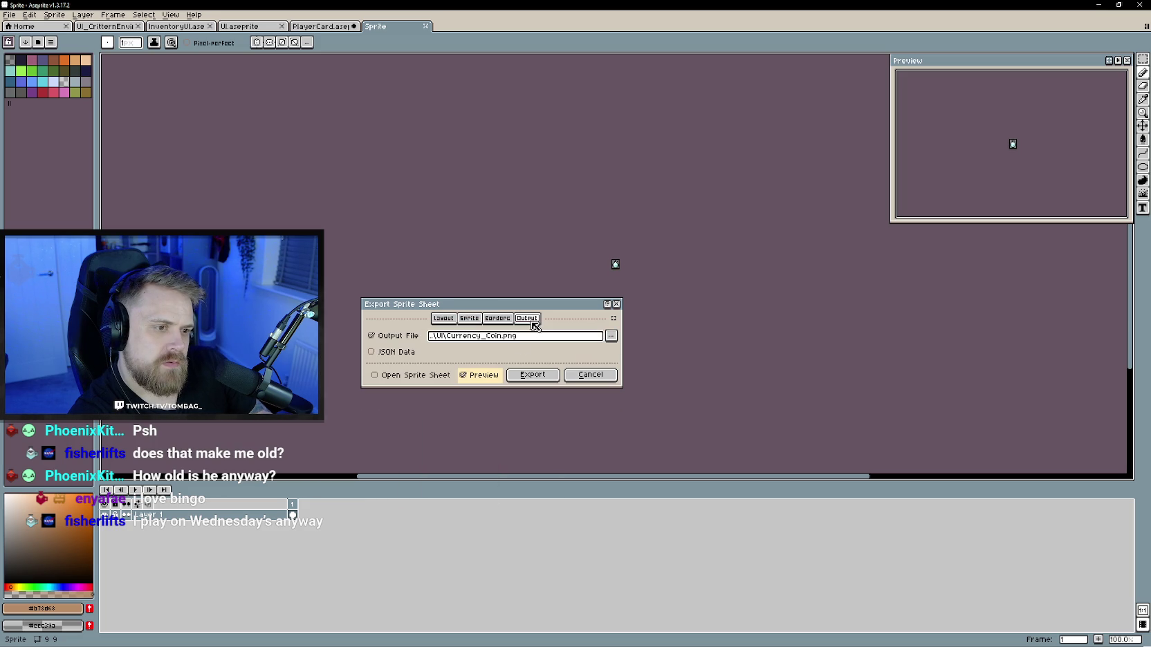
{"action": "left_click", "coordinate": [498, 336]}
{"action": "type", "text": "B"}
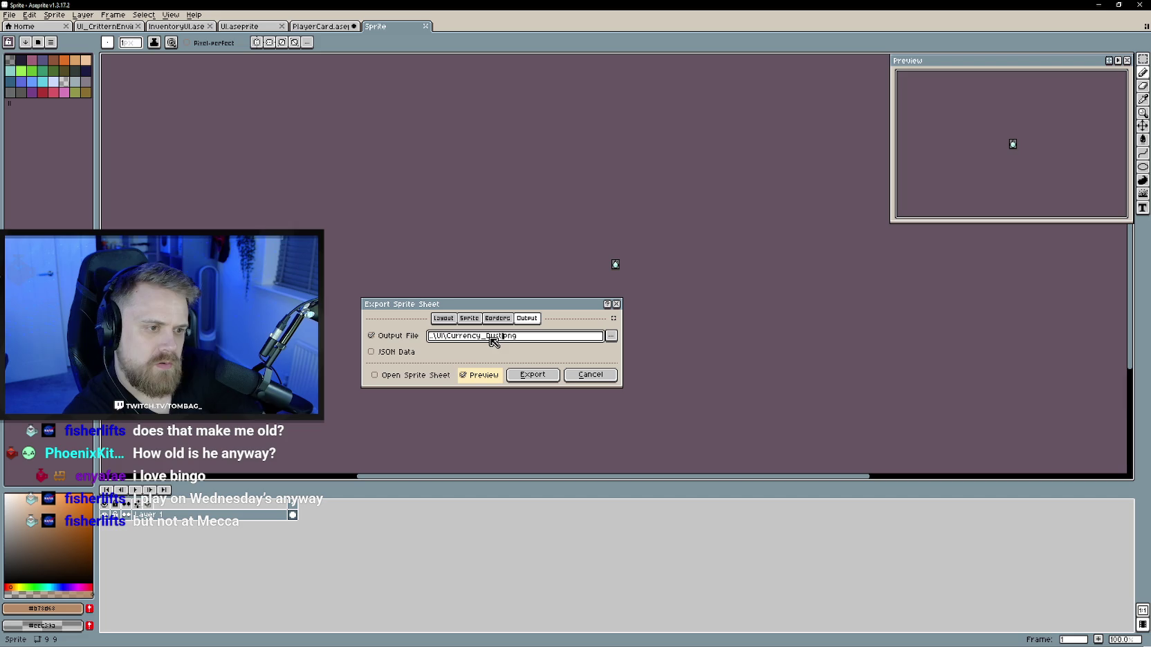
{"action": "left_click", "coordinate": [532, 375]}
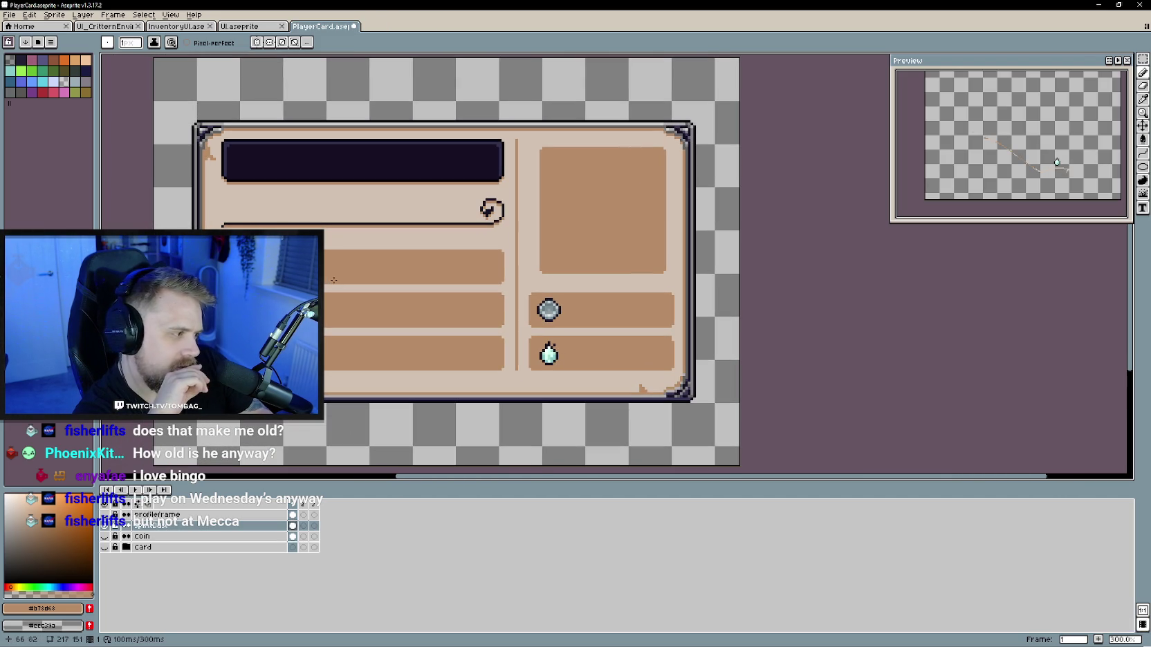
{"action": "left_click", "coordinate": [8, 15]}
{"action": "mouse_move", "coordinate": [23, 103]}
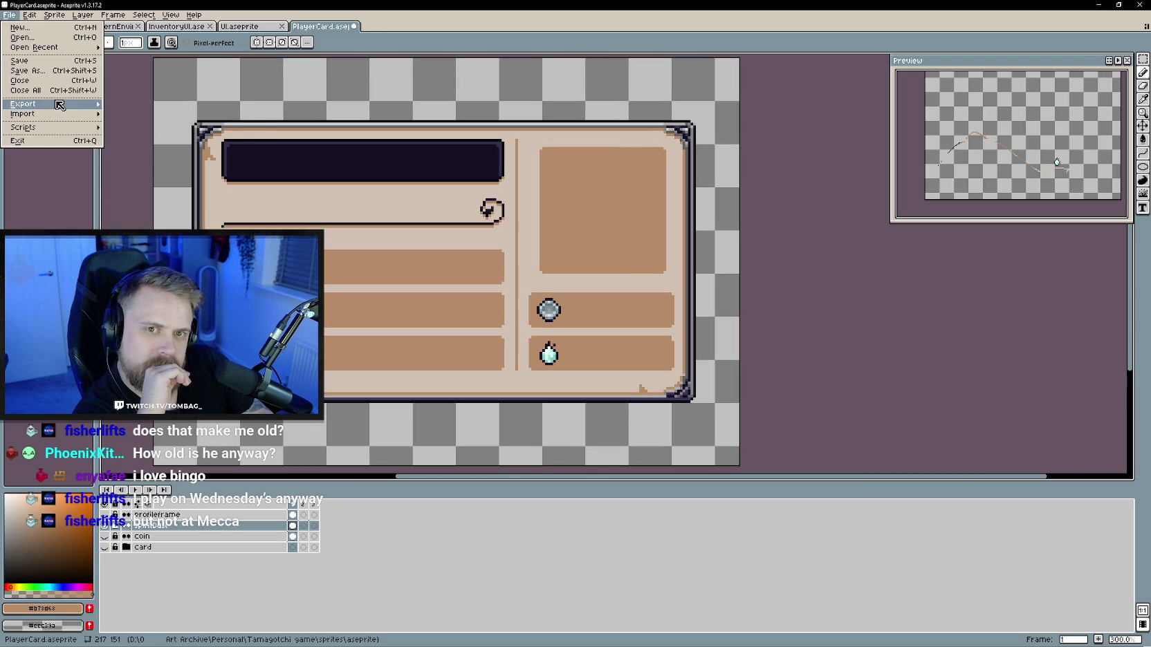
Step: Export only the profileframe layer as PlayerCard_ProfileFrame.png, then return to Unity
{"action": "left_click", "coordinate": [170, 114]}
{"action": "left_click", "coordinate": [469, 318]}
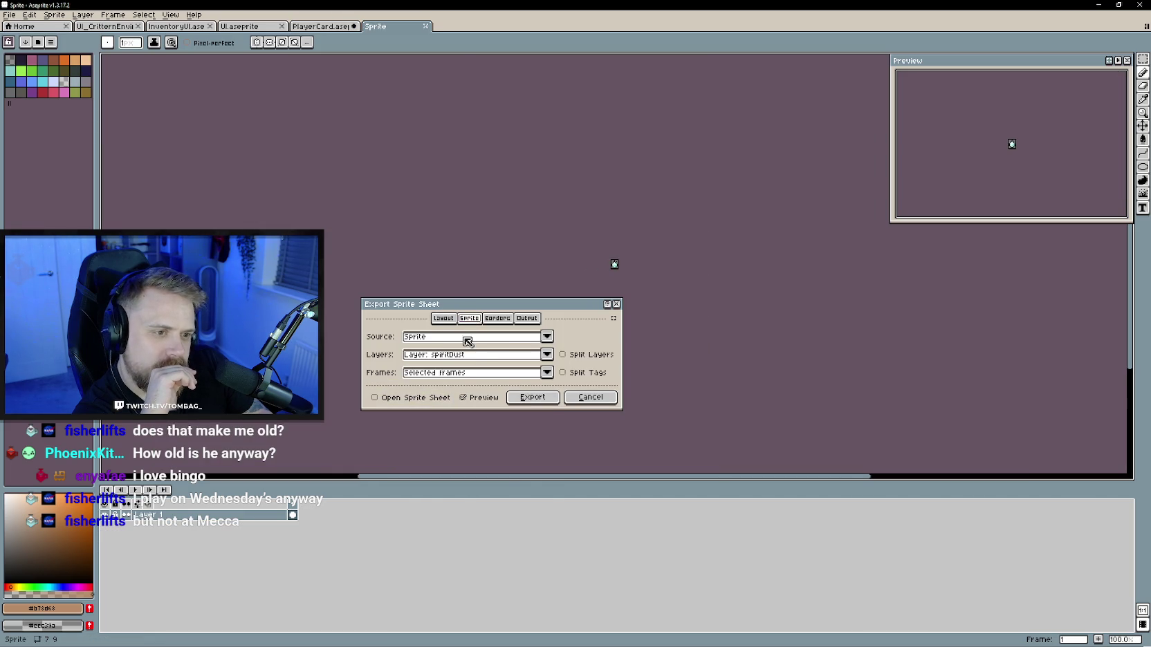
{"action": "left_click", "coordinate": [465, 354]}
{"action": "left_click", "coordinate": [469, 385]}
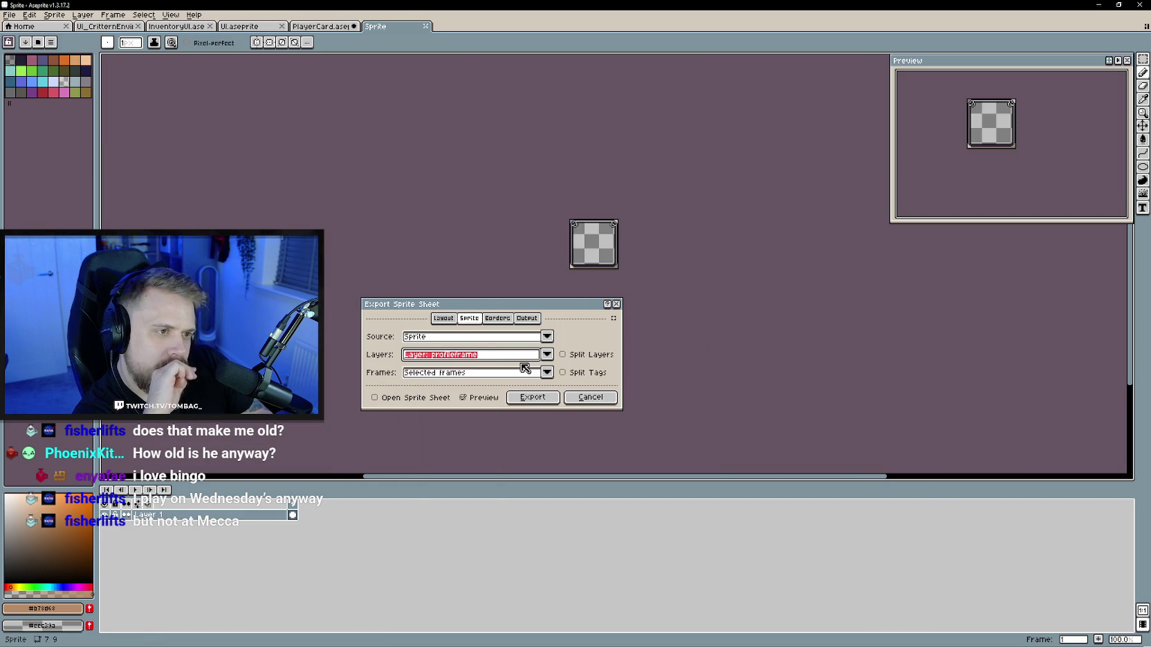
{"action": "left_click", "coordinate": [527, 319]}
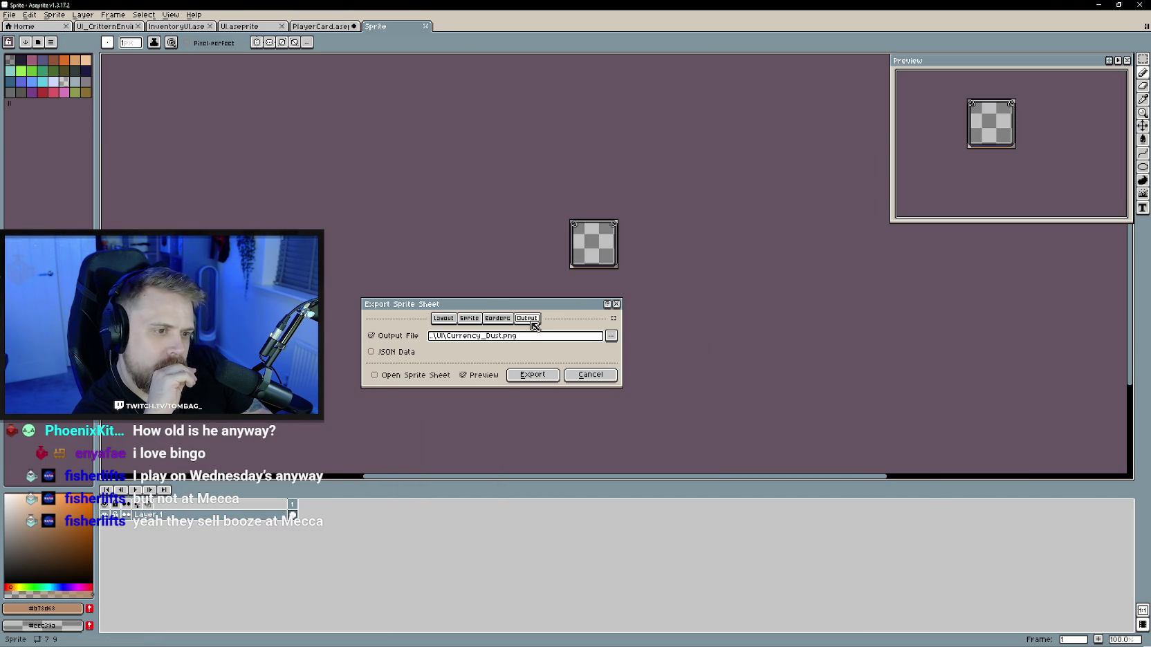
{"action": "left_click", "coordinate": [612, 337]}
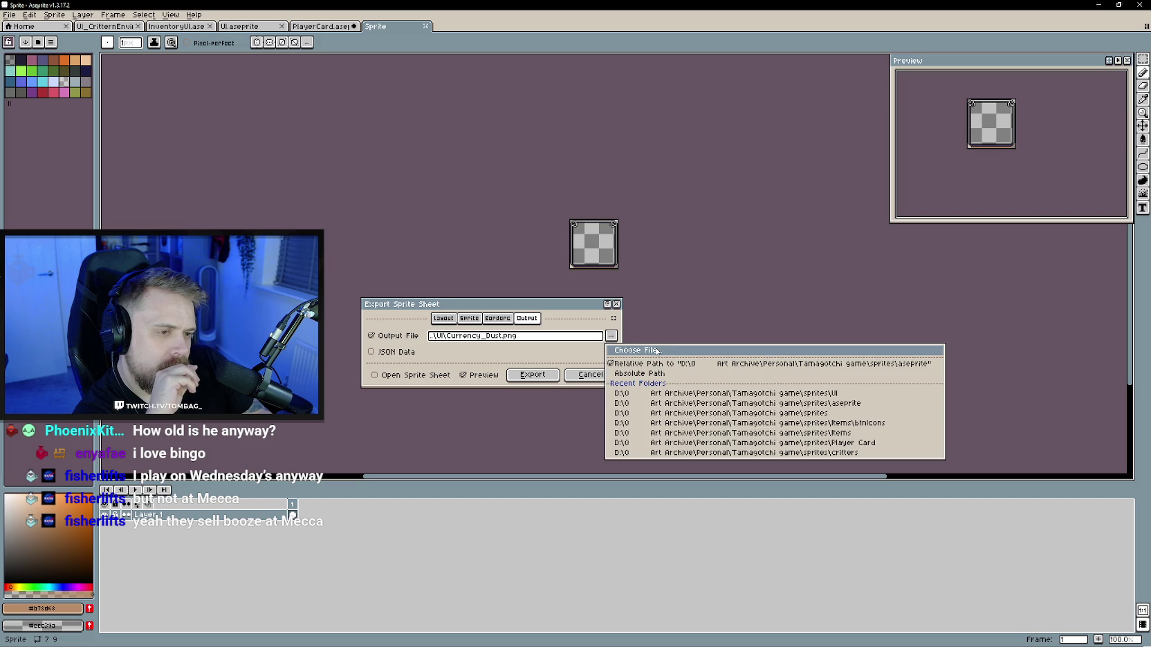
{"action": "left_click", "coordinate": [656, 351]}
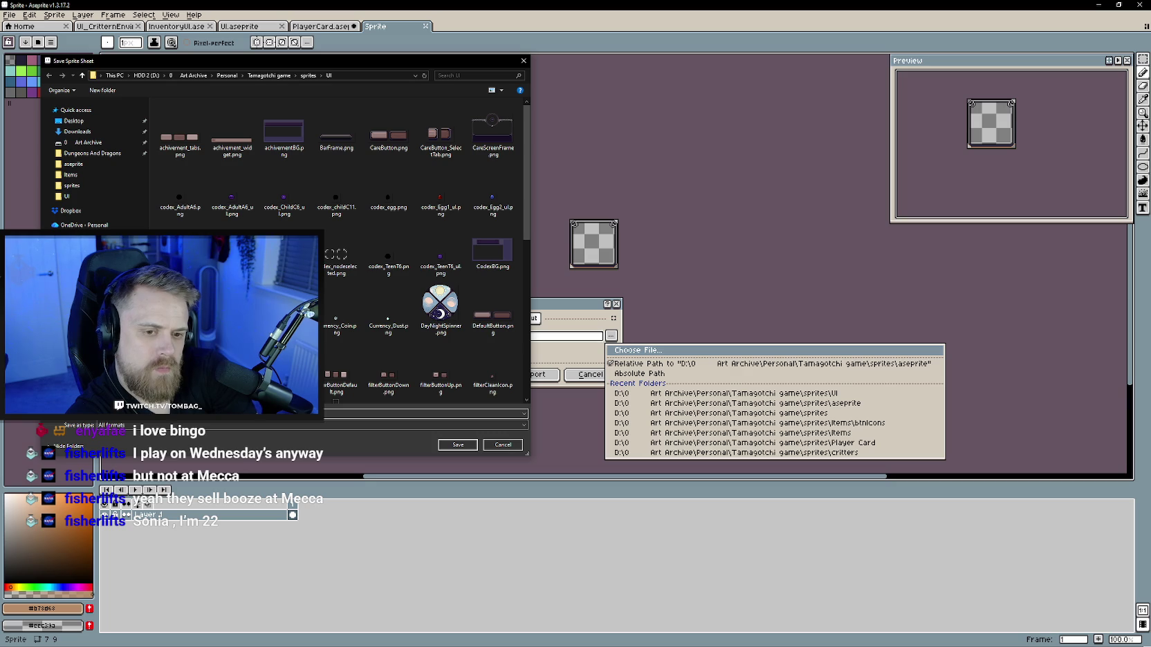
{"action": "key", "text": "Return"}
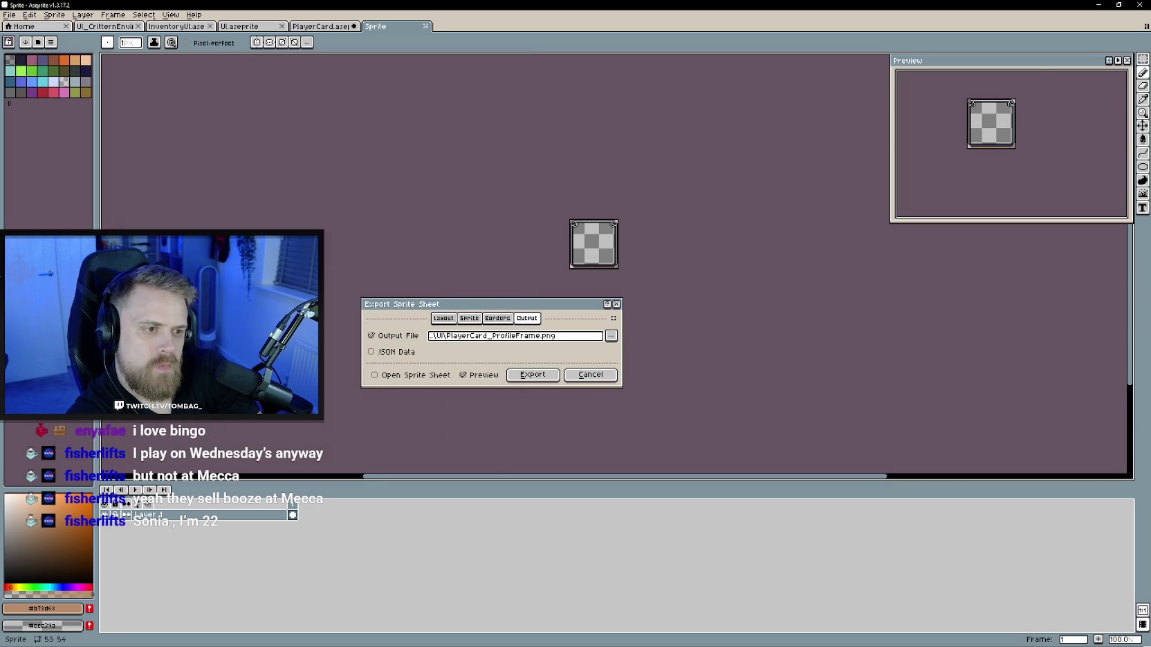
{"action": "key", "text": "Return"}
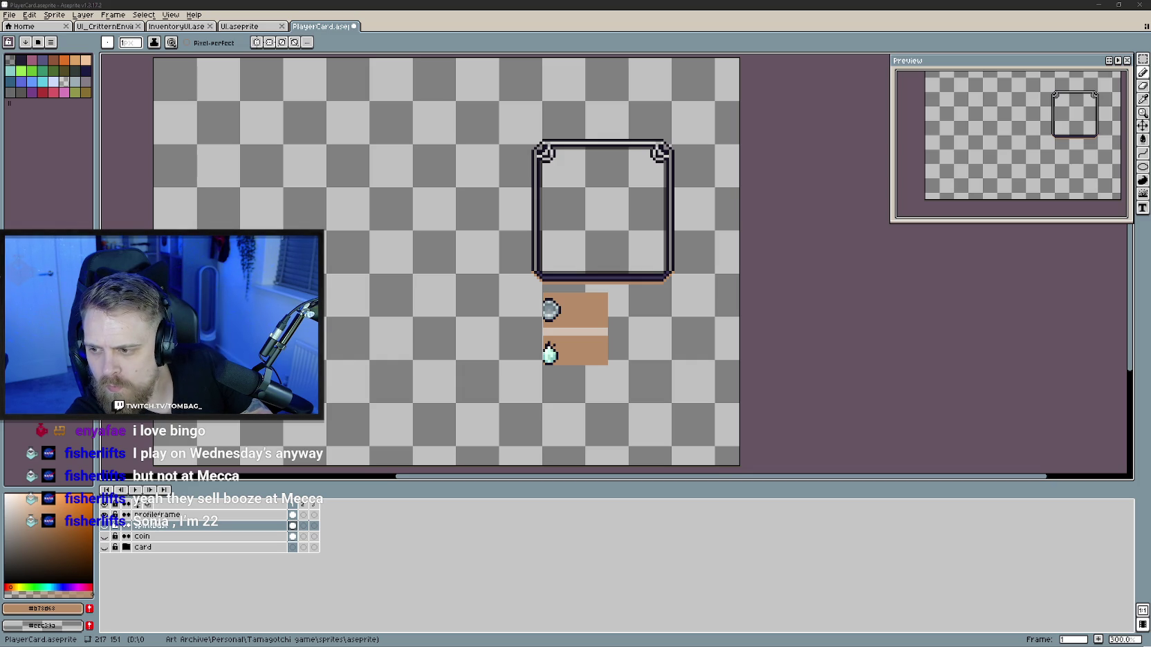
{"action": "left_click_drag", "start_coordinate": [333, 240], "coordinate": [687, 250]}
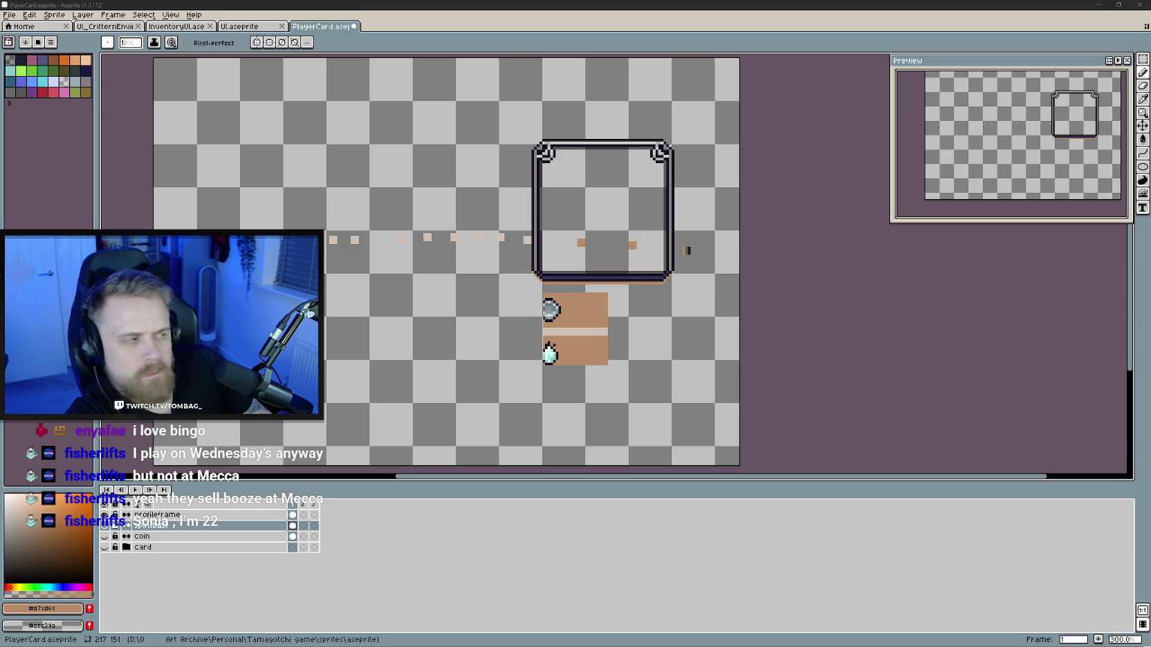
{"action": "key", "text": "alt+Tab"}
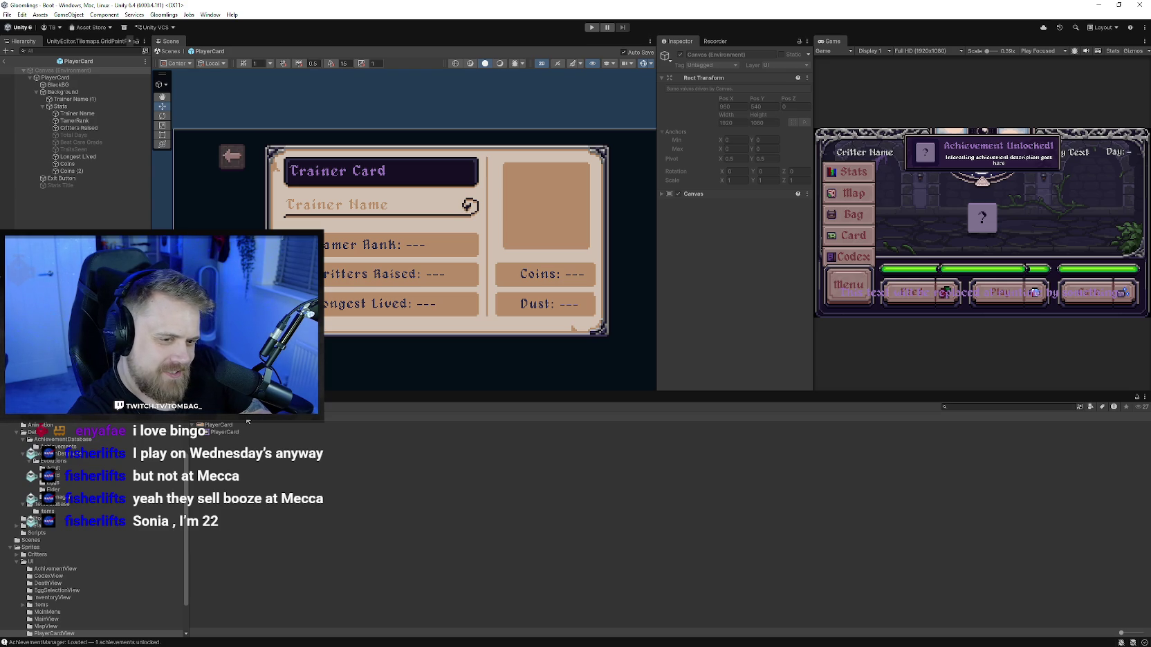
Step: Open Sprites/UI showing Currency_Dust and PlayerCard_ProfileFrame, then begin renaming Trainer Name (1)
{"action": "scroll", "coordinate": [186, 506], "scroll_direction": "up", "scroll_amount": 3}
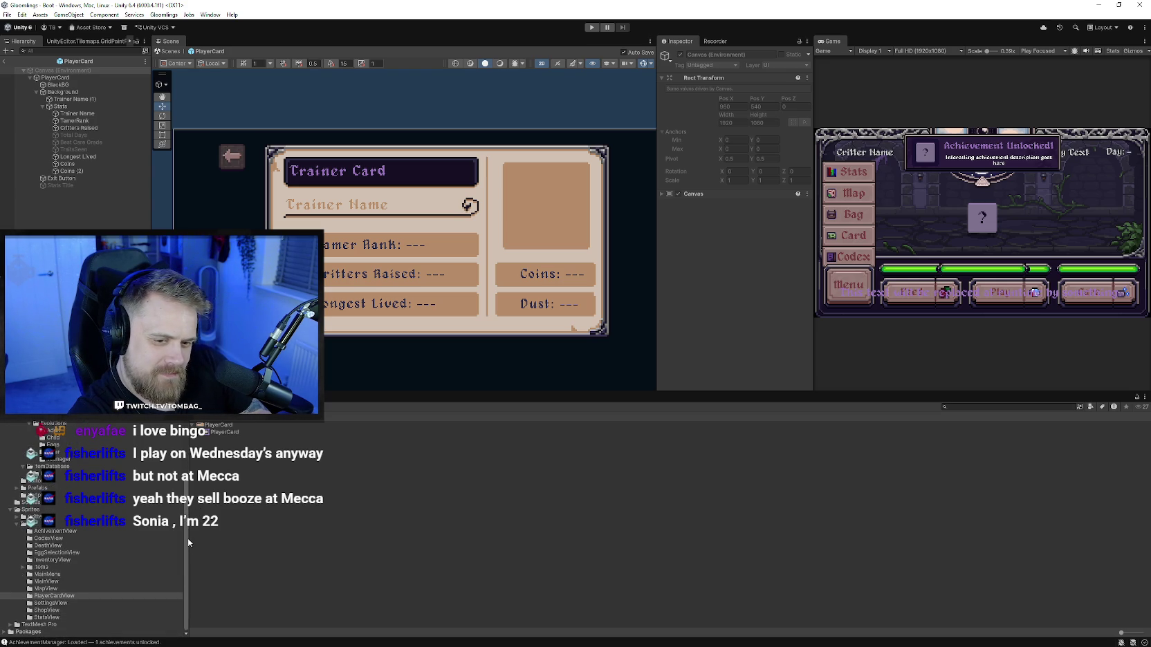
{"action": "scroll", "coordinate": [188, 542], "scroll_direction": "up", "scroll_amount": 3}
{"action": "scroll", "coordinate": [202, 479], "scroll_direction": "down", "scroll_amount": 3}
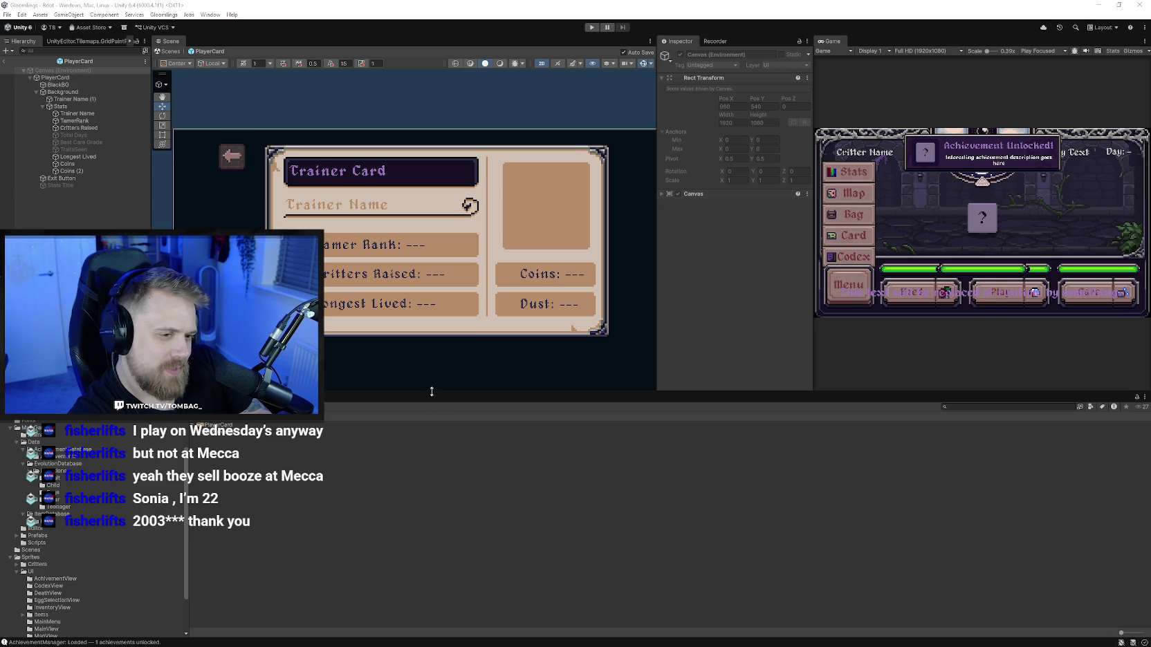
{"action": "left_click_drag", "start_coordinate": [432, 398], "coordinate": [432, 387]}
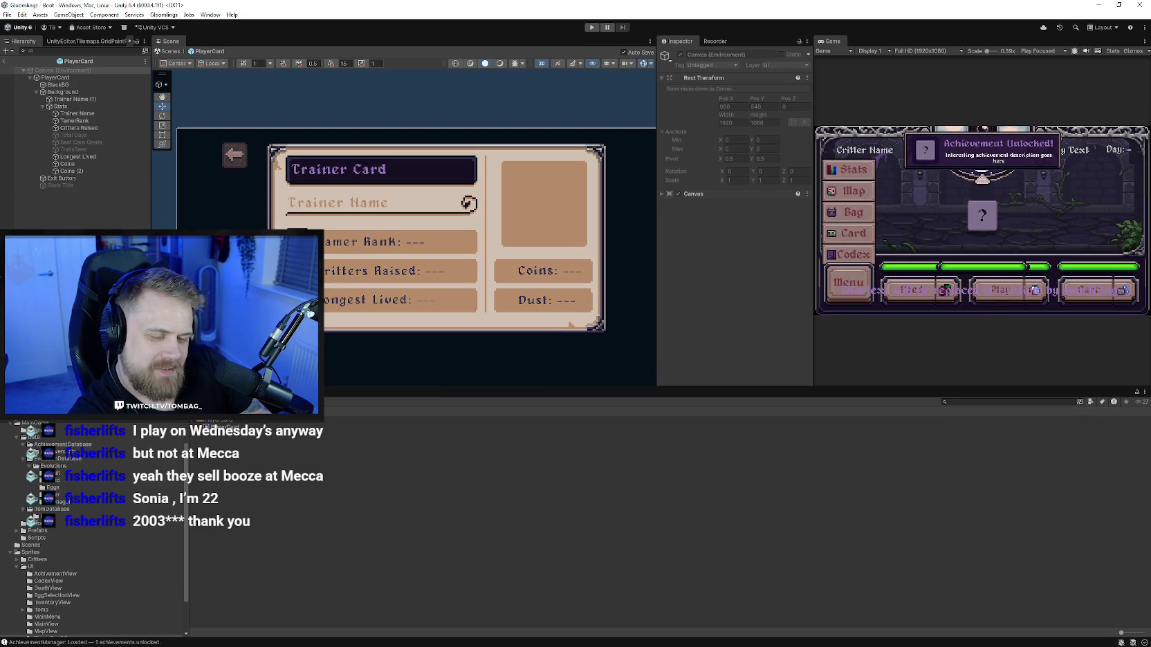
{"action": "left_click", "coordinate": [31, 567]}
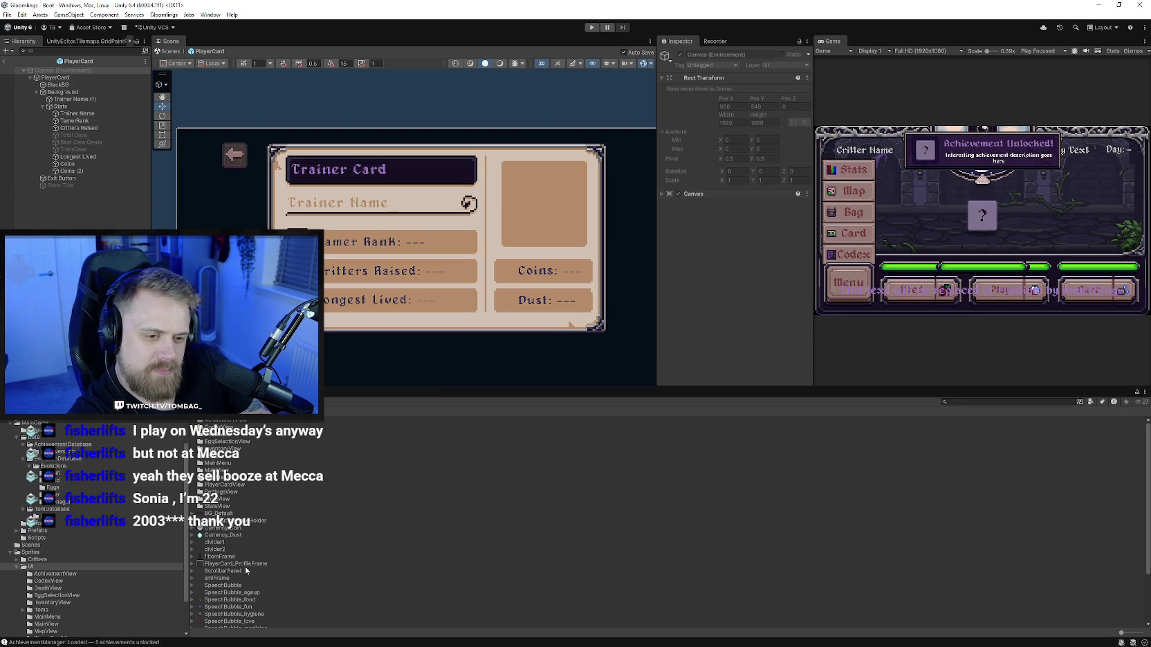
{"action": "mouse_move", "coordinate": [61, 106]}
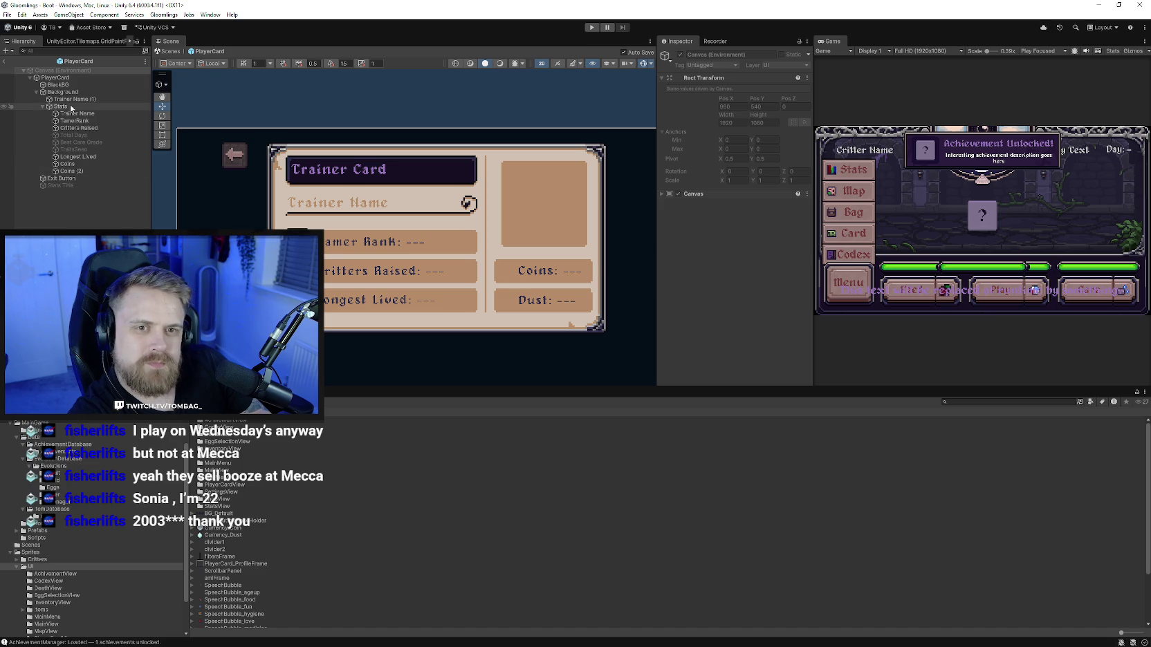
{"action": "left_click", "coordinate": [42, 106]}
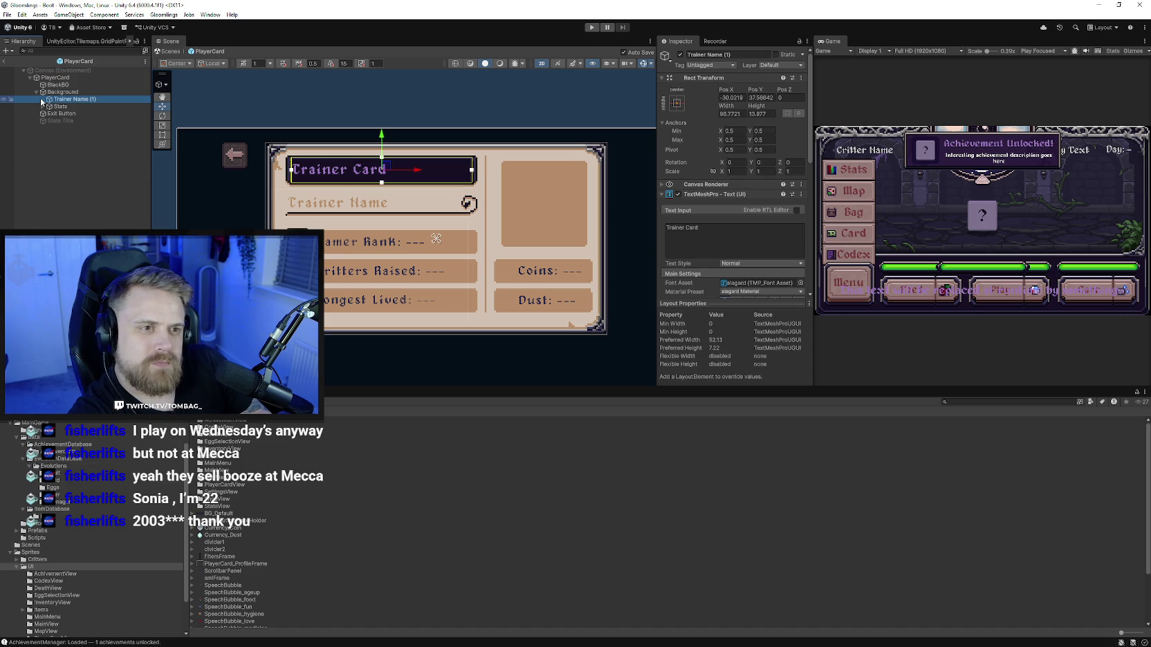
{"action": "left_click", "coordinate": [718, 55]}
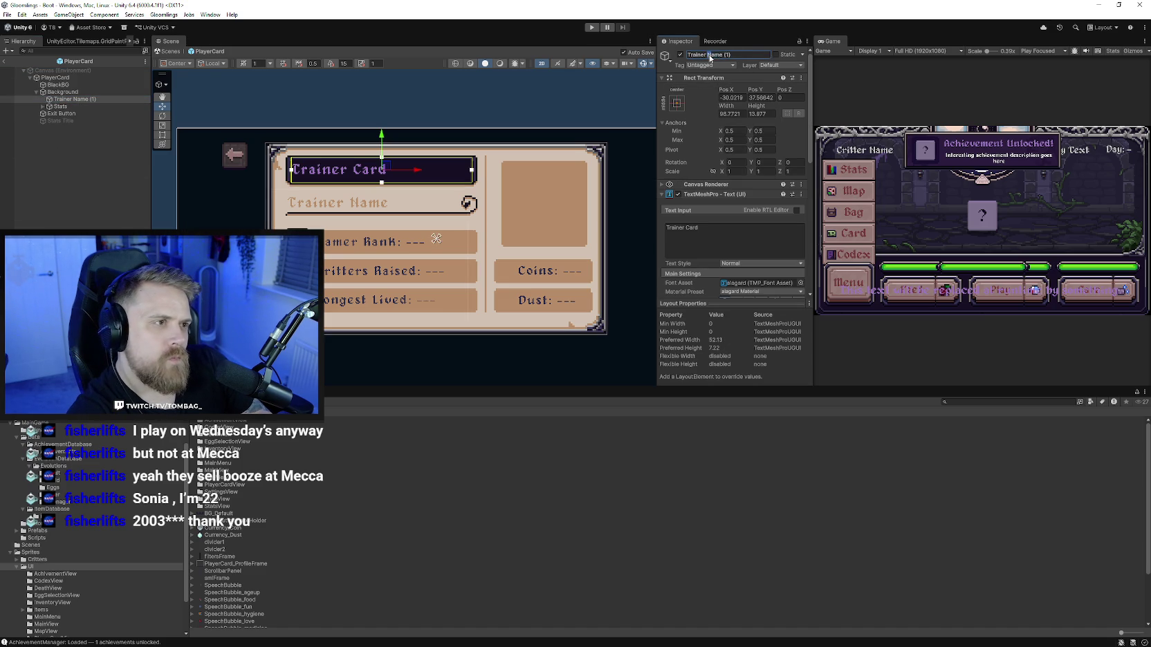
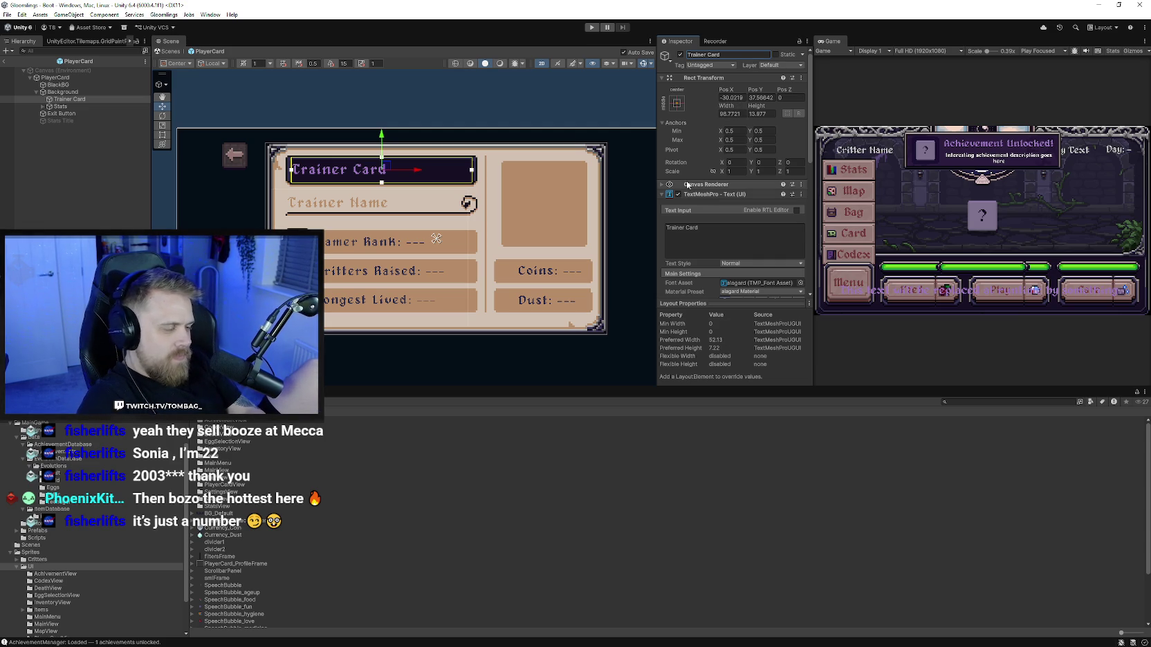
Step: Add an empty child GameObject under the PlayerCard prefab's Background object
{"action": "left_click_drag", "start_coordinate": [416, 195], "coordinate": [386, 207]}
{"action": "left_click", "coordinate": [43, 93]}
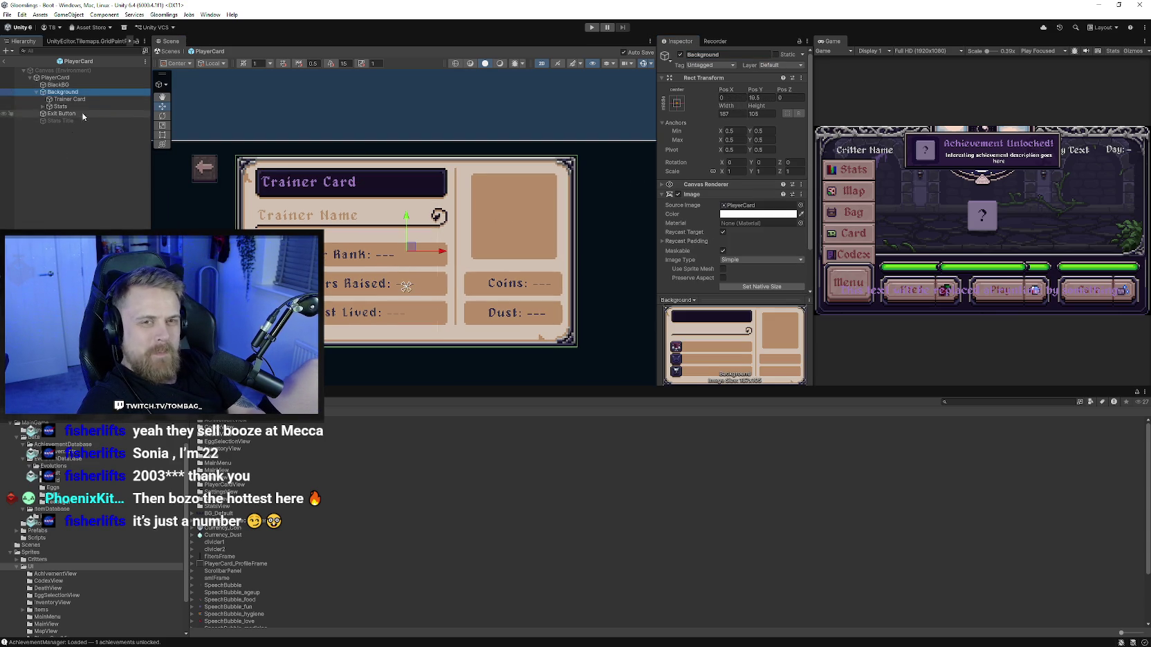
{"action": "left_click", "coordinate": [61, 99]}
{"action": "left_click", "coordinate": [61, 92]}
{"action": "right_click", "coordinate": [60, 92]}
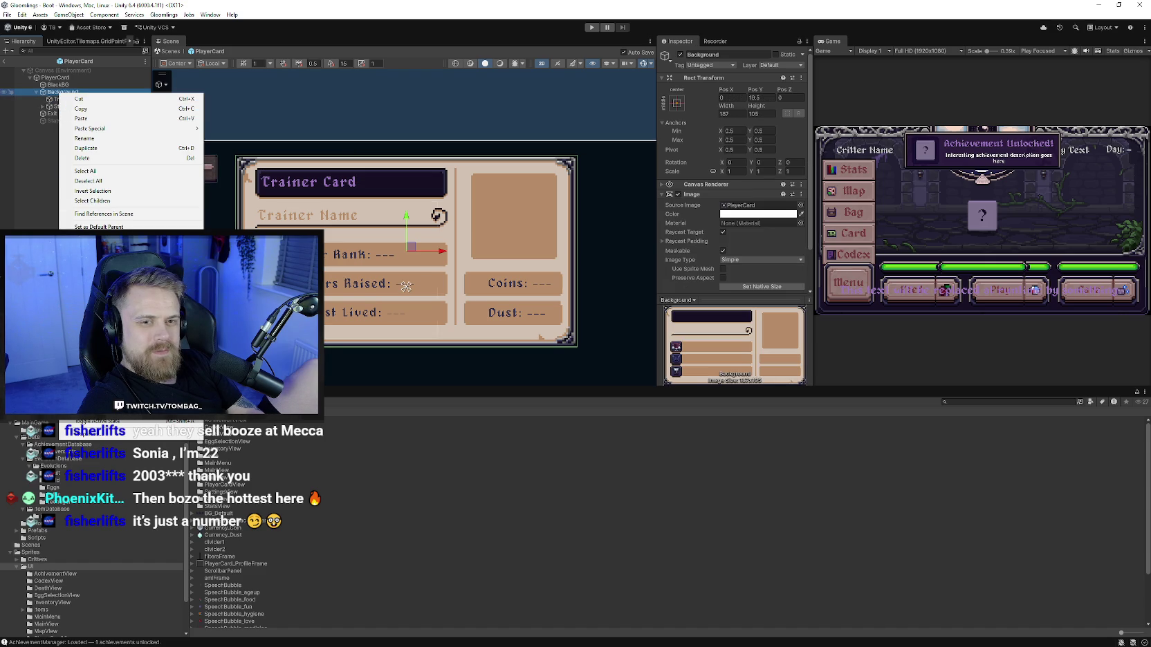
{"action": "left_click", "coordinate": [90, 240]}
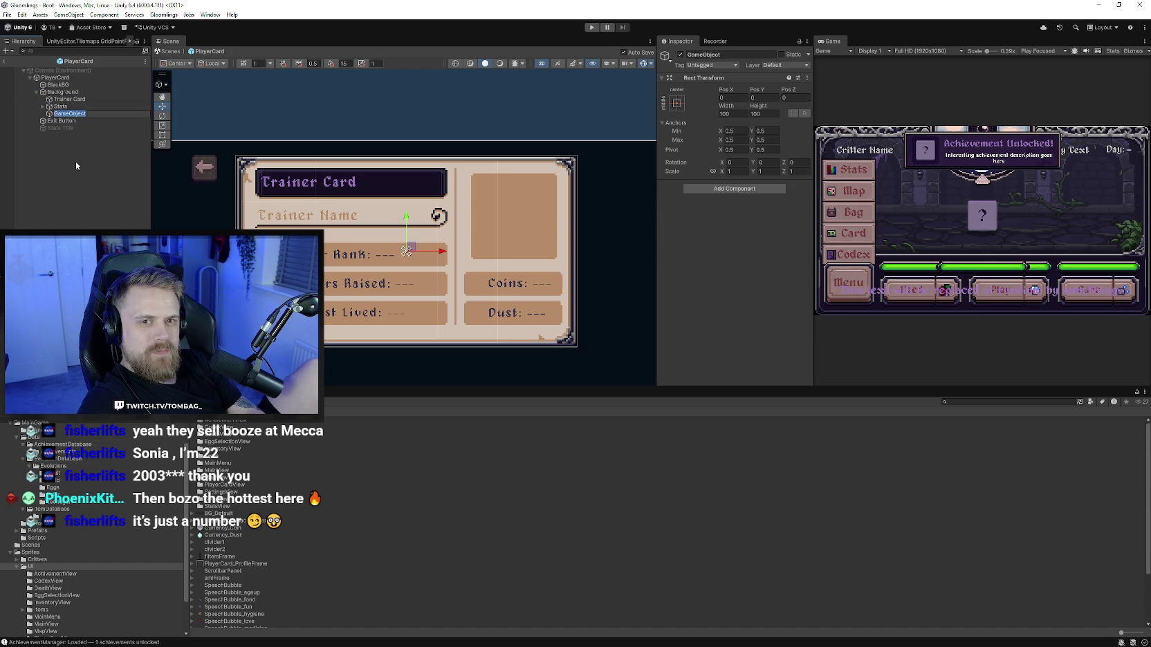
{"action": "left_click", "coordinate": [704, 191]}
Step: Add an Image to the new object and resize it over the card's portrait box
{"action": "left_click", "coordinate": [705, 220]}
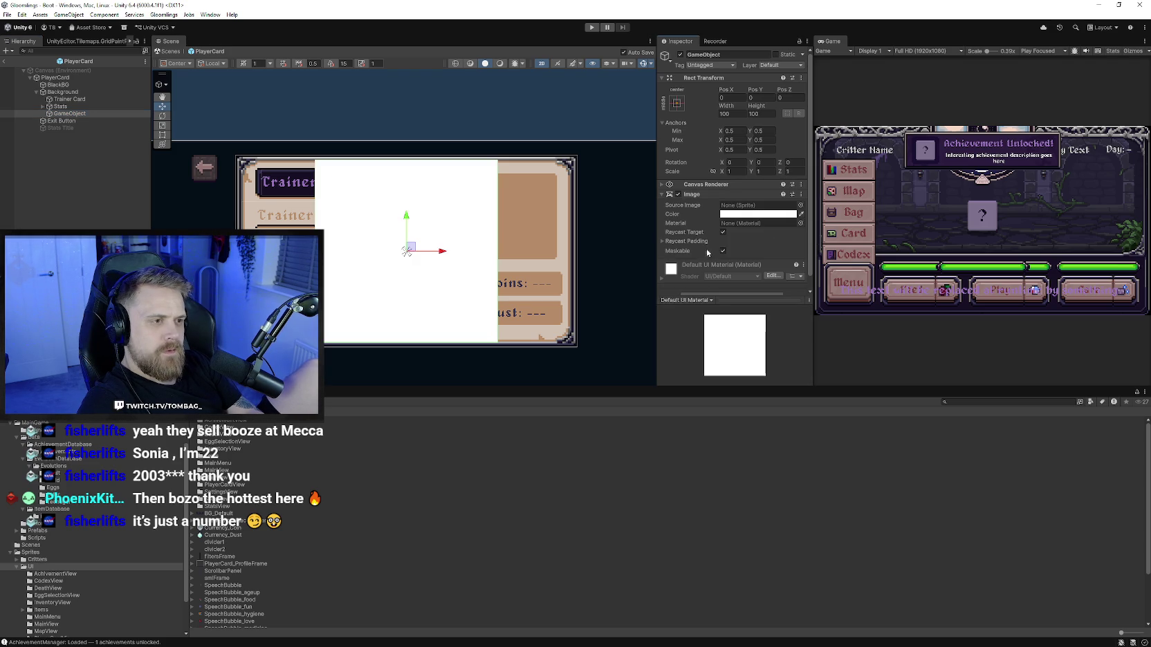
{"action": "key", "text": "t"}
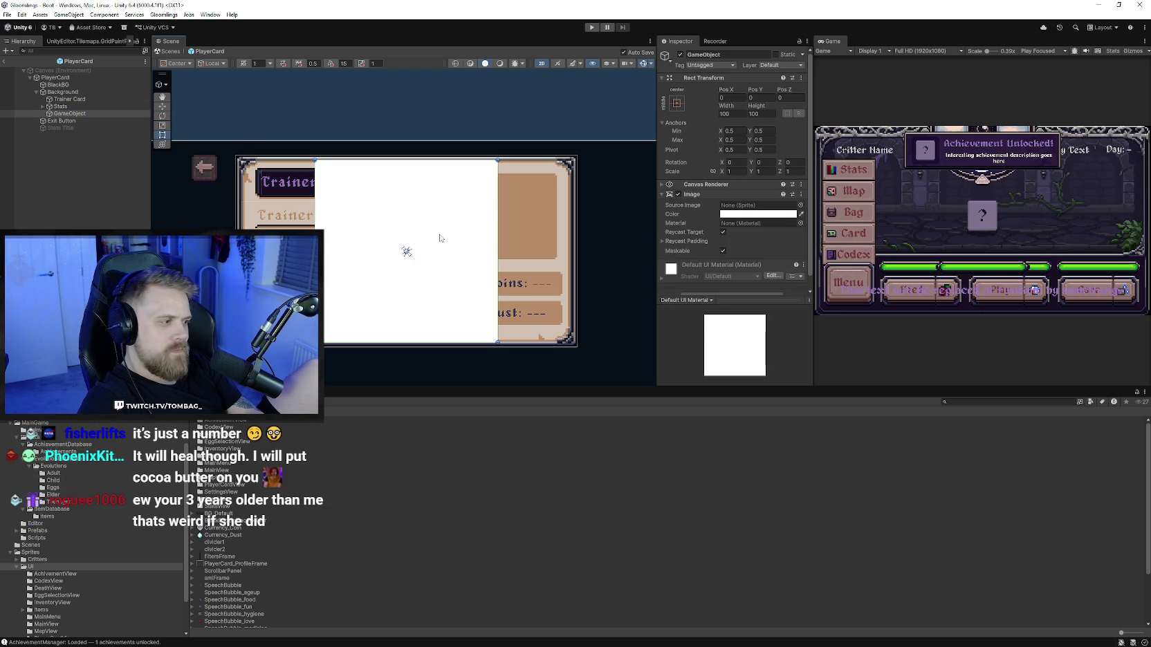
{"action": "left_click_drag", "start_coordinate": [497, 232], "coordinate": [556, 232]}
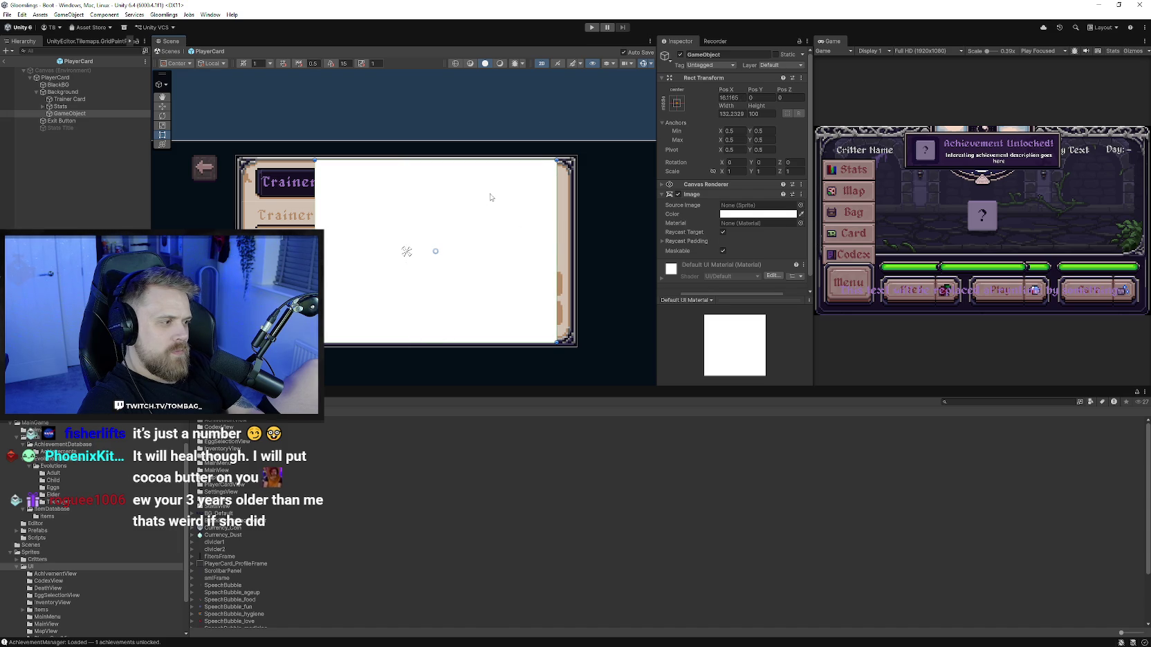
{"action": "left_click_drag", "start_coordinate": [505, 161], "coordinate": [508, 174]}
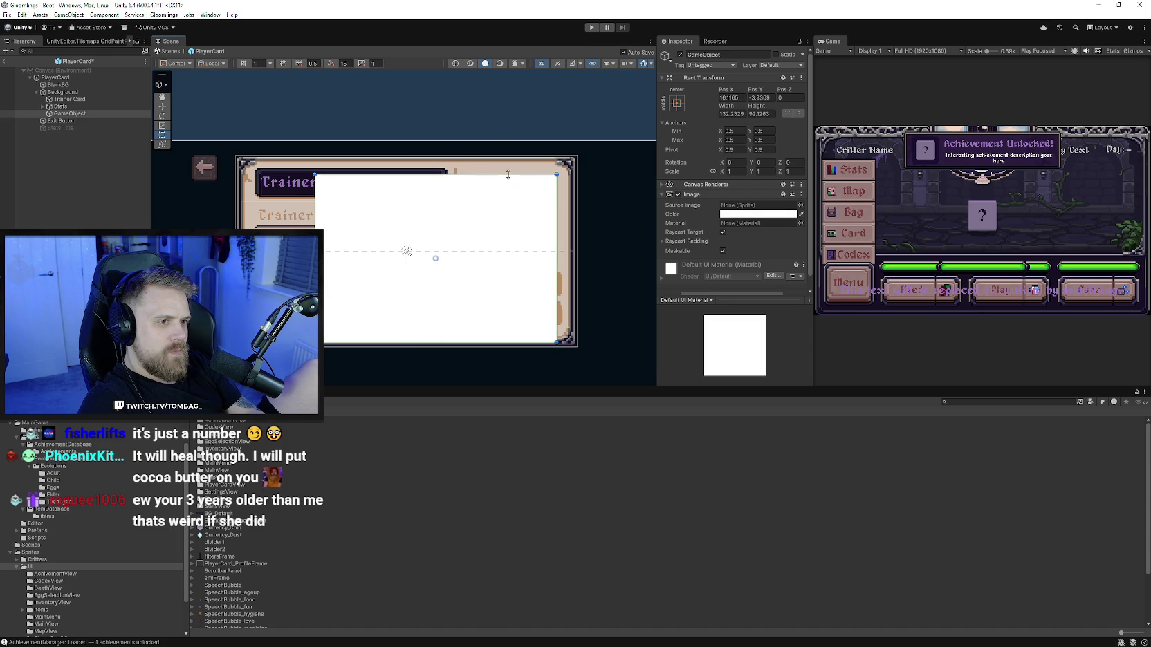
{"action": "left_click_drag", "start_coordinate": [315, 215], "coordinate": [472, 222]}
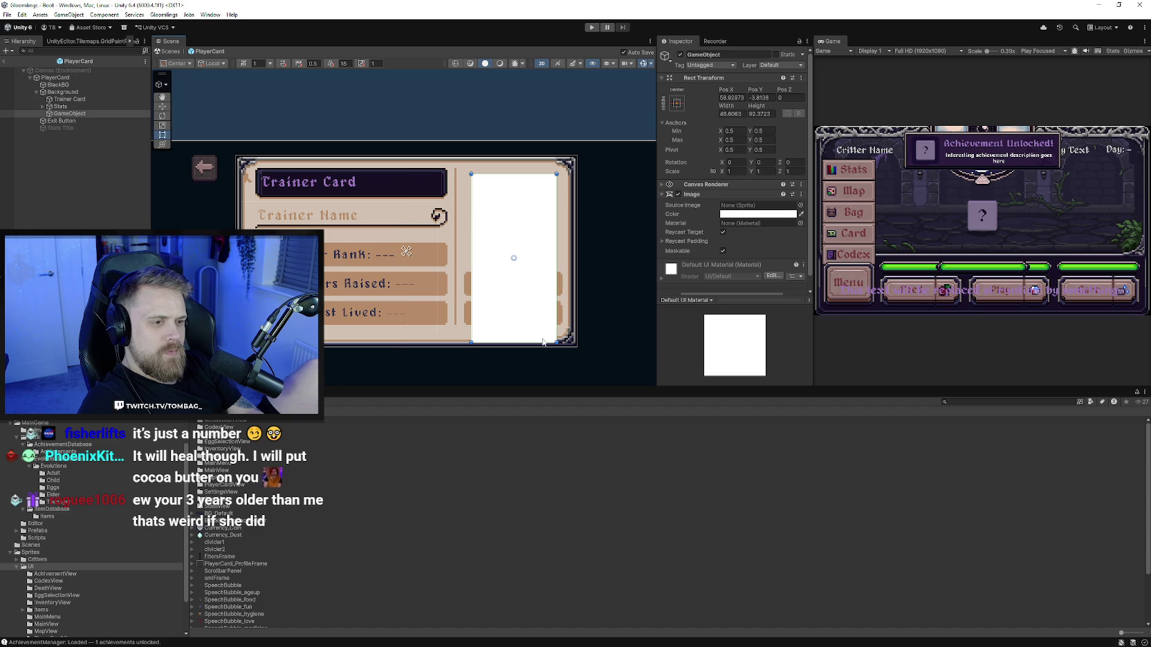
{"action": "mouse_move", "coordinate": [543, 342]}
{"action": "left_mouse_down"}
{"action": "mouse_move", "coordinate": [543, 257]}
{"action": "mouse_move", "coordinate": [552, 261]}
{"action": "left_mouse_up"}
{"action": "scroll", "coordinate": [543, 257], "scroll_direction": "up", "scroll_amount": 3}
{"action": "scroll", "coordinate": [535, 255], "scroll_direction": "up", "scroll_amount": 3}
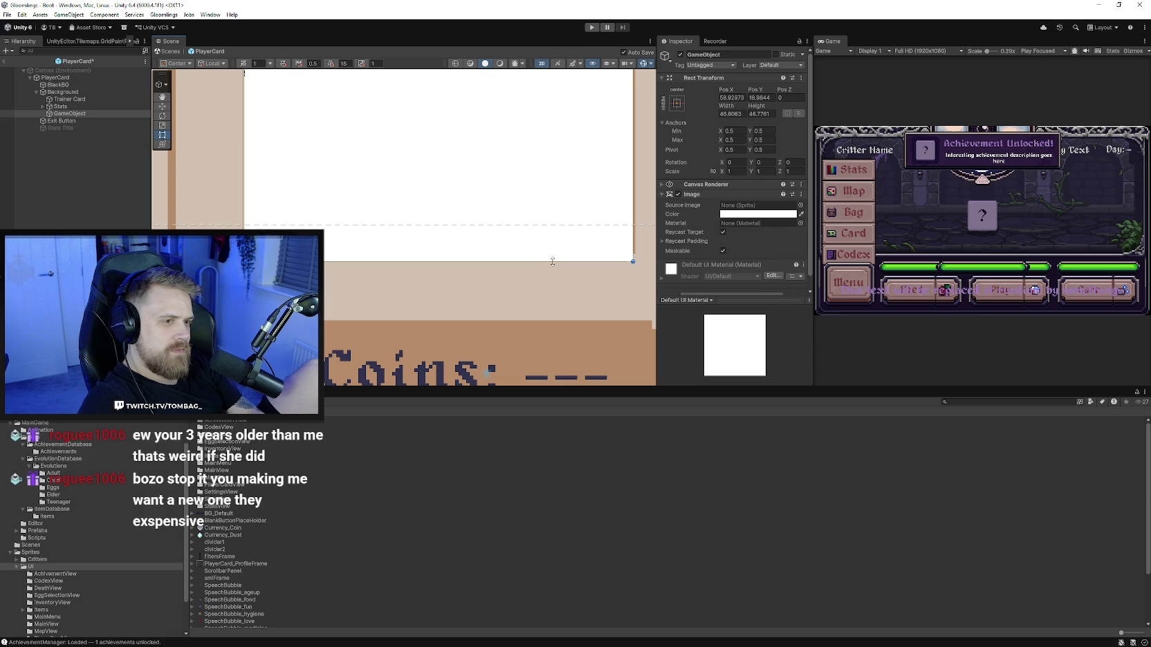
{"action": "scroll", "coordinate": [417, 237], "scroll_direction": "up", "scroll_amount": 3}
{"action": "left_click_drag", "start_coordinate": [399, 244], "coordinate": [449, 239]}
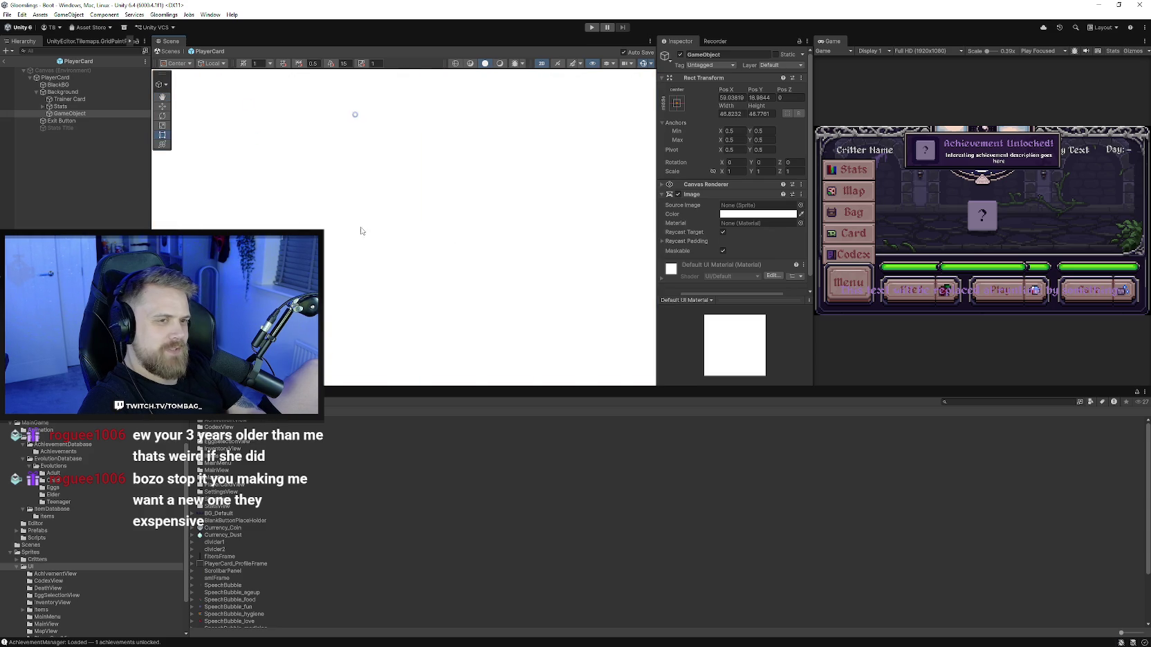
{"action": "left_click_drag", "start_coordinate": [333, 229], "coordinate": [327, 229]}
{"action": "scroll", "coordinate": [424, 250], "scroll_direction": "down", "scroll_amount": 2}
{"action": "scroll", "coordinate": [426, 258], "scroll_direction": "down", "scroll_amount": 2}
{"action": "scroll", "coordinate": [426, 258], "scroll_direction": "down", "scroll_amount": 3}
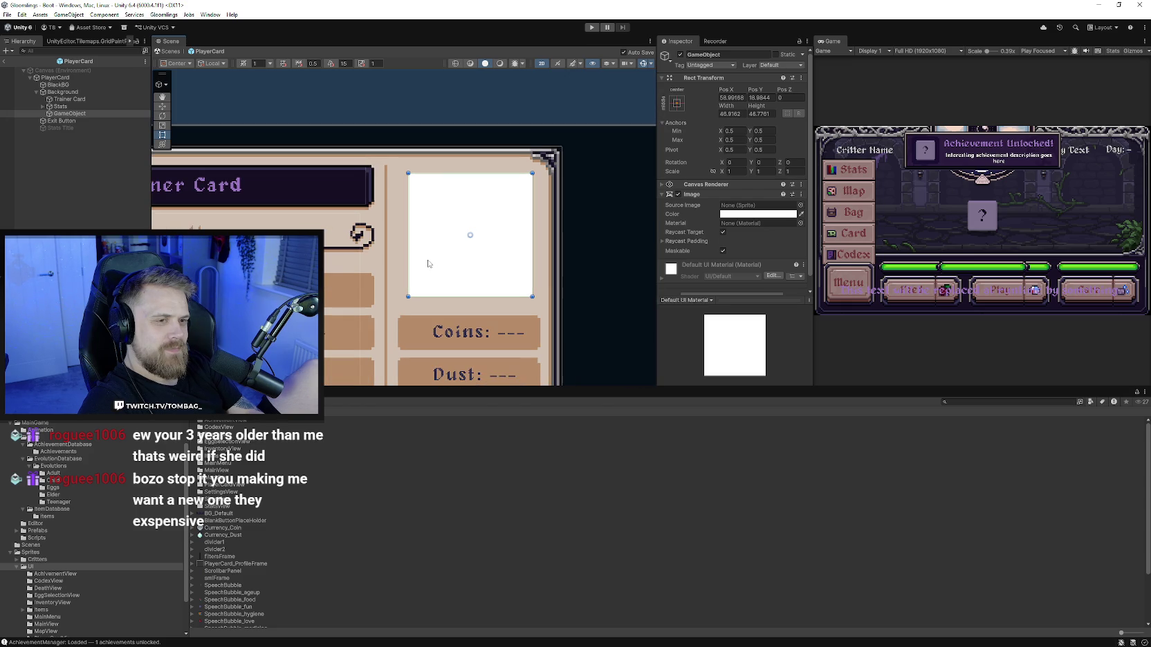
Step: Set the image to 47 by 47 and rename it ProfileImage
{"action": "left_click", "coordinate": [727, 114]}
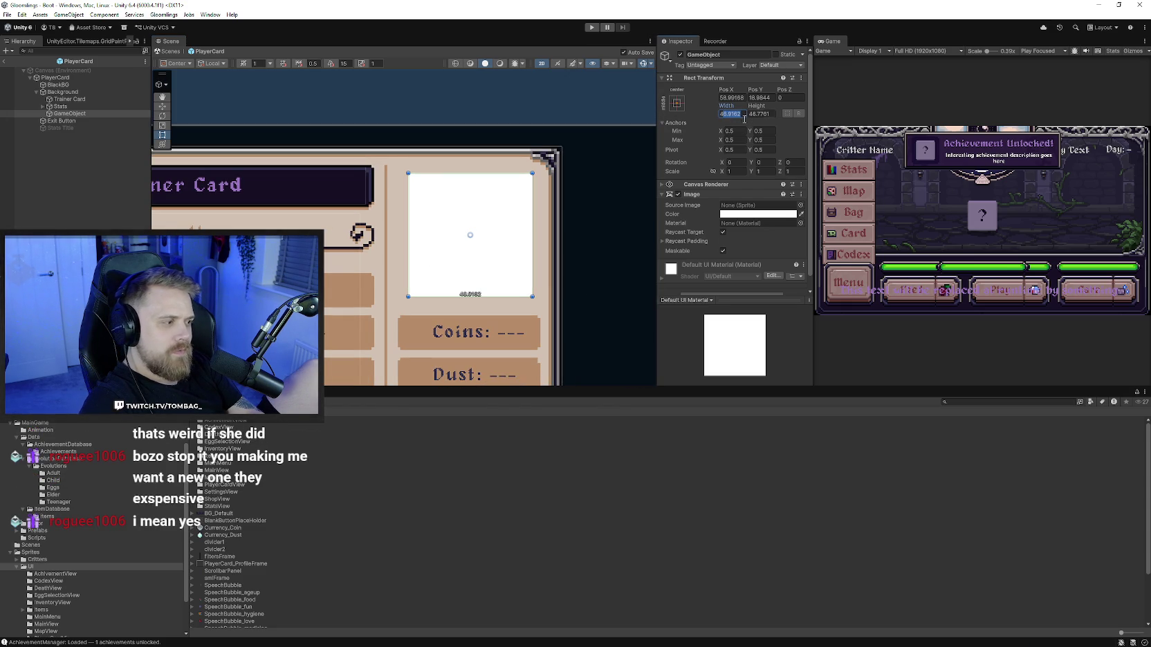
{"action": "type", "text": "47"}
{"action": "left_click", "coordinate": [753, 114]}
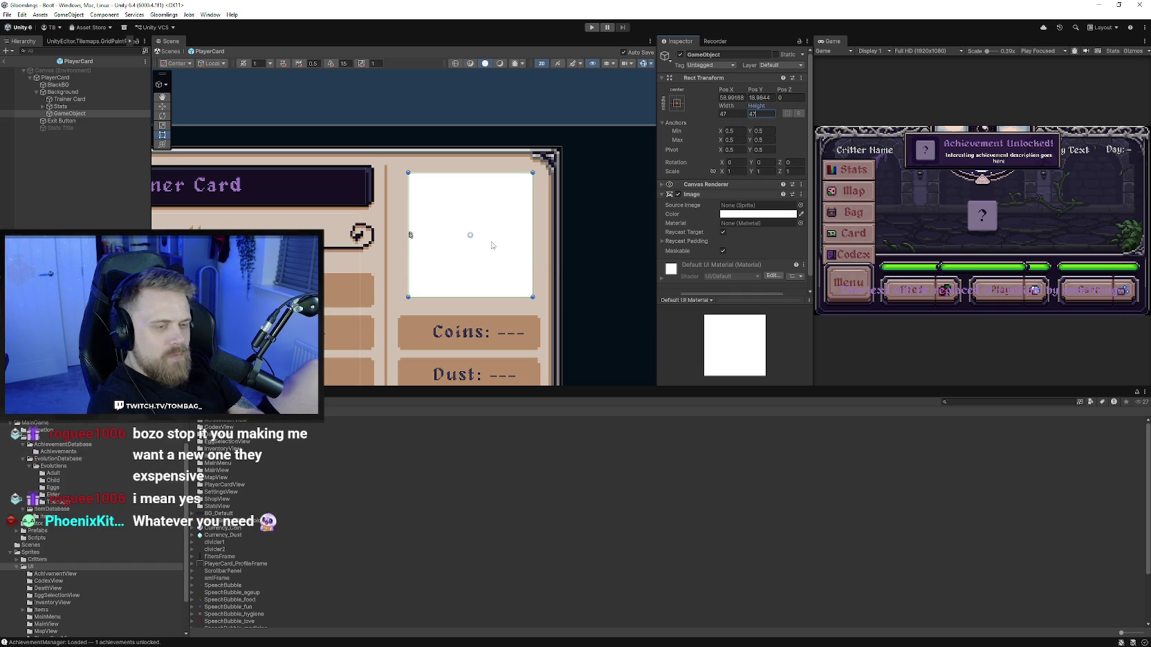
{"action": "left_click", "coordinate": [735, 54]}
{"action": "type", "text": "ProfileImage"}
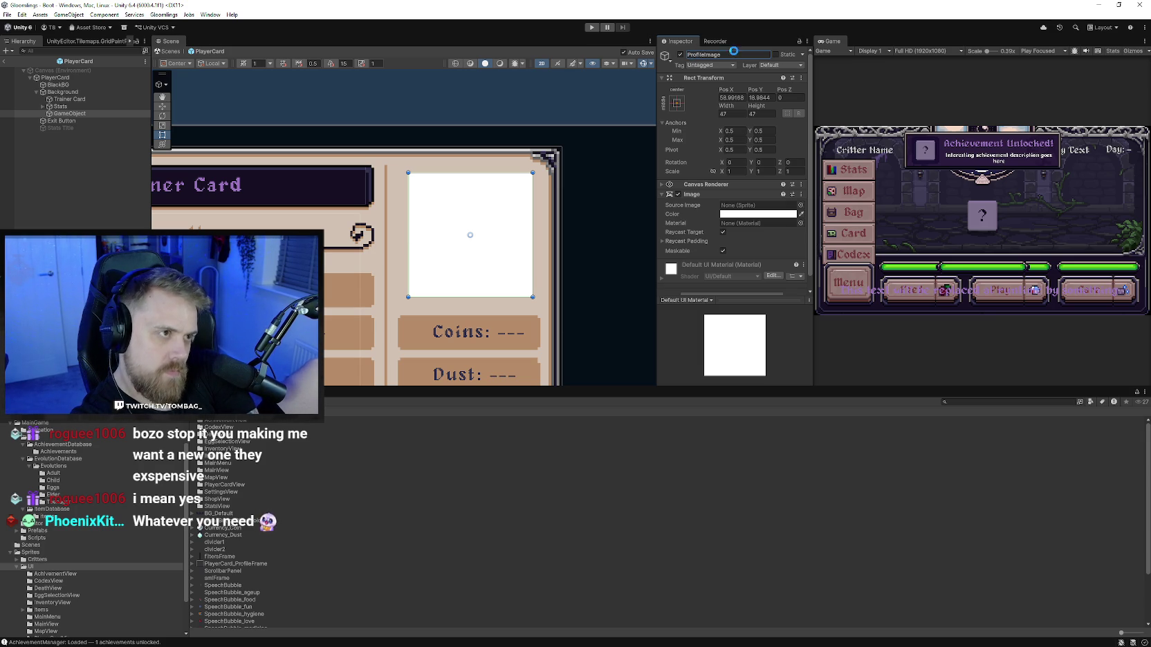
Step: Disable ProfileImage's Image component and create an empty child under ProfileImage
{"action": "left_click", "coordinate": [678, 195]}
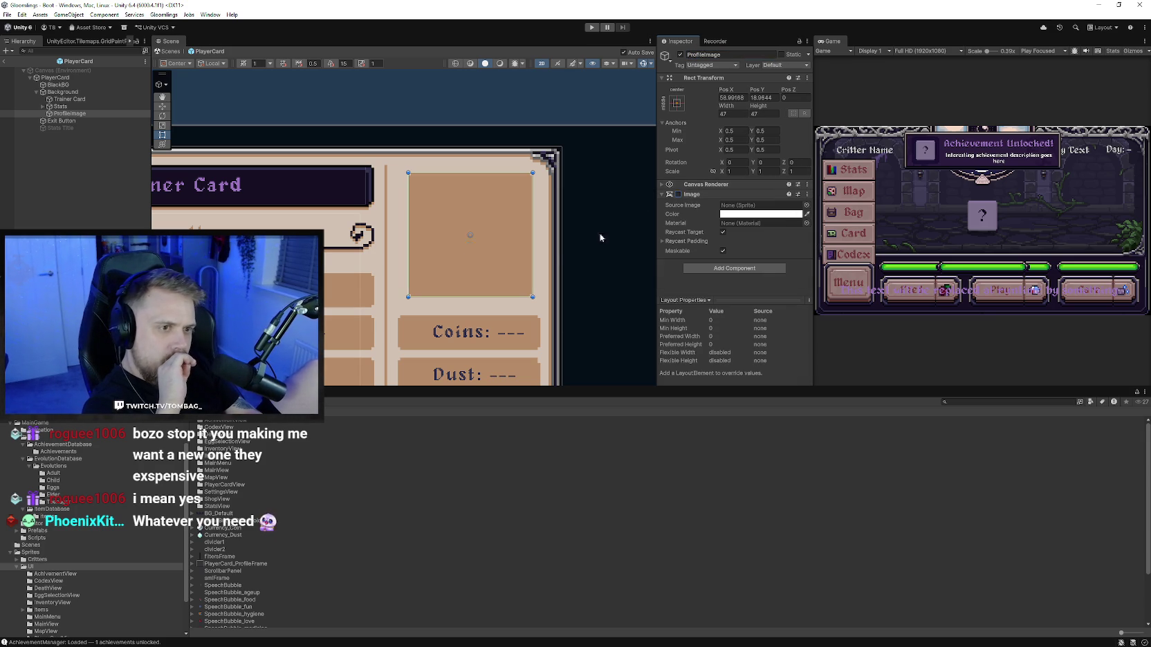
{"action": "right_click", "coordinate": [68, 113]}
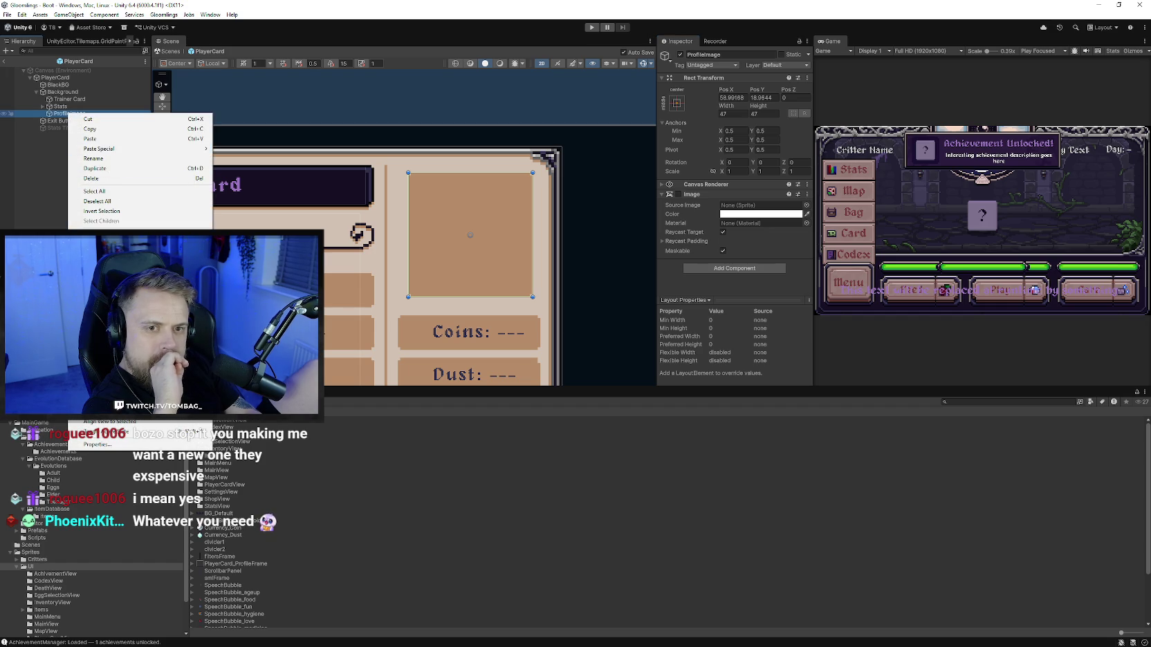
{"action": "left_click", "coordinate": [90, 251]}
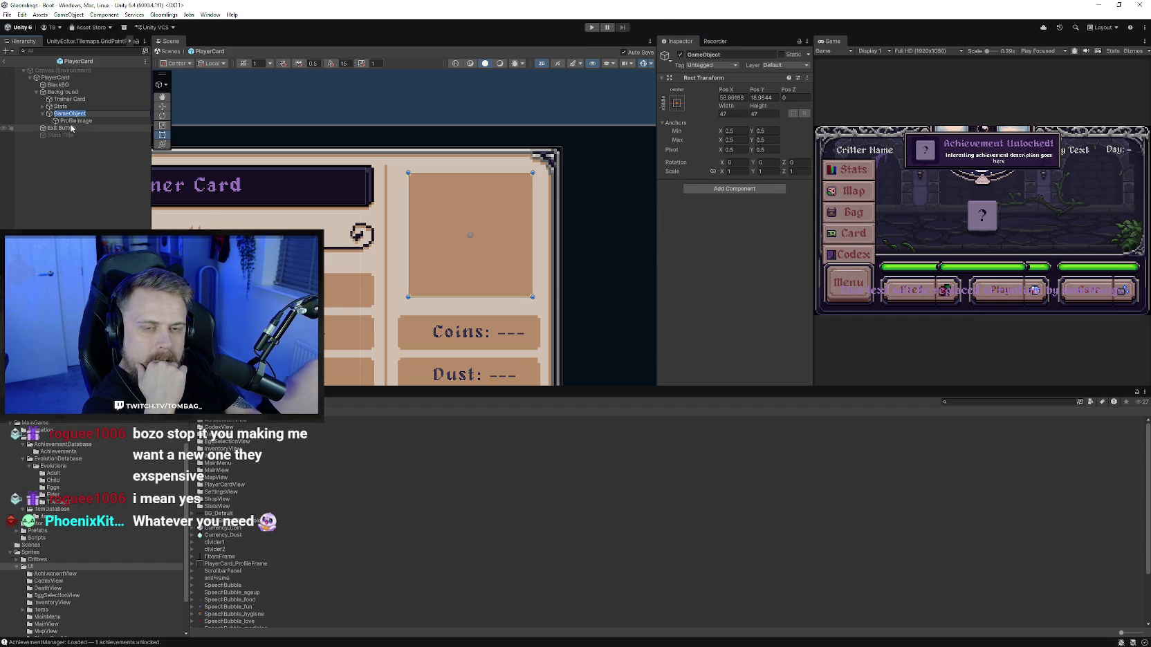
{"action": "key", "text": "ctrl+z"}
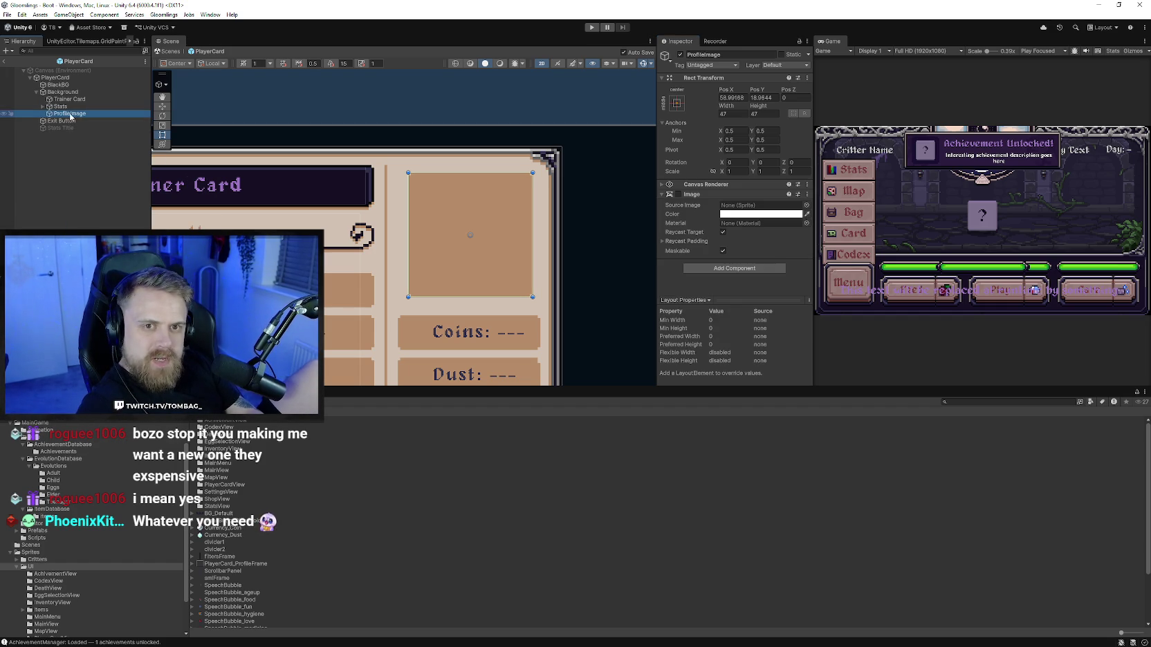
{"action": "right_click", "coordinate": [69, 113]}
{"action": "left_click", "coordinate": [97, 261]}
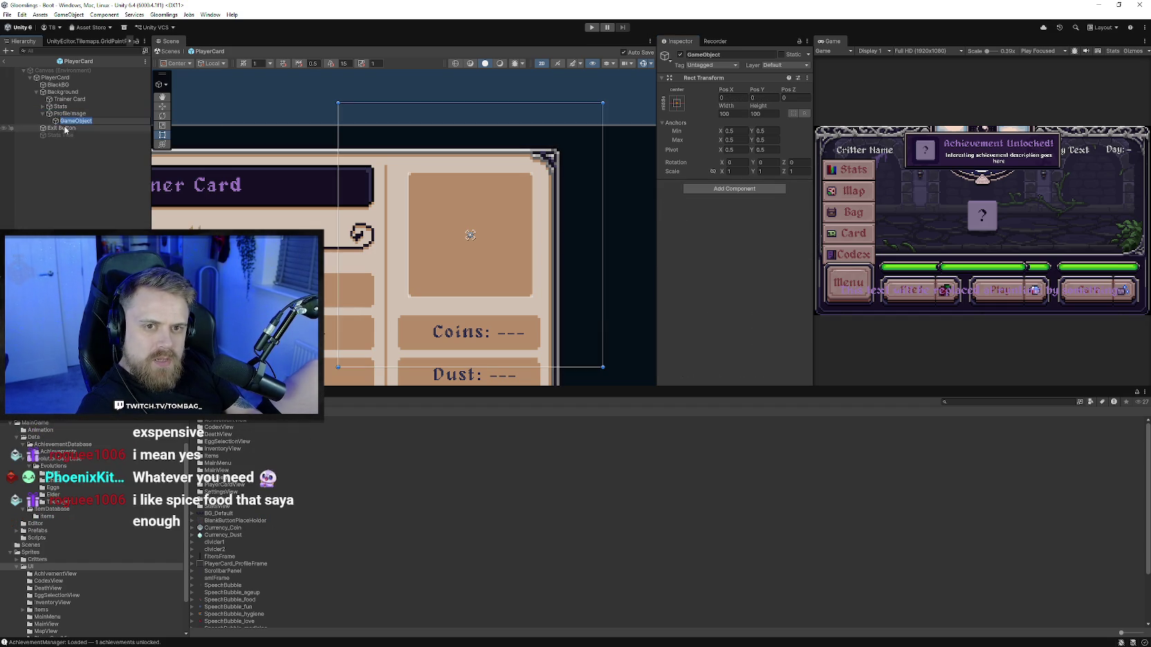
Step: Rename the child to ProfileFrame and add an Image component to it
{"action": "left_click", "coordinate": [732, 55]}
{"action": "type", "text": "ProfileFrame"}
{"action": "key", "text": "Return"}
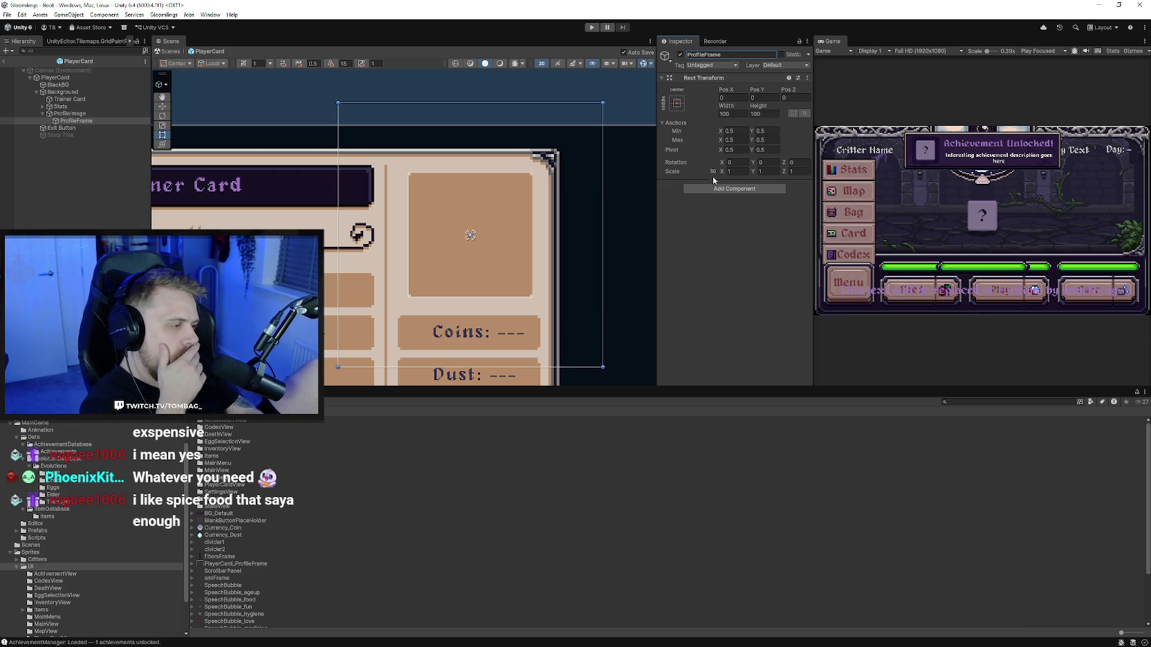
{"action": "left_click", "coordinate": [724, 188]}
{"action": "type", "text": "image"}
{"action": "left_click", "coordinate": [717, 225]}
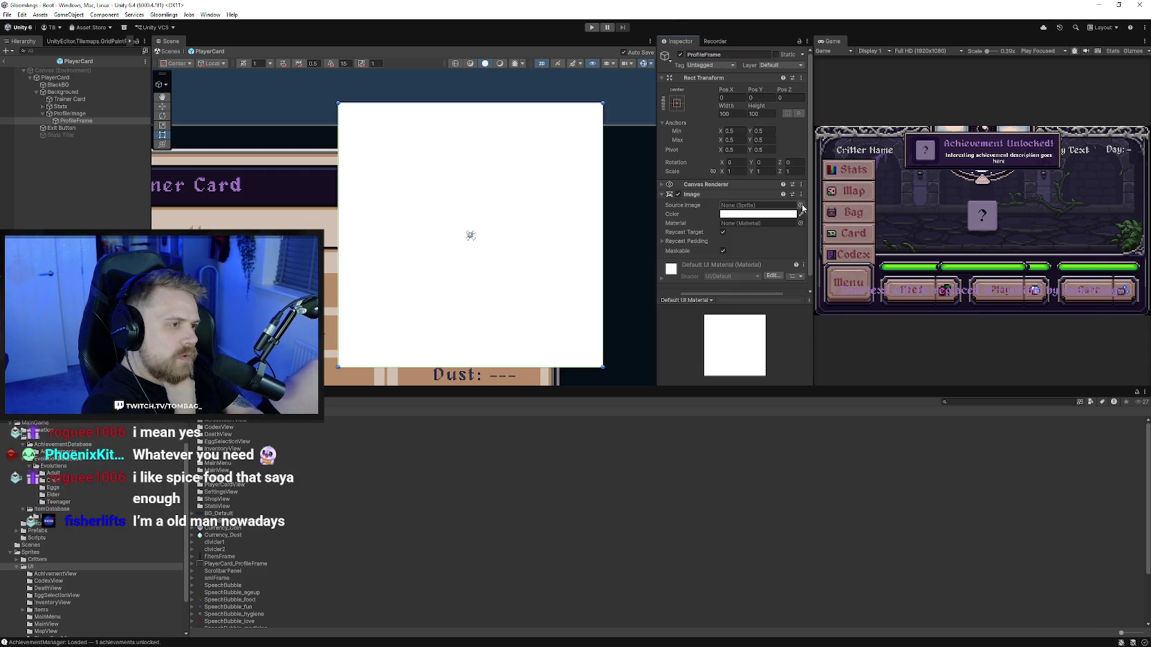
{"action": "left_click", "coordinate": [800, 206]}
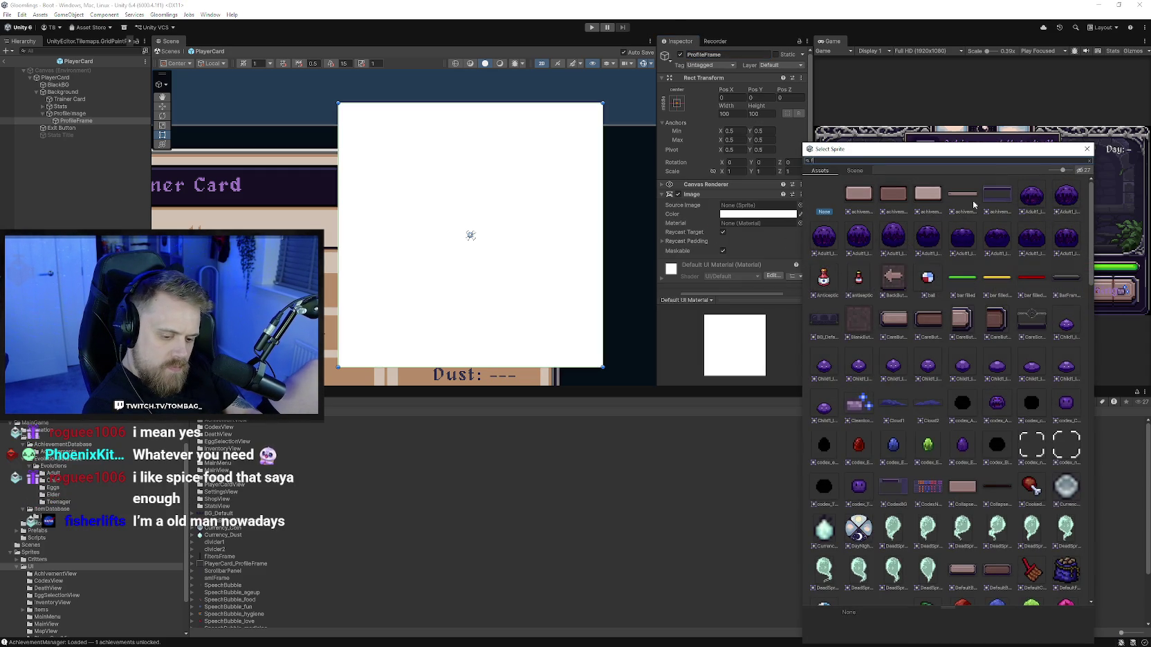
{"action": "type", "text": "fra"}
{"action": "left_click", "coordinate": [1003, 194]}
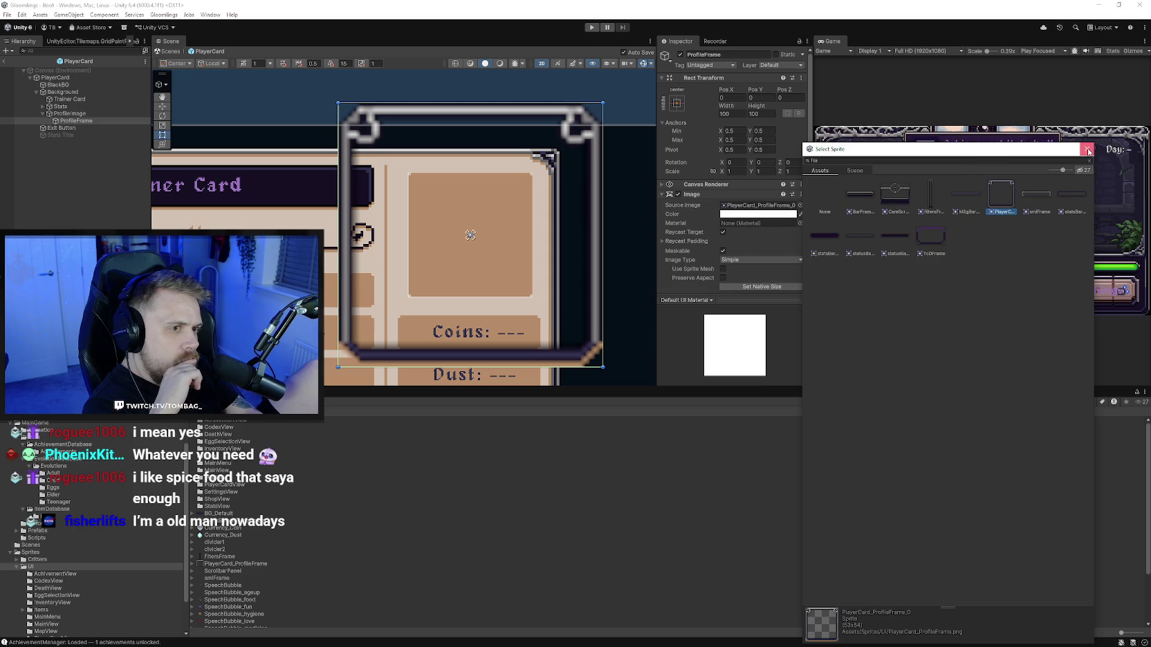
{"action": "left_click", "coordinate": [1087, 149]}
{"action": "scroll", "coordinate": [740, 227], "scroll_direction": "down", "scroll_amount": 2}
{"action": "left_click", "coordinate": [746, 238]}
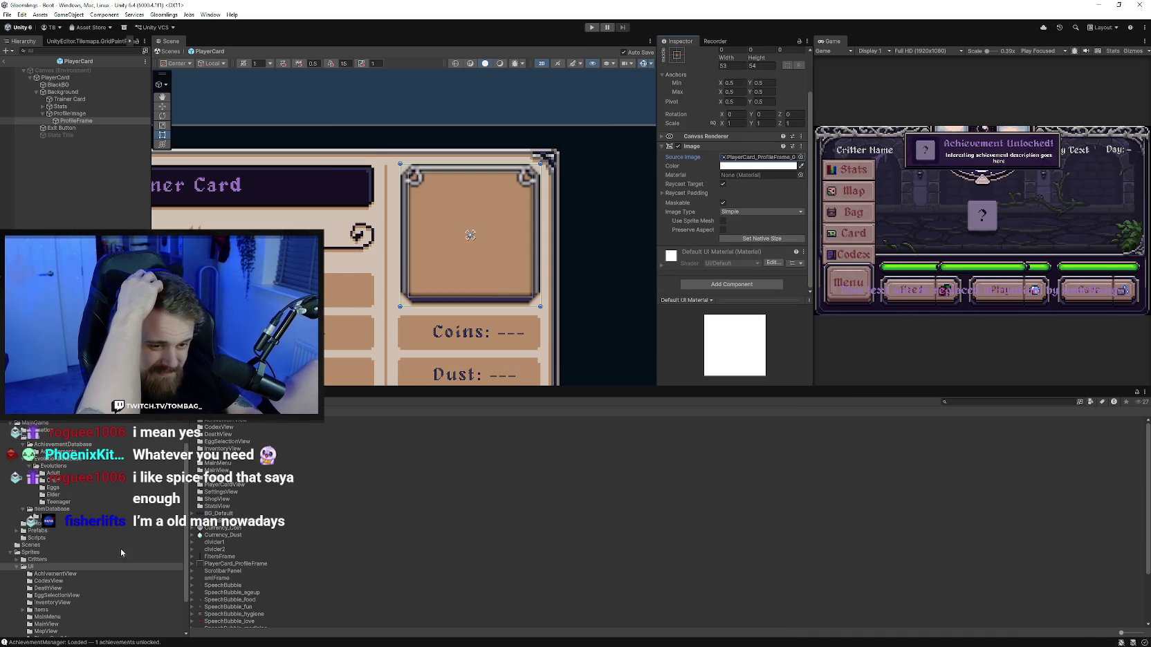
{"action": "left_click", "coordinate": [312, 564]}
{"action": "left_click", "coordinate": [761, 242]}
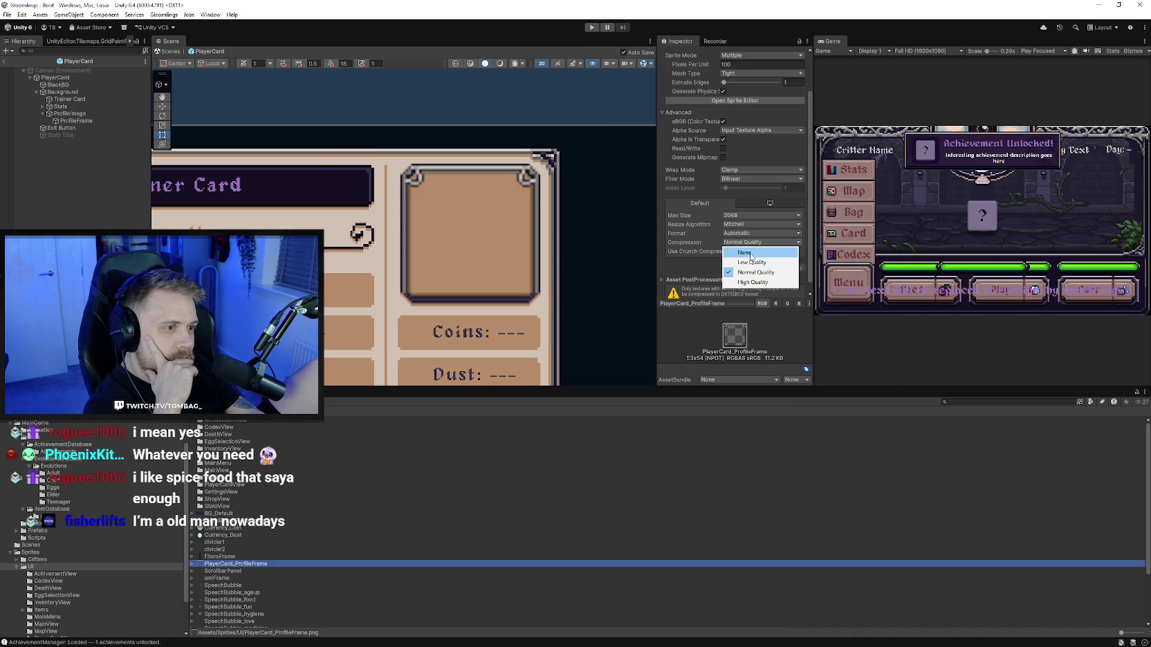
{"action": "left_click", "coordinate": [741, 179]}
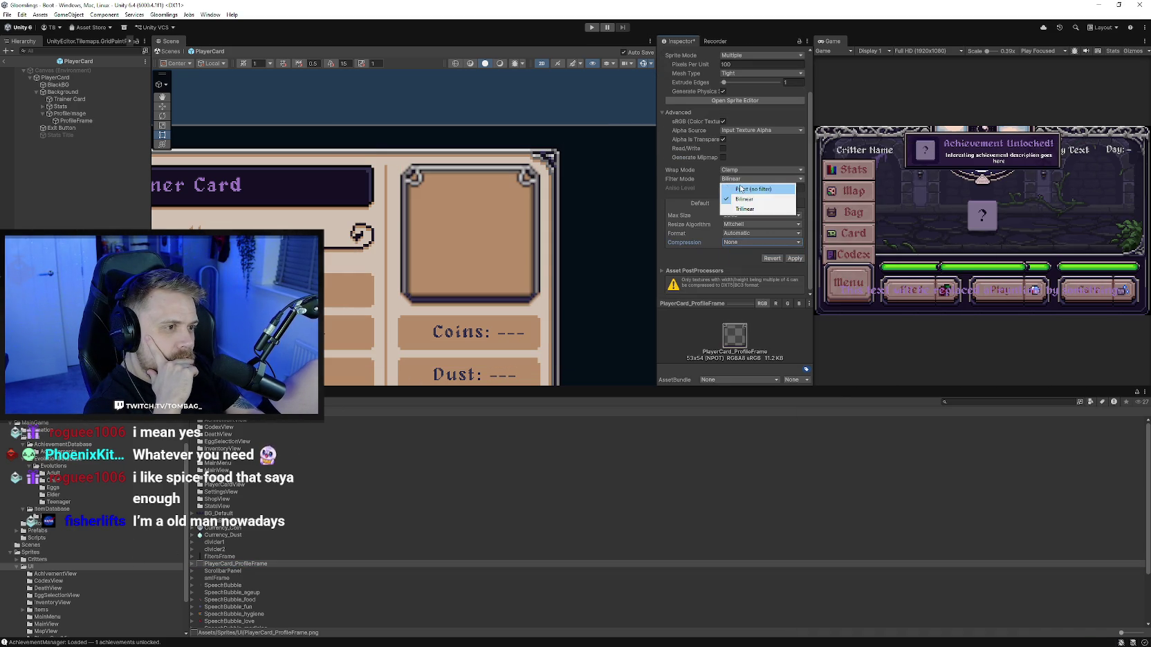
{"action": "scroll", "coordinate": [753, 88], "scroll_direction": "up", "scroll_amount": 2}
{"action": "left_click", "coordinate": [742, 114]}
{"action": "scroll", "coordinate": [754, 218], "scroll_direction": "down", "scroll_amount": 1}
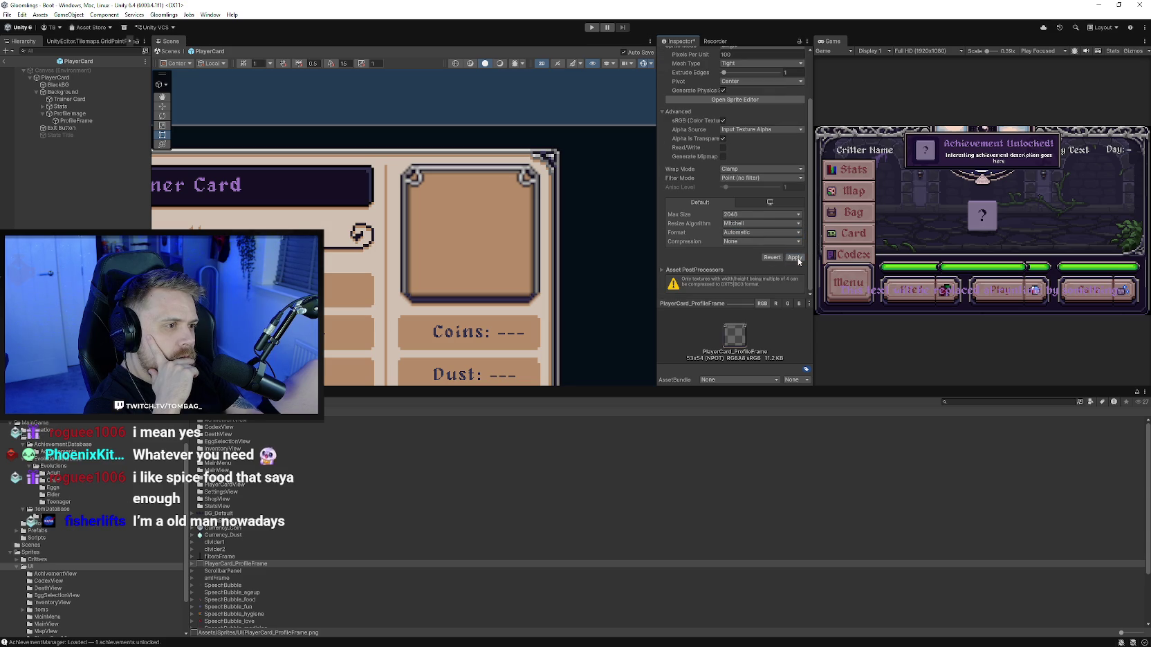
{"action": "left_click", "coordinate": [794, 258]}
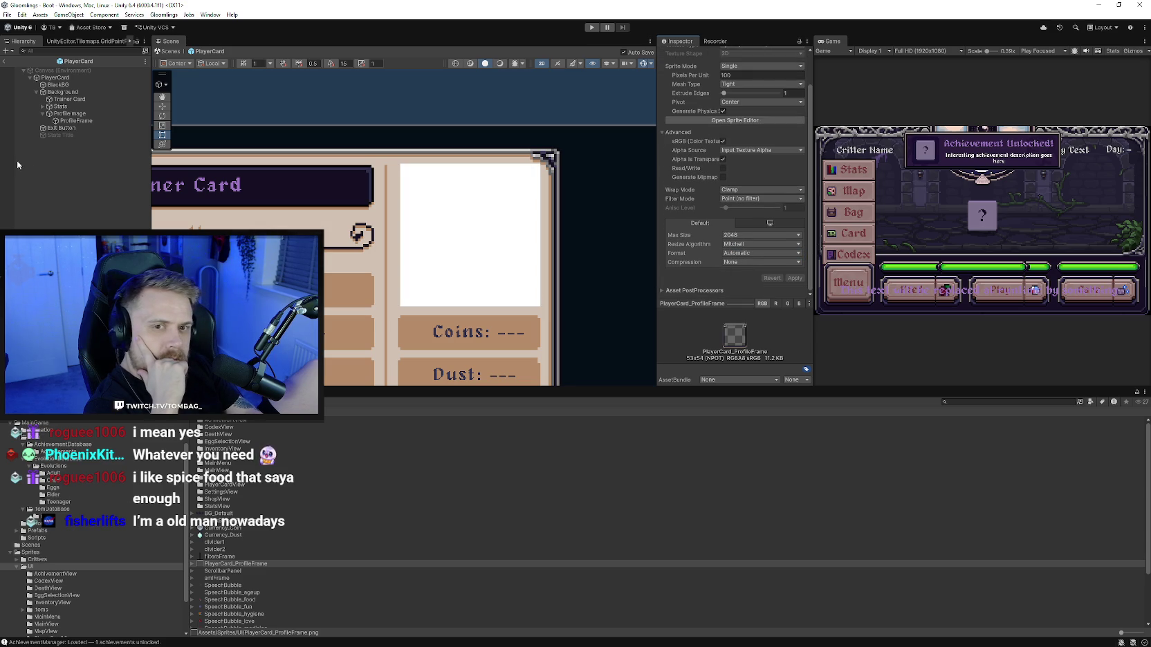
{"action": "left_click", "coordinate": [76, 121]}
{"action": "left_click", "coordinate": [799, 194]}
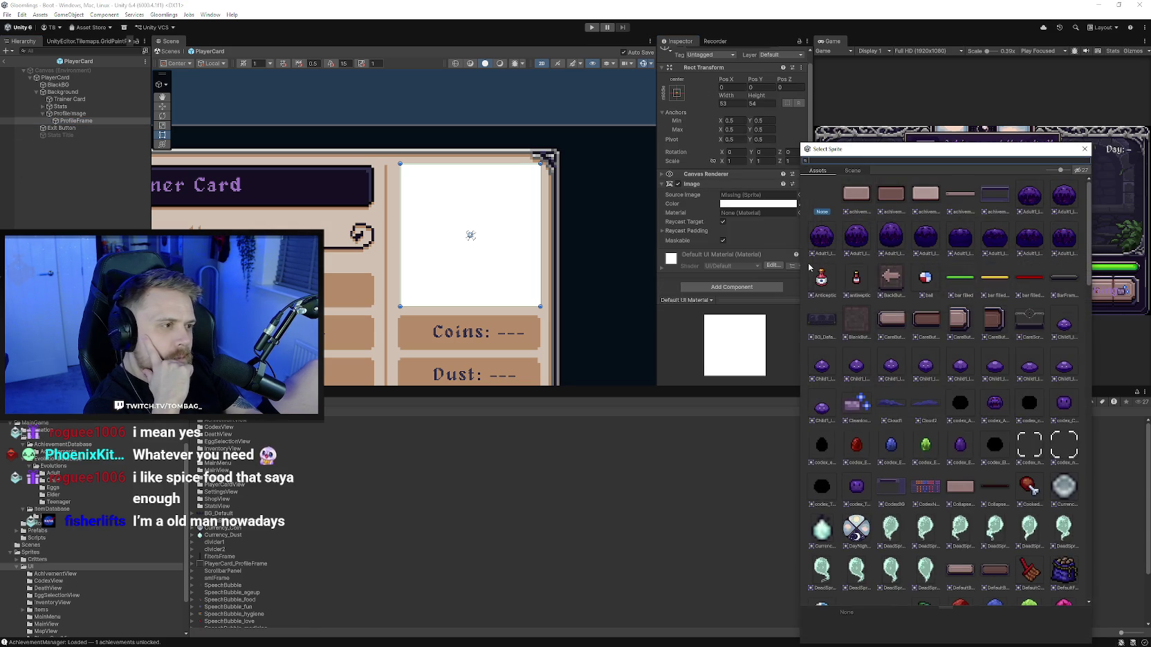
{"action": "type", "text": "fra"}
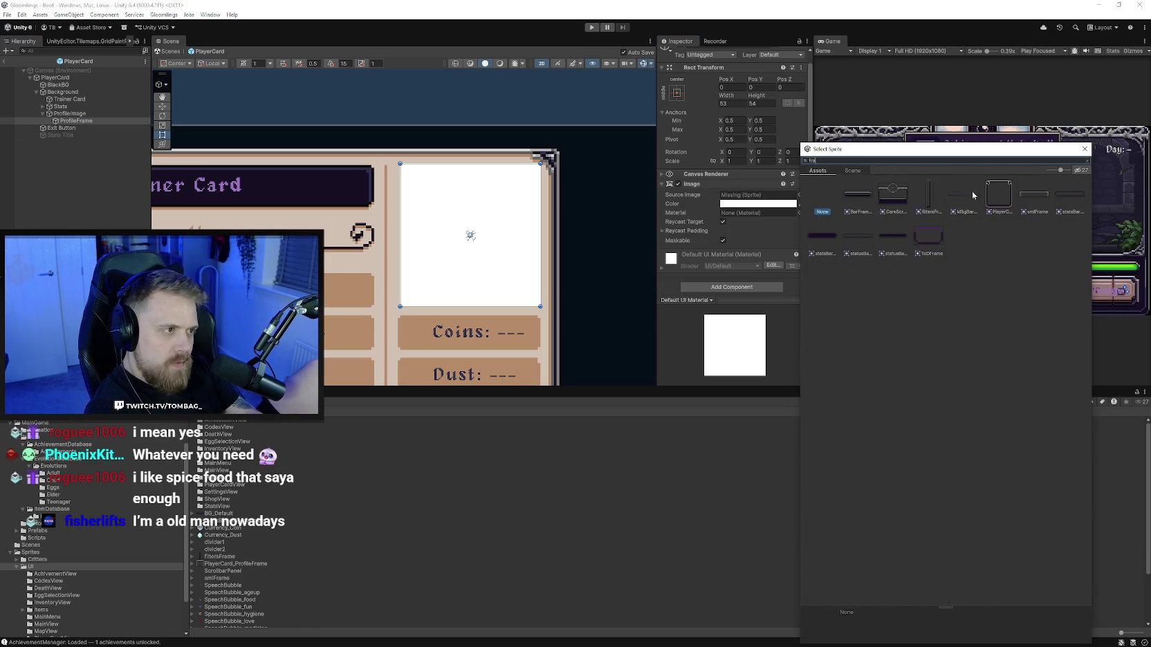
{"action": "left_click", "coordinate": [999, 194]}
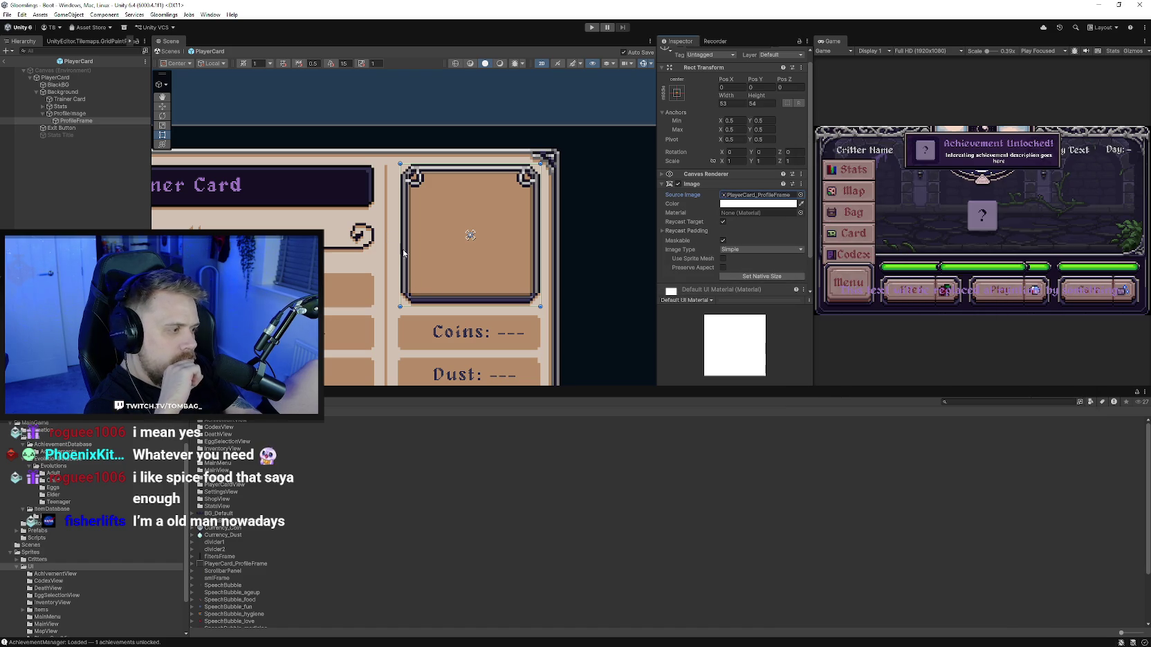
{"action": "mouse_move", "coordinate": [391, 233]}
{"action": "left_mouse_down"}
{"action": "mouse_move", "coordinate": [495, 261]}
{"action": "mouse_move", "coordinate": [450, 228]}
{"action": "left_mouse_up"}
{"action": "scroll", "coordinate": [463, 243], "scroll_direction": "up", "scroll_amount": 2}
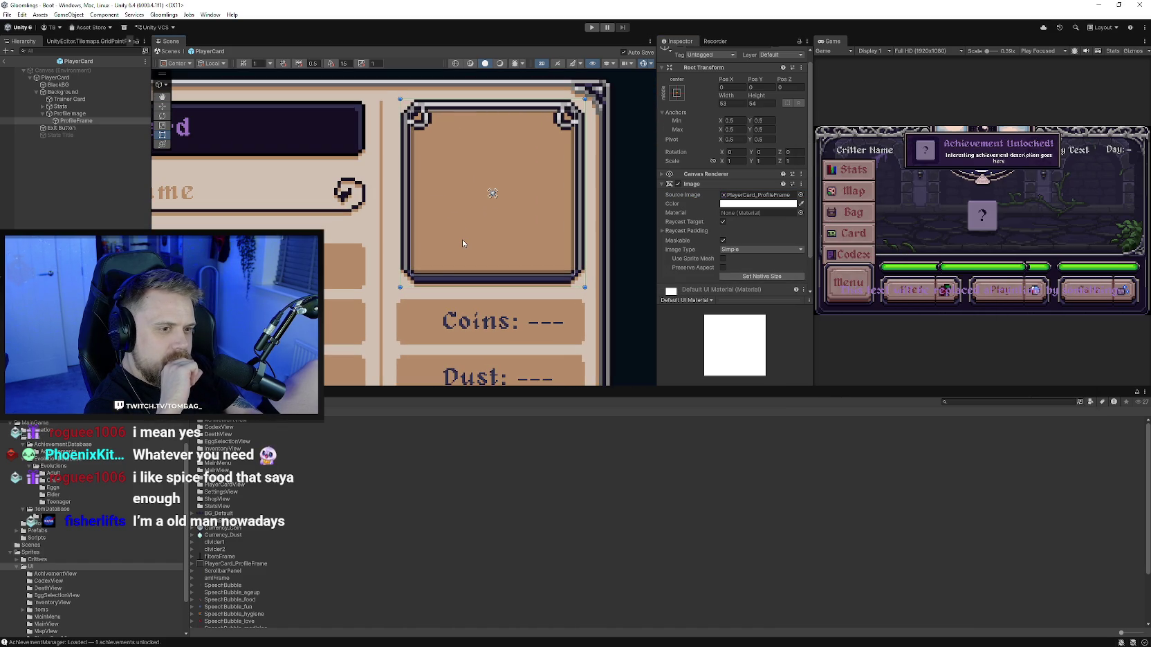
{"action": "scroll", "coordinate": [430, 291], "scroll_direction": "down", "scroll_amount": 1}
{"action": "scroll", "coordinate": [429, 327], "scroll_direction": "down", "scroll_amount": 2}
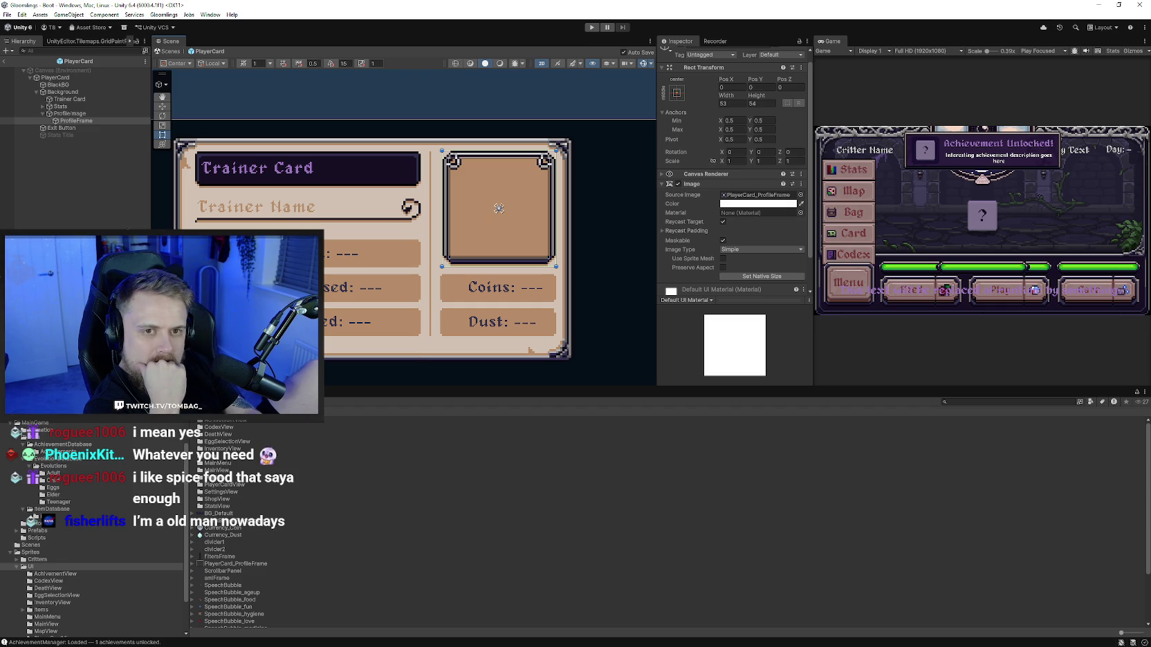
{"action": "left_click", "coordinate": [63, 147]}
Step: Inspect Coins, BlackBG and PlayerCard, then select Stats to view its Player Card Manager fields
{"action": "left_click", "coordinate": [43, 106]}
{"action": "left_click", "coordinate": [69, 163]}
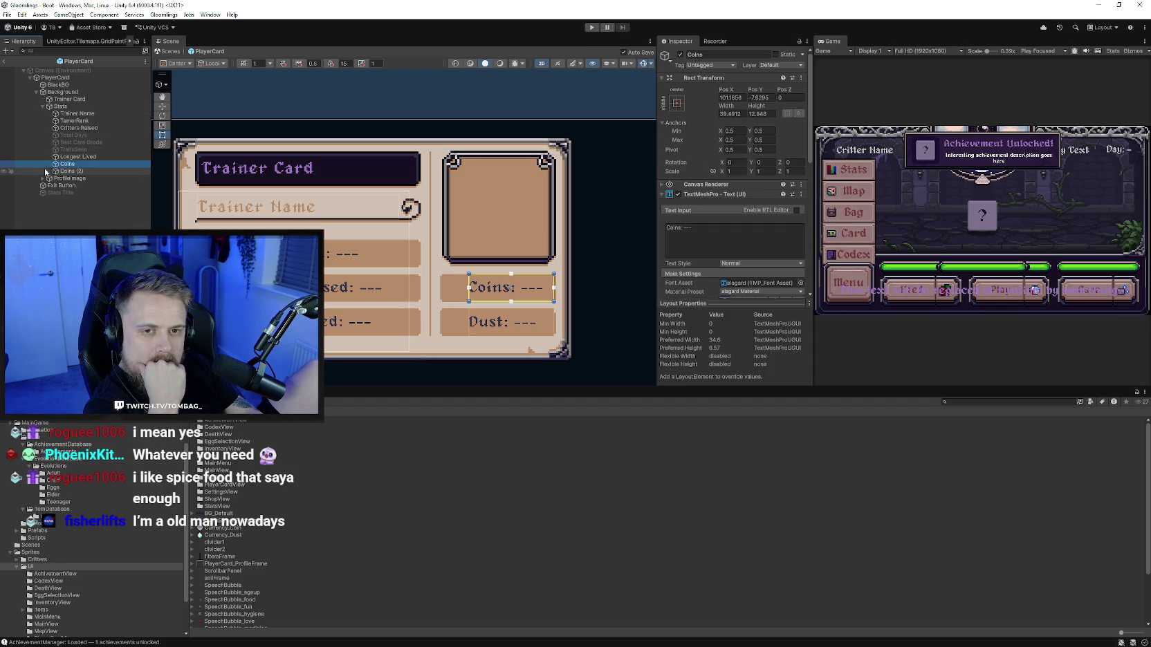
{"action": "left_click", "coordinate": [66, 86]}
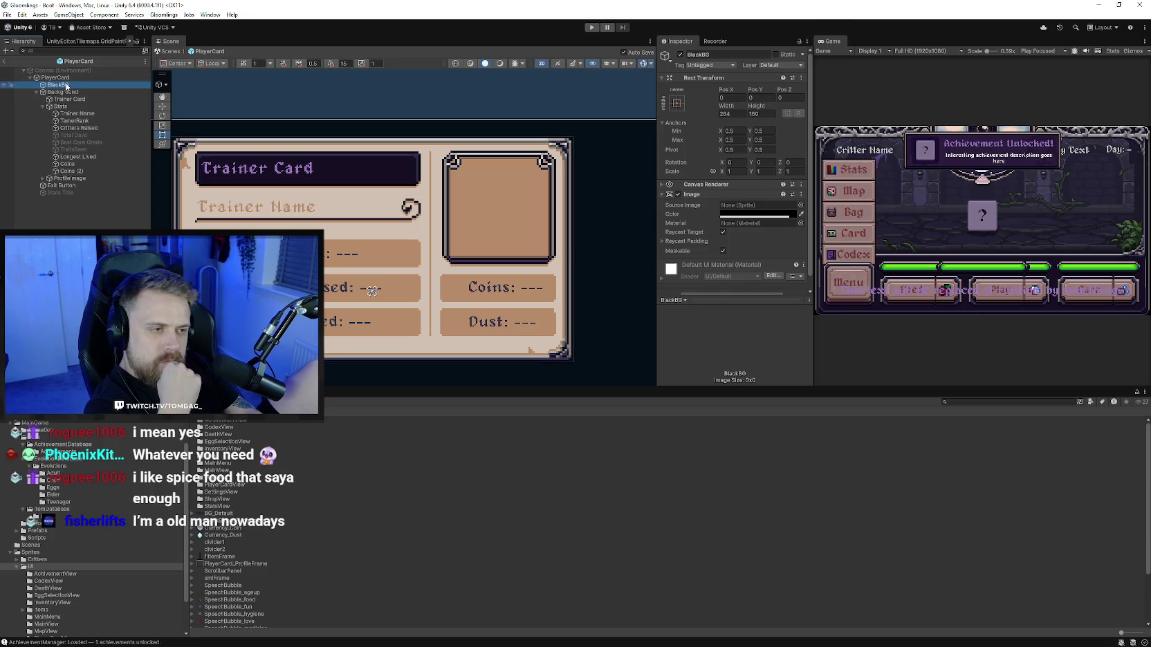
{"action": "scroll", "coordinate": [734, 263], "scroll_direction": "down", "scroll_amount": 1}
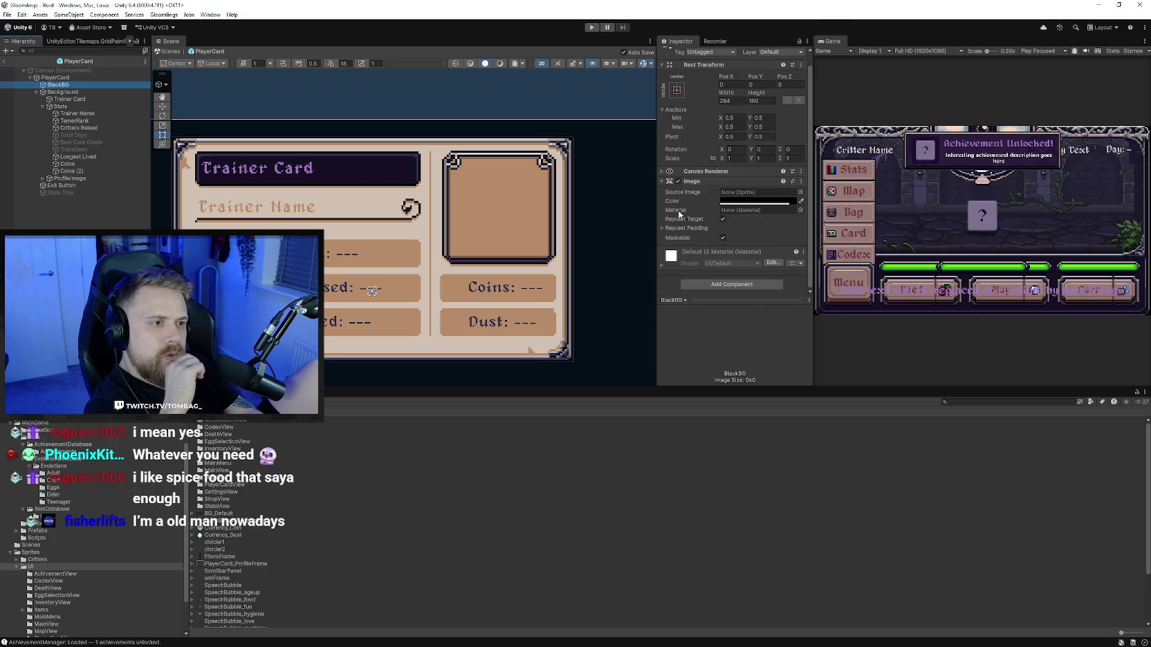
{"action": "left_click", "coordinate": [663, 181]}
{"action": "left_click", "coordinate": [58, 78]}
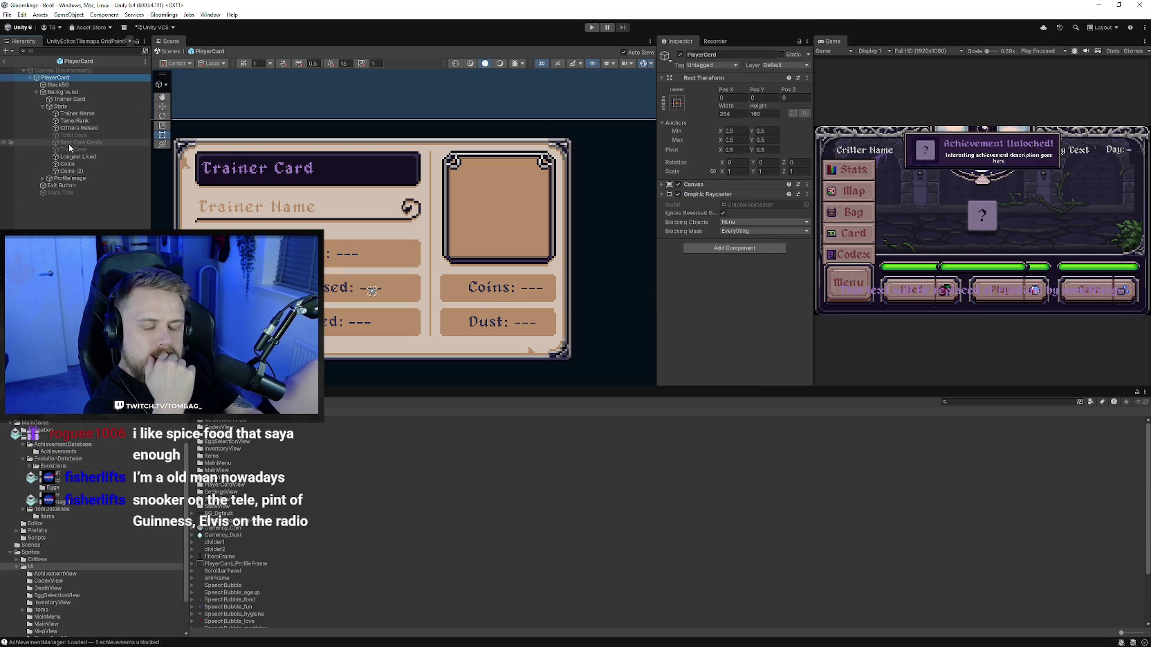
{"action": "left_click", "coordinate": [67, 107]}
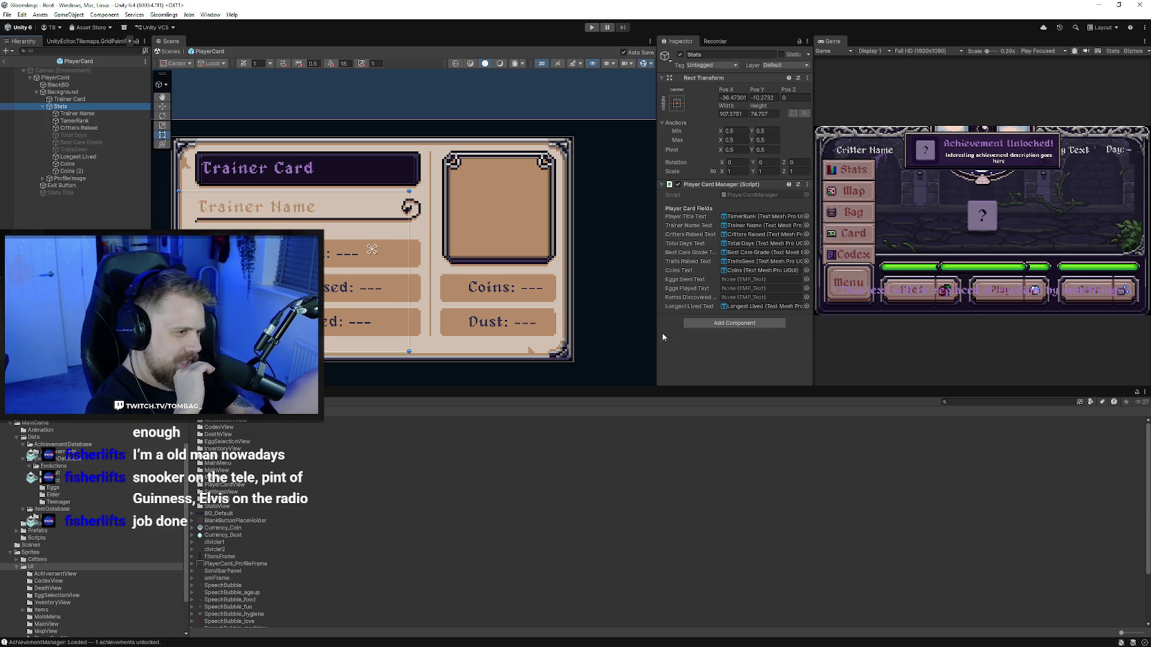
{"action": "mouse_move", "coordinate": [61, 106]}
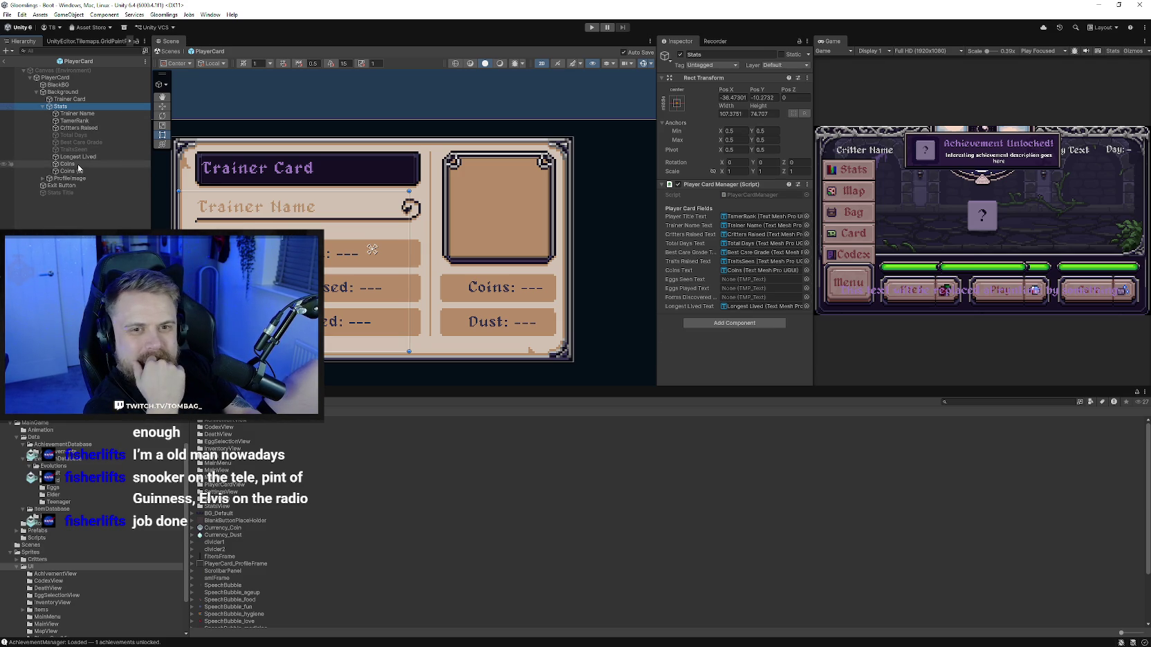
Step: Rename the Coins (2) text object to Dust
{"action": "left_click", "coordinate": [28, 164]}
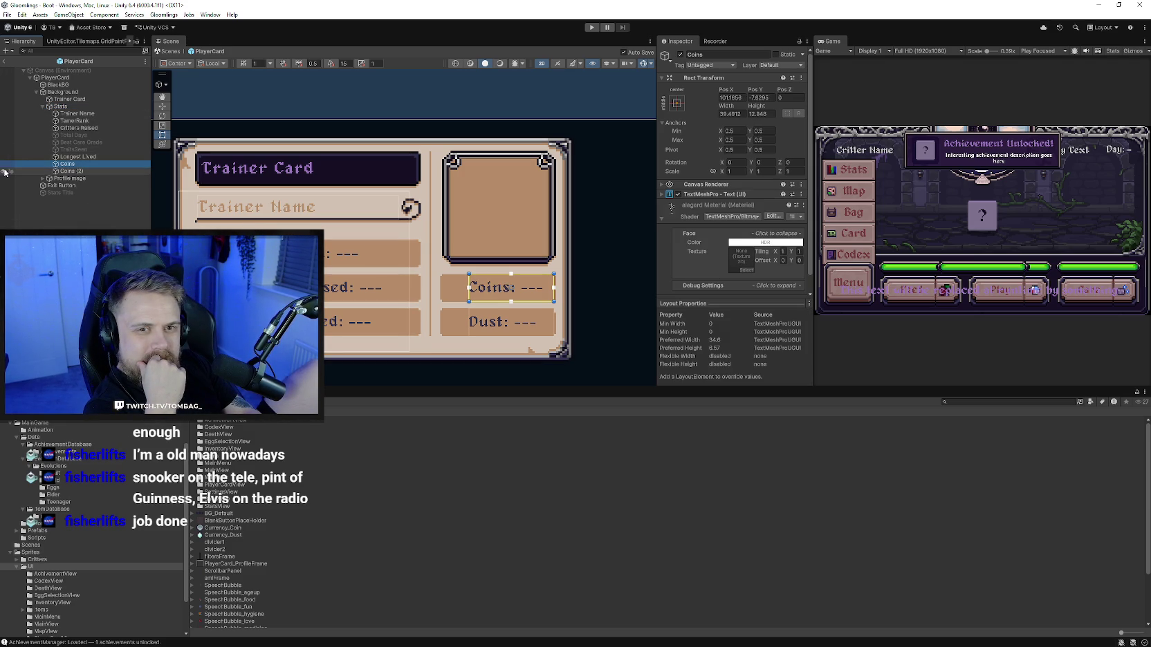
{"action": "left_click", "coordinate": [79, 171]}
{"action": "left_click", "coordinate": [717, 54]}
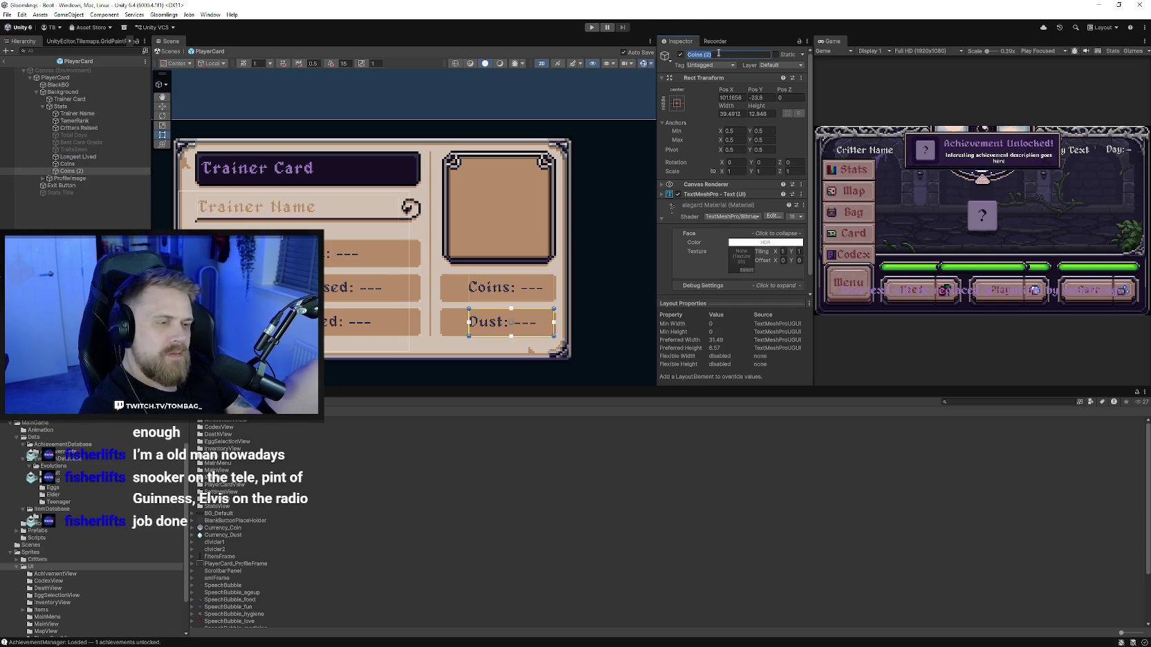
{"action": "type", "text": "Dust"}
{"action": "key", "text": "Return"}
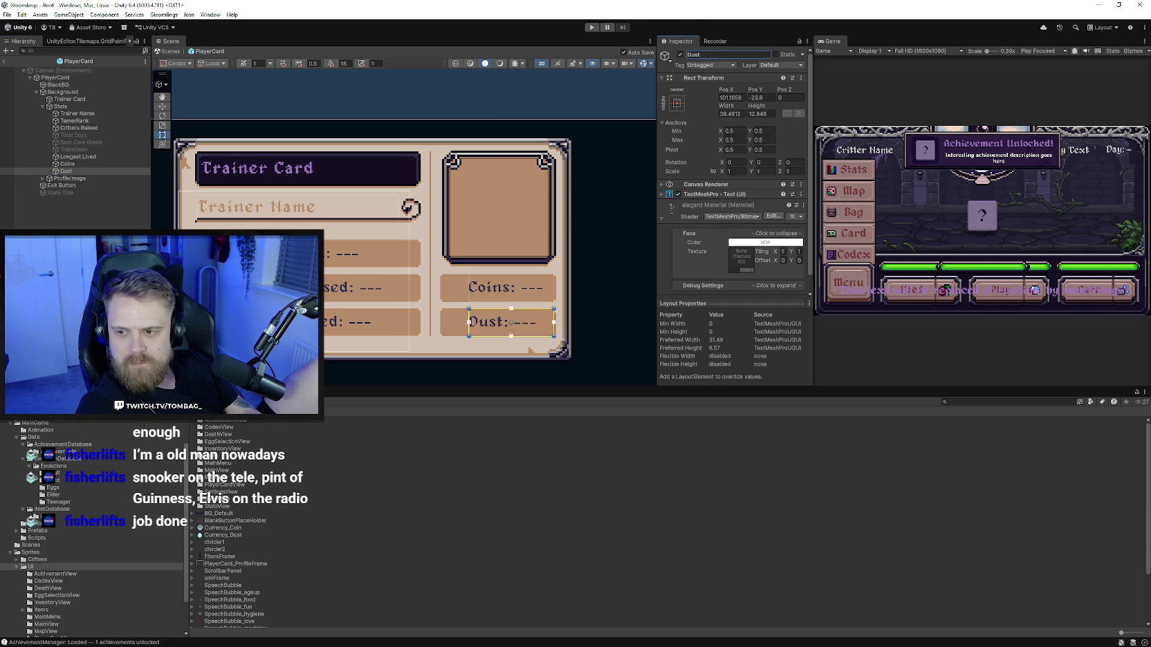
Step: Wrap Coins in a new parent named Column and select the Currency_Coin and Currency_Dust sprites
{"action": "left_click", "coordinate": [77, 164]}
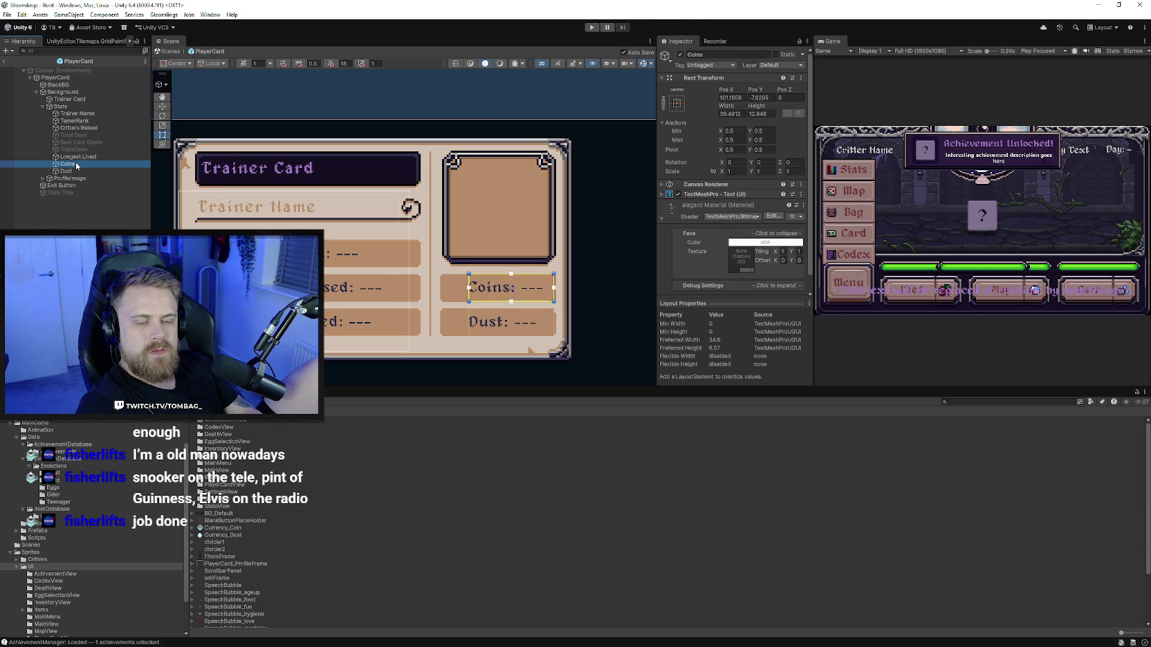
{"action": "right_click", "coordinate": [76, 164]}
{"action": "left_click", "coordinate": [104, 315]}
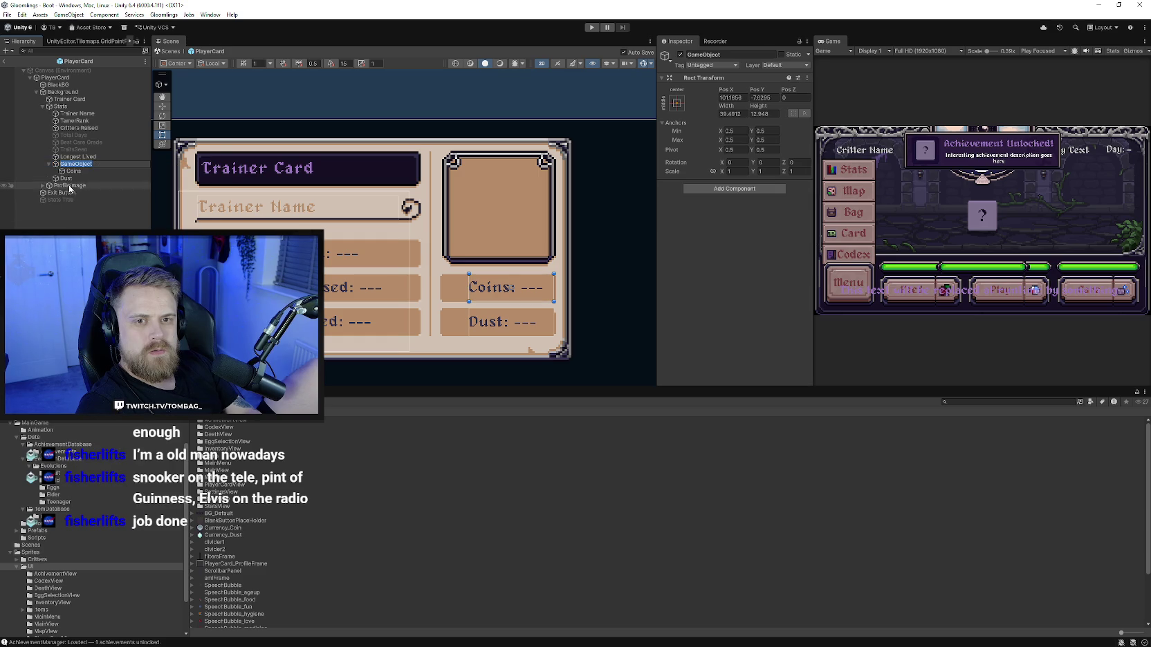
{"action": "left_click", "coordinate": [728, 56]}
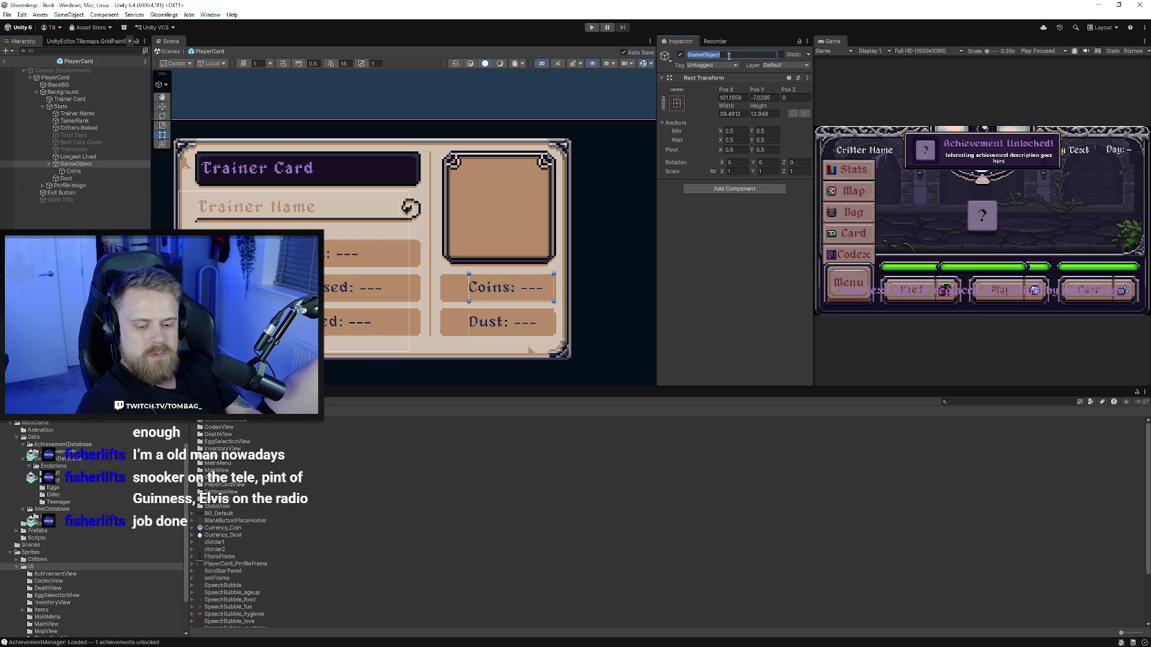
{"action": "type", "text": "Column"}
{"action": "key", "text": "Return"}
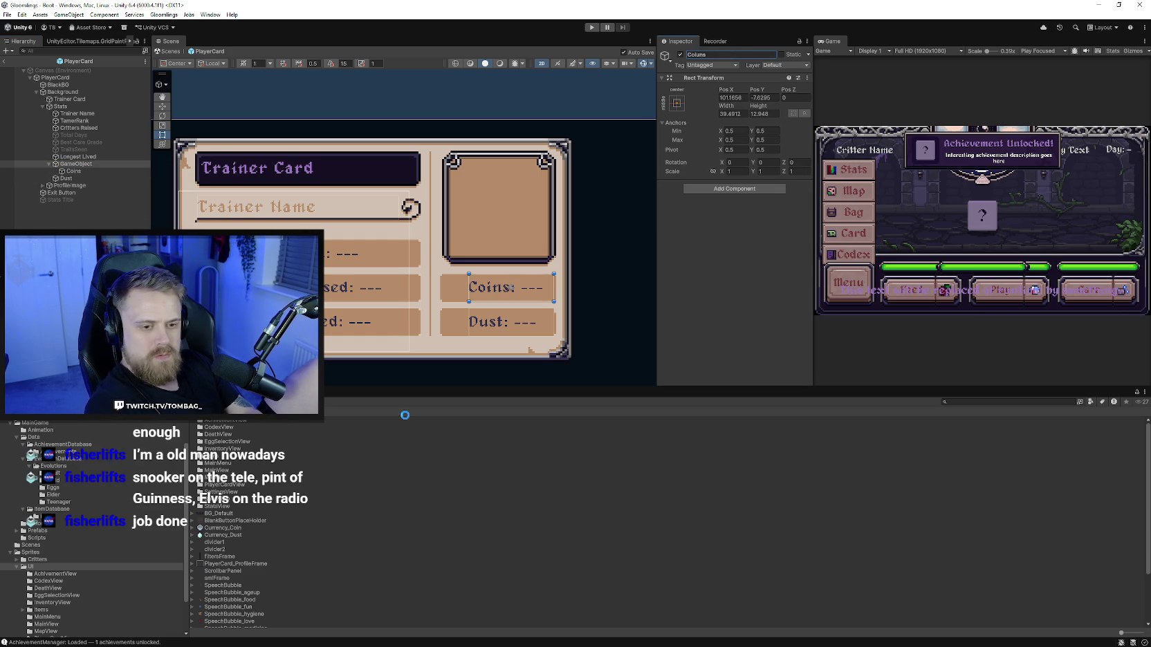
{"action": "scroll", "coordinate": [317, 510], "scroll_direction": "down", "scroll_amount": 5}
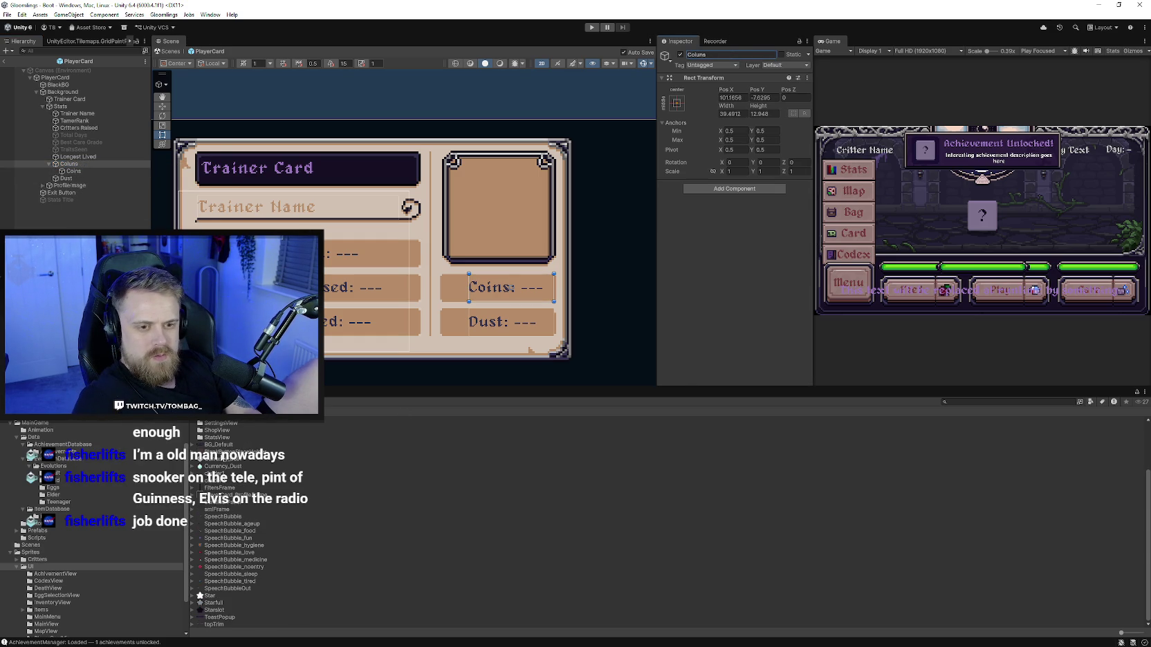
{"action": "left_click", "coordinate": [221, 458]}
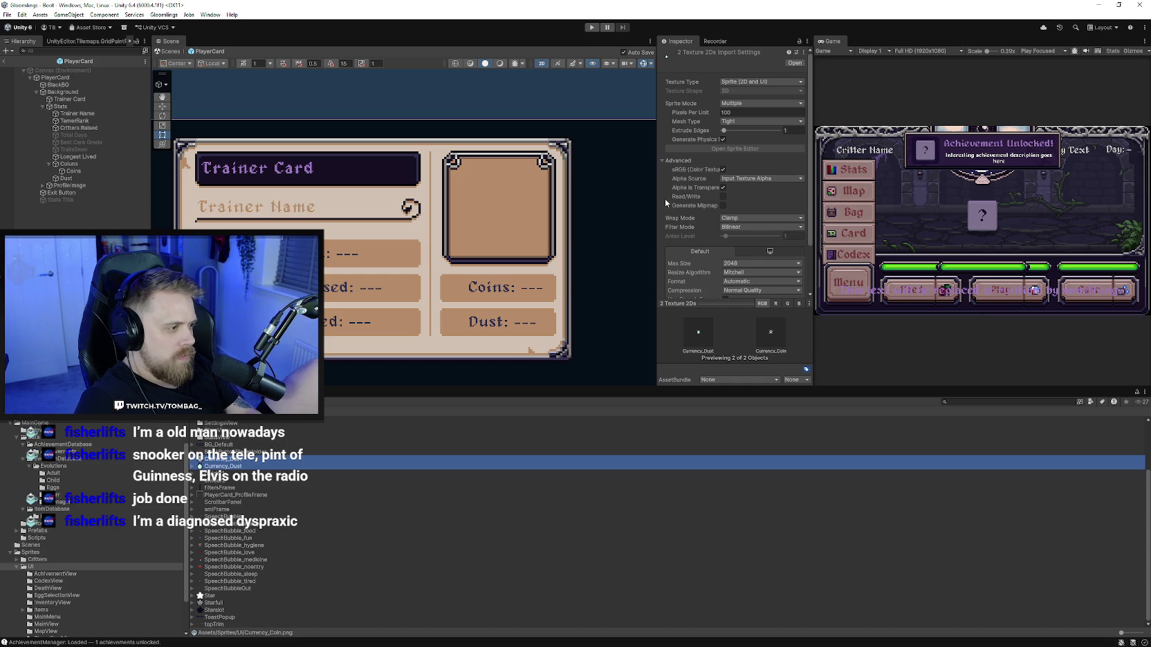
Step: Set the coin and dust sprites to Point (no filter), compression None, Single sprite mode, and apply
{"action": "left_click", "coordinate": [743, 226]}
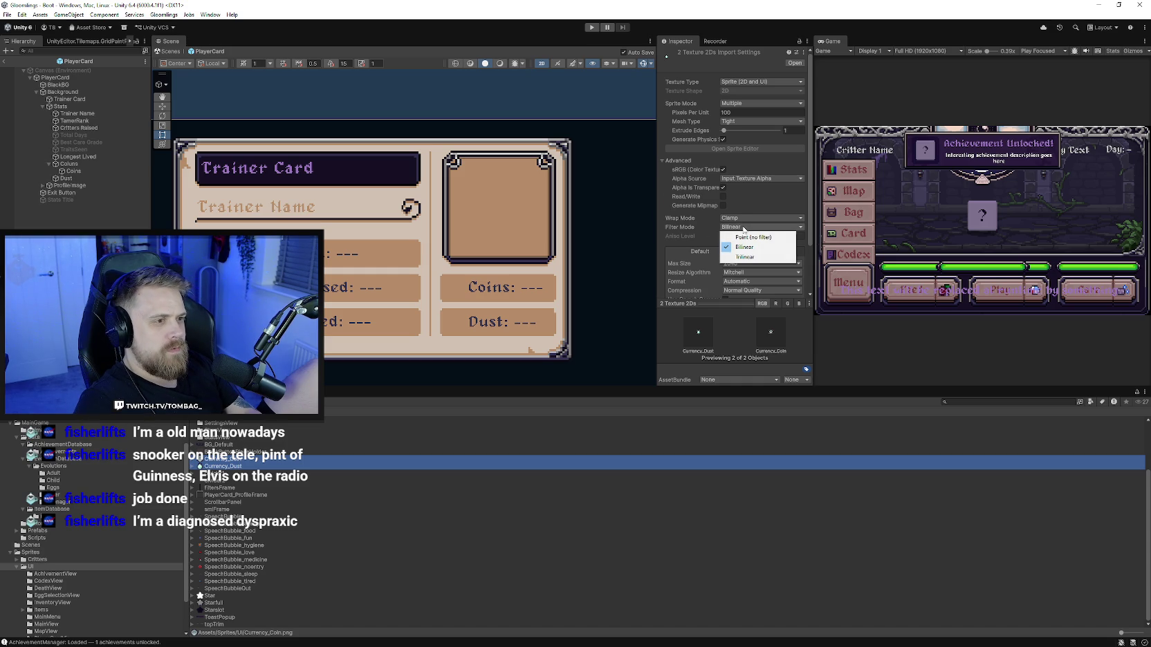
{"action": "left_click", "coordinate": [748, 237]}
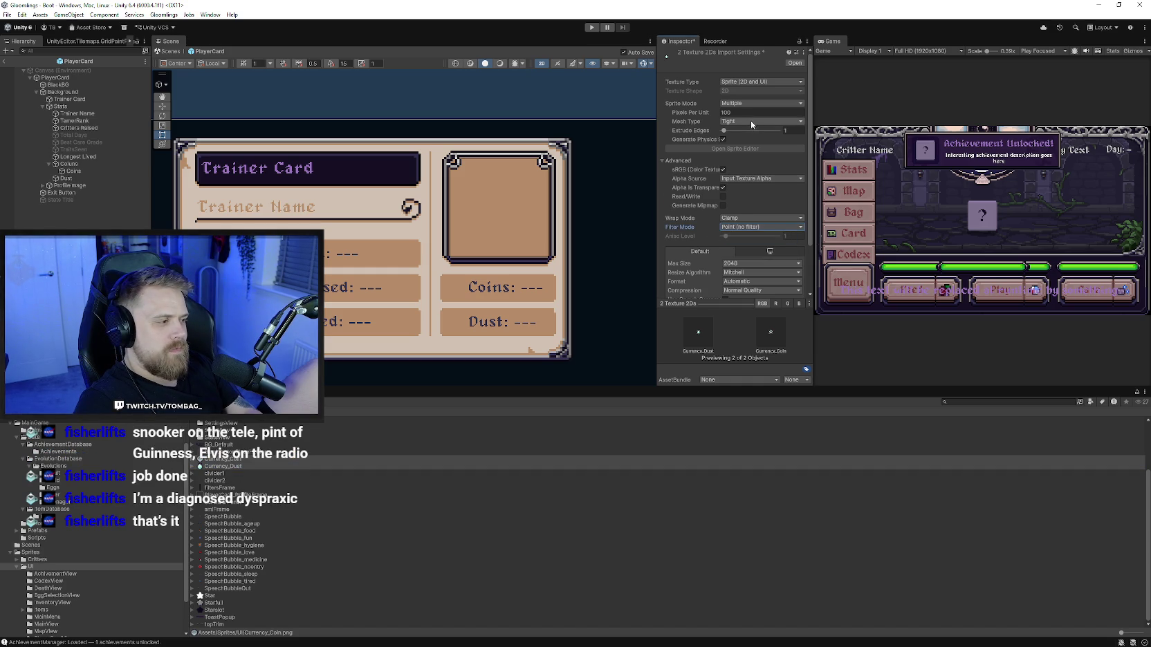
{"action": "left_click", "coordinate": [751, 103]}
{"action": "left_click", "coordinate": [810, 136]}
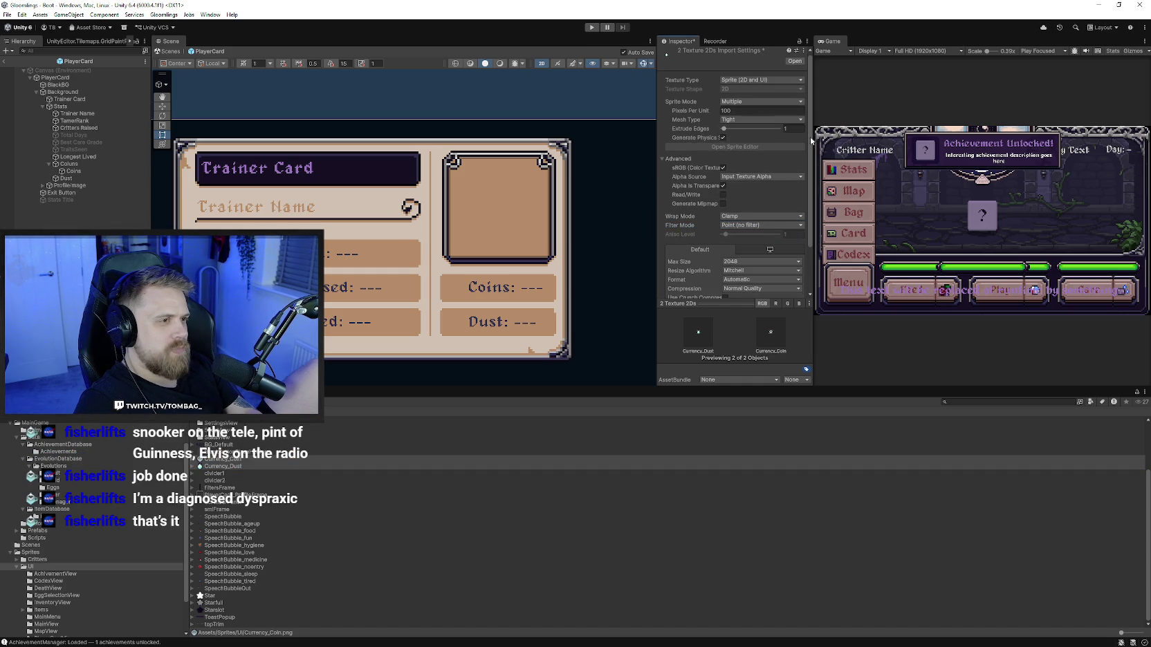
{"action": "left_click", "coordinate": [742, 289]}
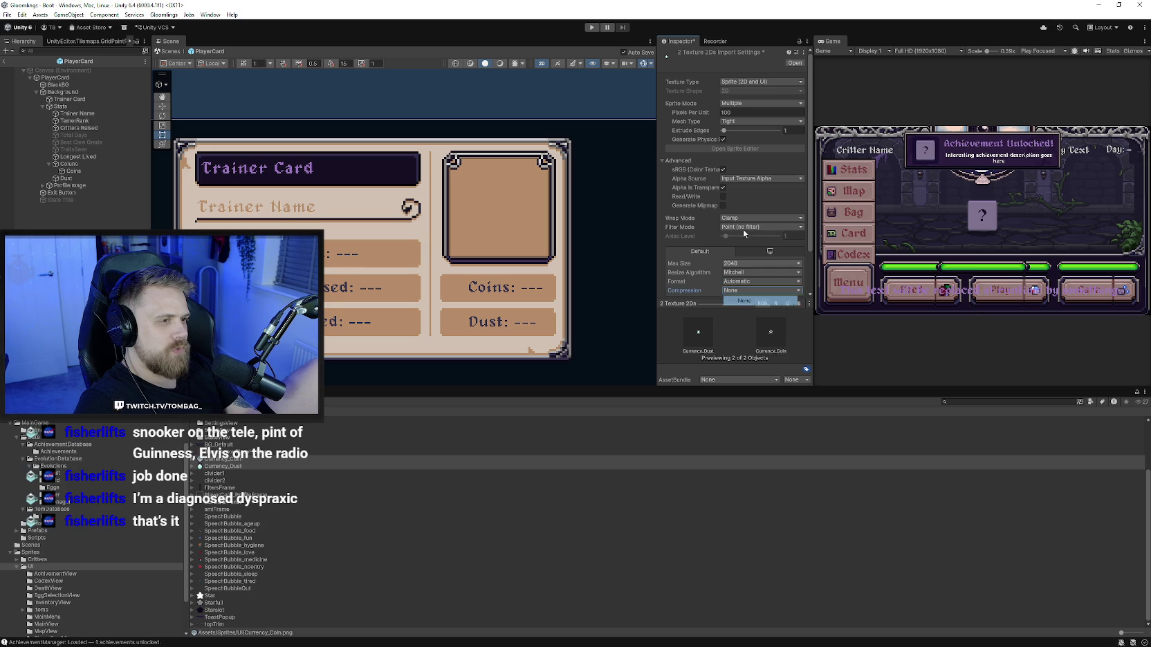
{"action": "scroll", "coordinate": [745, 207], "scroll_direction": "down", "scroll_amount": 3}
{"action": "left_click", "coordinate": [781, 259]}
{"action": "scroll", "coordinate": [753, 238], "scroll_direction": "up", "scroll_amount": 3}
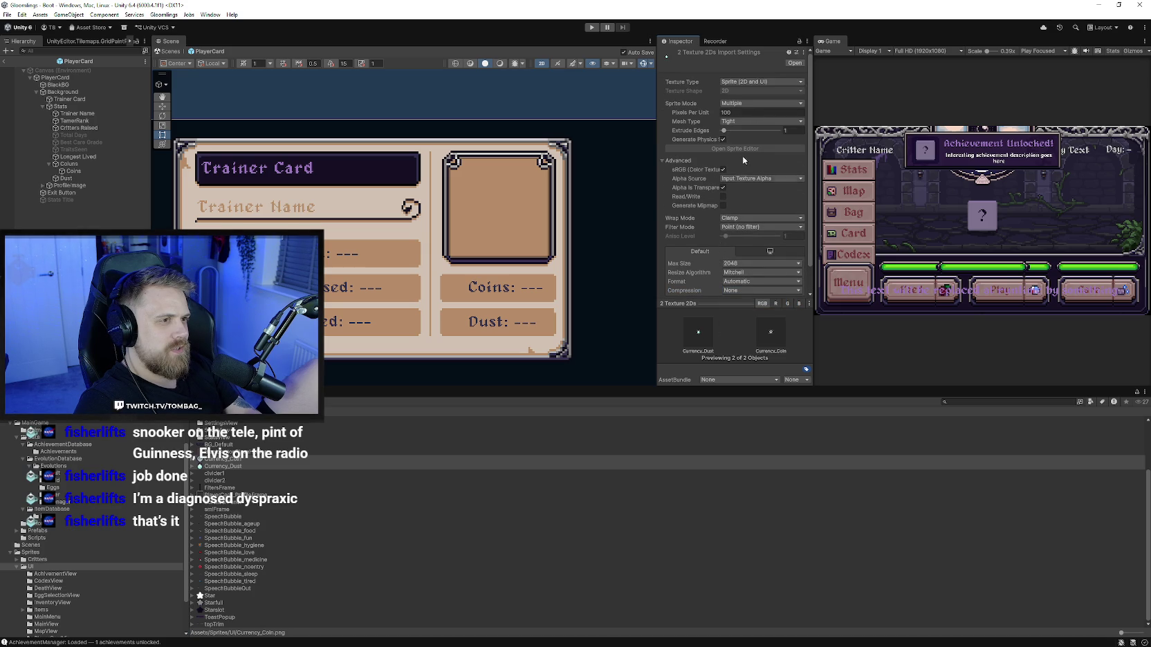
{"action": "left_click", "coordinate": [751, 112]}
{"action": "left_click", "coordinate": [794, 279]}
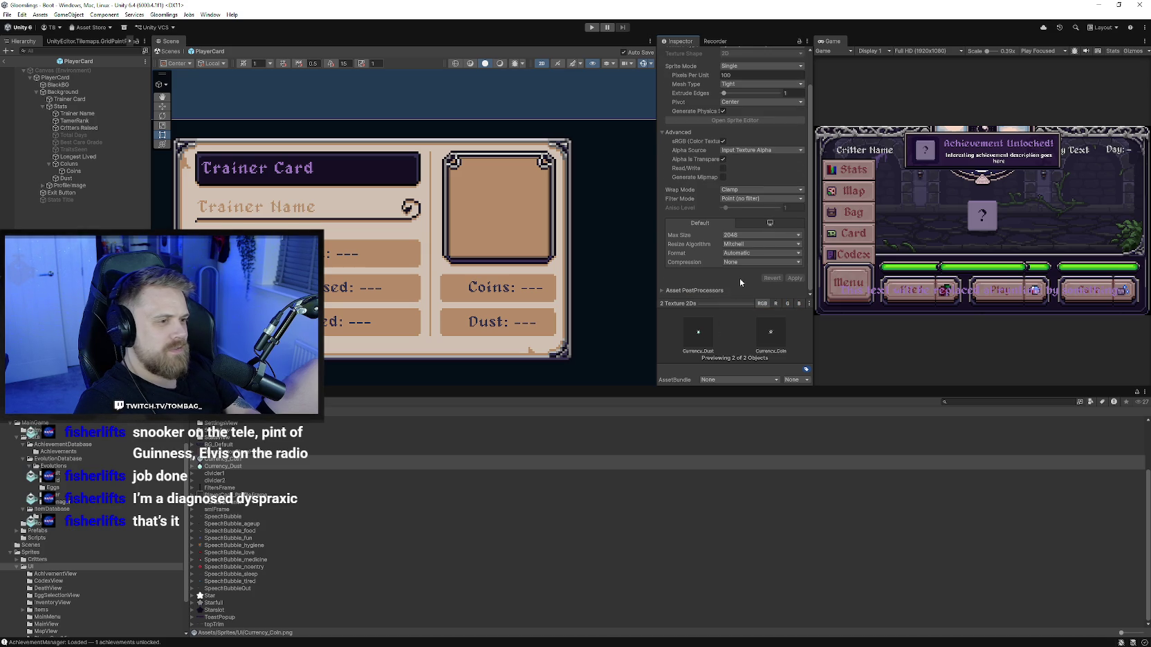
{"action": "right_click", "coordinate": [82, 172]}
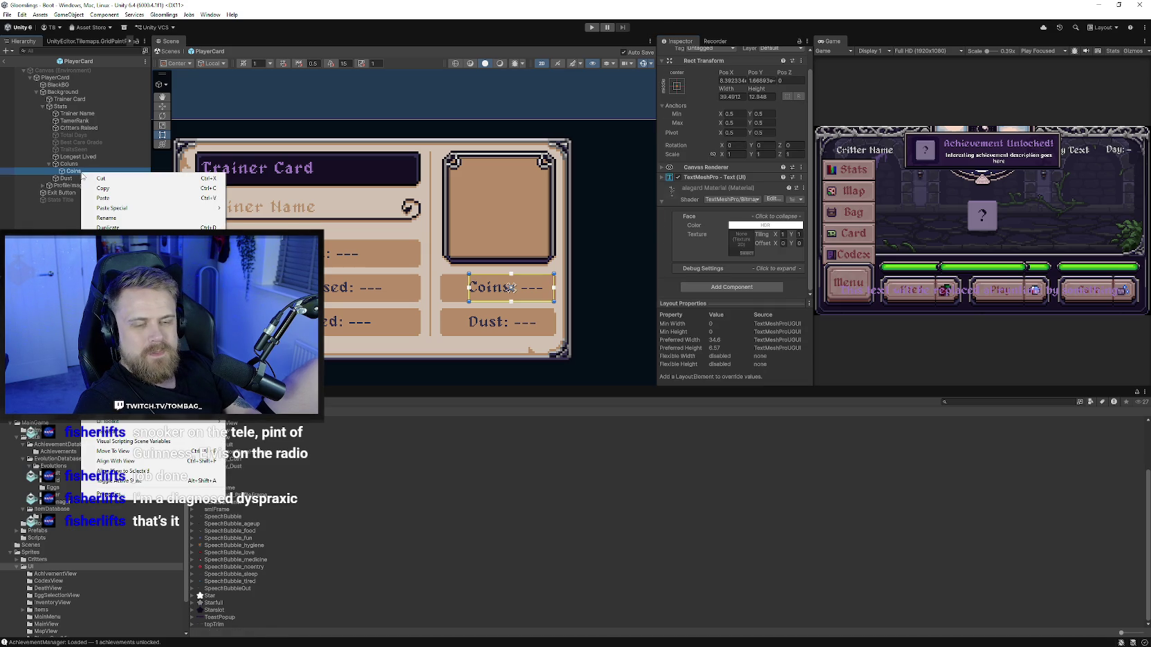
Step: Create an empty child under Coins and give it an Image component
{"action": "left_click", "coordinate": [104, 271]}
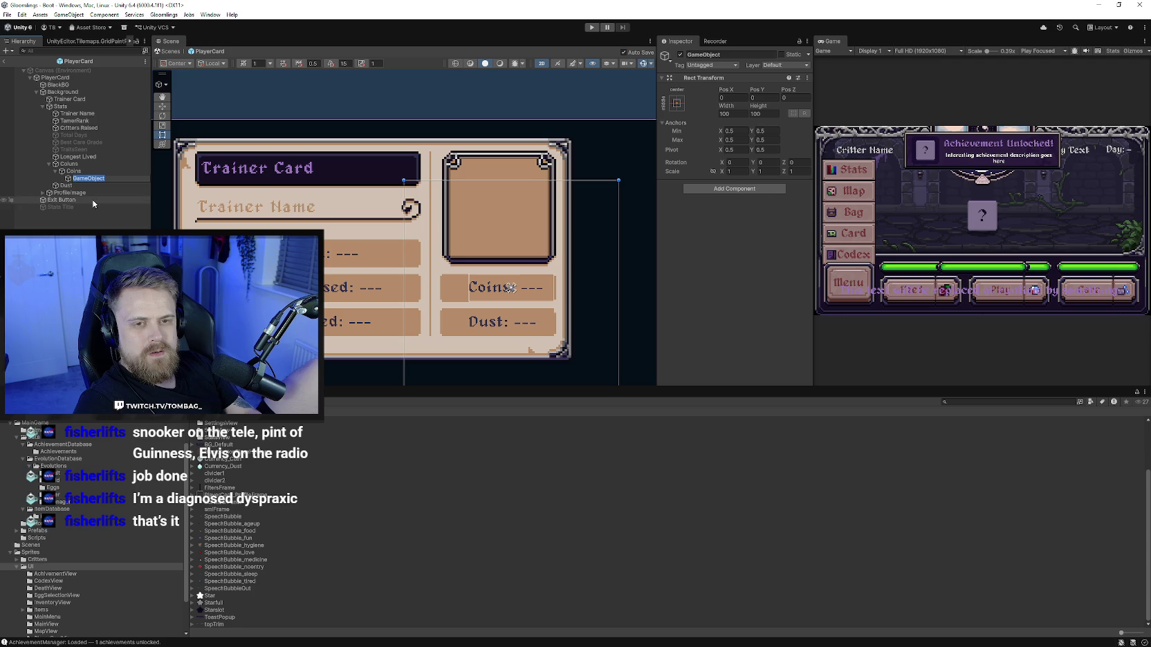
{"action": "left_click", "coordinate": [510, 288]}
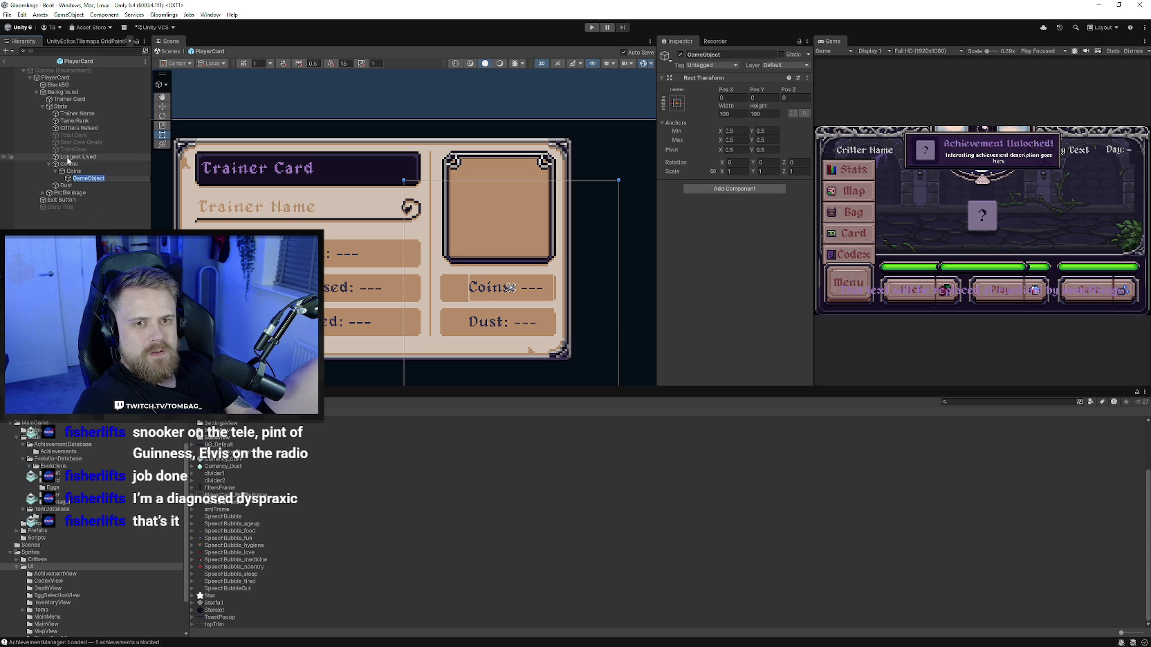
{"action": "left_click", "coordinate": [697, 54]}
{"action": "key", "text": "Return"}
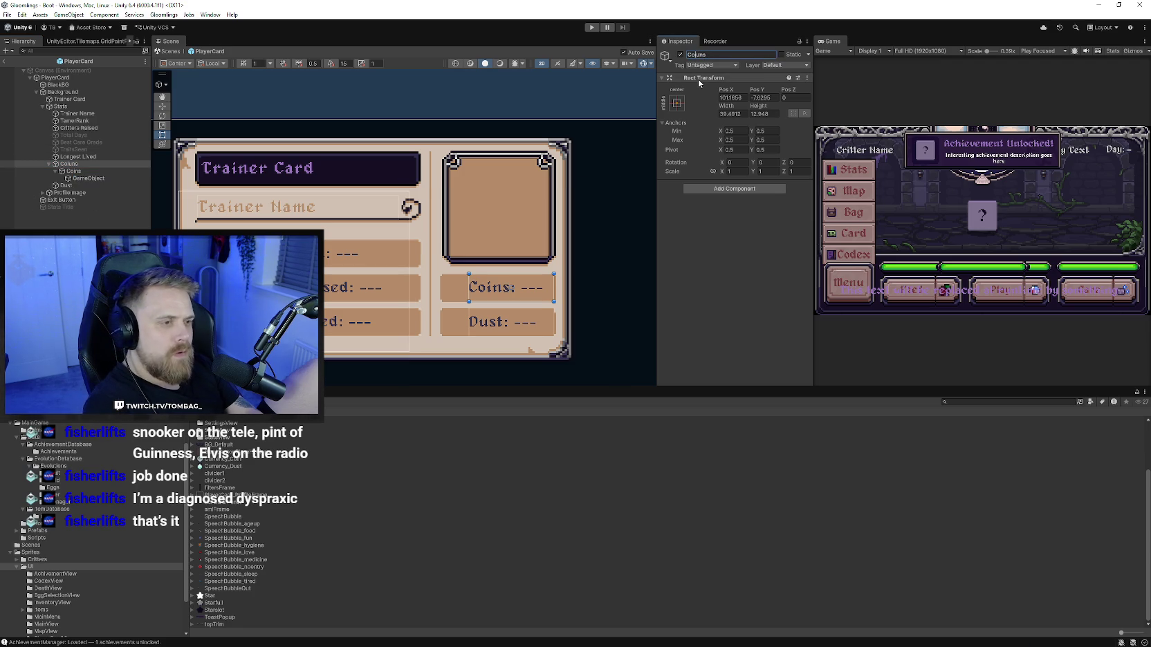
{"action": "left_click", "coordinate": [86, 179]}
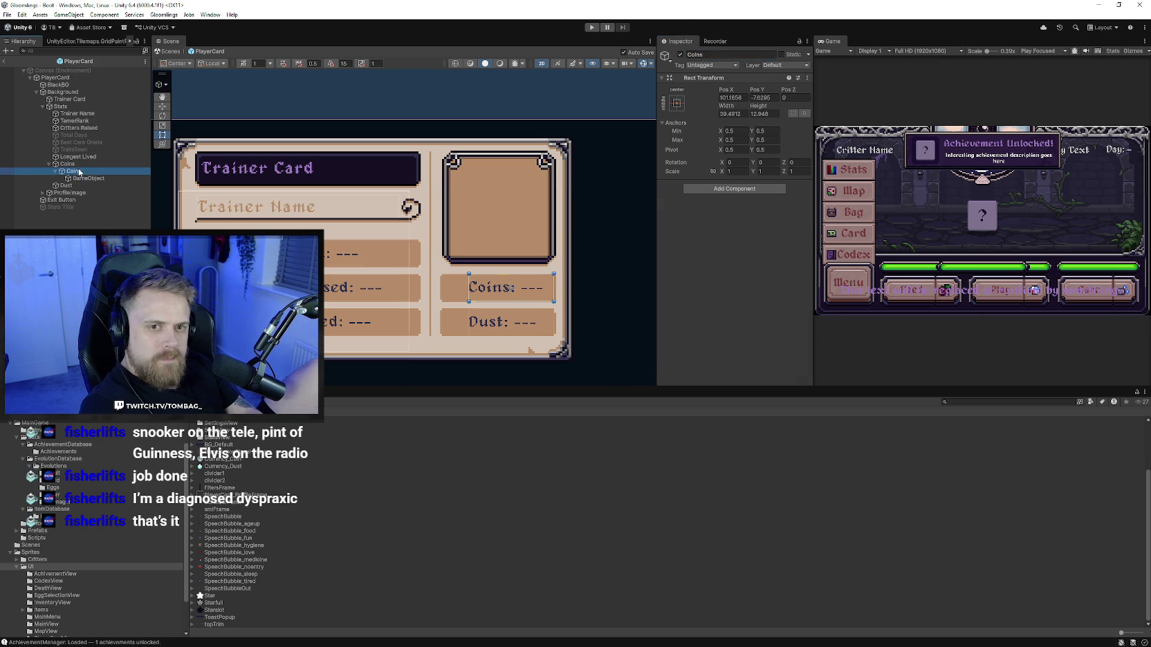
{"action": "left_click", "coordinate": [735, 188]}
{"action": "left_click", "coordinate": [720, 220]}
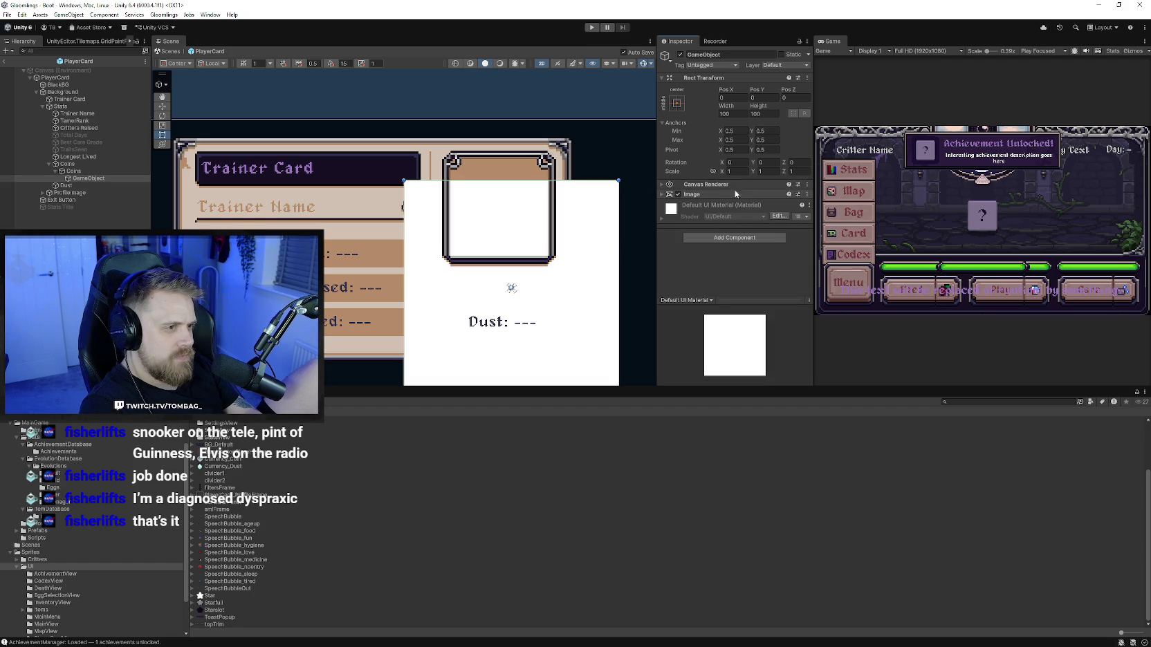
Step: Assign the Currency_Coin sprite to the image and set it to native size
{"action": "left_click", "coordinate": [668, 195]}
{"action": "left_click", "coordinate": [802, 206]}
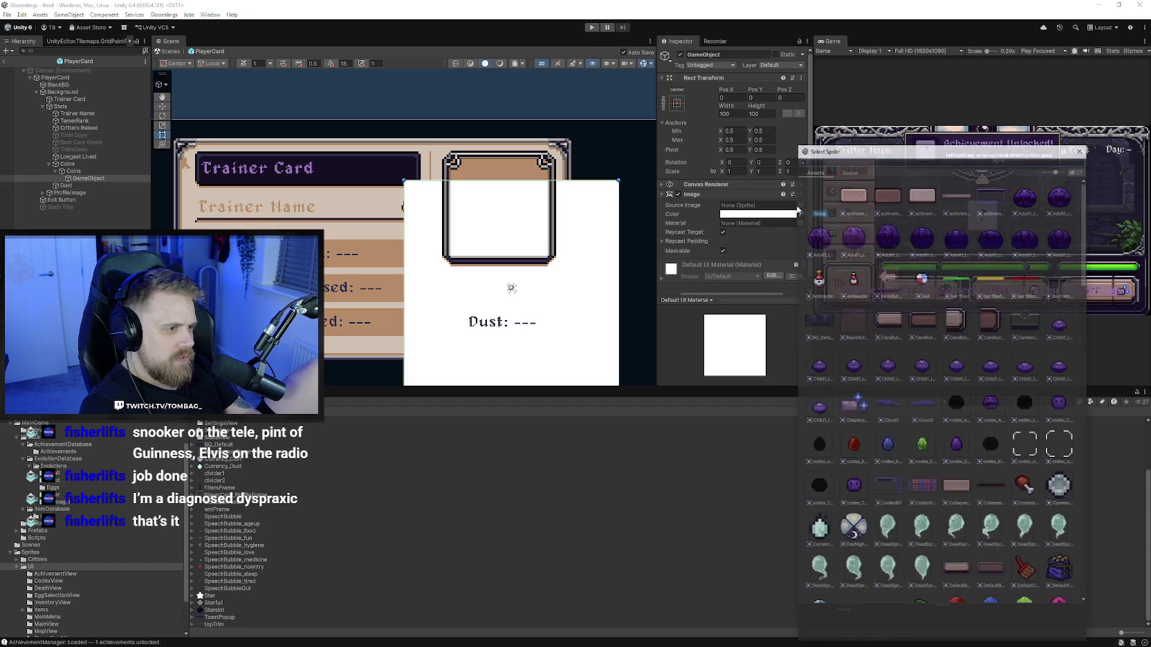
{"action": "type", "text": "coi"}
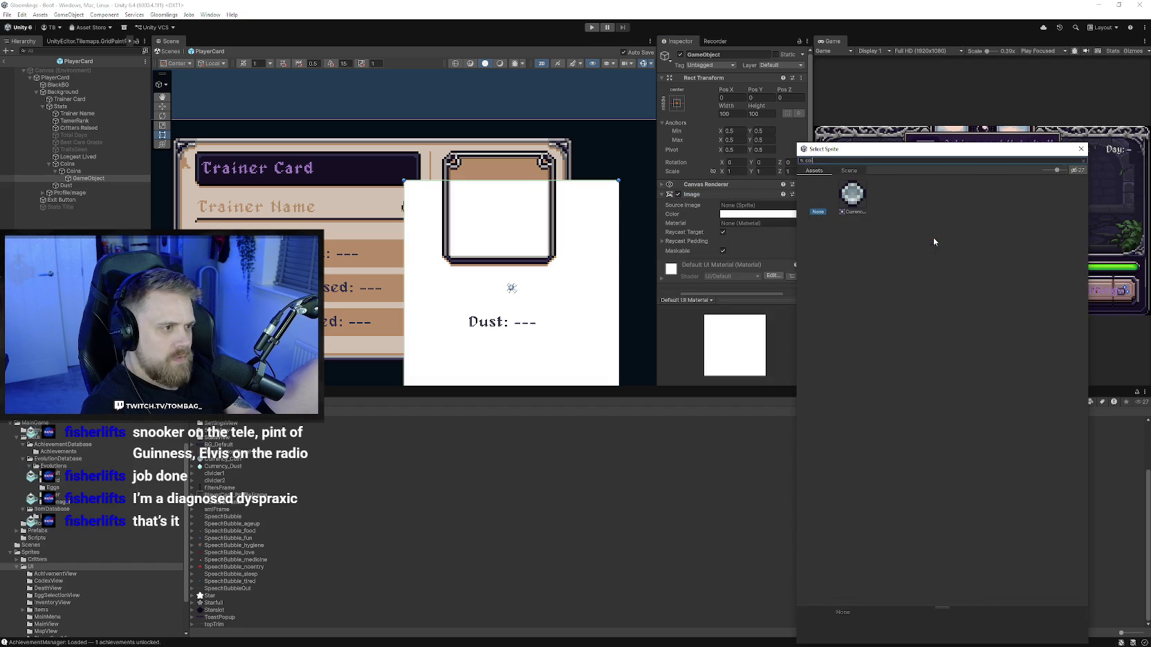
{"action": "left_click", "coordinate": [855, 196]}
{"action": "double_click", "coordinate": [858, 200]}
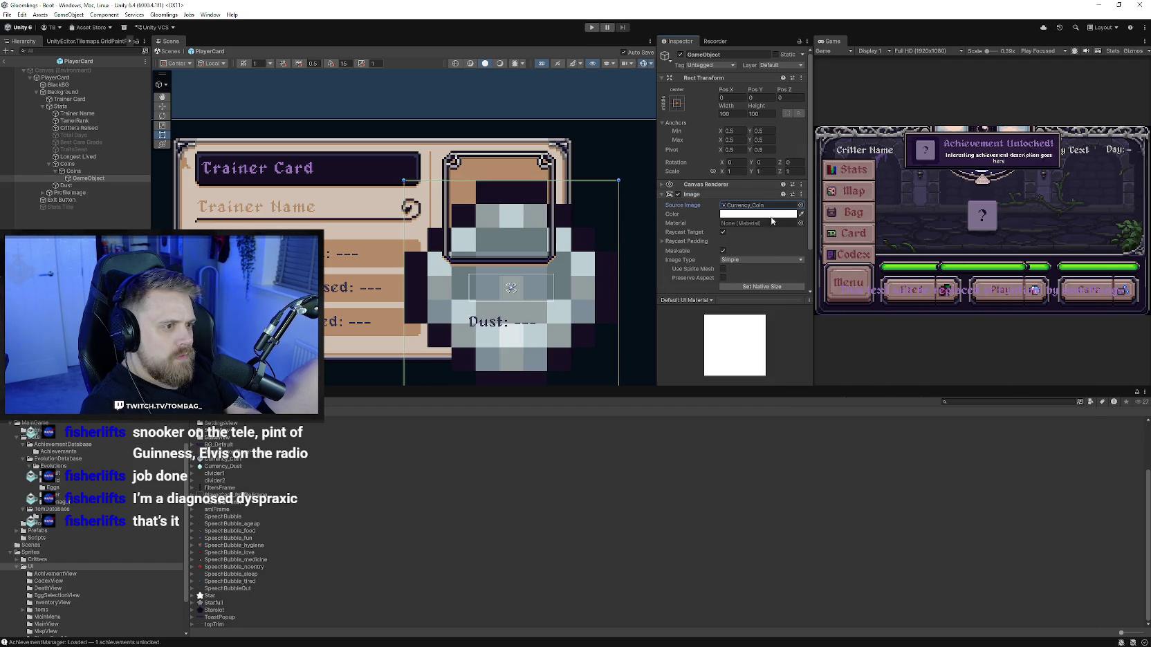
{"action": "left_click", "coordinate": [761, 287]}
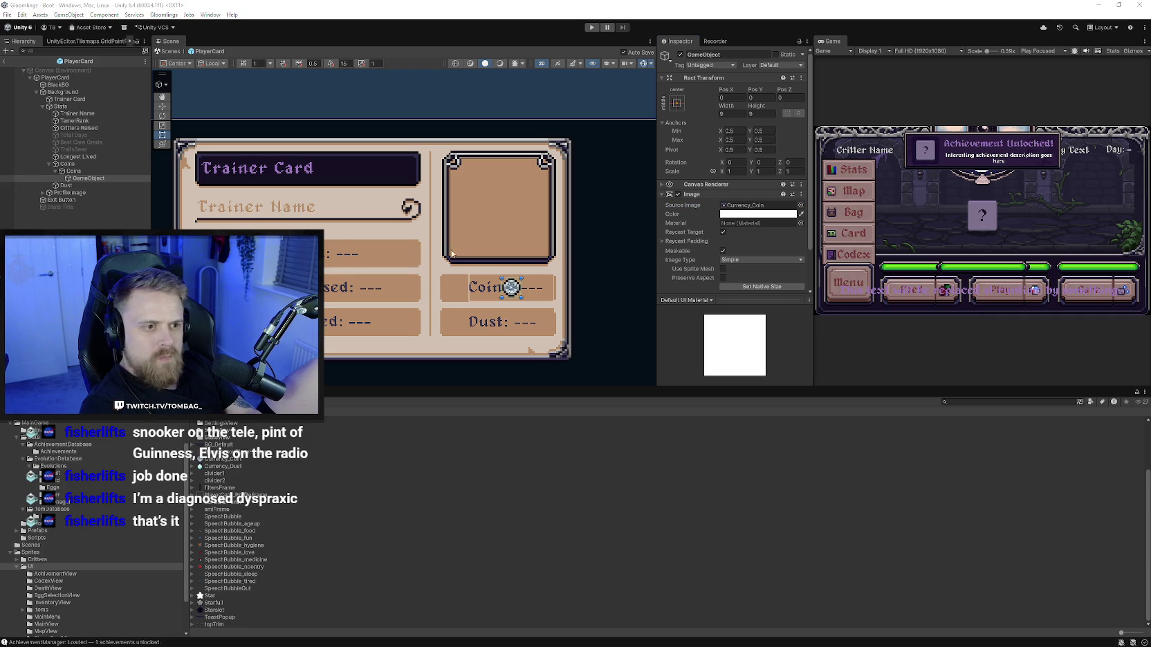
Step: Move the coin icon left toward the Coins: label
{"action": "key", "text": "w"}
{"action": "left_click_drag", "start_coordinate": [521, 284], "coordinate": [469, 285]}
{"action": "scroll", "coordinate": [467, 289], "scroll_direction": "up", "scroll_amount": 2}
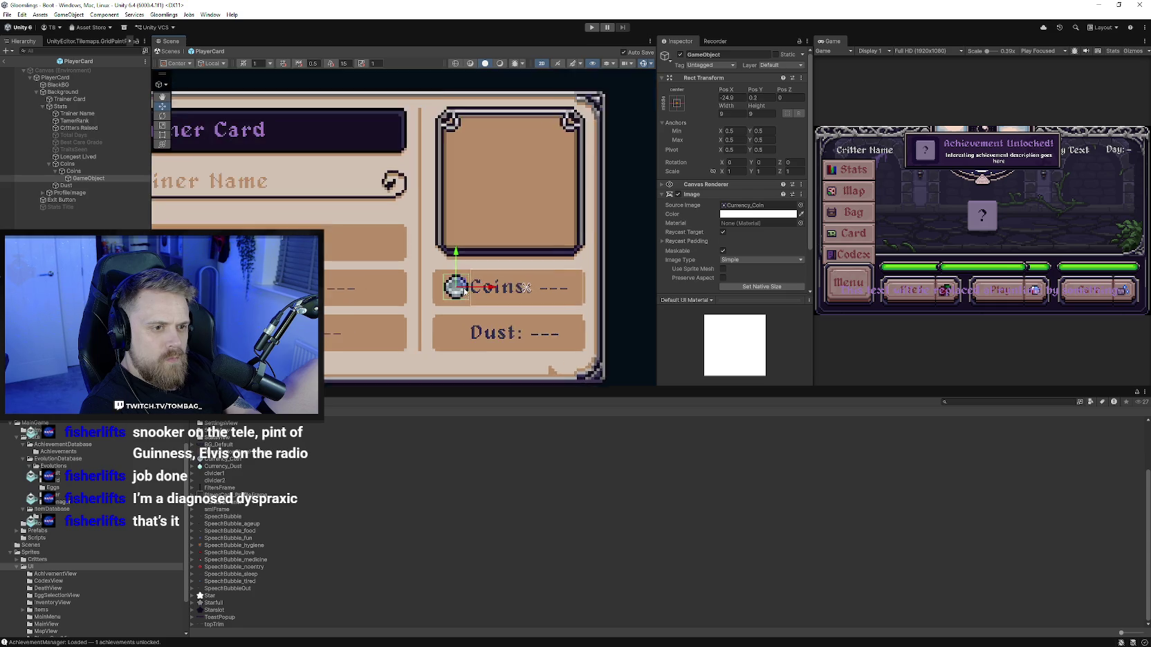
{"action": "scroll", "coordinate": [465, 291], "scroll_direction": "up", "scroll_amount": 3}
{"action": "left_click_drag", "start_coordinate": [480, 284], "coordinate": [461, 284]}
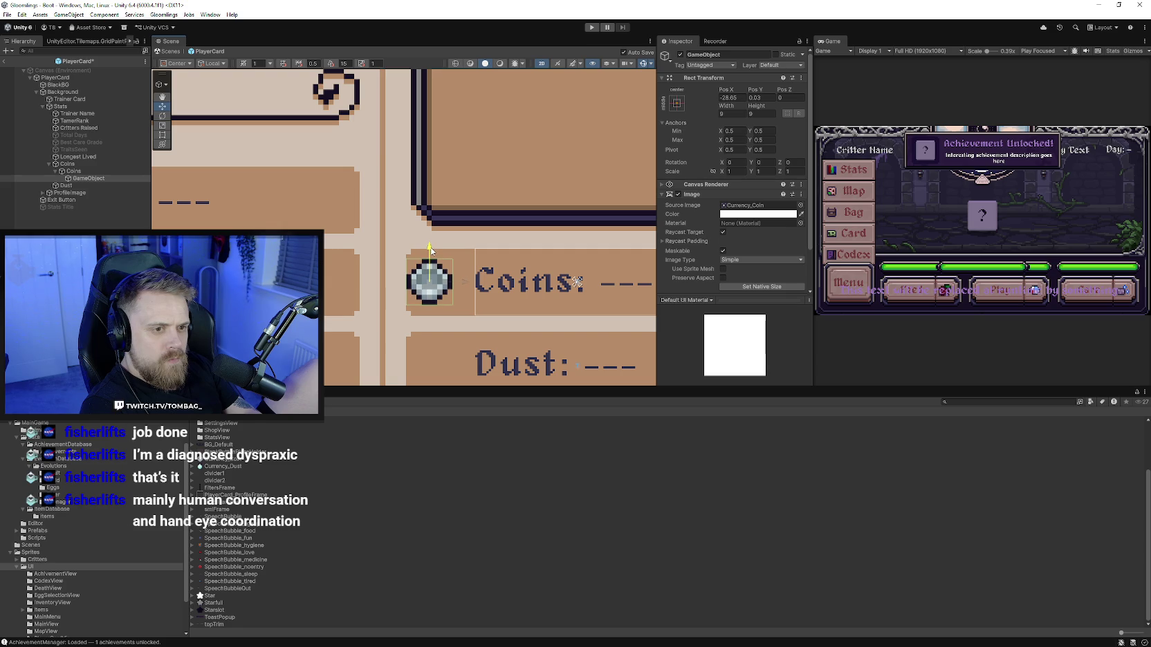
{"action": "left_click_drag", "start_coordinate": [462, 285], "coordinate": [478, 288]}
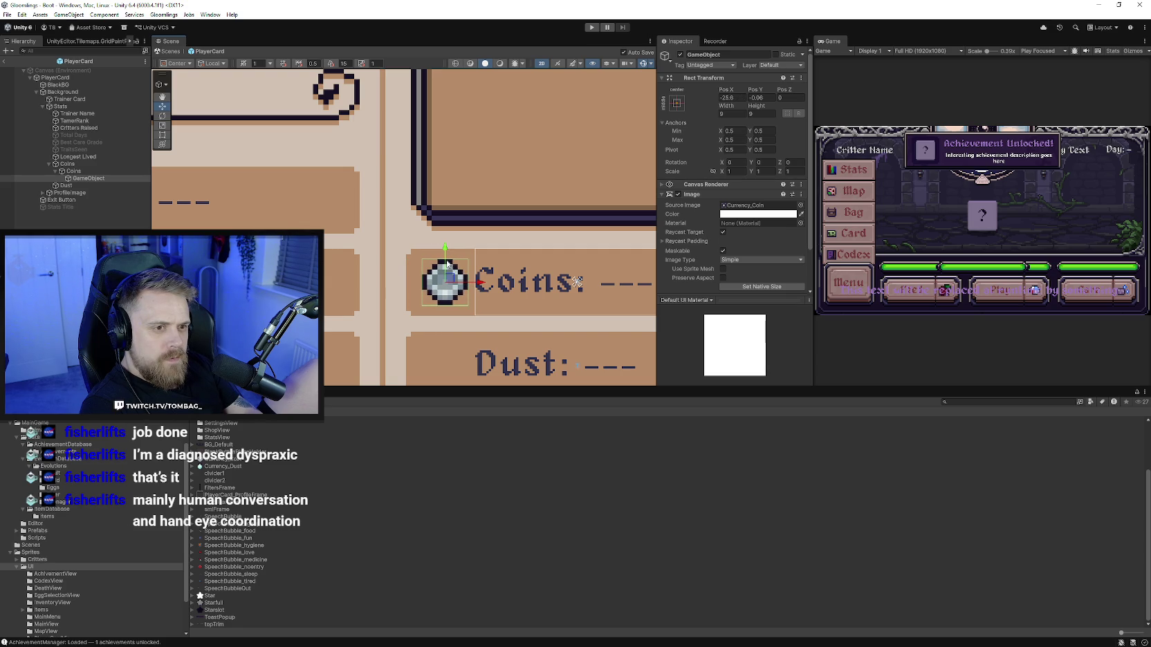
{"action": "left_click_drag", "start_coordinate": [468, 281], "coordinate": [463, 281]}
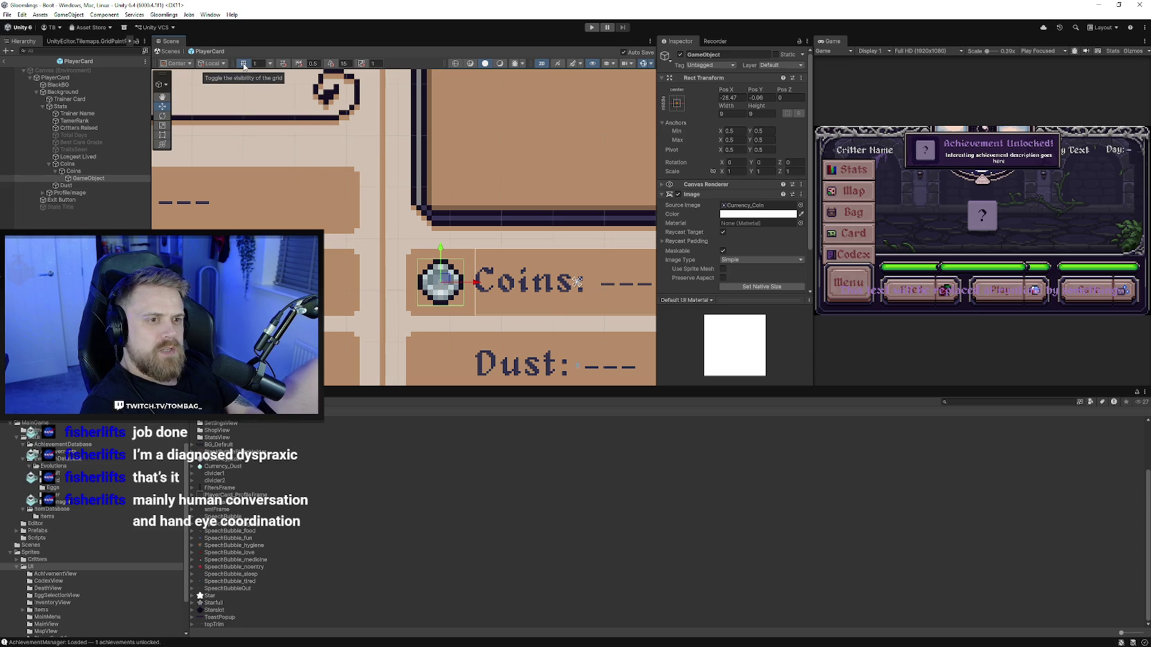
Step: Set the scene snap grid size to 0.88 and align the coin beside the label
{"action": "left_click", "coordinate": [270, 63]}
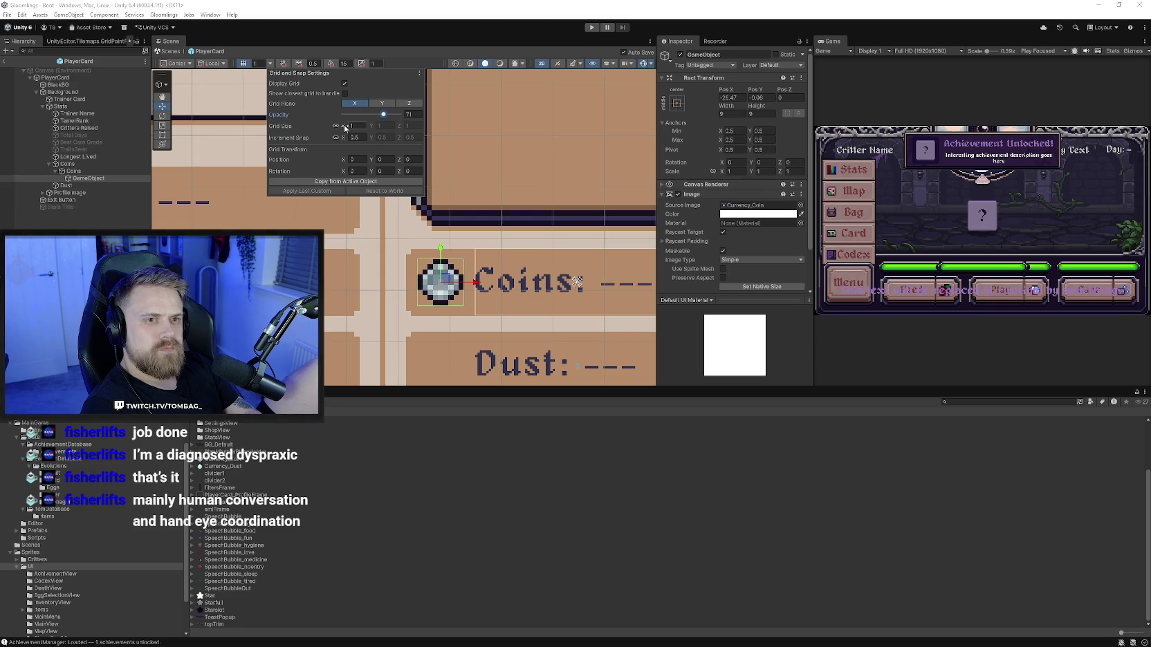
{"action": "left_click_drag", "start_coordinate": [344, 128], "coordinate": [341, 126]}
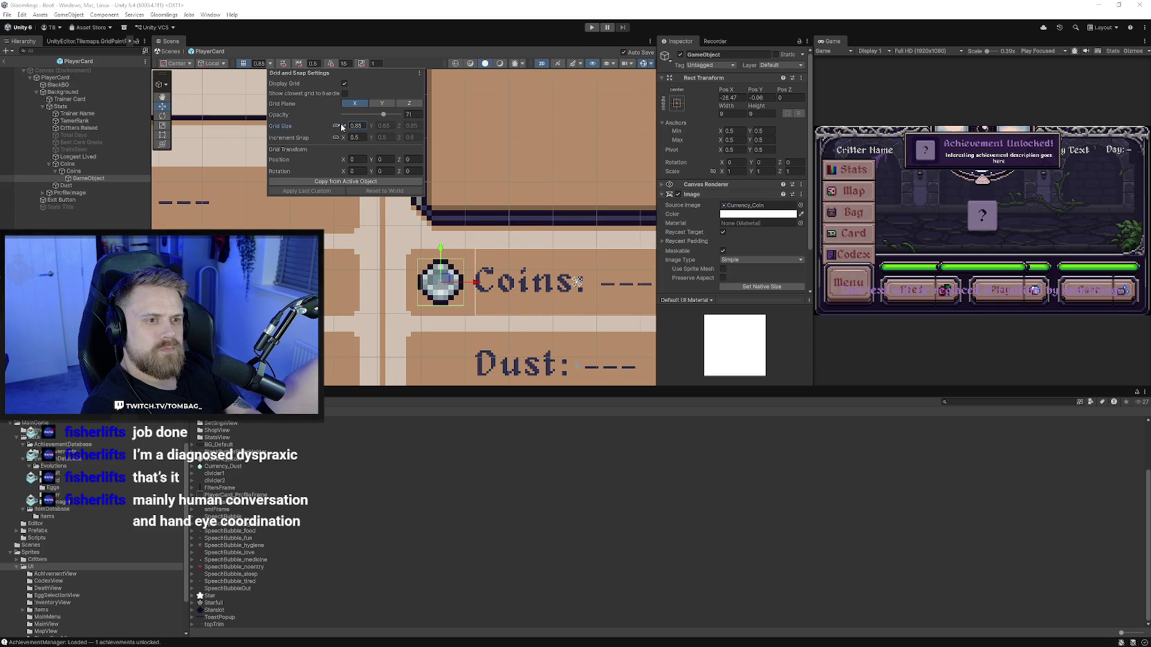
{"action": "left_click_drag", "start_coordinate": [341, 126], "coordinate": [341, 127]}
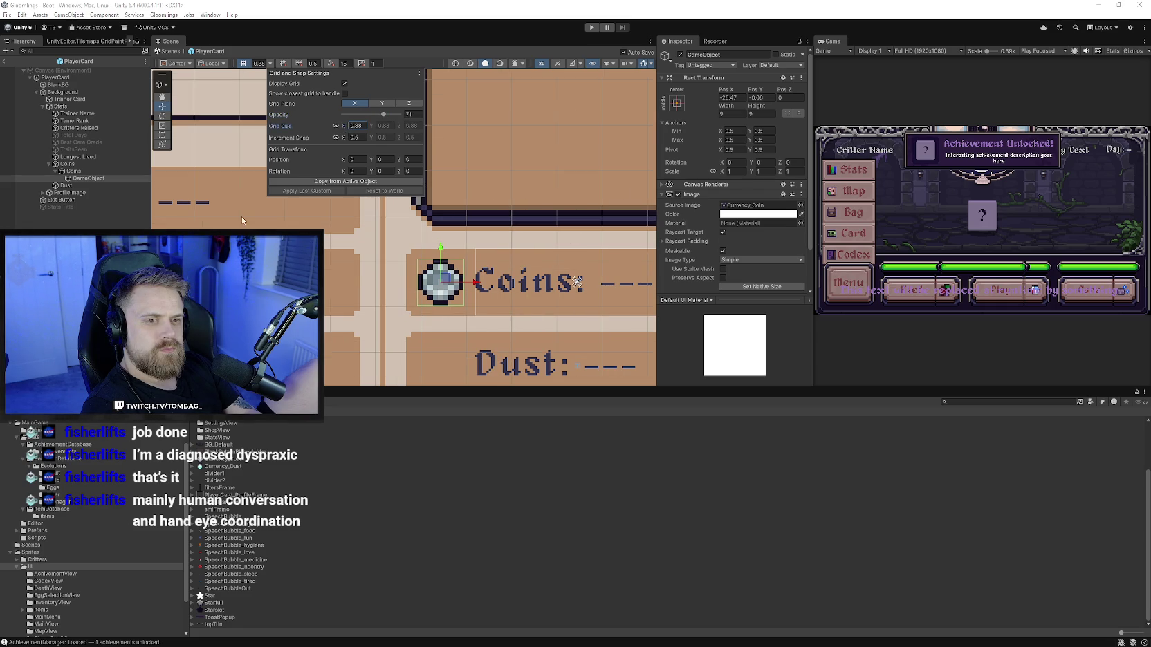
{"action": "left_click", "coordinate": [383, 242]}
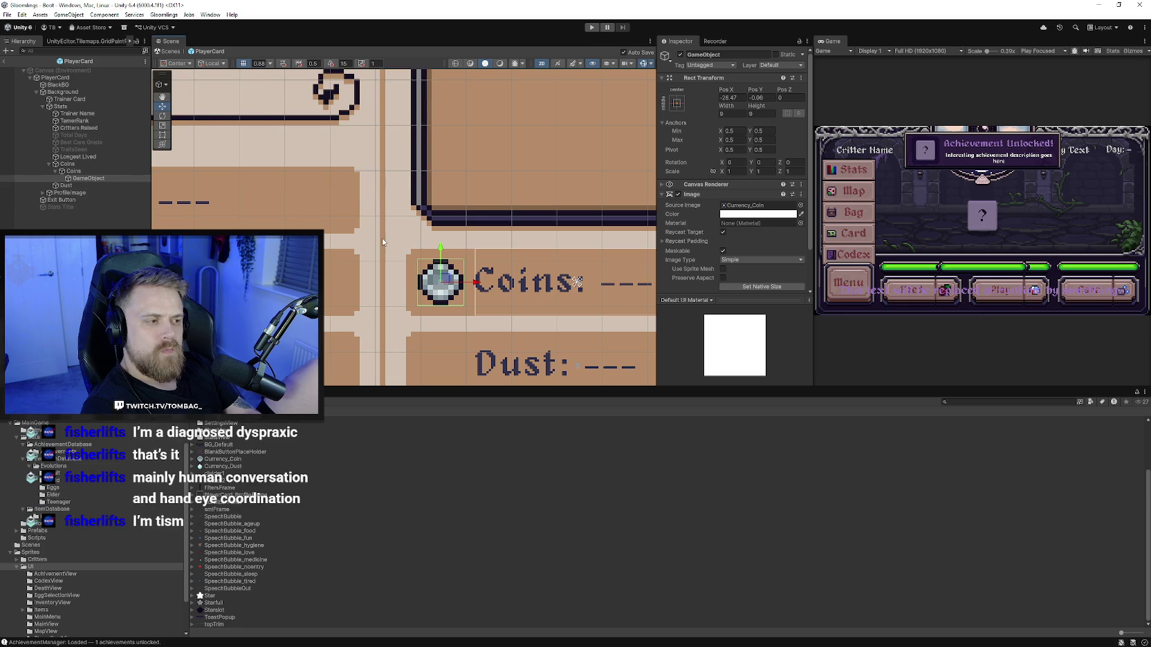
{"action": "left_click_drag", "start_coordinate": [478, 284], "coordinate": [478, 285]}
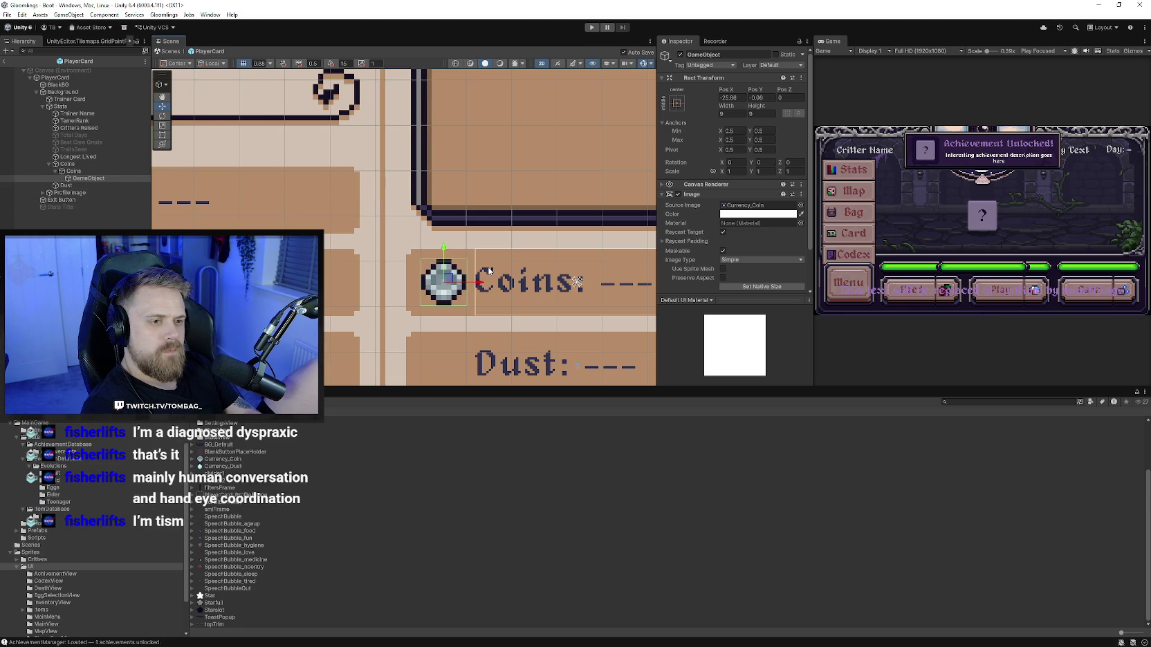
{"action": "left_click", "coordinate": [509, 303]}
Step: Order the coin object above the Coins text and narrow the Coins text box from the left
{"action": "key", "text": "f"}
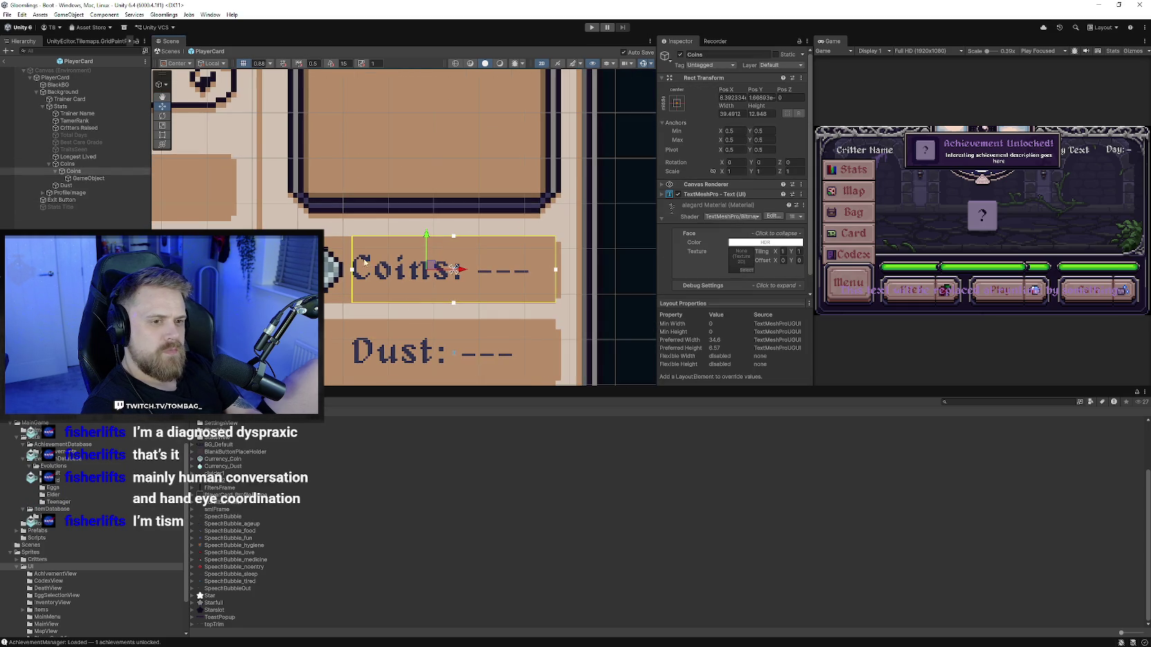
{"action": "left_click", "coordinate": [165, 136]}
{"action": "left_click_drag", "start_coordinate": [351, 247], "coordinate": [360, 249]}
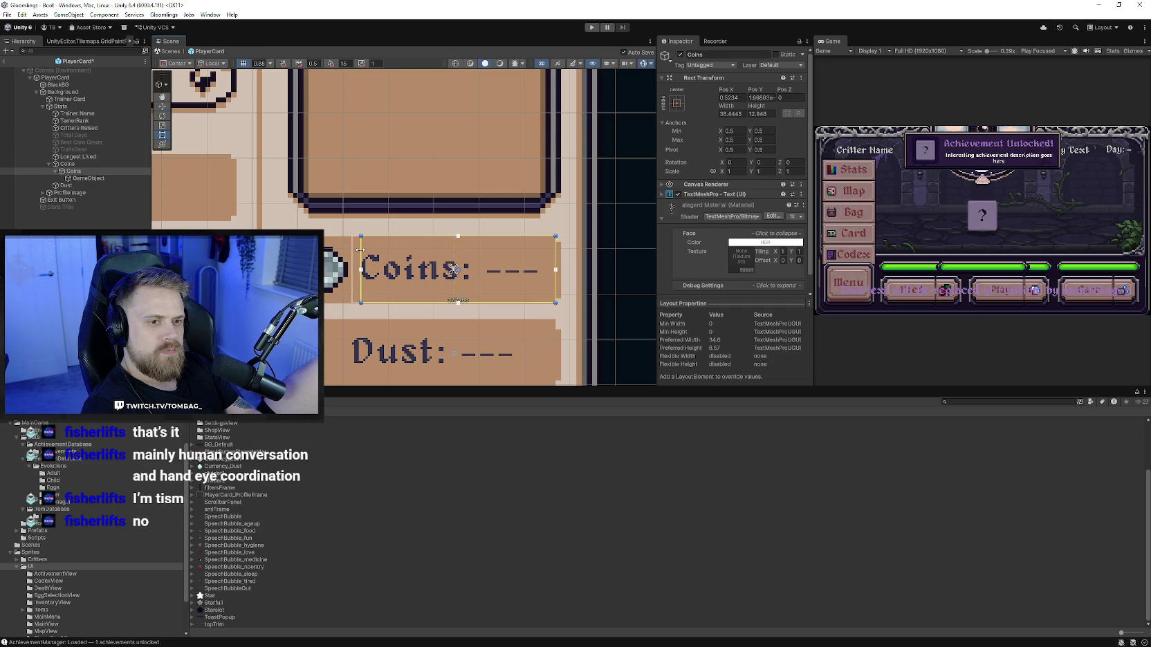
{"action": "key", "text": "ctrl+z"}
{"action": "left_click", "coordinate": [88, 178]}
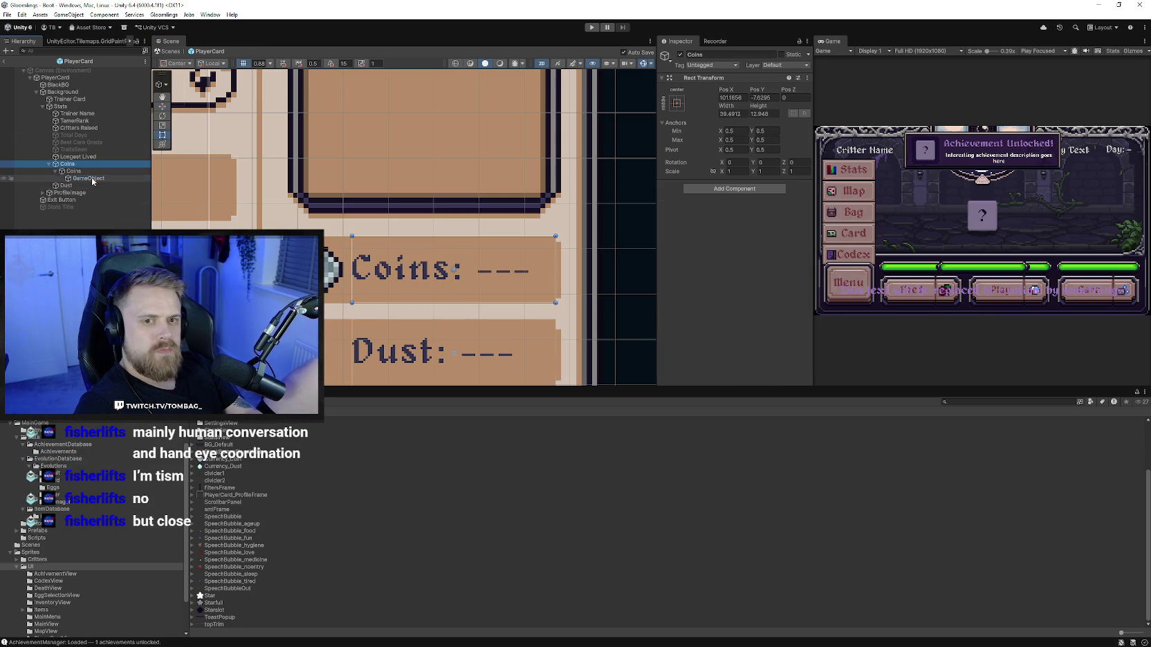
{"action": "left_click_drag", "start_coordinate": [88, 177], "coordinate": [90, 171]}
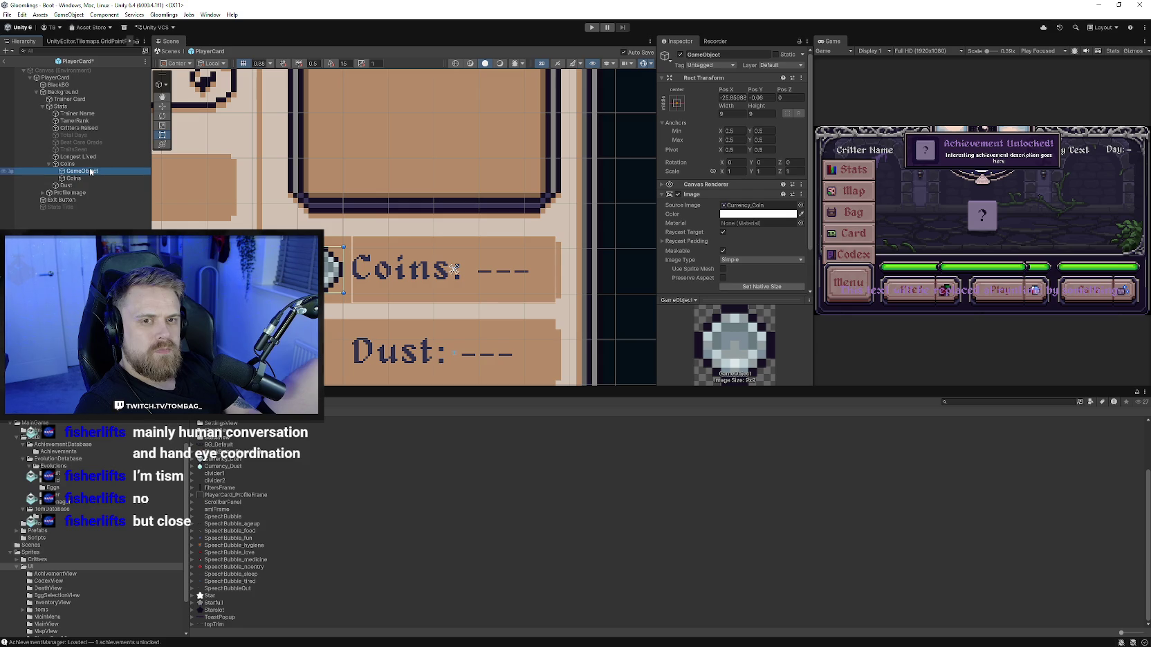
{"action": "left_click", "coordinate": [351, 246]}
{"action": "mouse_move", "coordinate": [352, 248]}
{"action": "left_mouse_down"}
{"action": "mouse_move", "coordinate": [364, 250]}
{"action": "mouse_move", "coordinate": [352, 255]}
{"action": "left_mouse_up"}
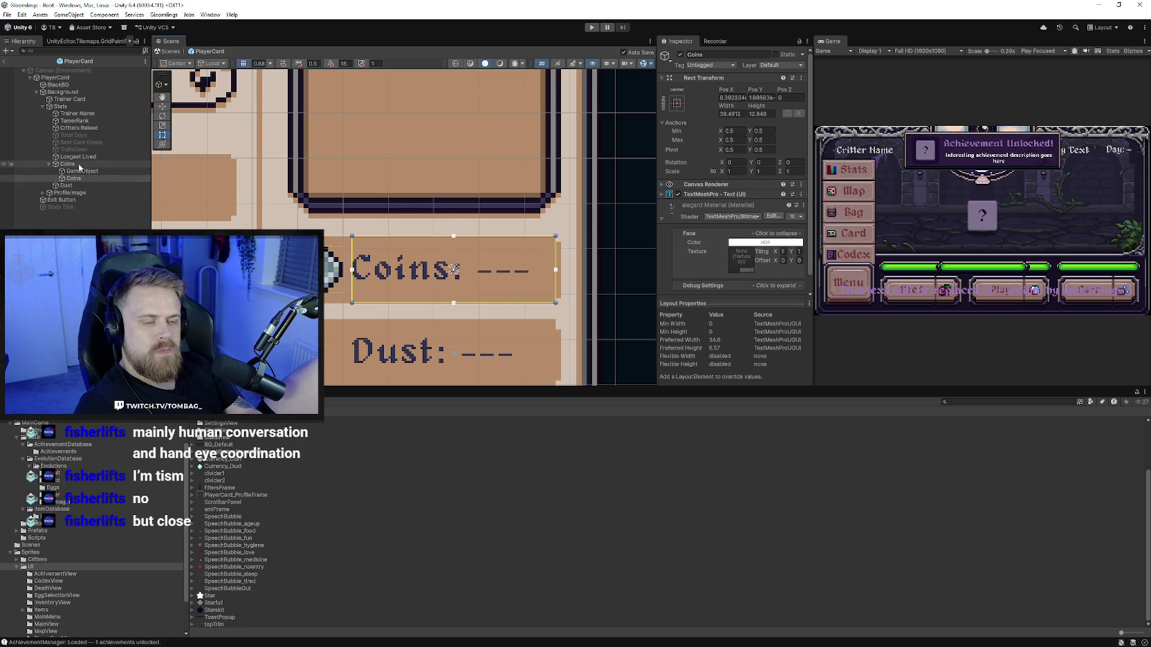
Step: Rename the coin image object to Coin
{"action": "scroll", "coordinate": [334, 305], "scroll_direction": "down", "scroll_amount": 1}
{"action": "left_click", "coordinate": [335, 305]}
{"action": "scroll", "coordinate": [335, 306], "scroll_direction": "down", "scroll_amount": 1}
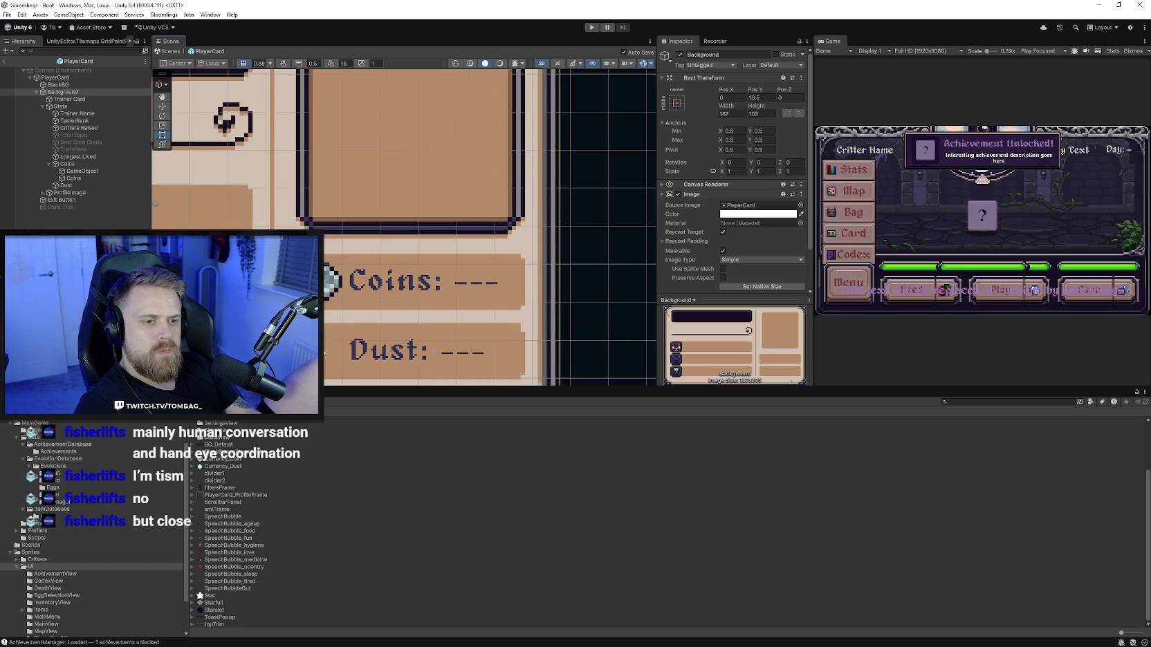
{"action": "left_click", "coordinate": [337, 258]}
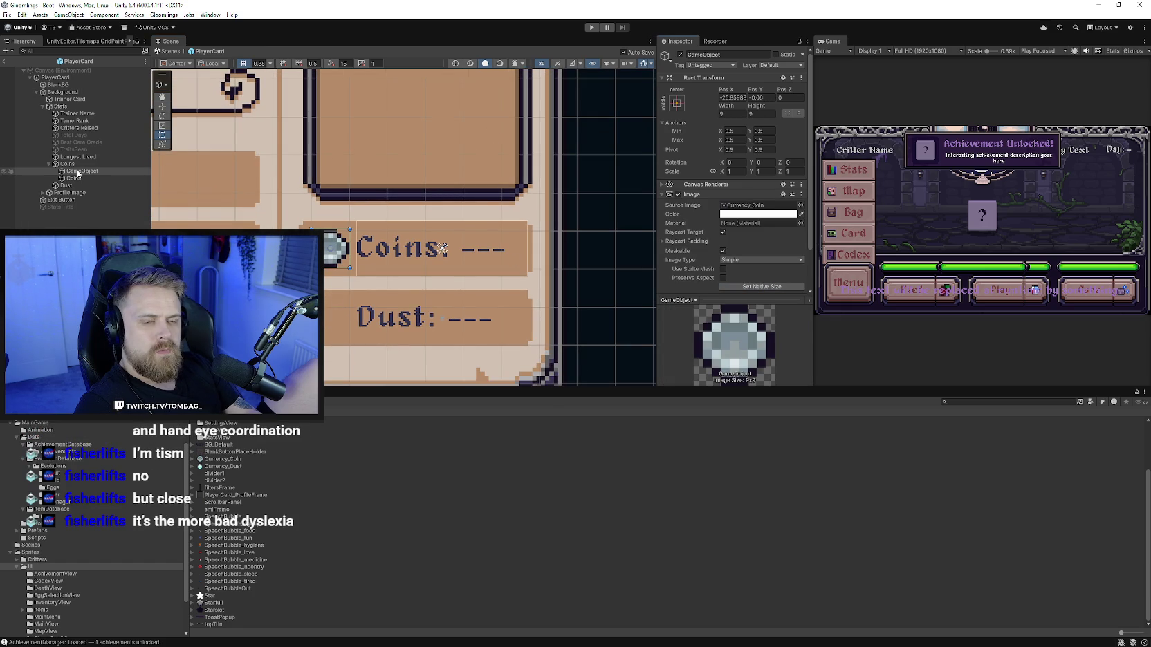
{"action": "left_click", "coordinate": [719, 53]}
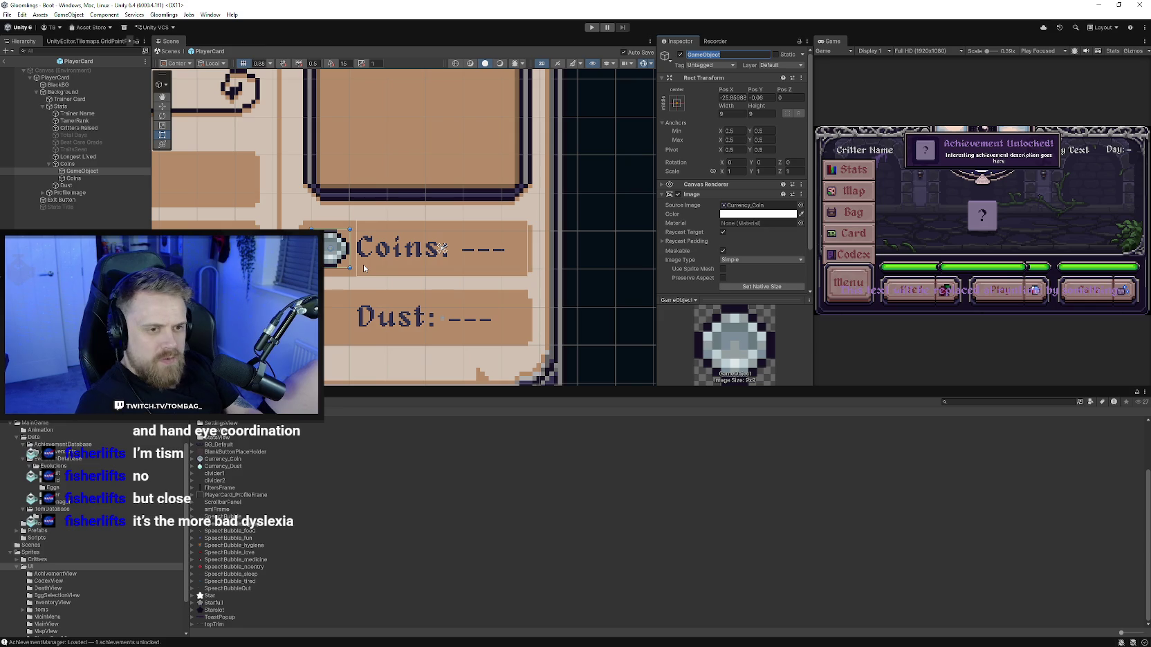
{"action": "type", "text": "Coin"}
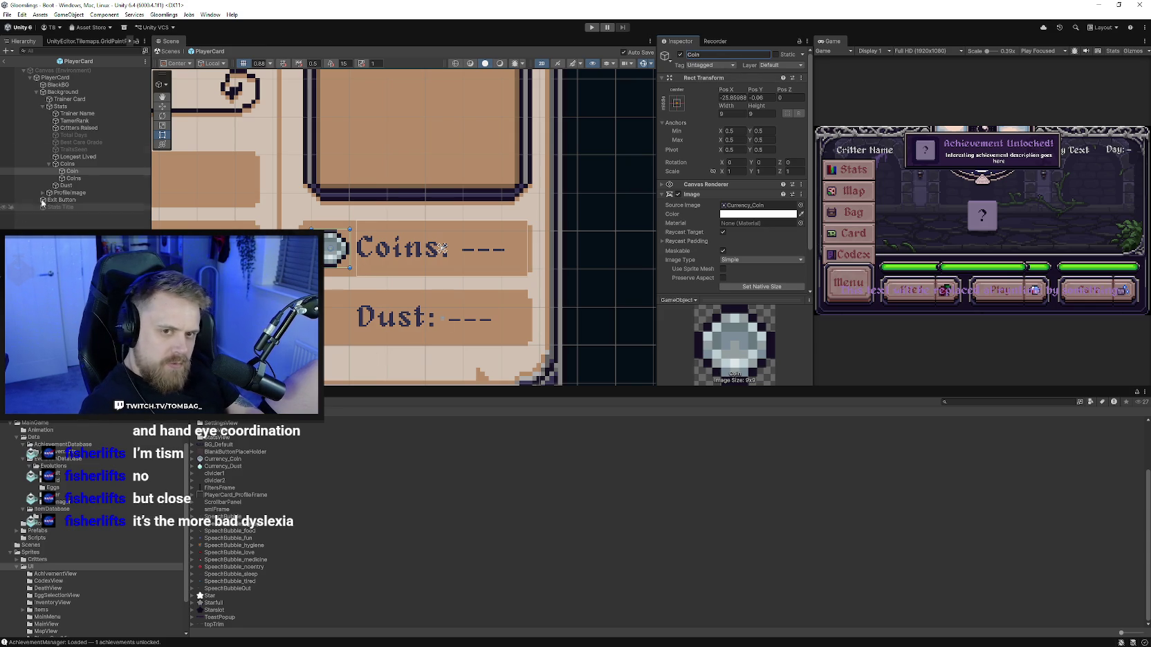
{"action": "left_click", "coordinate": [82, 172]}
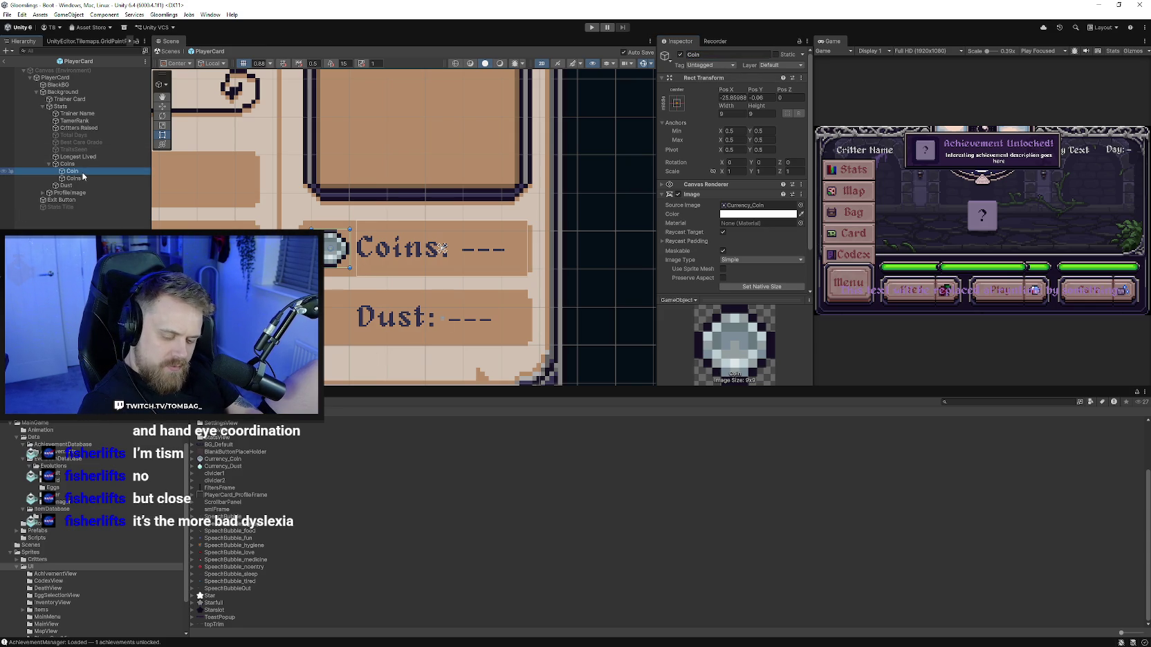
Step: Duplicate the Coin icon, parent the copy under Dust, and move it beside the Dust label
{"action": "key", "text": "ctrl+d"}
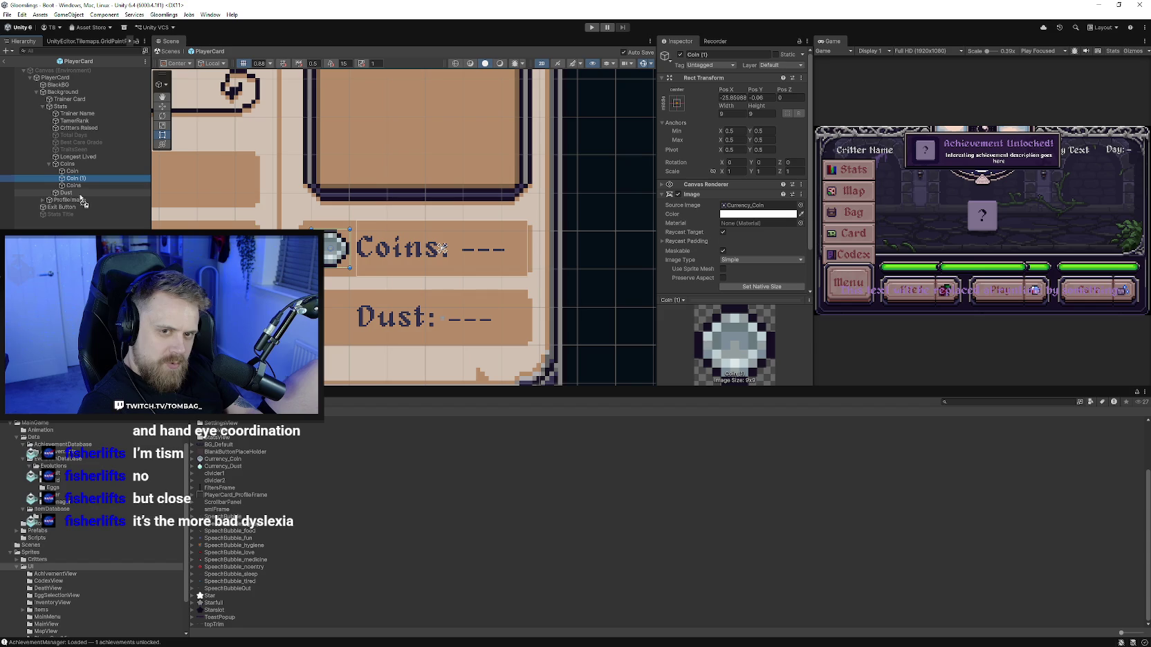
{"action": "left_click_drag", "start_coordinate": [78, 191], "coordinate": [57, 196]}
{"action": "key", "text": "w"}
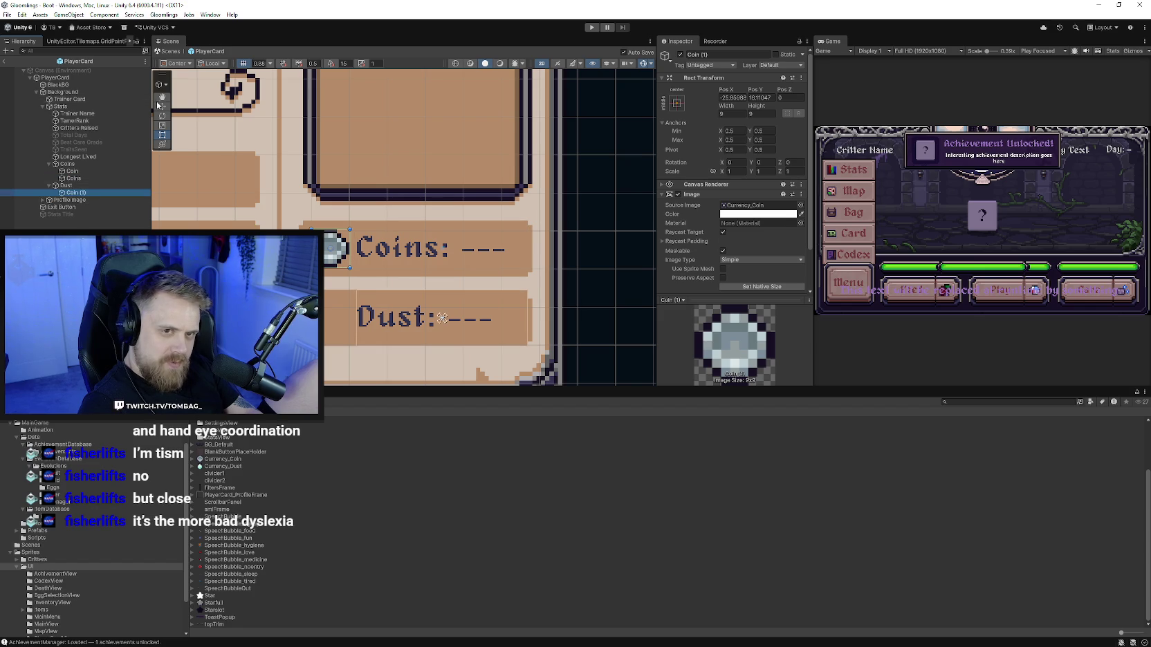
{"action": "left_click_drag", "start_coordinate": [333, 221], "coordinate": [339, 287]}
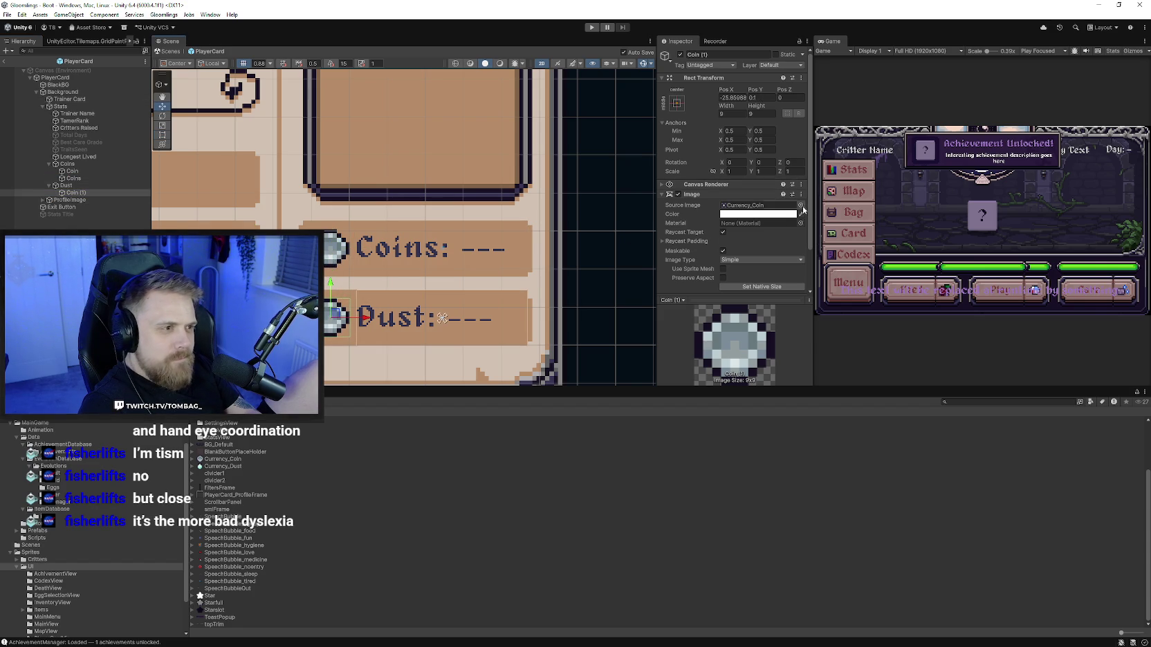
Step: Give the copy the Currency_Dust source image and set it to native size (7 by 9)
{"action": "left_click", "coordinate": [800, 205]}
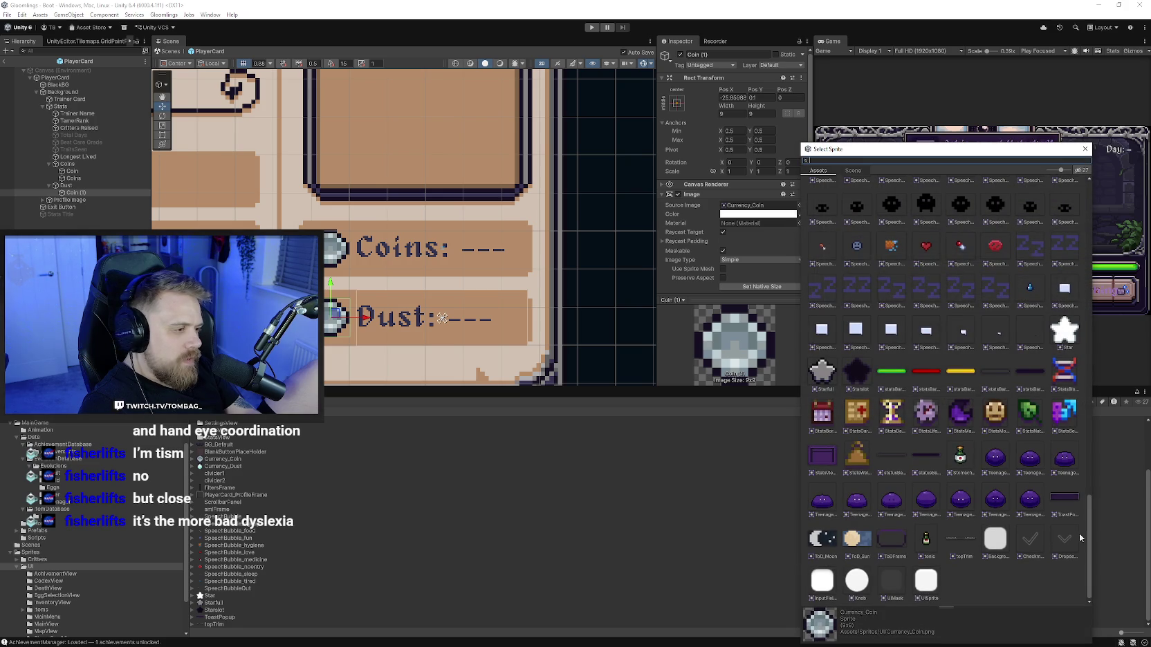
{"action": "mouse_move", "coordinate": [1089, 547]}
{"action": "left_mouse_down"}
{"action": "mouse_move", "coordinate": [1085, 248]}
{"action": "mouse_move", "coordinate": [1078, 399]}
{"action": "left_mouse_up"}
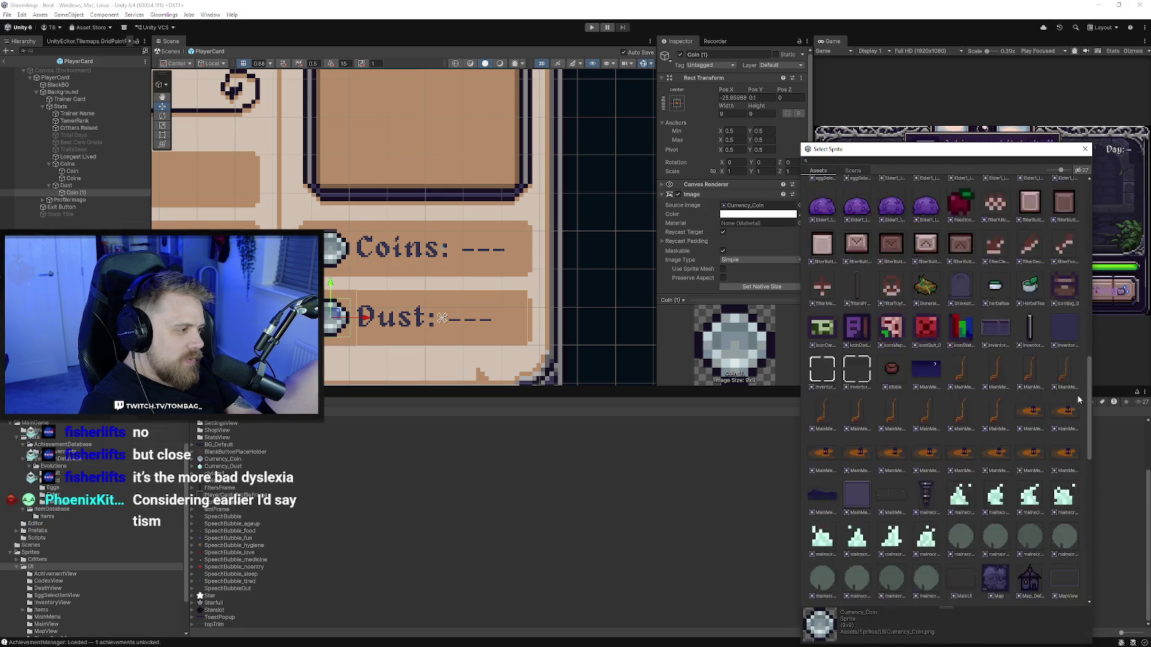
{"action": "scroll", "coordinate": [1077, 399], "scroll_direction": "down", "scroll_amount": 3}
{"action": "scroll", "coordinate": [1074, 436], "scroll_direction": "down", "scroll_amount": 2}
{"action": "scroll", "coordinate": [1071, 446], "scroll_direction": "down", "scroll_amount": 2}
{"action": "scroll", "coordinate": [1065, 451], "scroll_direction": "down", "scroll_amount": 3}
{"action": "scroll", "coordinate": [1064, 453], "scroll_direction": "down", "scroll_amount": 3}
{"action": "scroll", "coordinate": [1073, 512], "scroll_direction": "down", "scroll_amount": 2}
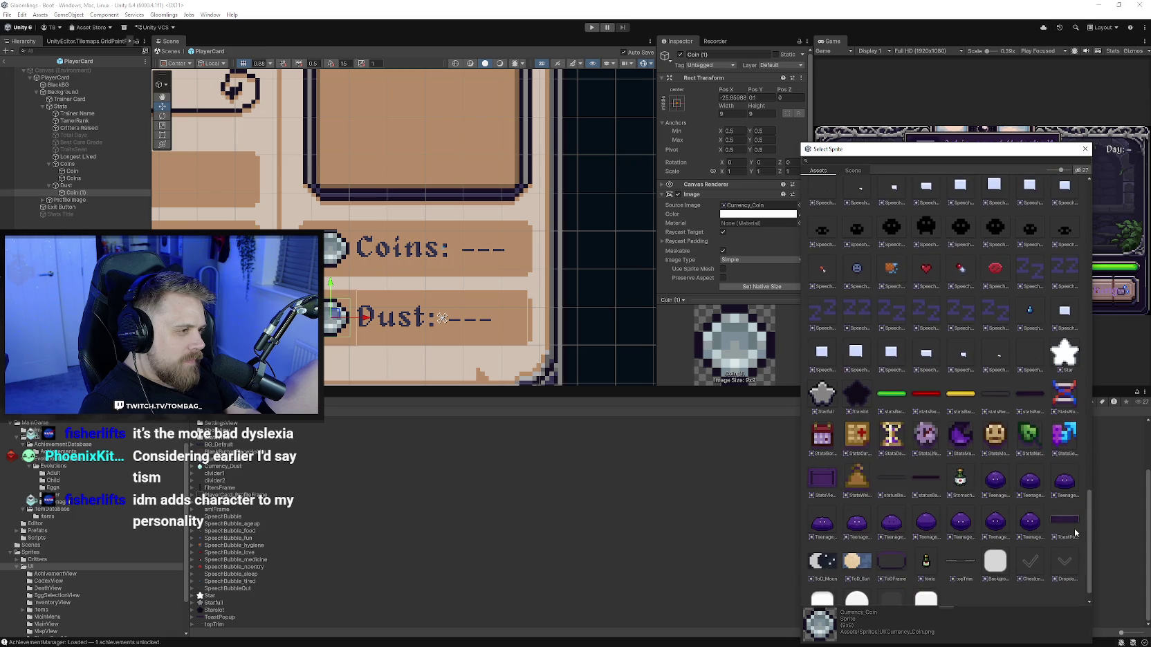
{"action": "scroll", "coordinate": [1075, 522], "scroll_direction": "up", "scroll_amount": 2}
{"action": "scroll", "coordinate": [1074, 521], "scroll_direction": "up", "scroll_amount": 4}
{"action": "scroll", "coordinate": [1069, 415], "scroll_direction": "up", "scroll_amount": 4}
{"action": "scroll", "coordinate": [1065, 332], "scroll_direction": "up", "scroll_amount": 2}
{"action": "scroll", "coordinate": [1064, 321], "scroll_direction": "up", "scroll_amount": 3}
{"action": "scroll", "coordinate": [1063, 332], "scroll_direction": "down", "scroll_amount": 2}
{"action": "scroll", "coordinate": [1060, 353], "scroll_direction": "down", "scroll_amount": 2}
{"action": "scroll", "coordinate": [1055, 373], "scroll_direction": "down", "scroll_amount": 3}
{"action": "scroll", "coordinate": [1051, 394], "scroll_direction": "down", "scroll_amount": 1}
{"action": "scroll", "coordinate": [1048, 408], "scroll_direction": "down", "scroll_amount": 3}
{"action": "scroll", "coordinate": [1038, 429], "scroll_direction": "down", "scroll_amount": 4}
{"action": "scroll", "coordinate": [1028, 453], "scroll_direction": "down", "scroll_amount": 1}
{"action": "scroll", "coordinate": [1038, 484], "scroll_direction": "down", "scroll_amount": 4}
{"action": "left_click_drag", "start_coordinate": [1091, 510], "coordinate": [1073, 176]}
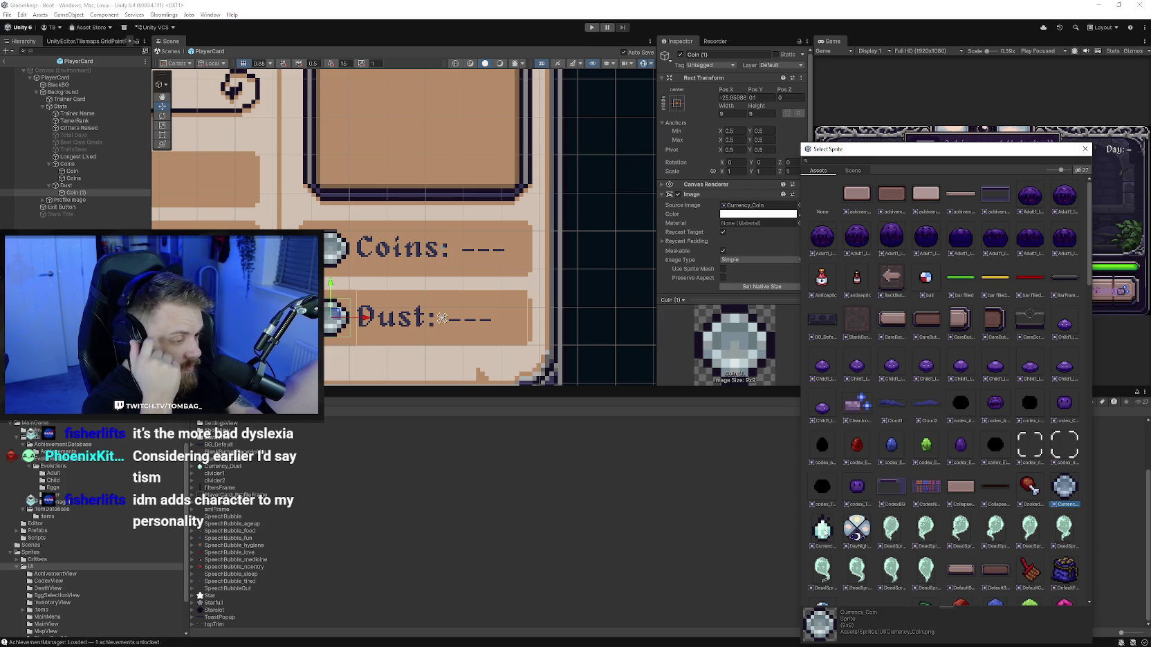
{"action": "left_click", "coordinate": [822, 529]}
{"action": "left_click", "coordinate": [1084, 149]}
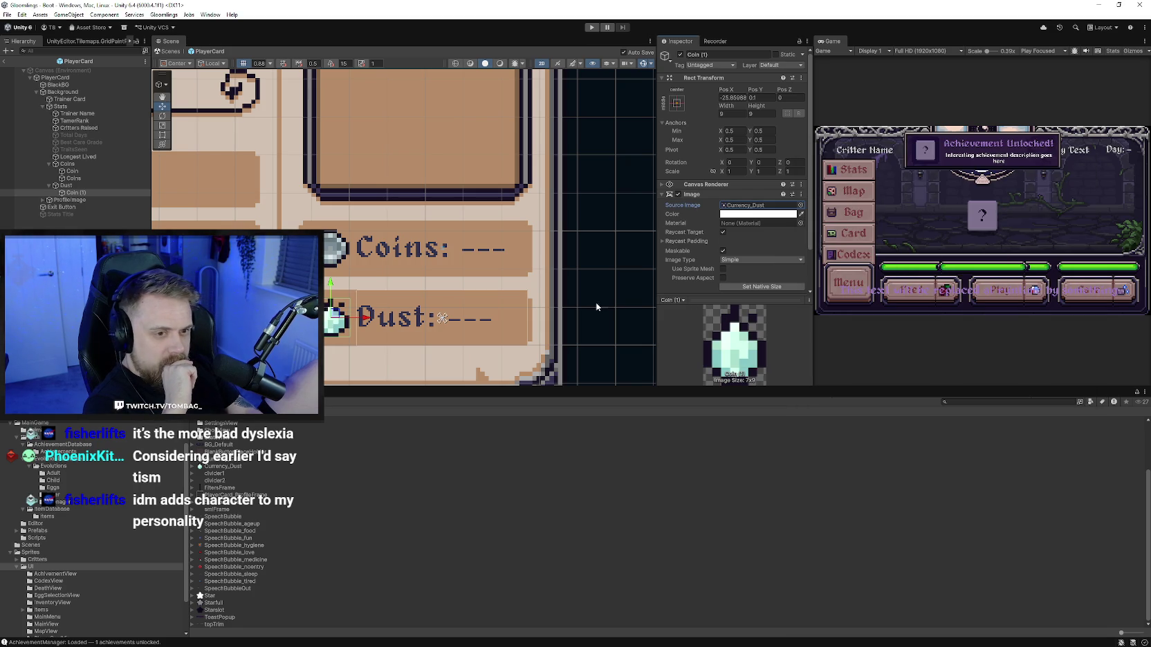
{"action": "left_click", "coordinate": [761, 287]}
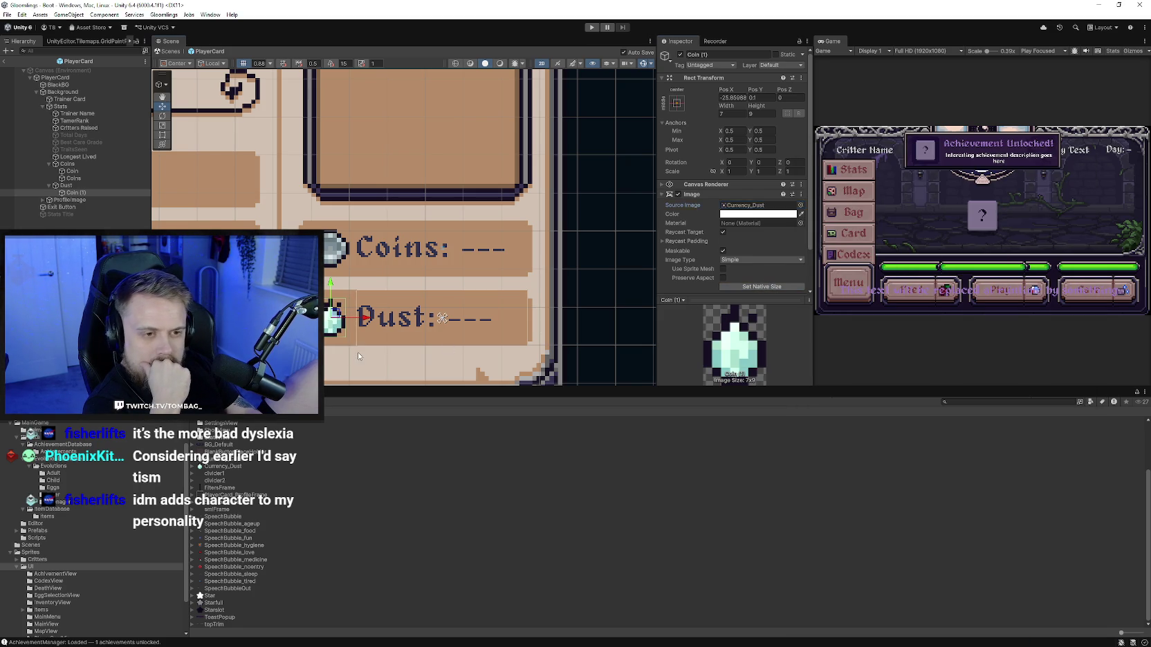
Step: Select the canvas behind the card and adjust the Scene view
{"action": "left_click", "coordinate": [326, 369]}
{"action": "scroll", "coordinate": [408, 305], "scroll_direction": "down", "scroll_amount": 2}
{"action": "scroll", "coordinate": [408, 305], "scroll_direction": "down", "scroll_amount": 2}
{"action": "scroll", "coordinate": [408, 305], "scroll_direction": "down", "scroll_amount": 1}
{"action": "left_click_drag", "start_coordinate": [408, 305], "coordinate": [407, 305]}
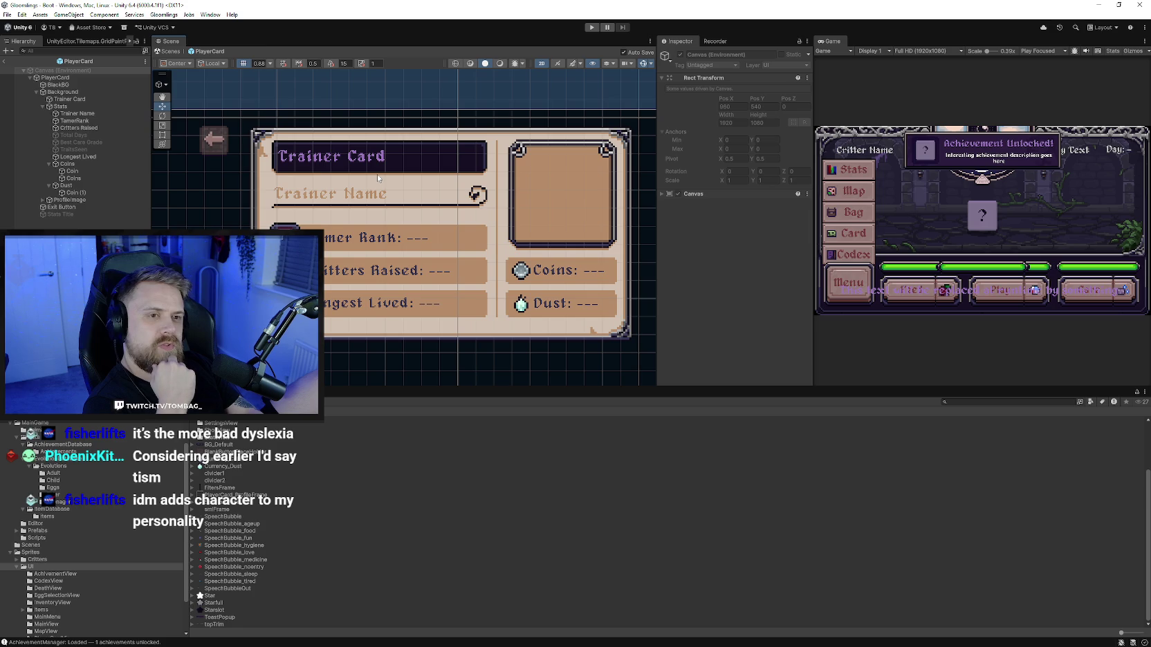
Step: Select the Trainer Card title text and bring up its TextMeshPro Vertex Color picker
{"action": "left_click", "coordinate": [360, 161]}
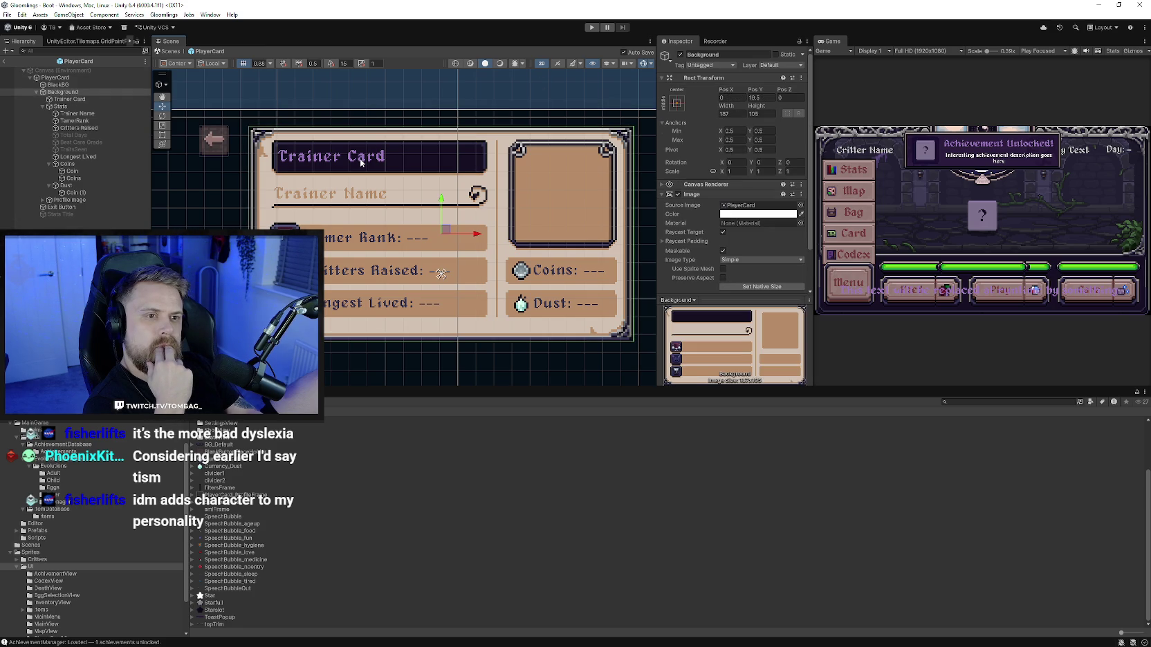
{"action": "left_click", "coordinate": [69, 99]}
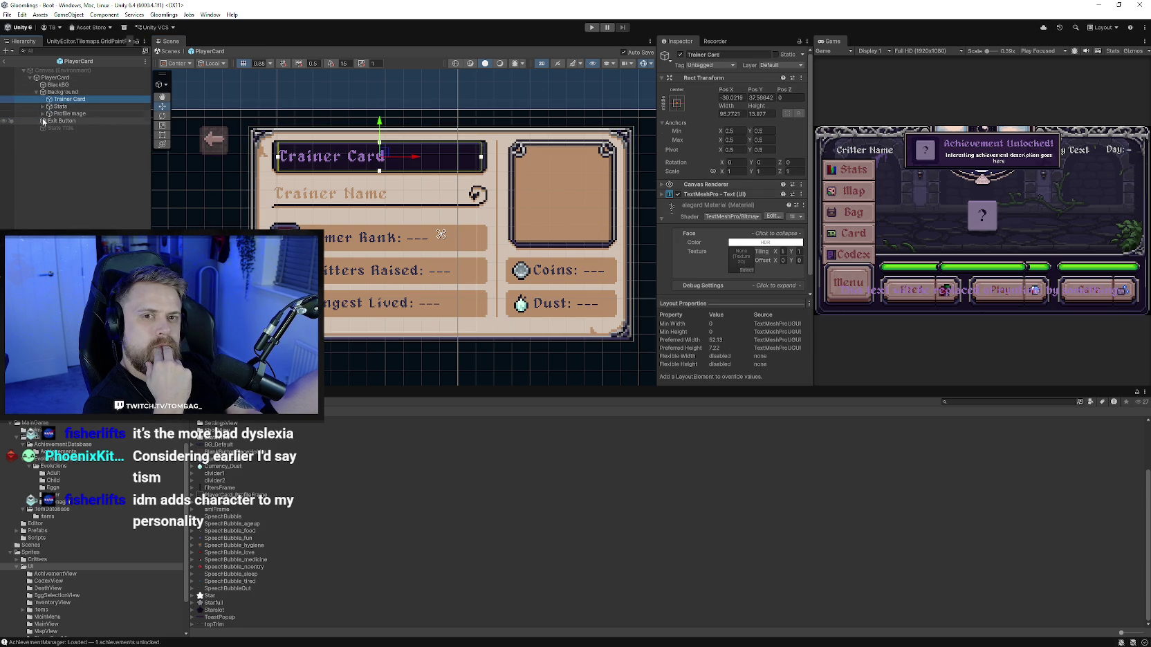
{"action": "scroll", "coordinate": [719, 252], "scroll_direction": "down", "scroll_amount": 1}
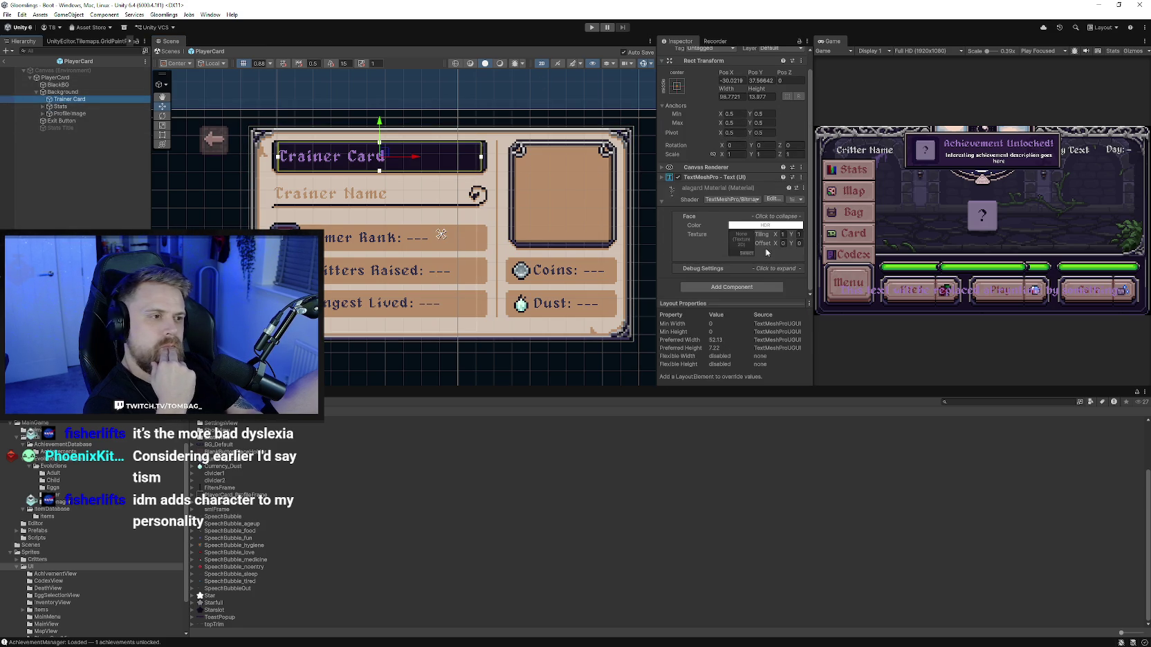
{"action": "scroll", "coordinate": [766, 252], "scroll_direction": "up", "scroll_amount": 1}
{"action": "left_click", "coordinate": [662, 194]}
{"action": "scroll", "coordinate": [710, 239], "scroll_direction": "down", "scroll_amount": 3}
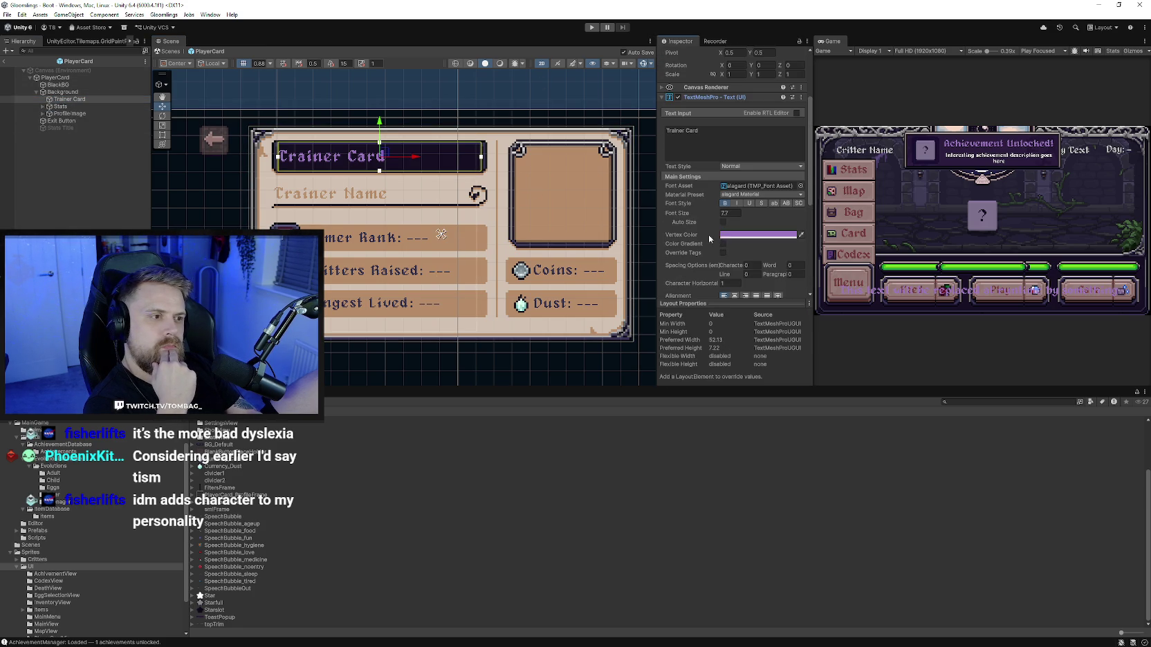
{"action": "left_click", "coordinate": [788, 238]}
Step: Eyedrop the Critter Name label's light grey (C5C5C5) as the title's vertex colour
{"action": "left_click_drag", "start_coordinate": [835, 291], "coordinate": [827, 291]}
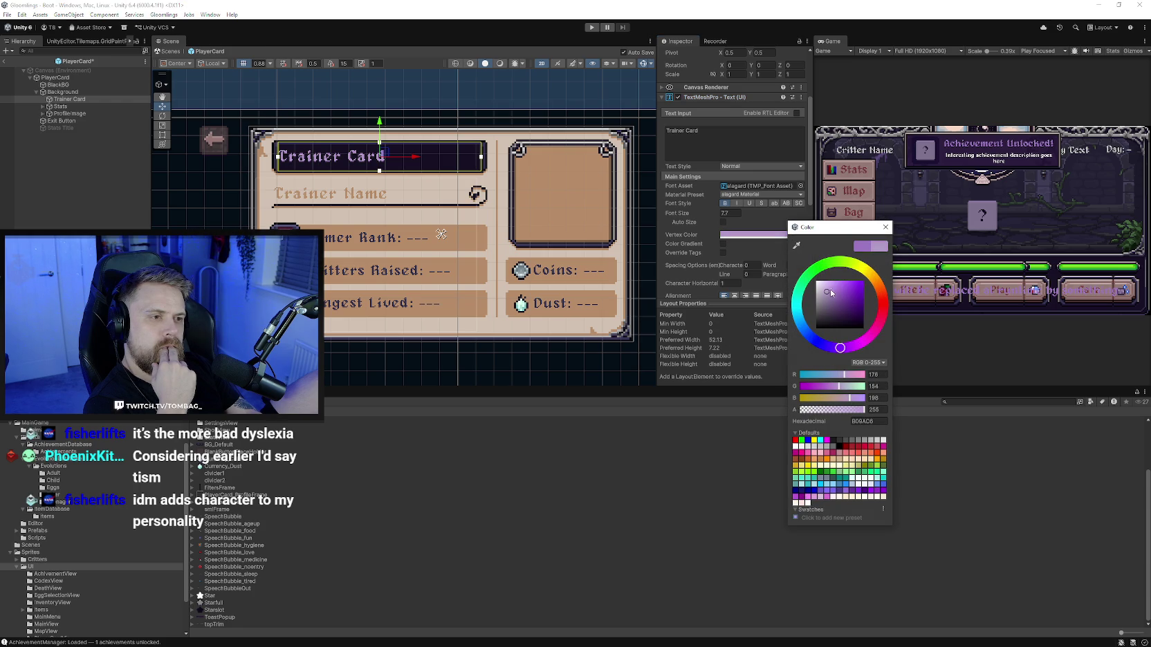
{"action": "left_click", "coordinate": [796, 245]}
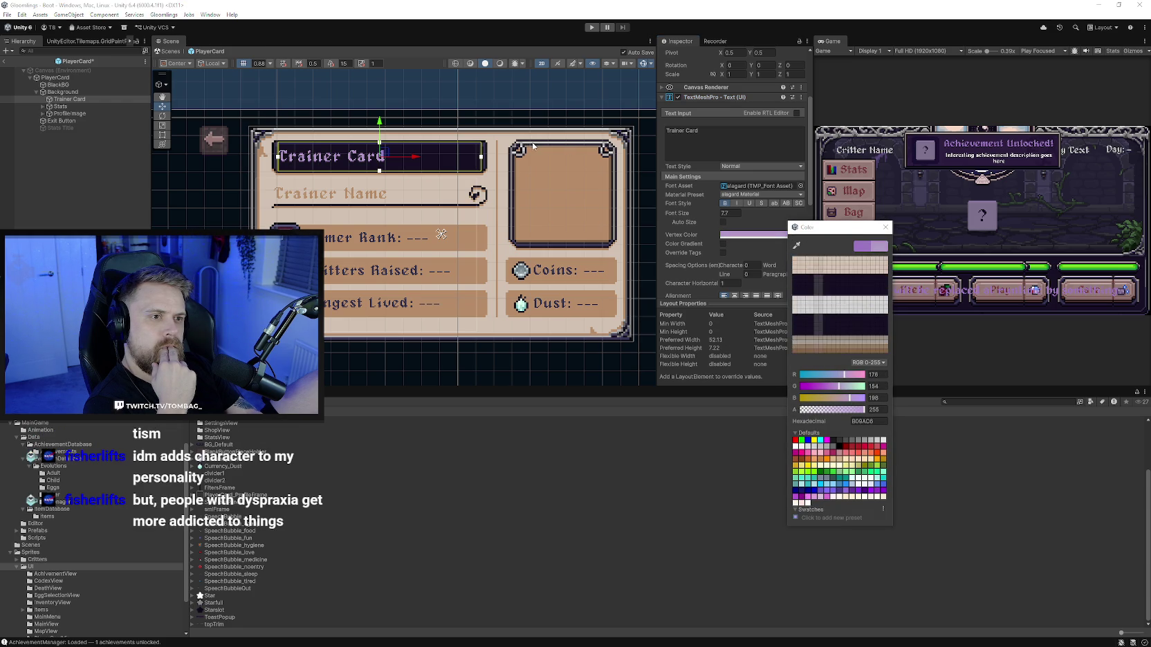
{"action": "left_click", "coordinate": [512, 165]}
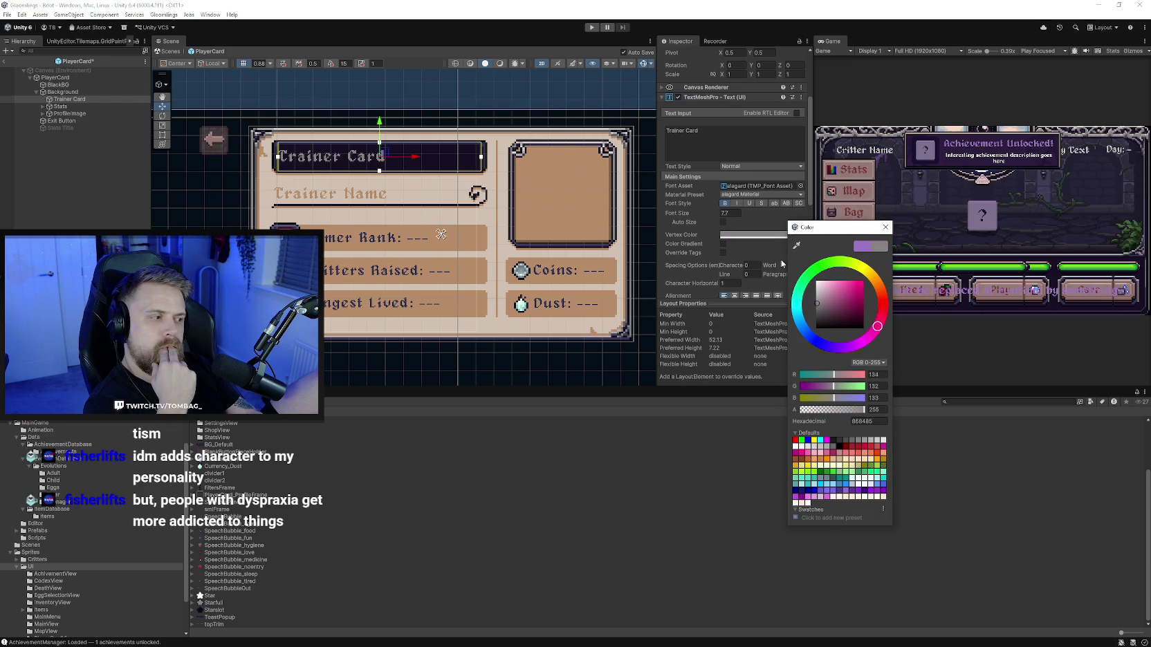
{"action": "left_click", "coordinate": [796, 245]}
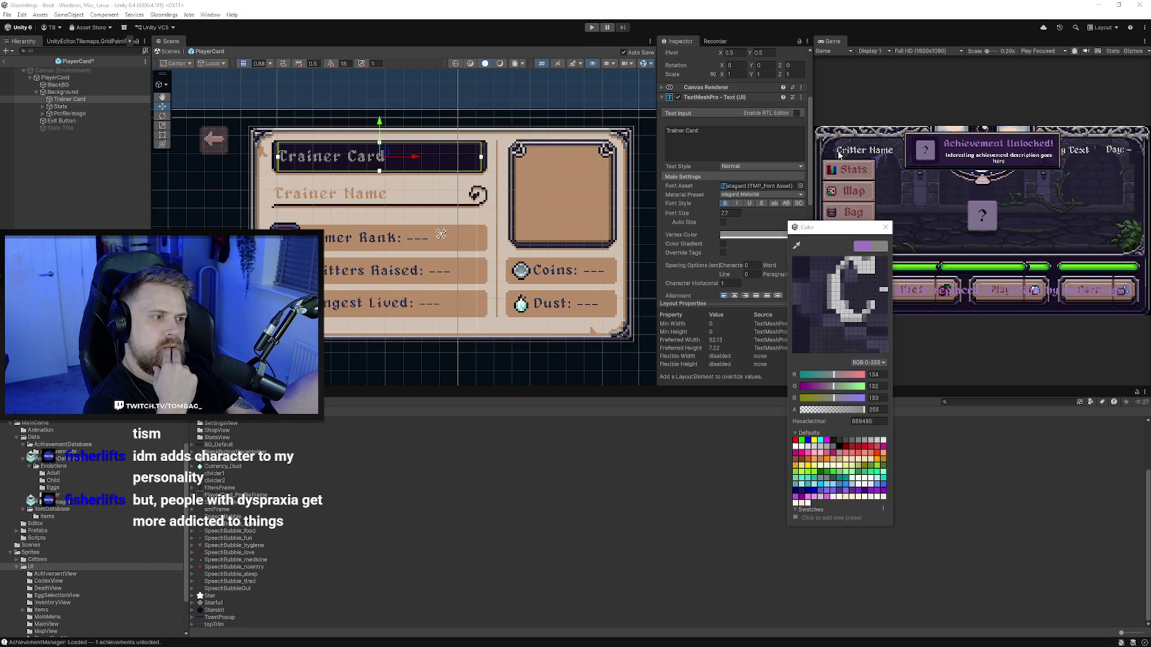
{"action": "left_click", "coordinate": [838, 155]}
{"action": "left_click", "coordinate": [890, 227]}
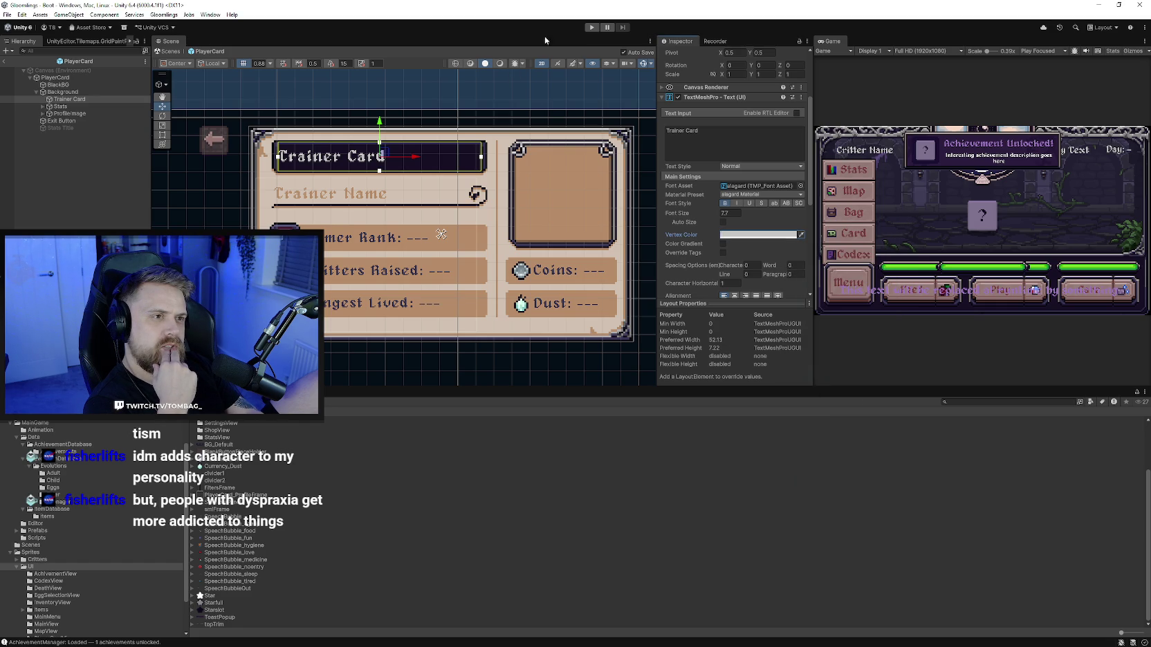
Step: Enter Play mode, widen the Game and Inspector panels, and show the Trainer Card via Menu > Card
{"action": "left_click", "coordinate": [592, 27]}
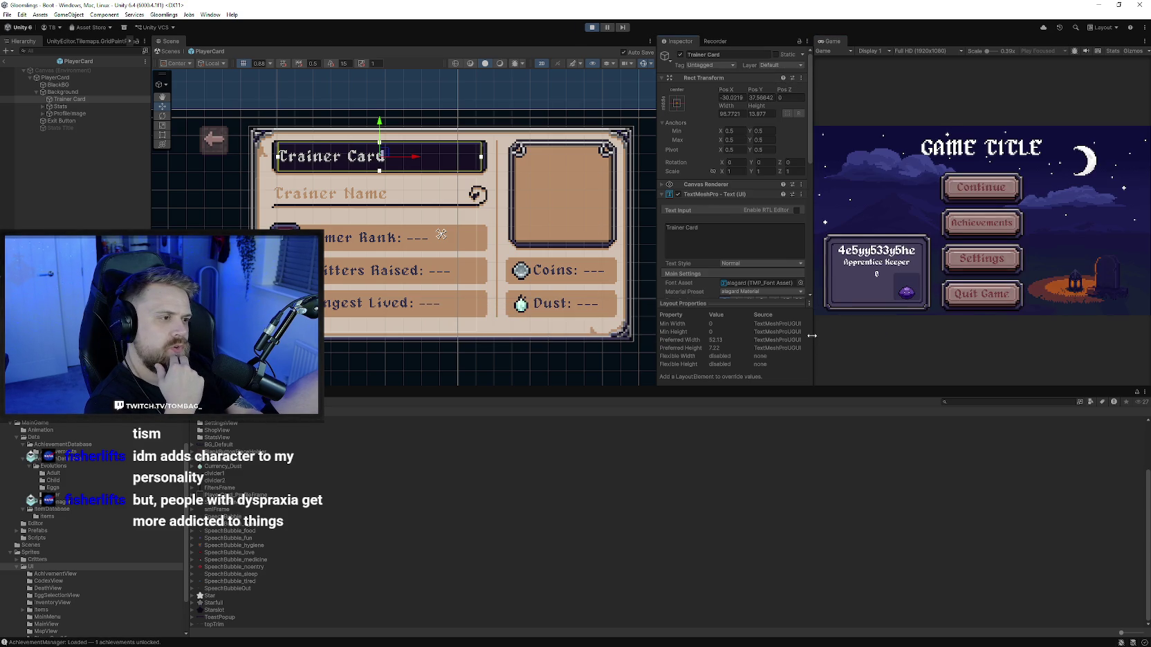
{"action": "left_click_drag", "start_coordinate": [813, 318], "coordinate": [737, 311]}
{"action": "left_click_drag", "start_coordinate": [658, 301], "coordinate": [562, 301]}
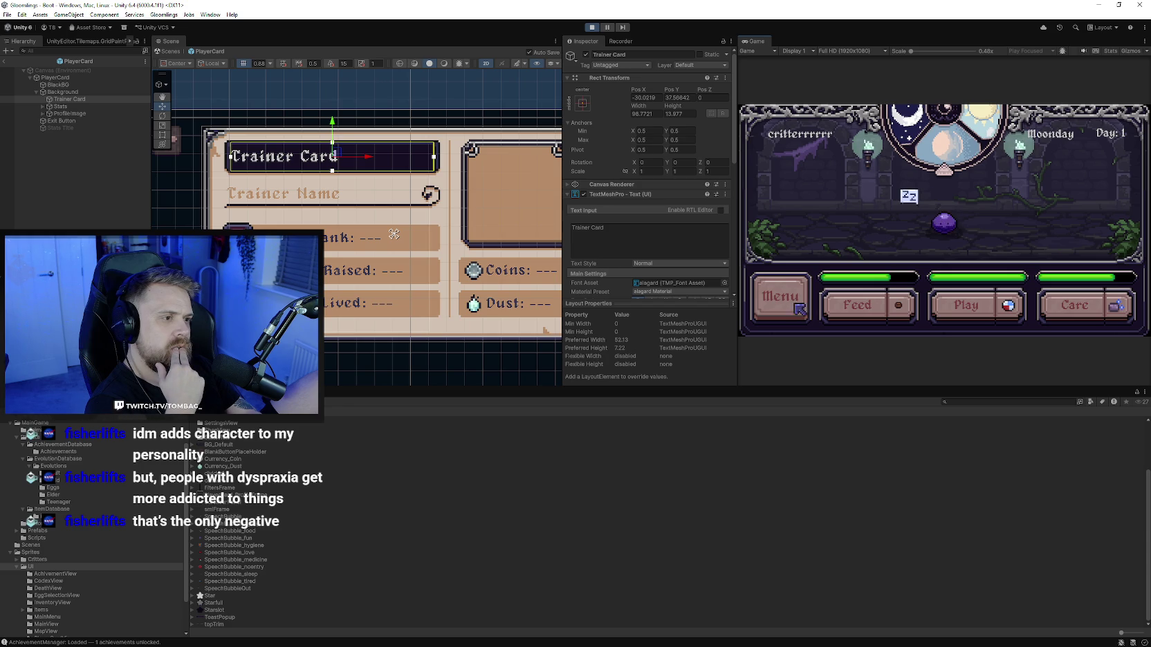
{"action": "left_click", "coordinate": [780, 296]}
{"action": "left_click", "coordinate": [795, 207]}
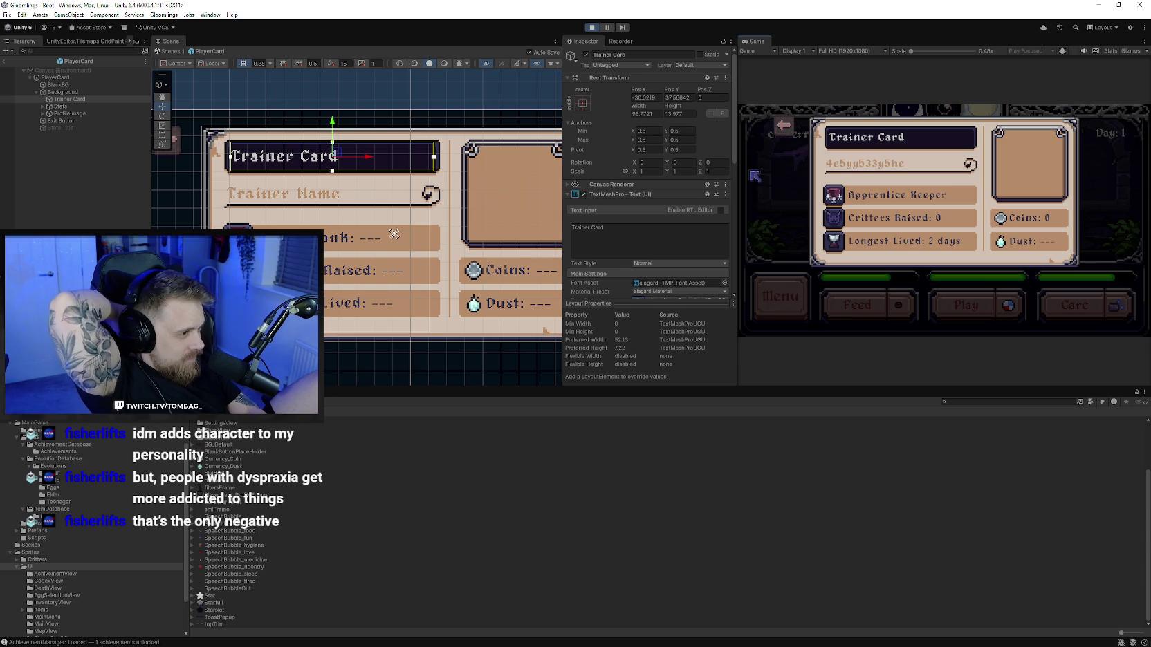
{"action": "left_click_drag", "start_coordinate": [514, 273], "coordinate": [428, 269]}
{"action": "left_click", "coordinate": [449, 273]}
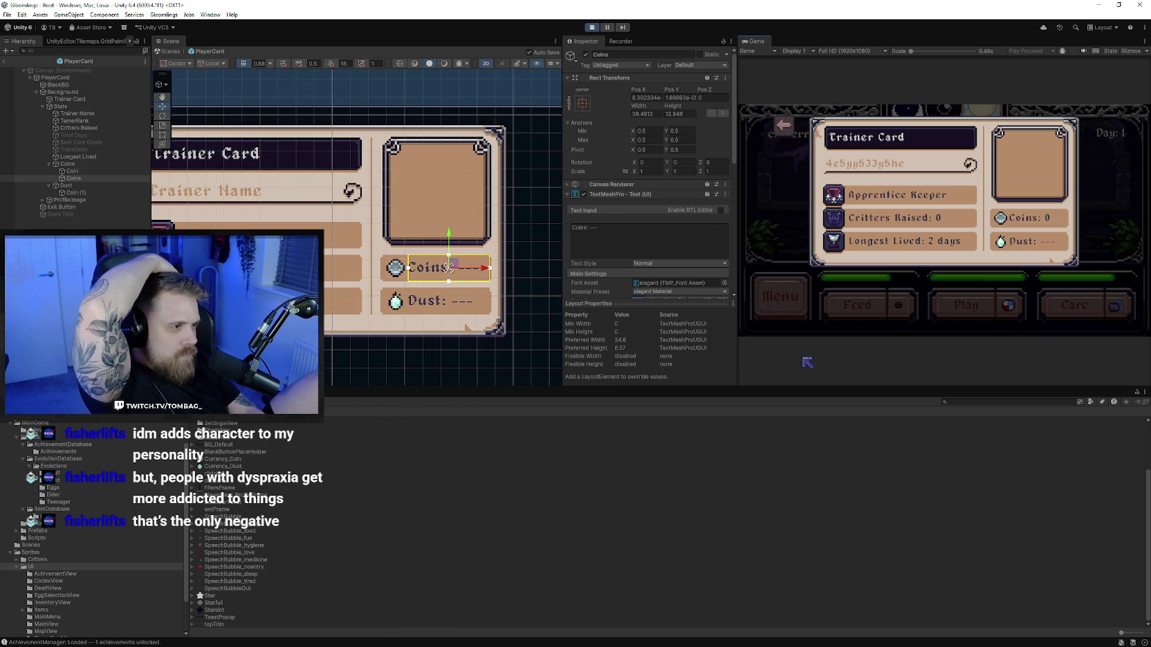
{"action": "left_click", "coordinate": [487, 292]}
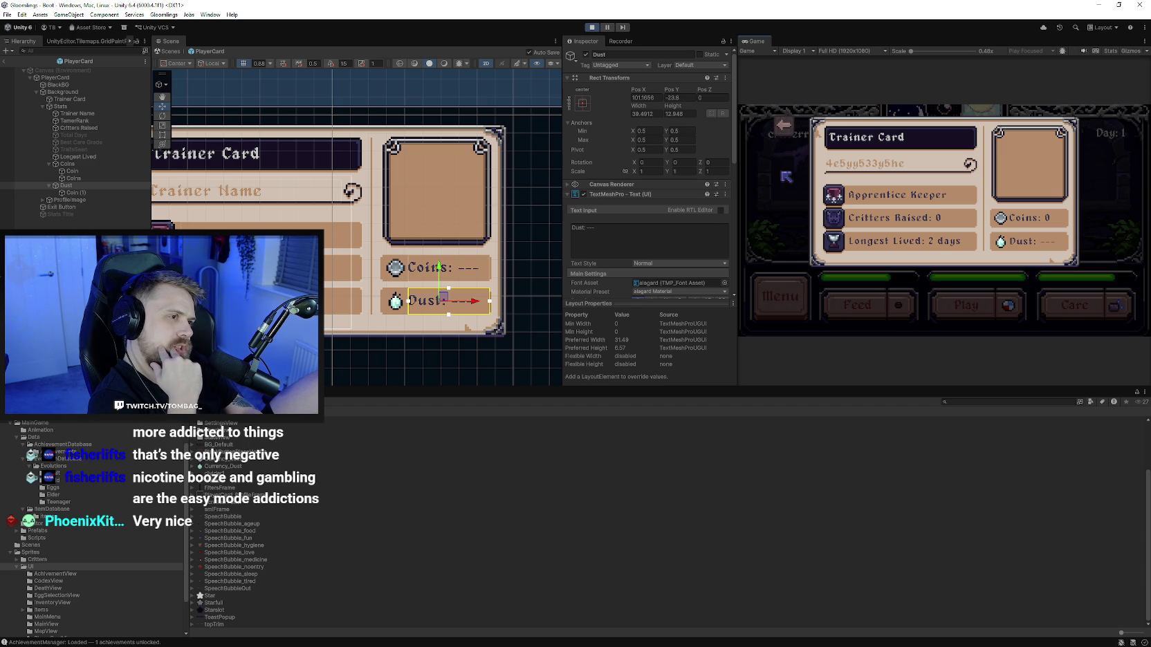
{"action": "left_click", "coordinate": [784, 129]}
Step: Set BlackBG's Image colour alpha to 255, then restart Play mode and continue past the title menu
{"action": "left_click", "coordinate": [58, 85]}
{"action": "left_click", "coordinate": [674, 215]}
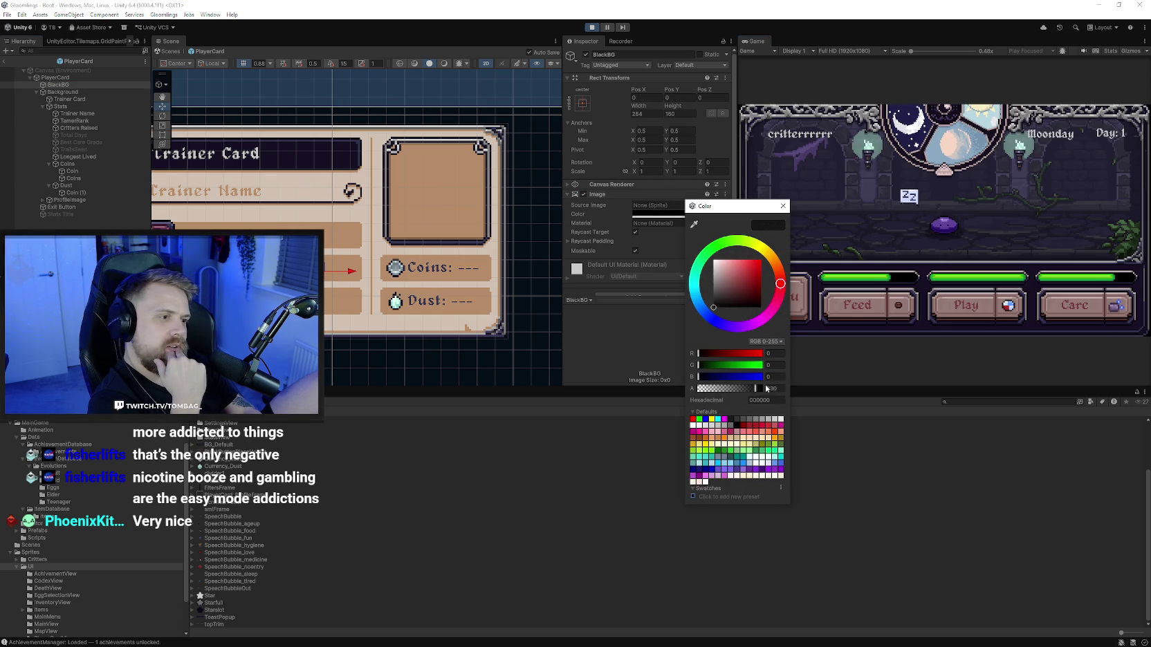
{"action": "left_click_drag", "start_coordinate": [762, 389], "coordinate": [761, 389]}
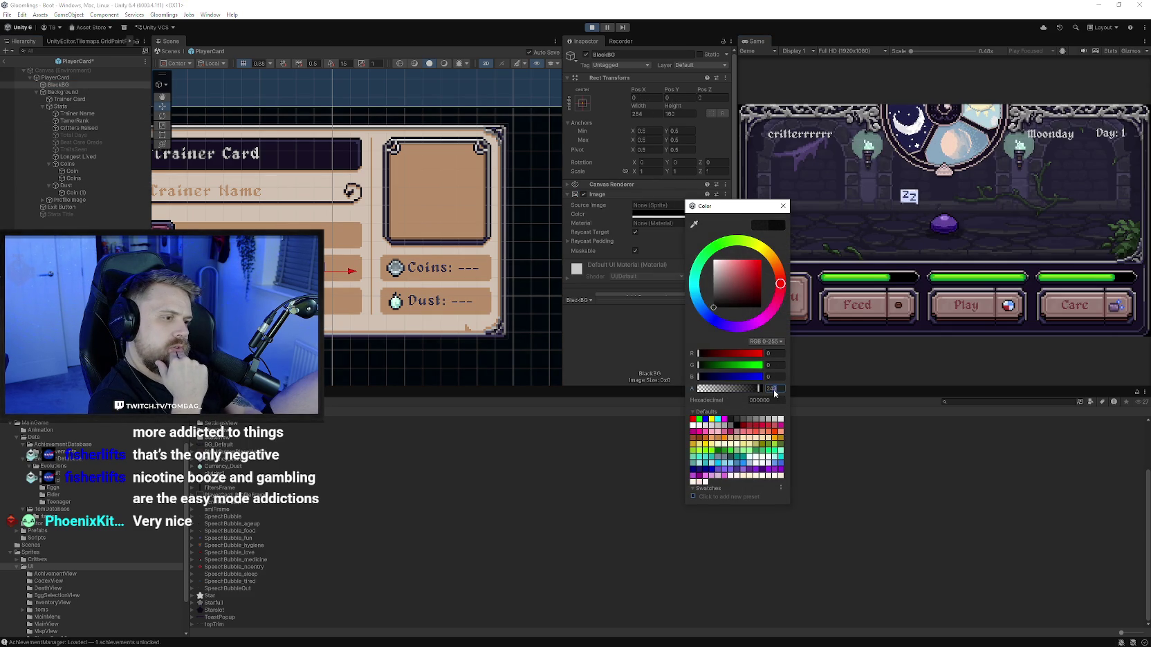
{"action": "left_click", "coordinate": [772, 389]}
{"action": "type", "text": "255"}
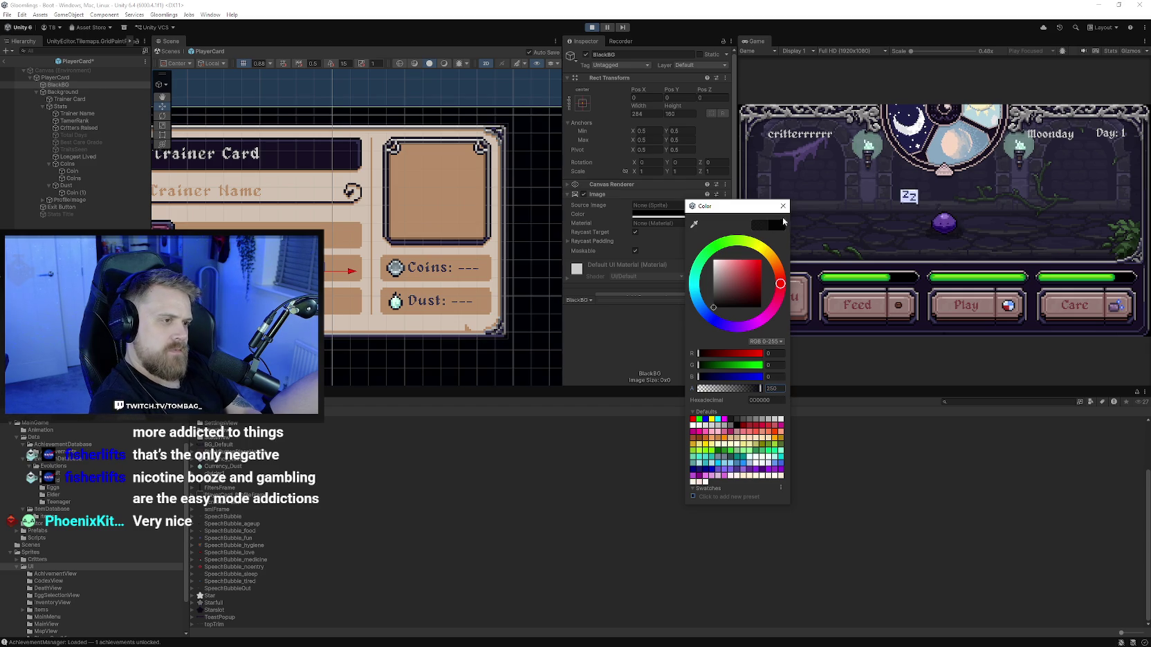
{"action": "left_click", "coordinate": [783, 206]}
{"action": "left_click", "coordinate": [588, 29]}
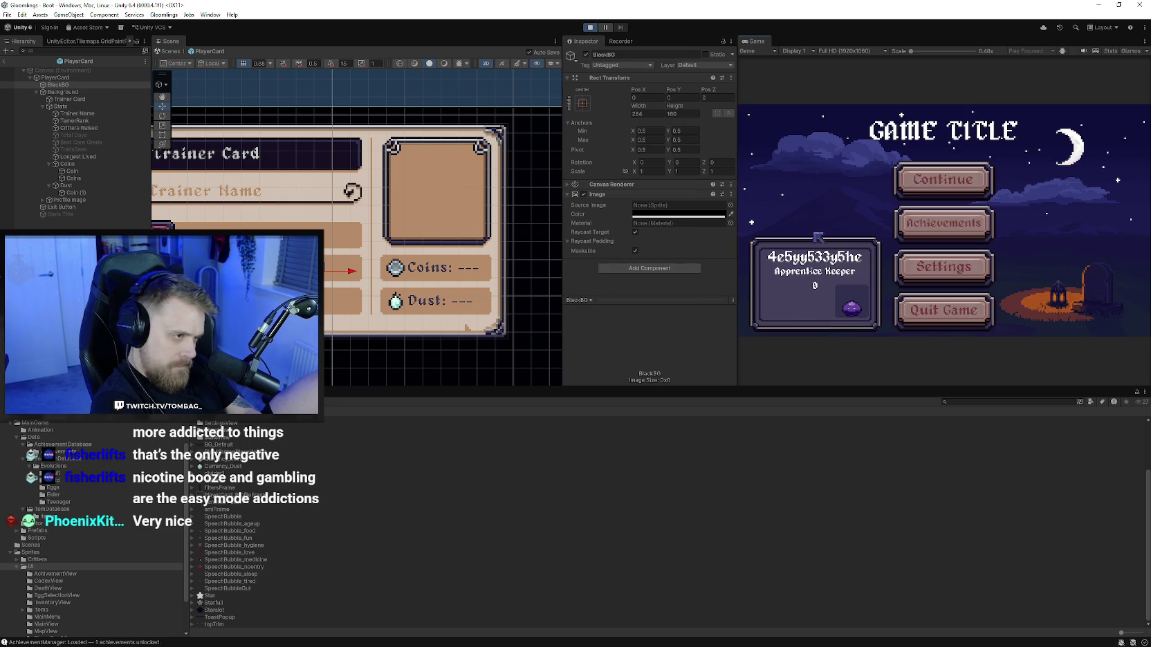
{"action": "left_click", "coordinate": [944, 179]}
Step: Open and close the Trainer Card, Inventory and Codex in the running game, then reopen the Trainer Card
{"action": "left_click", "coordinate": [780, 296]}
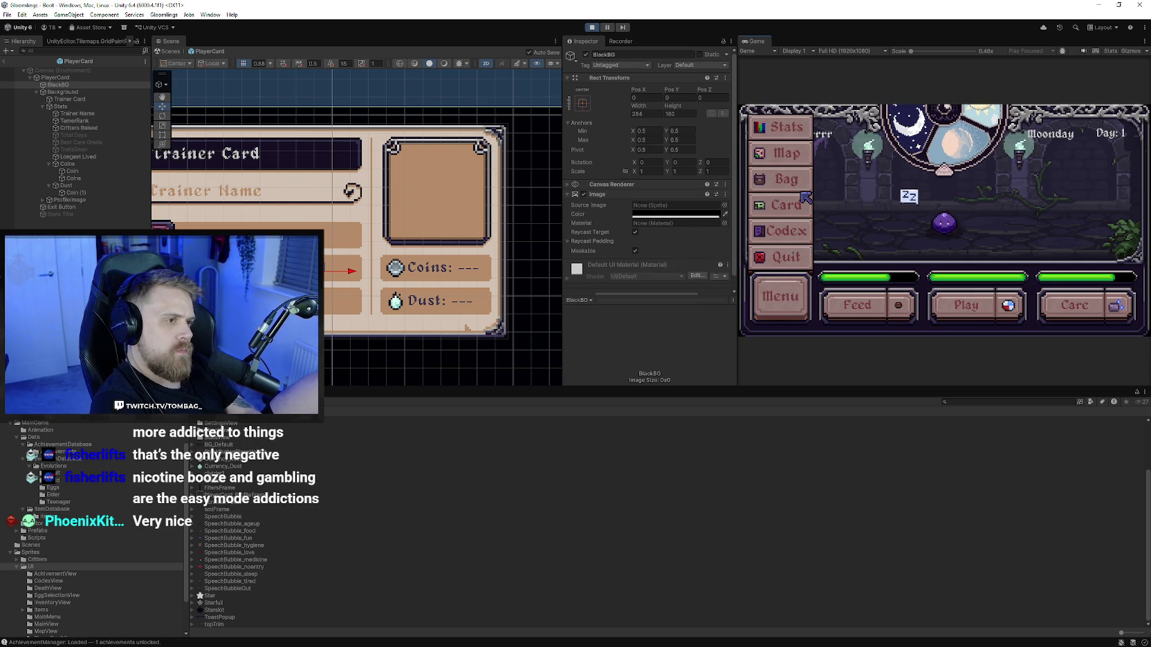
{"action": "left_click", "coordinate": [806, 199]}
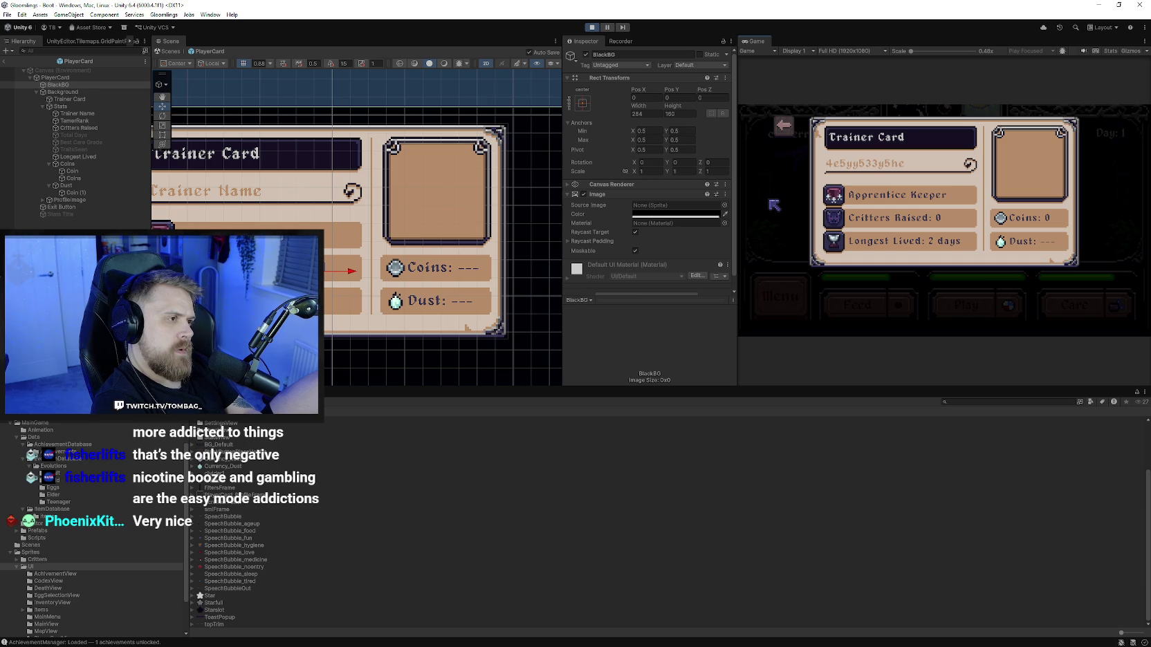
{"action": "left_click", "coordinate": [783, 125]}
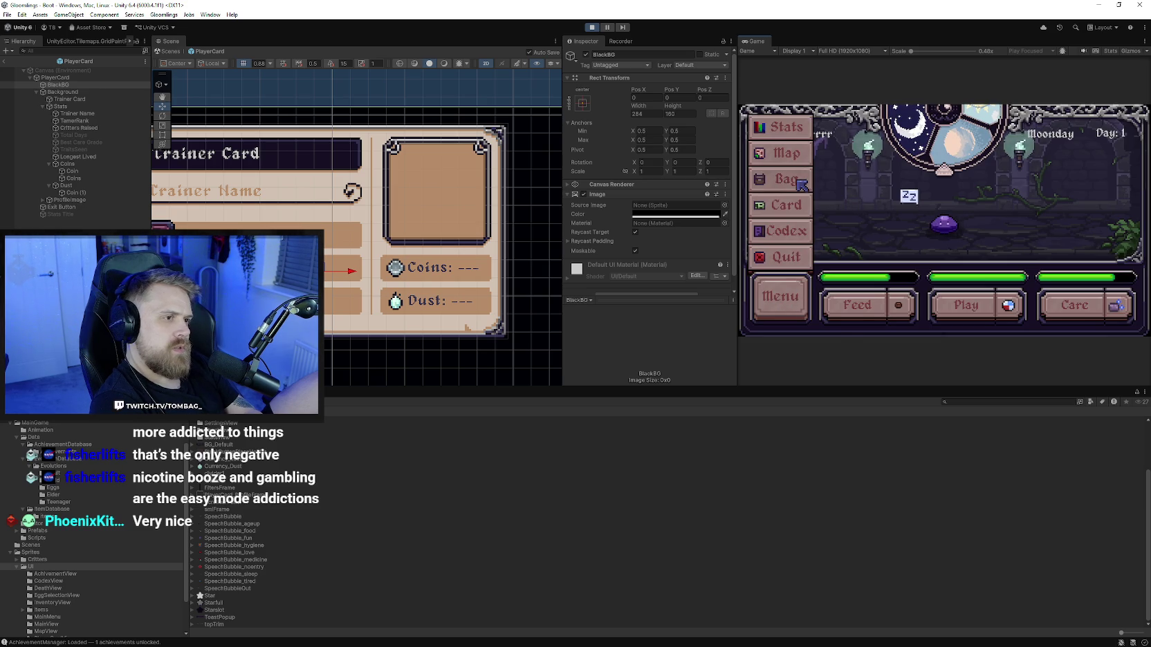
{"action": "left_click", "coordinate": [799, 182]}
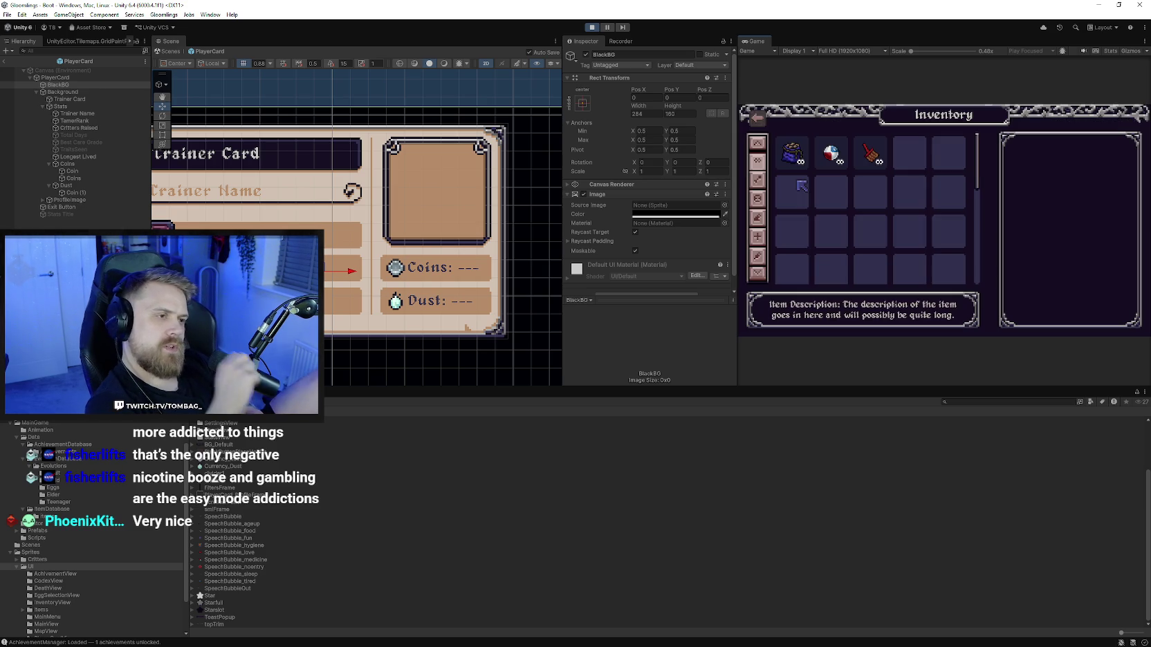
{"action": "left_click", "coordinate": [769, 126]}
{"action": "left_click", "coordinate": [796, 230]}
{"action": "left_click", "coordinate": [761, 128]}
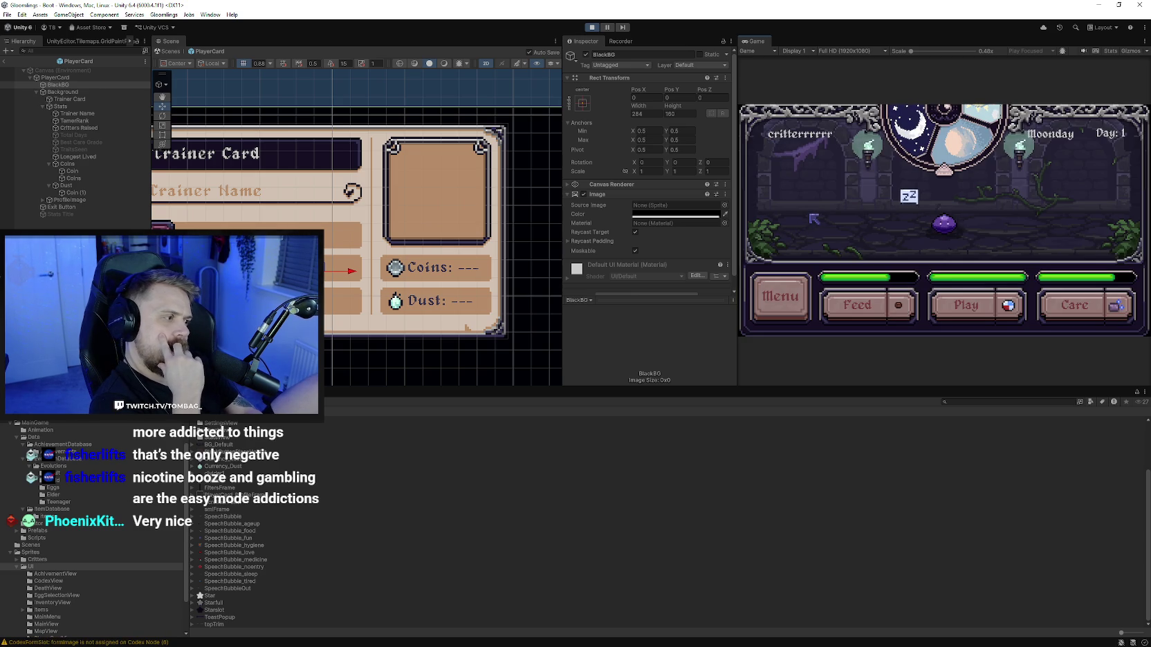
{"action": "left_click", "coordinate": [781, 296]}
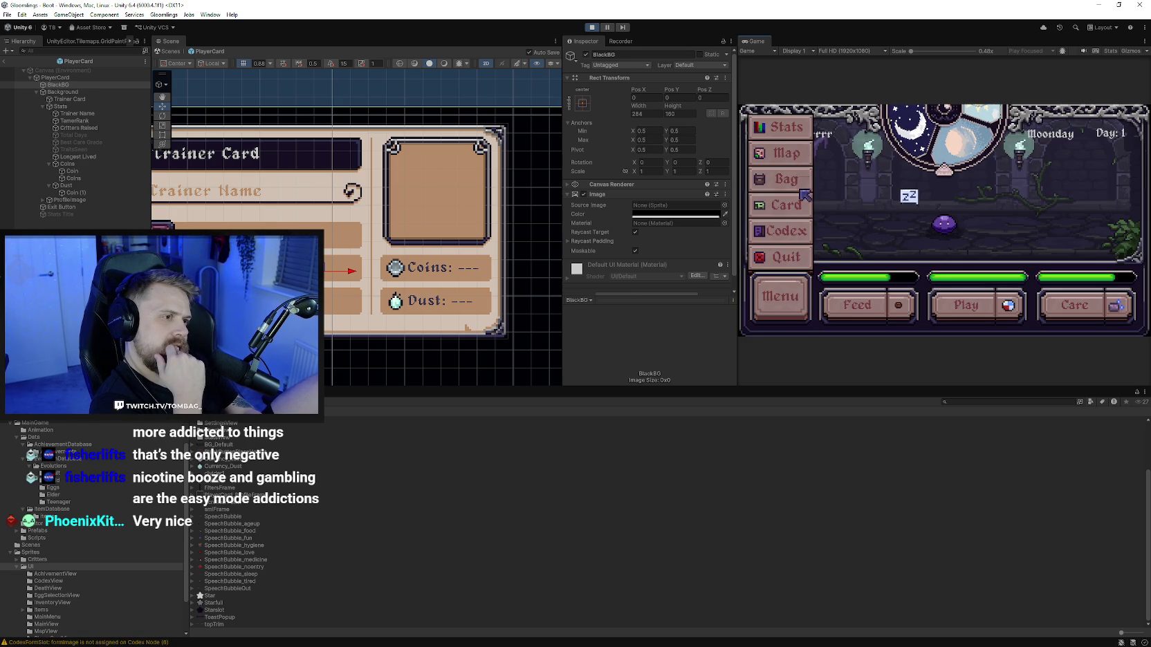
{"action": "left_click", "coordinate": [798, 201]}
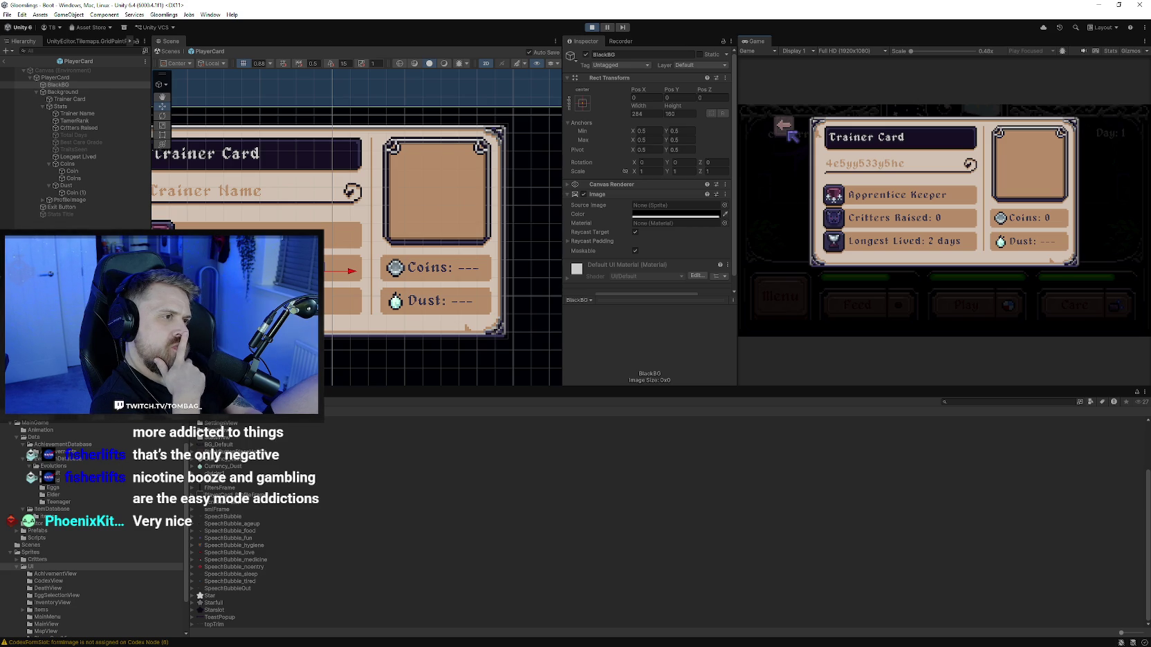
{"action": "left_click", "coordinate": [7, 15]}
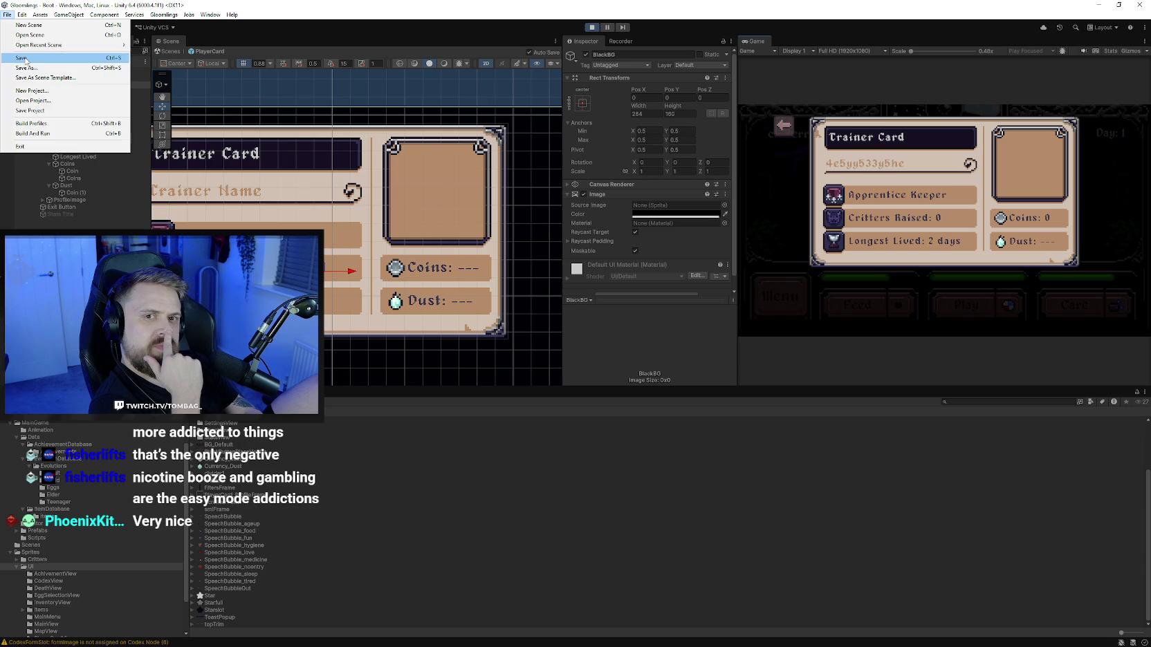
Step: Save the project, cycle the Trainer Card closed and open, then show the Inventory via Menu > Bag
{"action": "left_click", "coordinate": [31, 111]}
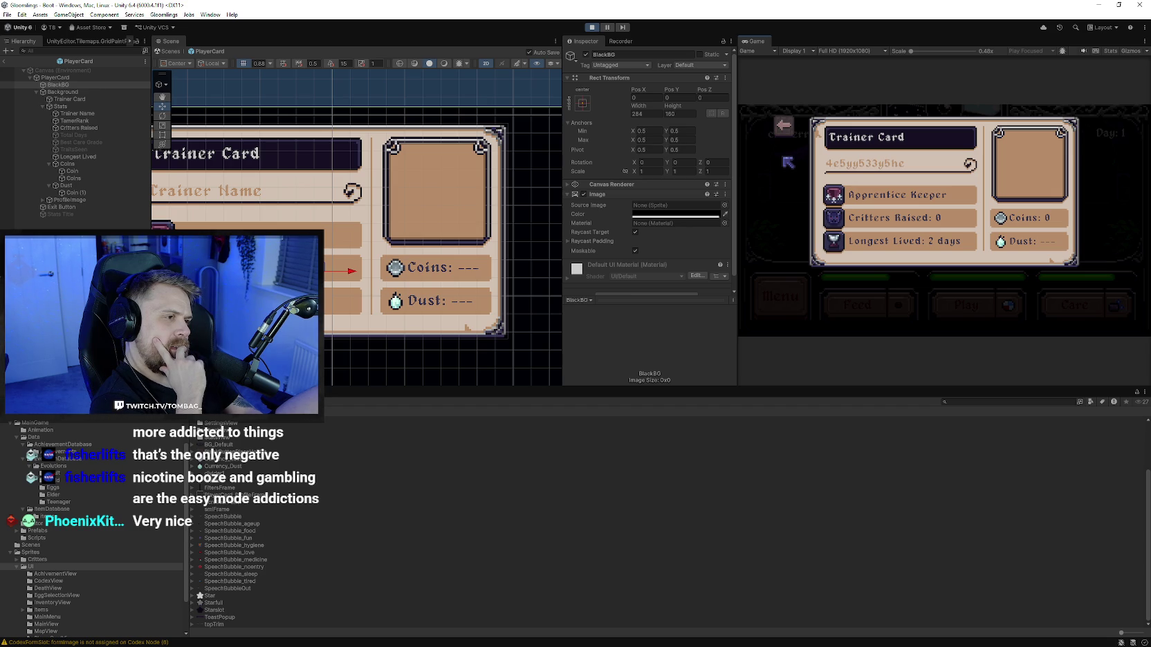
{"action": "left_click", "coordinate": [784, 126]}
{"action": "left_click", "coordinate": [780, 298]}
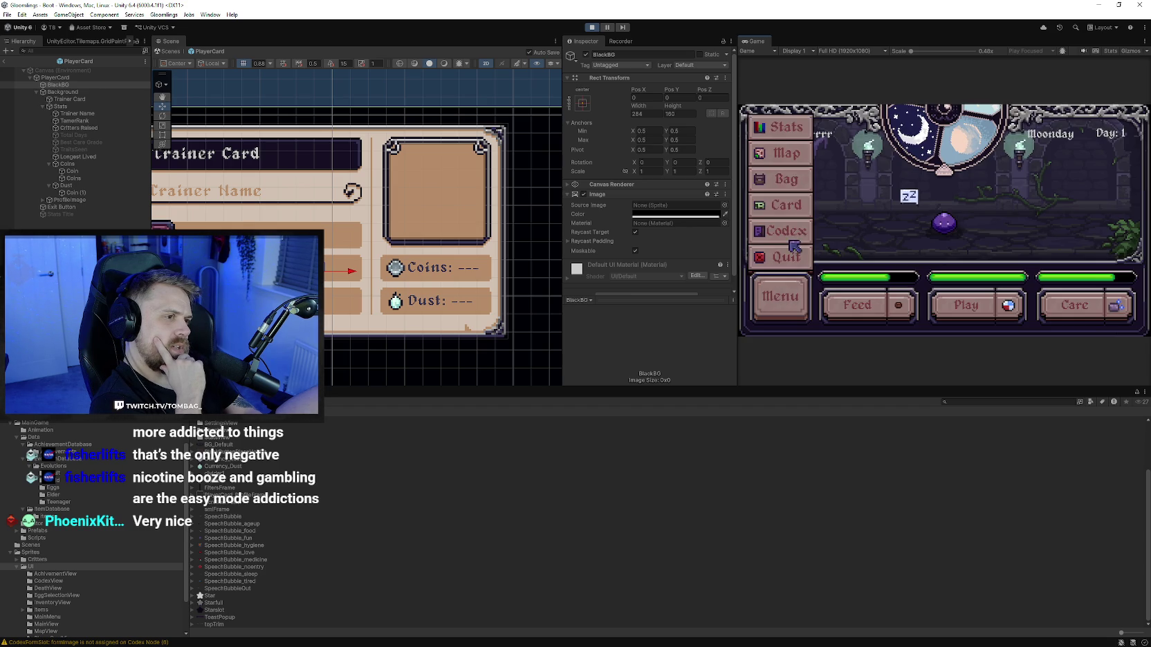
{"action": "left_click", "coordinate": [792, 205]}
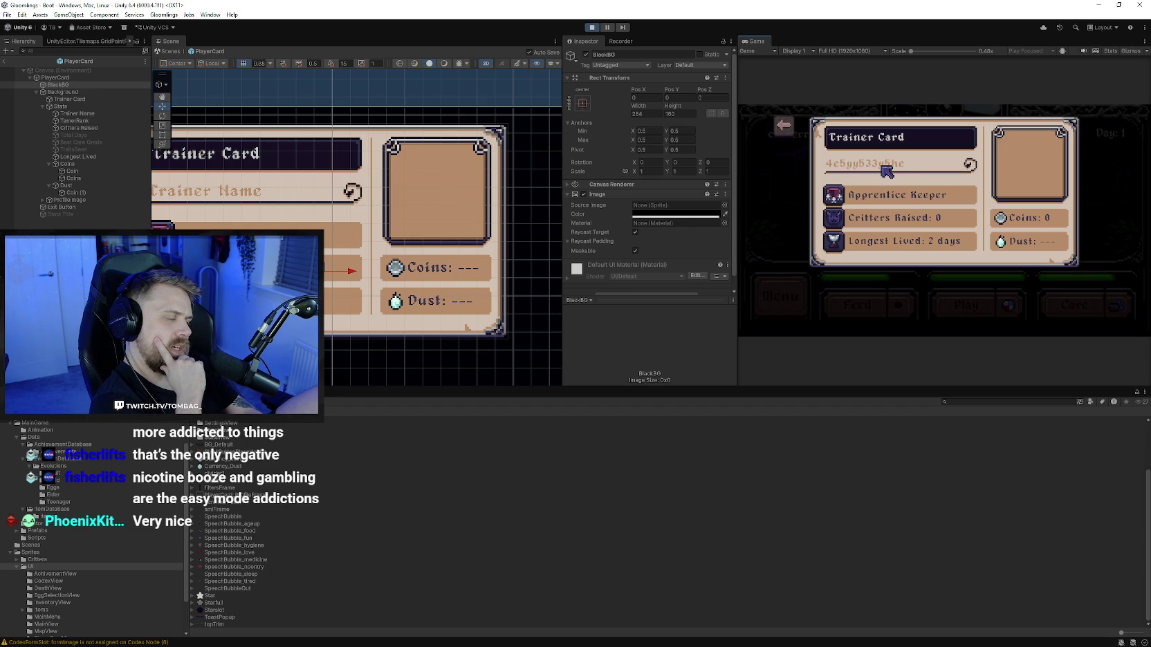
{"action": "left_click", "coordinate": [784, 127]}
{"action": "left_click", "coordinate": [800, 307]}
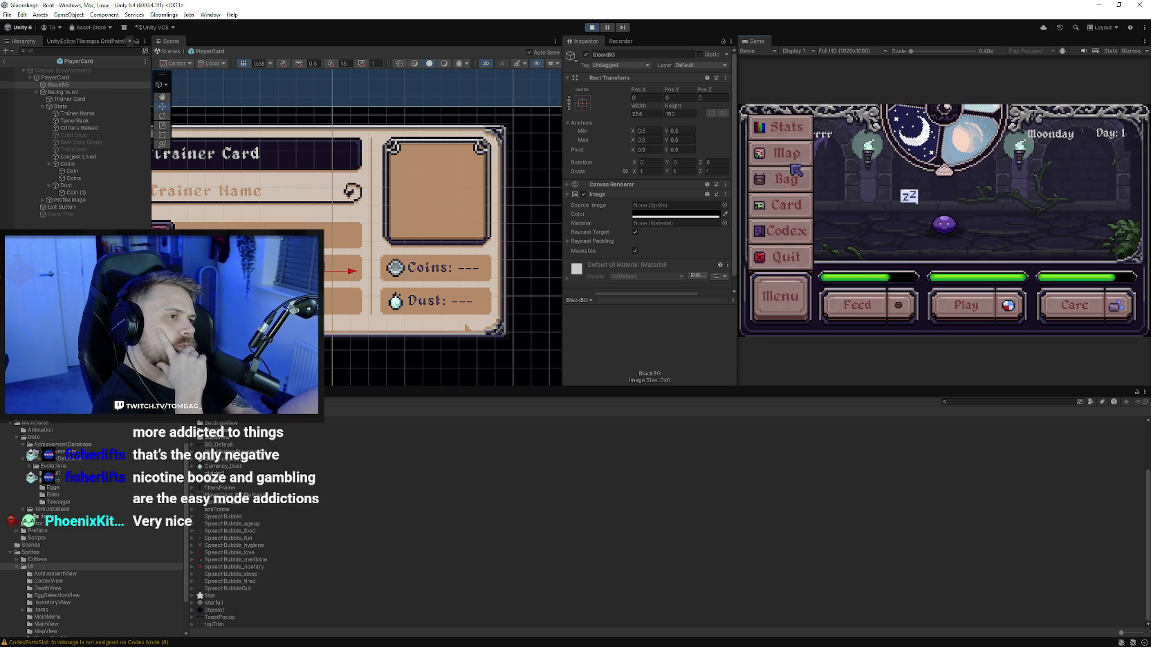
{"action": "left_click", "coordinate": [803, 182]}
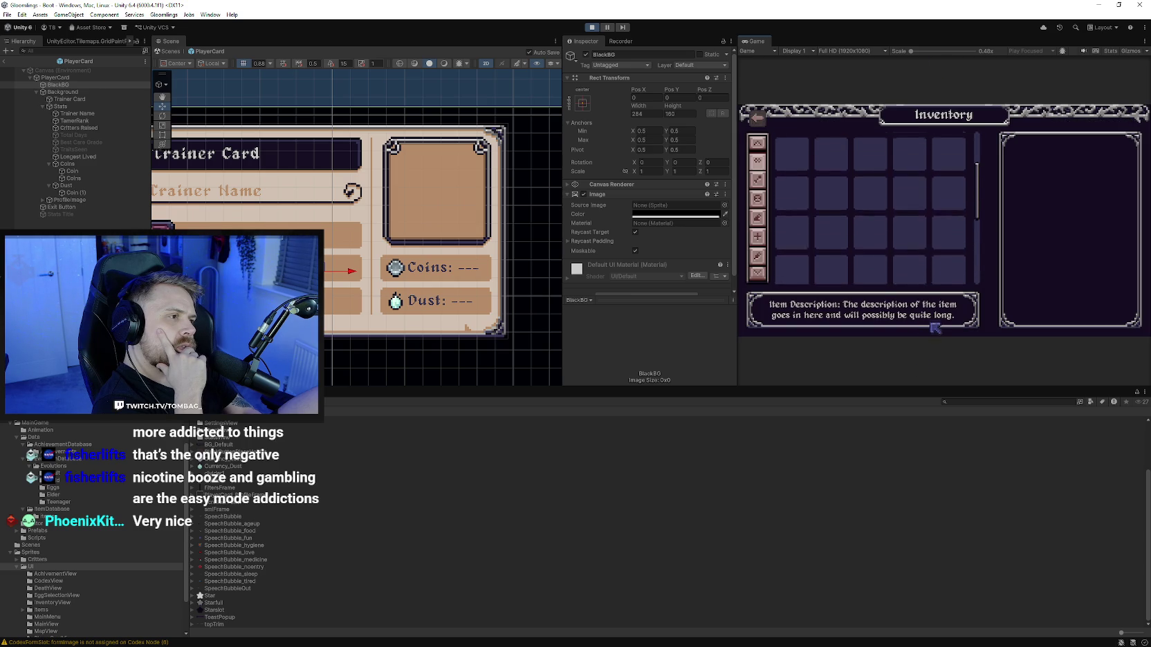
Step: Scroll the Inventory, close it with Escape, then try Care and toggle the in-game menu
{"action": "scroll", "coordinate": [913, 279], "scroll_direction": "down", "scroll_amount": 2}
{"action": "scroll", "coordinate": [922, 263], "scroll_direction": "up", "scroll_amount": 2}
{"action": "scroll", "coordinate": [917, 216], "scroll_direction": "down", "scroll_amount": 2}
{"action": "scroll", "coordinate": [920, 166], "scroll_direction": "up", "scroll_amount": 2}
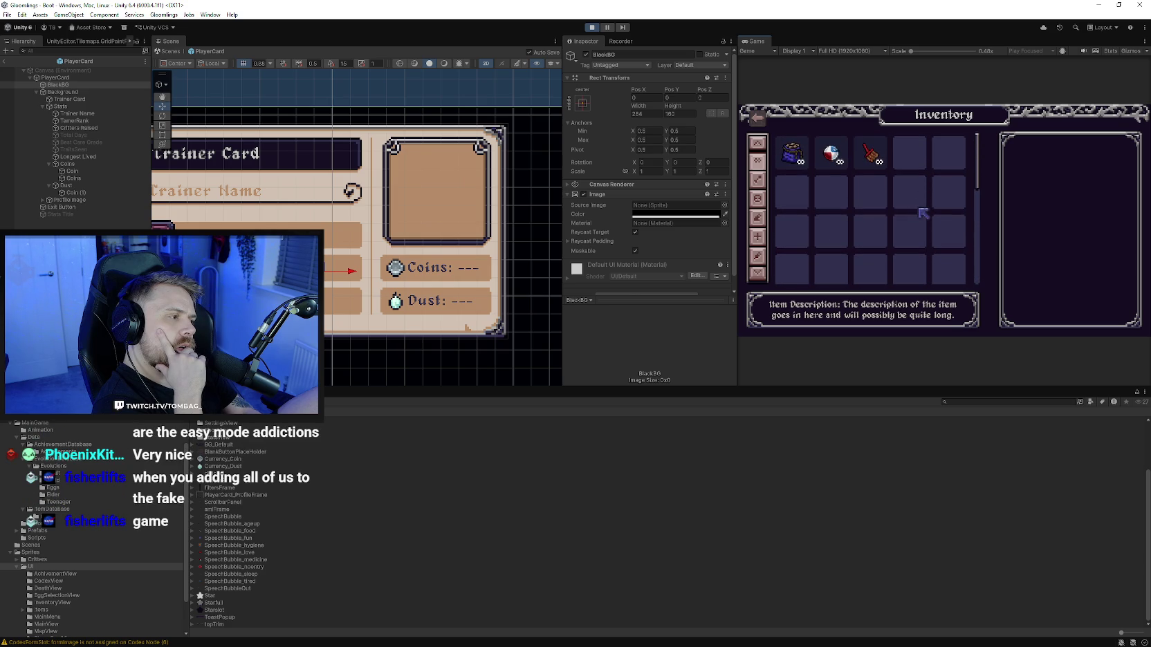
{"action": "scroll", "coordinate": [914, 170], "scroll_direction": "down", "scroll_amount": 2}
{"action": "scroll", "coordinate": [899, 163], "scroll_direction": "down", "scroll_amount": 1}
{"action": "scroll", "coordinate": [892, 158], "scroll_direction": "up", "scroll_amount": 2}
{"action": "key", "text": "Escape"}
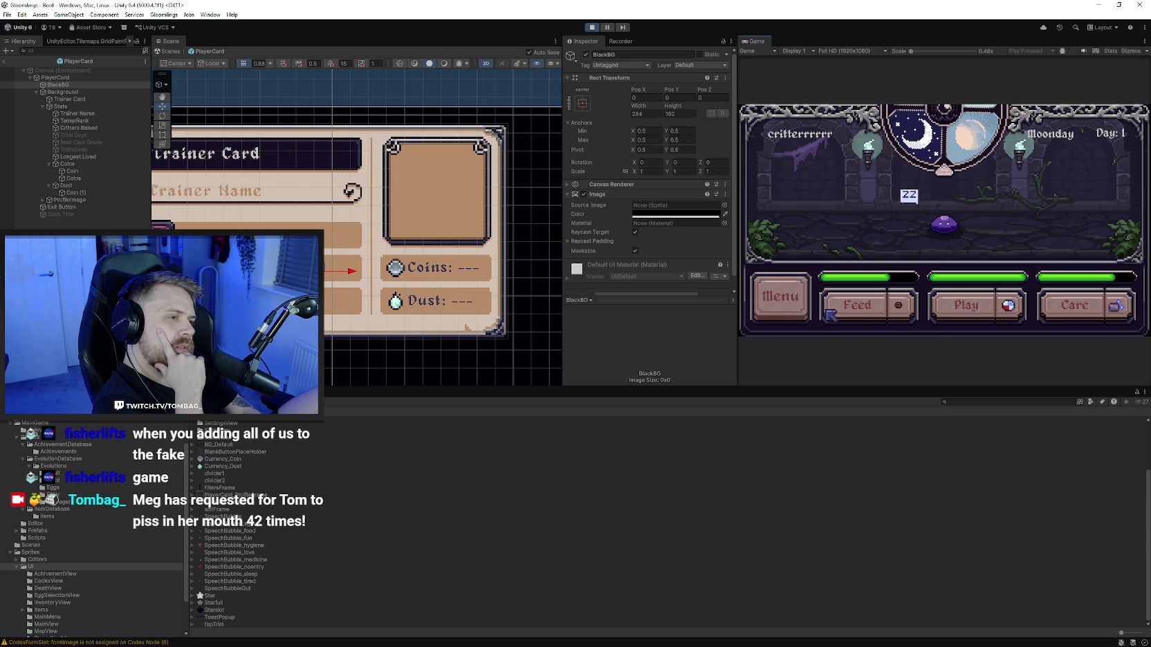
{"action": "left_click", "coordinate": [1088, 321]}
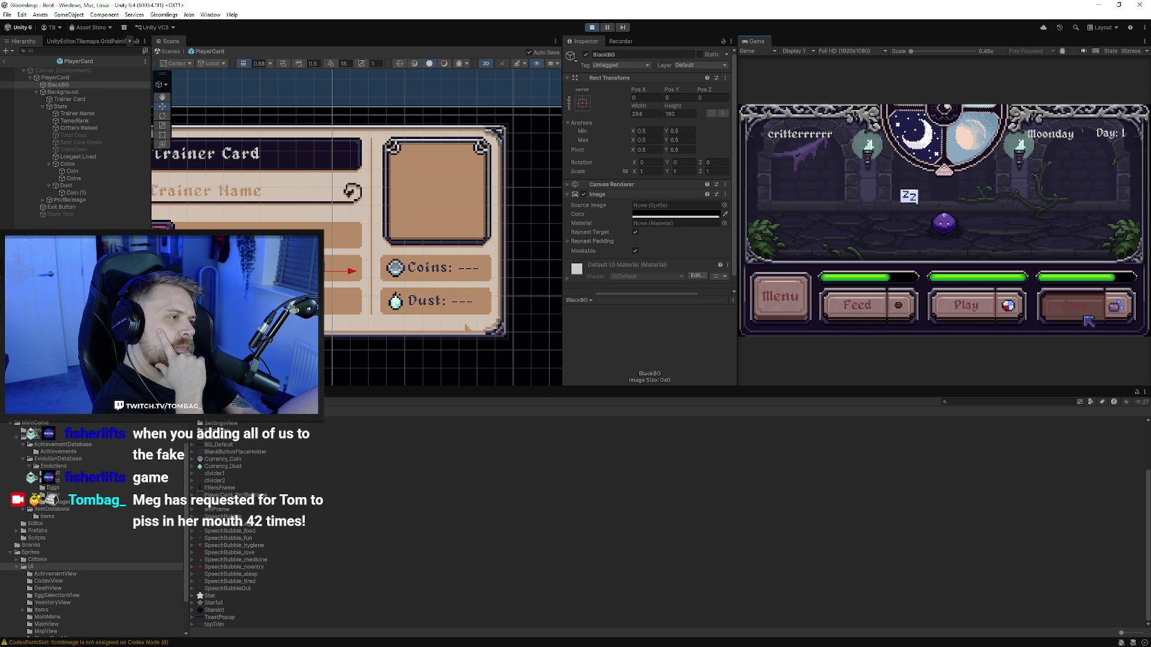
{"action": "left_click", "coordinate": [785, 311]}
{"action": "left_click", "coordinate": [802, 313]}
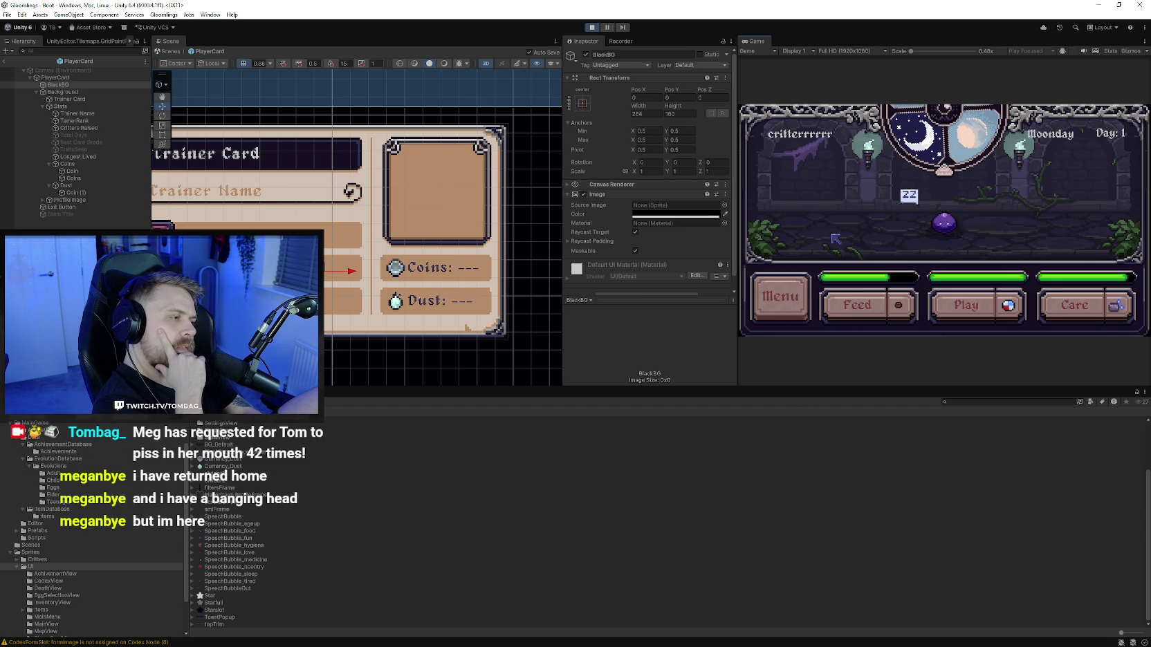
Step: Open and close the Stats and Inventory screens from the in-game menu, retesting the menu toggle
{"action": "left_click", "coordinate": [781, 298]}
{"action": "left_click", "coordinate": [781, 128]}
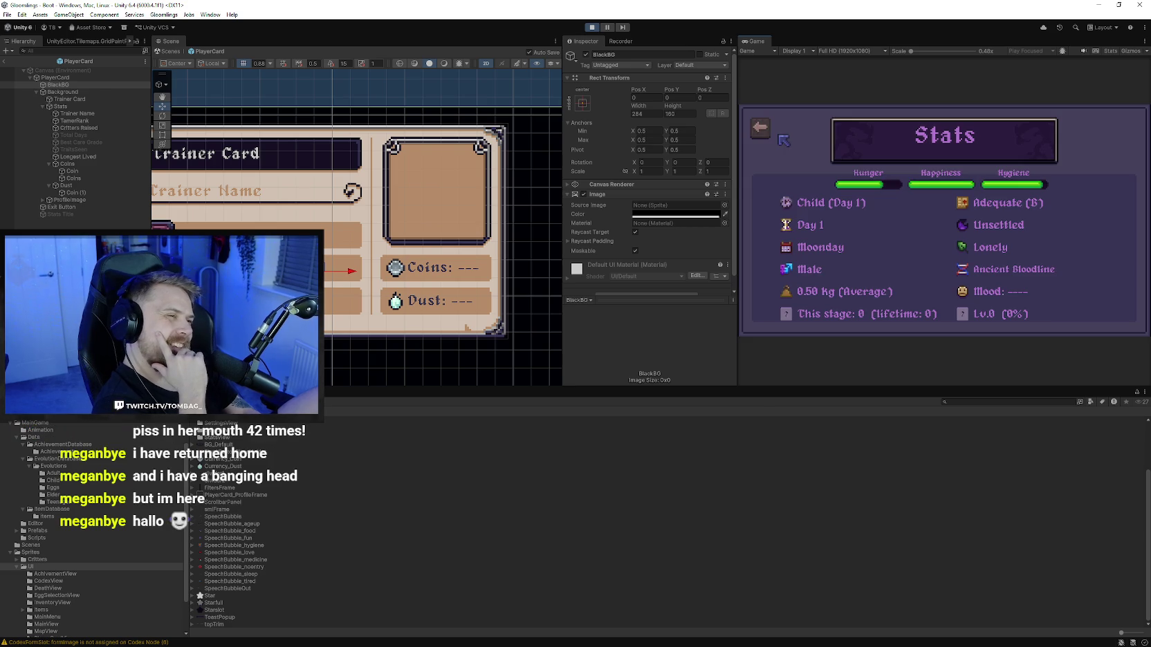
{"action": "left_click", "coordinate": [794, 312]}
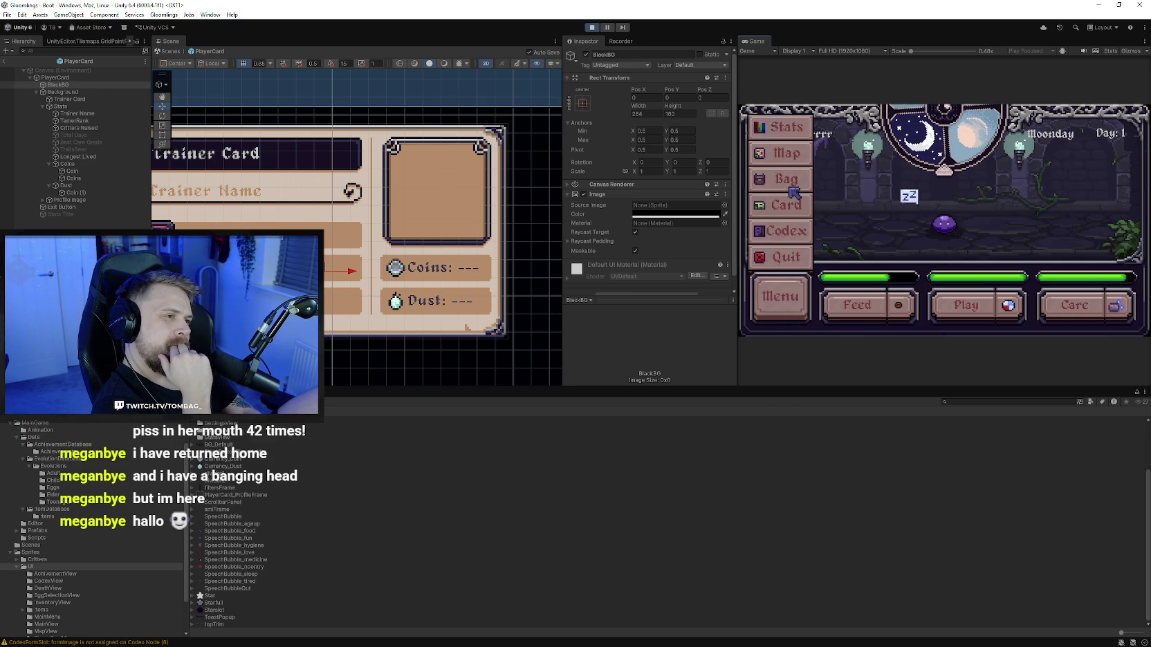
{"action": "left_click", "coordinate": [792, 185]}
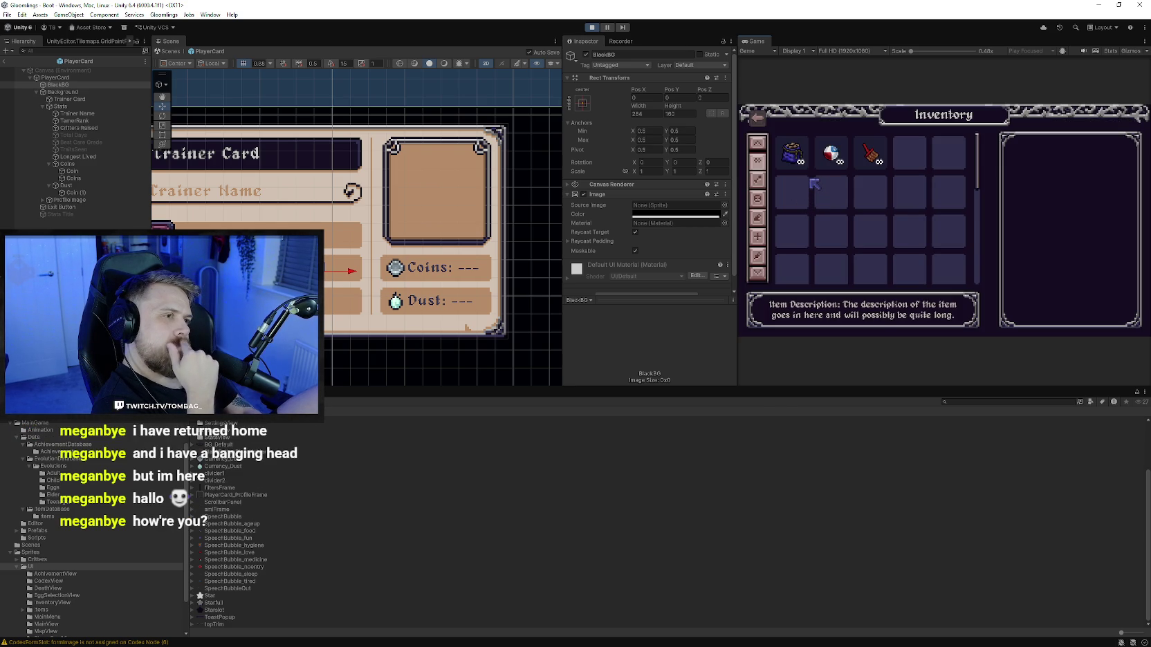
{"action": "left_click", "coordinate": [757, 117]}
{"action": "left_click", "coordinate": [759, 296]}
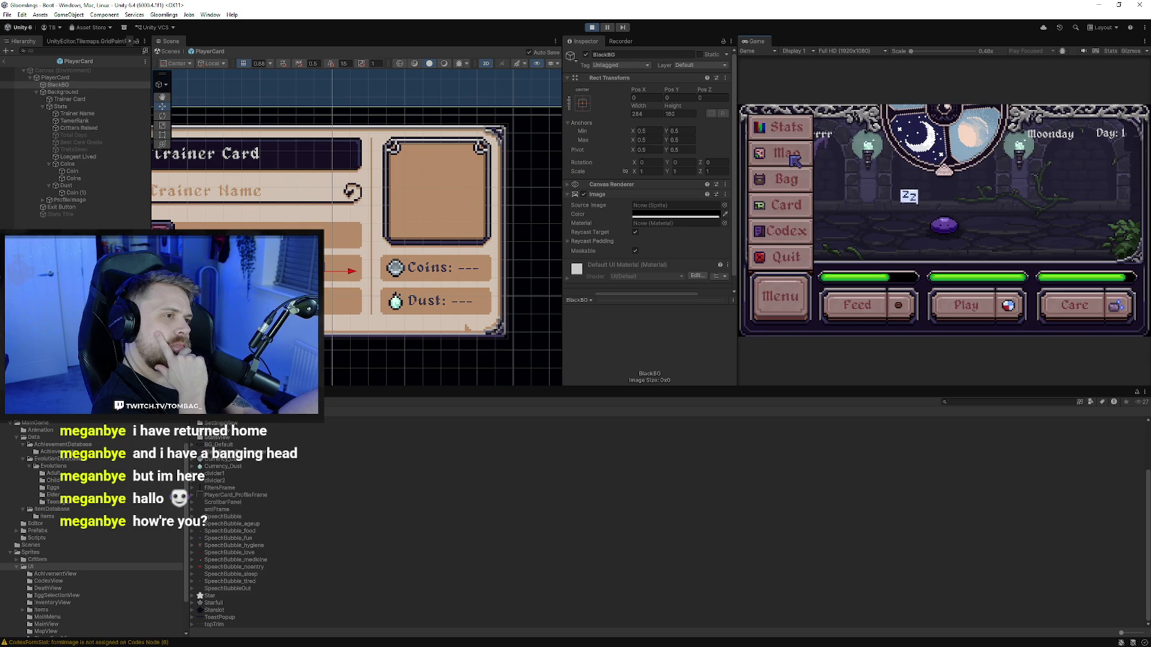
{"action": "left_click", "coordinate": [804, 134]}
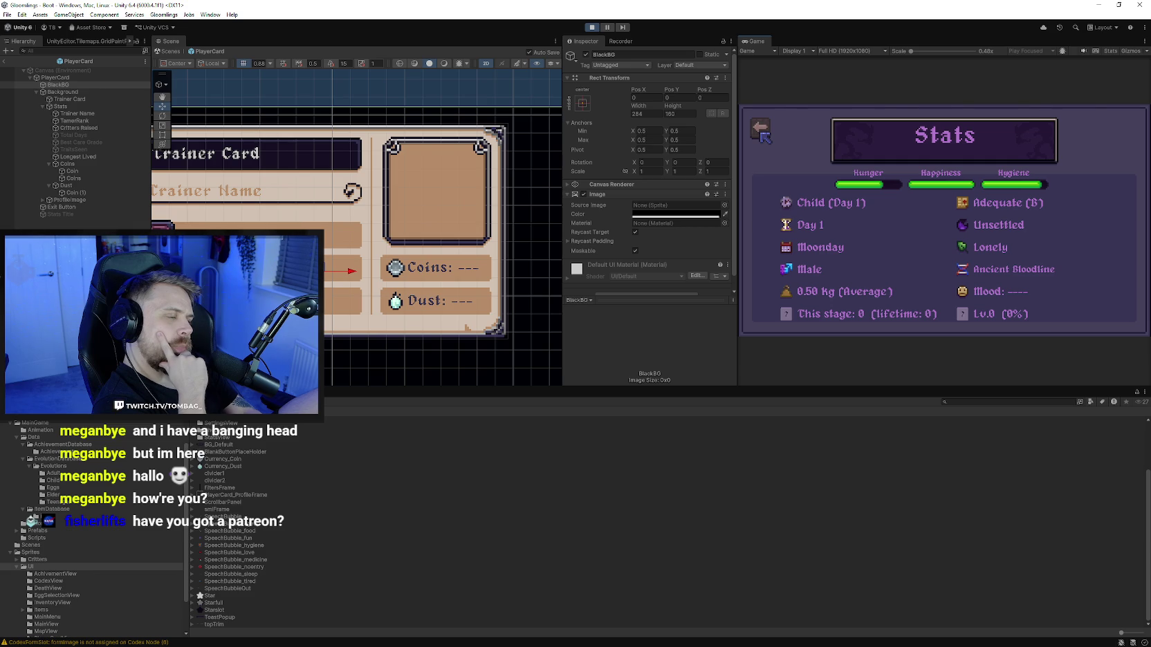
{"action": "left_click", "coordinate": [760, 130]}
{"action": "left_click", "coordinate": [787, 313]}
{"action": "left_click", "coordinate": [796, 318]}
{"action": "left_click", "coordinate": [797, 315]}
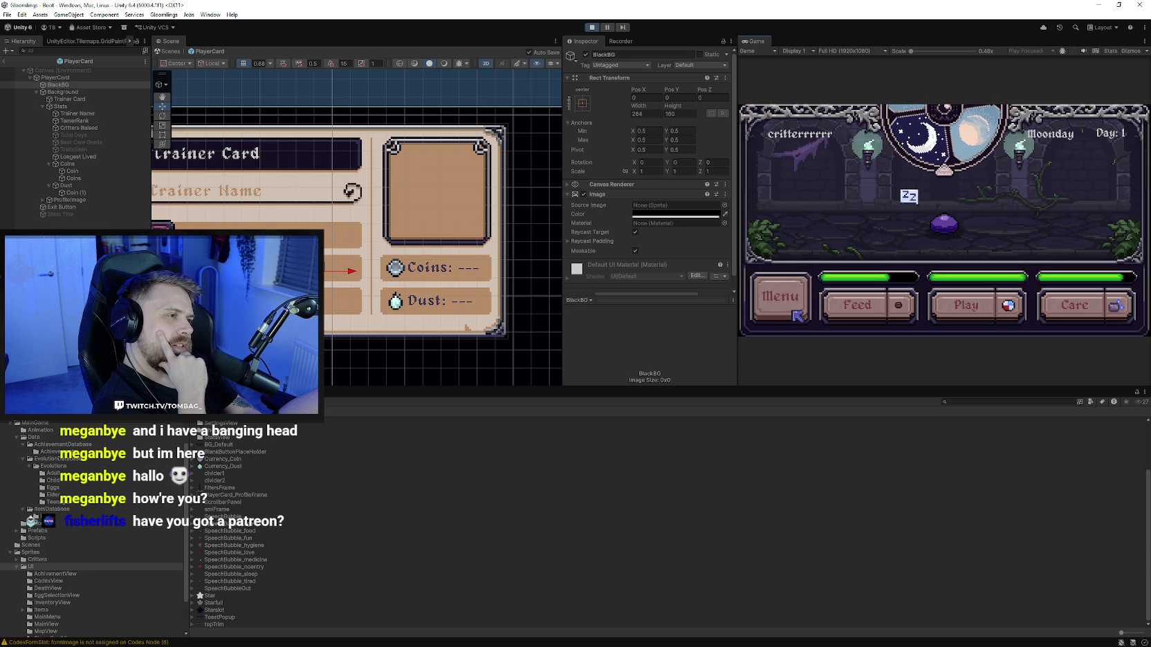
{"action": "left_click", "coordinate": [797, 316]}
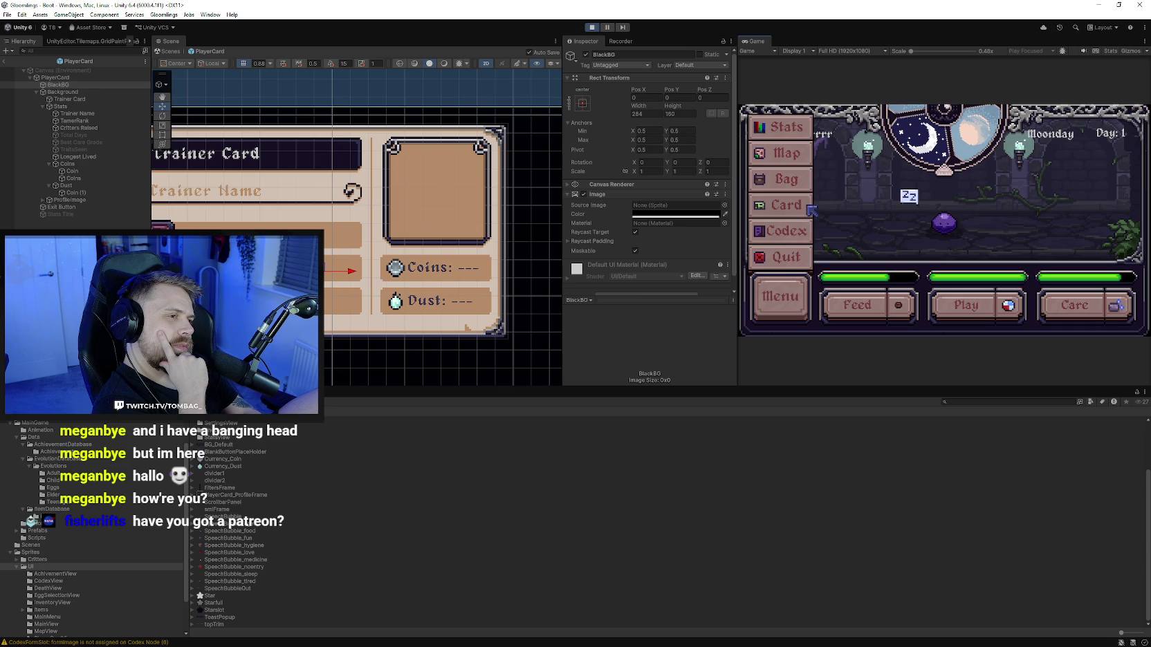
Step: Browse the Inventory again, then open and close the Trainer Card panel
{"action": "left_click", "coordinate": [796, 182]}
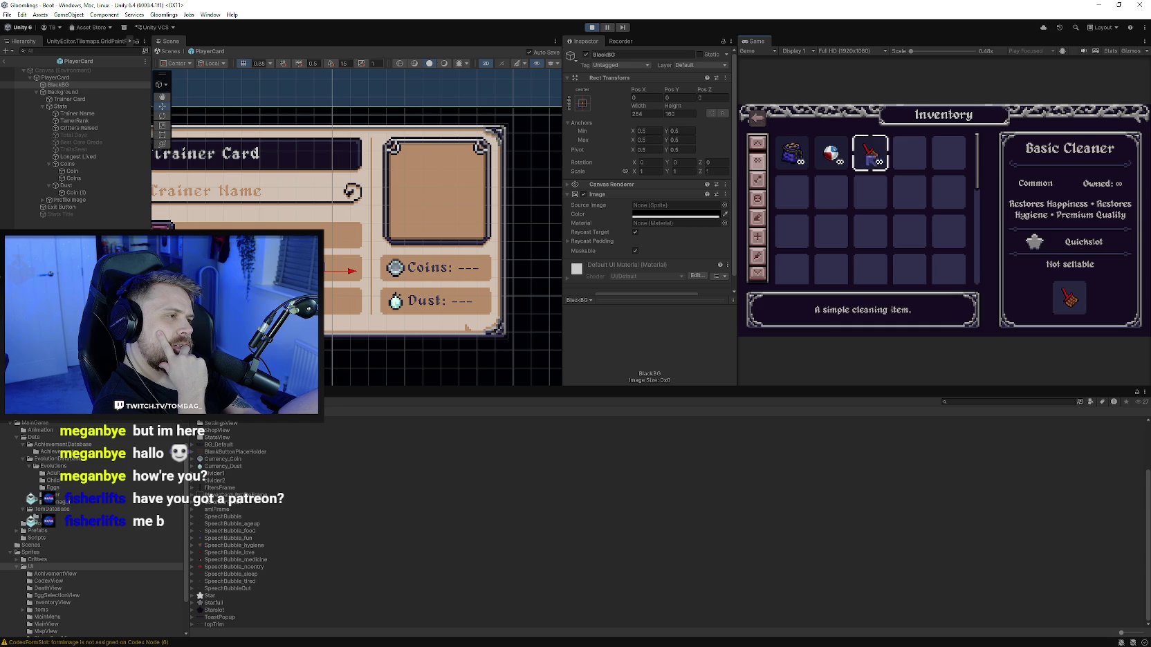
{"action": "scroll", "coordinate": [866, 229], "scroll_direction": "down", "scroll_amount": 2}
{"action": "scroll", "coordinate": [792, 160], "scroll_direction": "up", "scroll_amount": 2}
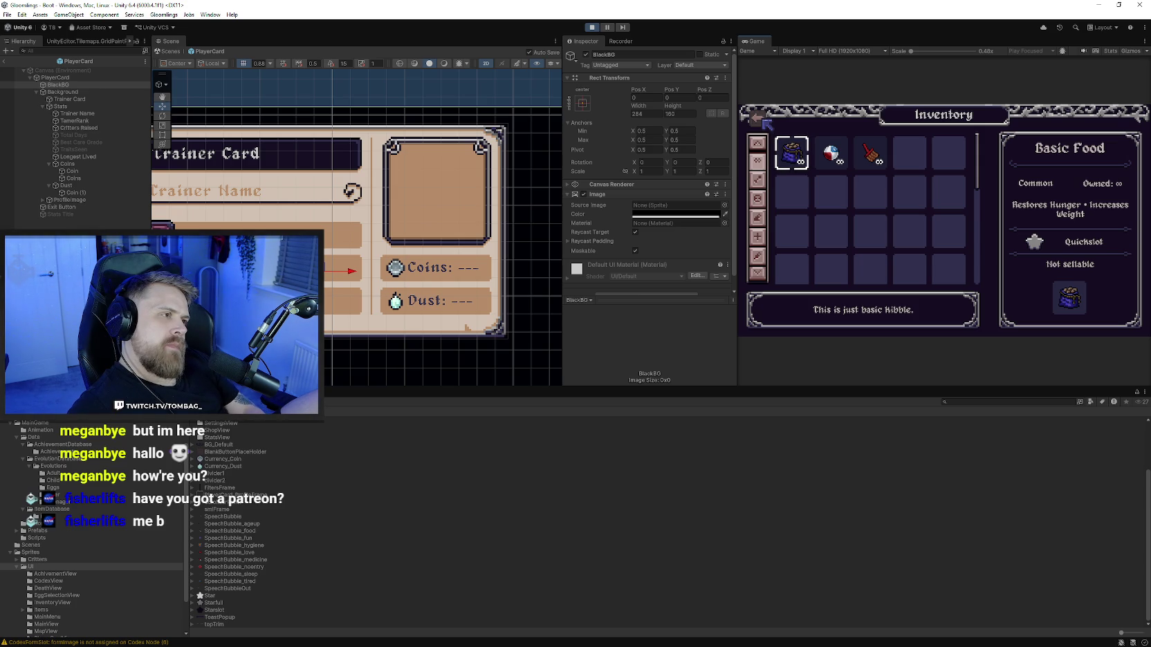
{"action": "left_click", "coordinate": [764, 121]}
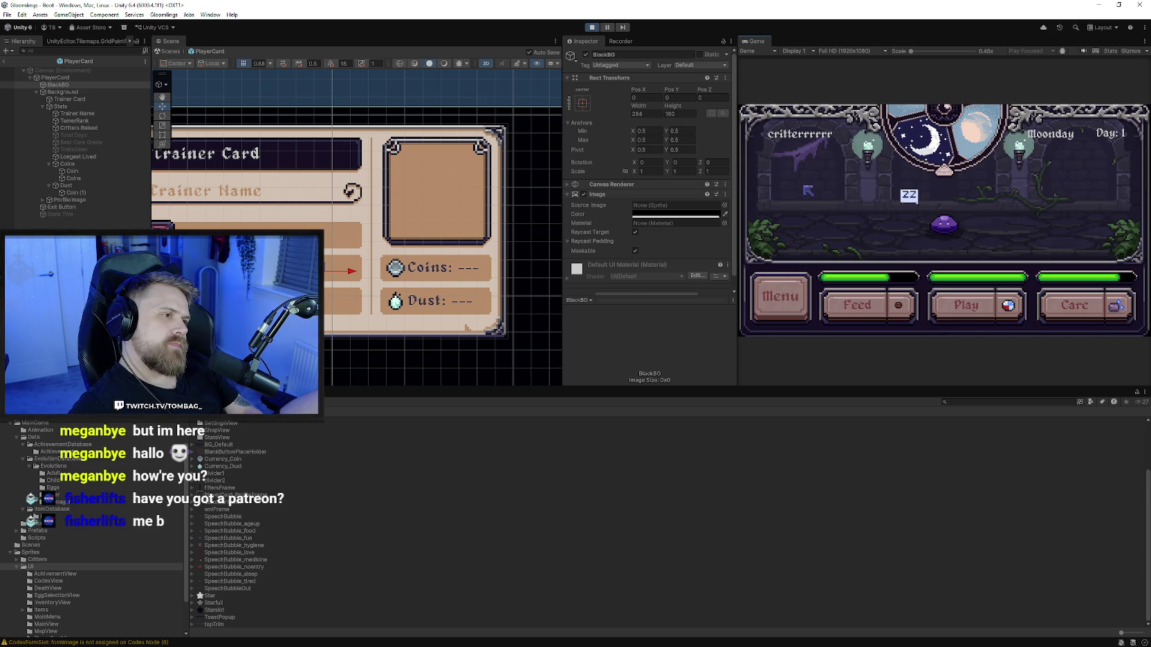
{"action": "left_click", "coordinate": [795, 276]}
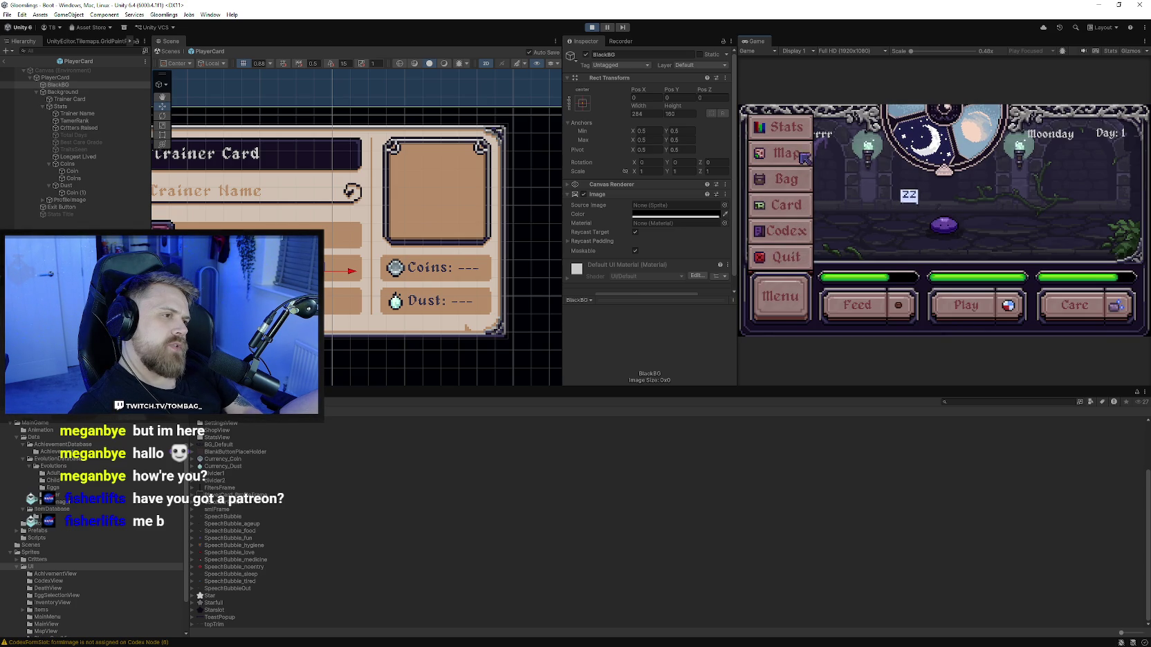
{"action": "left_click", "coordinate": [802, 205]}
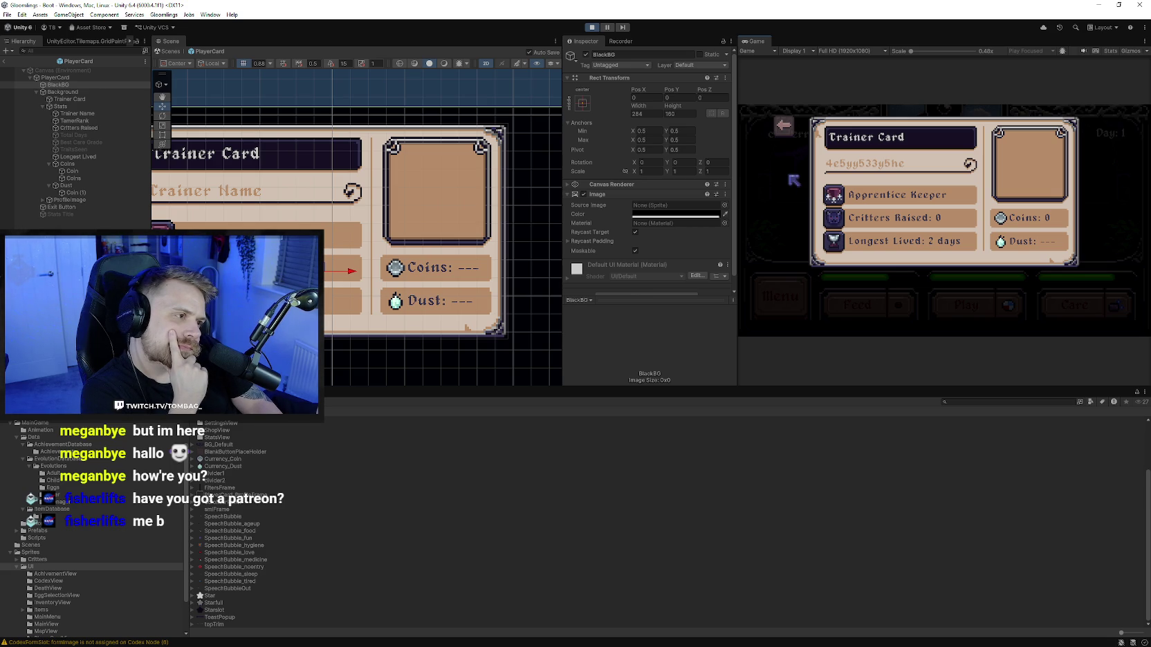
{"action": "left_click", "coordinate": [786, 134]}
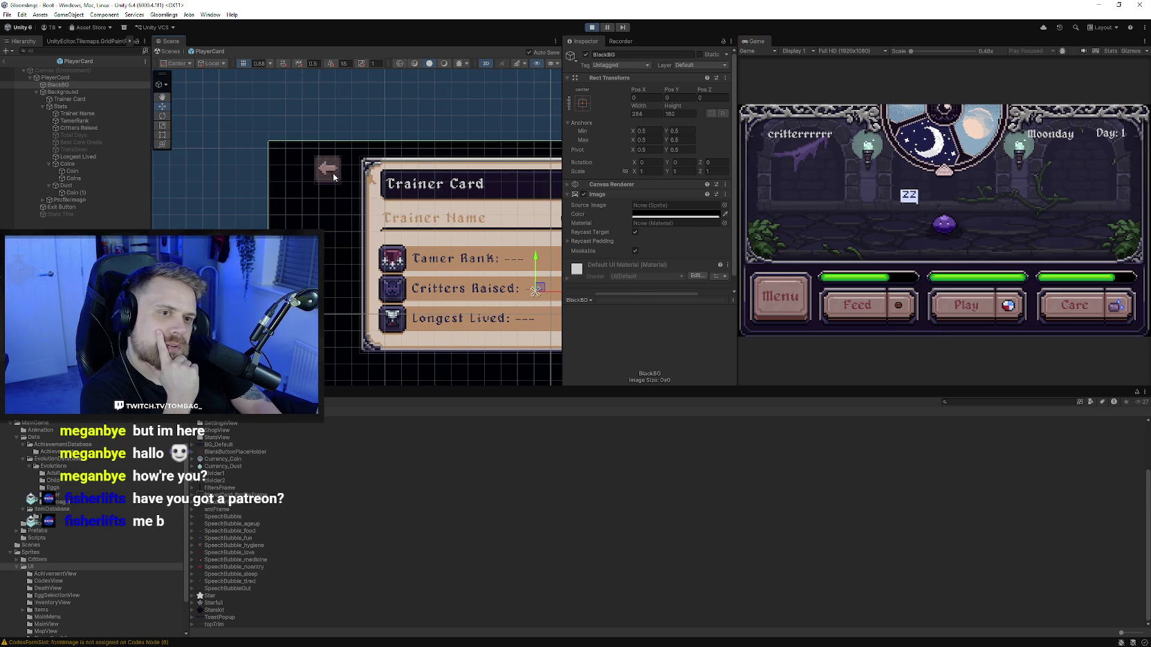
Step: Move the trainer card's Exit Button further left
{"action": "left_click", "coordinate": [318, 171]}
{"action": "left_click_drag", "start_coordinate": [364, 177], "coordinate": [328, 173]}
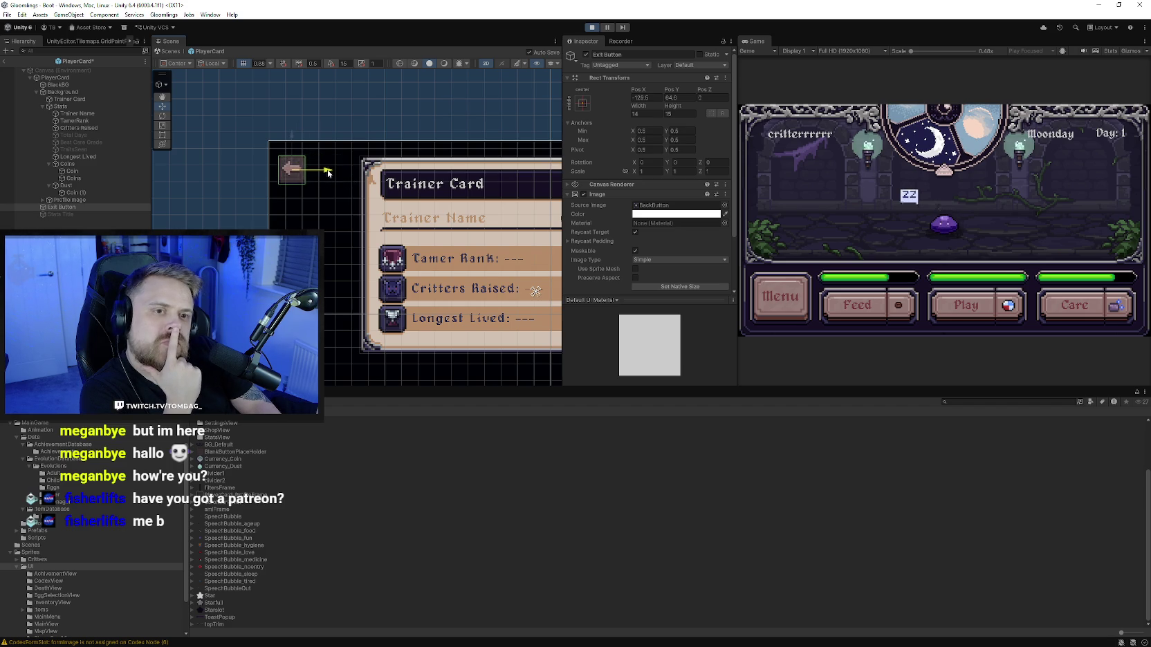
{"action": "scroll", "coordinate": [325, 174], "scroll_direction": "down", "scroll_amount": 2}
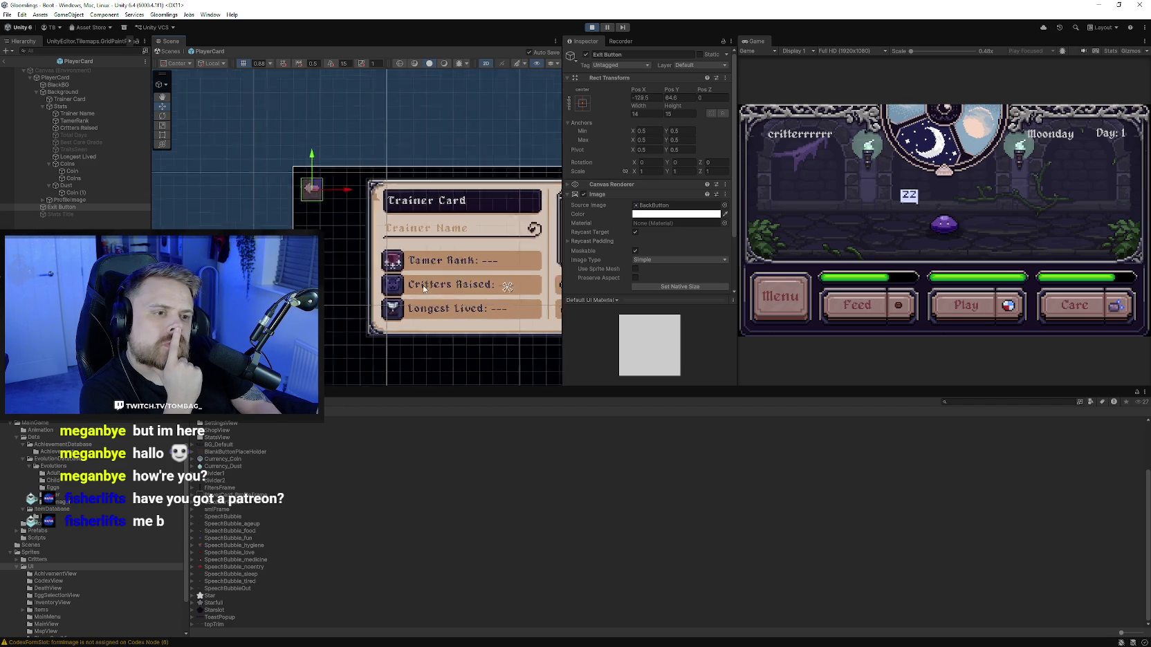
{"action": "scroll", "coordinate": [304, 180], "scroll_direction": "down", "scroll_amount": 2}
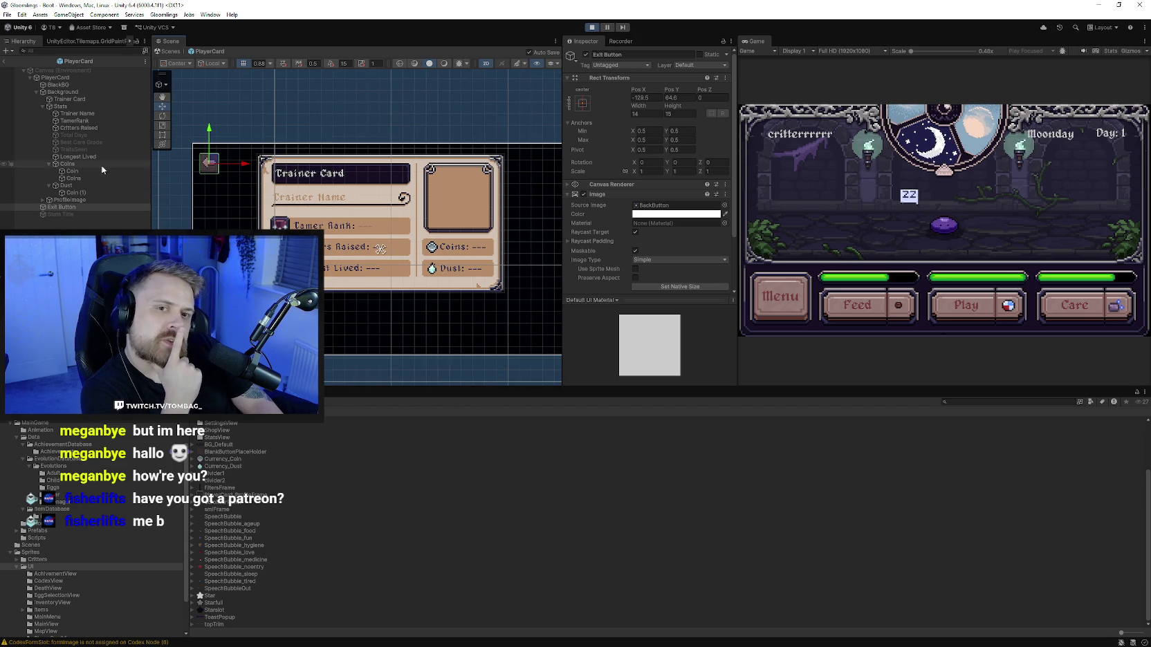
Step: Lower the card Background to Pos Y 8.3 and stop the running game
{"action": "left_click", "coordinate": [48, 186]}
{"action": "left_click", "coordinate": [49, 164]}
{"action": "left_click", "coordinate": [43, 106]}
{"action": "left_click", "coordinate": [63, 92]}
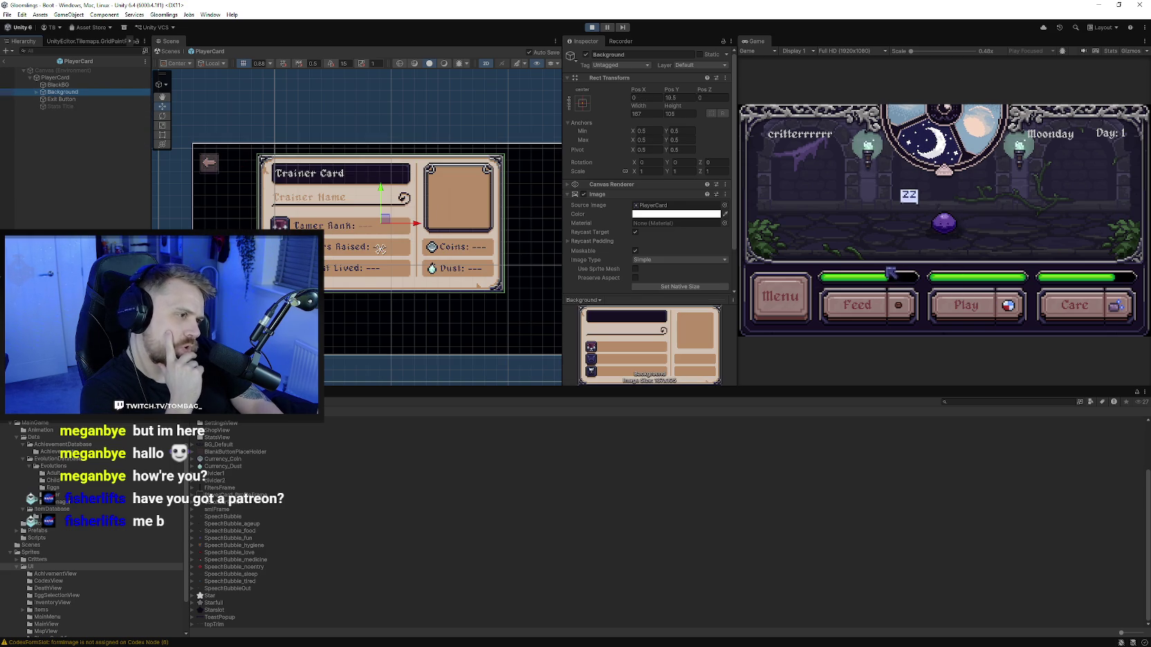
{"action": "left_click_drag", "start_coordinate": [382, 193], "coordinate": [384, 207]}
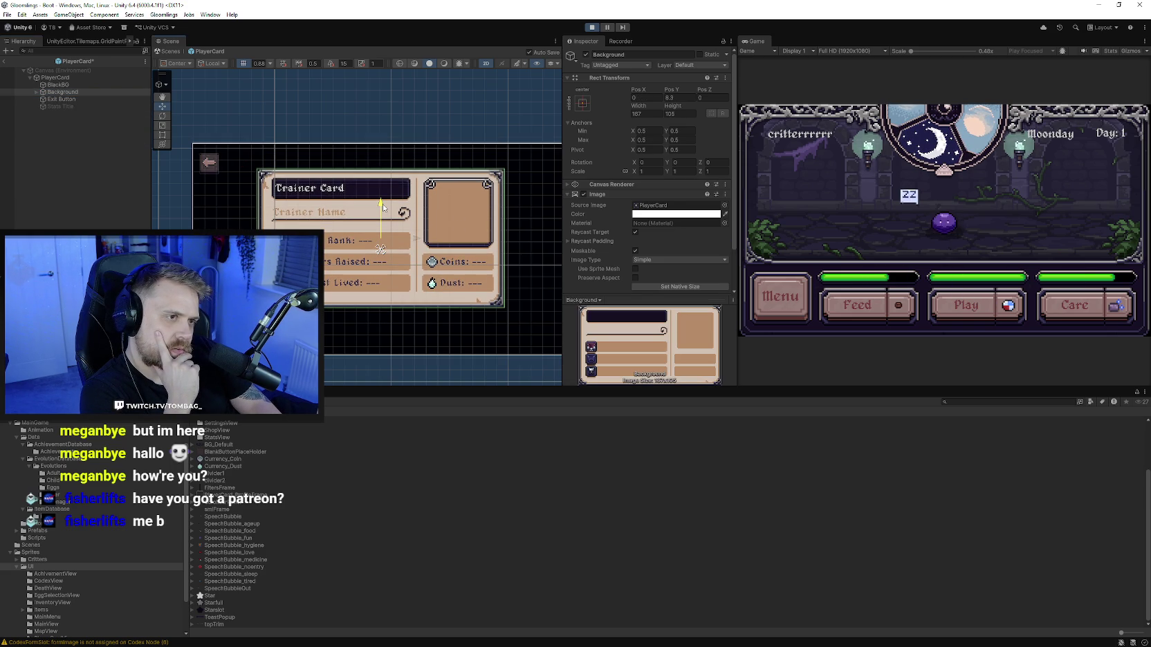
{"action": "left_click", "coordinate": [592, 27]}
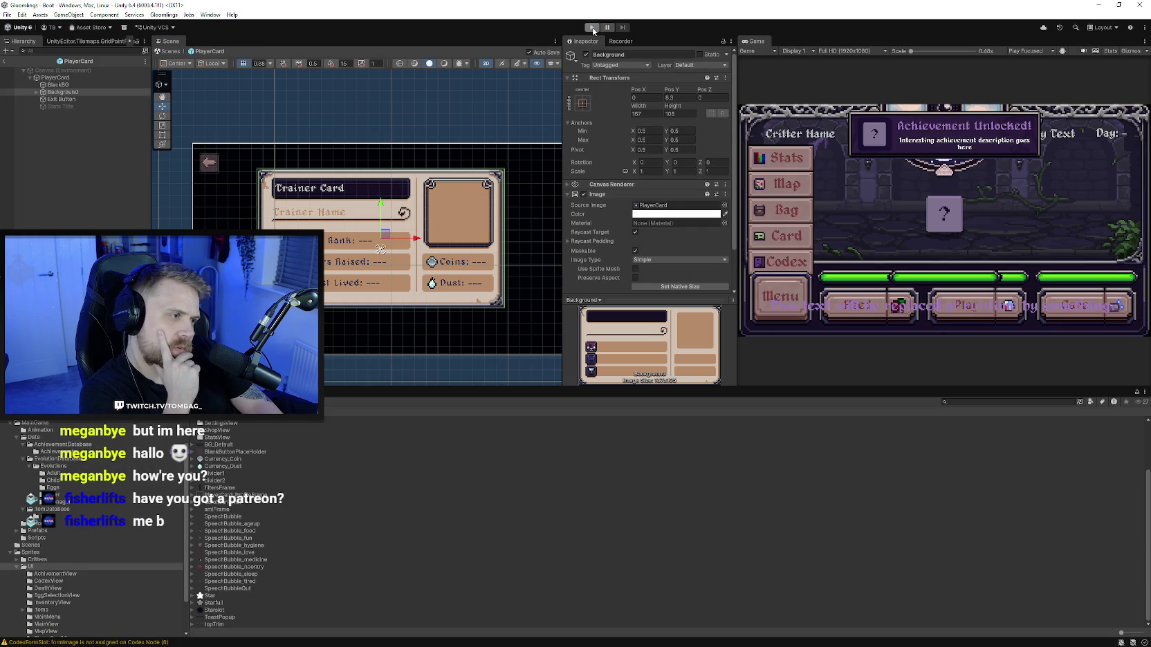
{"action": "left_click", "coordinate": [592, 27]}
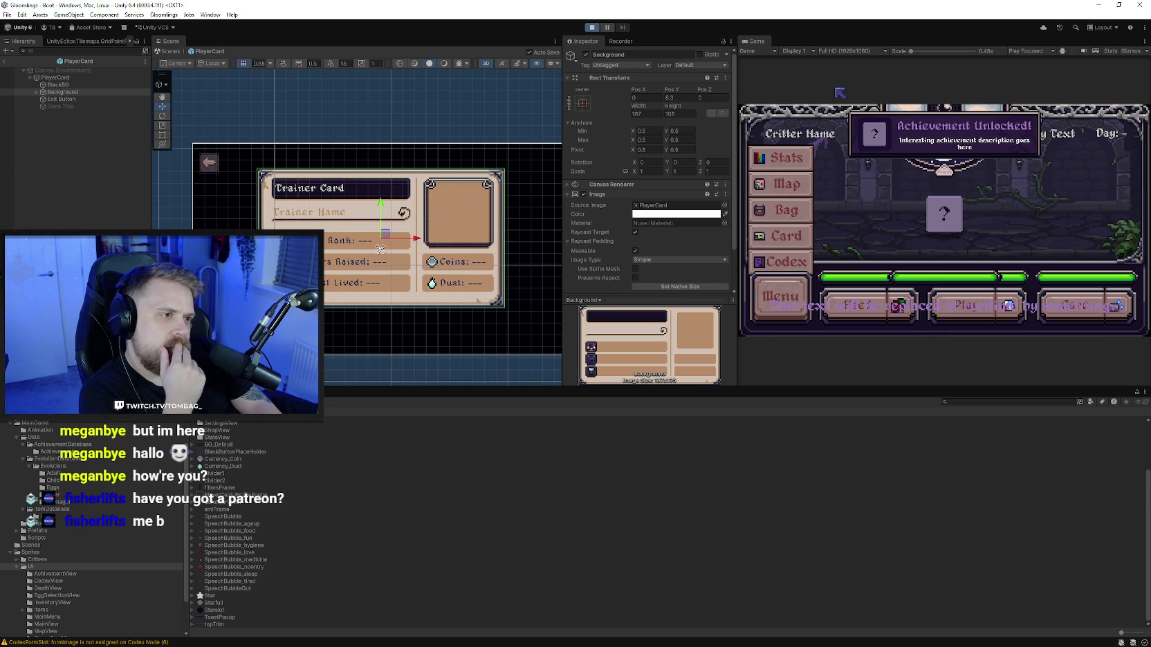
{"action": "left_click", "coordinate": [944, 182]}
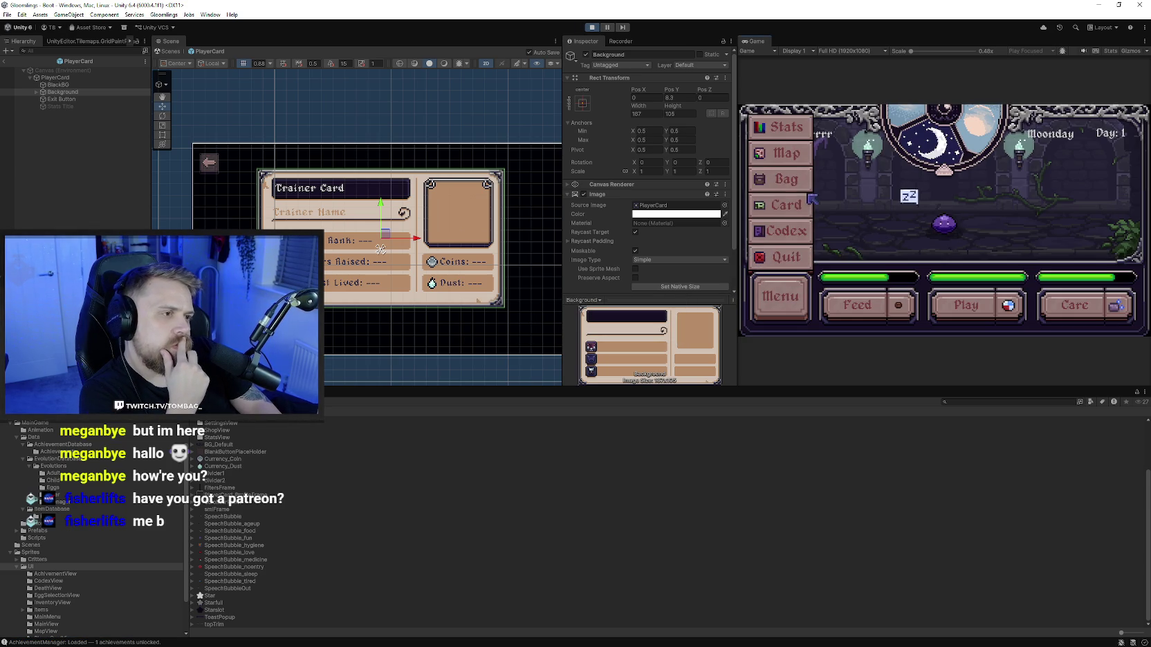
{"action": "left_click", "coordinate": [792, 205]}
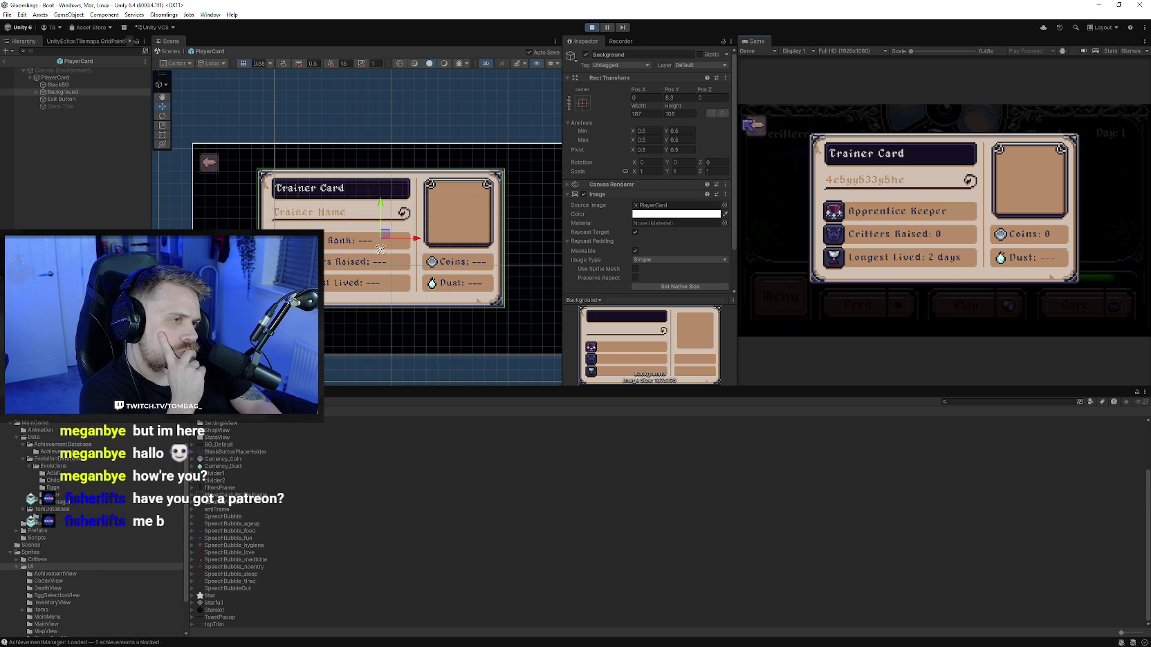
{"action": "left_click", "coordinate": [754, 126]}
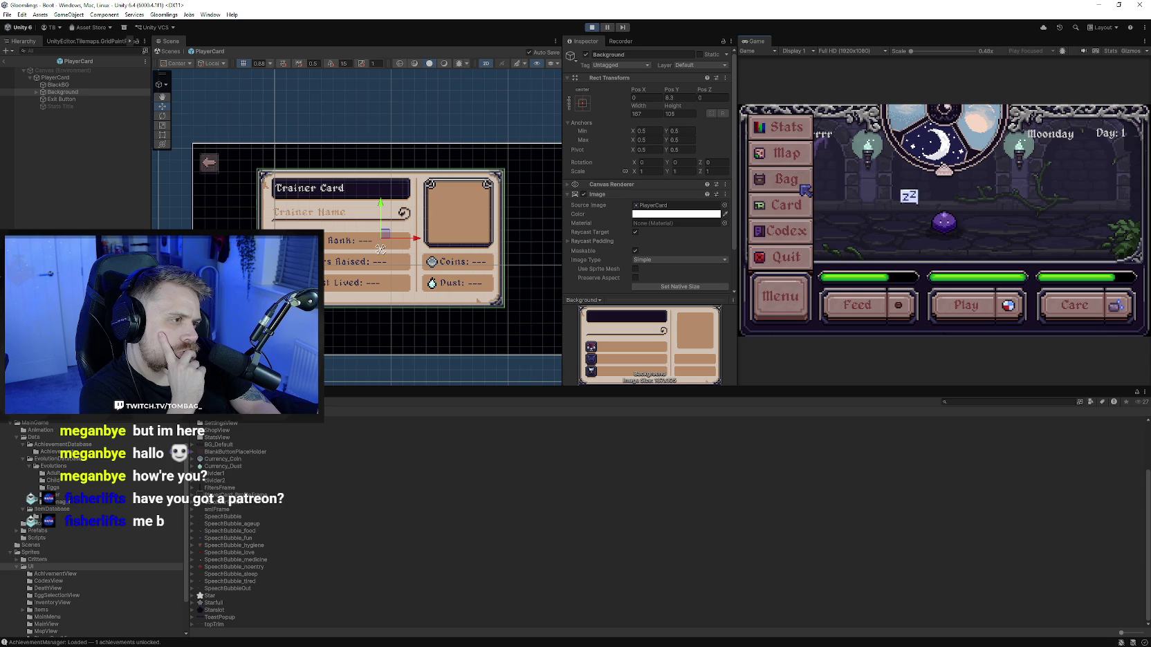
{"action": "left_click", "coordinate": [802, 183]}
{"action": "left_click", "coordinate": [759, 119]}
{"action": "left_click", "coordinate": [768, 285]}
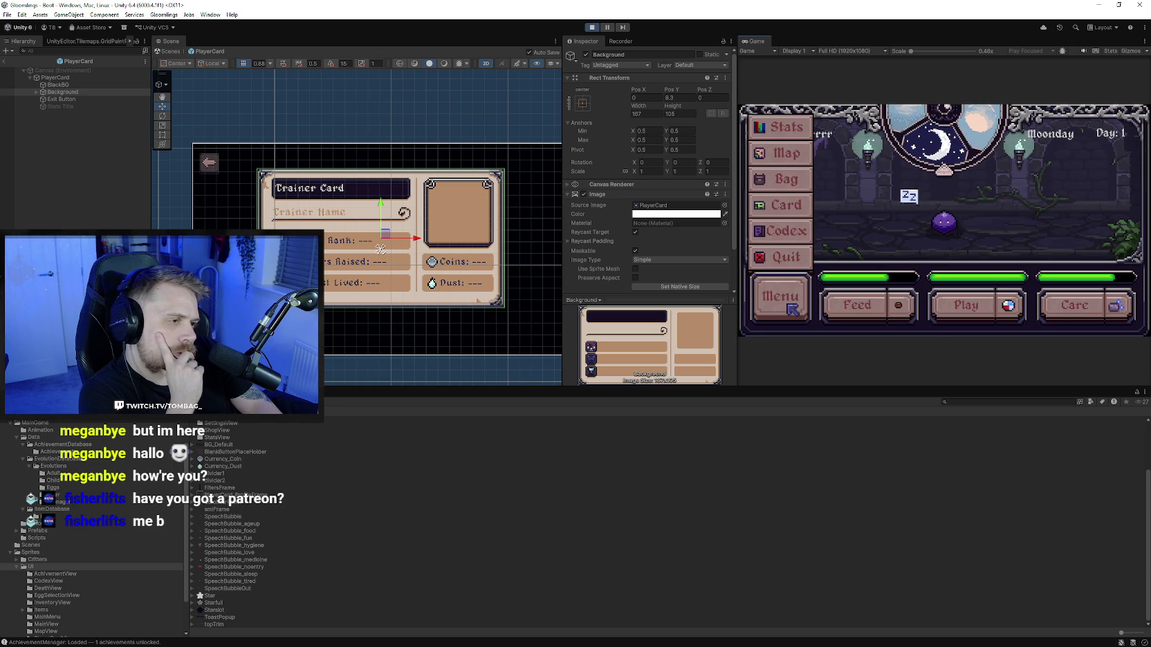
{"action": "left_click", "coordinate": [792, 154]}
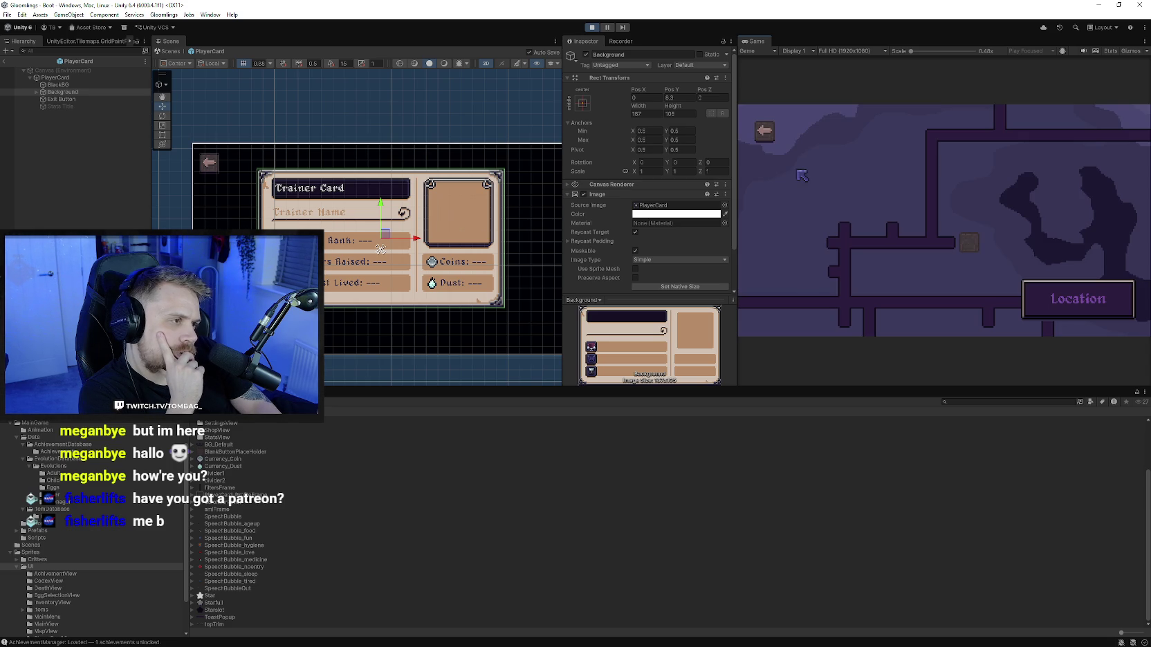
{"action": "left_click", "coordinate": [764, 130]}
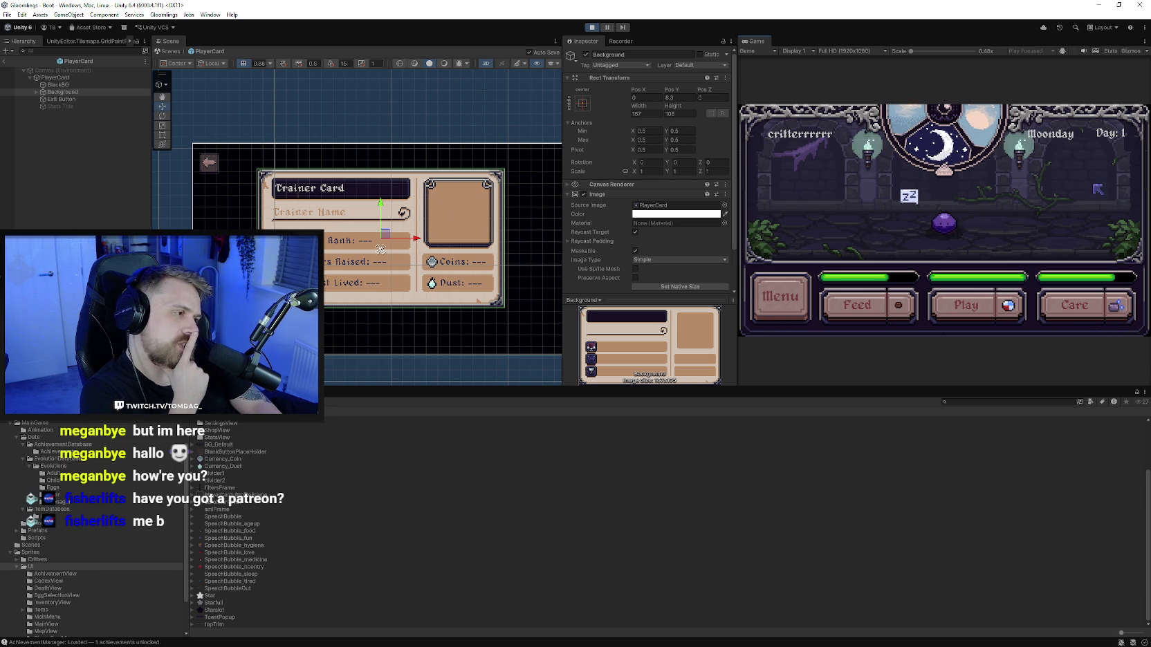
{"action": "left_click", "coordinate": [590, 27]}
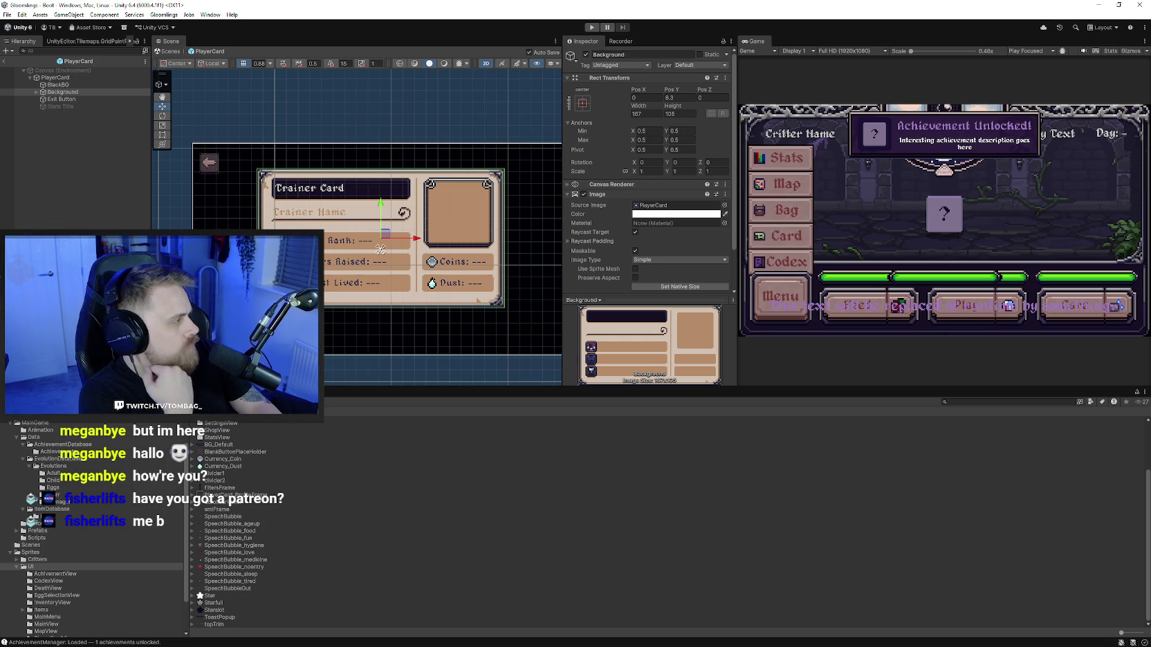
{"action": "key", "text": "alt+Tab"}
{"action": "scroll", "coordinate": [329, 220], "scroll_direction": "down", "scroll_amount": 3}
{"action": "scroll", "coordinate": [322, 173], "scroll_direction": "up", "scroll_amount": 2}
{"action": "left_click_drag", "start_coordinate": [322, 173], "coordinate": [429, 314]}
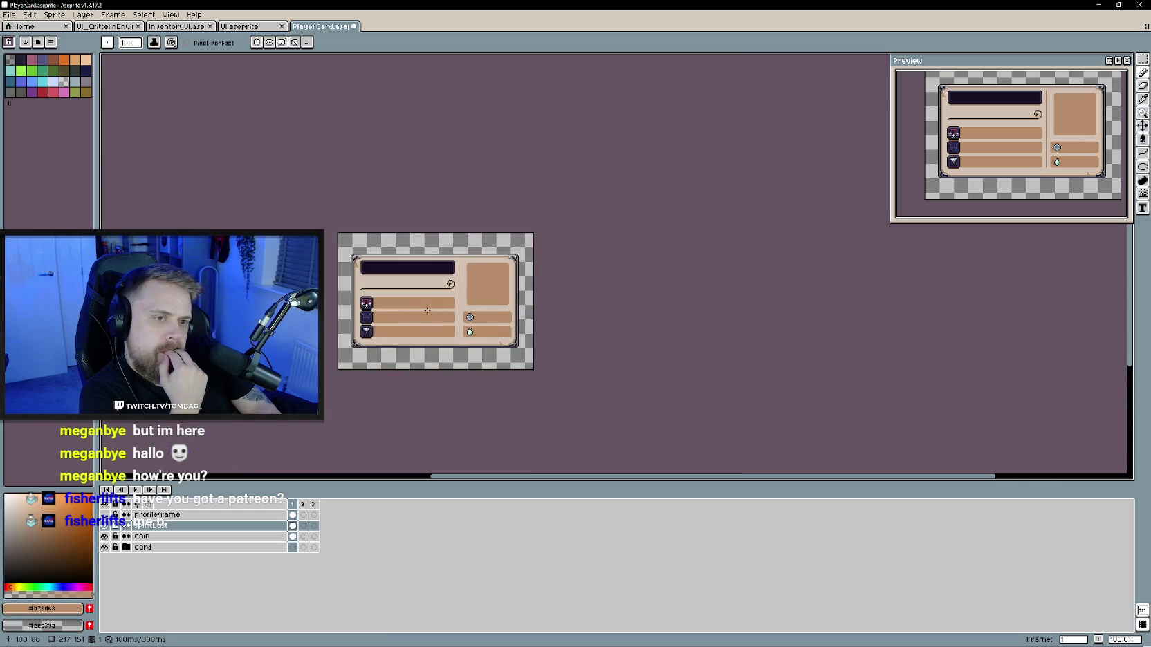
Step: Switch to InventoryUI.aseprite, zoom out to 100%, and hide the plinth layer
{"action": "scroll", "coordinate": [428, 314], "scroll_direction": "up", "scroll_amount": 1}
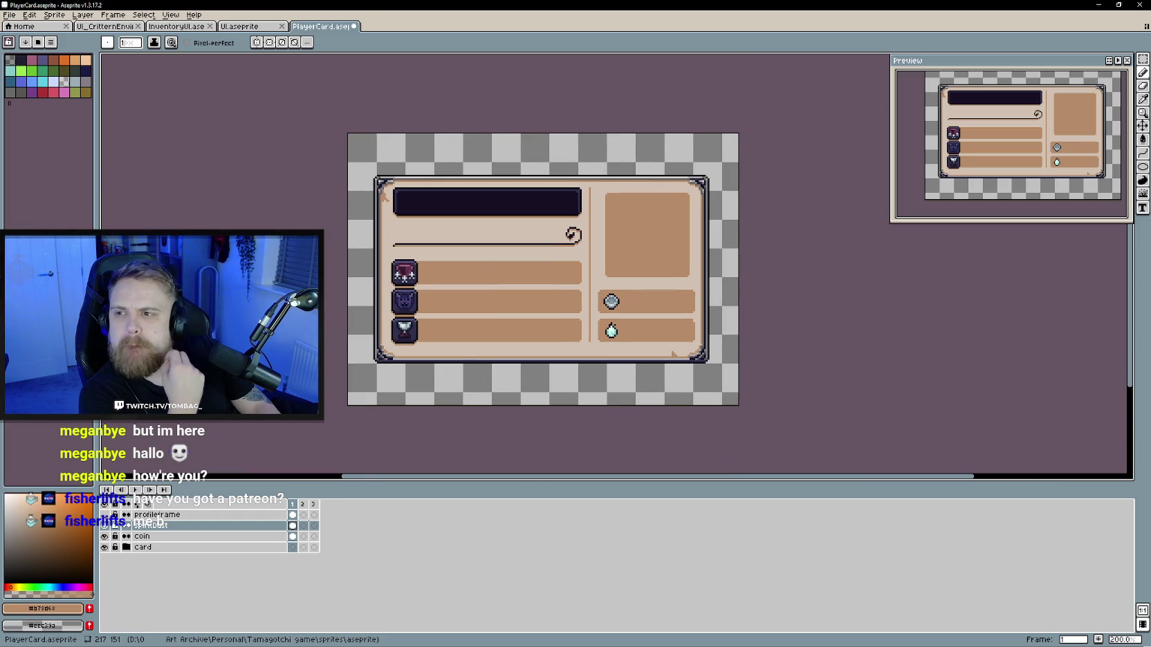
{"action": "left_click", "coordinate": [255, 26]}
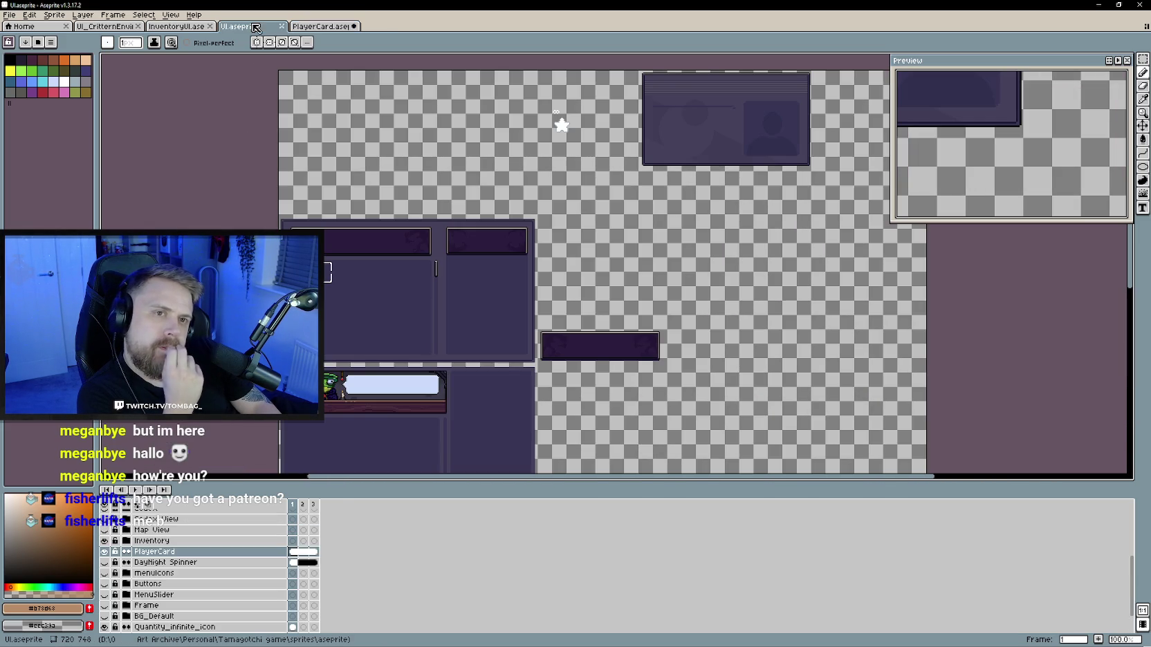
{"action": "left_click", "coordinate": [194, 28]}
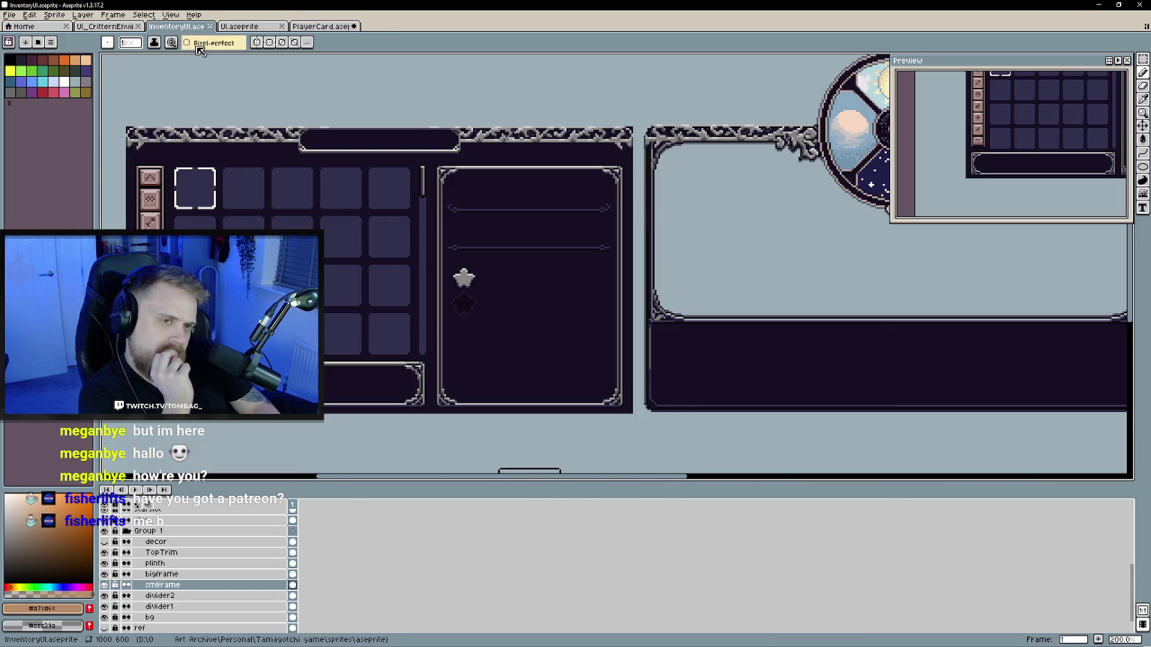
{"action": "scroll", "coordinate": [343, 246], "scroll_direction": "down", "scroll_amount": 1}
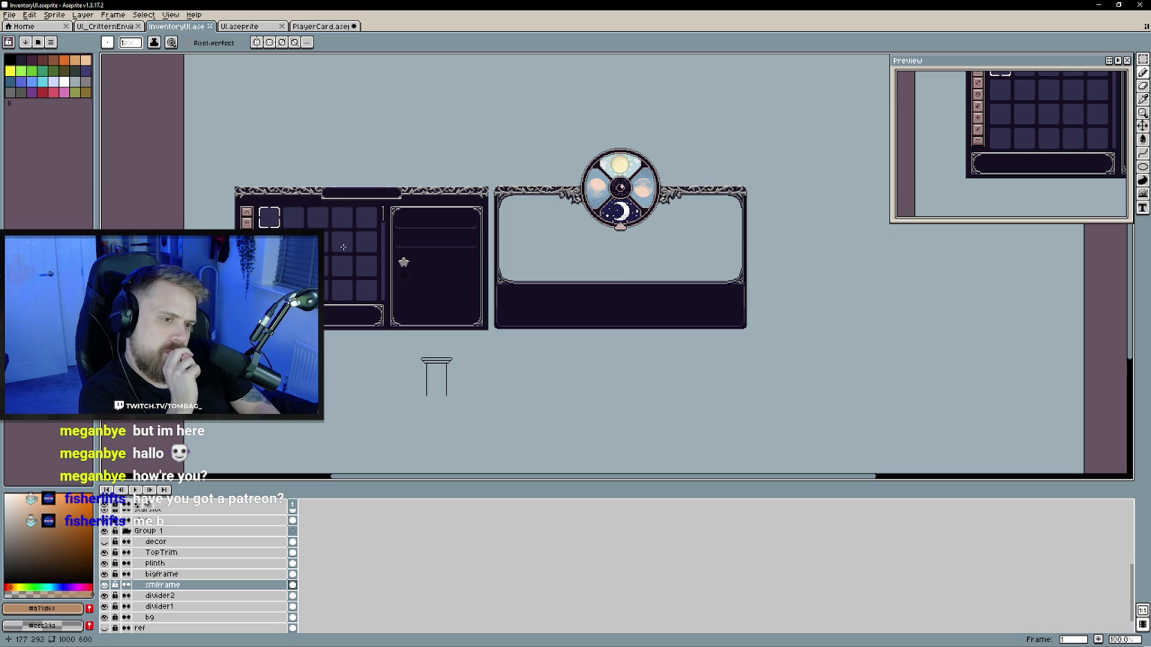
{"action": "scroll", "coordinate": [169, 589], "scroll_direction": "down", "scroll_amount": 1}
{"action": "scroll", "coordinate": [173, 589], "scroll_direction": "up", "scroll_amount": 1}
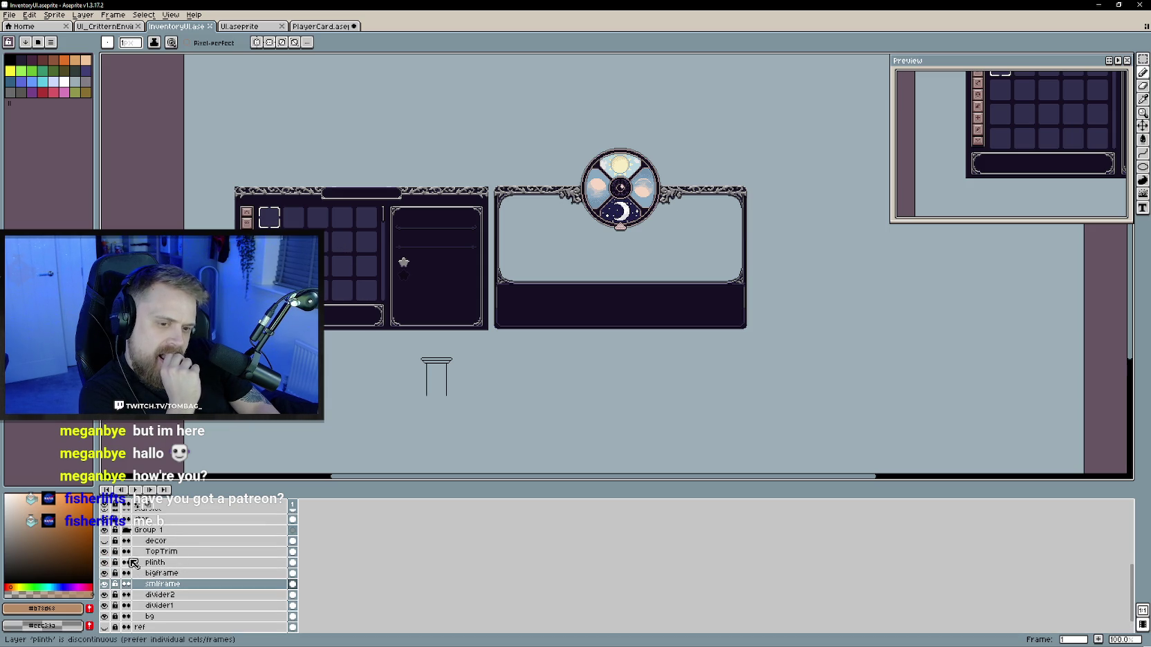
{"action": "left_click", "coordinate": [103, 562]}
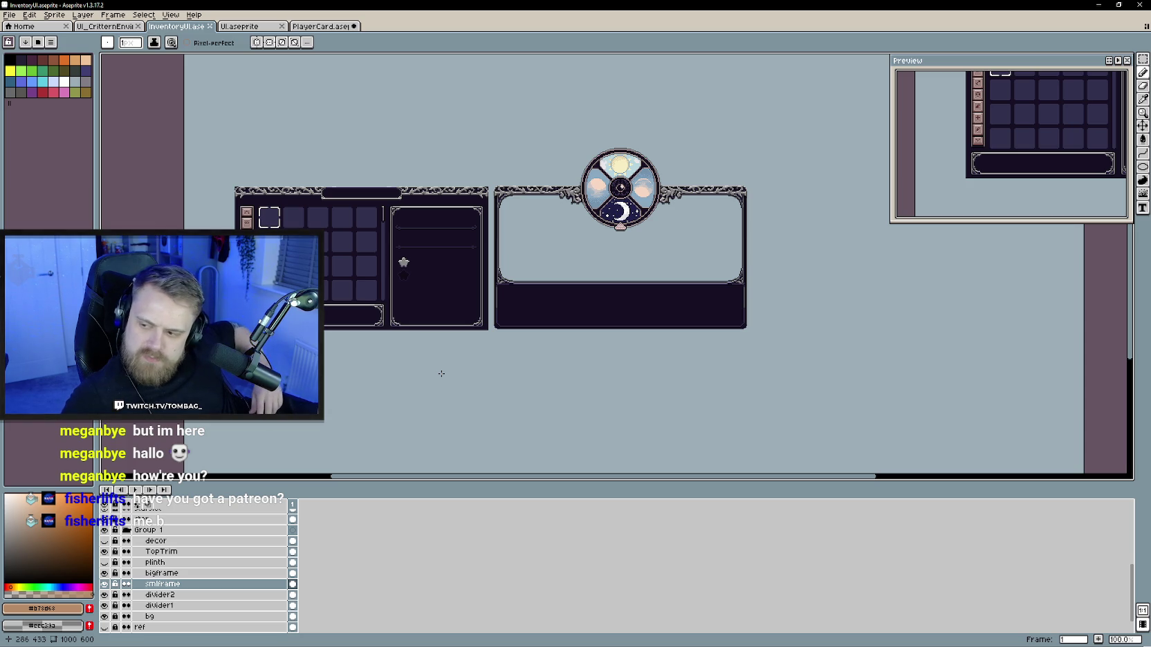
Step: Zoom around the InventoryUI canvas to inspect the panels, then switch back to the Unity window
{"action": "scroll", "coordinate": [613, 235], "scroll_direction": "up", "scroll_amount": 1}
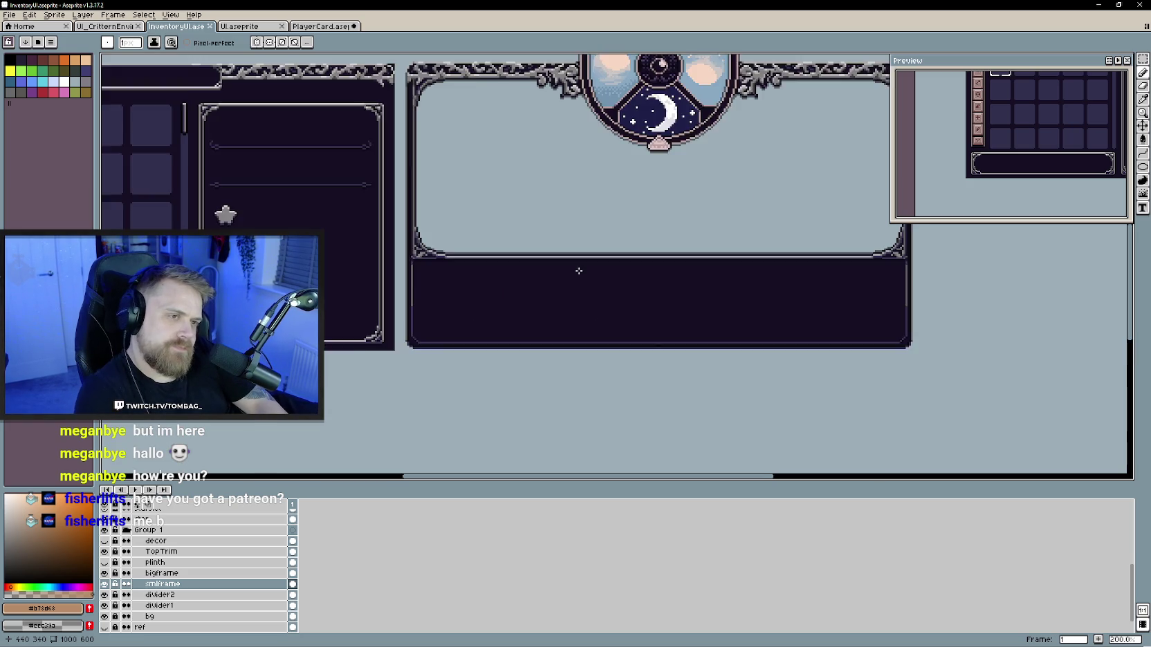
{"action": "scroll", "coordinate": [547, 342], "scroll_direction": "down", "scroll_amount": 1}
{"action": "scroll", "coordinate": [540, 290], "scroll_direction": "left", "scroll_amount": 2}
{"action": "scroll", "coordinate": [471, 298], "scroll_direction": "up", "scroll_amount": 1}
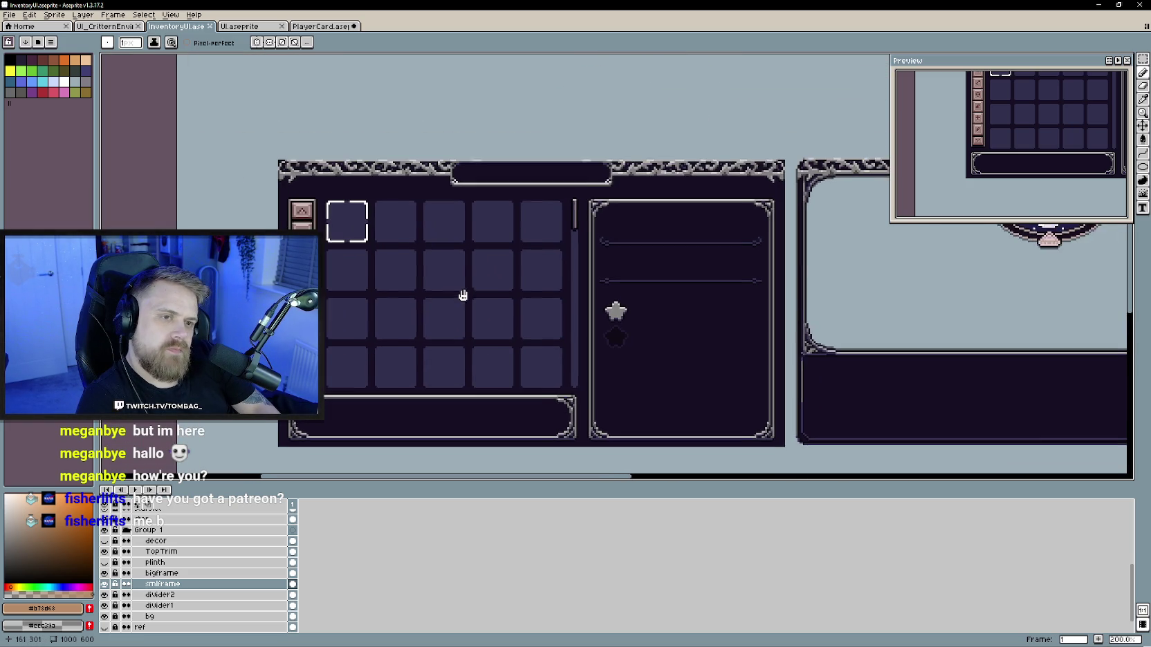
{"action": "scroll", "coordinate": [474, 298], "scroll_direction": "down", "scroll_amount": 1}
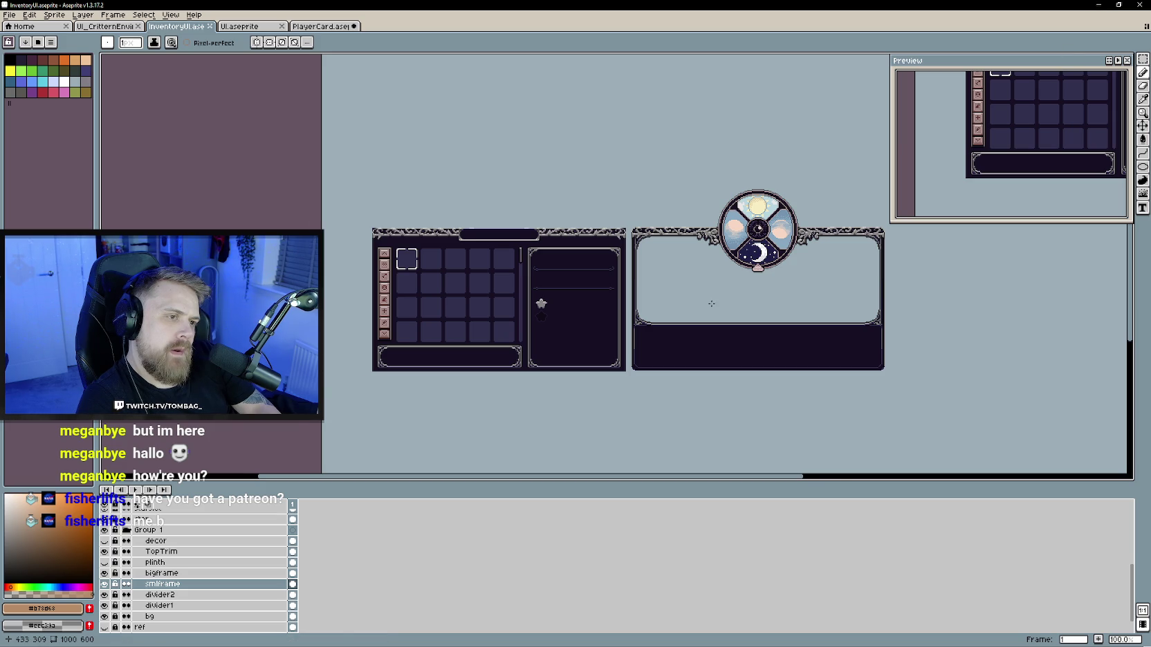
{"action": "left_click", "coordinate": [1099, 5]}
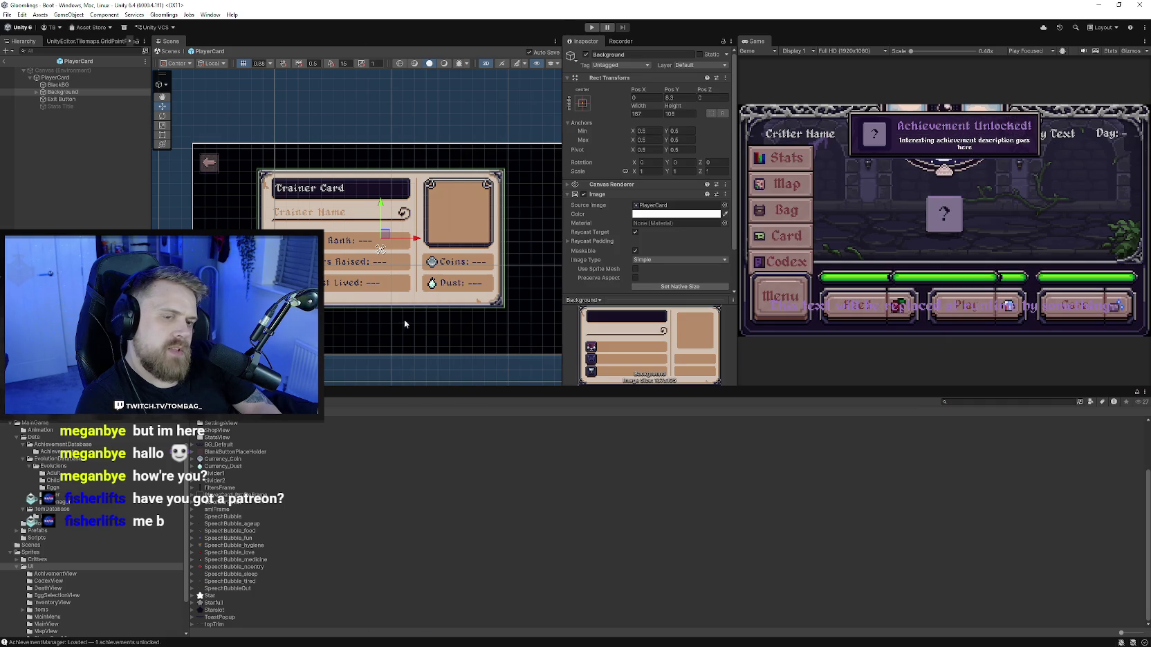
Step: Browse from the Sprites folder to the Prefabs folder in the Project panel
{"action": "left_click", "coordinate": [229, 409]}
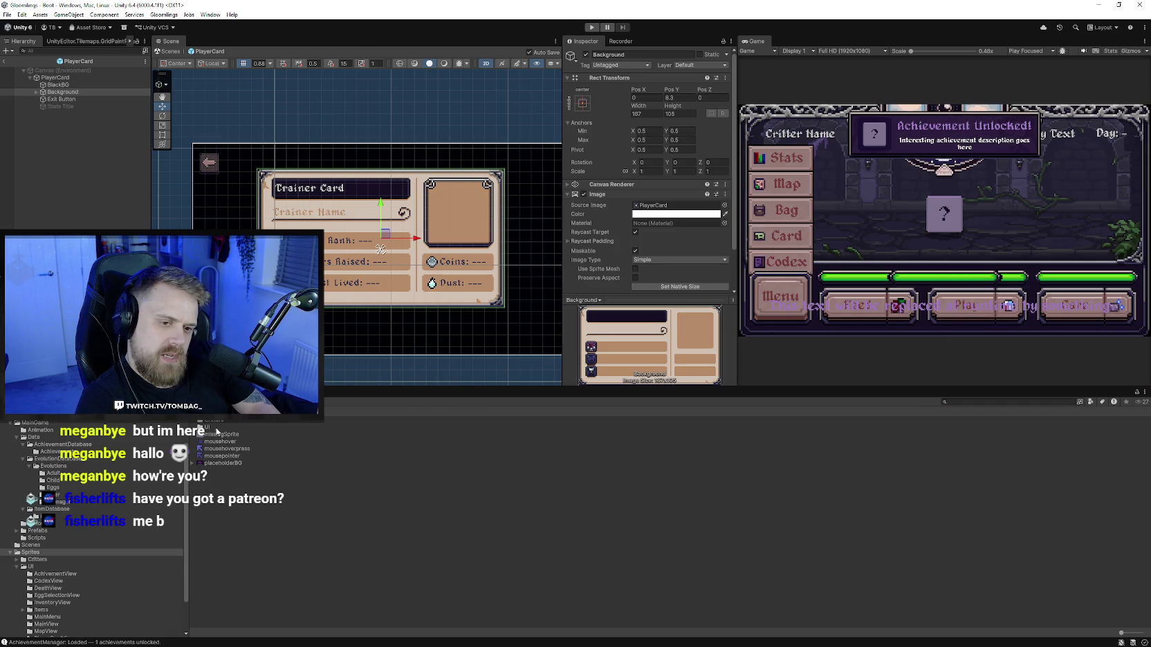
{"action": "scroll", "coordinate": [77, 561], "scroll_direction": "down", "scroll_amount": 3}
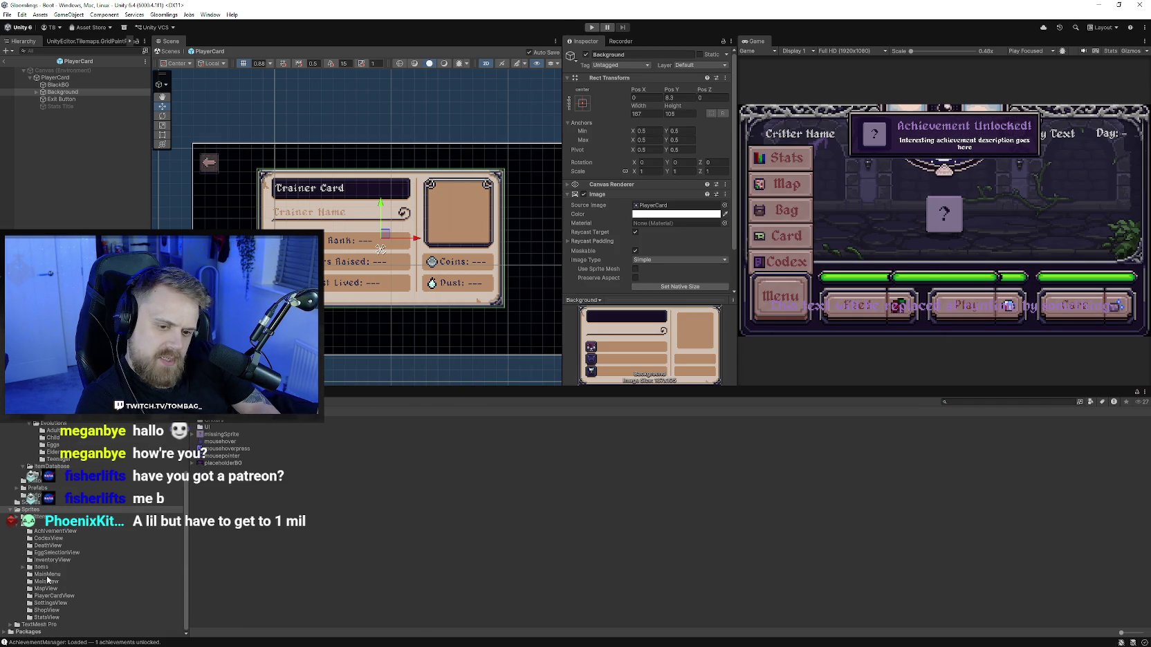
{"action": "left_click", "coordinate": [38, 488]}
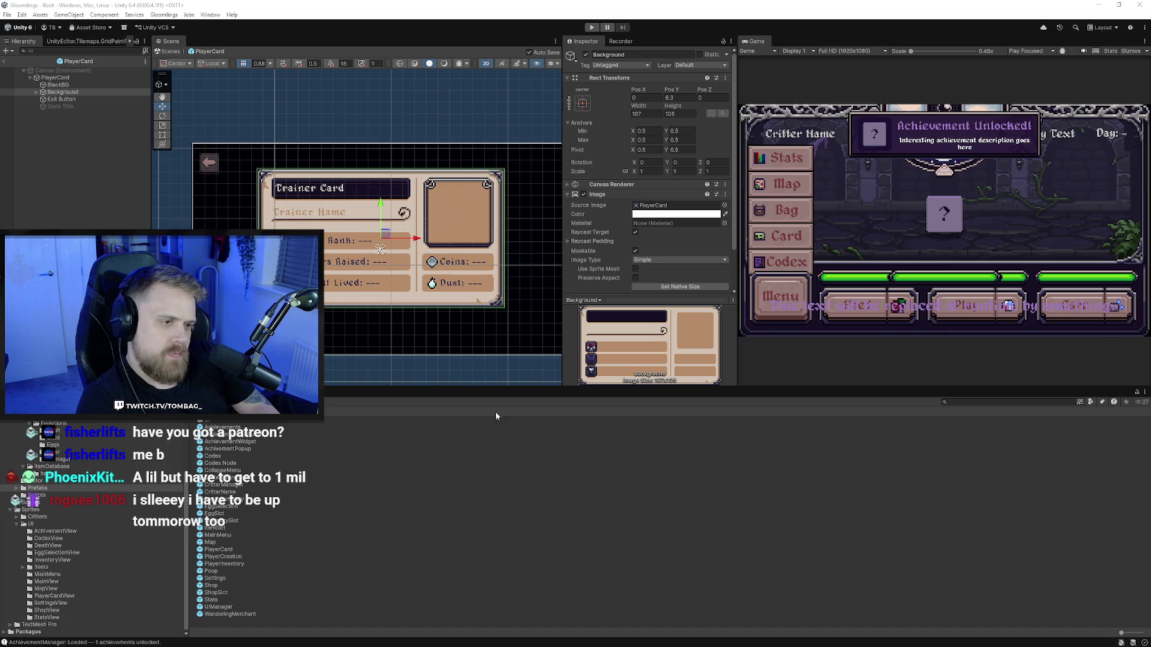
Step: Enlarge the Scene, Inspector and Game views and centre the Trainer Card in the Scene view
{"action": "mouse_move", "coordinate": [501, 388]}
{"action": "left_mouse_down"}
{"action": "mouse_move", "coordinate": [503, 440]}
{"action": "mouse_move", "coordinate": [487, 460]}
{"action": "left_mouse_up"}
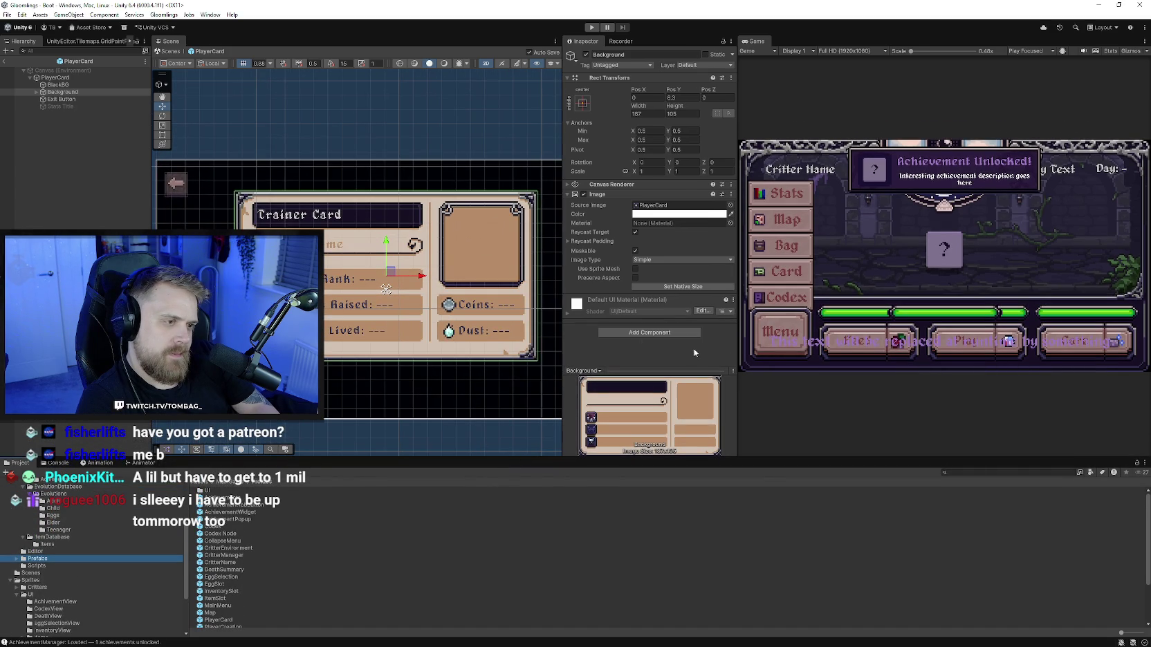
{"action": "left_click_drag", "start_coordinate": [737, 374], "coordinate": [822, 367]}
{"action": "left_click_drag", "start_coordinate": [563, 339], "coordinate": [683, 349]}
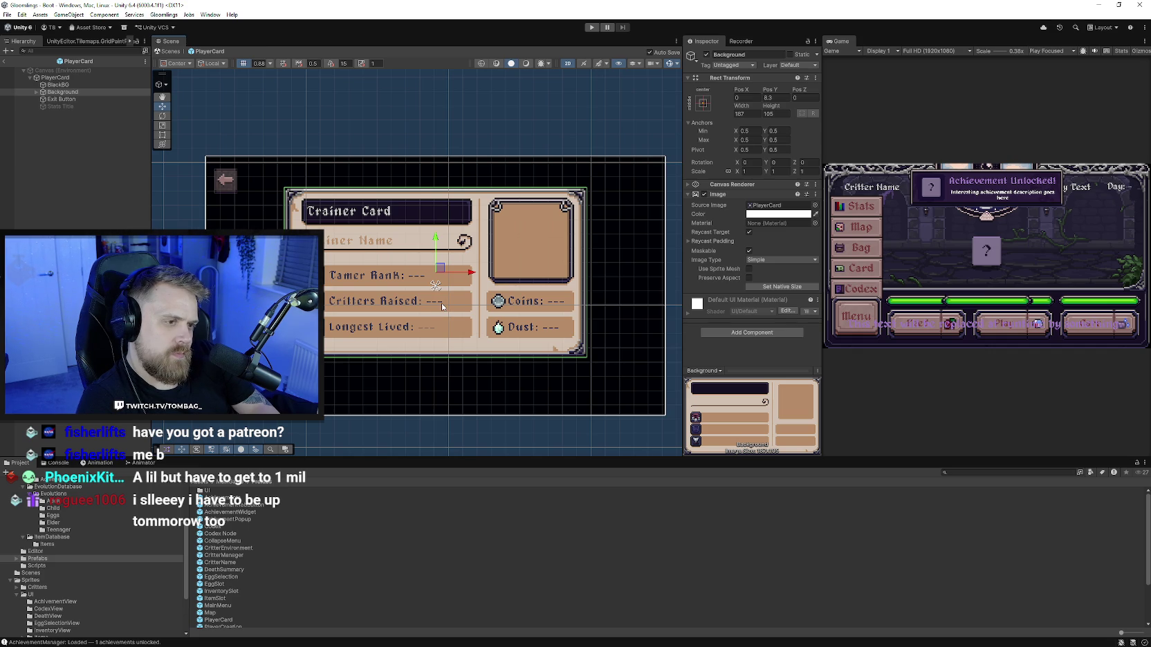
{"action": "left_click_drag", "start_coordinate": [467, 347], "coordinate": [458, 331]}
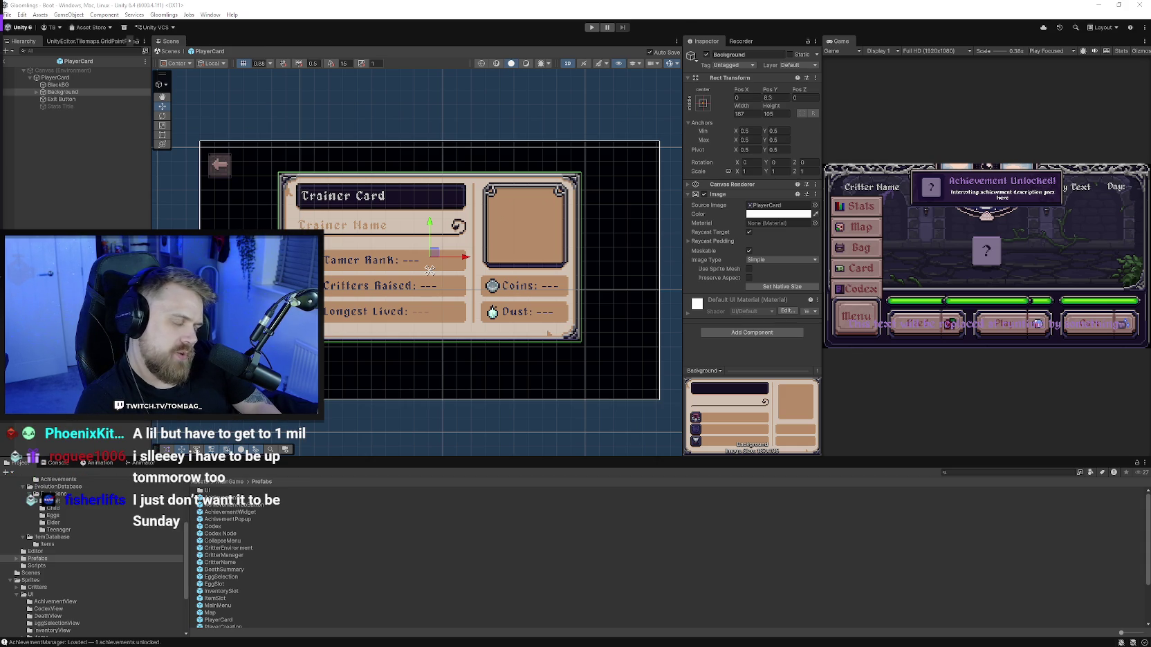
{"action": "scroll", "coordinate": [246, 553], "scroll_direction": "down", "scroll_amount": 3}
{"action": "scroll", "coordinate": [246, 553], "scroll_direction": "down", "scroll_amount": 1}
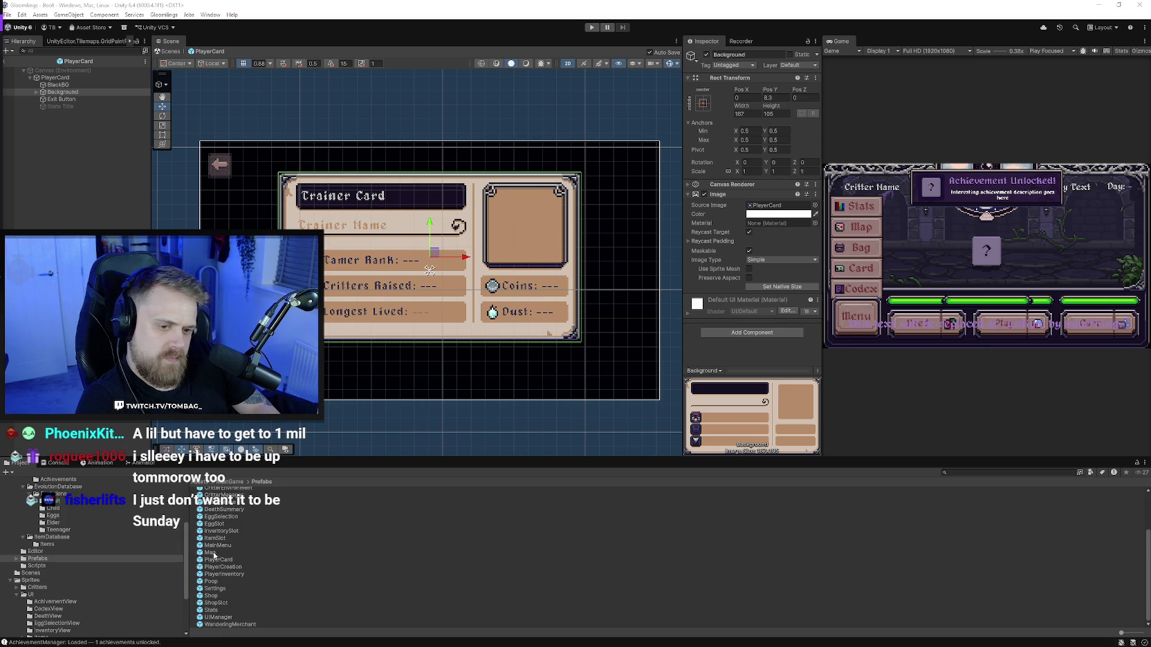
Step: Open the Map prefab and enable Rect Mask 2D on its Mask object
{"action": "double_click", "coordinate": [219, 553]}
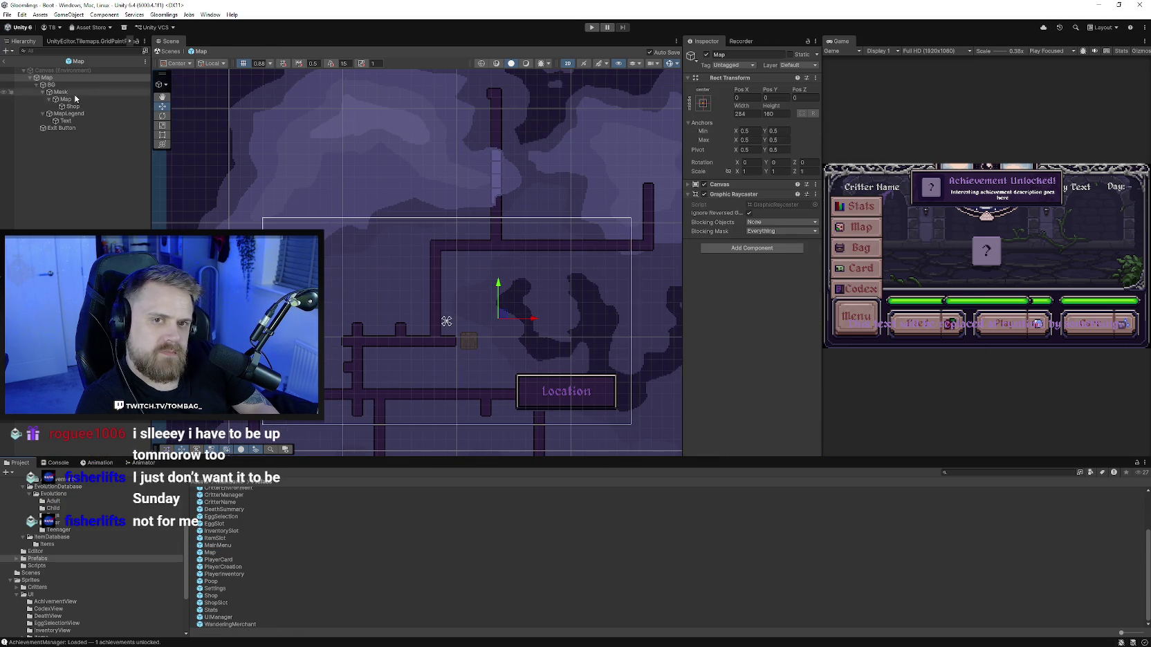
{"action": "left_click", "coordinate": [61, 92]}
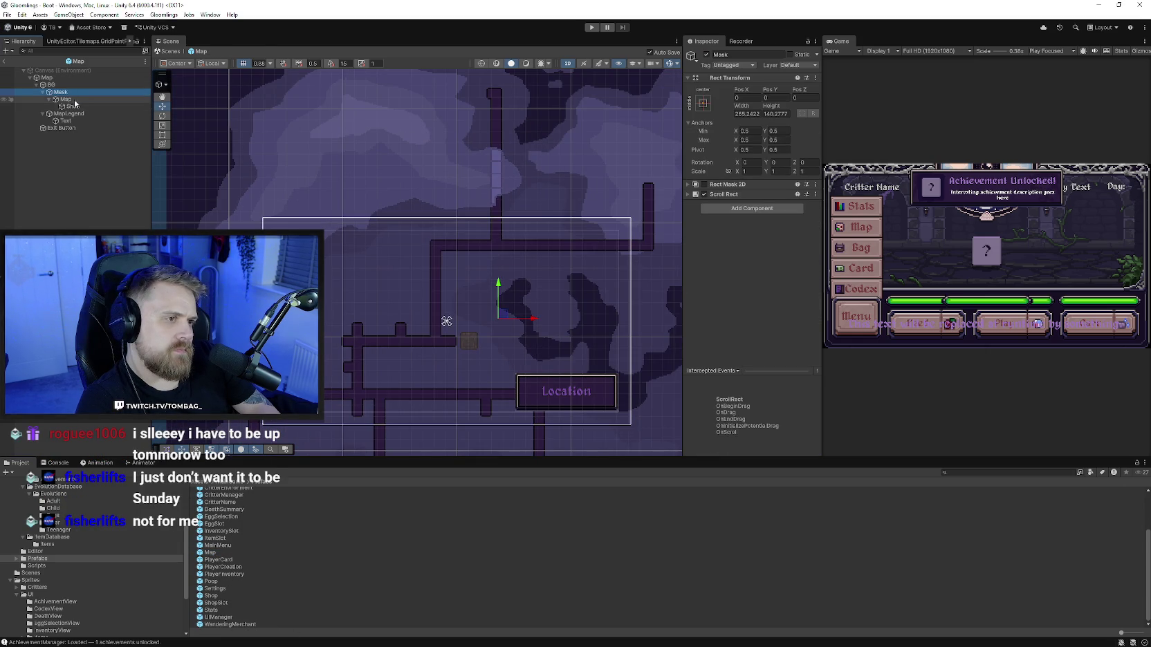
{"action": "left_click", "coordinate": [704, 184]}
{"action": "mouse_move", "coordinate": [415, 331]}
{"action": "left_mouse_down"}
{"action": "mouse_move", "coordinate": [416, 288]}
{"action": "mouse_move", "coordinate": [369, 268]}
{"action": "left_mouse_up"}
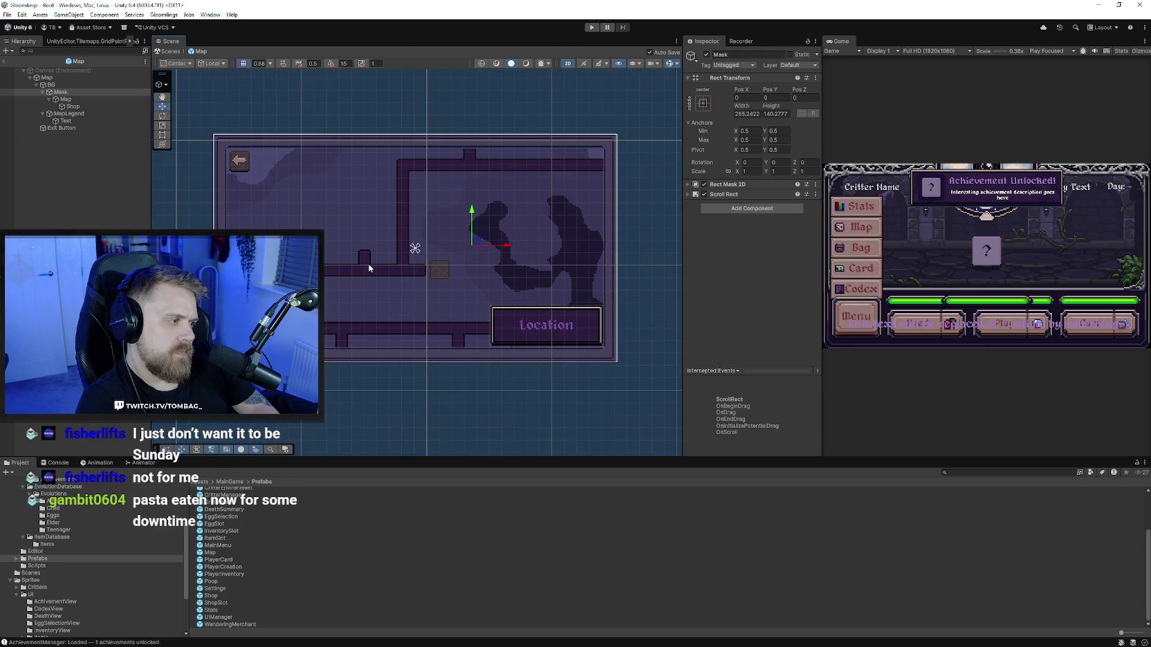
{"action": "scroll", "coordinate": [402, 256], "scroll_direction": "up", "scroll_amount": 2}
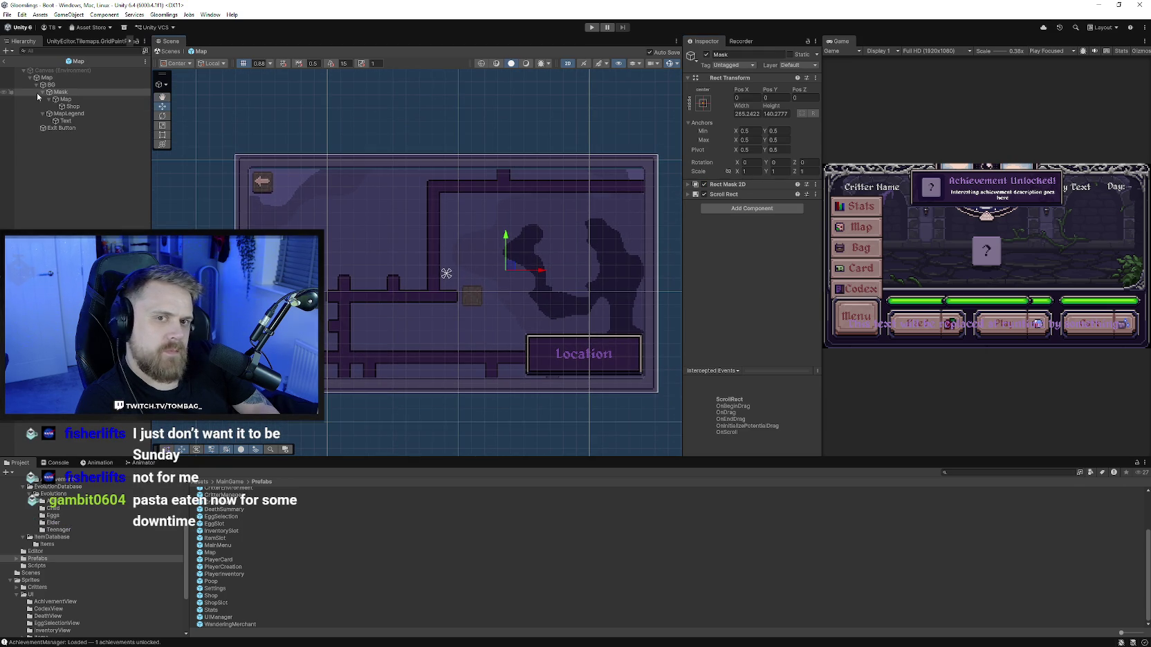
Step: Hide the Map image and the MapLegend box in the Scene view
{"action": "left_click", "coordinate": [65, 99]}
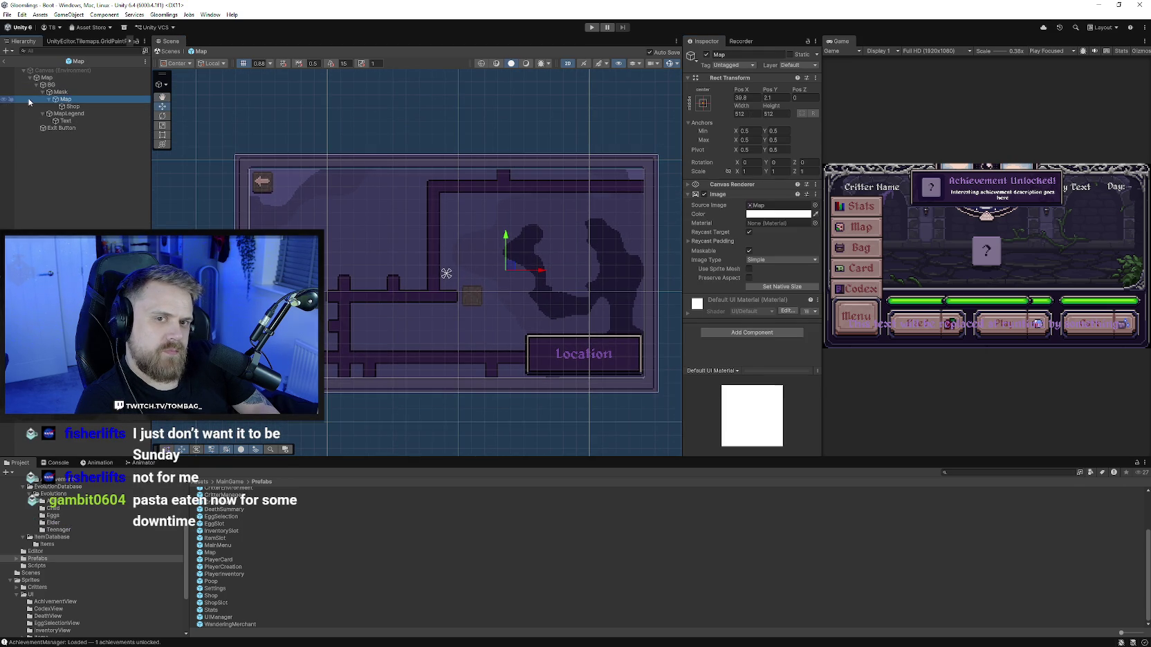
{"action": "left_click", "coordinate": [4, 100]}
{"action": "left_click", "coordinate": [4, 100]}
{"action": "left_click", "coordinate": [79, 113]}
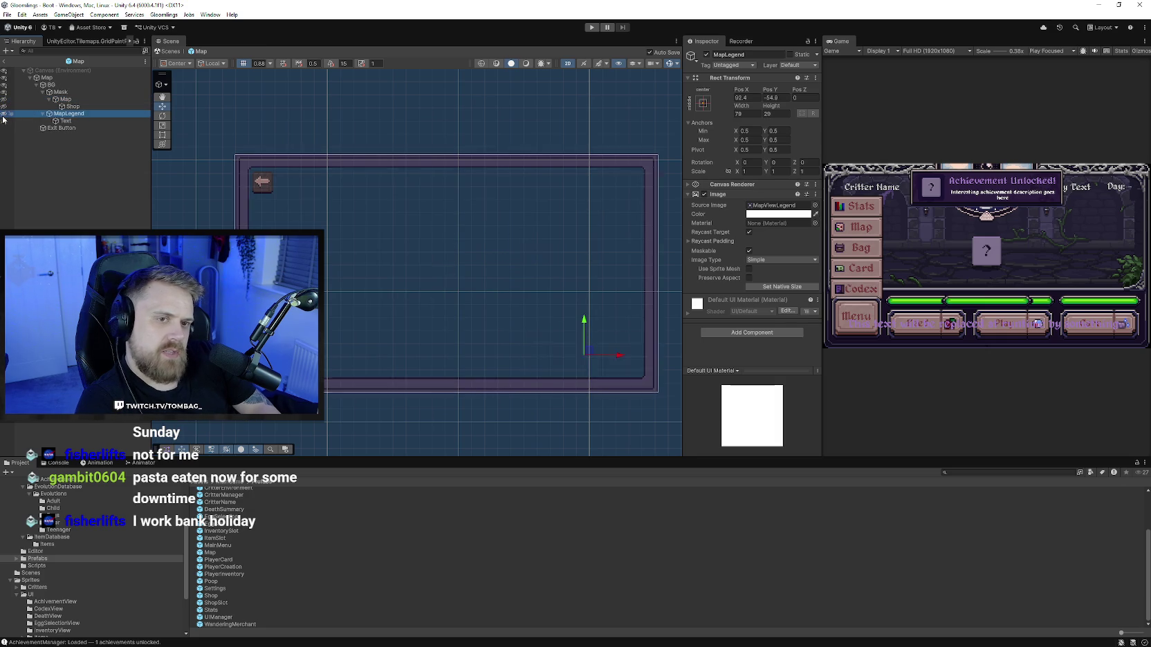
{"action": "left_click", "coordinate": [4, 113]}
Step: Try BG's sprite and a black colour, revert to white, then show Mask and Map again
{"action": "left_click", "coordinate": [51, 85]}
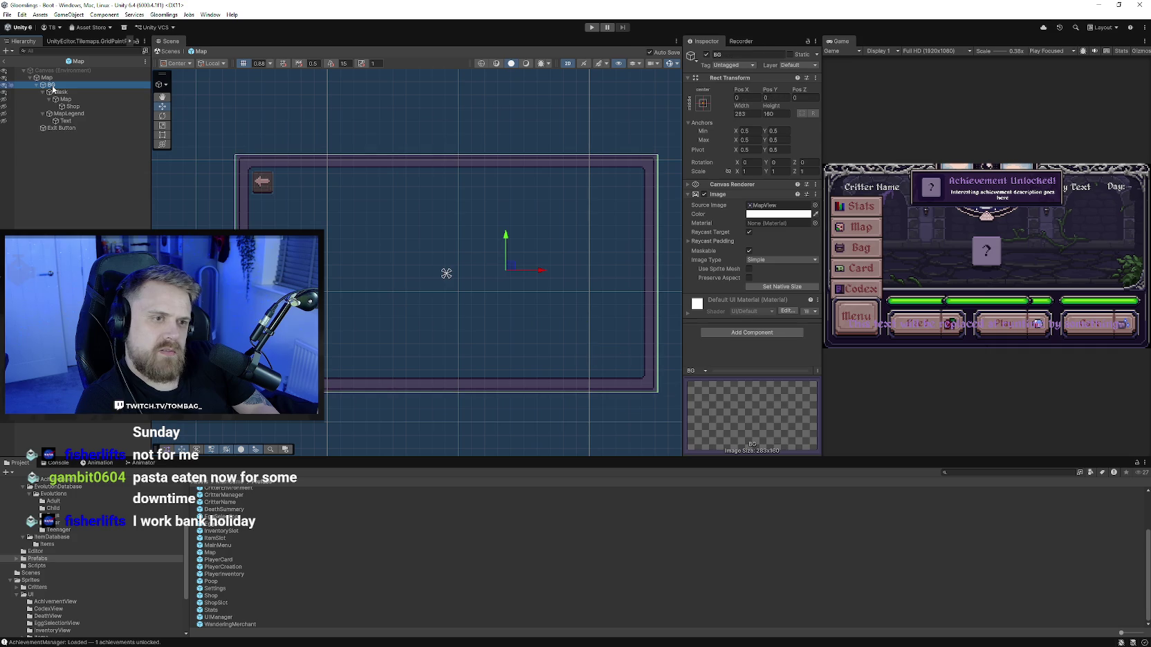
{"action": "left_click", "coordinate": [815, 205]}
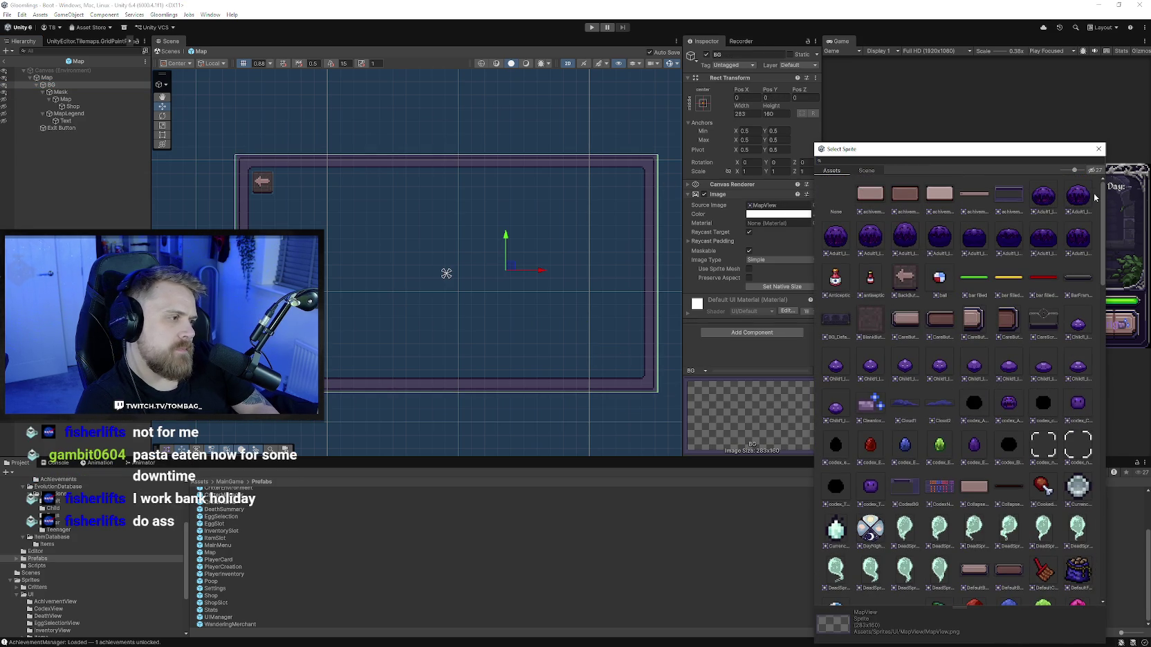
{"action": "left_click", "coordinate": [1100, 150]}
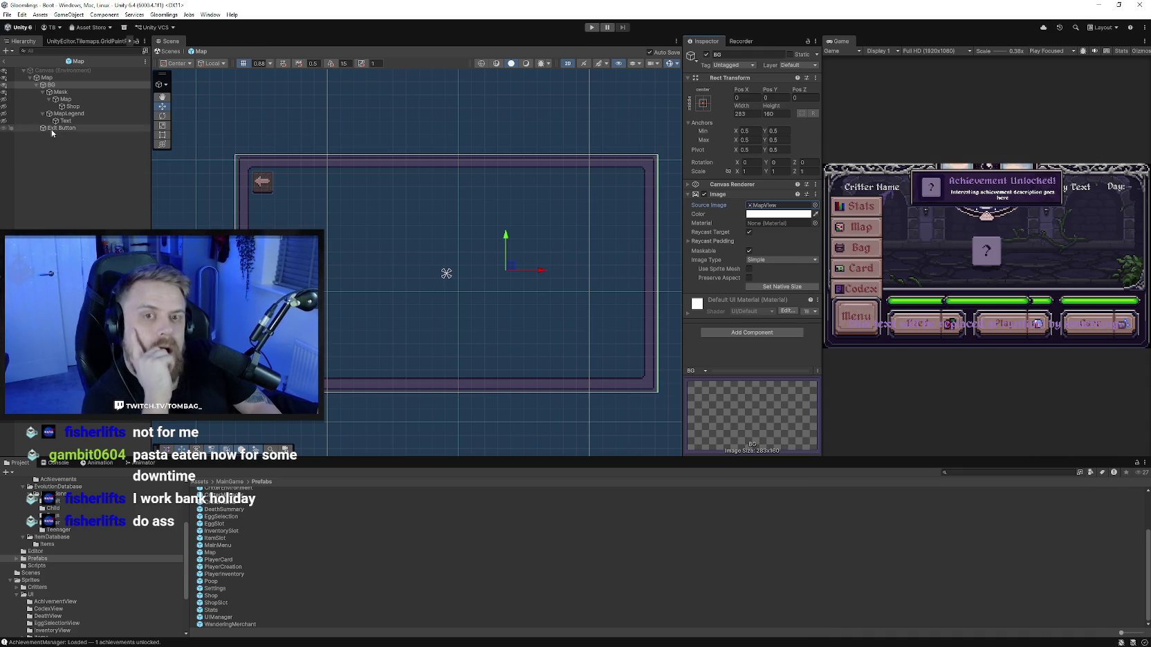
{"action": "left_click", "coordinate": [804, 219]}
{"action": "left_click", "coordinate": [851, 426]}
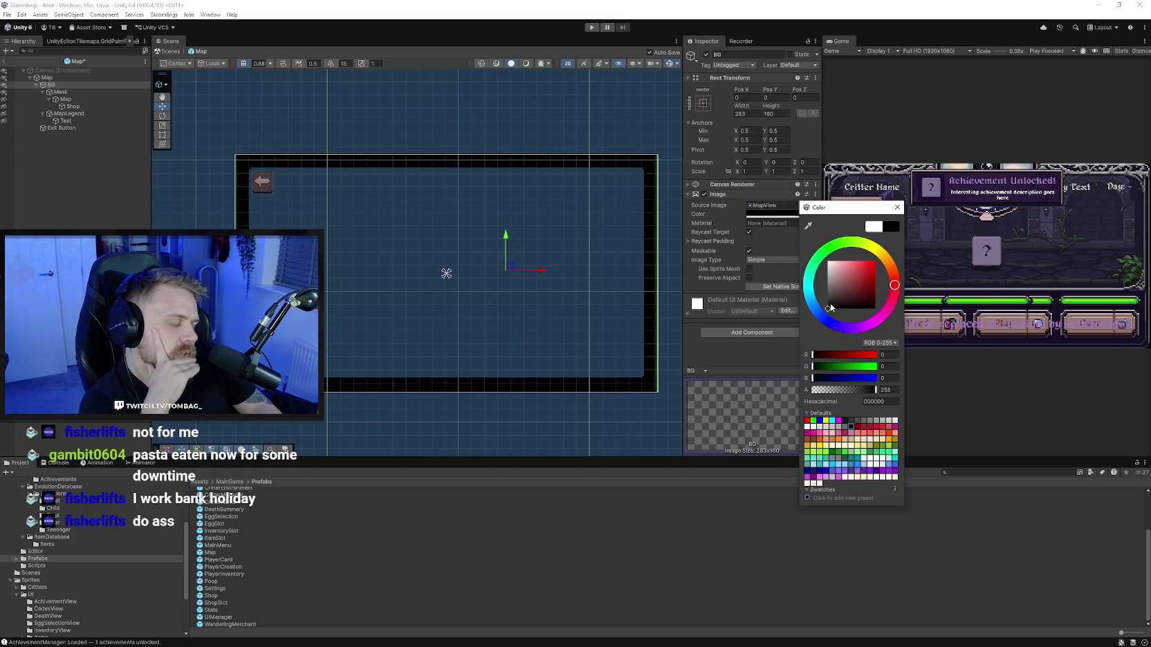
{"action": "left_click_drag", "start_coordinate": [834, 306], "coordinate": [764, 208]}
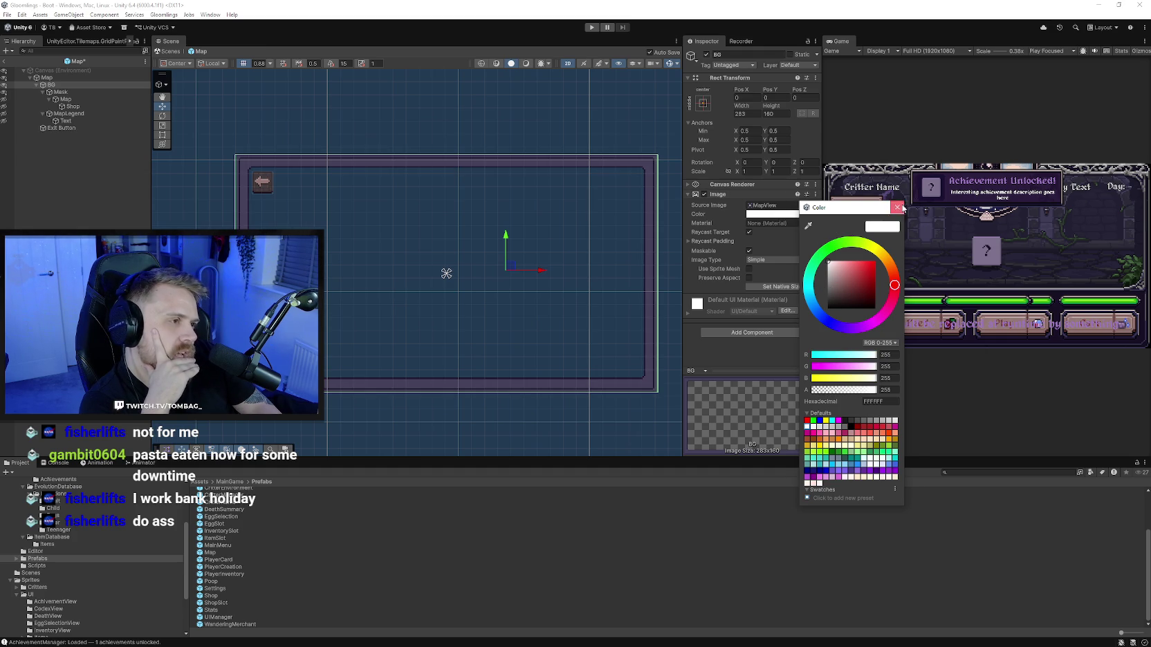
{"action": "key", "text": "Escape"}
{"action": "left_click", "coordinate": [4, 92]}
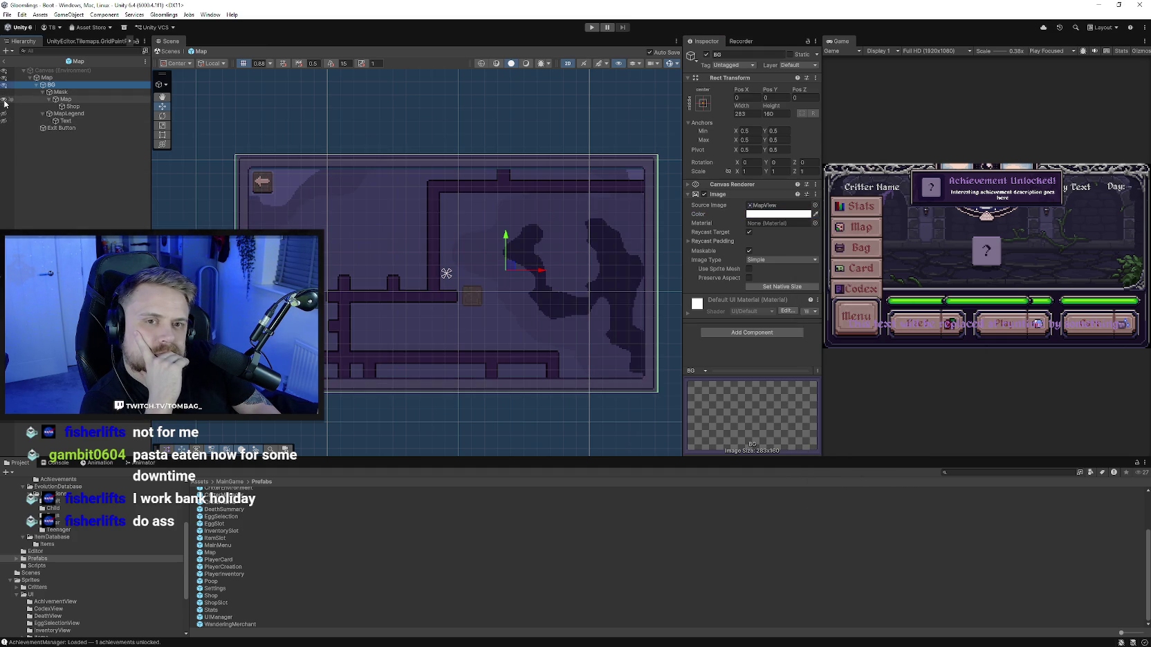
Step: Show the Location legend again and frame the map backdrop in the Scene view
{"action": "left_click", "coordinate": [4, 114]}
{"action": "left_click", "coordinate": [4, 128]}
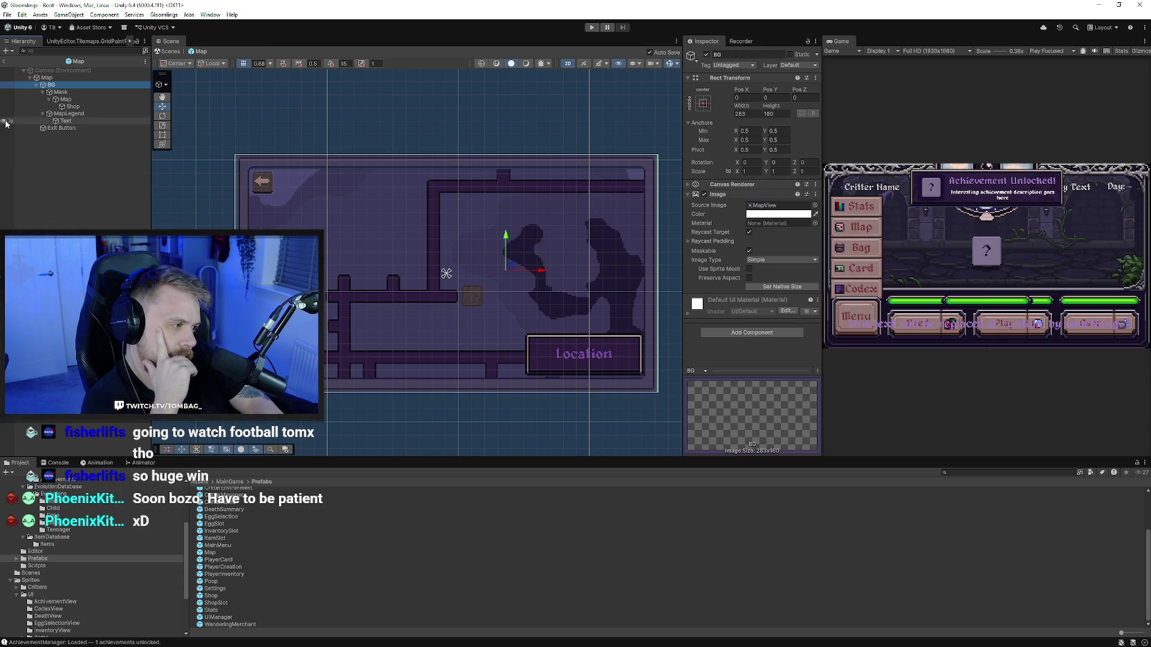
{"action": "key", "text": "f"}
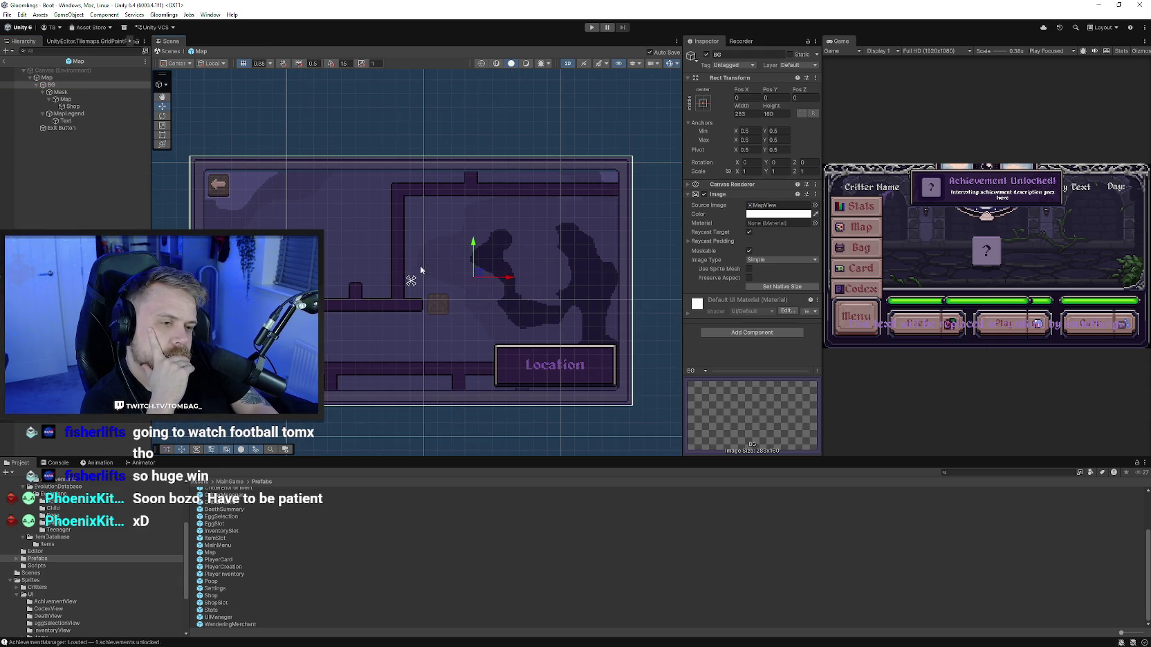
{"action": "left_click", "coordinate": [73, 93]}
{"action": "left_click", "coordinate": [84, 119]}
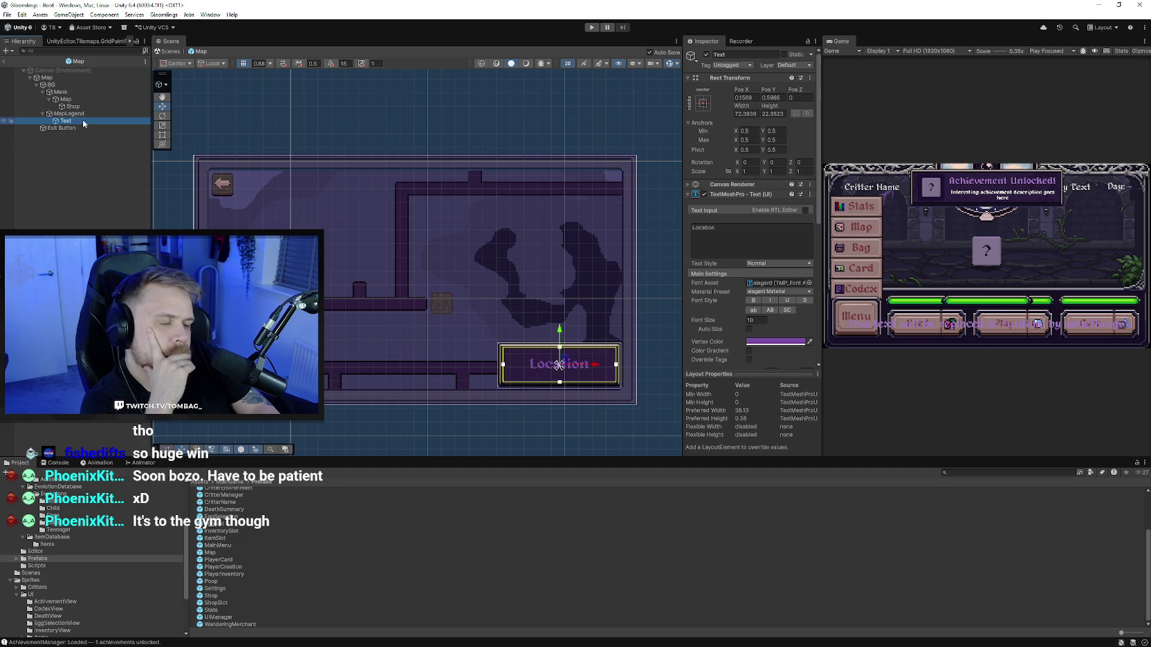
Step: Inspect BG, Mask and Map, toggle the Shop marker, and hide the Location legend
{"action": "left_click", "coordinate": [78, 85]}
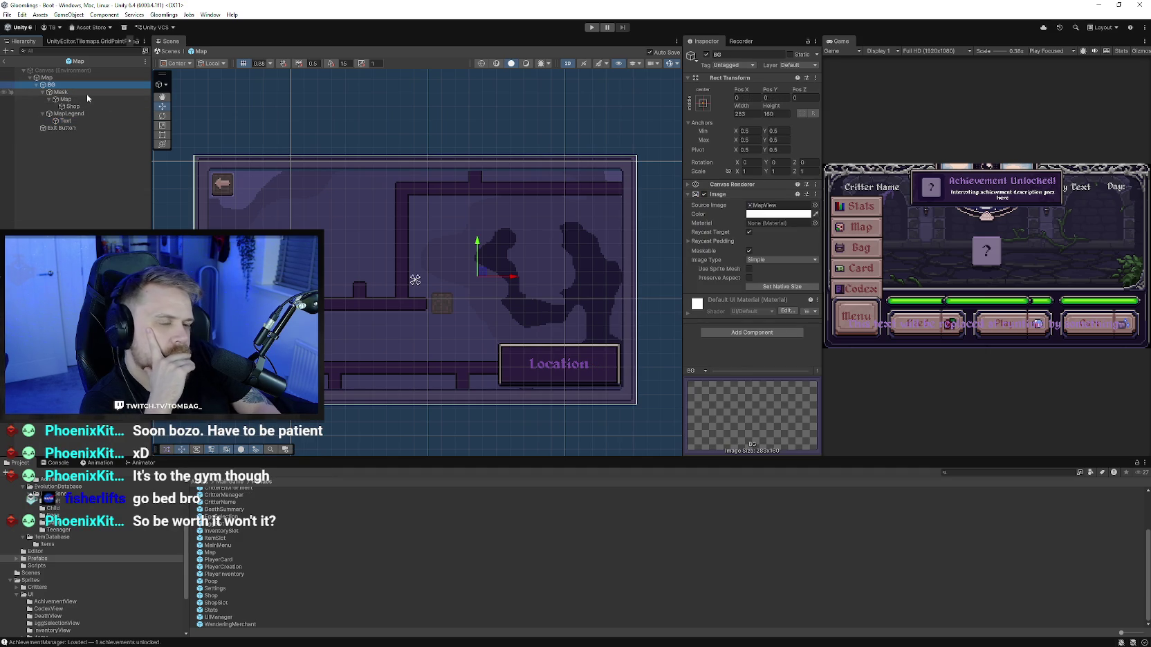
{"action": "left_click", "coordinate": [86, 94]}
{"action": "left_click", "coordinate": [4, 100]}
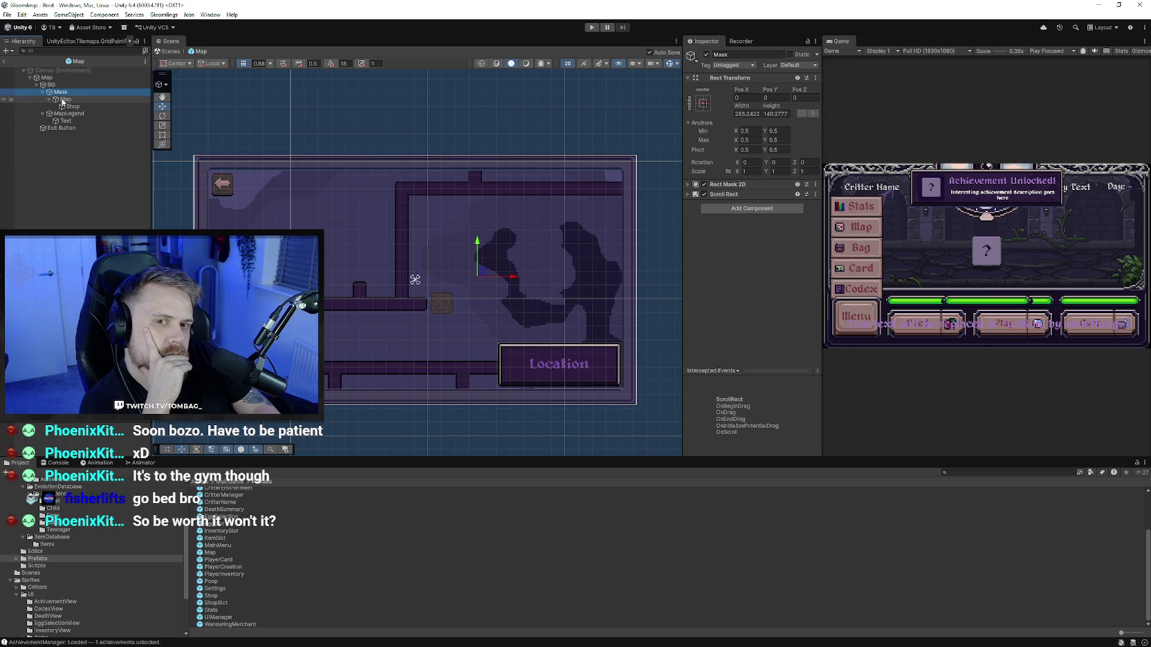
{"action": "left_click", "coordinate": [4, 107]}
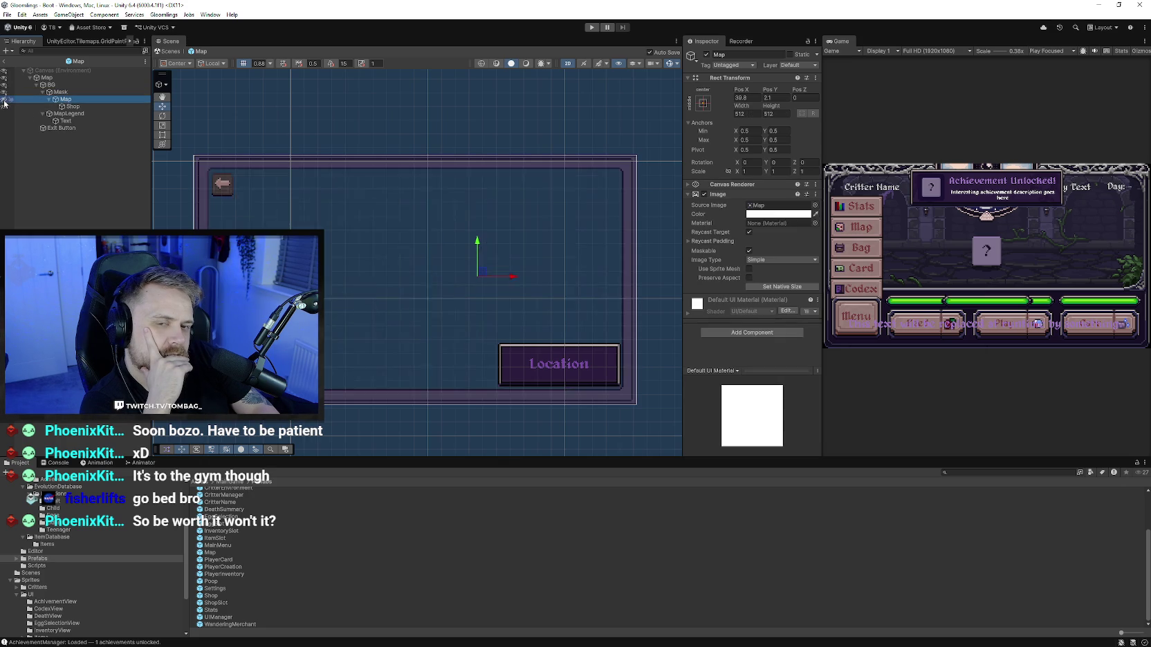
{"action": "left_click", "coordinate": [4, 108]}
{"action": "left_click", "coordinate": [4, 114]}
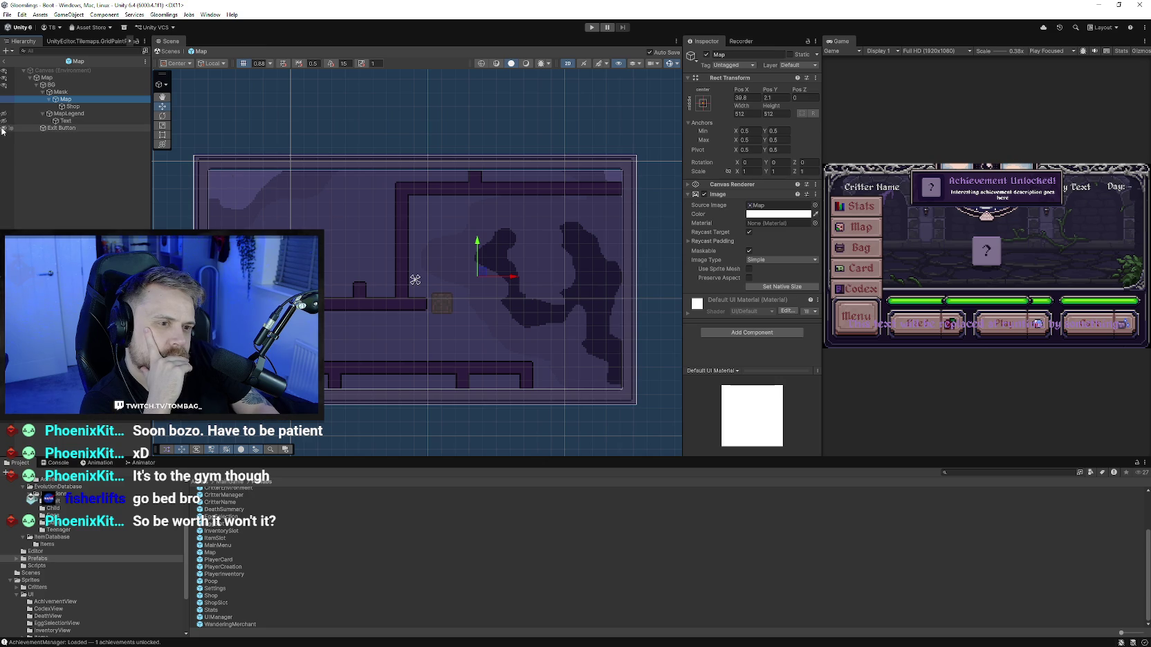
Step: Review BG's sprite options without changing them, then right-click the Map root object
{"action": "left_click", "coordinate": [55, 84]}
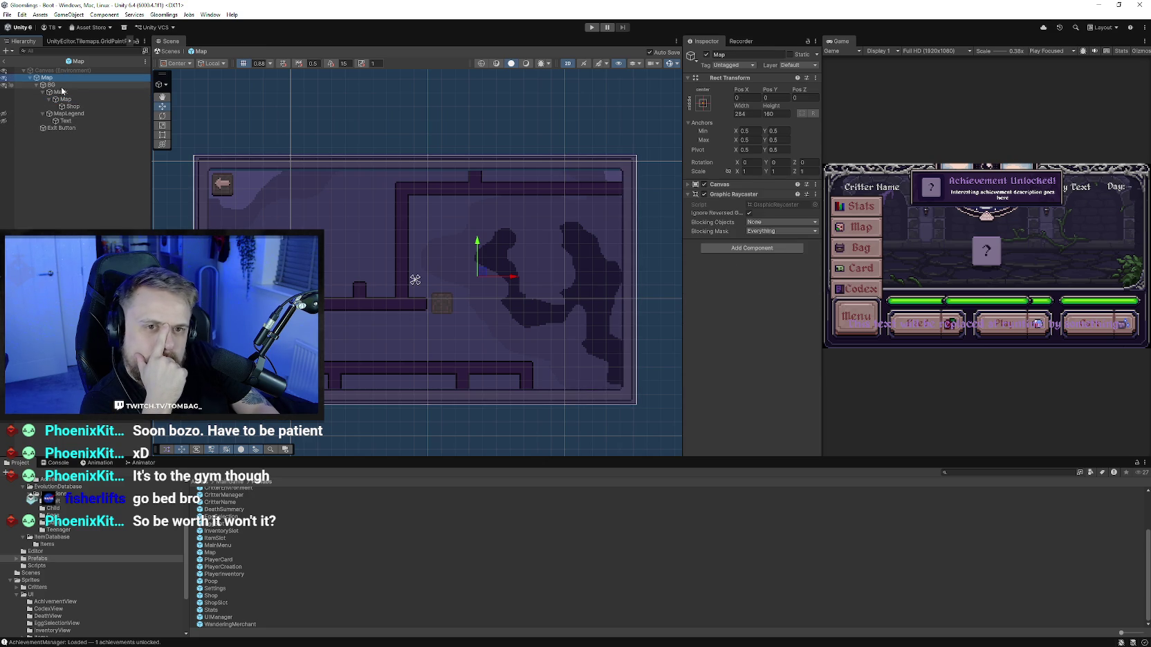
{"action": "left_click", "coordinate": [815, 206]}
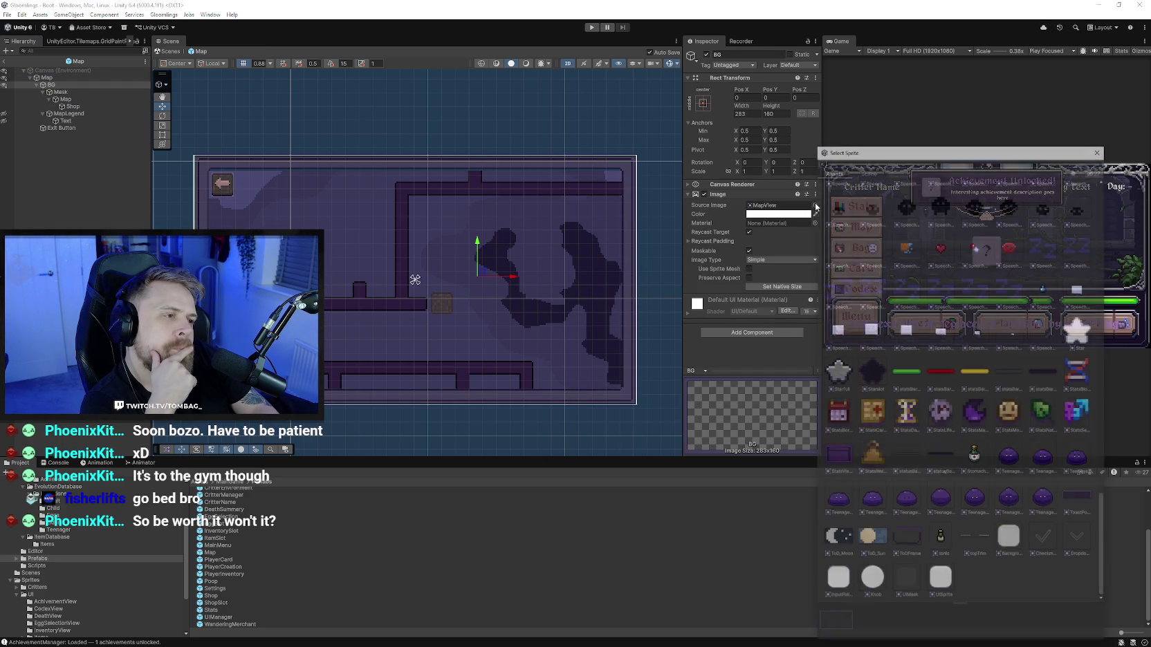
{"action": "key", "text": "Escape"}
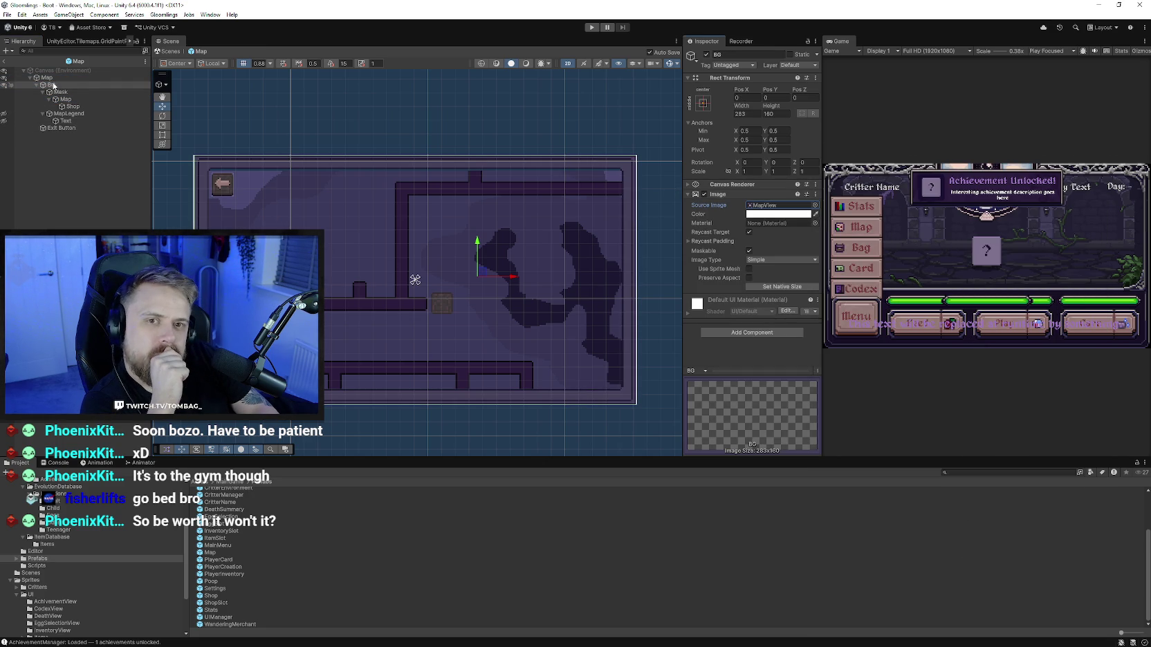
{"action": "left_click", "coordinate": [54, 78]}
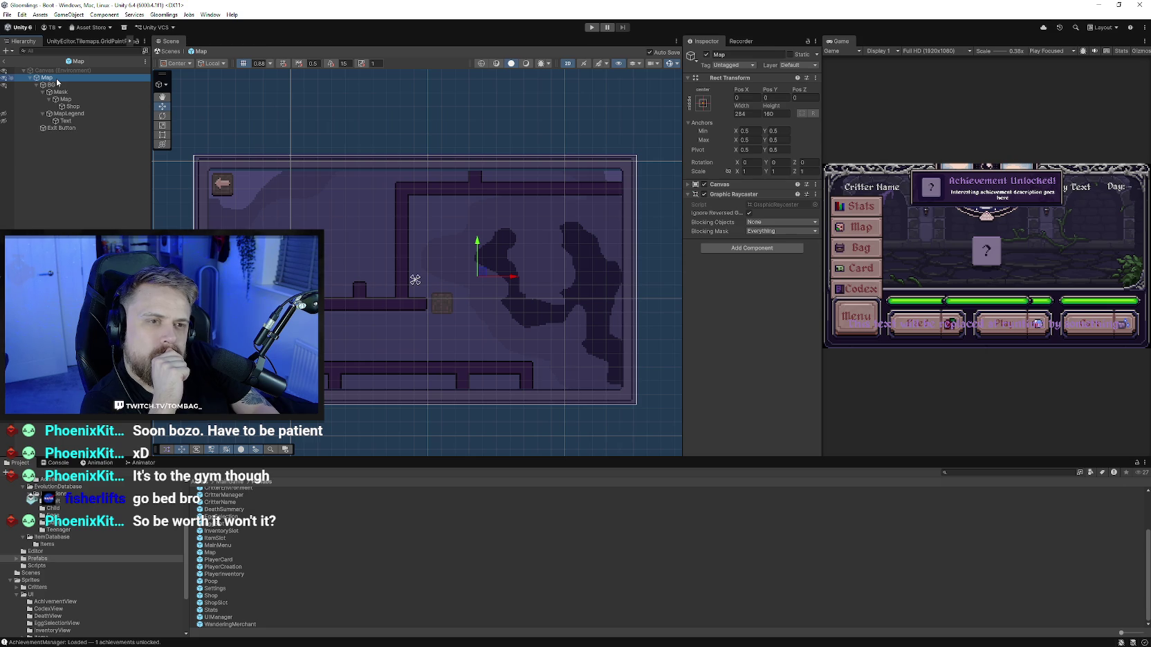
{"action": "right_click", "coordinate": [55, 78]}
Step: Create an empty object named TopTrim under BG, above Mask
{"action": "left_click", "coordinate": [66, 102]}
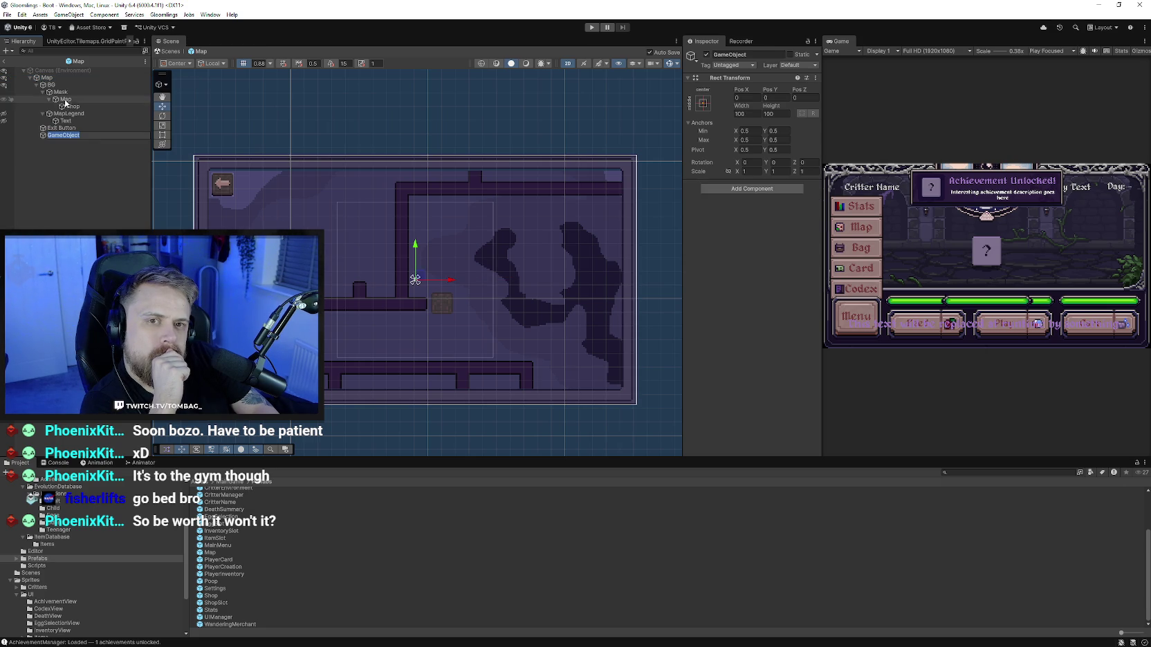
{"action": "left_click_drag", "start_coordinate": [66, 135], "coordinate": [71, 91]}
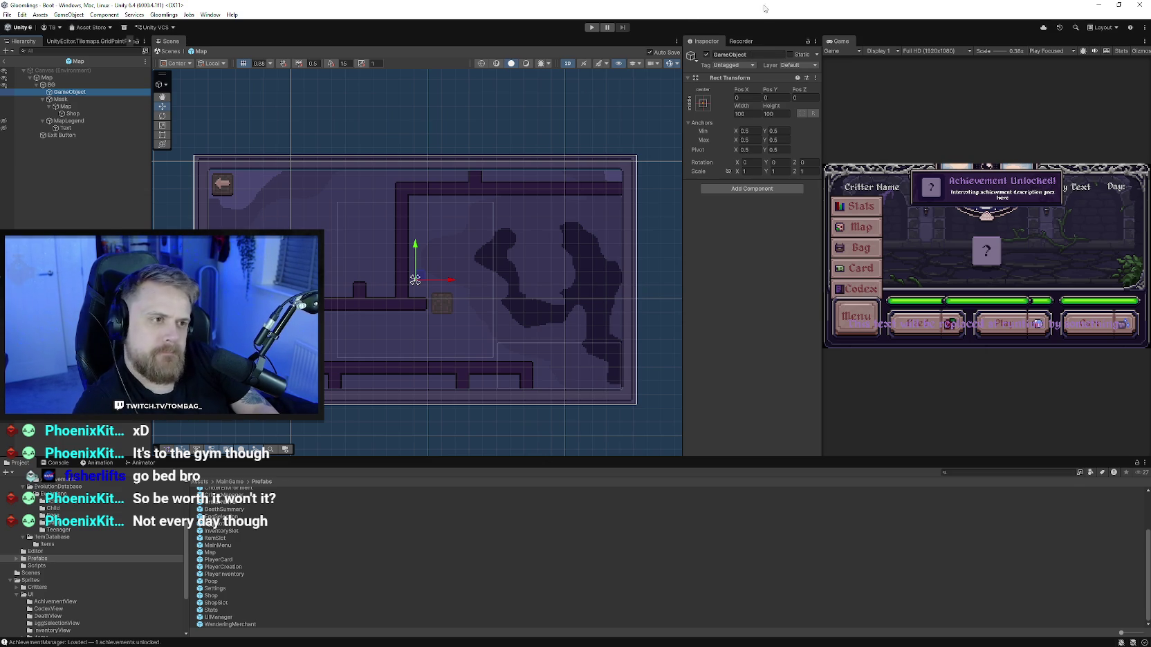
{"action": "left_click", "coordinate": [753, 54]}
{"action": "type", "text": "TopTrim"}
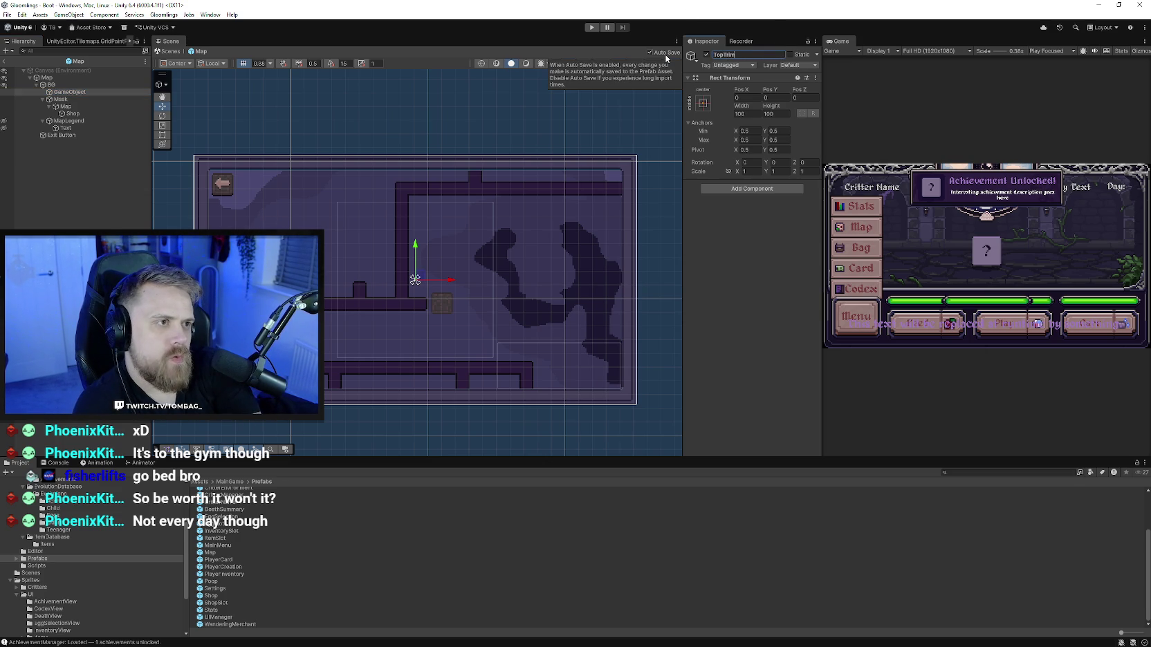
{"action": "key", "text": "Return"}
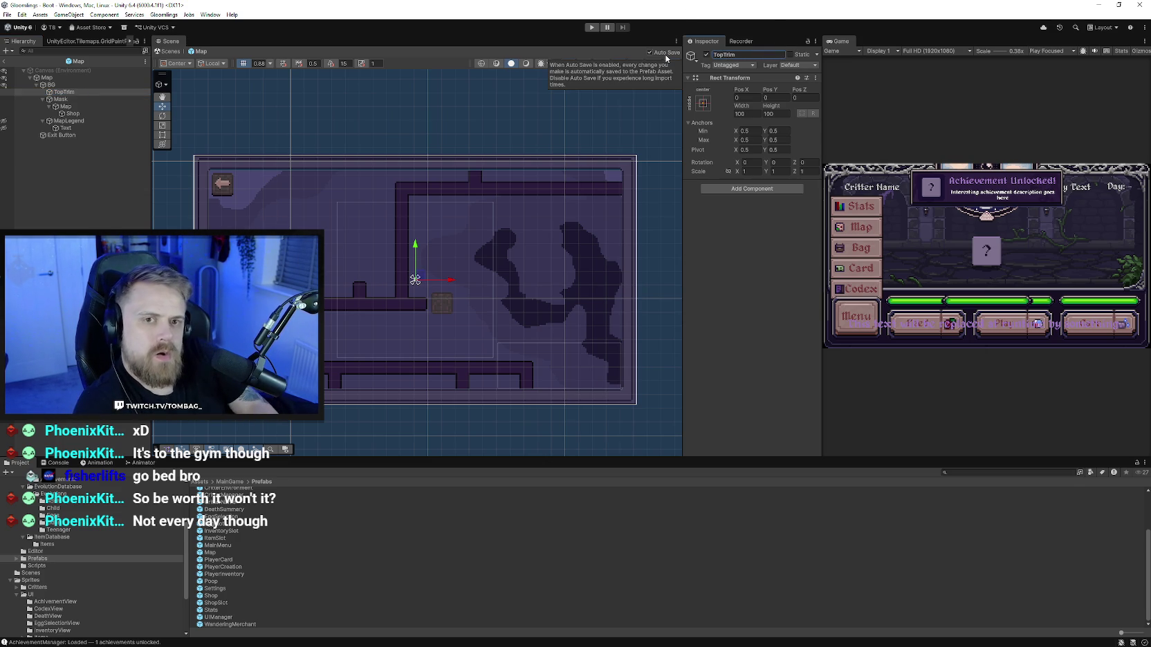
Step: Give TopTrim an Image using the topTrim sprite at native size, 282 by 18
{"action": "left_click", "coordinate": [744, 189]}
{"action": "left_click", "coordinate": [744, 222]}
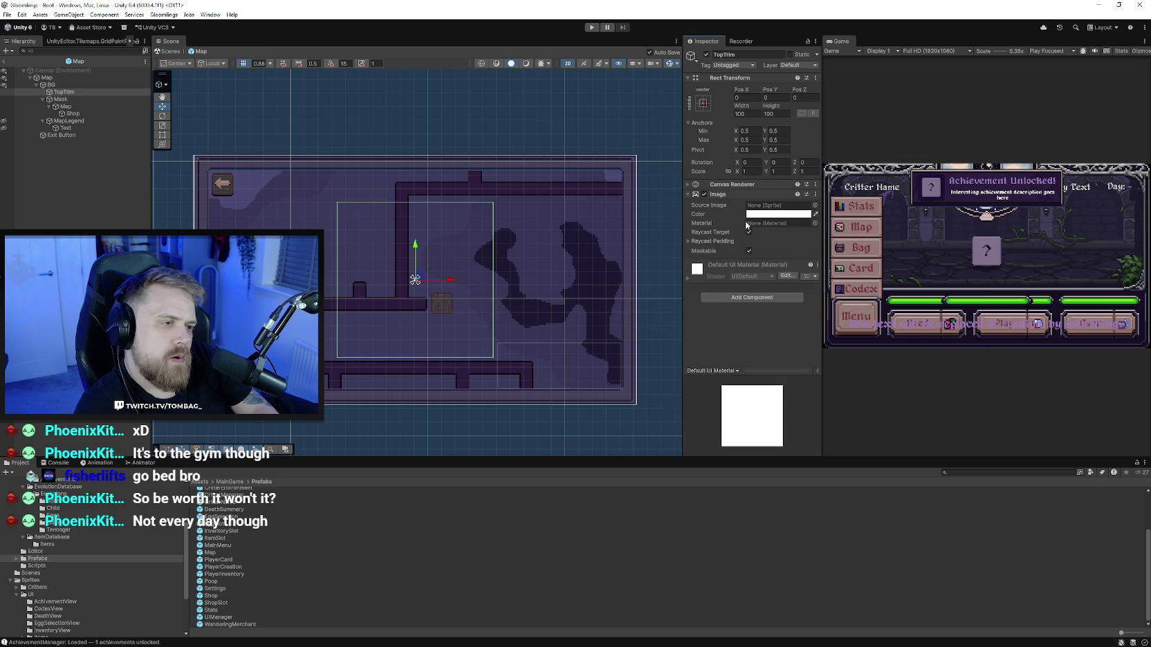
{"action": "left_click", "coordinate": [810, 206]}
{"action": "type", "text": "tr"}
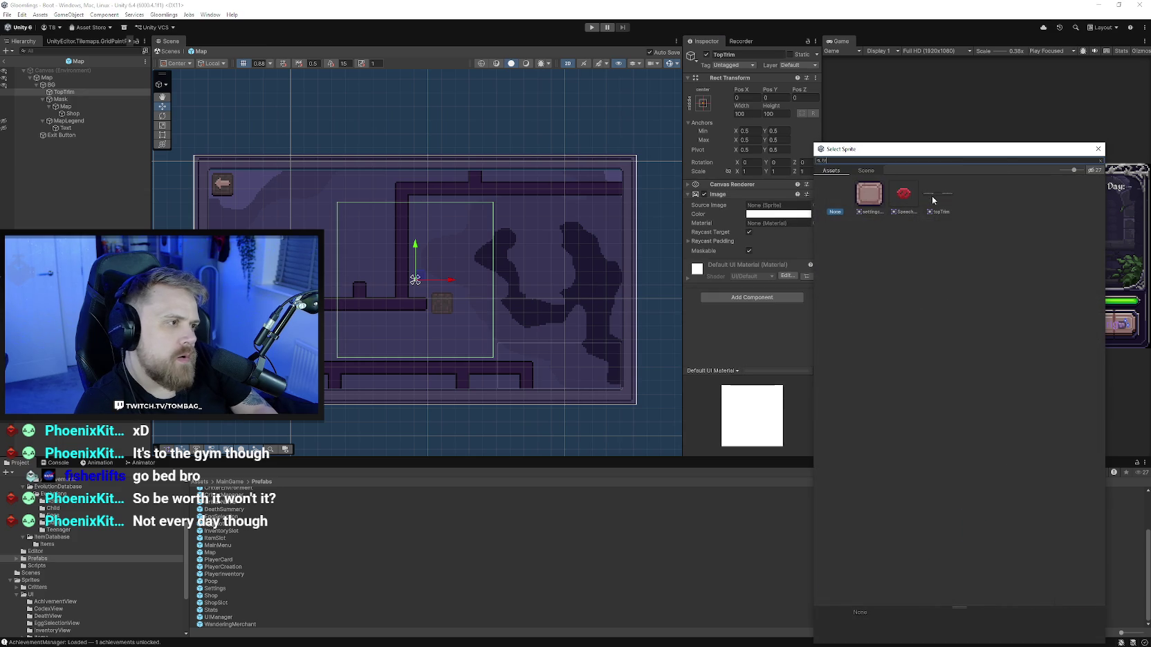
{"action": "double_click", "coordinate": [929, 202]}
{"action": "left_click", "coordinate": [782, 286]}
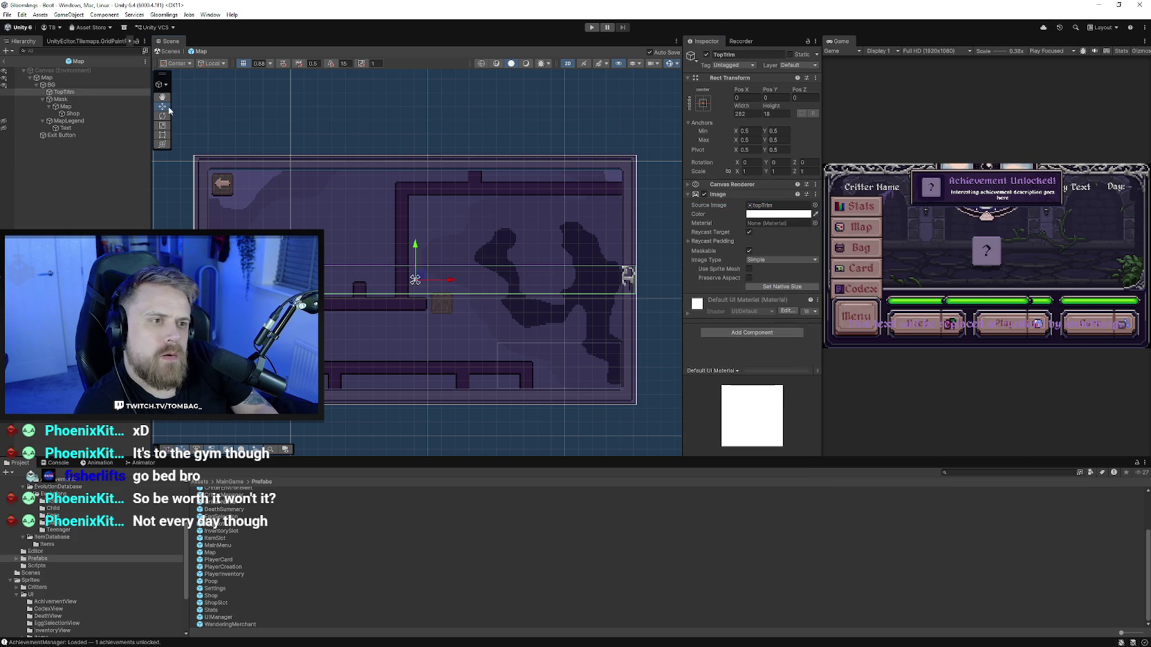
Step: Move TopTrim up to Pos Y 71 along the map's top edge
{"action": "left_click_drag", "start_coordinate": [414, 250], "coordinate": [438, 140]}
{"action": "scroll", "coordinate": [431, 191], "scroll_direction": "up", "scroll_amount": 3}
{"action": "mouse_move", "coordinate": [386, 170]}
{"action": "left_mouse_down"}
{"action": "mouse_move", "coordinate": [387, 301]}
{"action": "mouse_move", "coordinate": [420, 318]}
{"action": "left_mouse_up"}
{"action": "scroll", "coordinate": [423, 303], "scroll_direction": "up", "scroll_amount": 3}
{"action": "scroll", "coordinate": [425, 316], "scroll_direction": "up", "scroll_amount": 2}
{"action": "scroll", "coordinate": [362, 306], "scroll_direction": "down", "scroll_amount": 2}
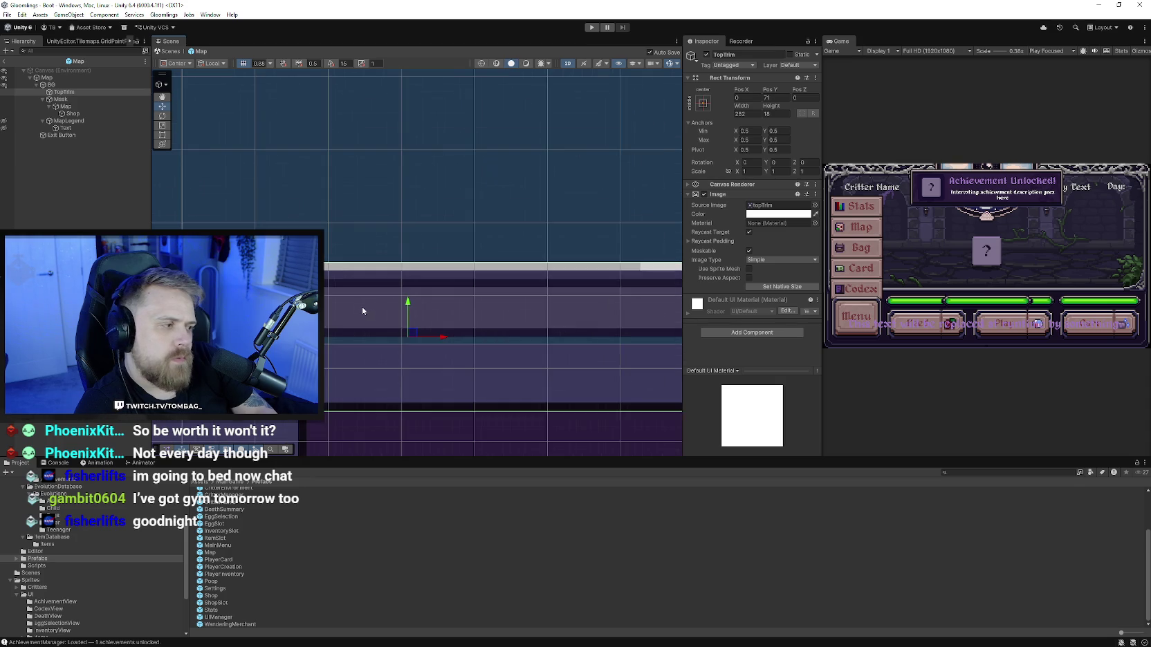
{"action": "scroll", "coordinate": [366, 313], "scroll_direction": "down", "scroll_amount": 2}
{"action": "scroll", "coordinate": [380, 359], "scroll_direction": "down", "scroll_amount": 2}
{"action": "scroll", "coordinate": [381, 359], "scroll_direction": "down", "scroll_amount": 2}
{"action": "scroll", "coordinate": [384, 311], "scroll_direction": "down", "scroll_amount": 3}
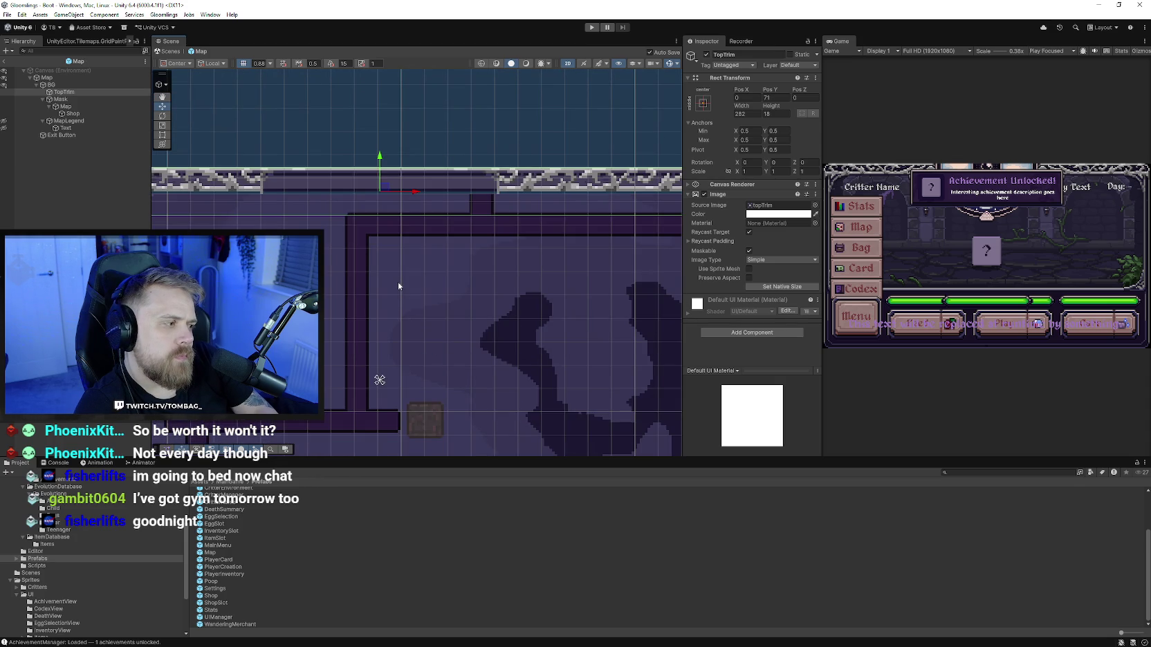
{"action": "scroll", "coordinate": [397, 284], "scroll_direction": "down", "scroll_amount": 2}
{"action": "scroll", "coordinate": [392, 285], "scroll_direction": "down", "scroll_amount": 2}
{"action": "scroll", "coordinate": [408, 281], "scroll_direction": "down", "scroll_amount": 2}
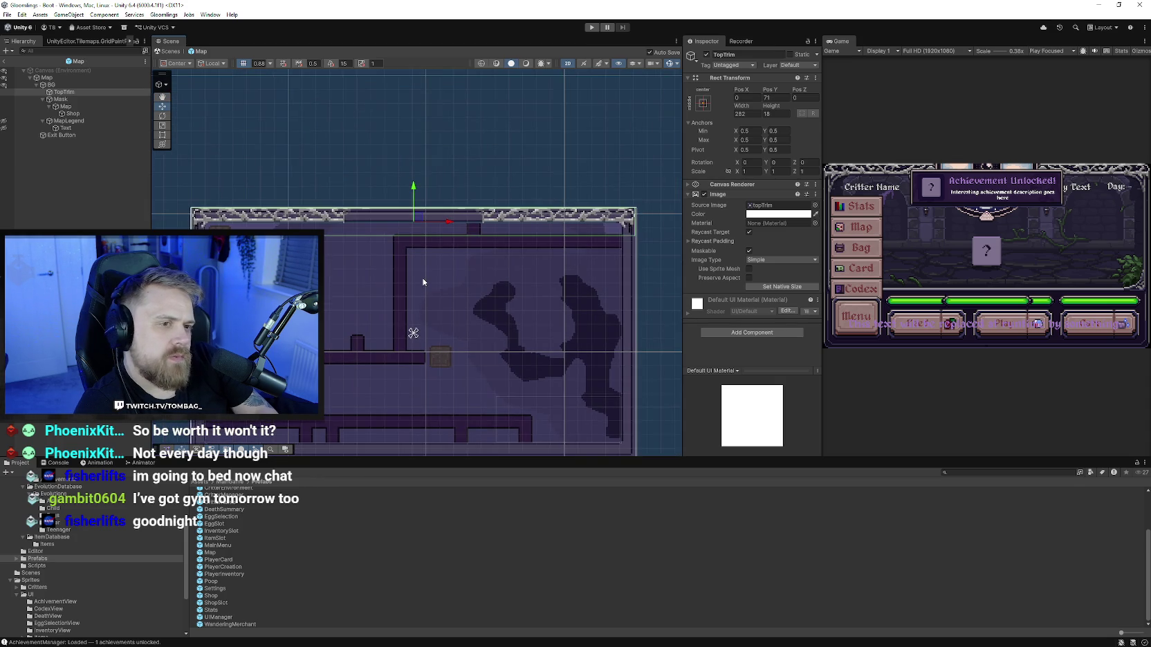
{"action": "scroll", "coordinate": [425, 274], "scroll_direction": "down", "scroll_amount": 2}
{"action": "scroll", "coordinate": [415, 267], "scroll_direction": "down", "scroll_amount": 1}
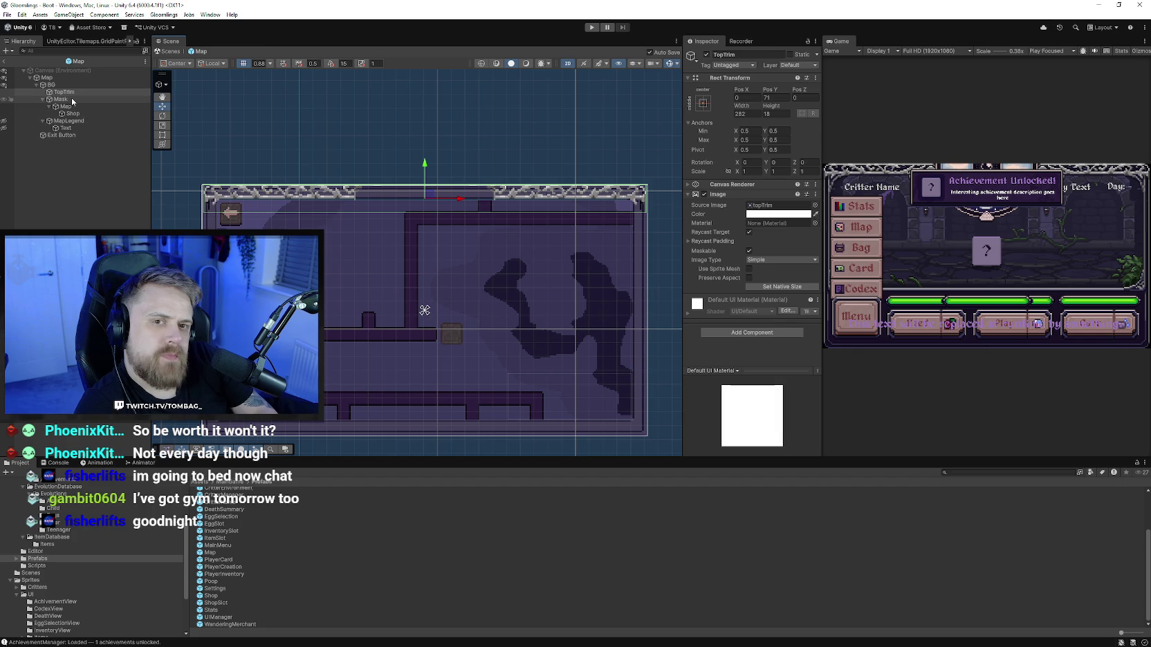
Step: Lower the Mask's top edge below the trim with the Rect tool
{"action": "left_click", "coordinate": [19, 99]}
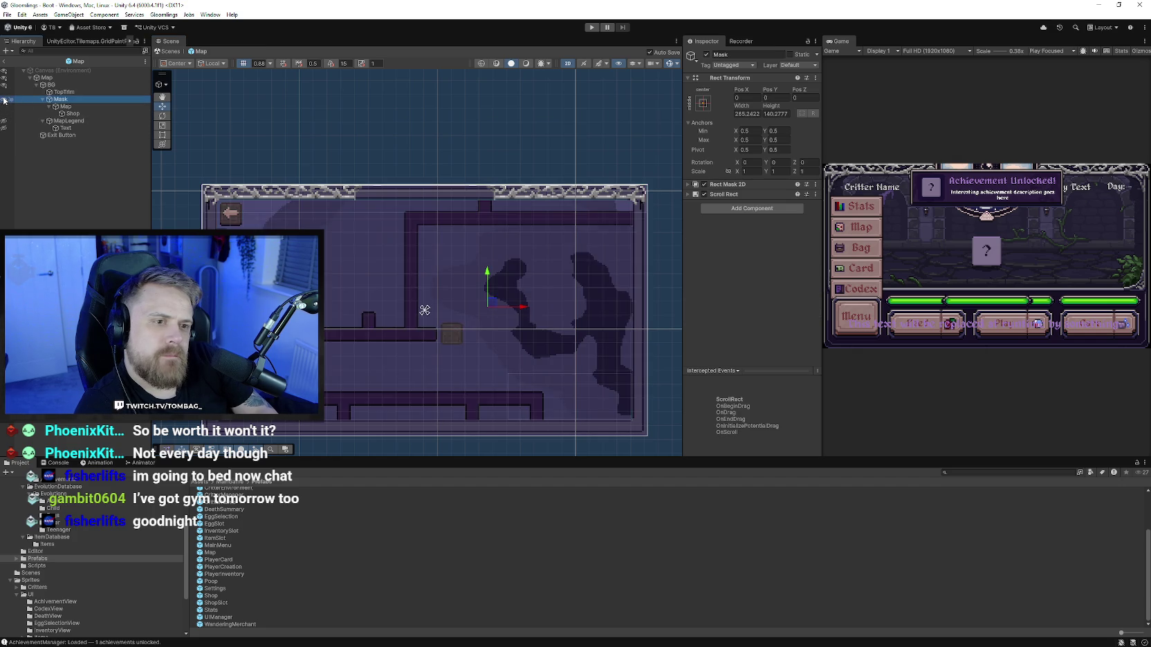
{"action": "left_click", "coordinate": [4, 100]}
{"action": "left_click", "coordinate": [3, 100]}
{"action": "left_click", "coordinate": [41, 100]}
{"action": "key", "text": "t"}
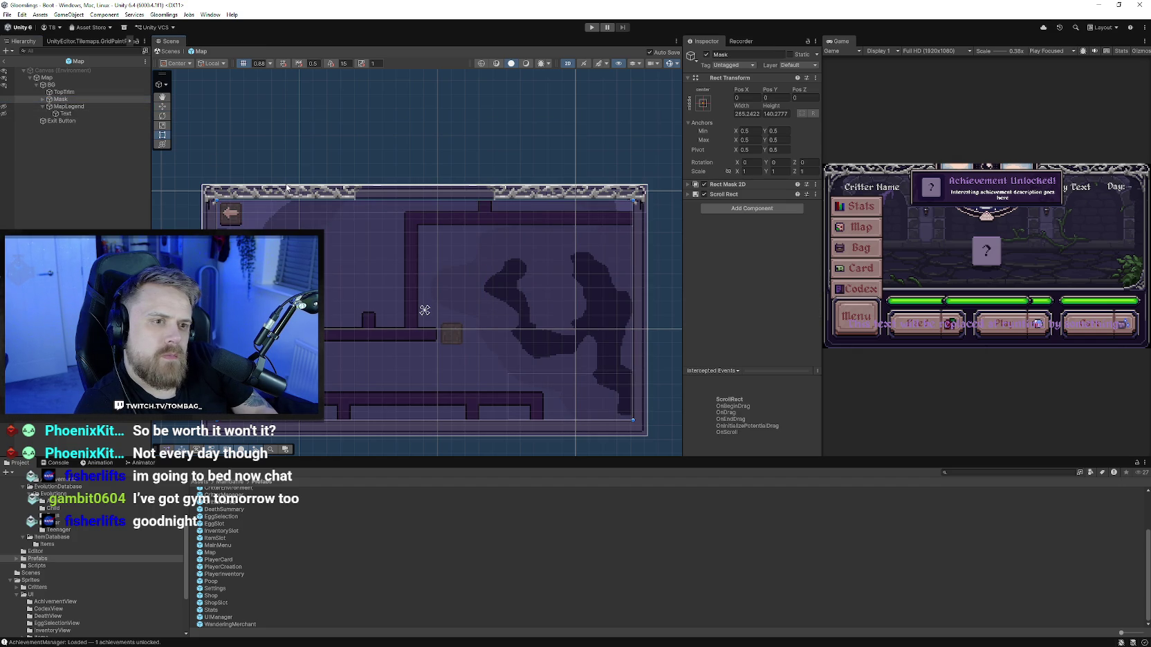
{"action": "left_click_drag", "start_coordinate": [405, 200], "coordinate": [406, 215]}
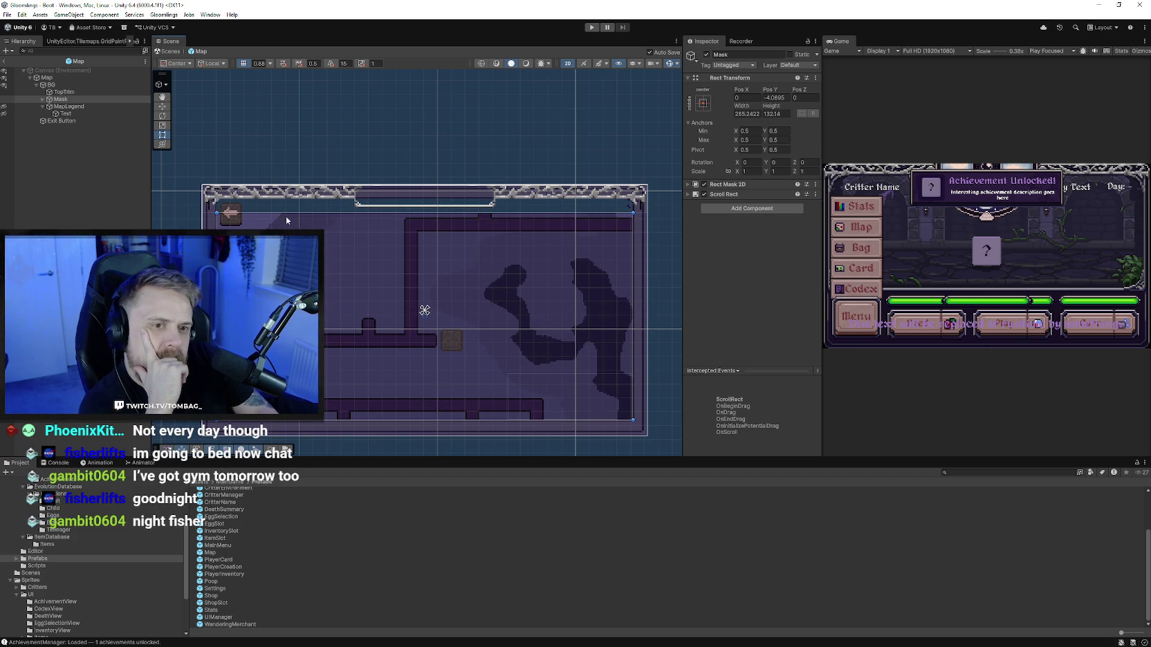
{"action": "left_click_drag", "start_coordinate": [286, 213], "coordinate": [288, 229]}
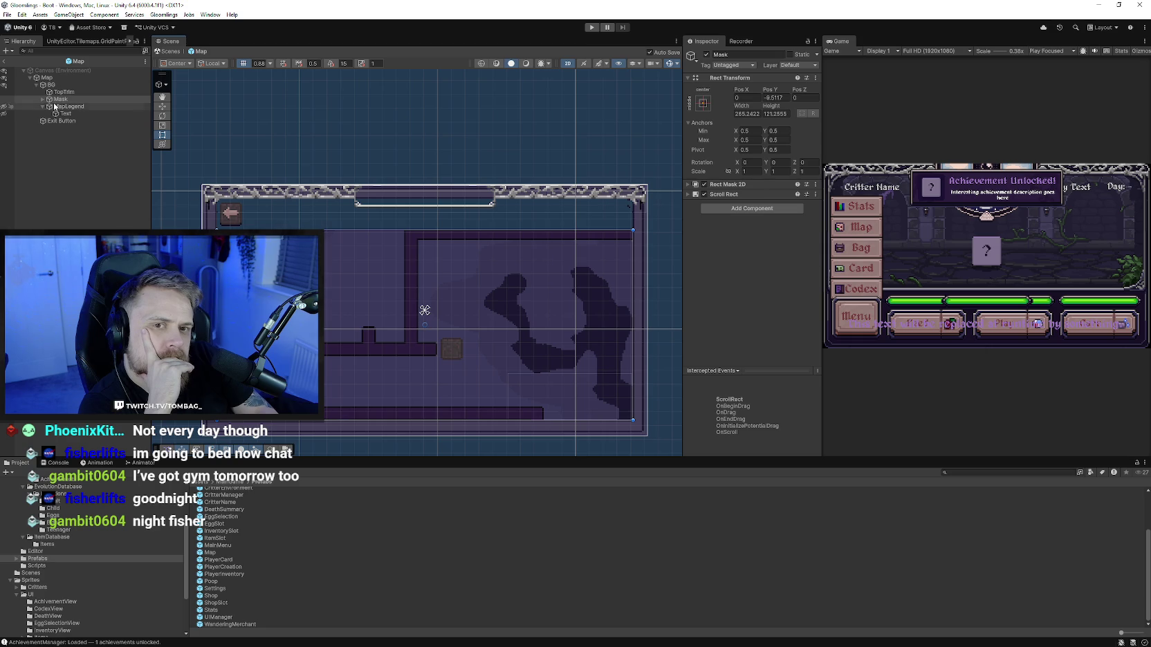
Step: Unhide the Location legend and set BG's Source Image to None
{"action": "left_click", "coordinate": [5, 107]}
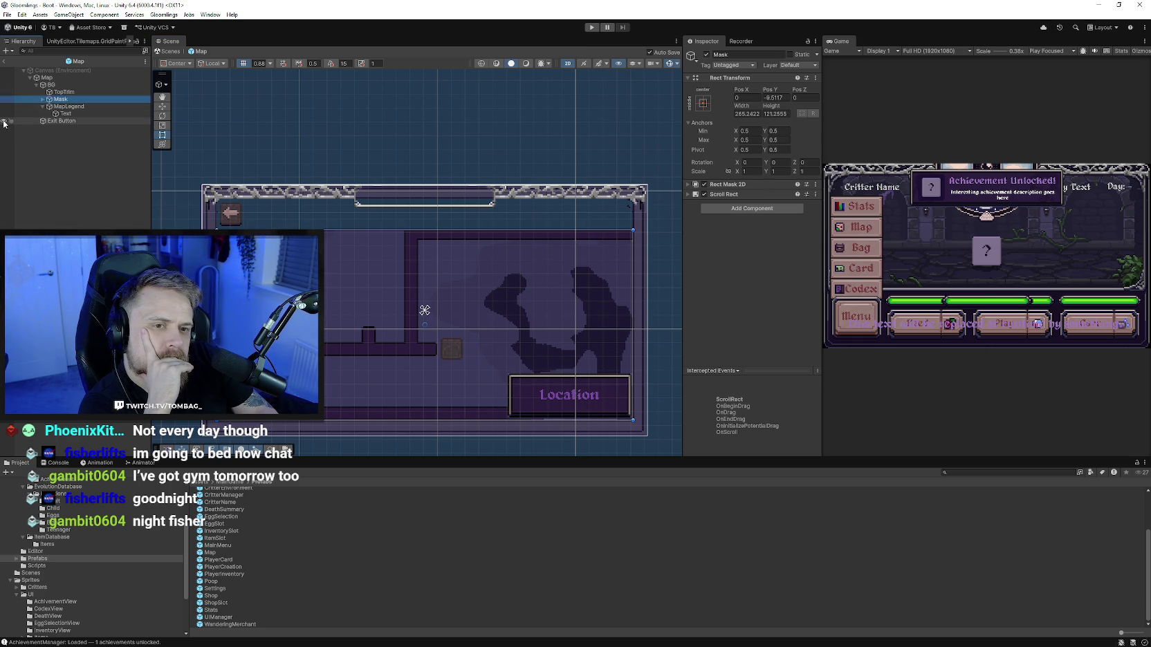
{"action": "left_click", "coordinate": [51, 84]}
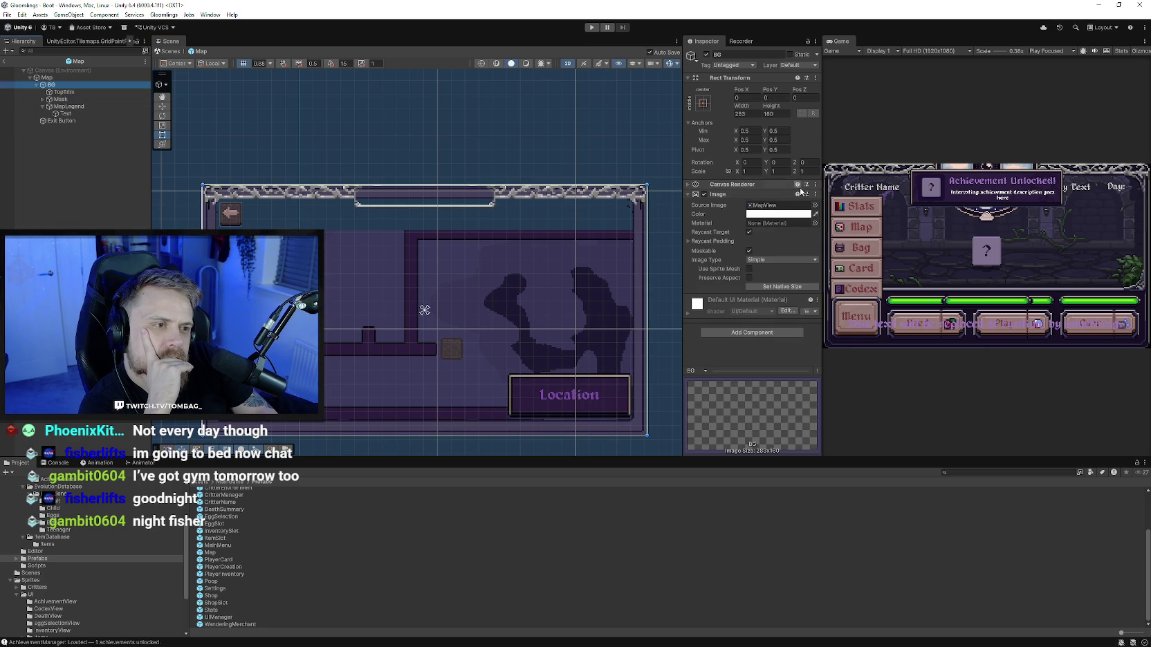
{"action": "left_click", "coordinate": [815, 205]}
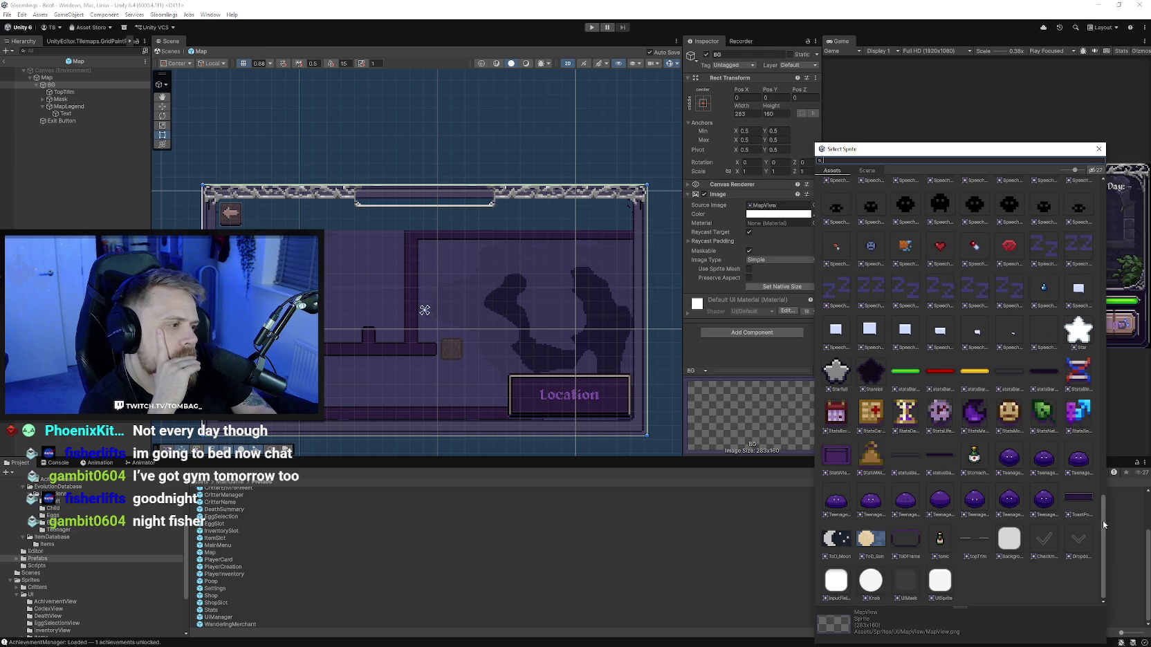
{"action": "left_click", "coordinate": [1099, 149]}
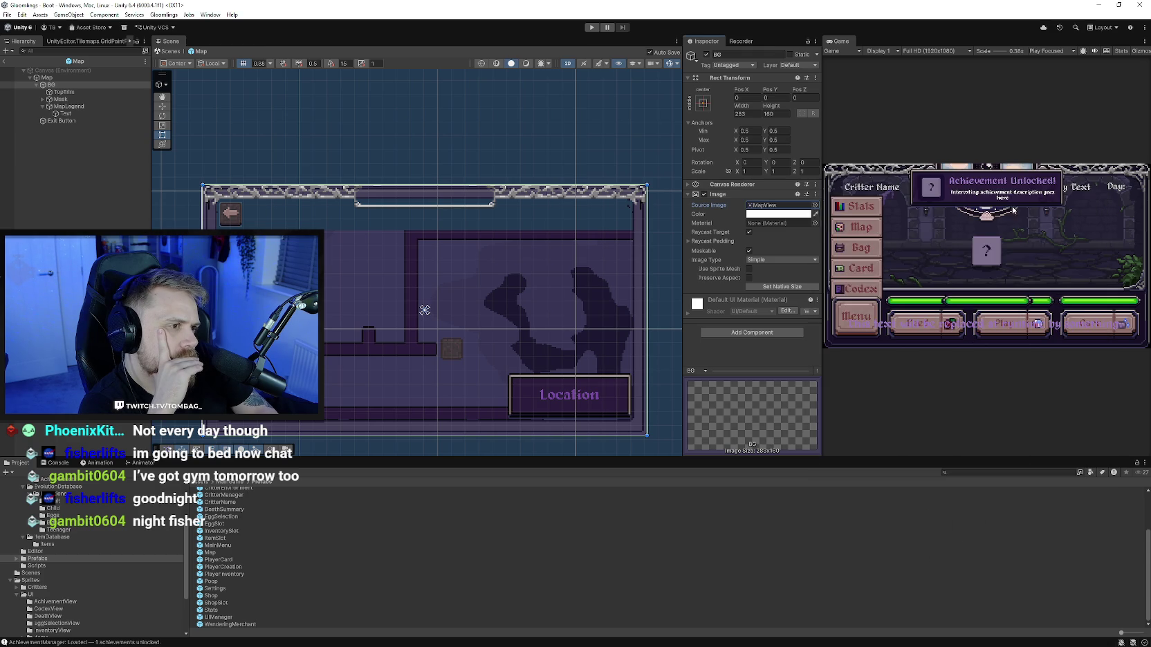
{"action": "left_click", "coordinate": [815, 206]}
{"action": "scroll", "coordinate": [1106, 485], "scroll_direction": "up", "scroll_amount": 15}
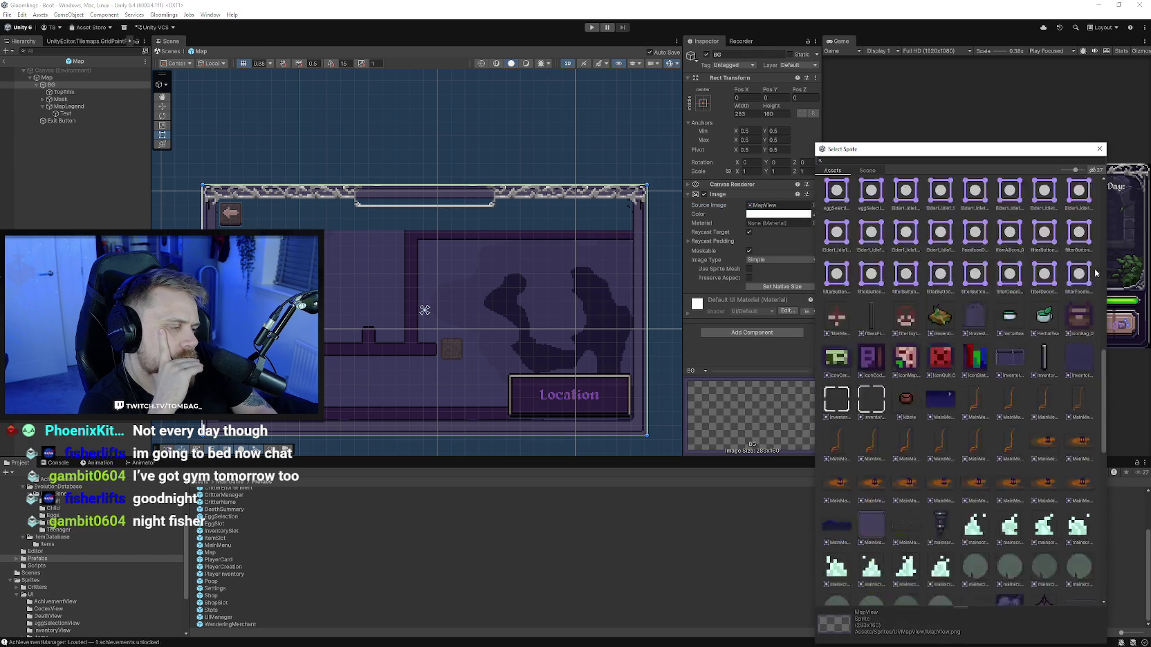
{"action": "left_click", "coordinate": [836, 193]}
{"action": "left_click", "coordinate": [1099, 149]}
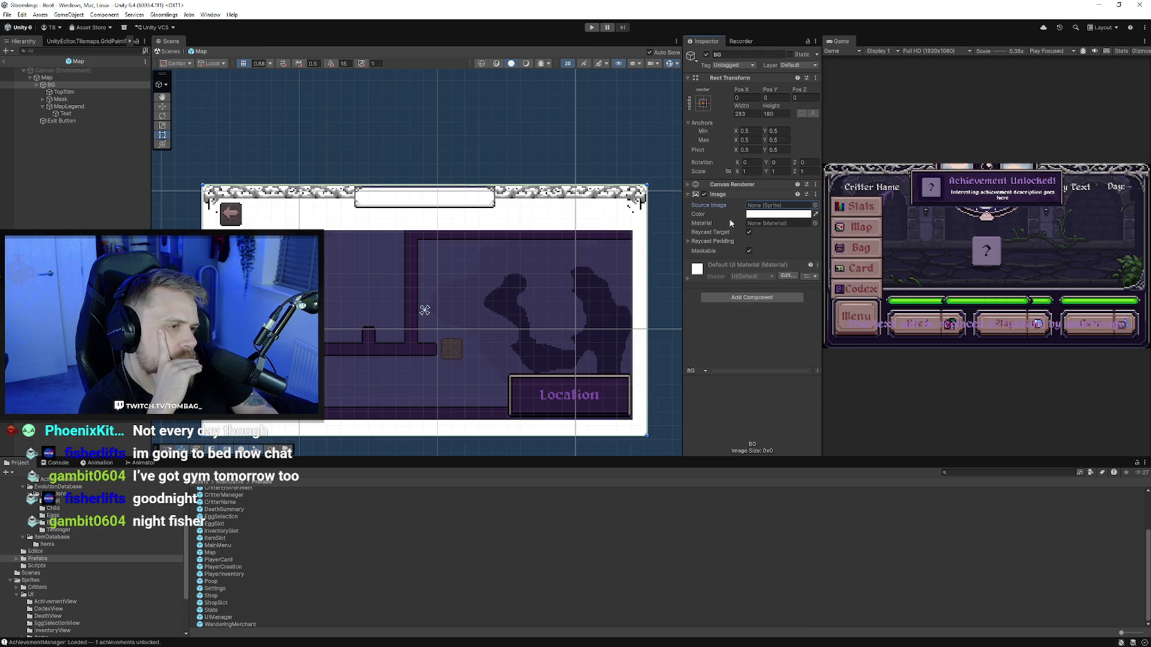